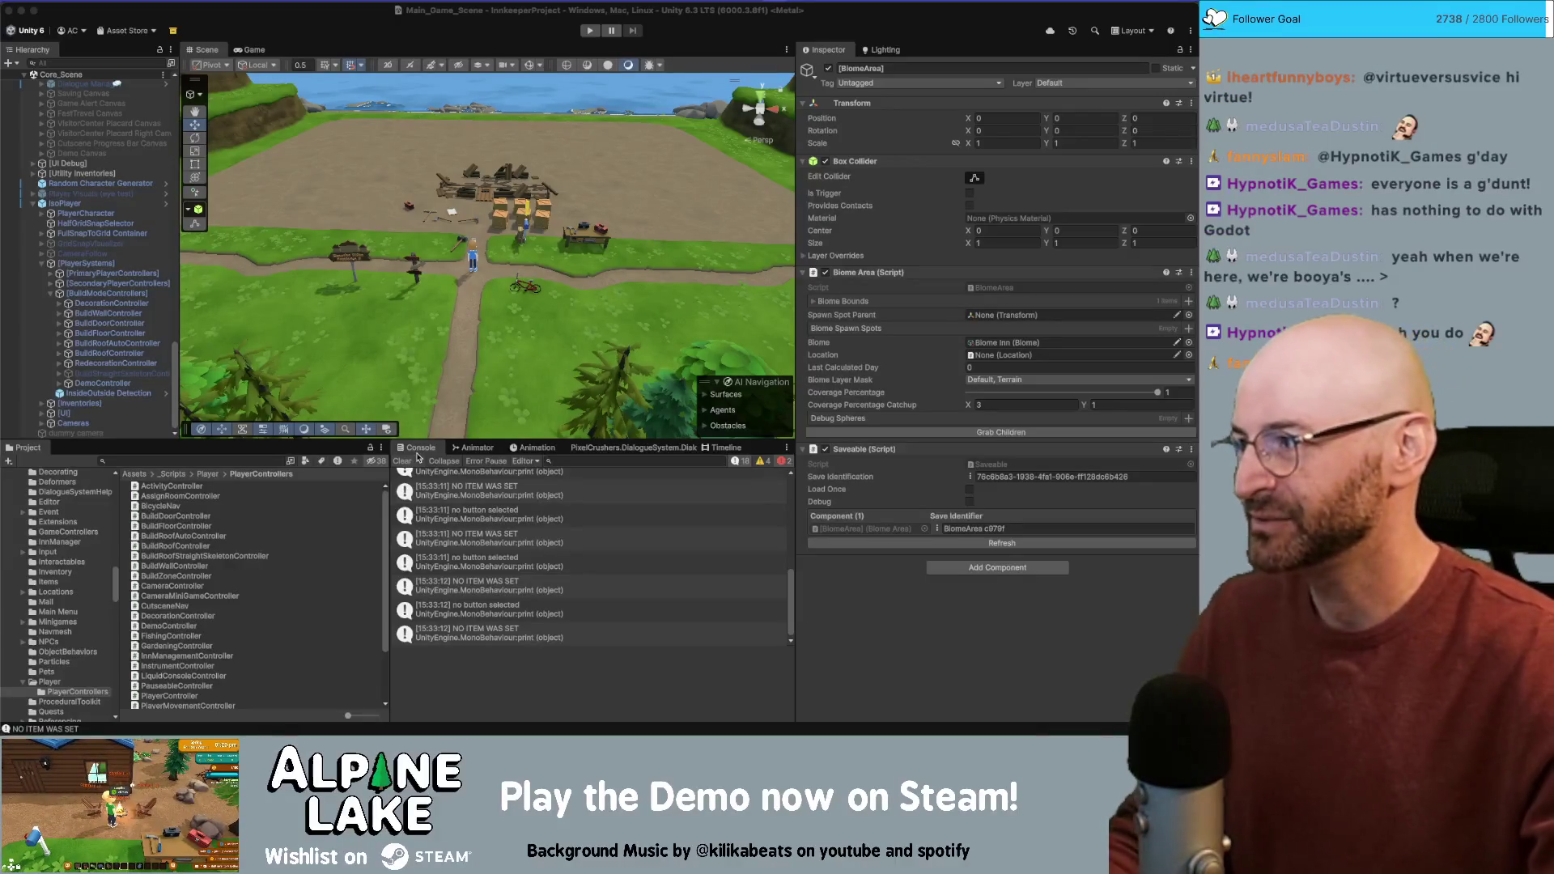
# Step: Switch to Rider and put the caret on the break after BuildDoor in BuildModeMenuManager.cs
pyautogui.click(389, 26)
pyautogui.press('super+Tab')
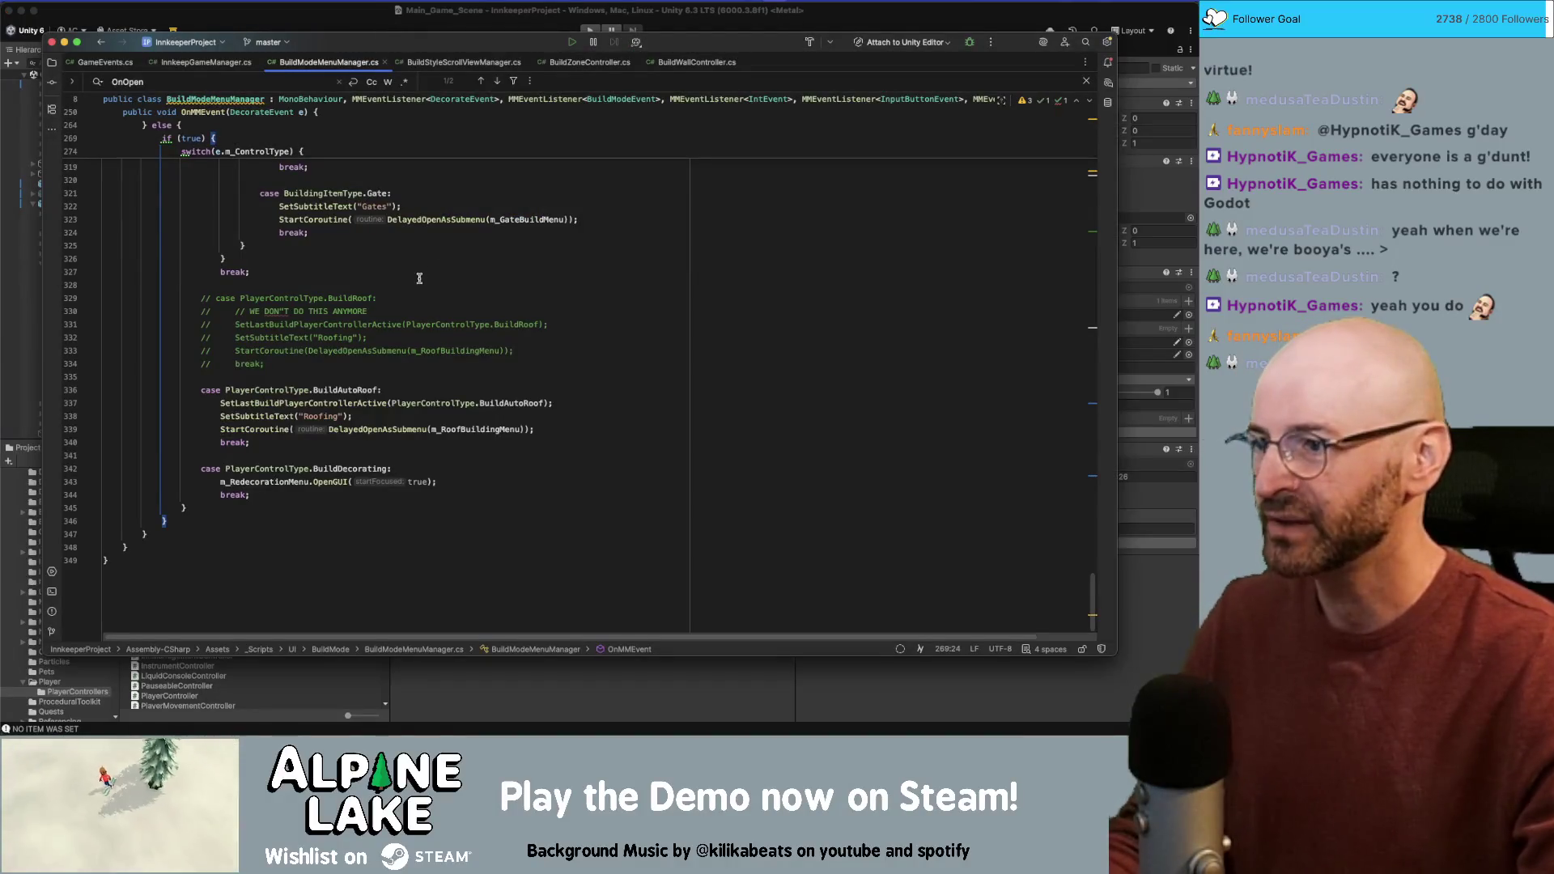
pyautogui.click(439, 271)
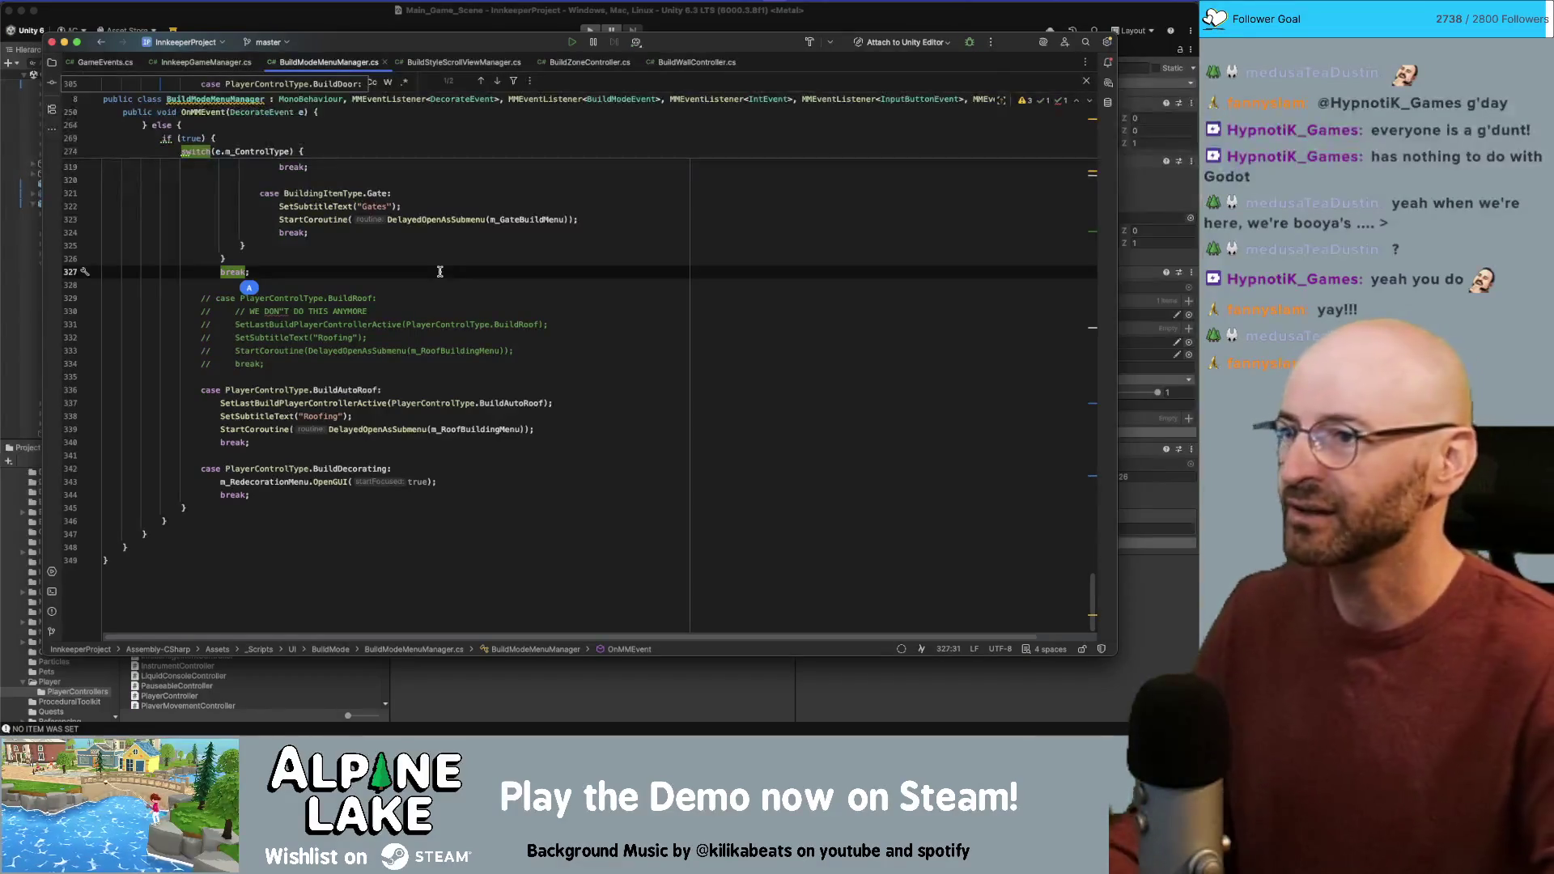
pyautogui.click(458, 285)
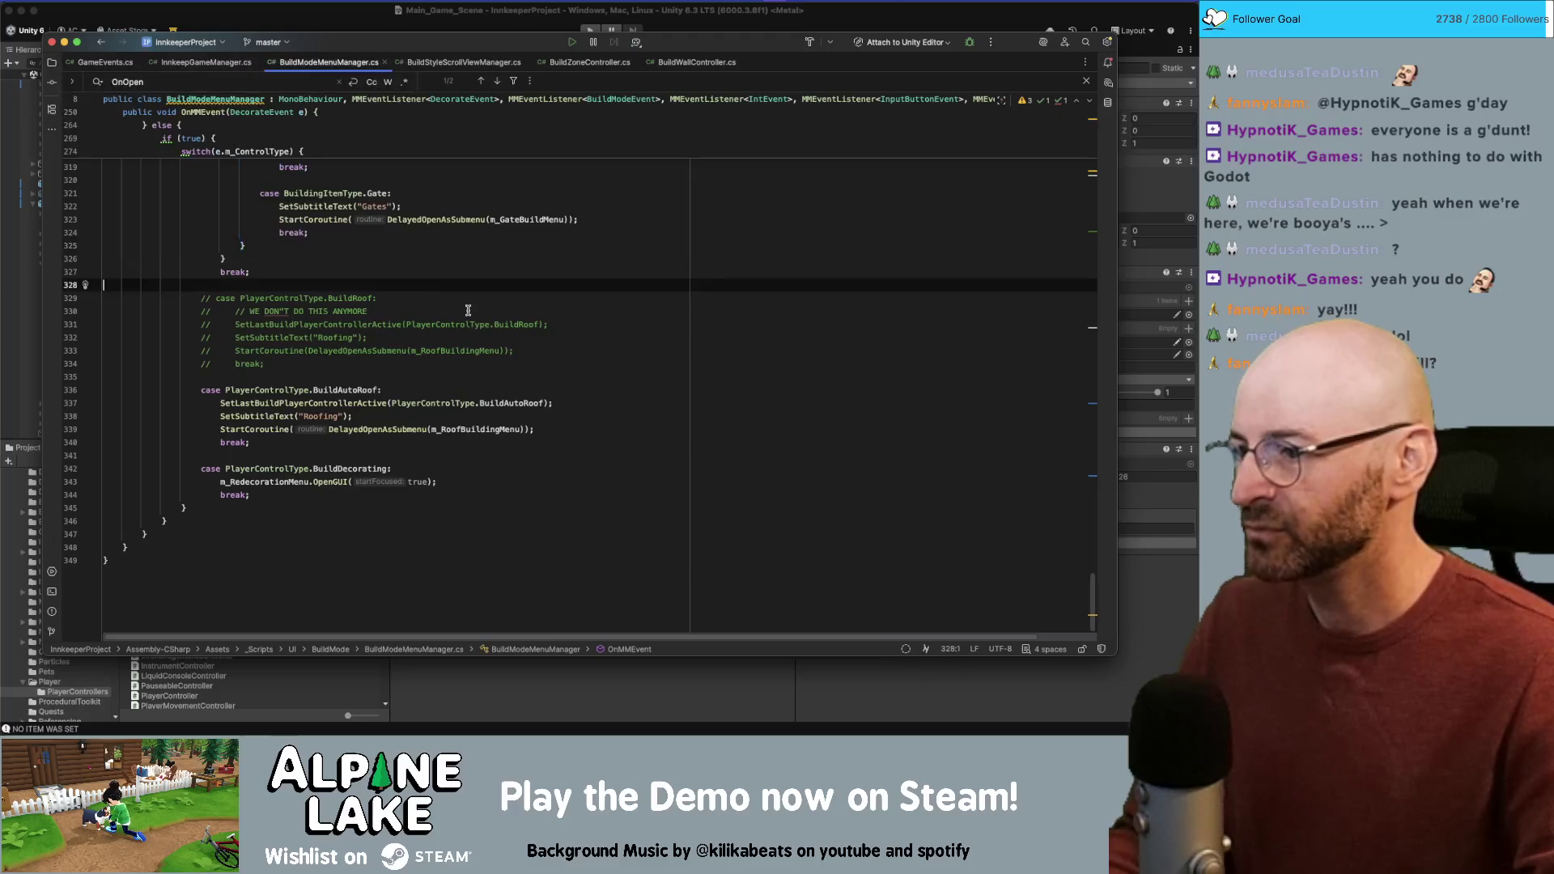
pyautogui.press('Left')
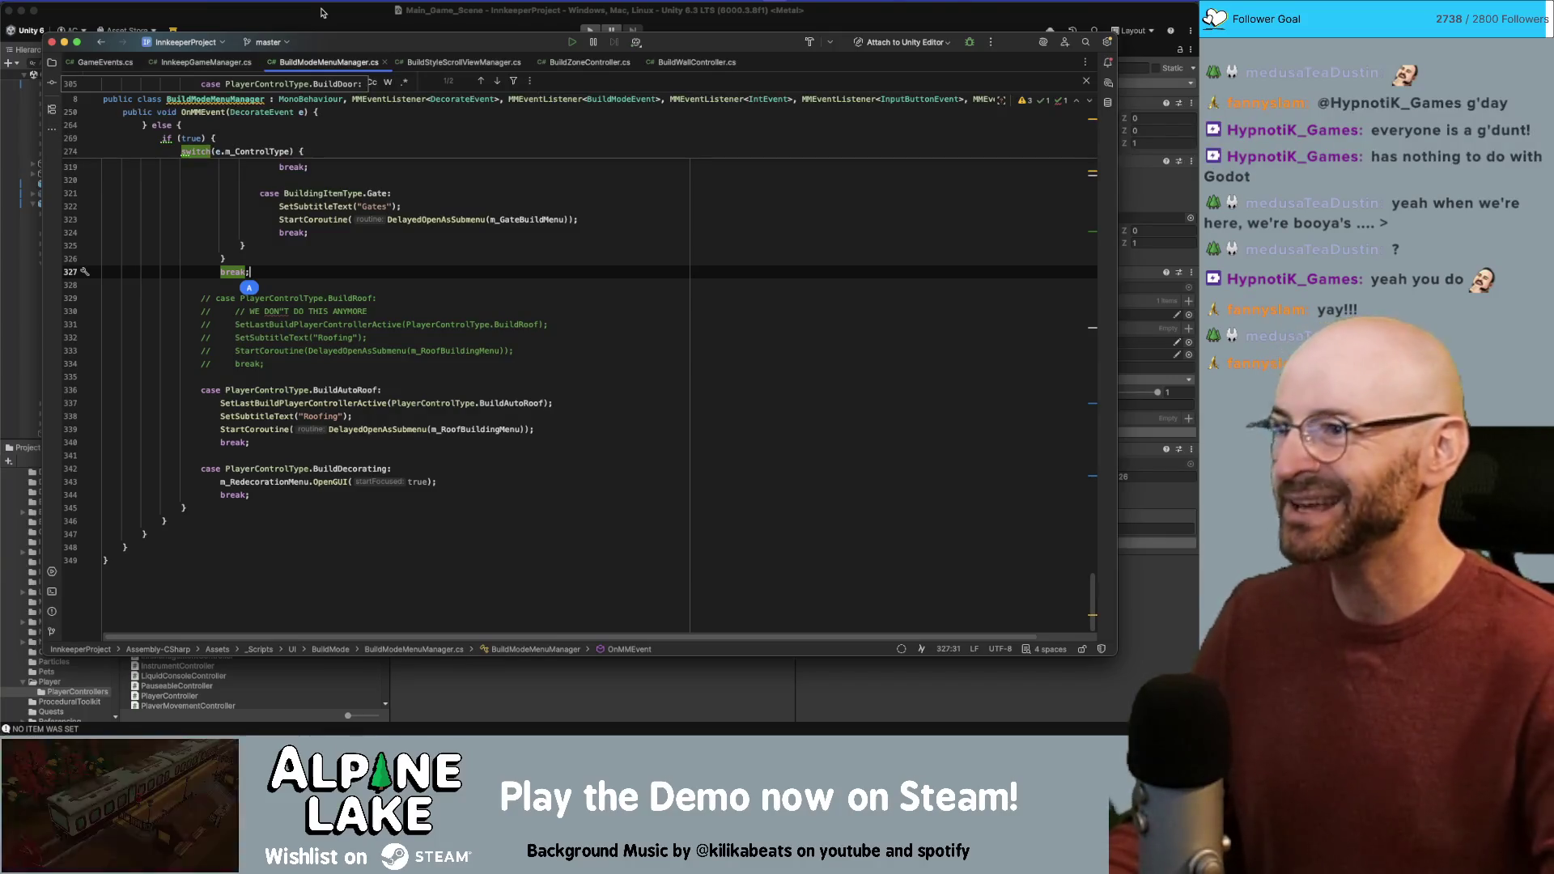
pyautogui.click(683, 60)
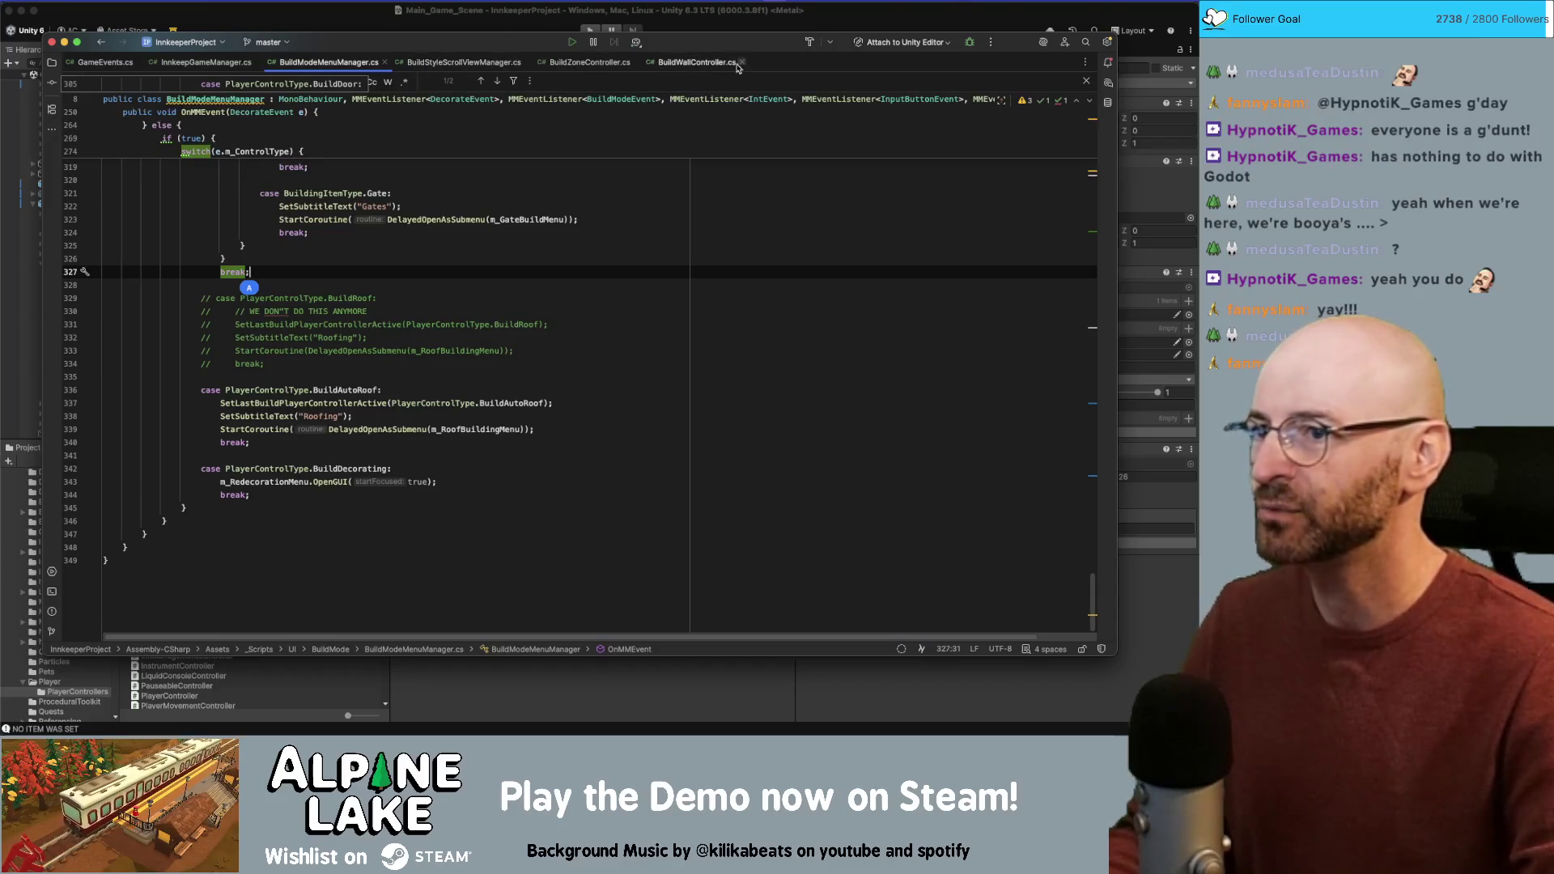
# Step: In BuildWallController.cs, select InteractionDisabled and search for its occurrences
pyautogui.click(217, 324)
pyautogui.doubleClick(217, 324)
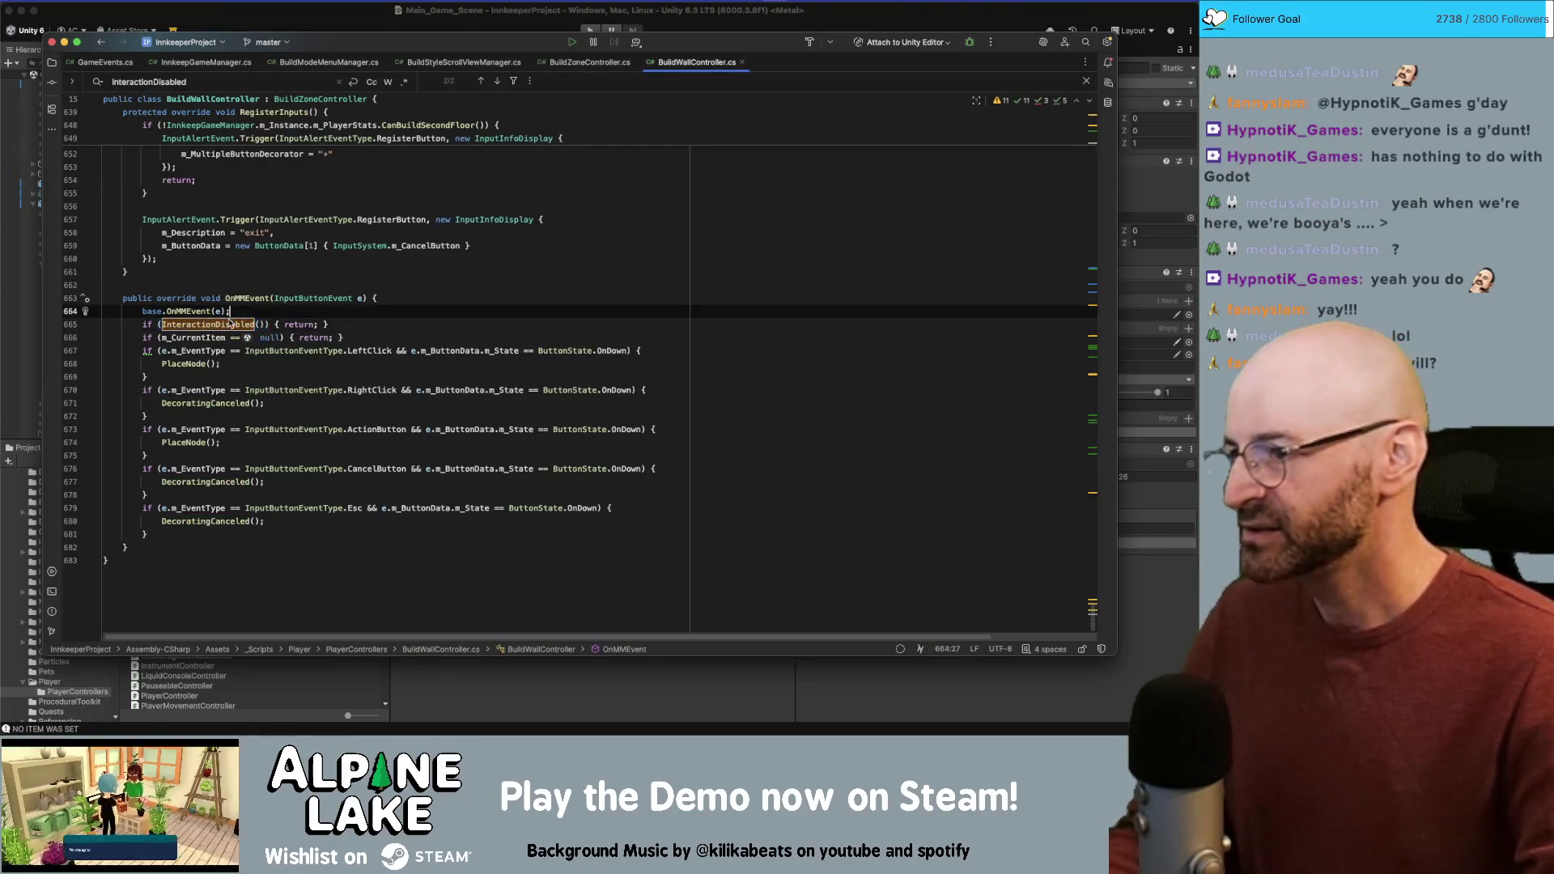
pyautogui.press('super+f')
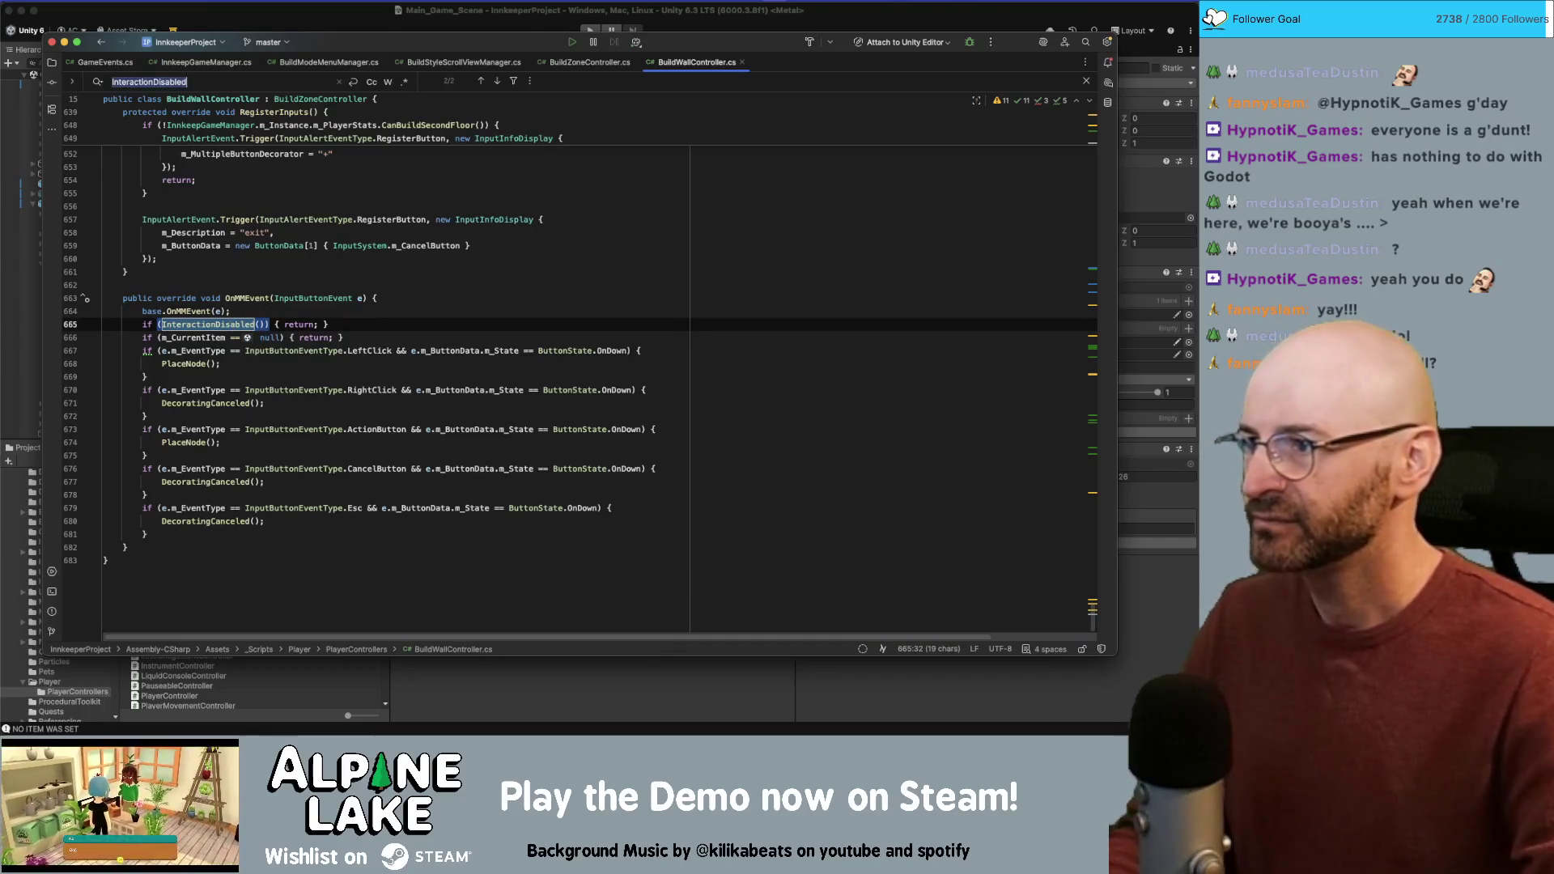
pyautogui.press('Return')
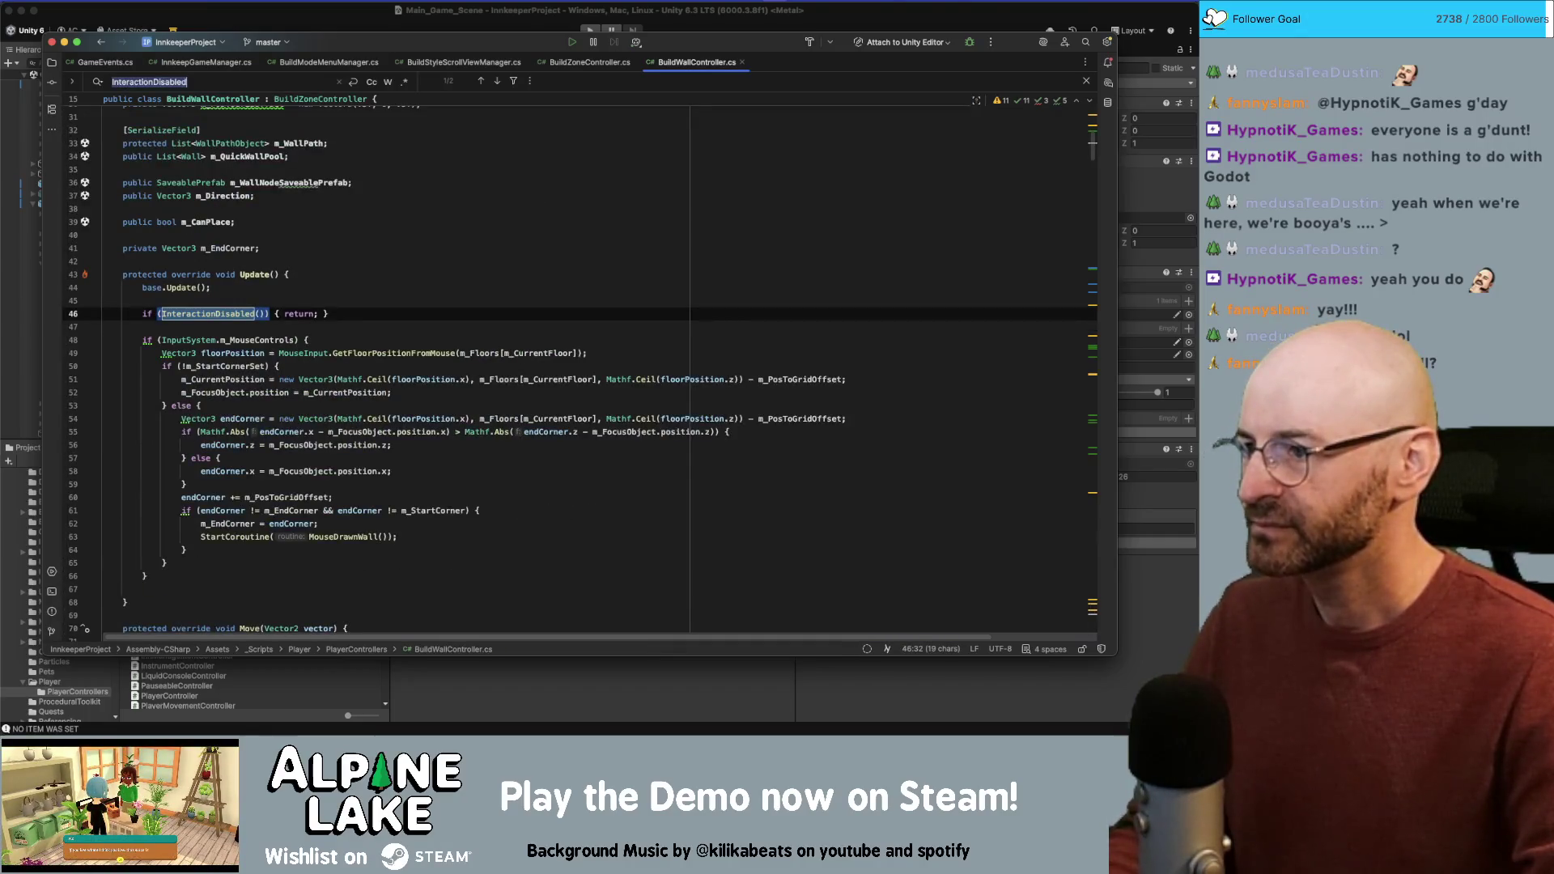
pyautogui.press('Return')
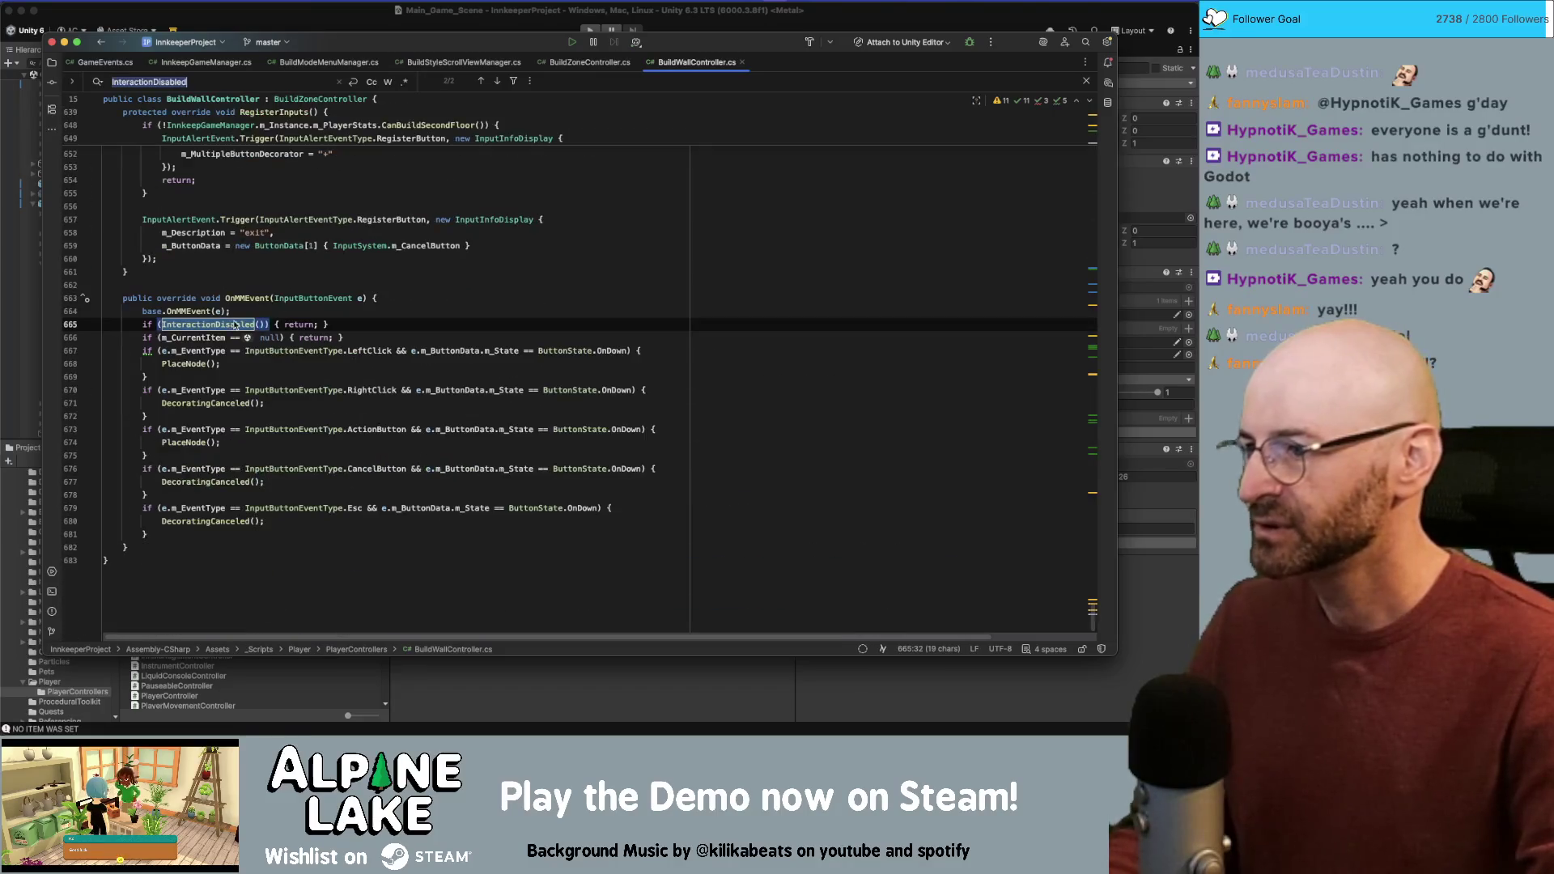
# Step: Check the InteractionDisabled declaration and its m_Paused conditions in PlayerController.cs, then return to BuildWallController.cs
pyautogui.keyDown('super'); pyautogui.click(234, 325); pyautogui.keyUp('super')
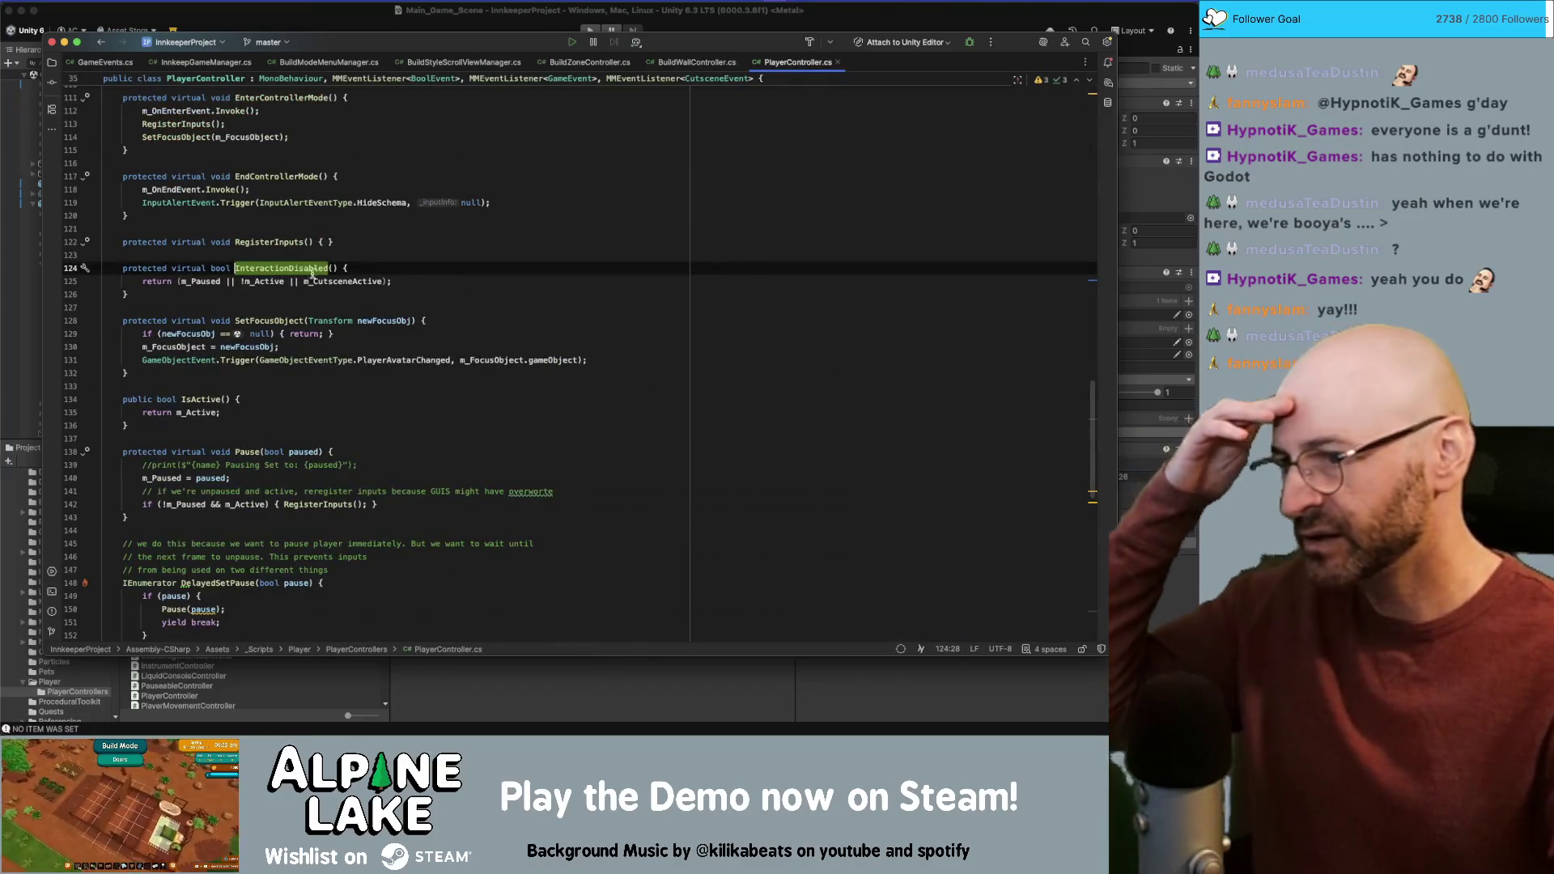
pyautogui.doubleClick(198, 281)
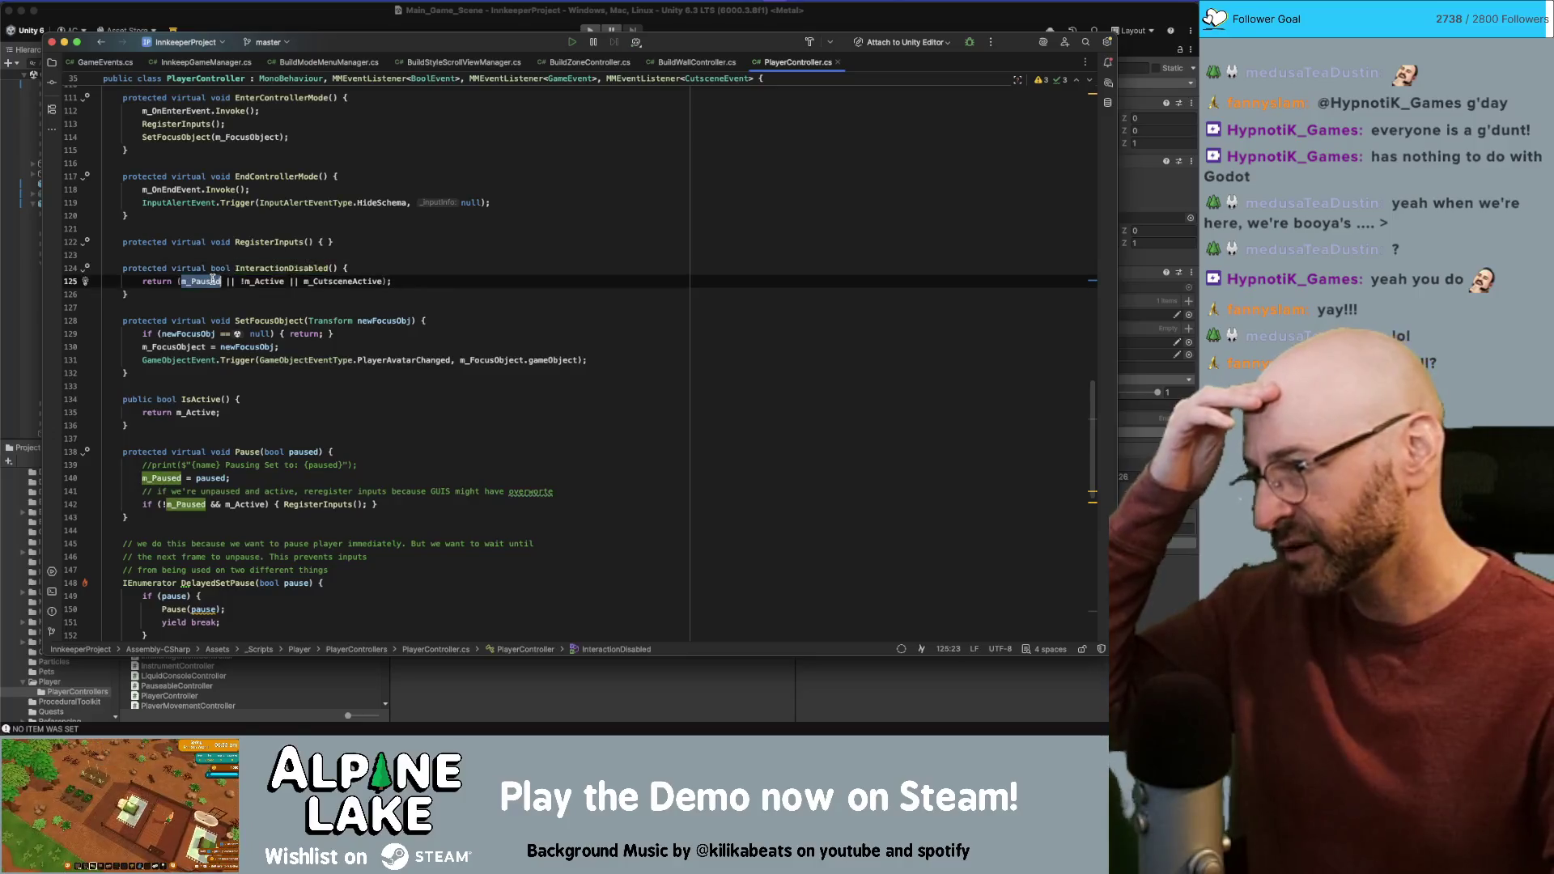
pyautogui.doubleClick(267, 281)
pyautogui.doubleClick(344, 281)
pyautogui.doubleClick(320, 268)
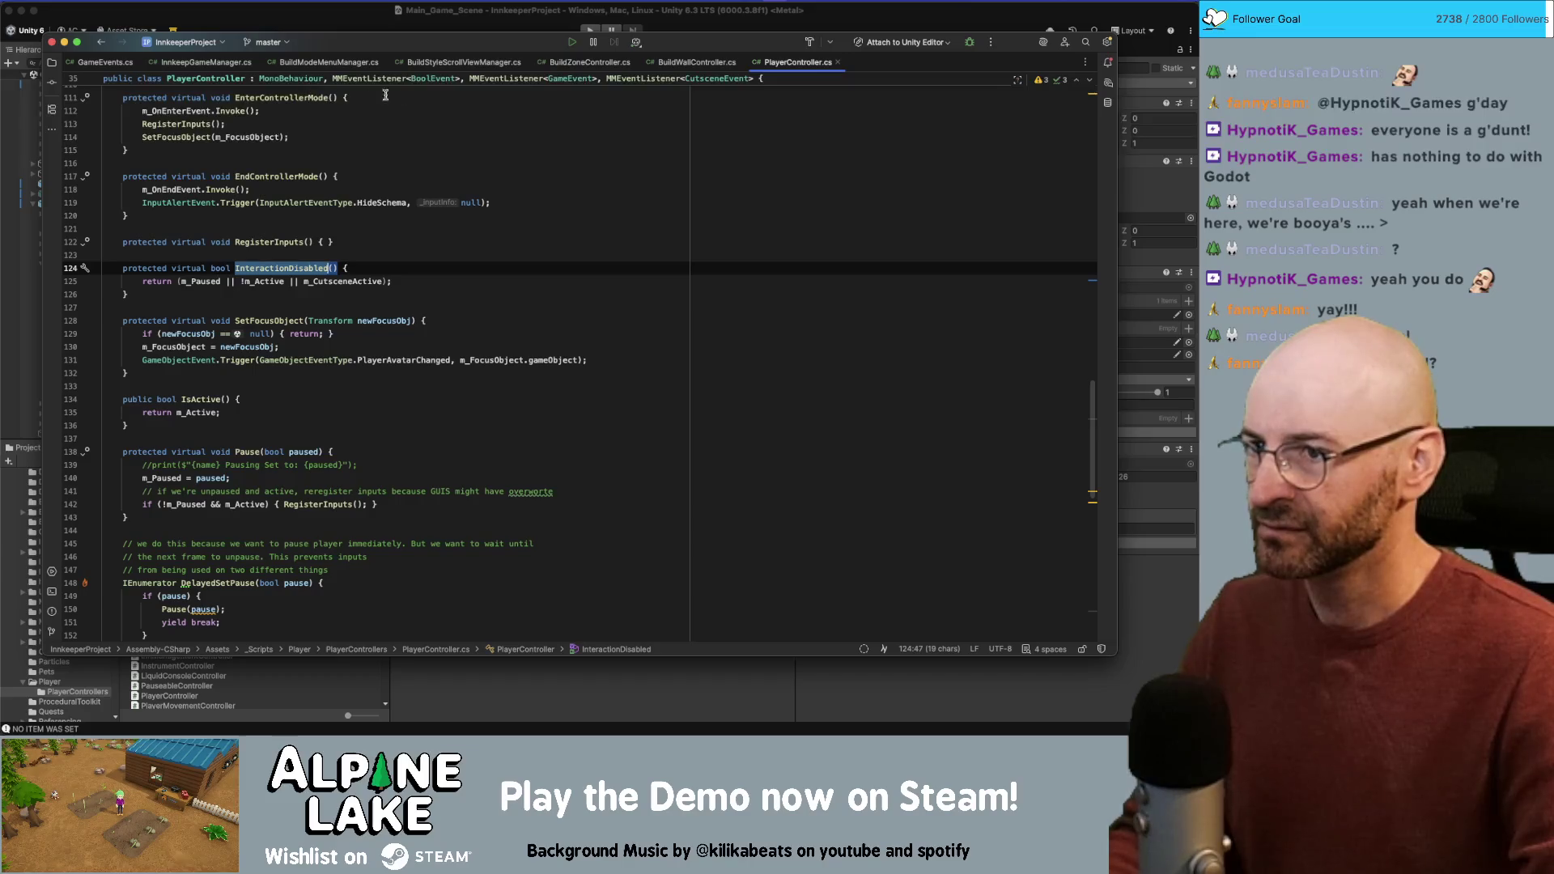
pyautogui.click(696, 62)
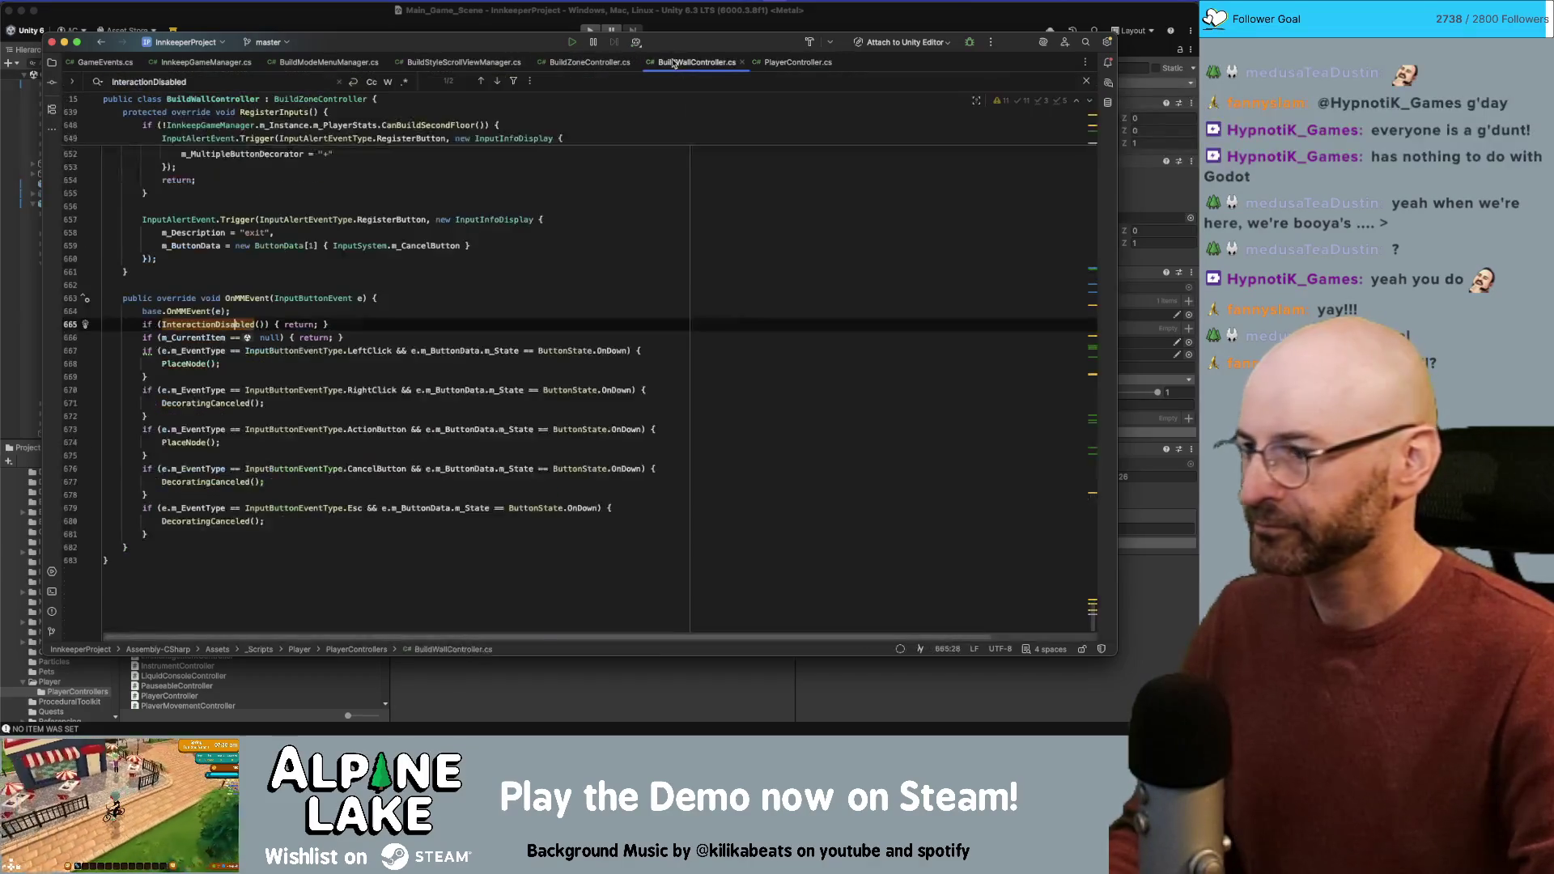
# Step: Locate the m_CurrentItem null check and the RightClick cancel condition in OnMMEvent
pyautogui.click(215, 339)
pyautogui.doubleClick(214, 339)
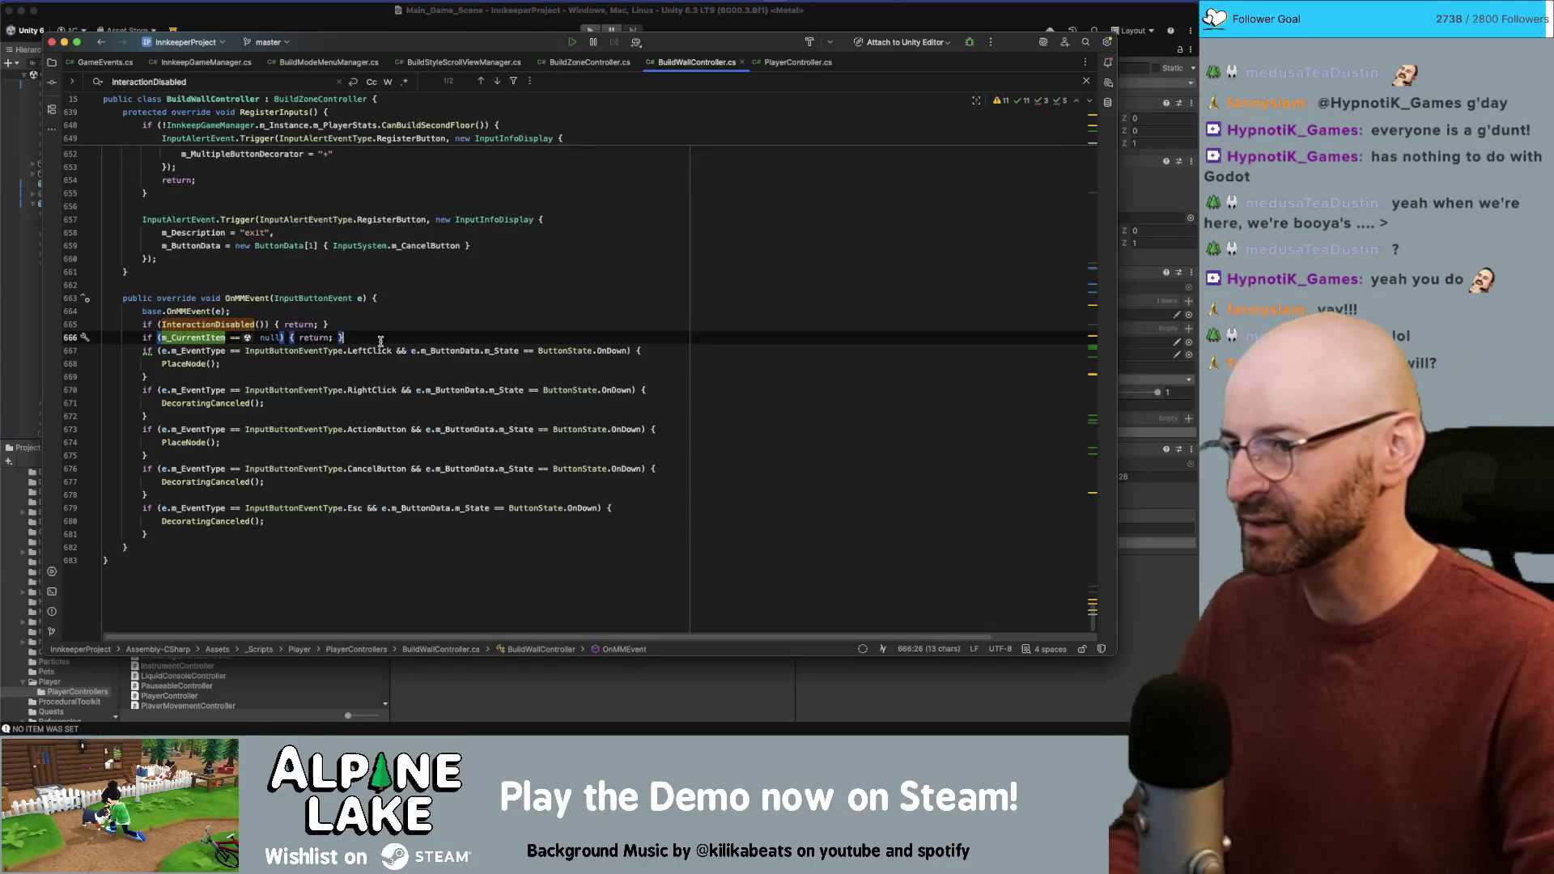
pyautogui.click(420, 336)
pyautogui.click(379, 378)
pyautogui.click(361, 417)
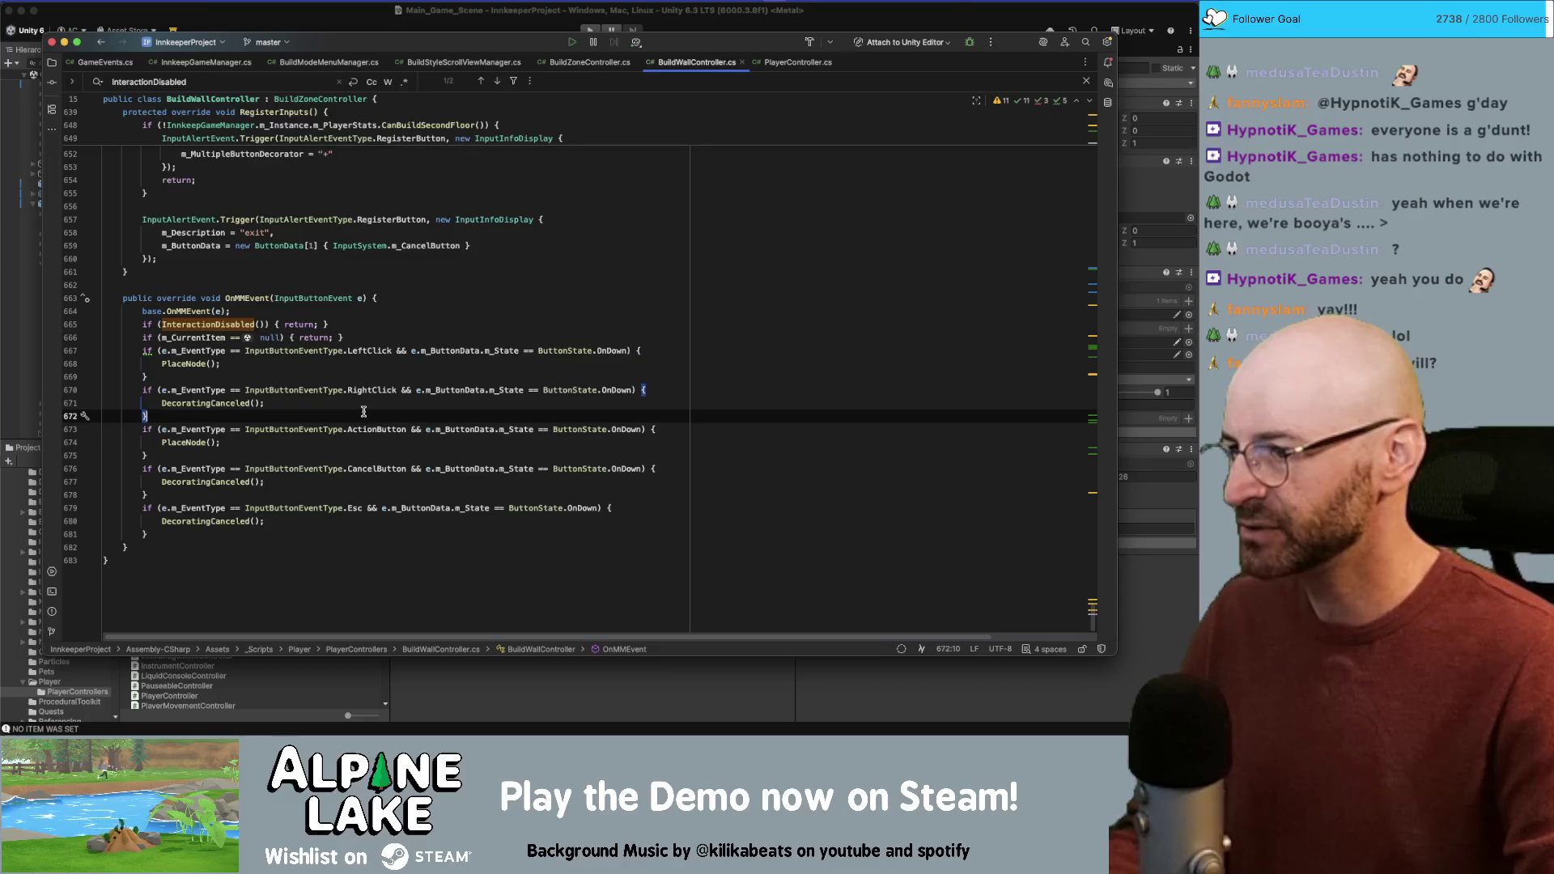
pyautogui.click(615, 391)
pyautogui.doubleClick(369, 391)
pyautogui.click(285, 417)
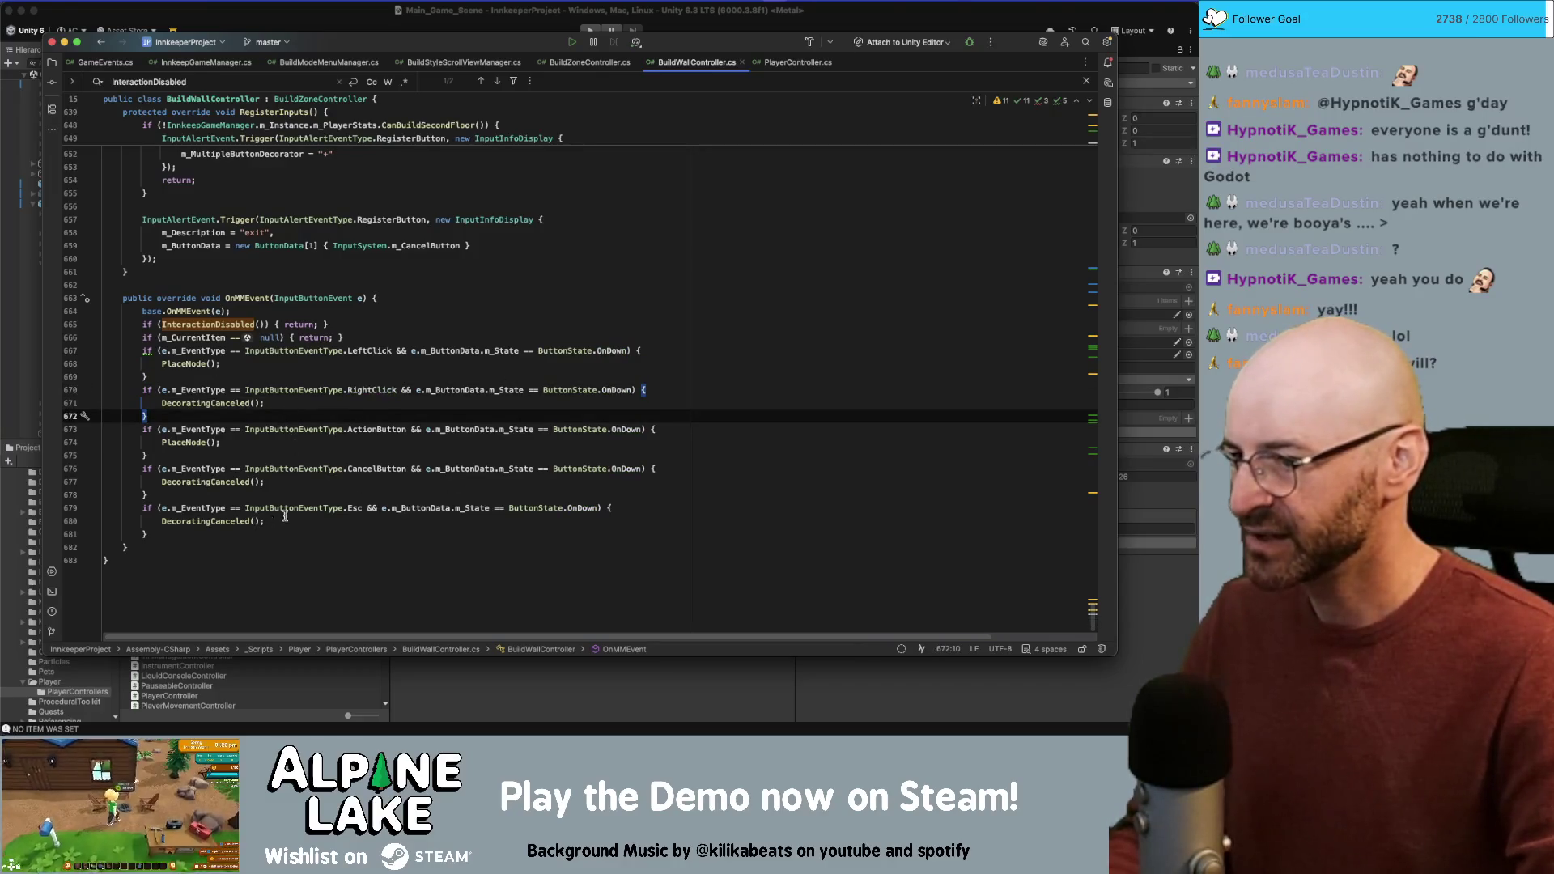
# Step: Move the CancelButton and Esc blocks above the m_CurrentItem null check, then go back to Unity
pyautogui.doubleClick(377, 473)
pyautogui.click(335, 523)
pyautogui.click(264, 534)
pyautogui.hotkey('shift', 'Up')
pyautogui.hotkey('shift', 'Up')
pyautogui.hotkey('shift', 'Up')
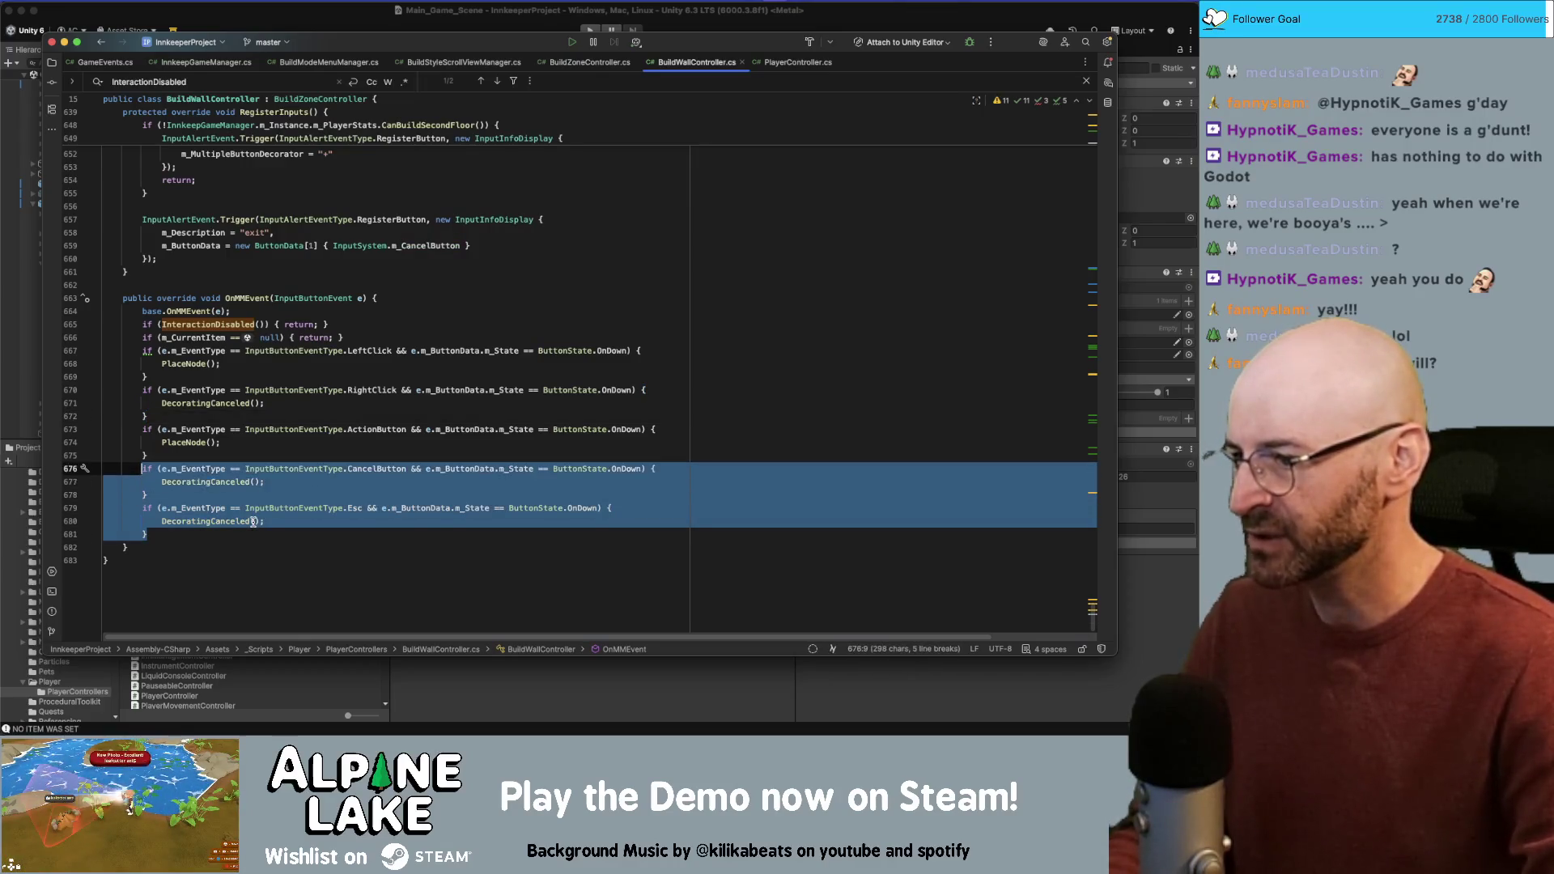
pyautogui.hotkey('alt', 'shift', 'Up')
pyautogui.hotkey('alt', 'shift', 'Up')
pyautogui.hotkey('alt', 'shift', 'Up')
pyautogui.hotkey('alt', 'shift', 'Up')
pyautogui.hotkey('alt', 'shift', 'Up')
pyautogui.hotkey('alt', 'shift', 'Up')
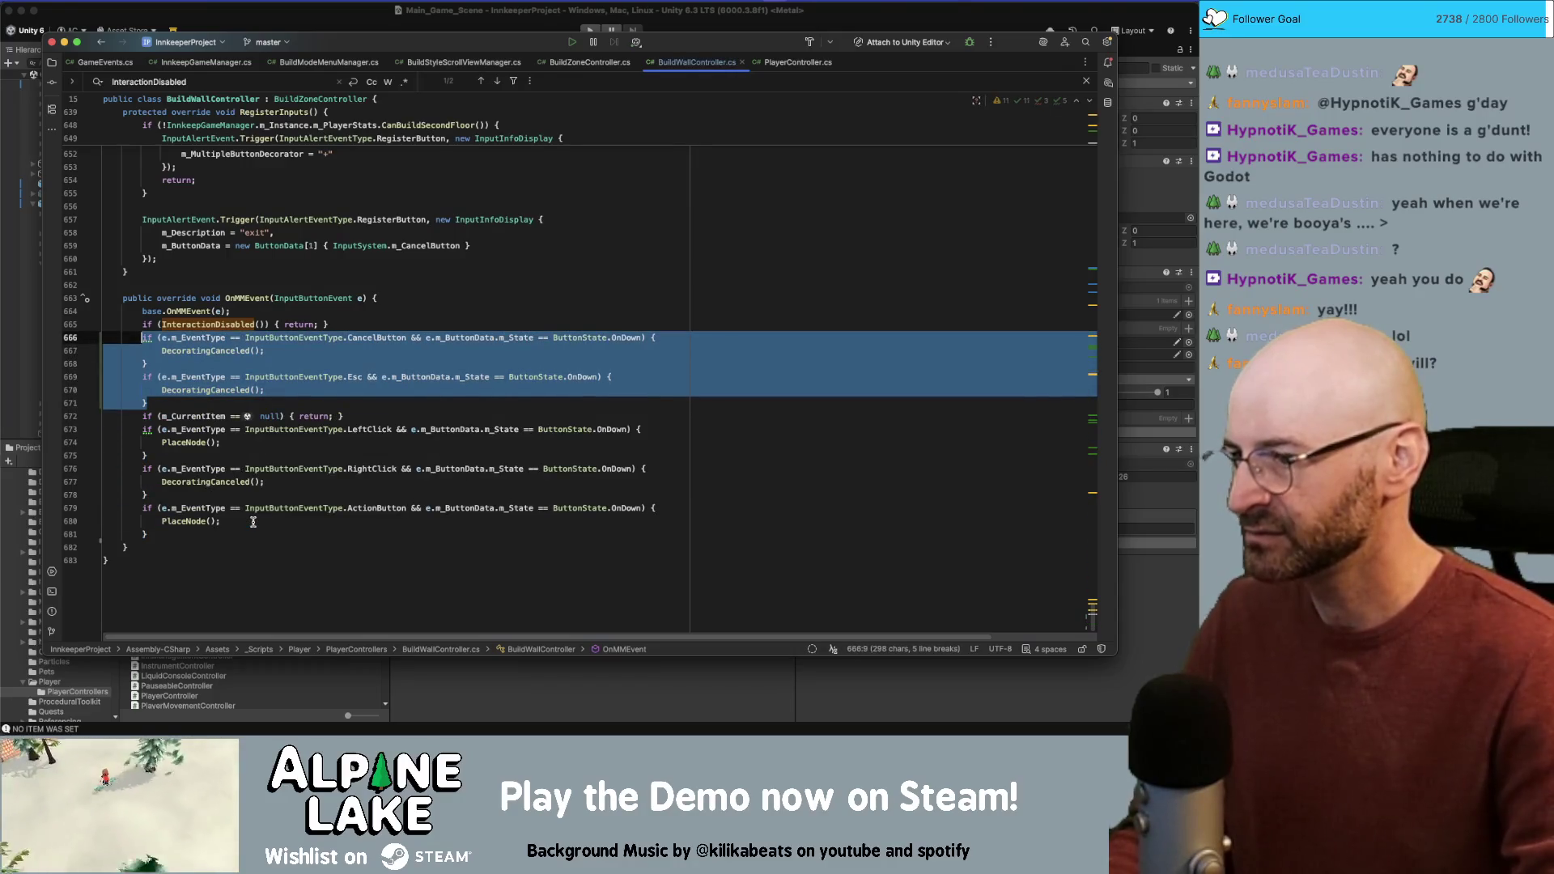
pyautogui.click(431, 298)
pyautogui.press('Up')
pyautogui.press('Up')
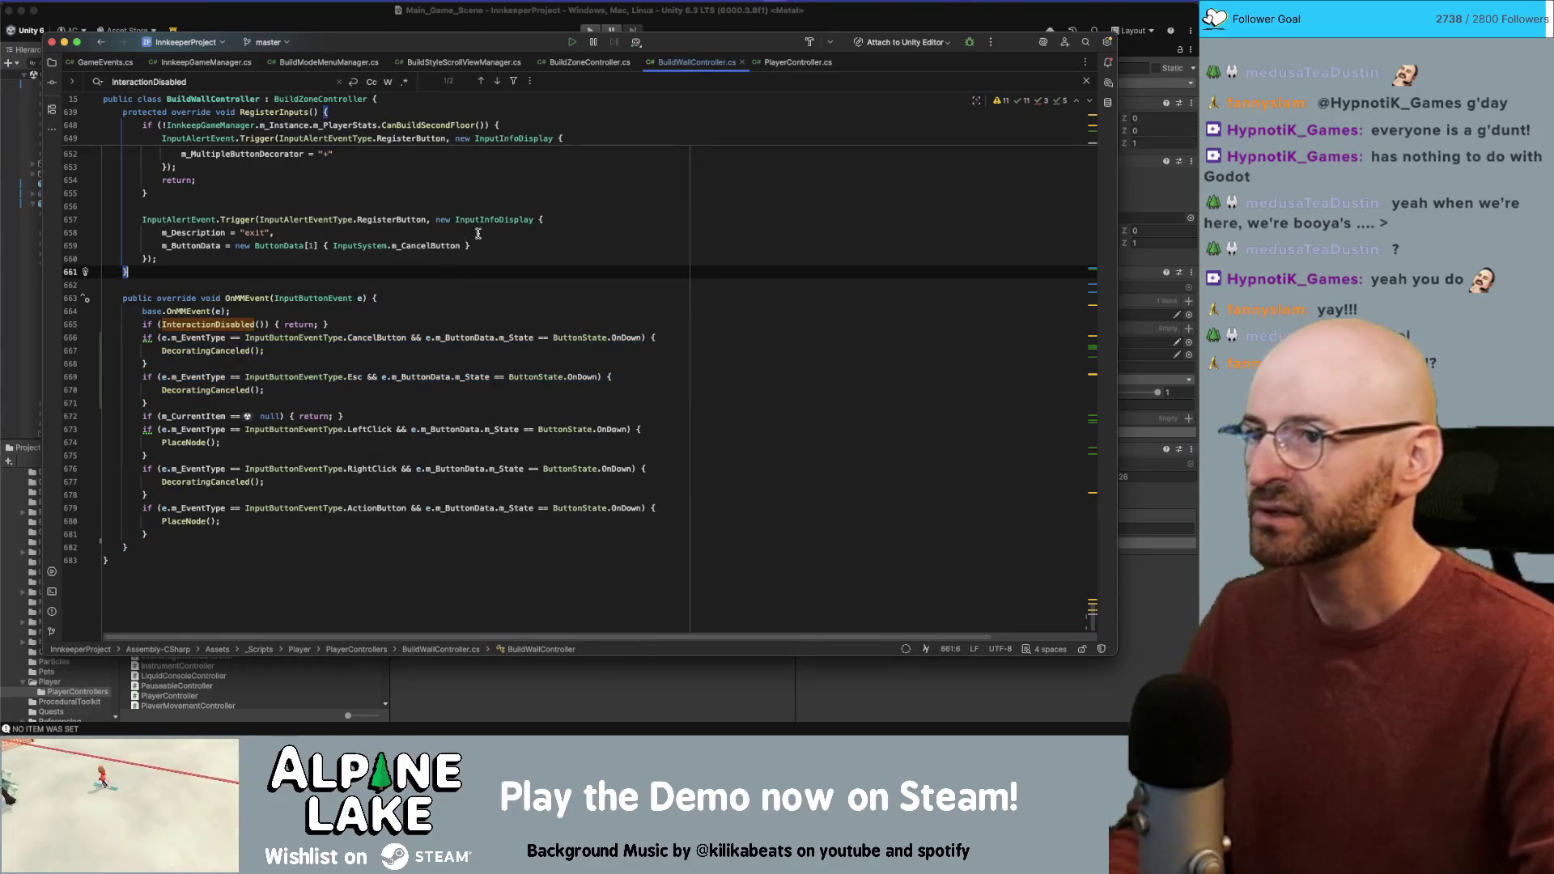
pyautogui.click(429, 22)
pyautogui.click(596, 31)
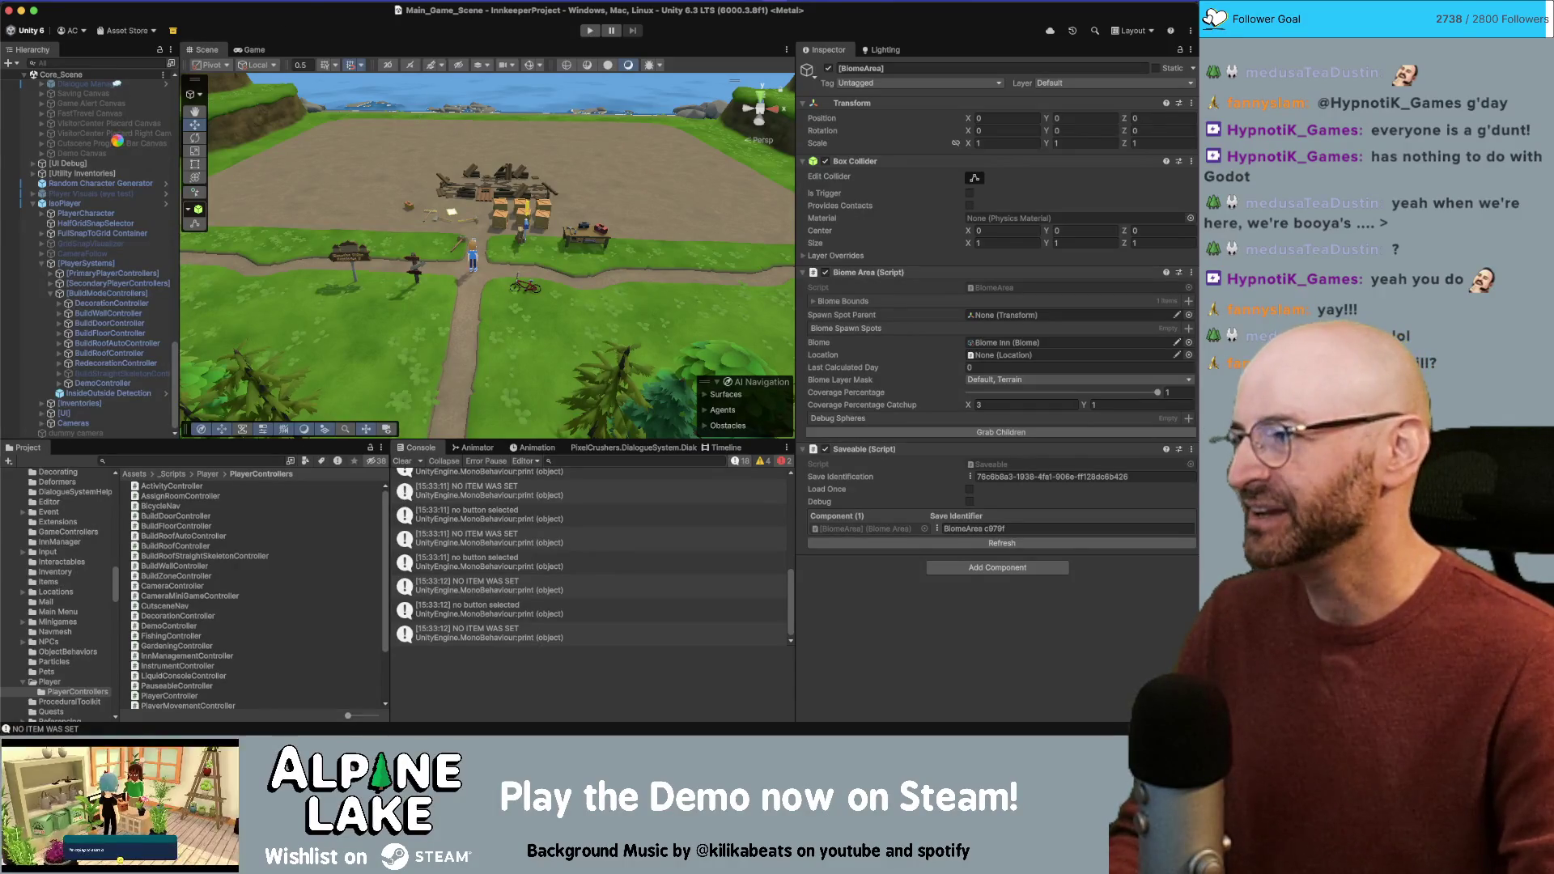
# Step: Fold the [UI], [Managers] and [UI Geo] Hierarchy groups and press Play
pyautogui.scroll(10, 117, 148)
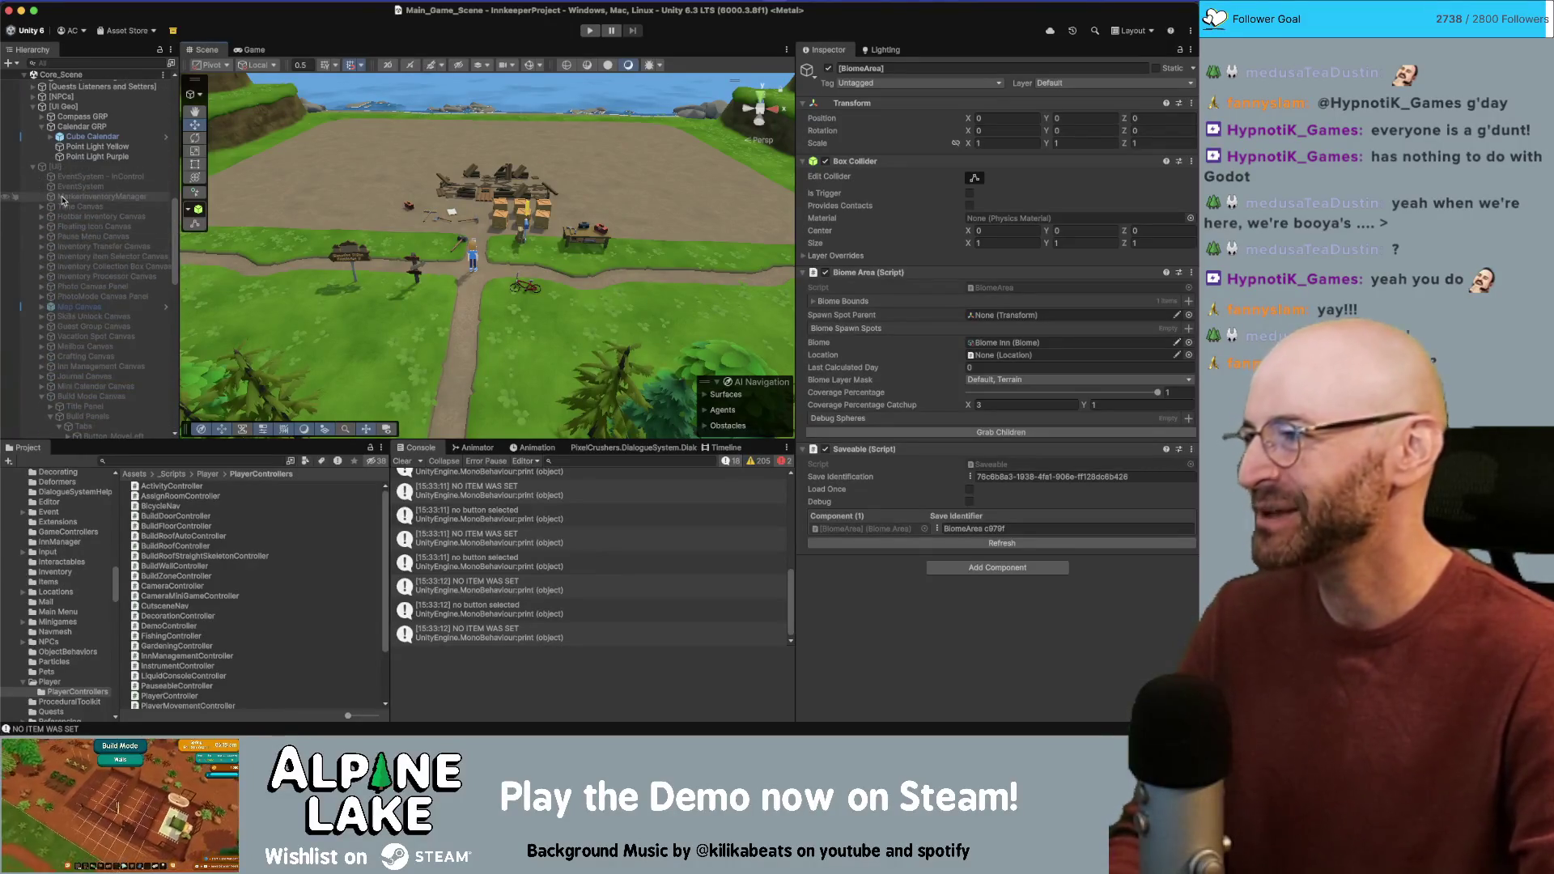
pyautogui.click(34, 168)
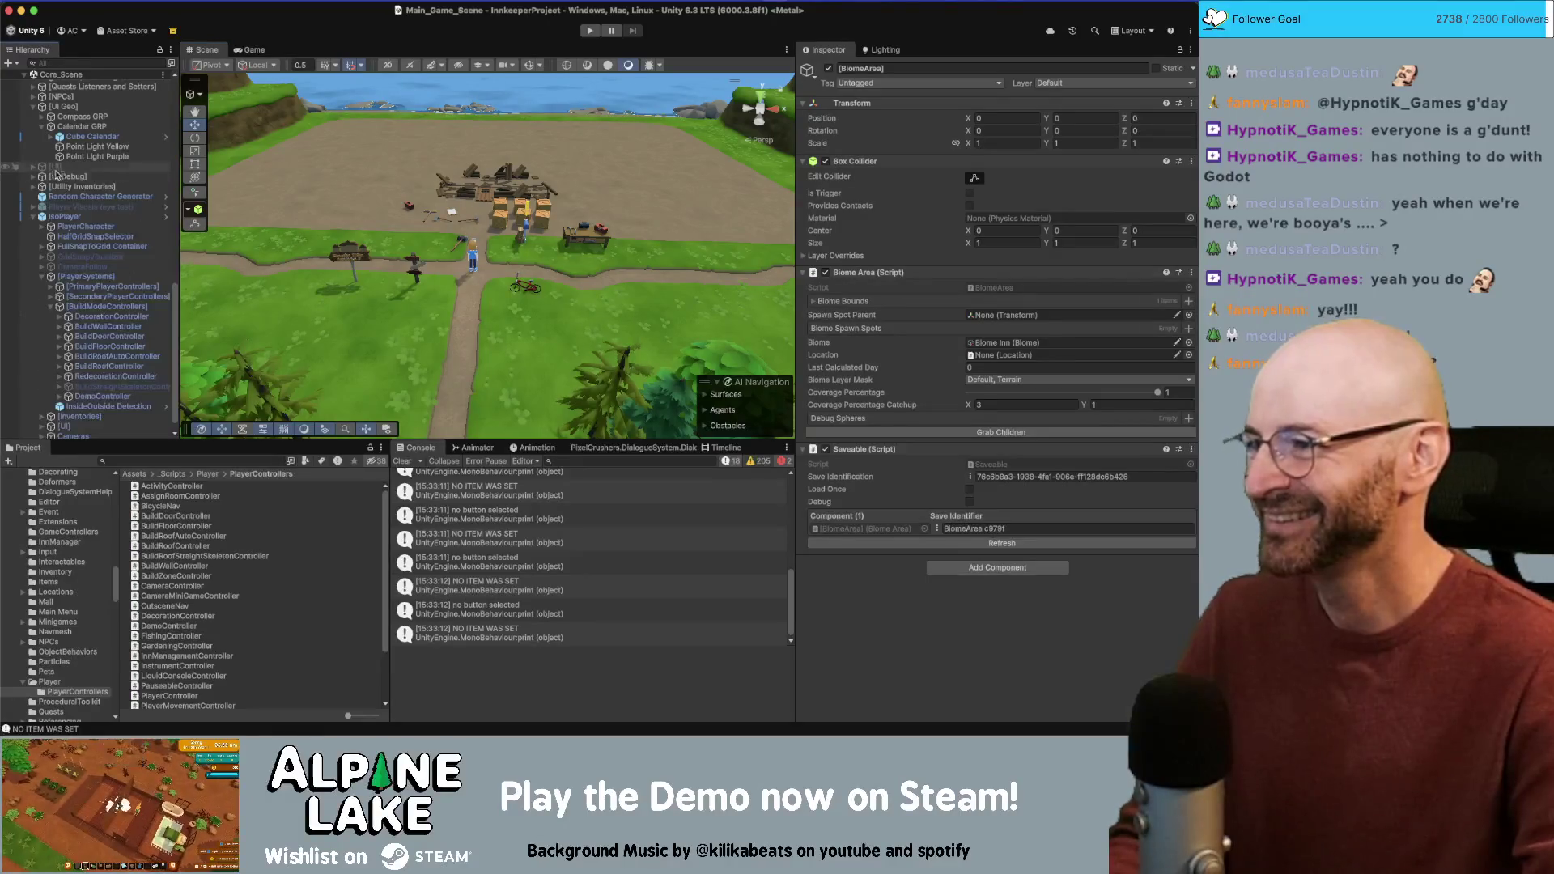
pyautogui.scroll(5, 81, 136)
pyautogui.scroll(5, 80, 136)
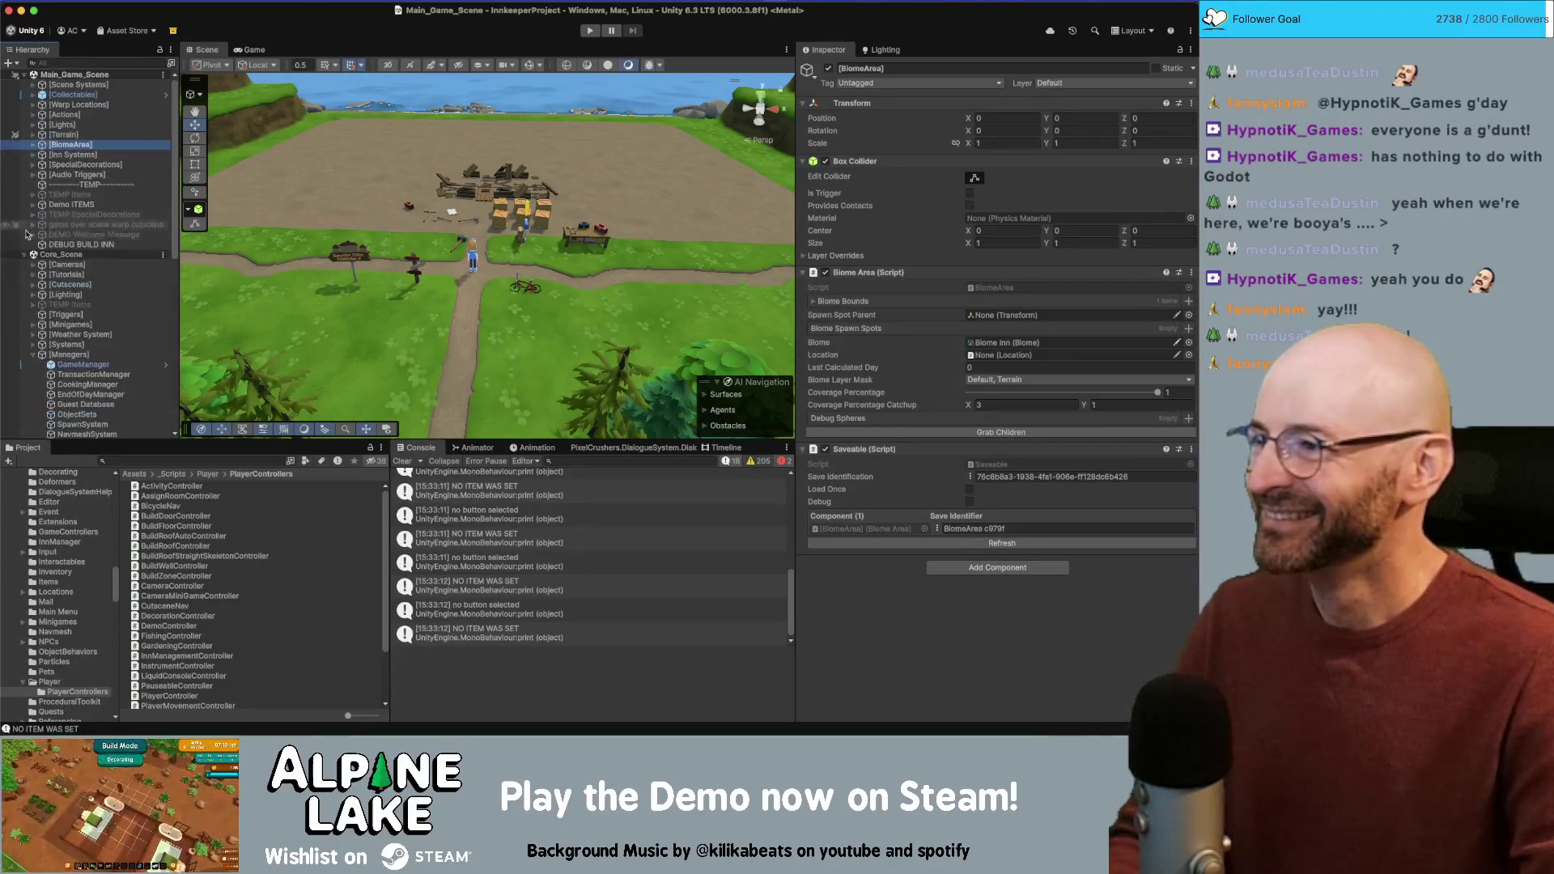
pyautogui.click(33, 374)
pyautogui.click(32, 384)
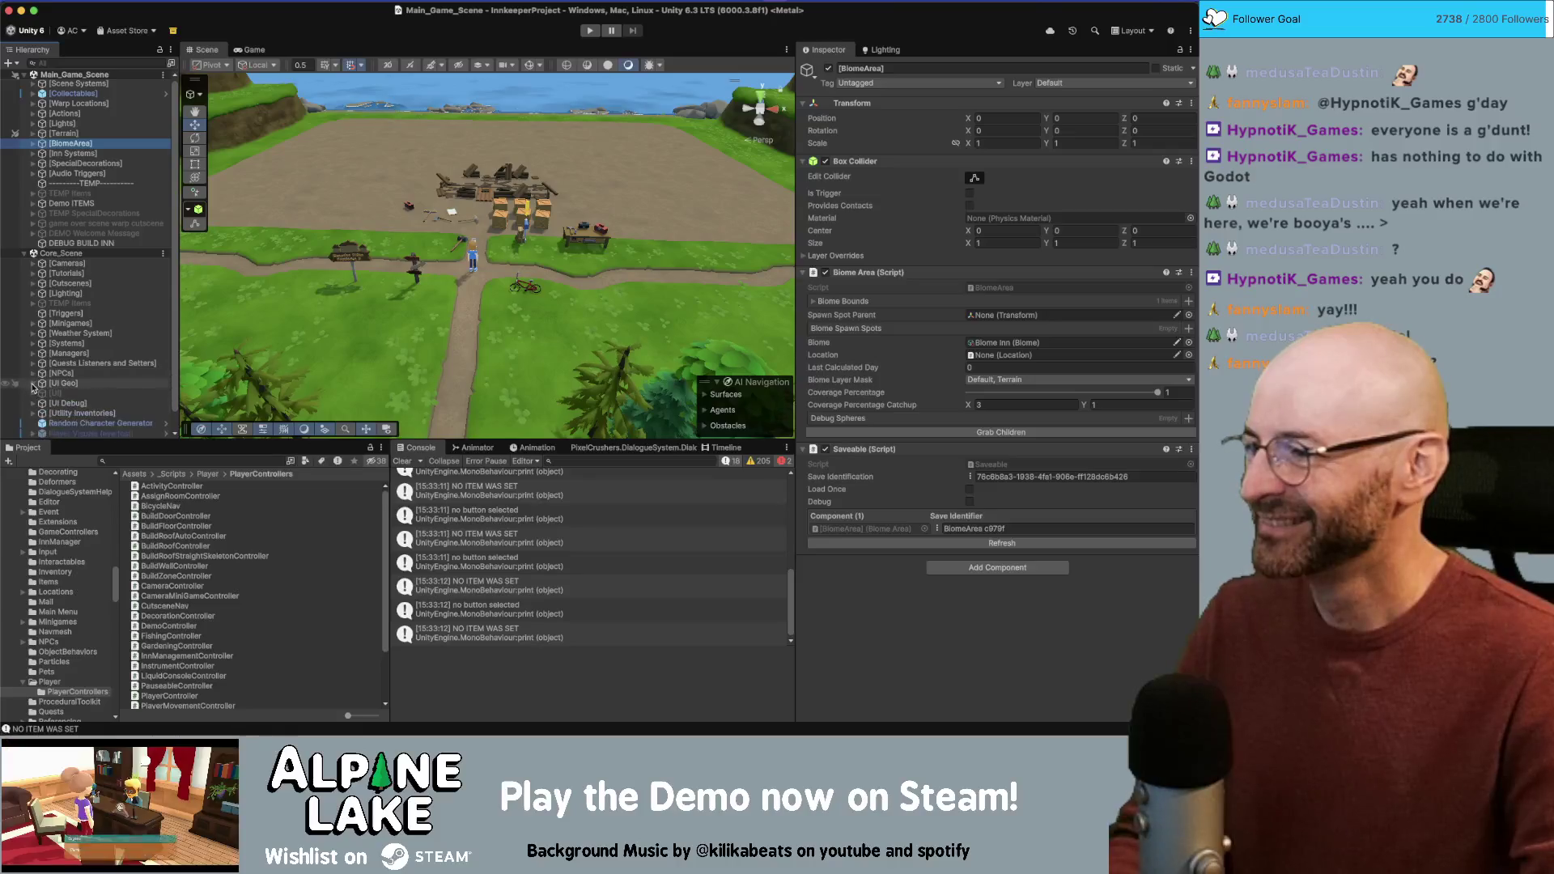
pyautogui.click(591, 31)
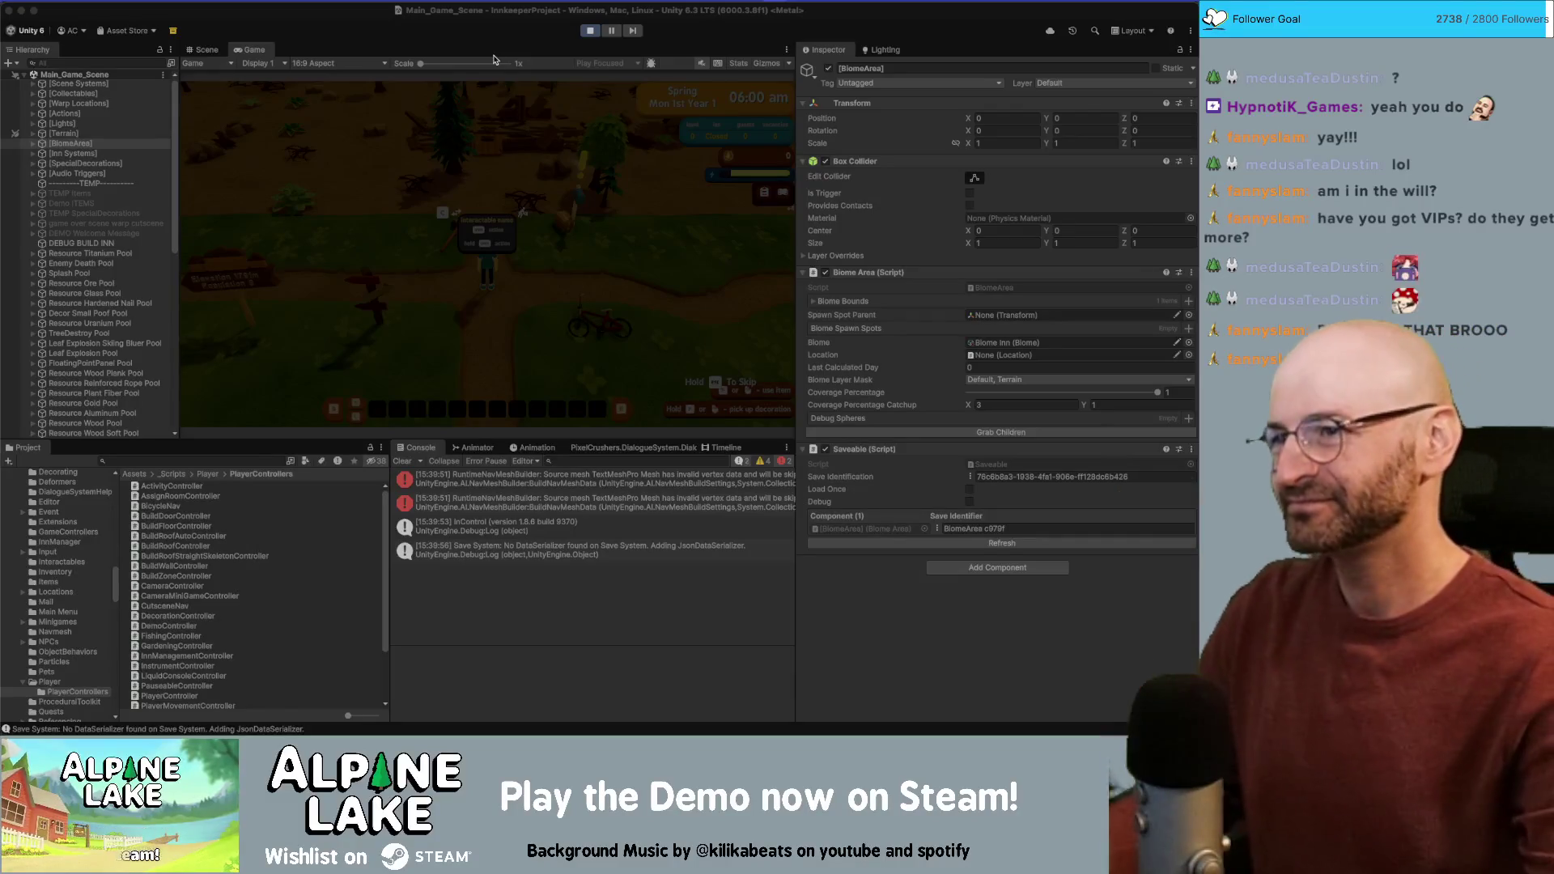
# Step: Dismiss the Use Items and build-mode tutorials, enter build mode, and try placing a wall
pyautogui.click(545, 172)
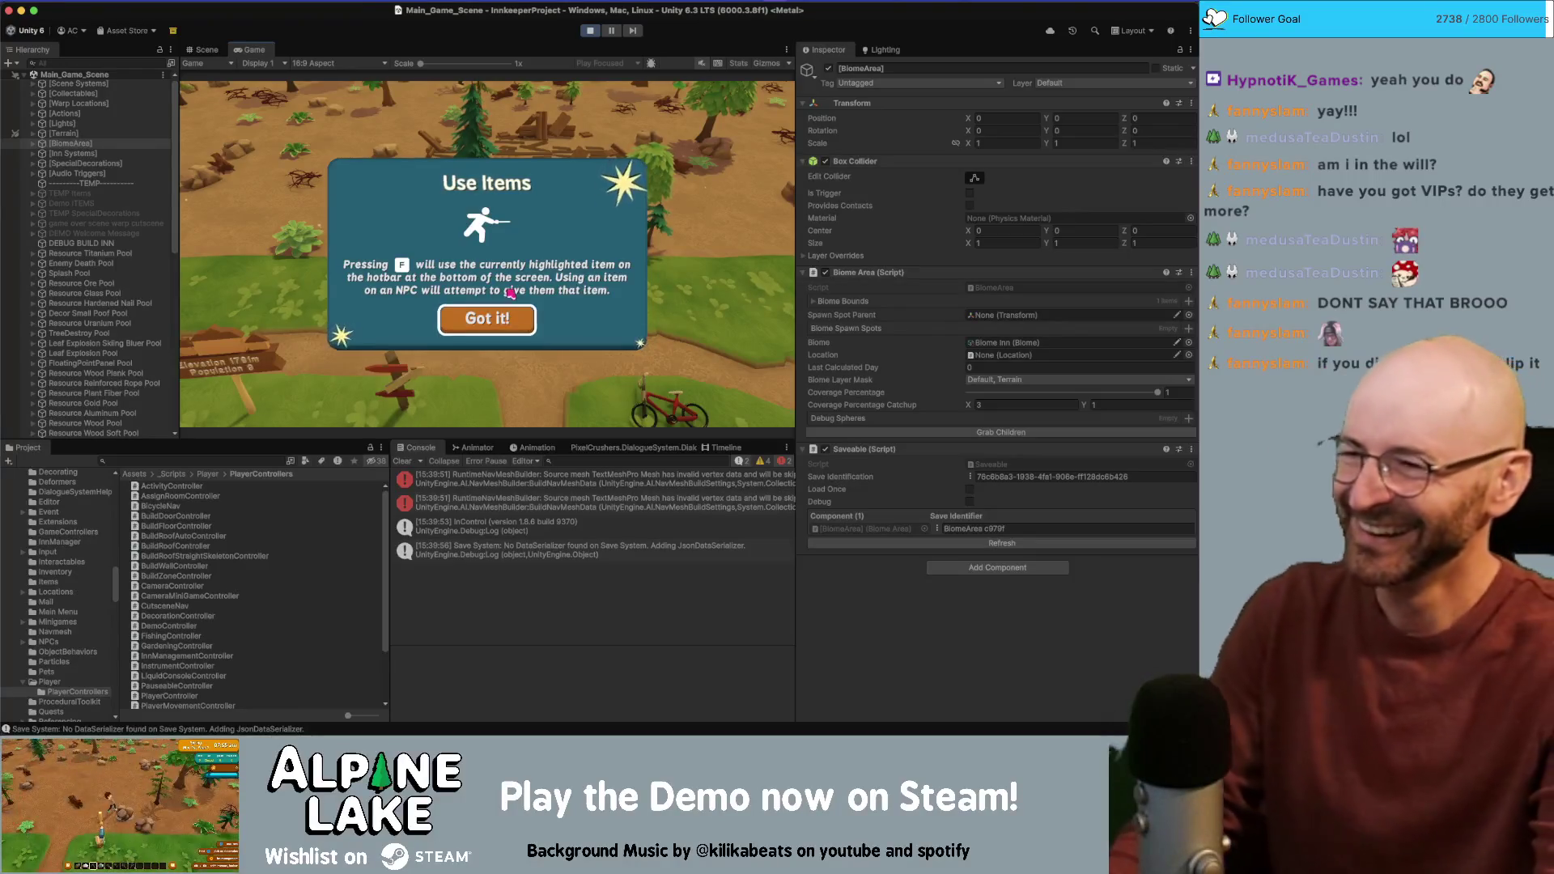
pyautogui.click(499, 324)
pyautogui.click(499, 326)
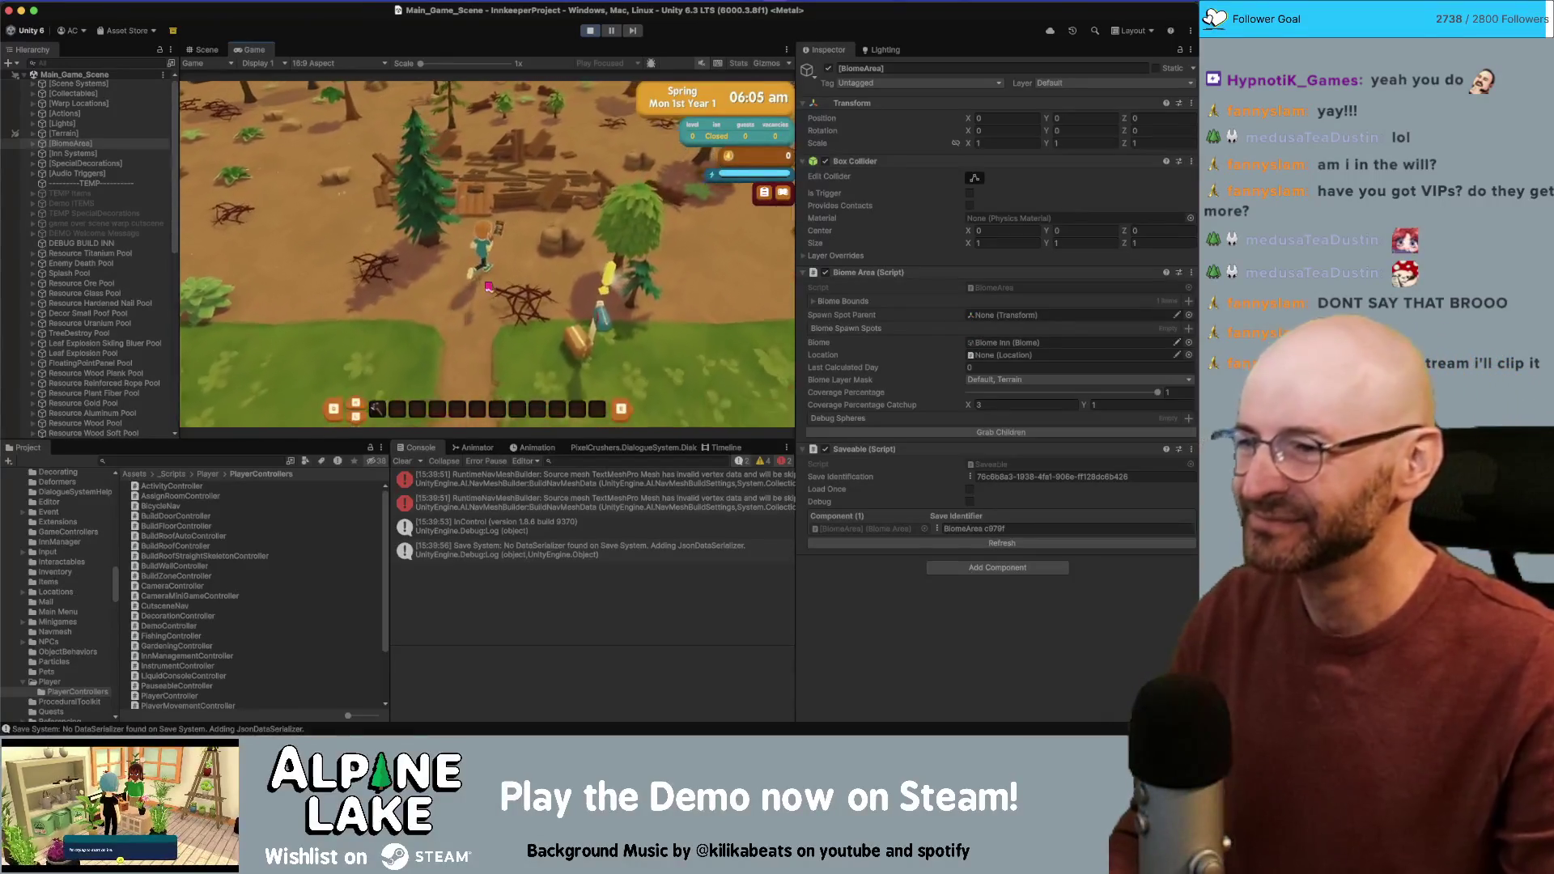
pyautogui.click(482, 284)
pyautogui.press('w')
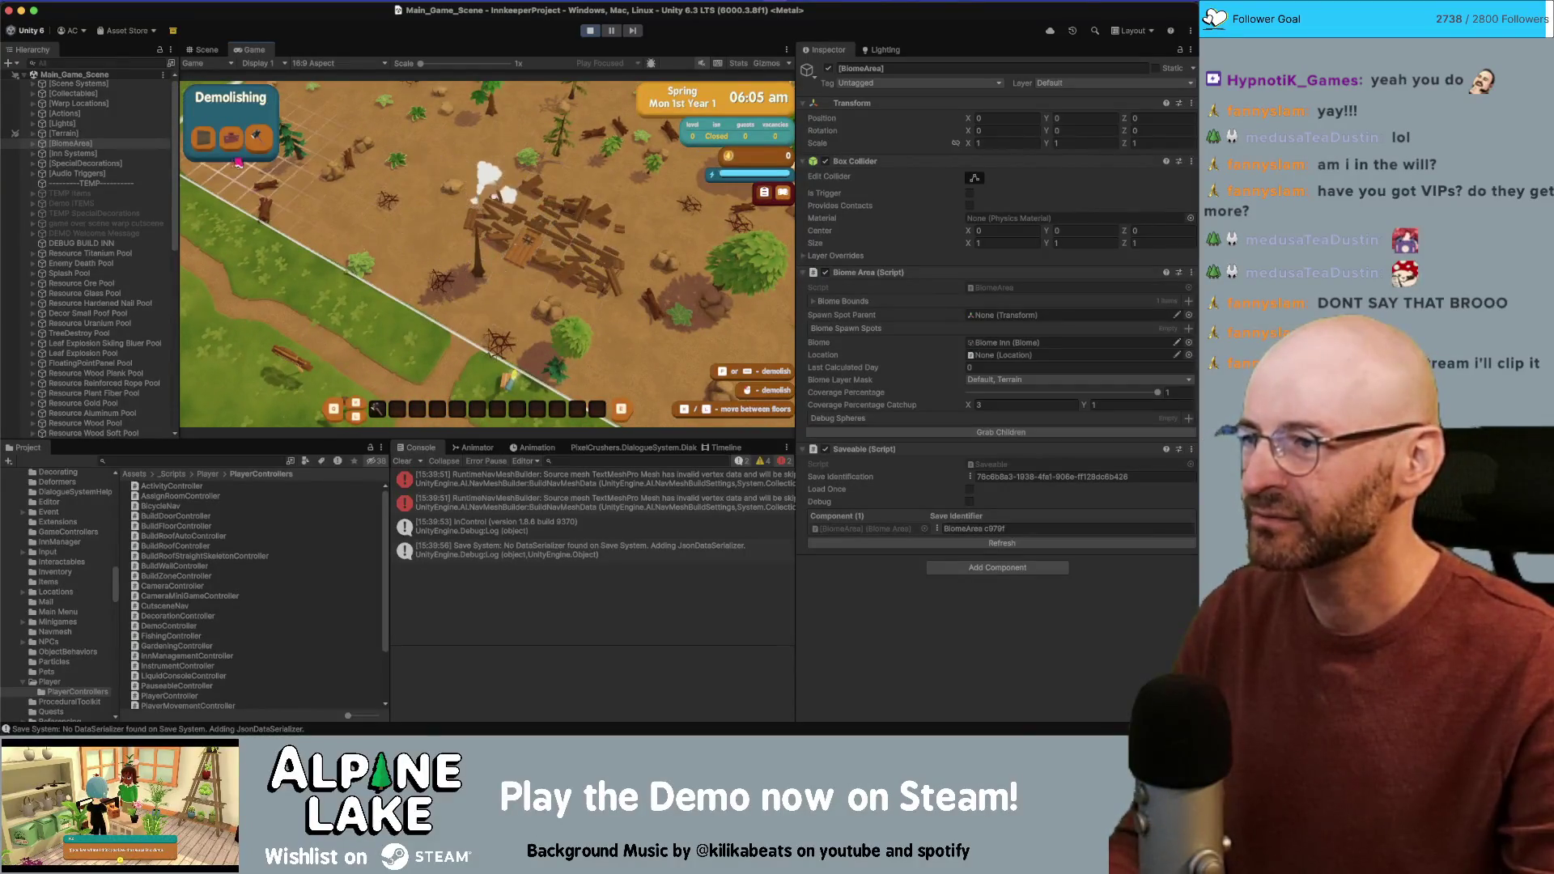
pyautogui.click(209, 139)
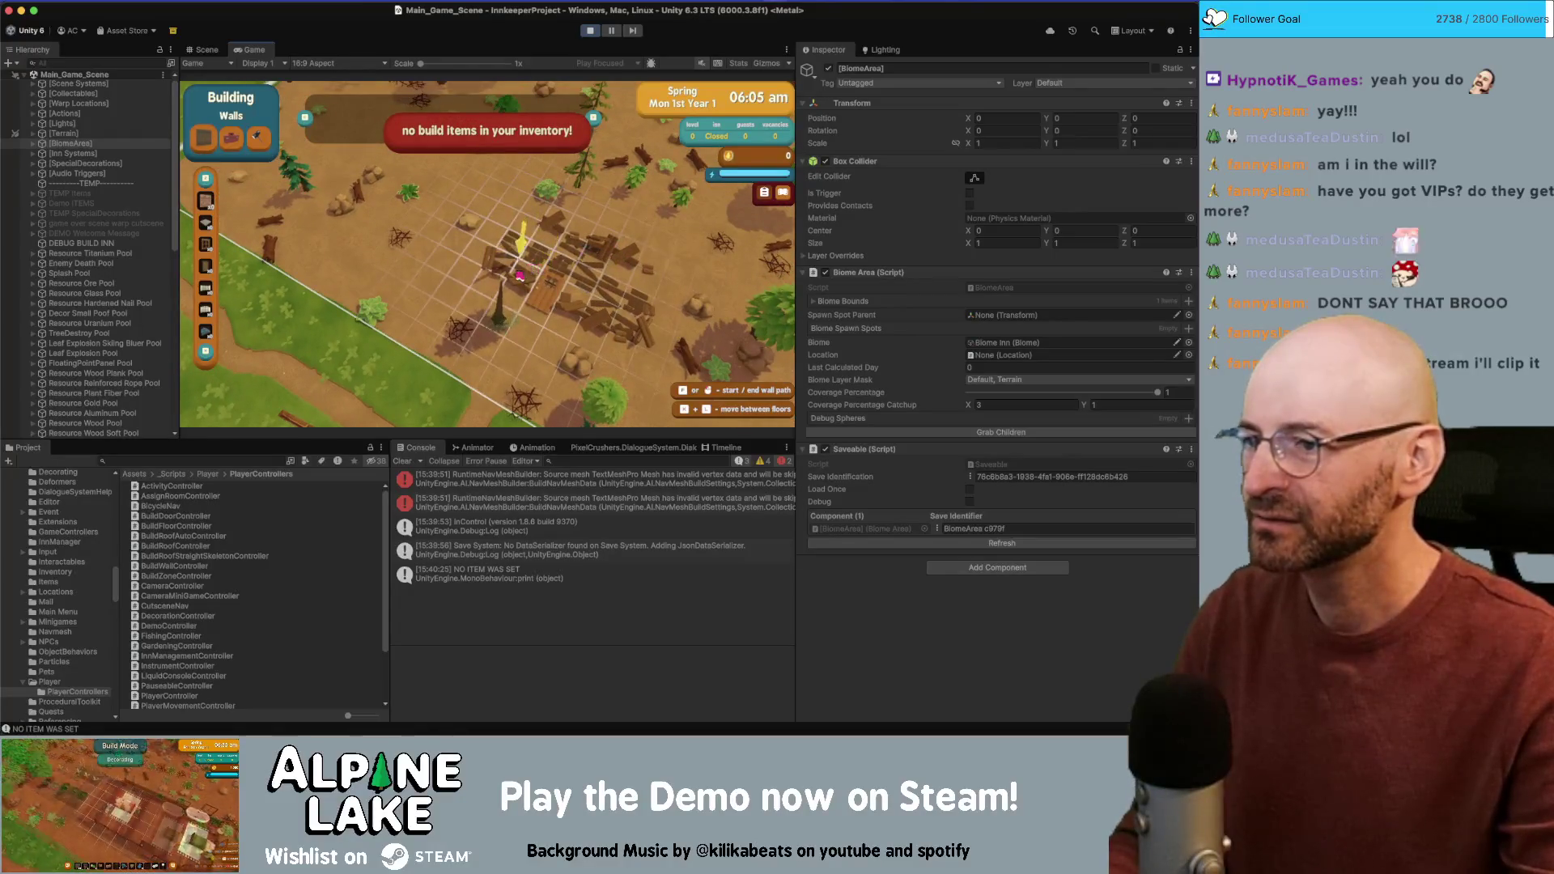
# Step: Cancel the wall placement and switch between Demolishing and Building Walls, including Escape and X
pyautogui.rightClick(519, 275)
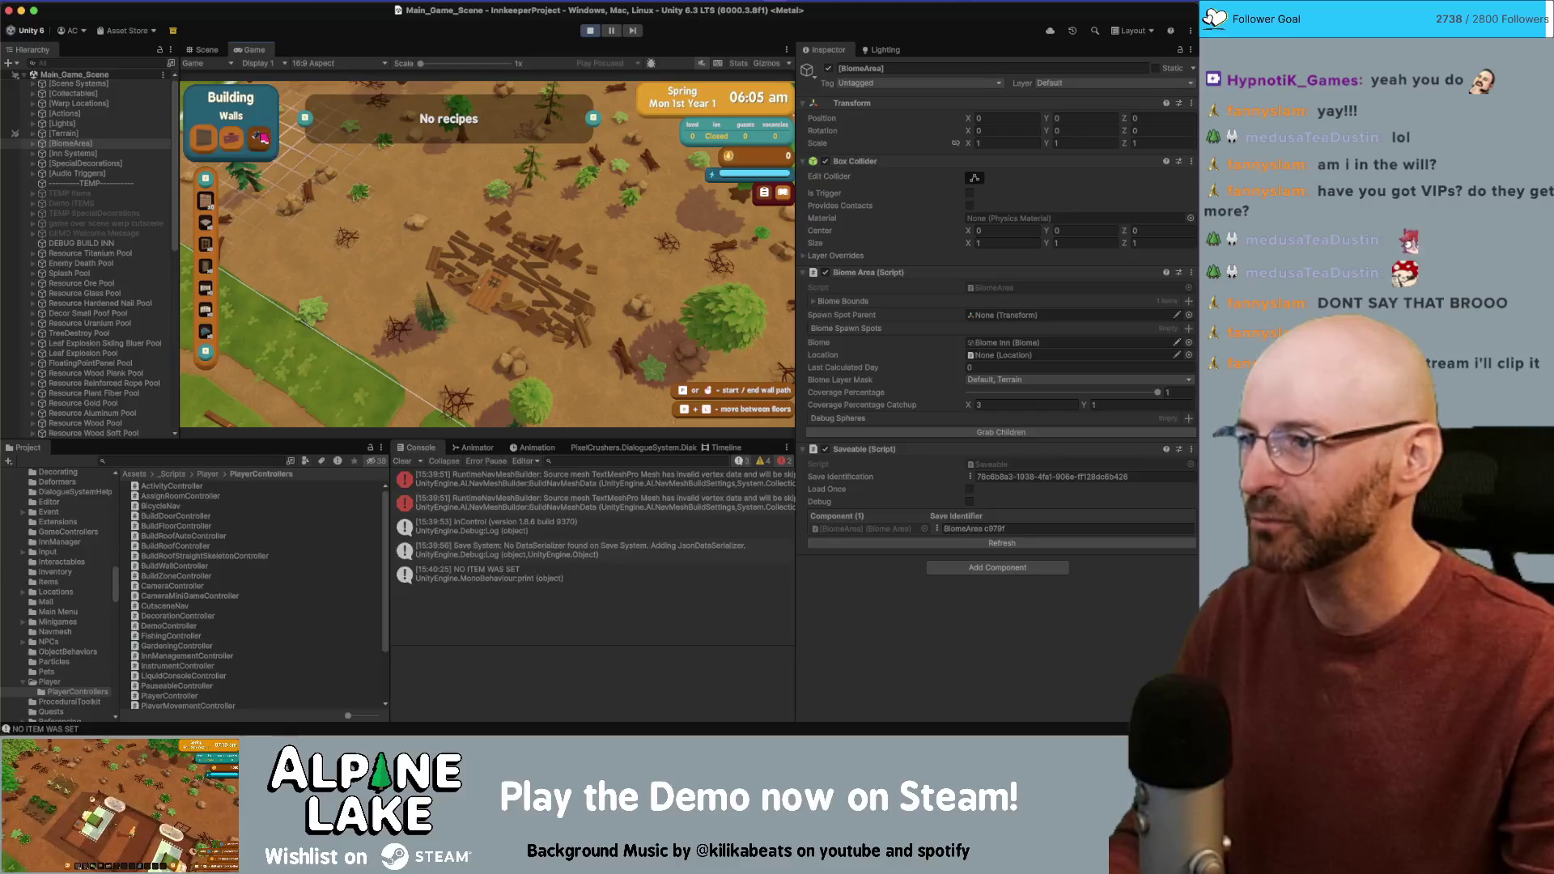
pyautogui.click(261, 138)
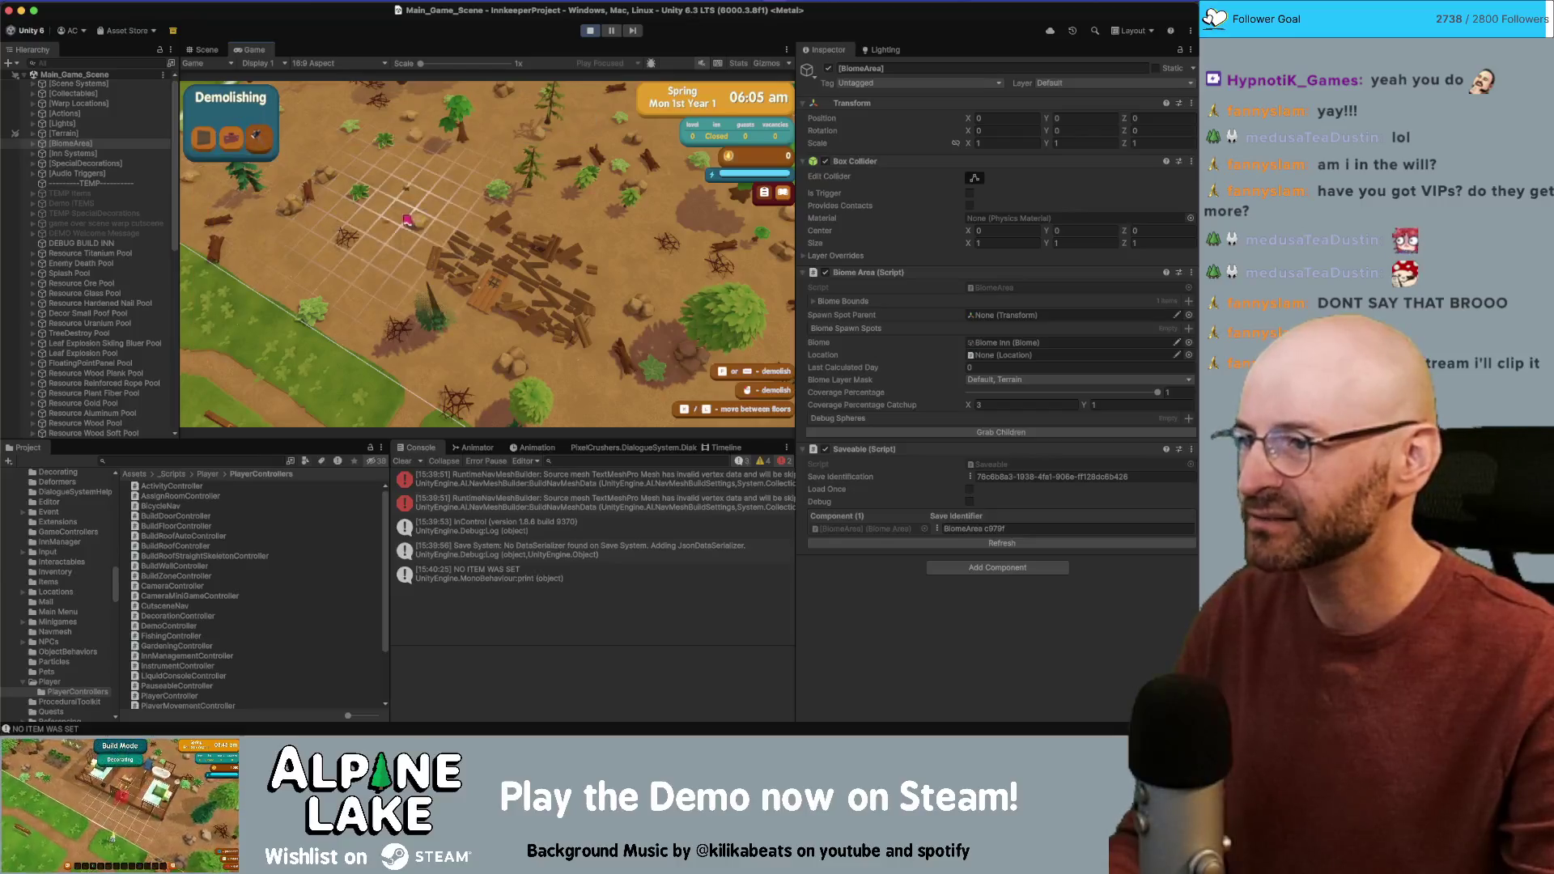
pyautogui.click(204, 137)
pyautogui.press('Escape')
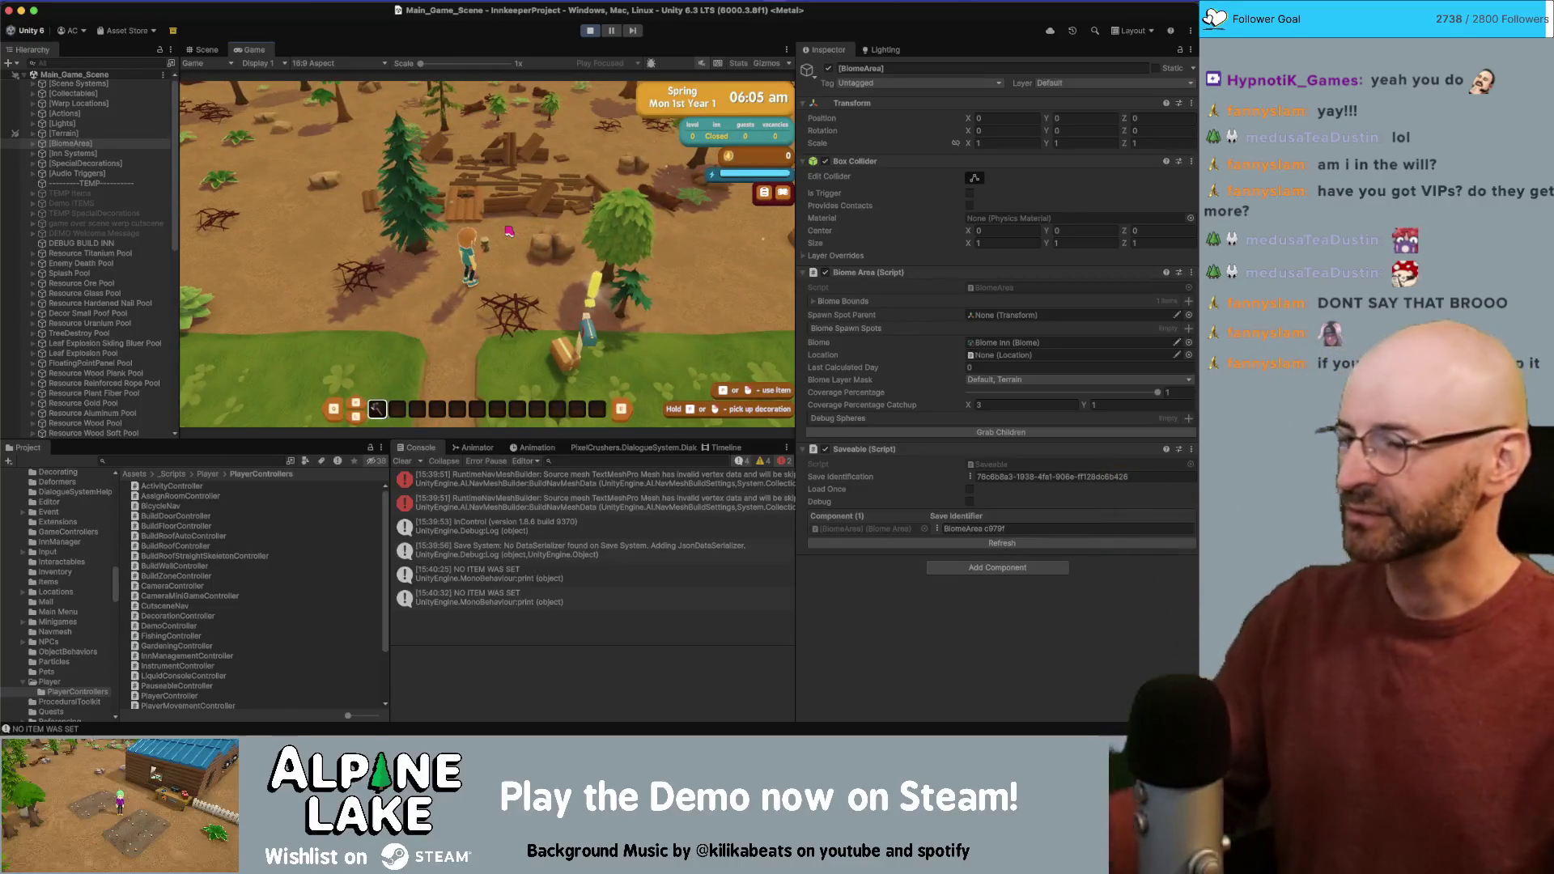
pyautogui.press('x')
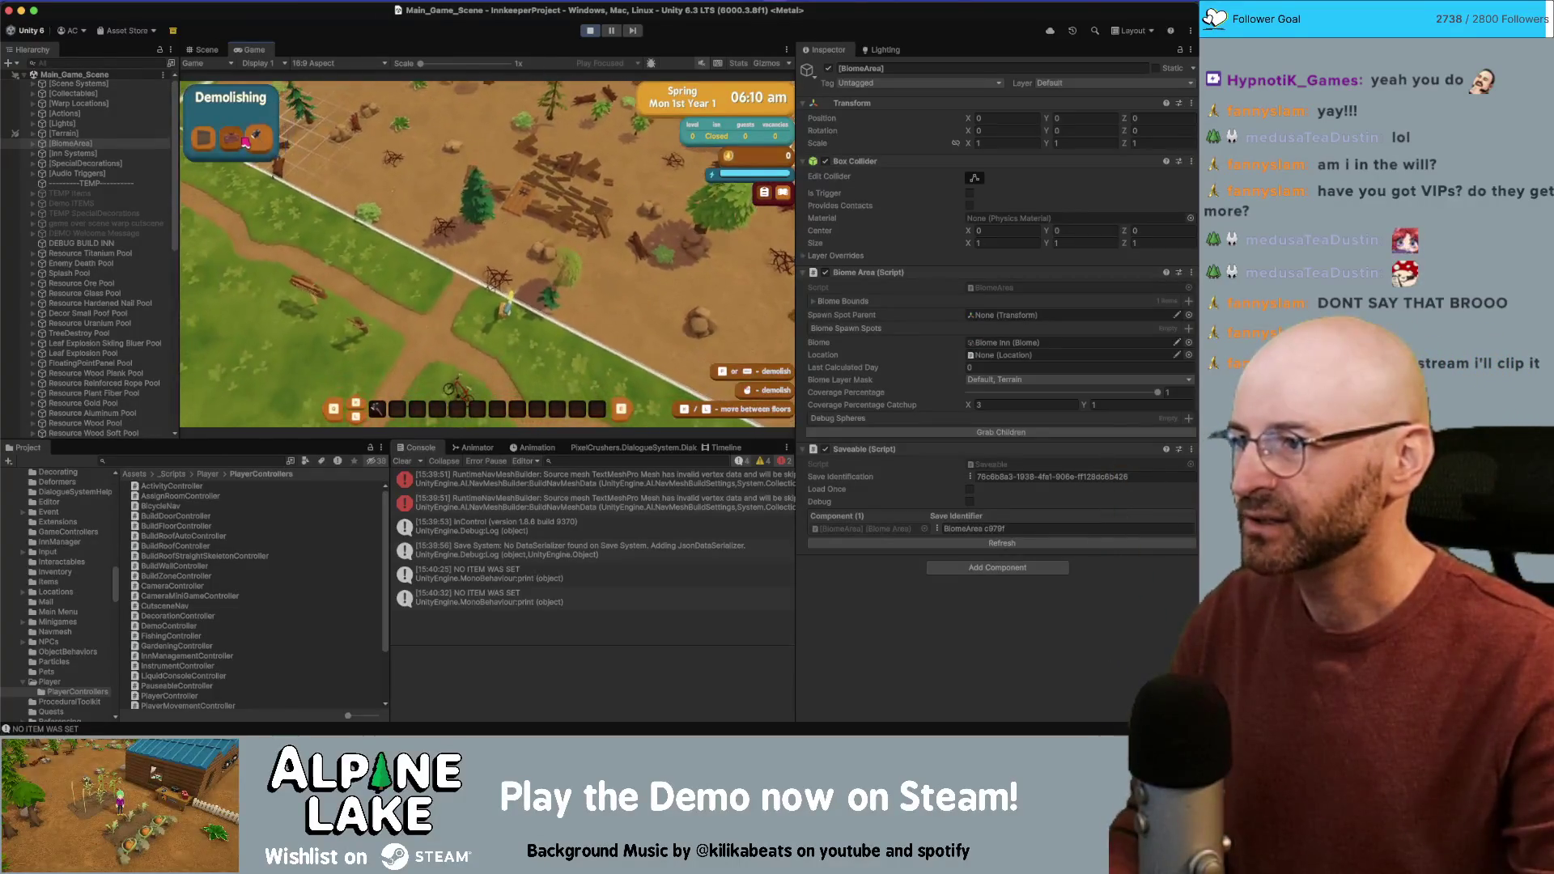
pyautogui.click(204, 138)
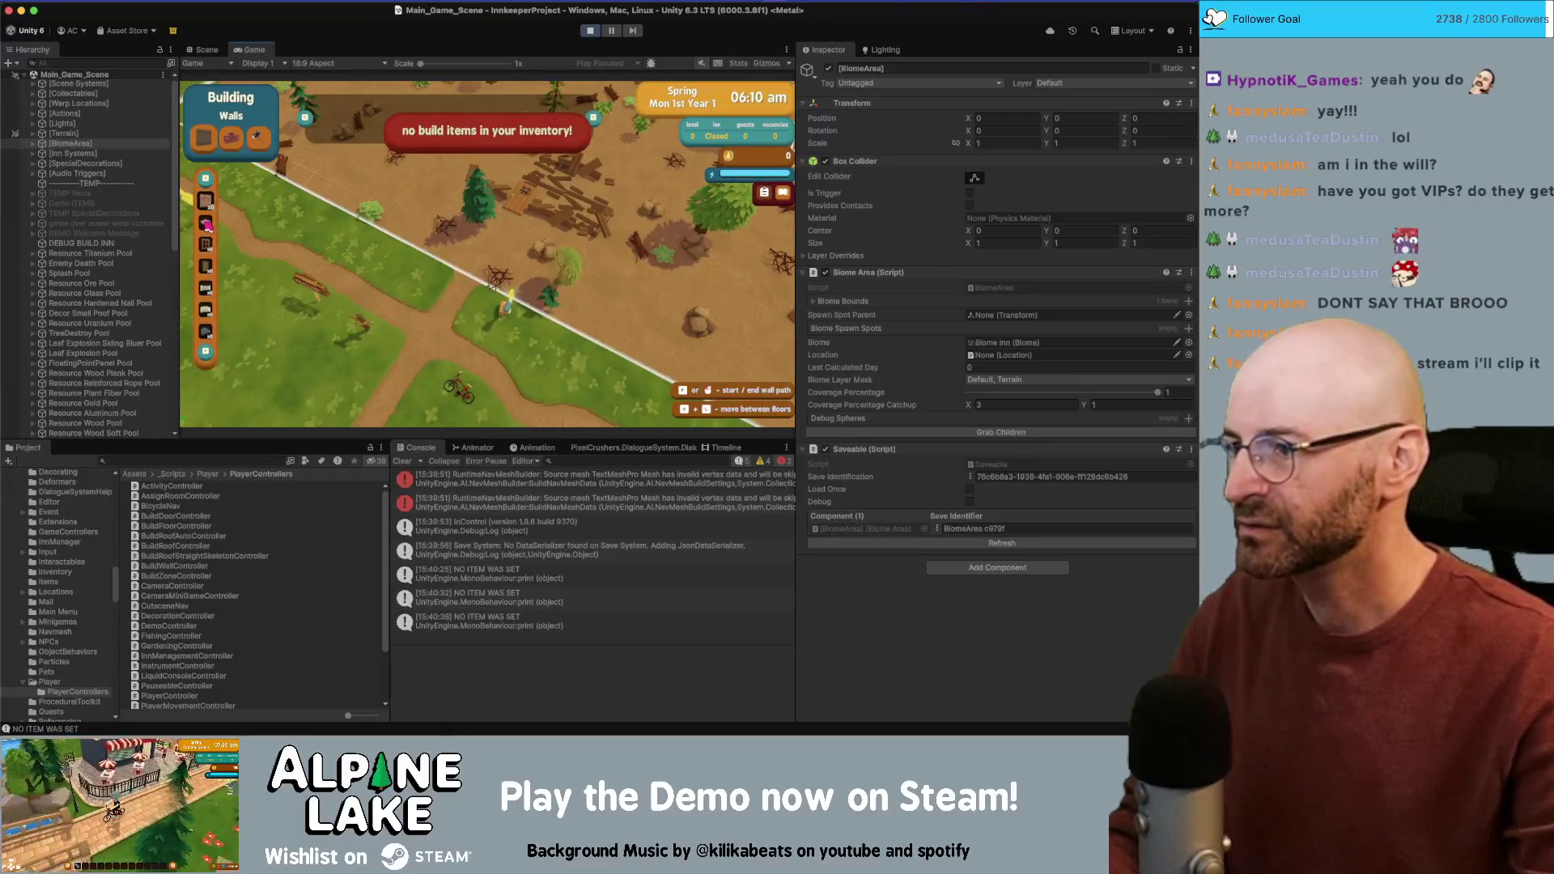
# Step: Pick wall options until No recipes appears, then press R to enter Redecorating mode
pyautogui.click(208, 226)
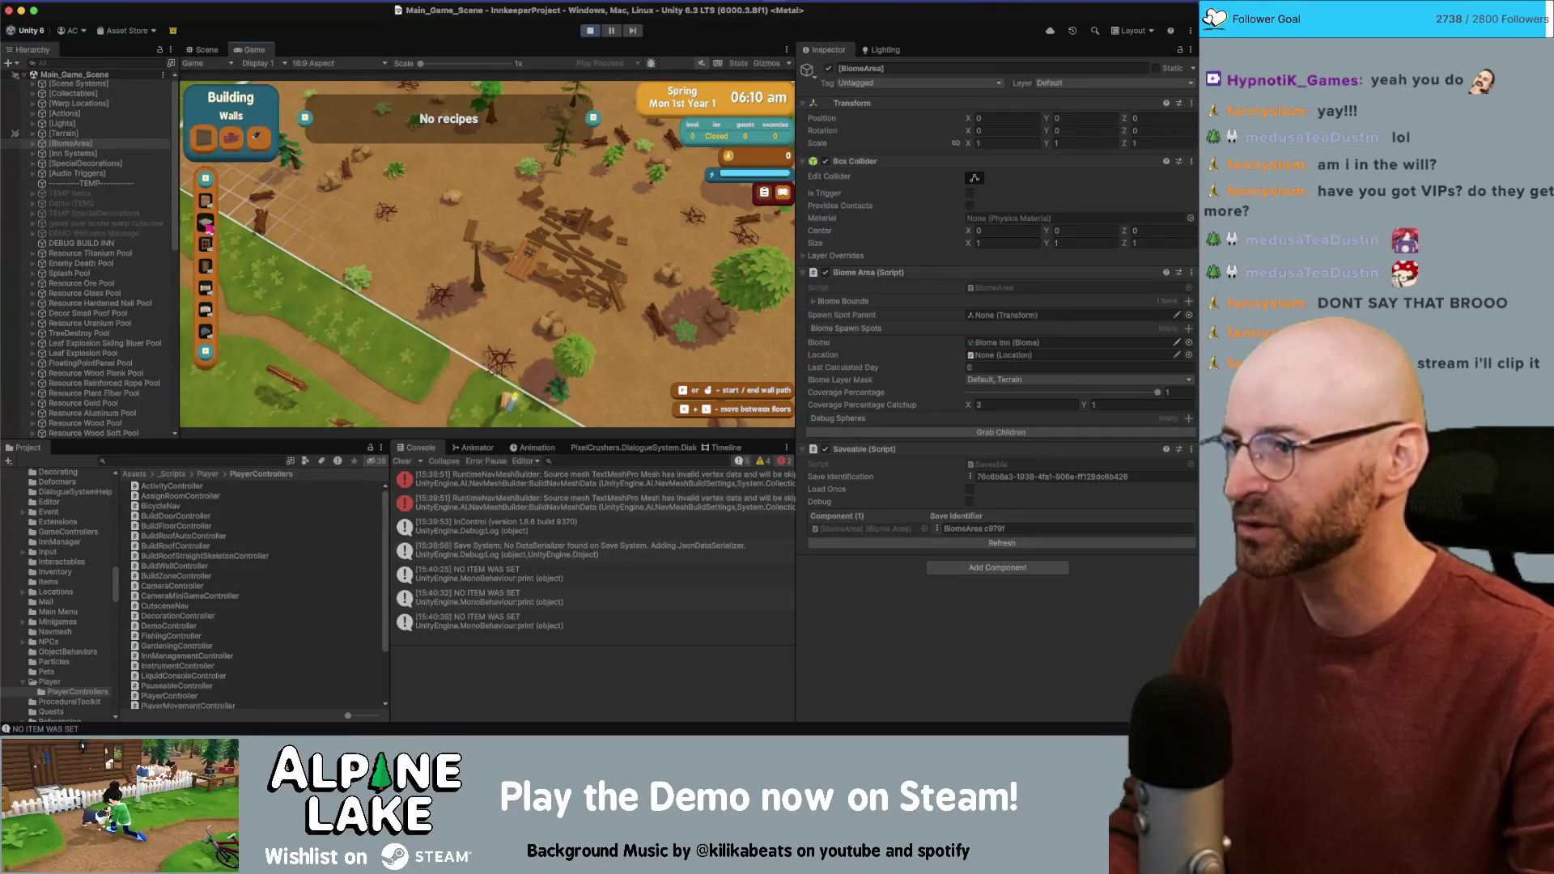
pyautogui.click(256, 137)
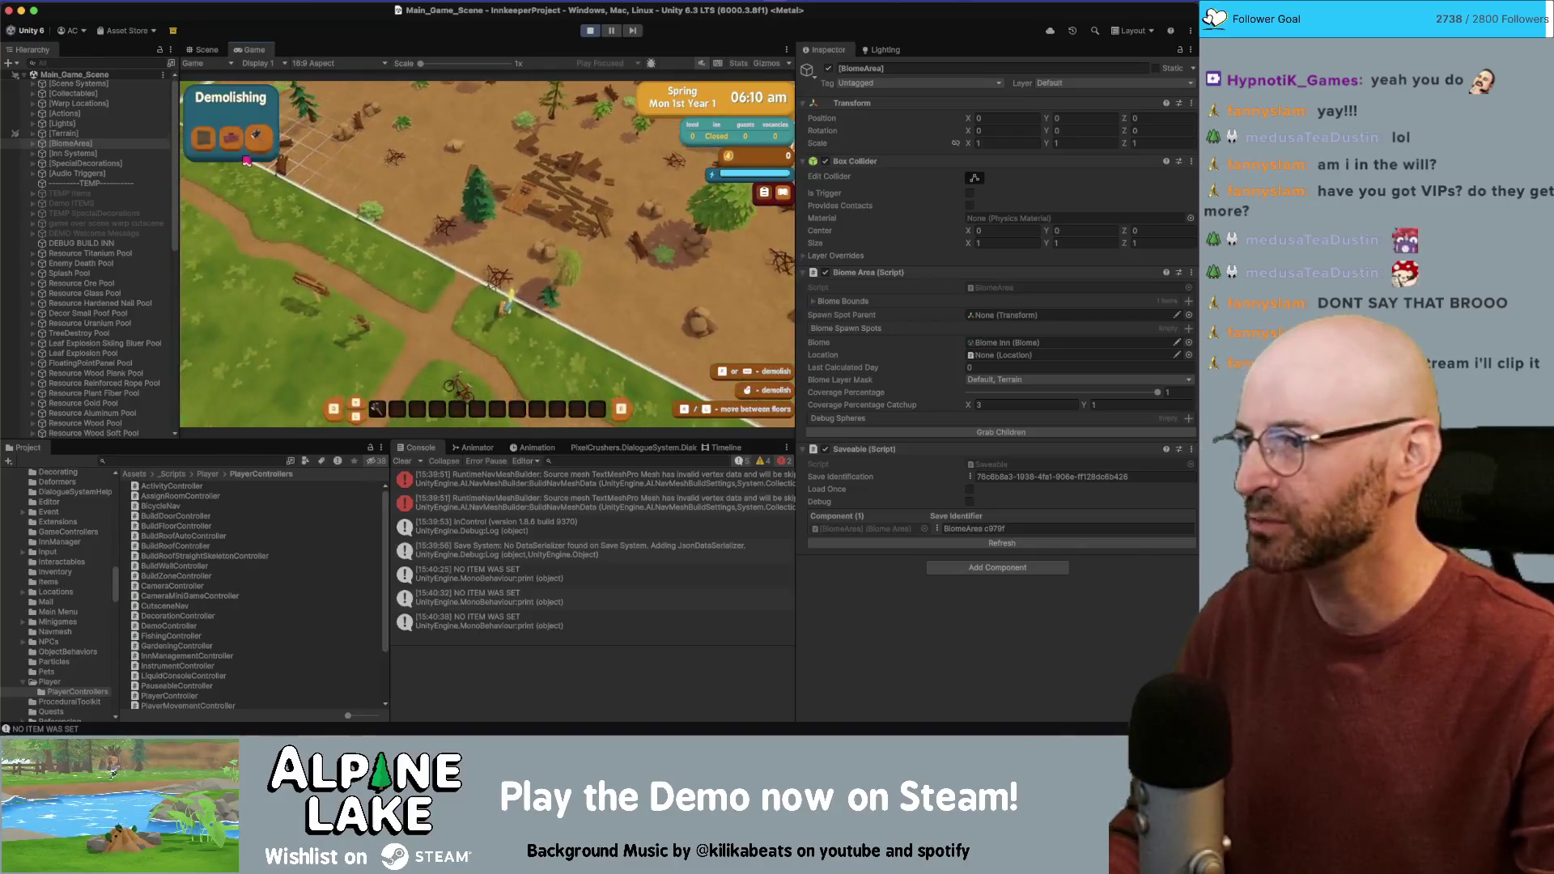
pyautogui.click(203, 138)
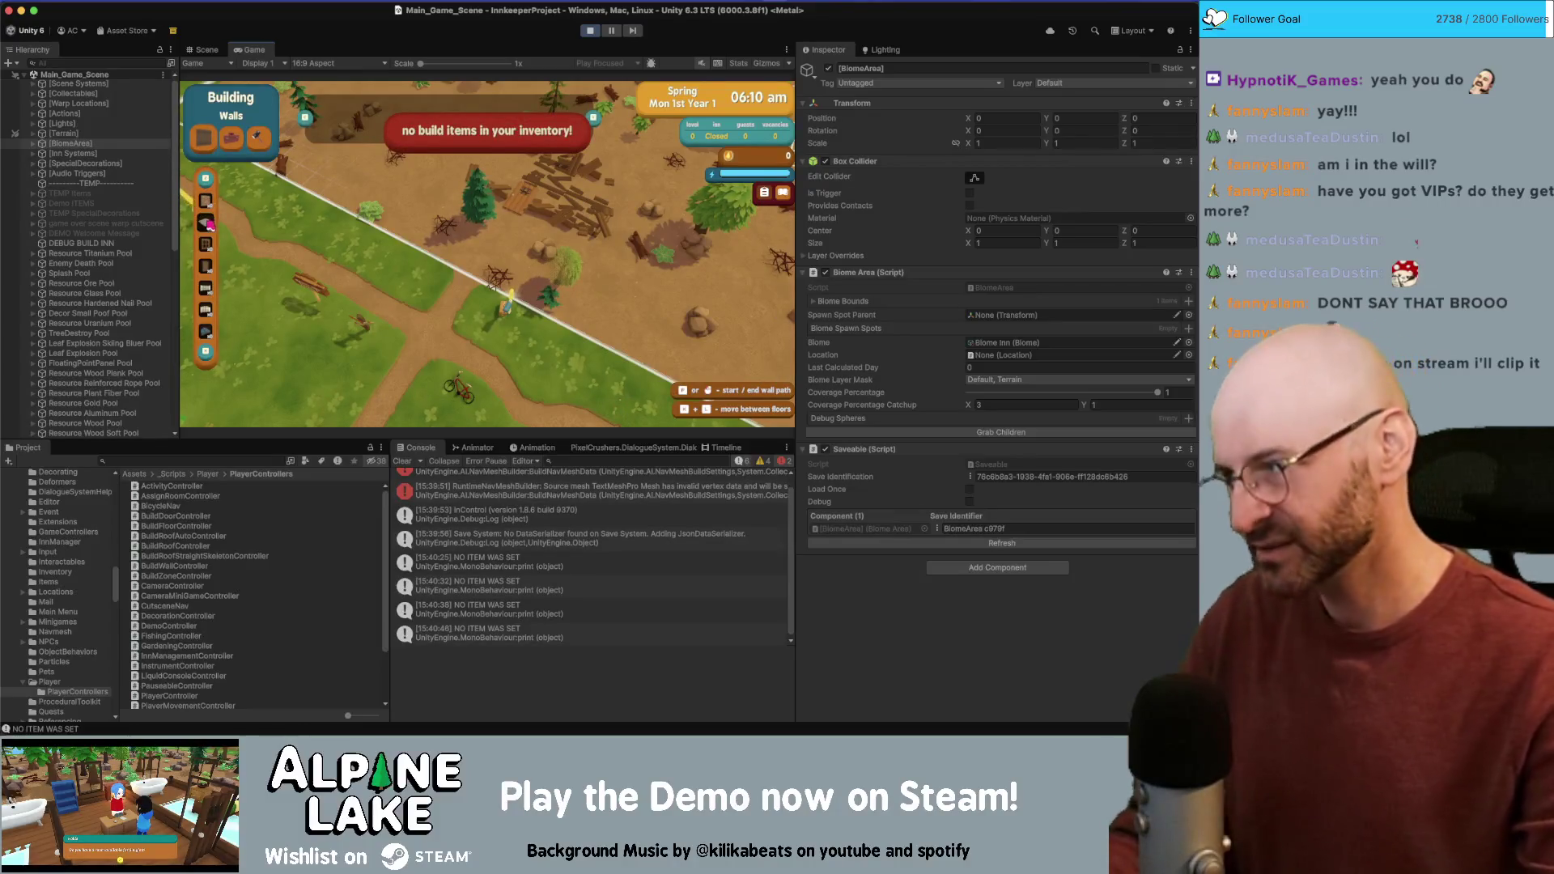
pyautogui.click(206, 203)
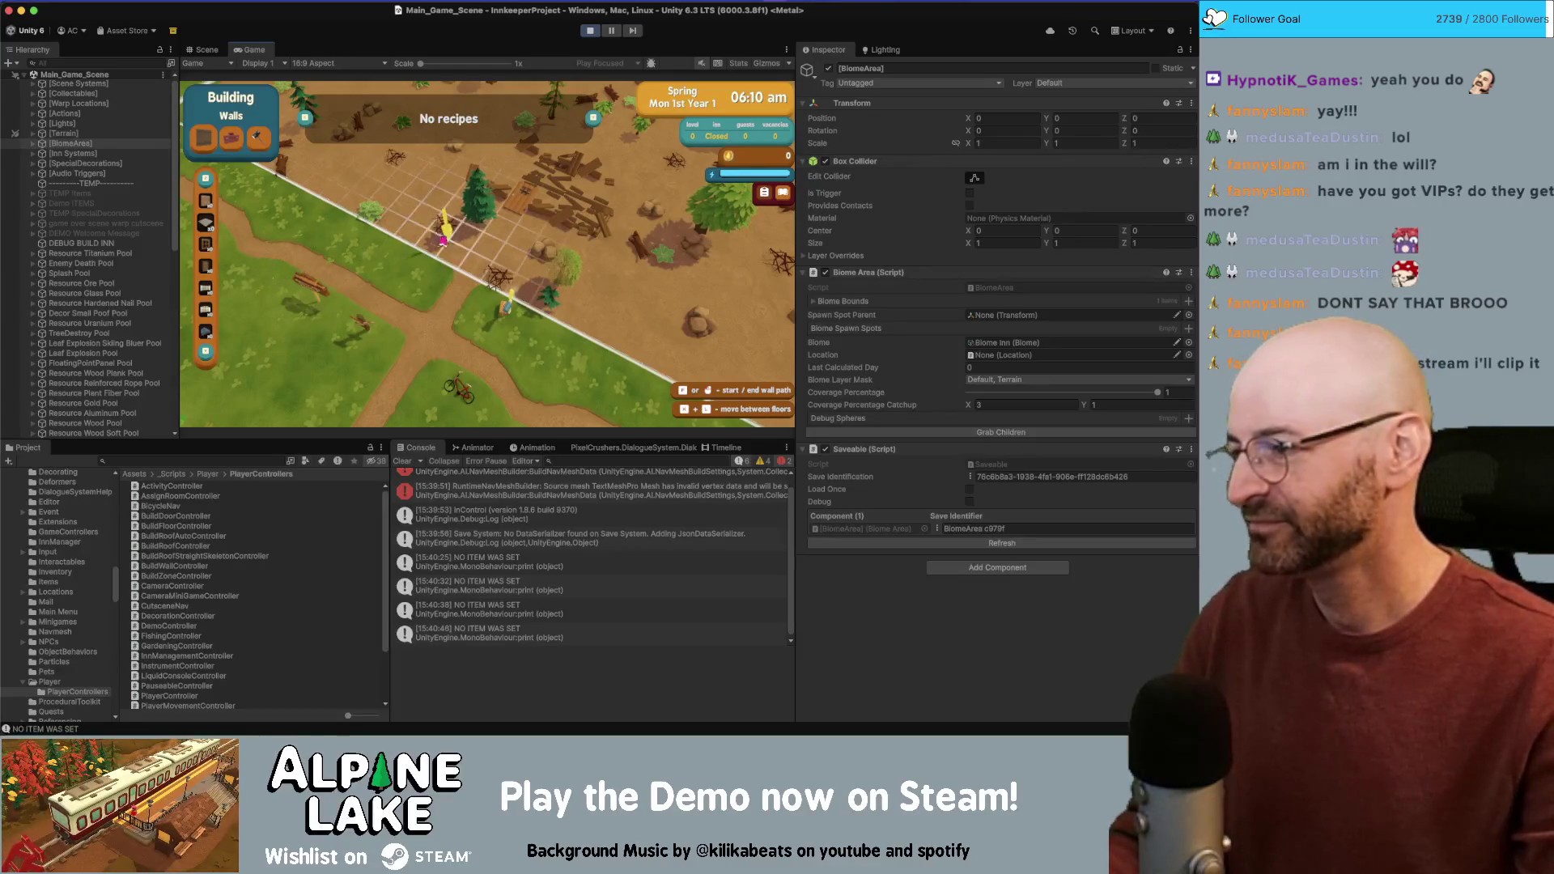
pyautogui.press('w')
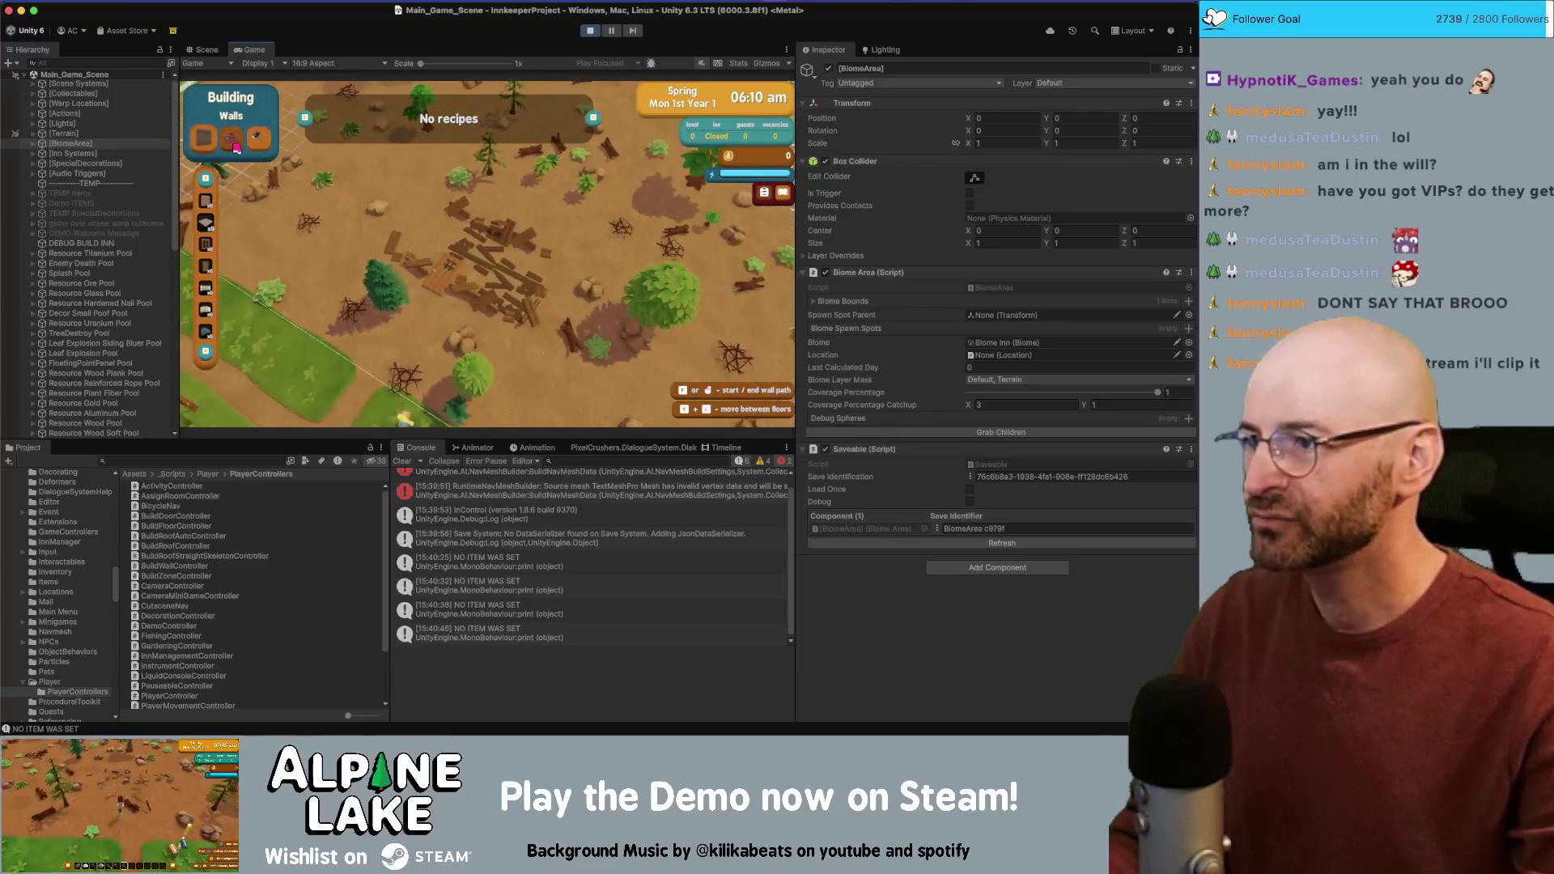
pyautogui.press('r')
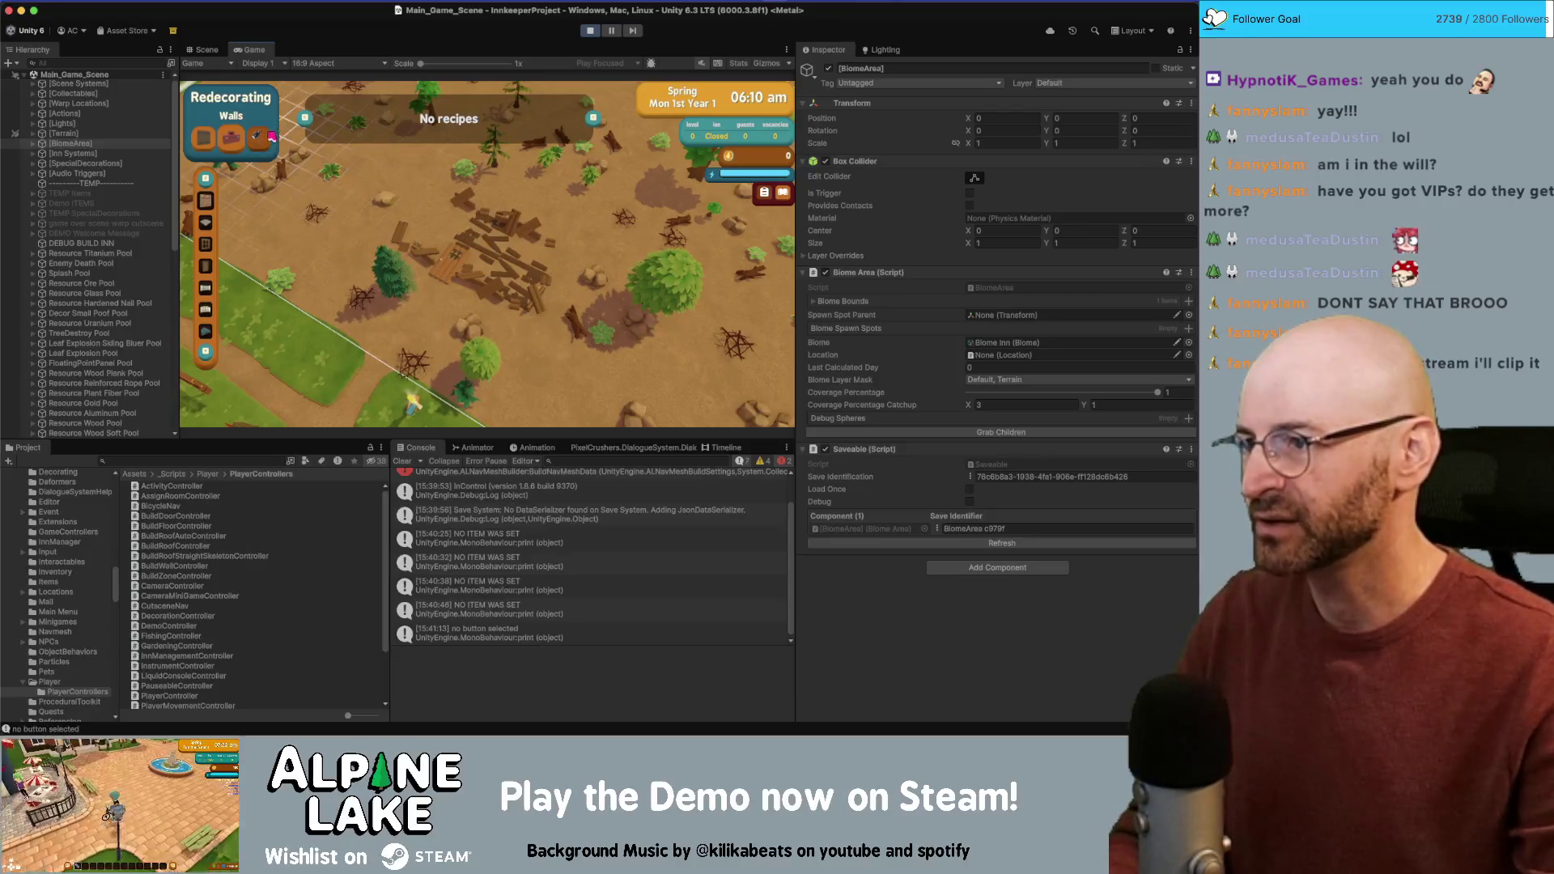
# Step: In Demolishing mode, clear the wooden debris and two log piles
pyautogui.press('3')
pyautogui.click(438, 243)
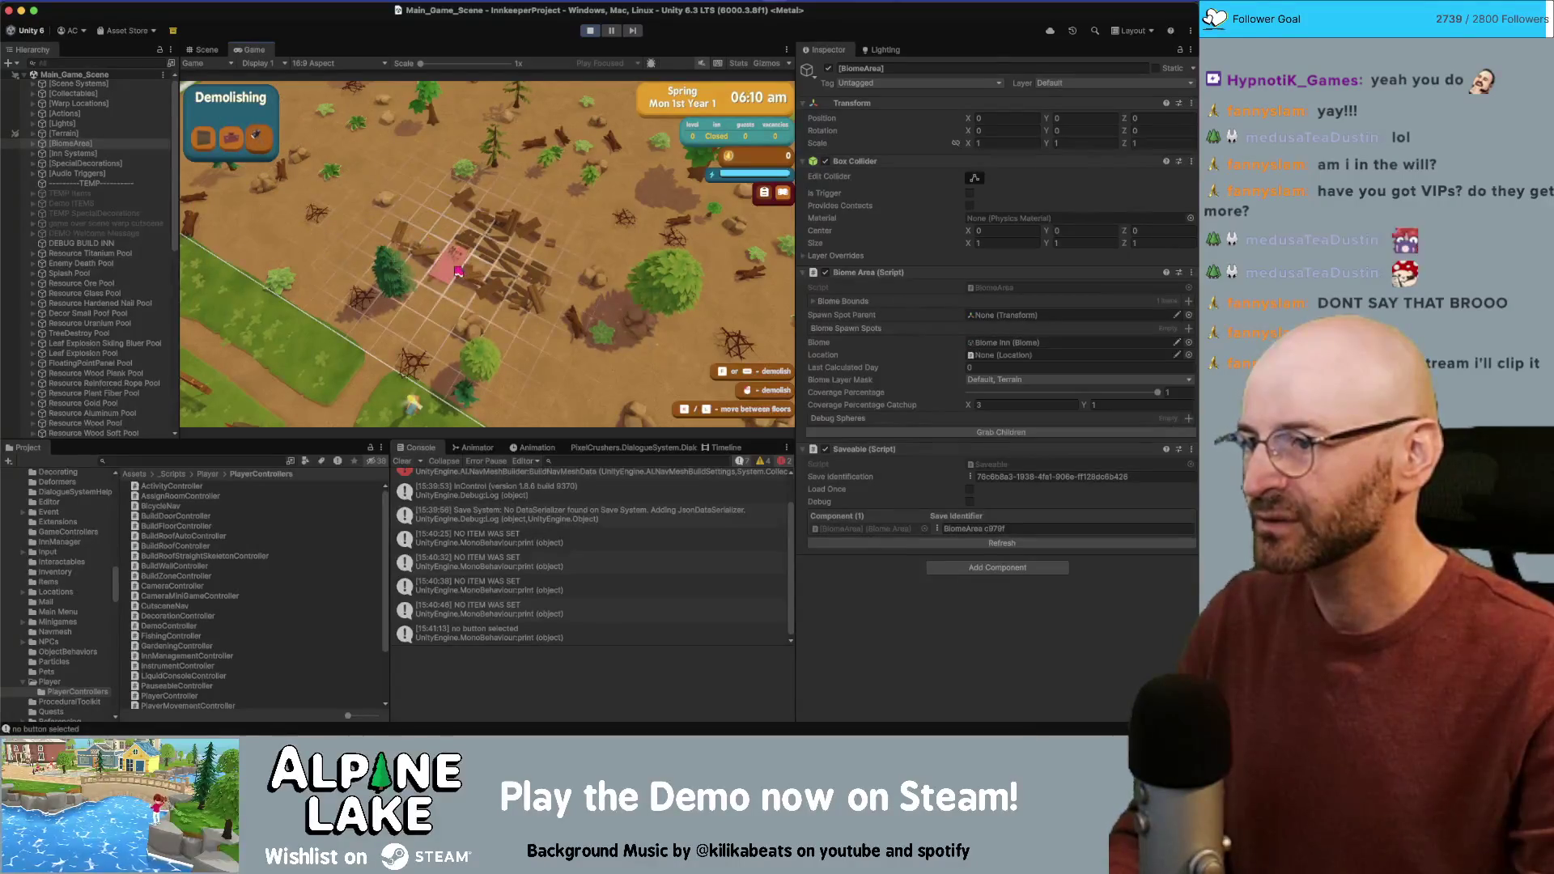
pyautogui.click(210, 140)
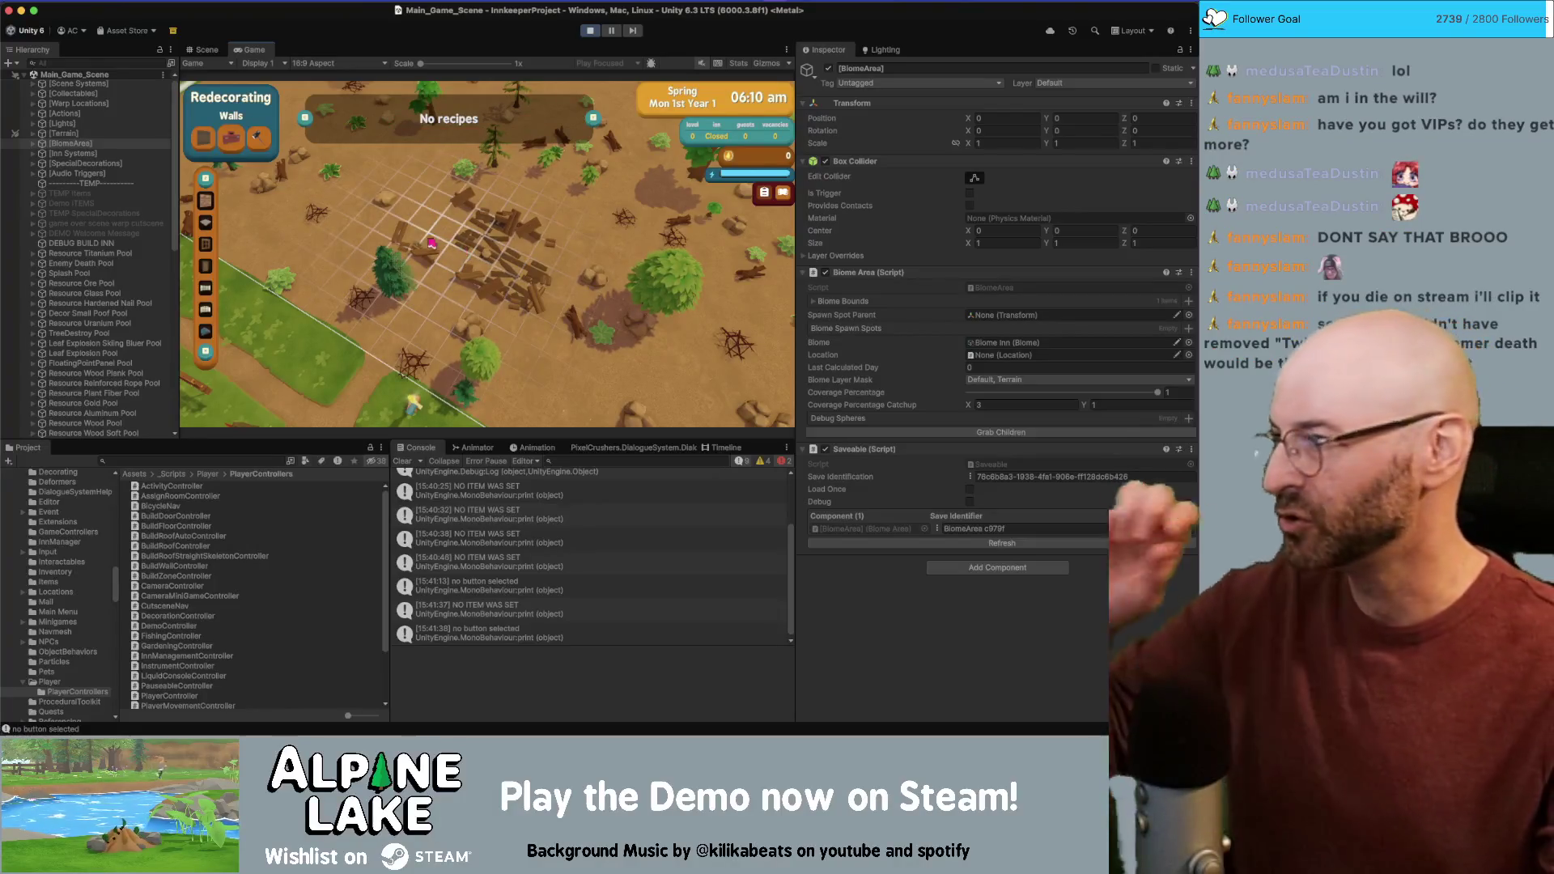
pyautogui.click(271, 144)
pyautogui.click(458, 245)
pyautogui.click(400, 246)
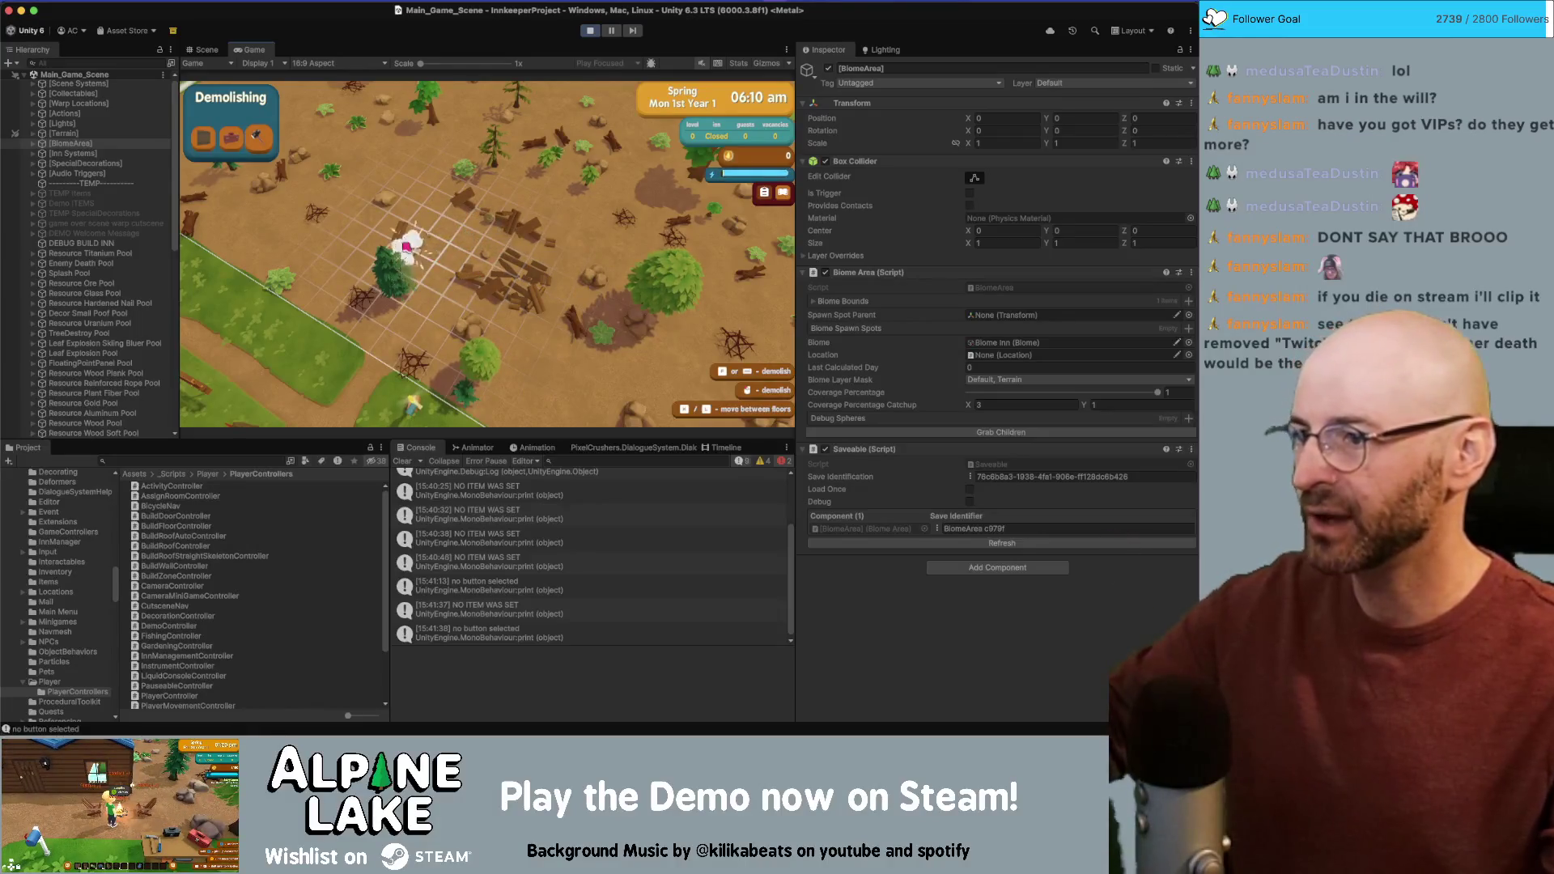
# Step: Toggle between Redecorating and Demolishing modes, then stop the running game
pyautogui.click(387, 232)
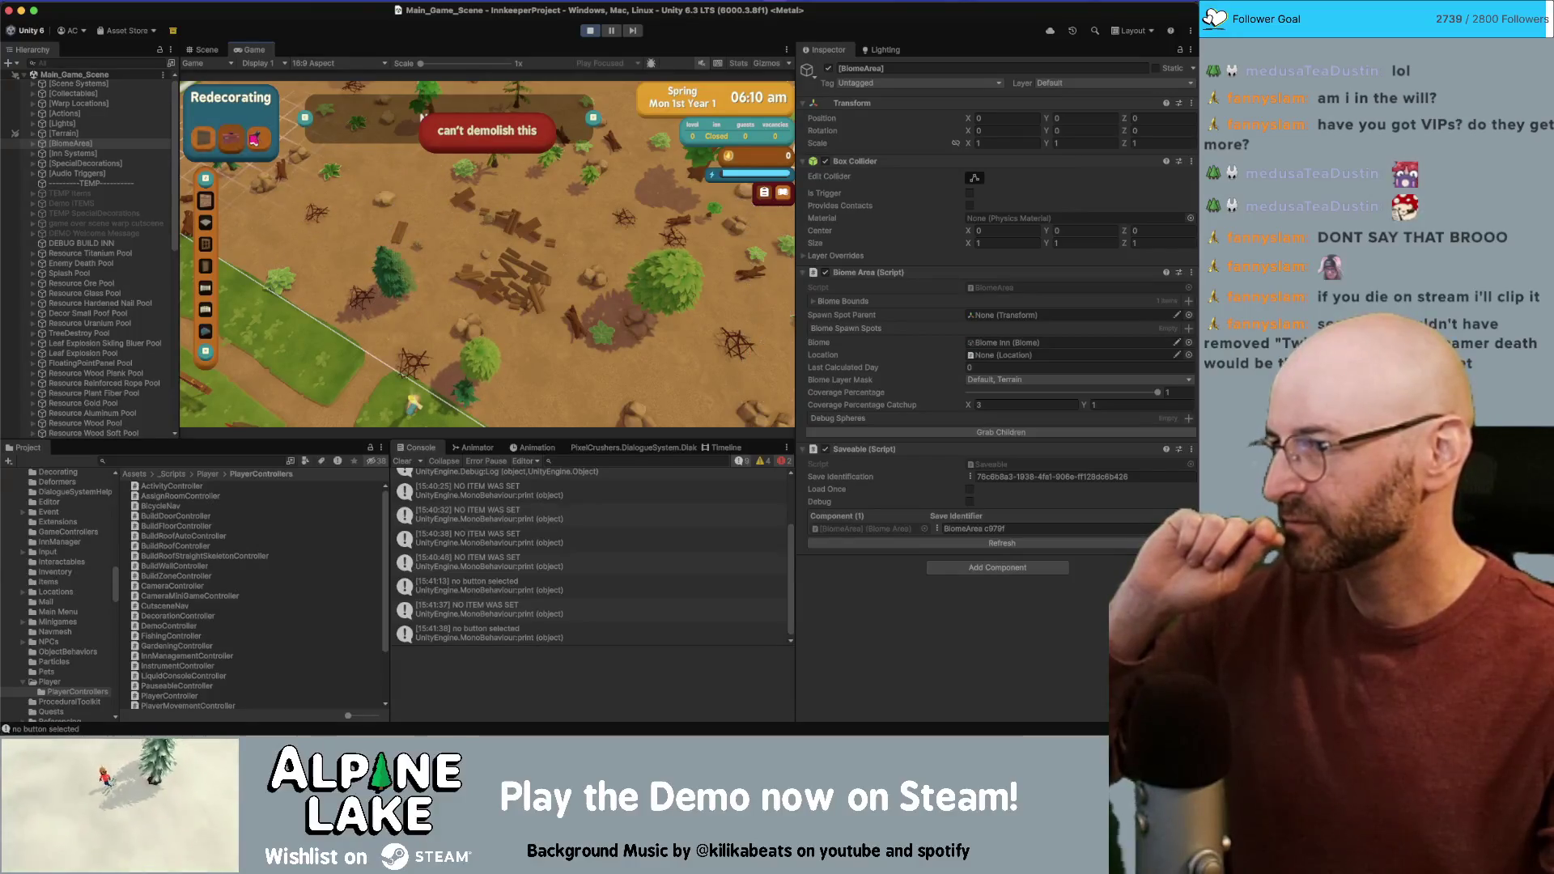
pyautogui.click(243, 151)
pyautogui.click(231, 153)
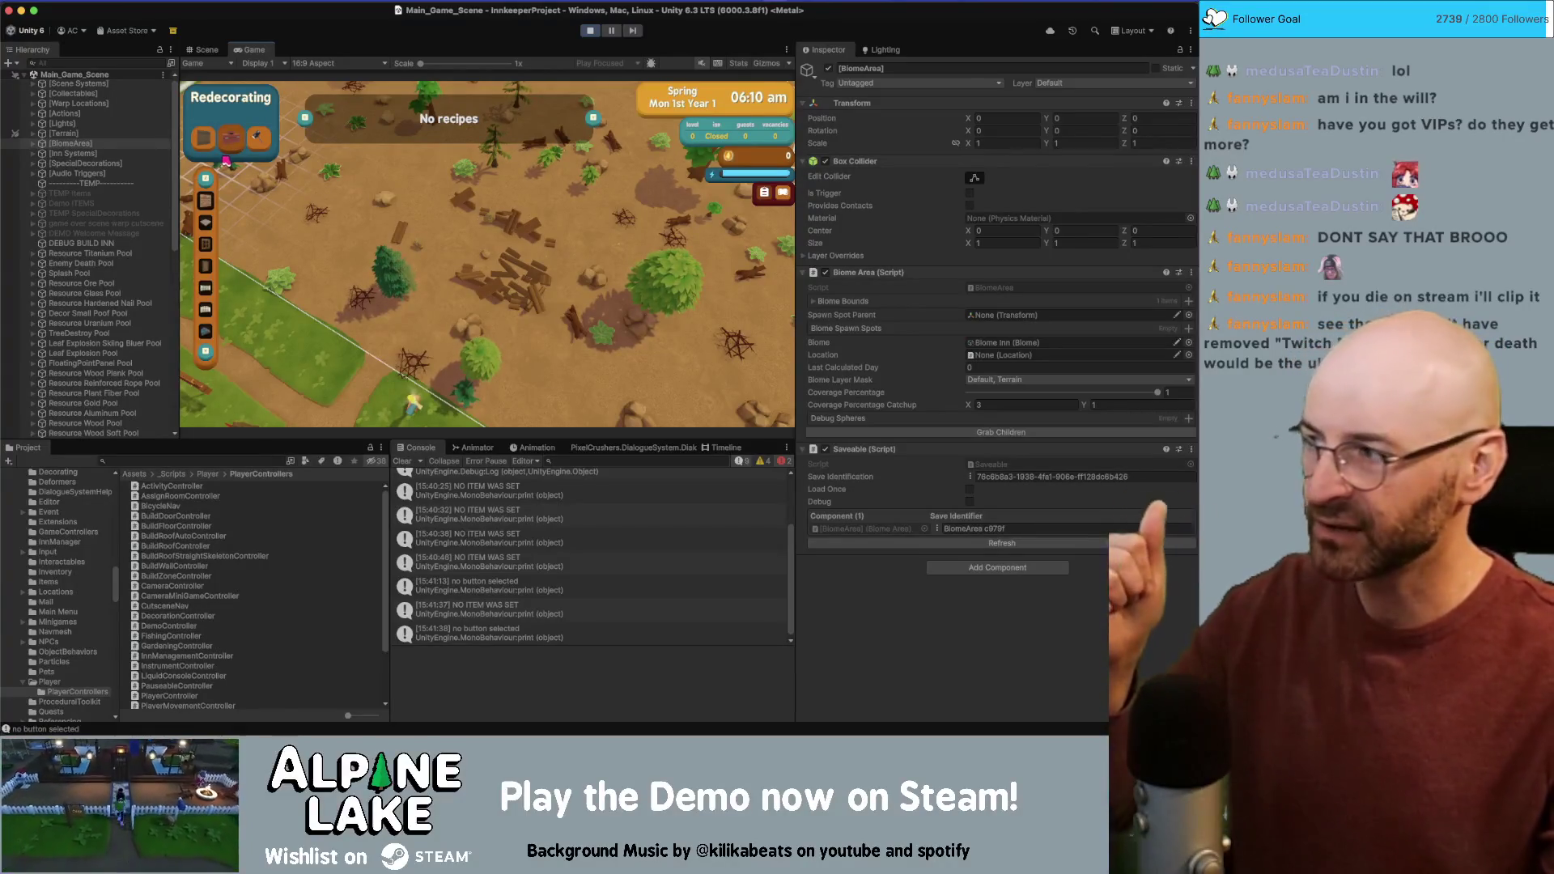
pyautogui.click(590, 31)
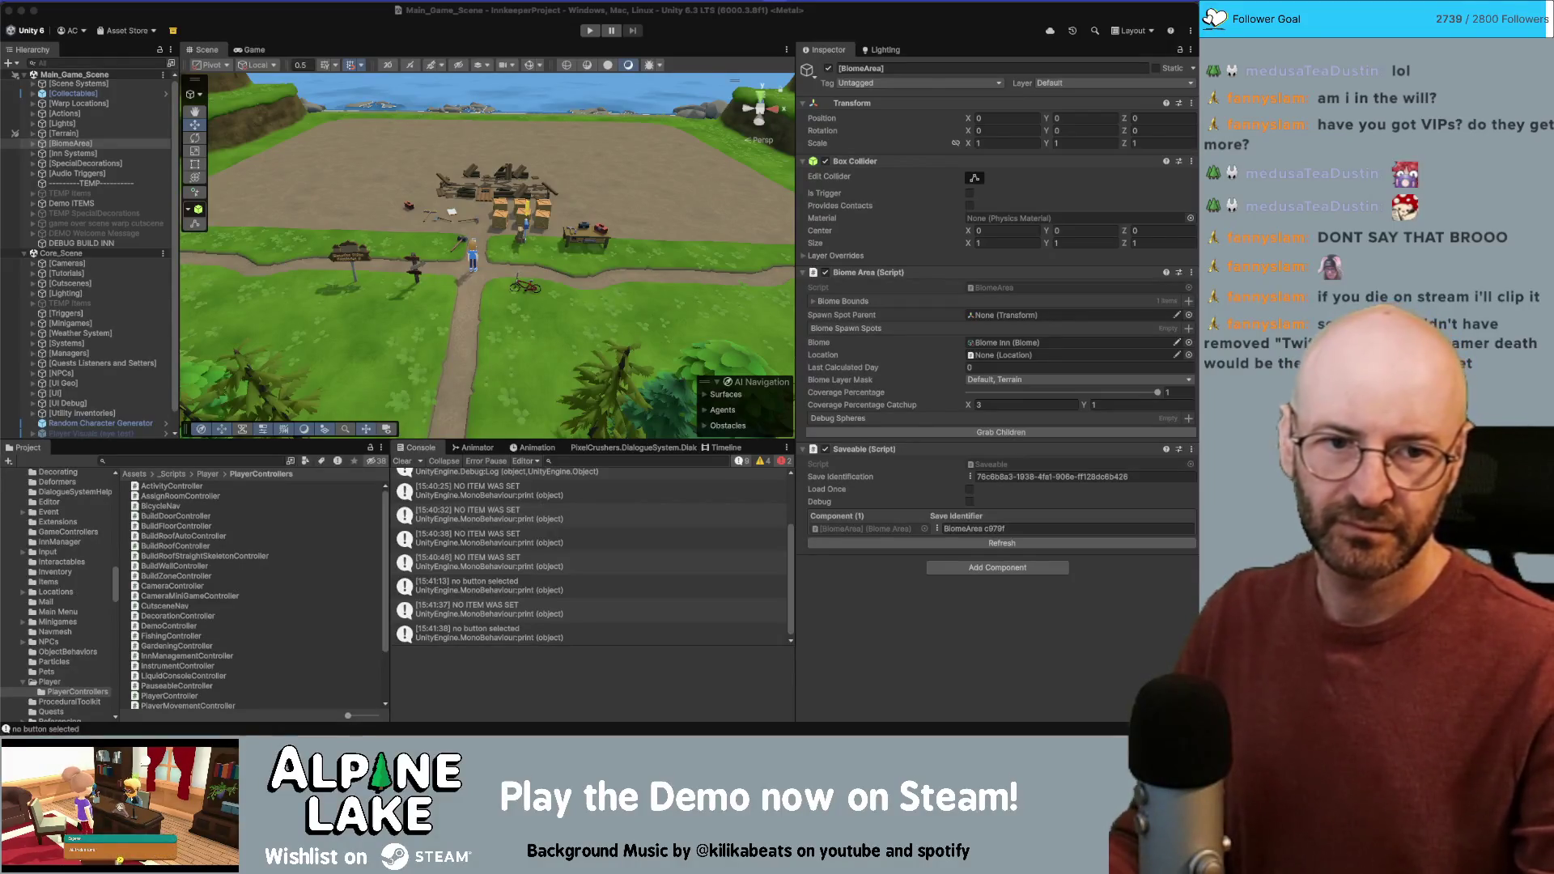
# Step: Bring Unity forward and click empty space to clear the BiomeArea selection
pyautogui.click(420, 203)
pyautogui.click(420, 203)
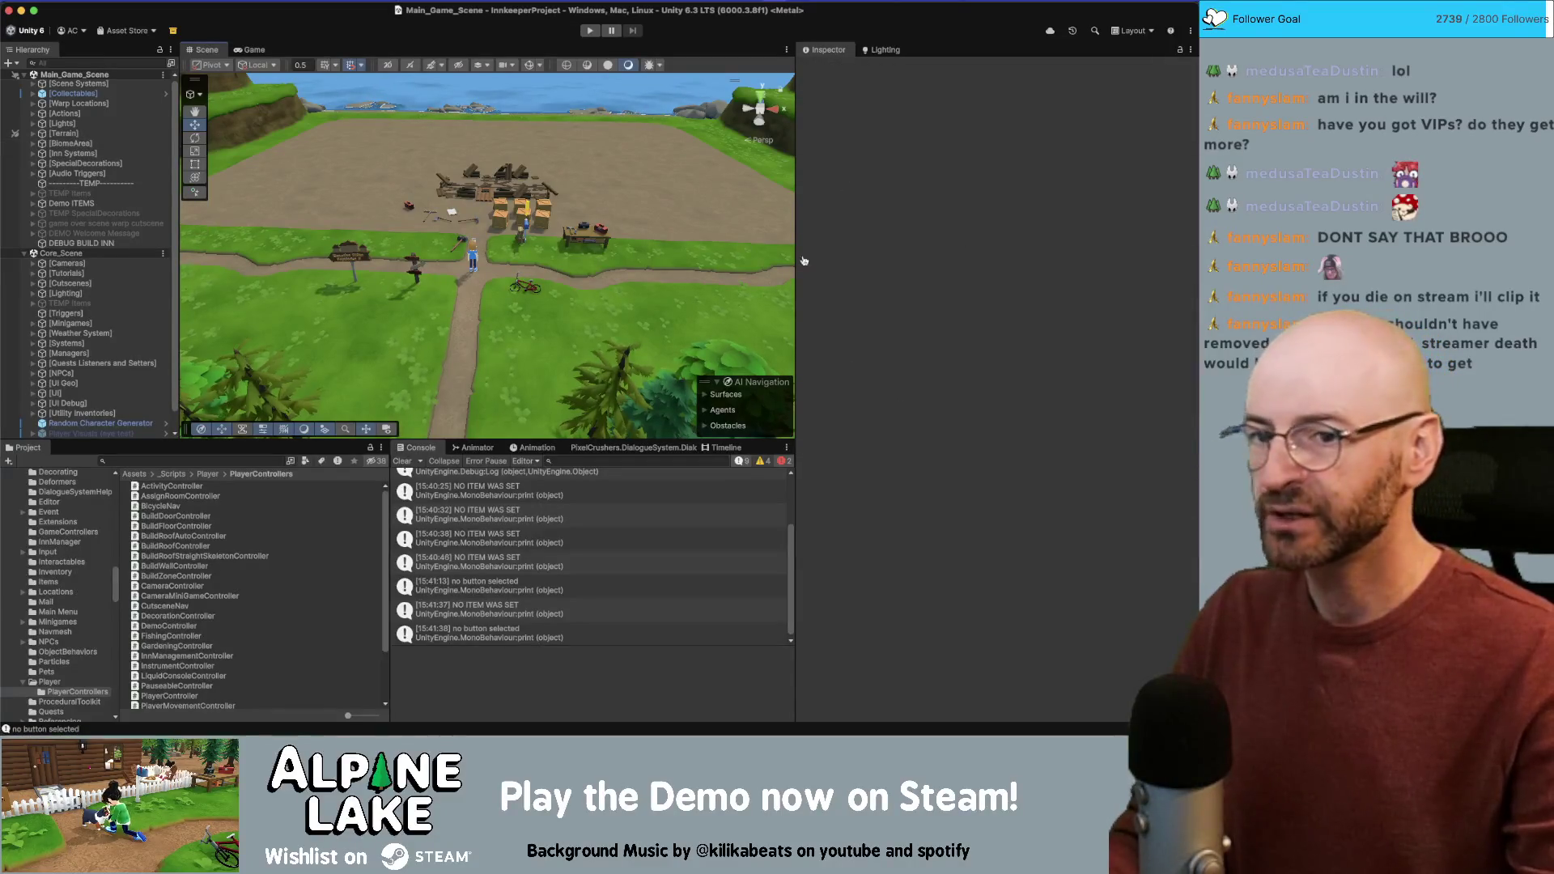
# Step: Glance at BuildWallController's OnMMEvent in Rider, then return to Unity's Project search field
pyautogui.press('super+Tab')
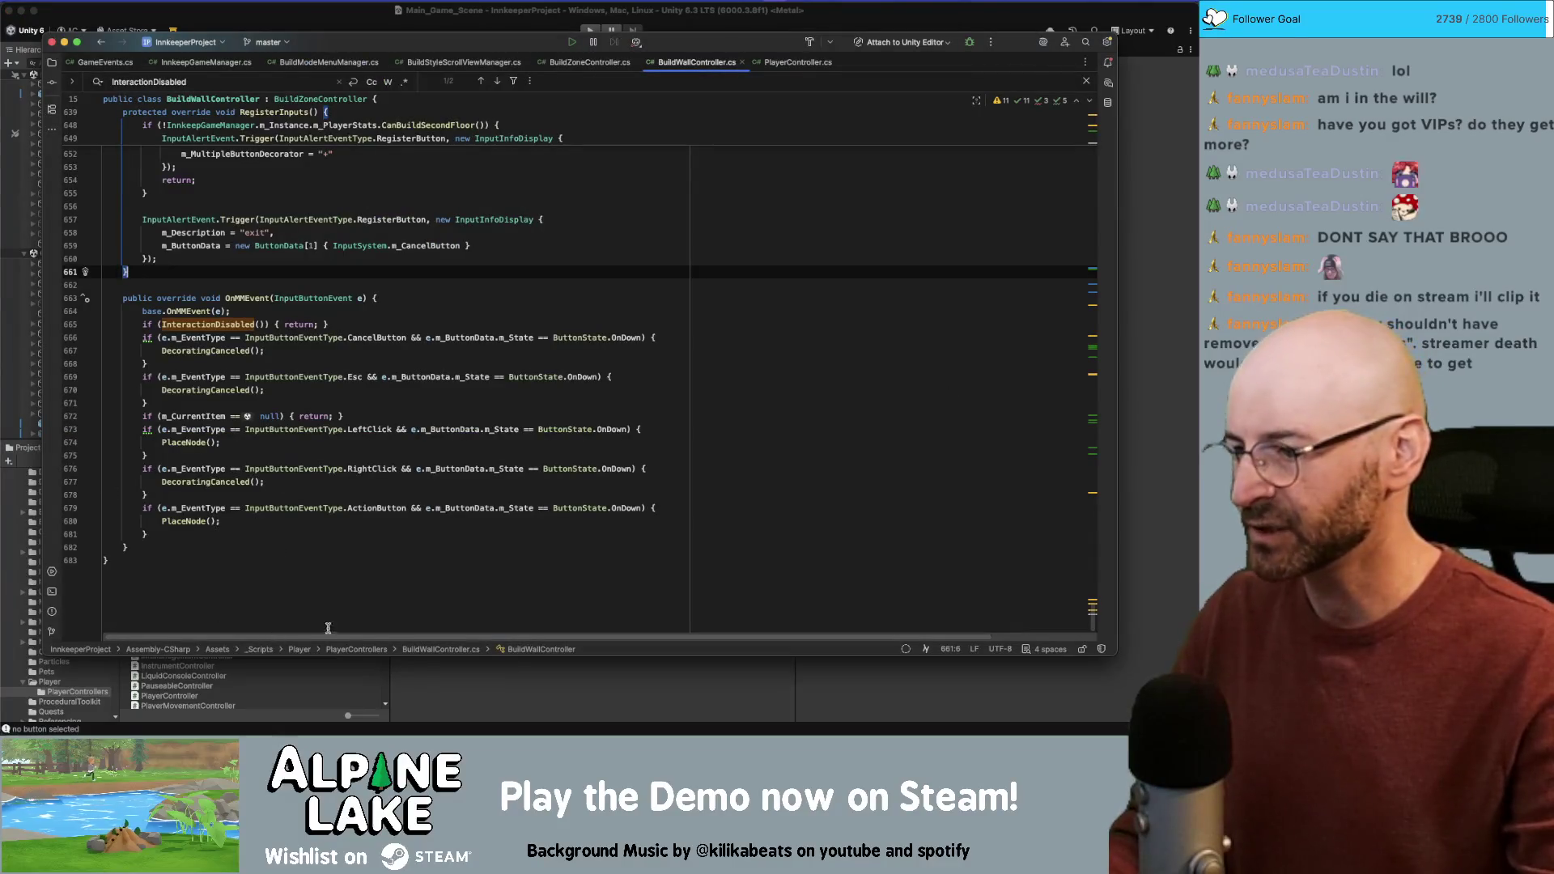
pyautogui.press('super+Tab')
pyautogui.click(460, 698)
pyautogui.click(223, 462)
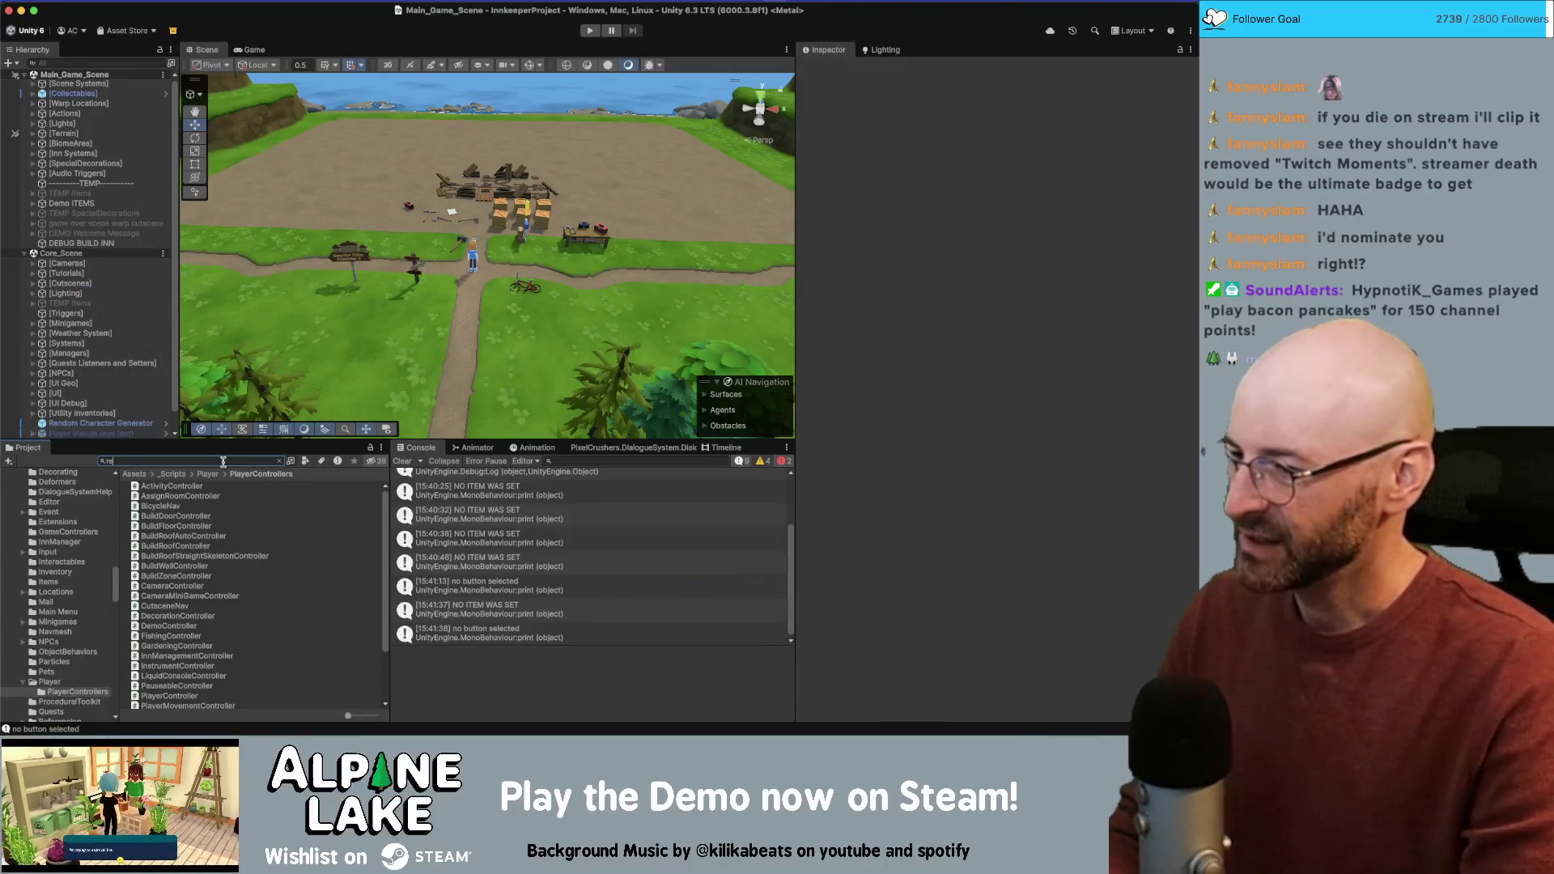
# Step: Search the Project for 'redecor' and open the RedecorationController script in Rider
pyautogui.write('d')
pyautogui.press('BackSpace')
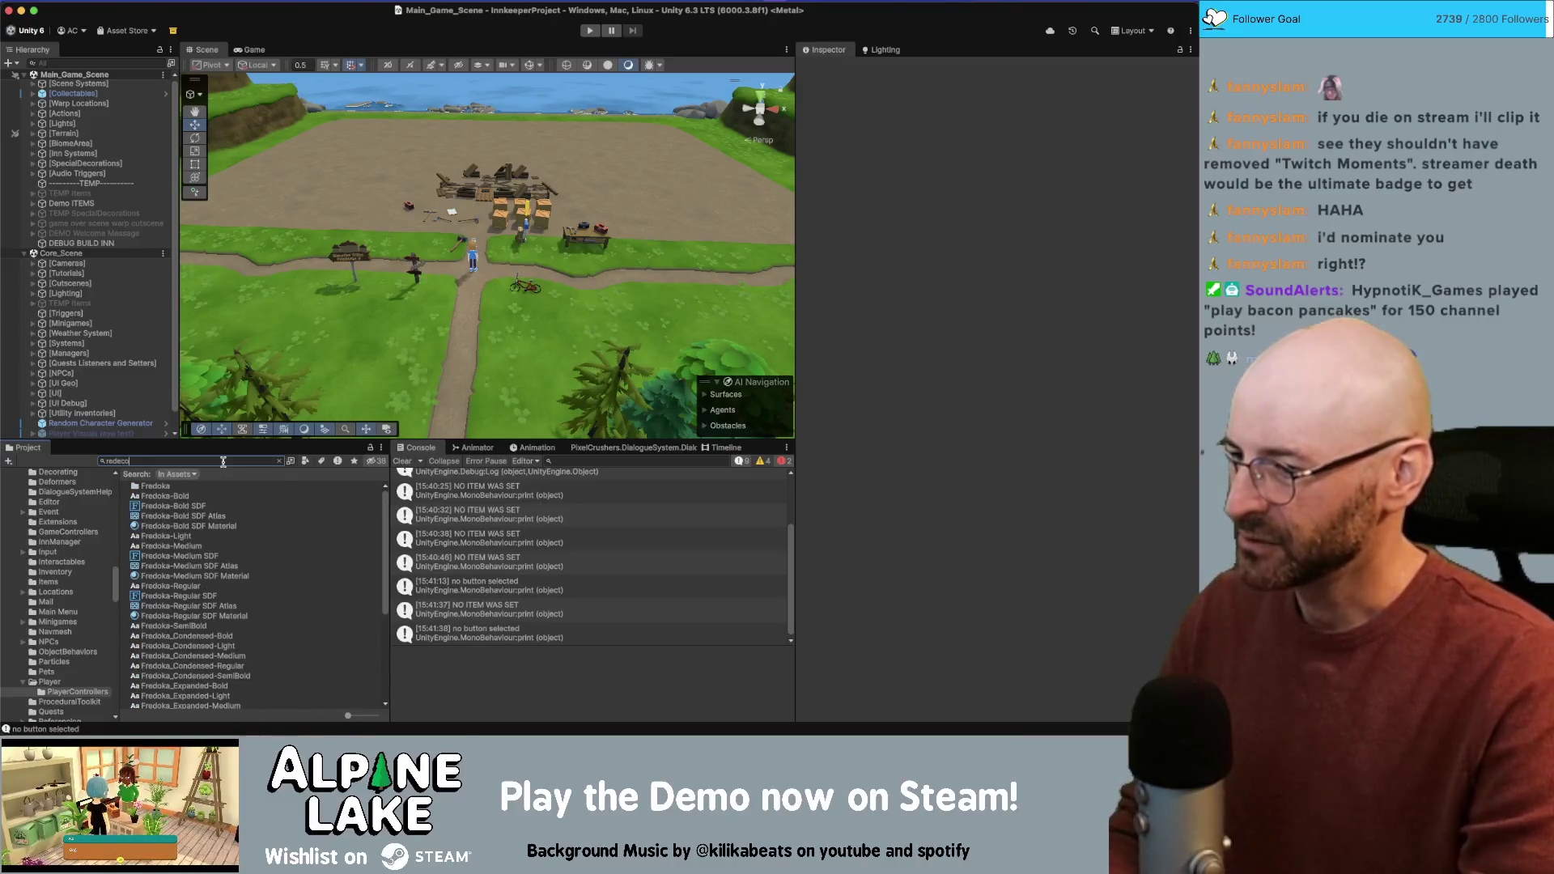
pyautogui.write('r')
pyautogui.click(194, 516)
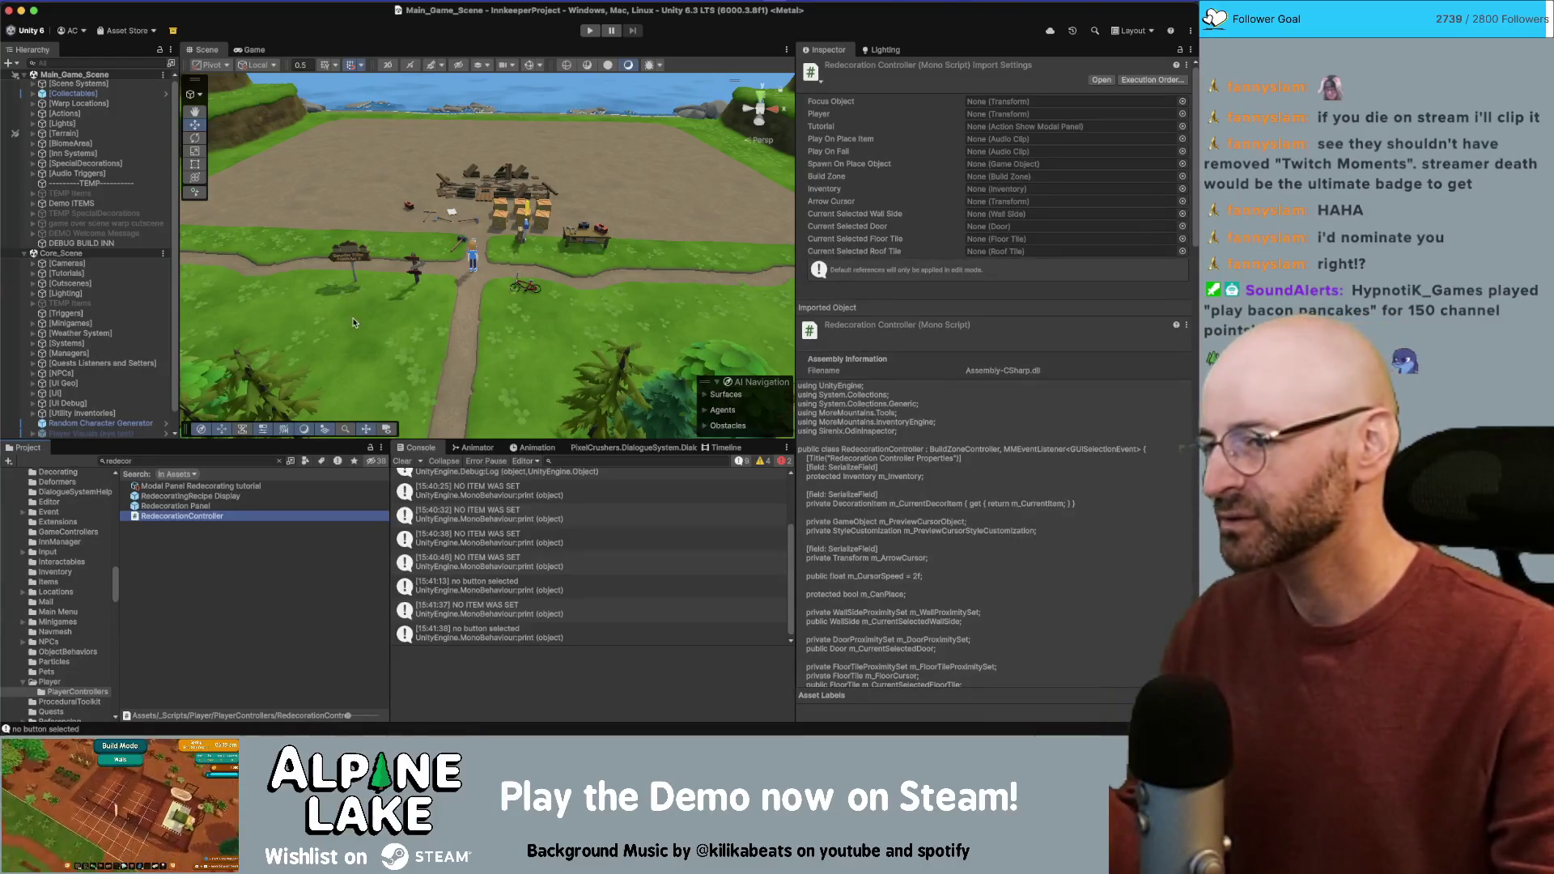
pyautogui.doubleClick(180, 518)
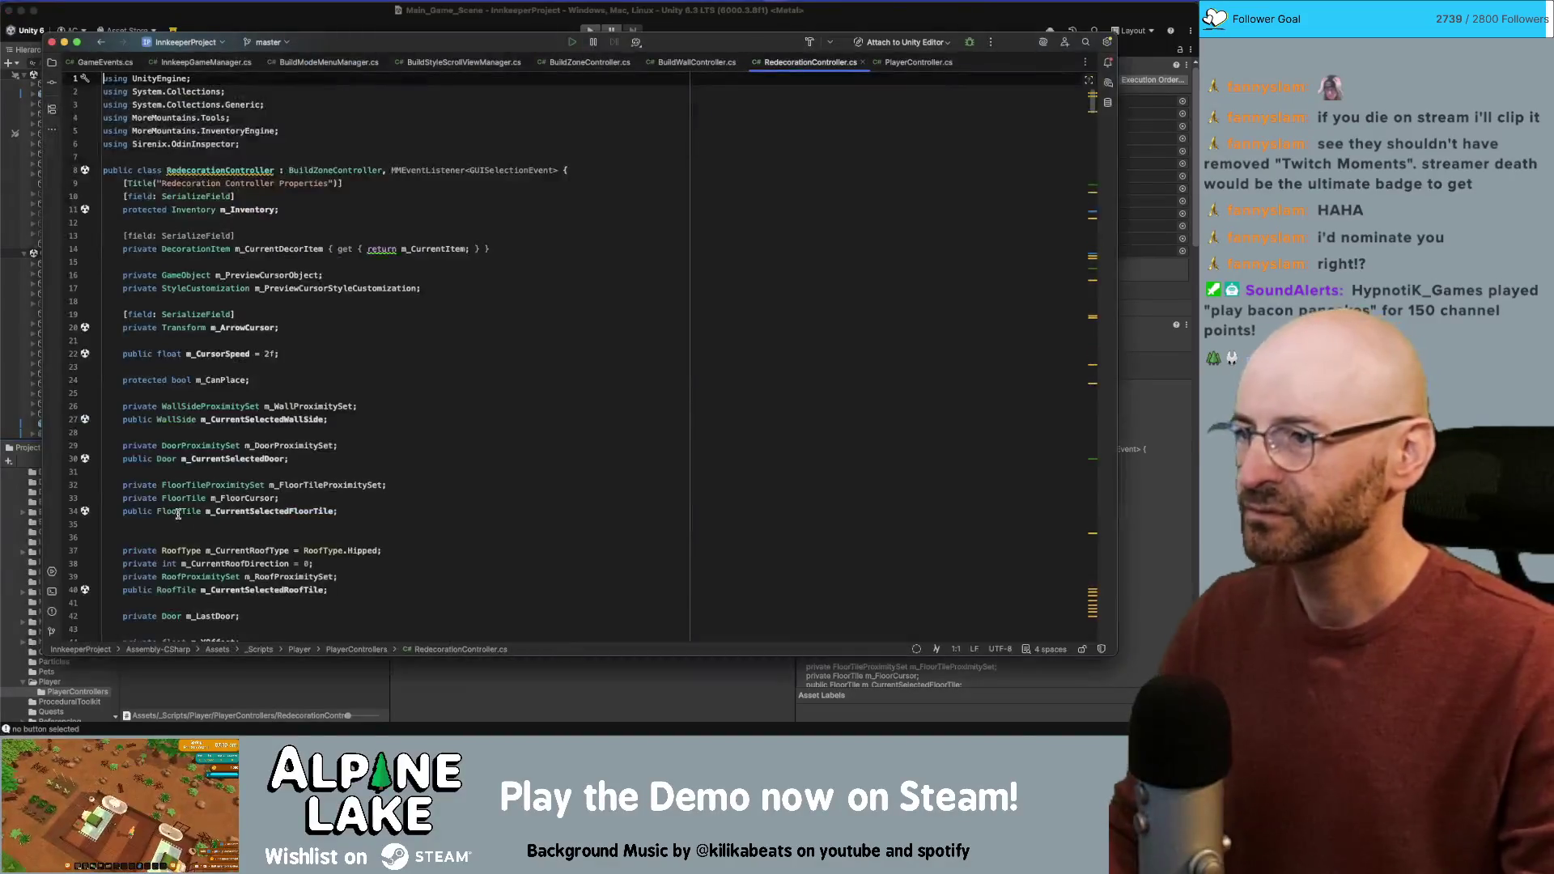
# Step: Look over RedecorationController's field declarations in Rider, then return to Unity
pyautogui.click(282, 220)
pyautogui.scroll(-10, 295, 275)
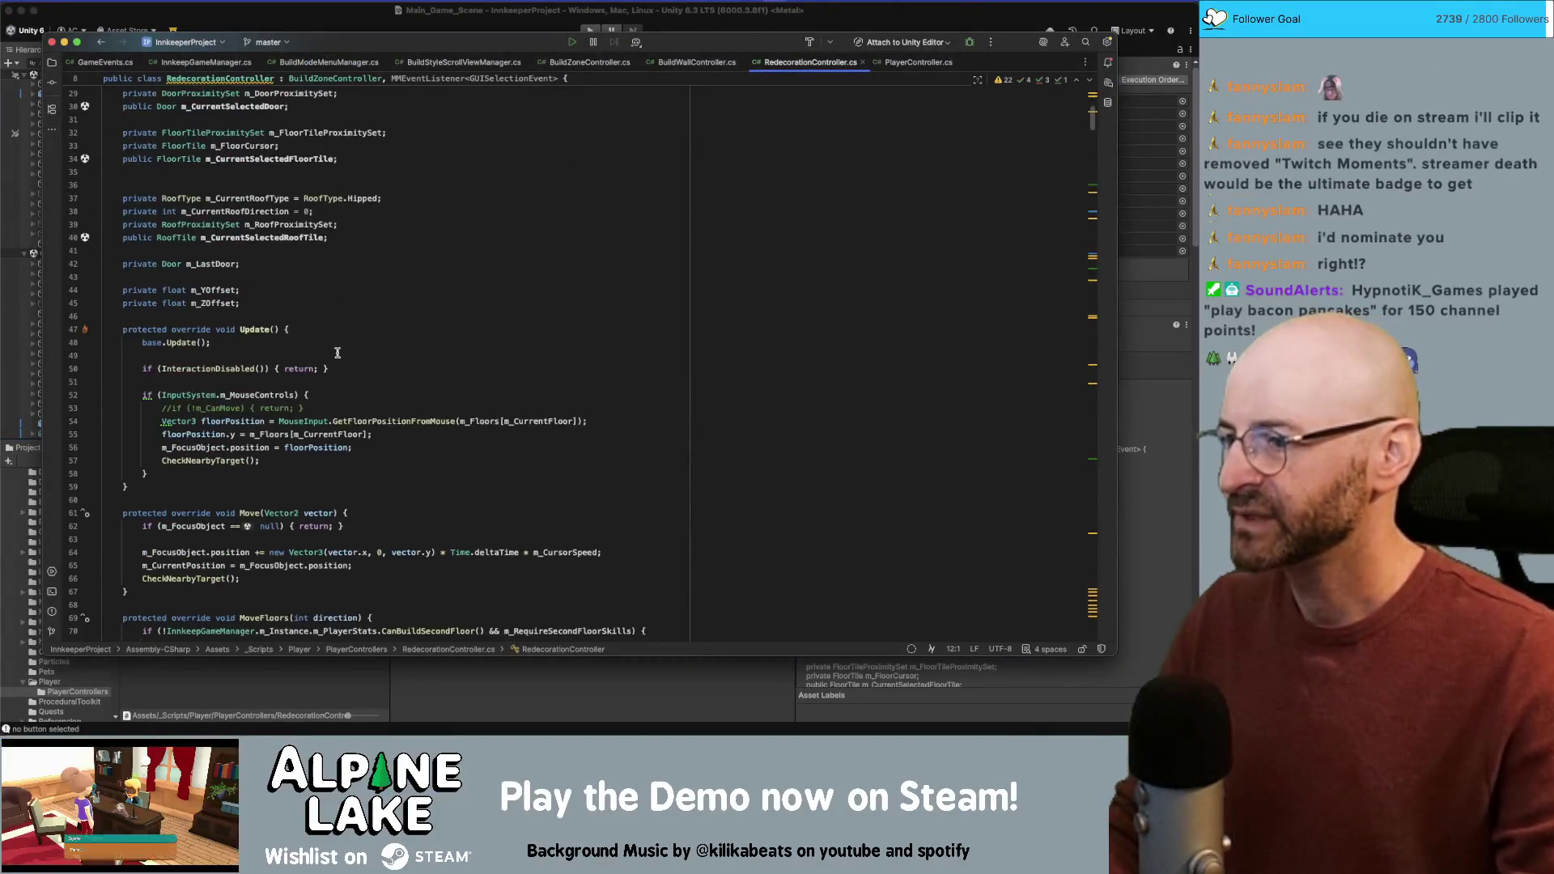
pyautogui.scroll(5, 306, 332)
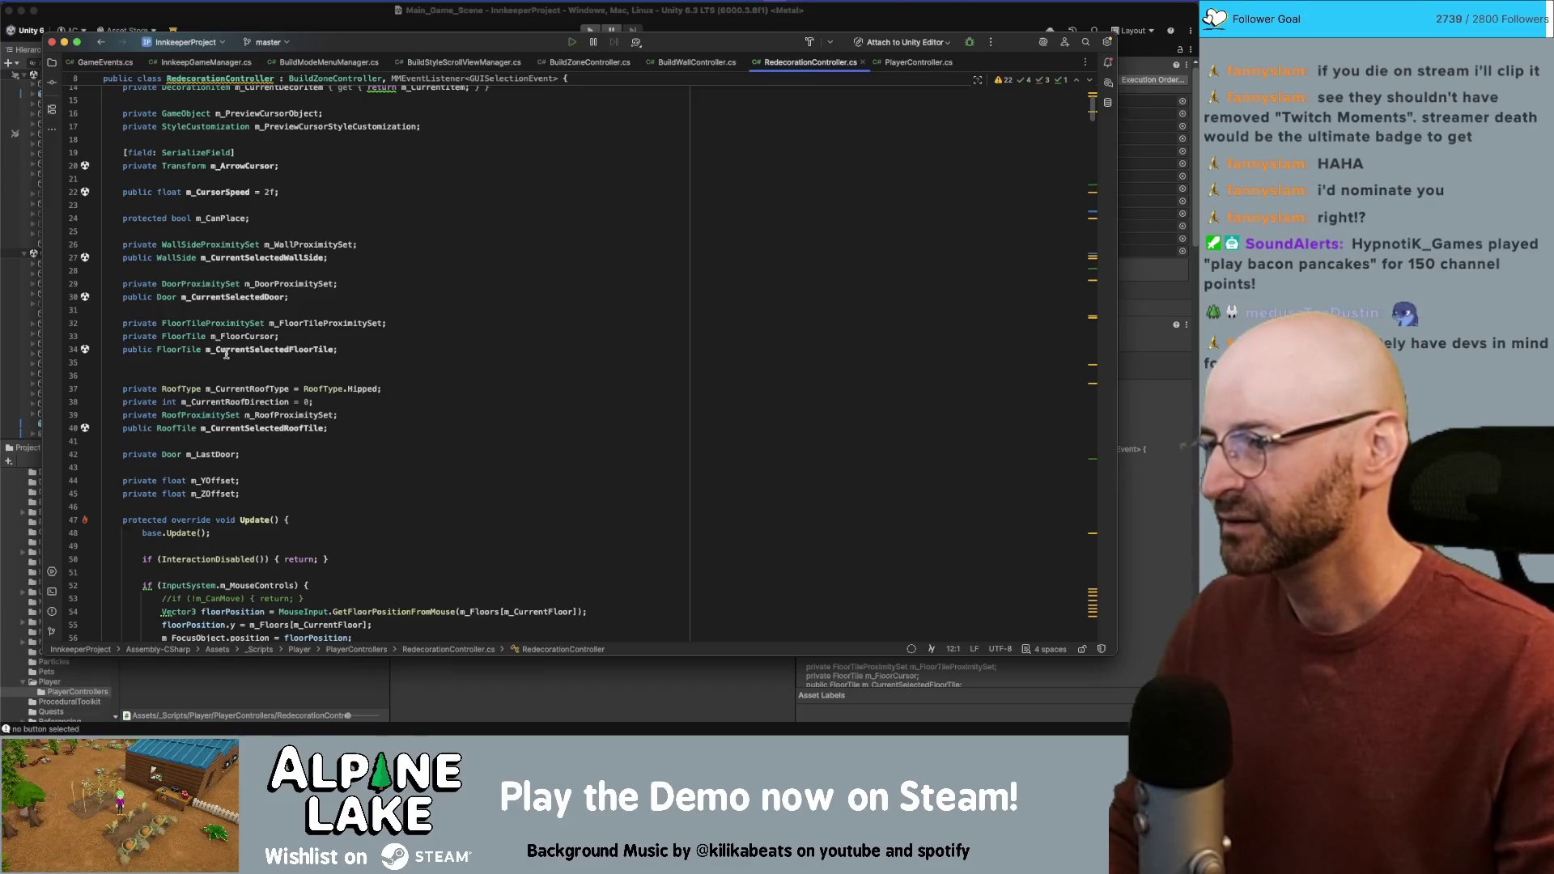
pyautogui.press('super+Tab')
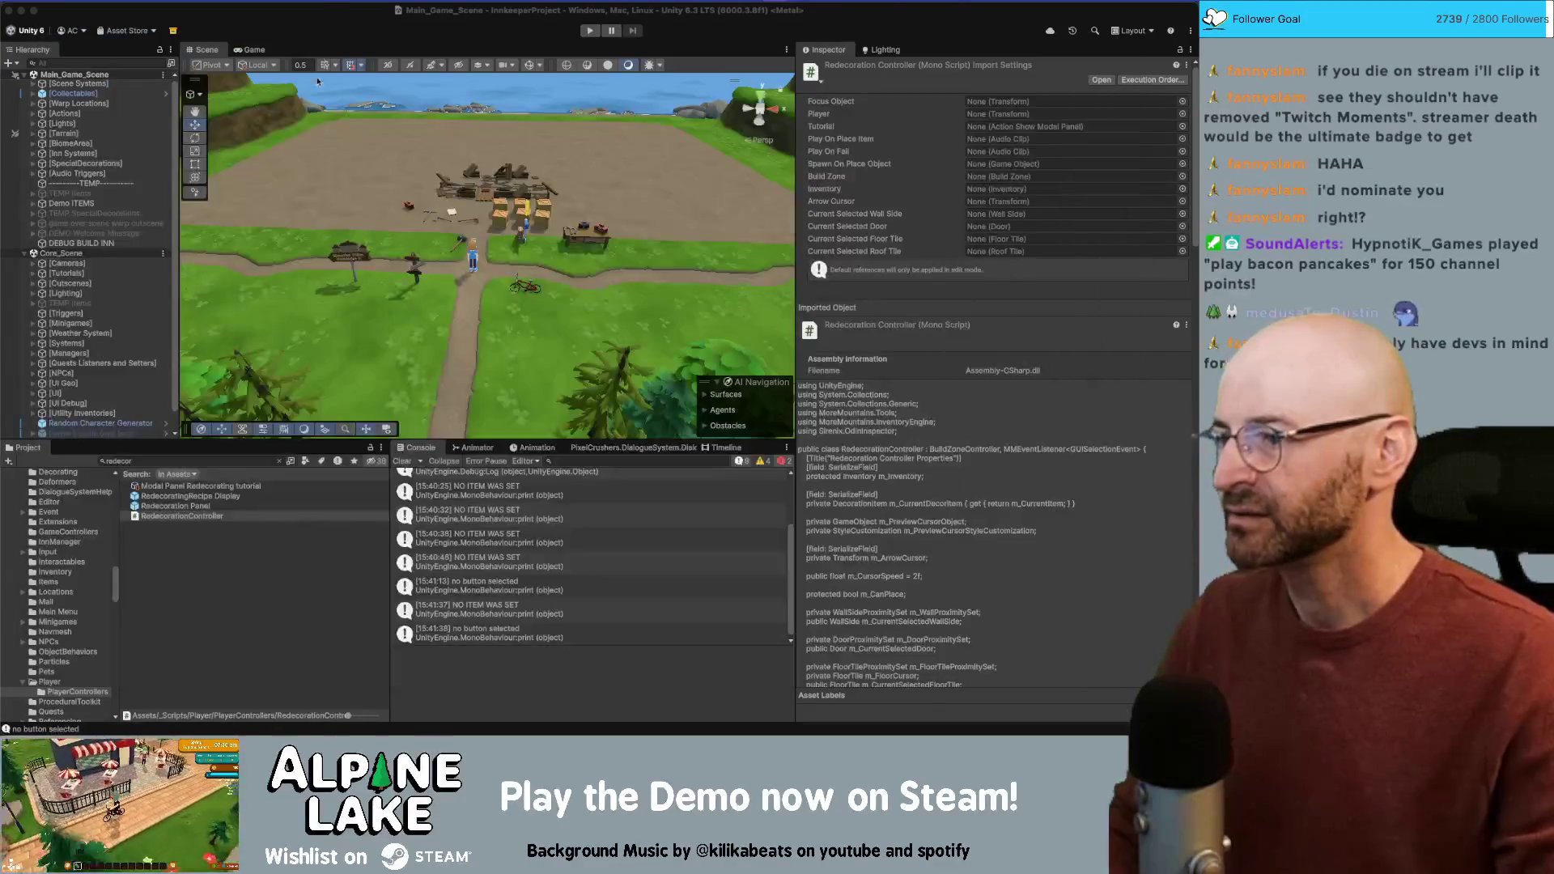
pyautogui.click(123, 461)
# Step: In the IsoPlayer prefab, expand BuildModeControllers and compare RedecorationController with BuildRoofController
pyautogui.scroll(-2, 162, 413)
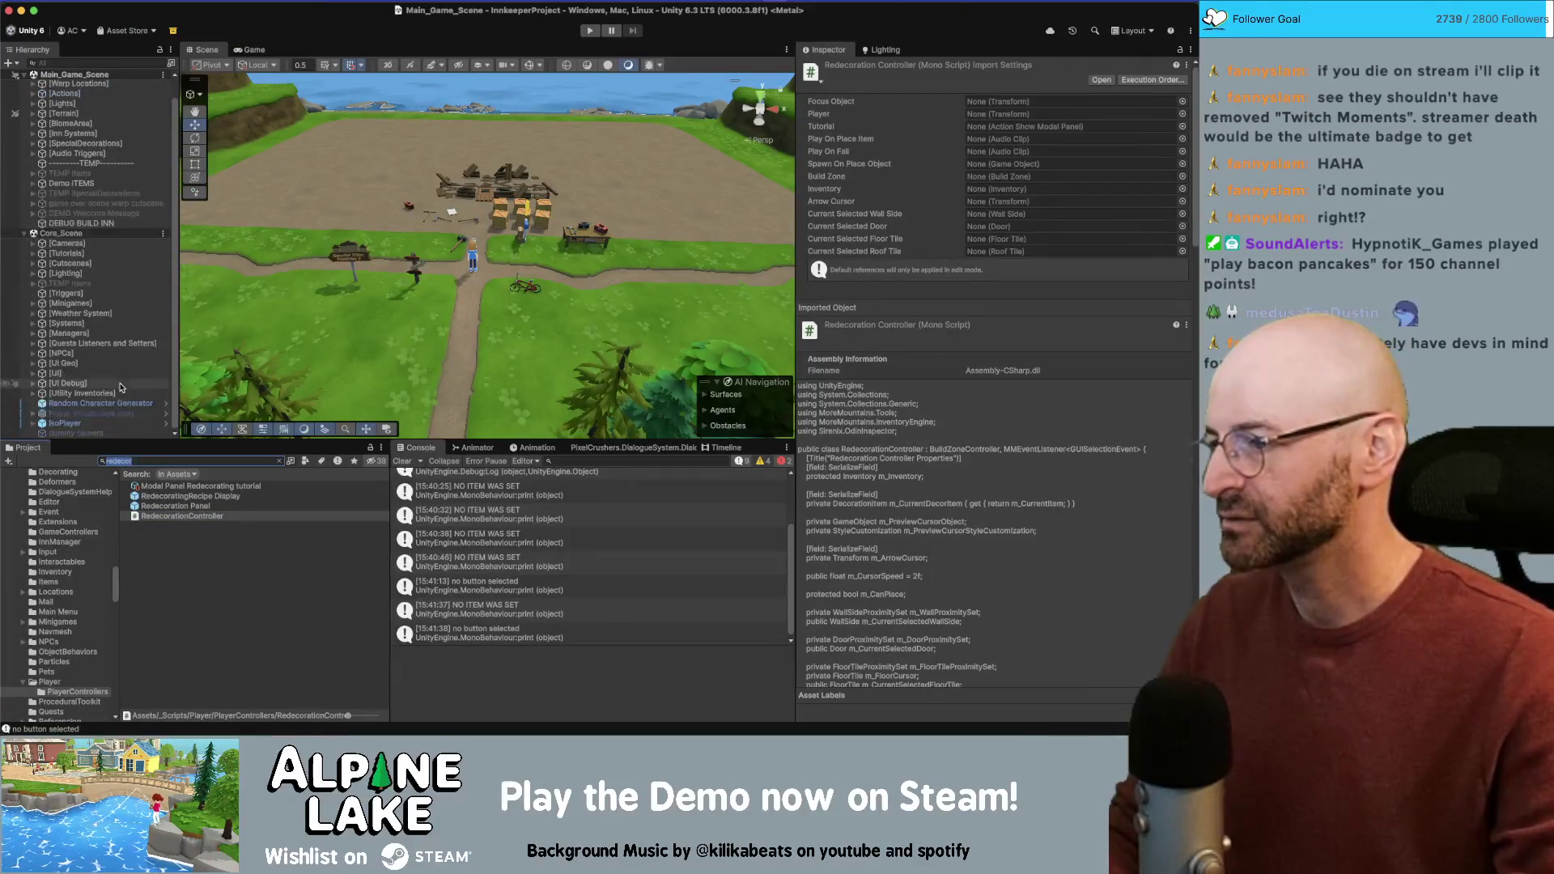
pyautogui.click(166, 423)
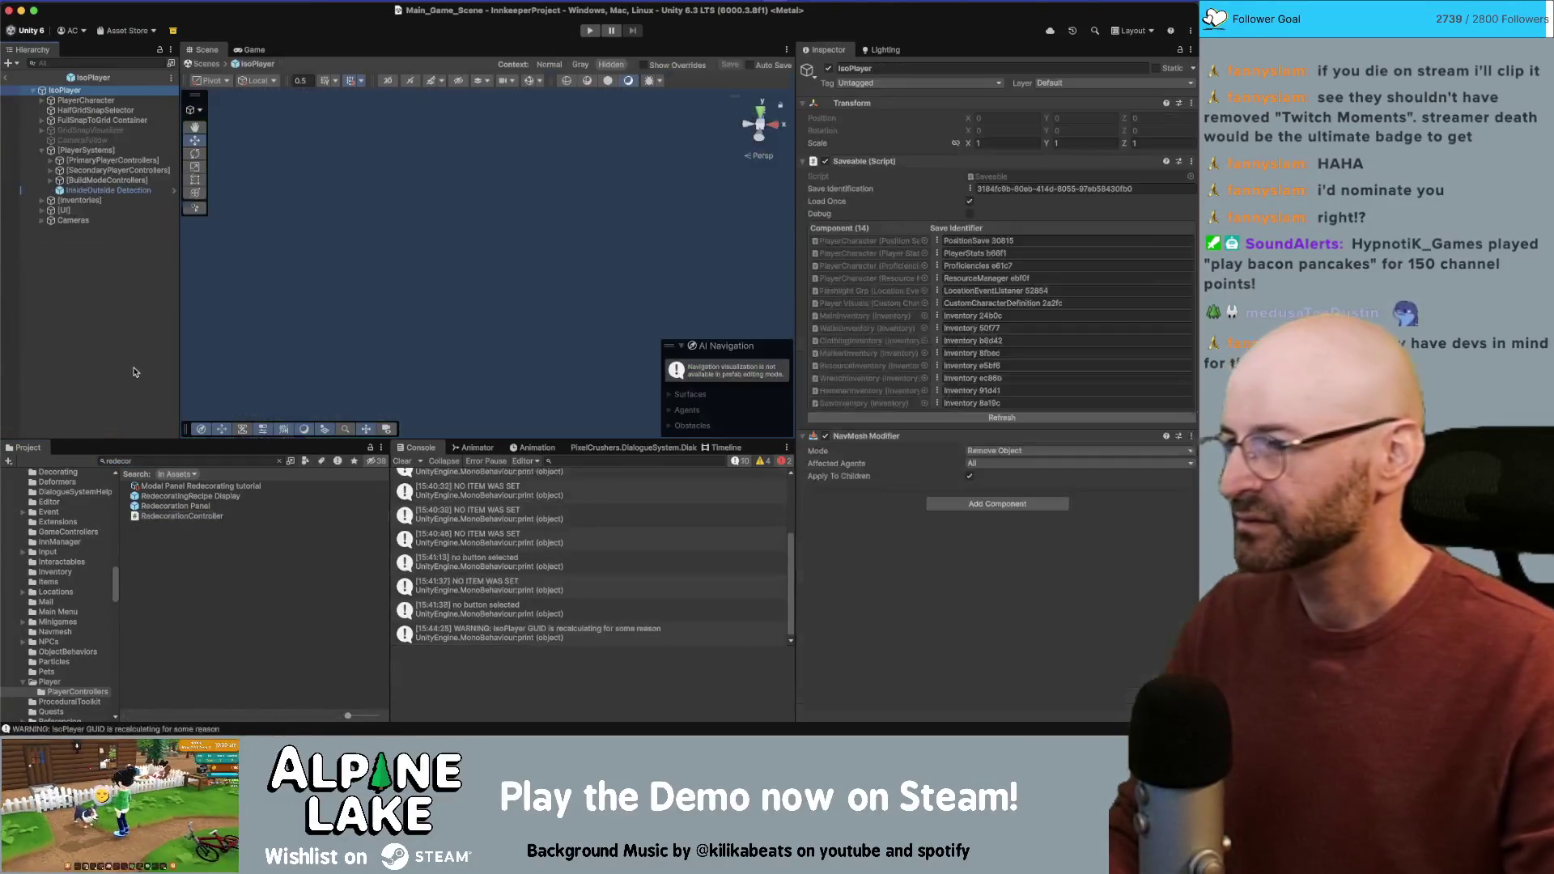
pyautogui.click(120, 182)
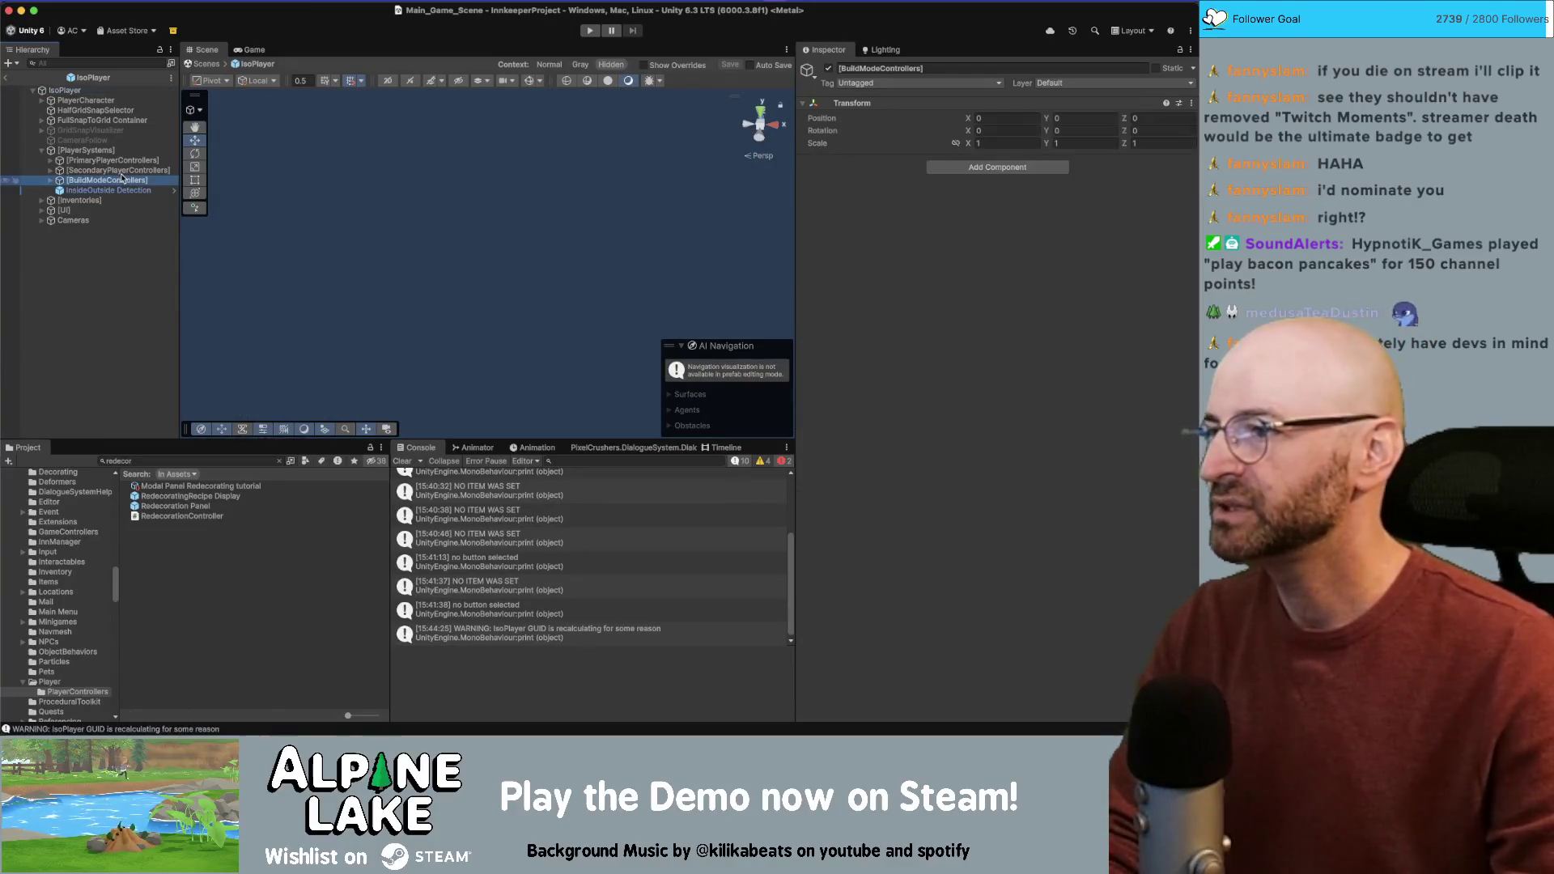
pyautogui.press('Right')
pyautogui.click(122, 251)
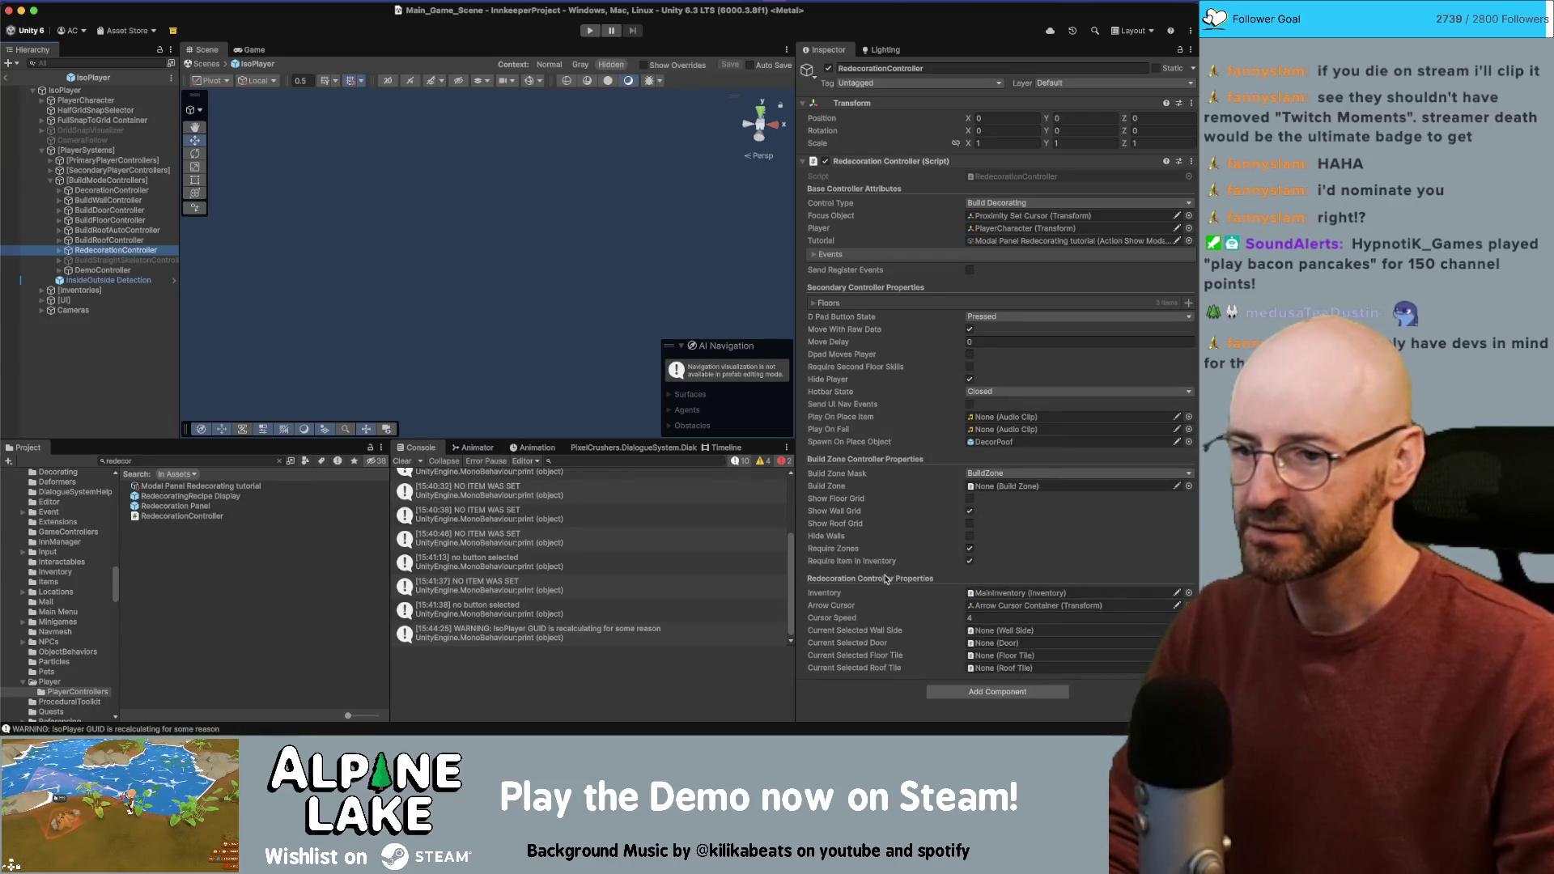
pyautogui.press('Up')
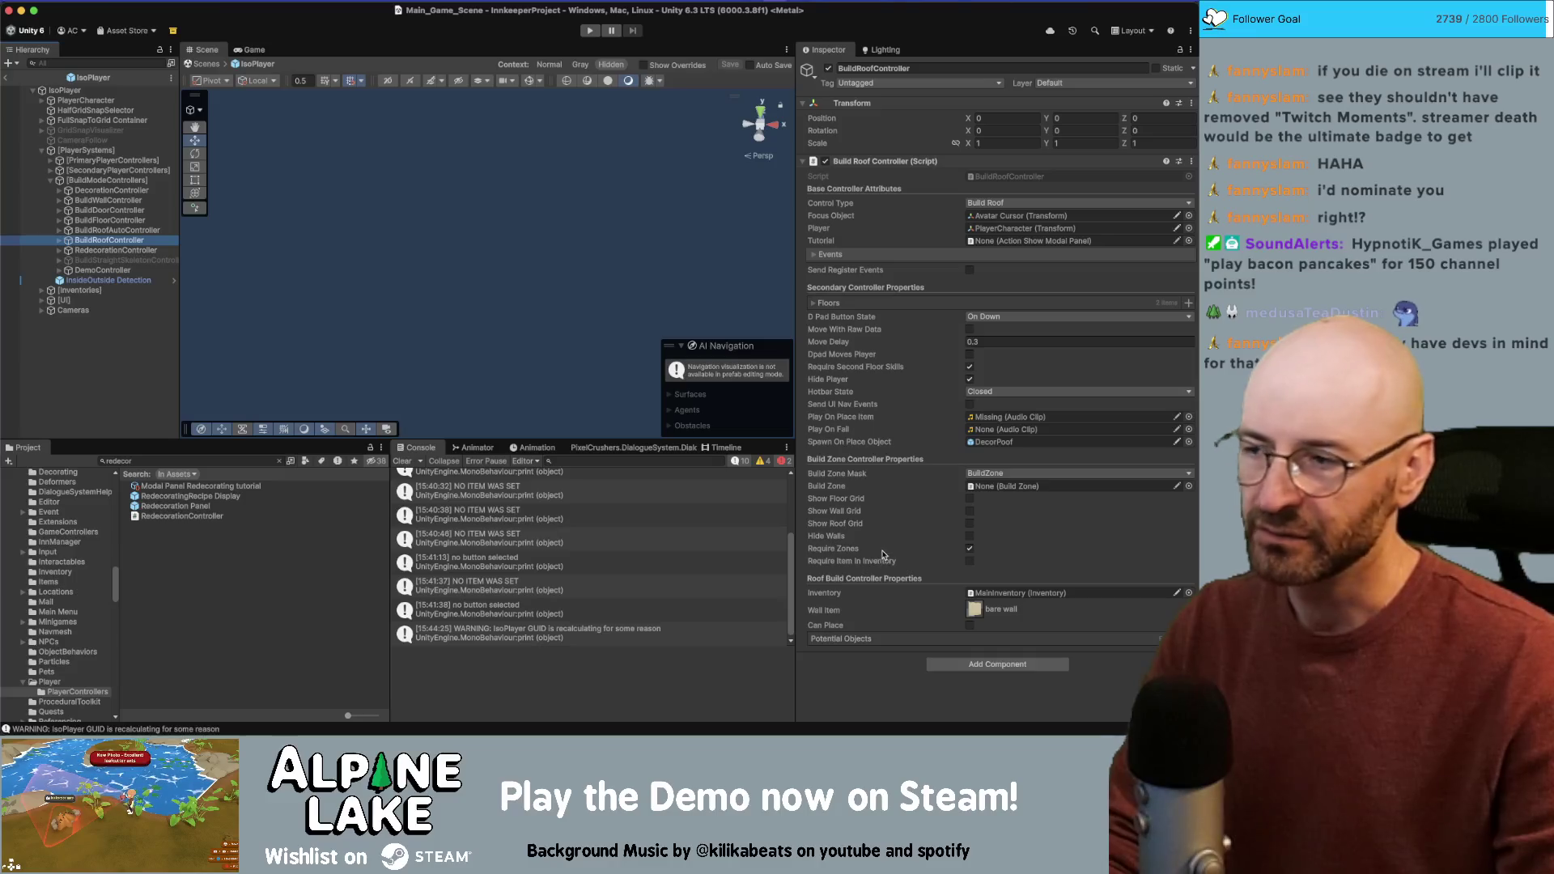
pyautogui.press('Down')
pyautogui.press('Up')
pyautogui.press('Down')
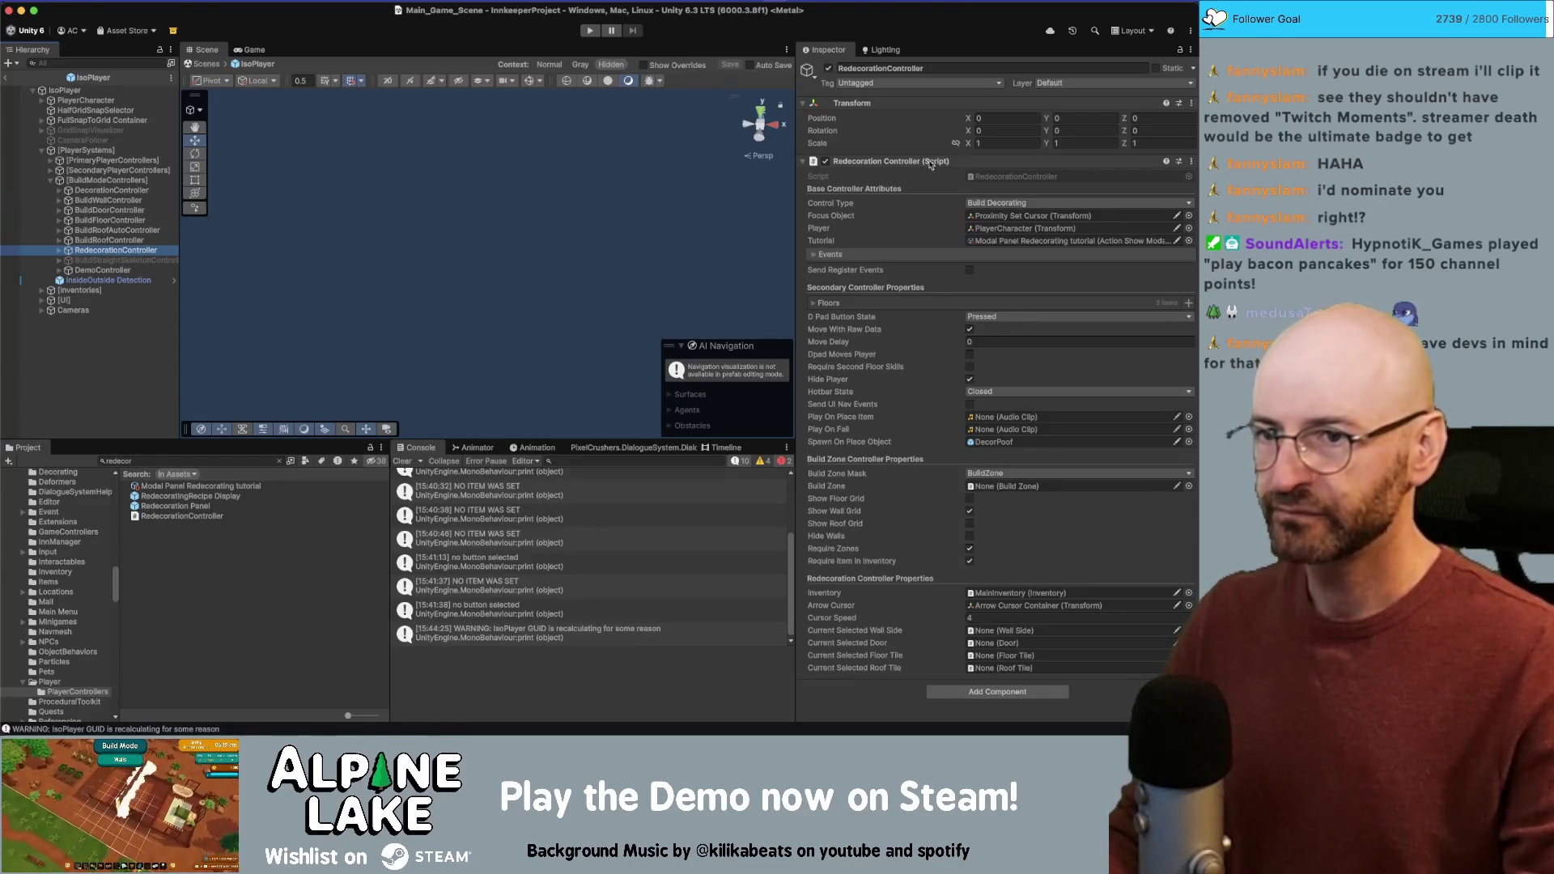
# Step: Check the controller's fields in Debug Inspector mode, exit the prefab, and restore Normal mode
pyautogui.click(1191, 103)
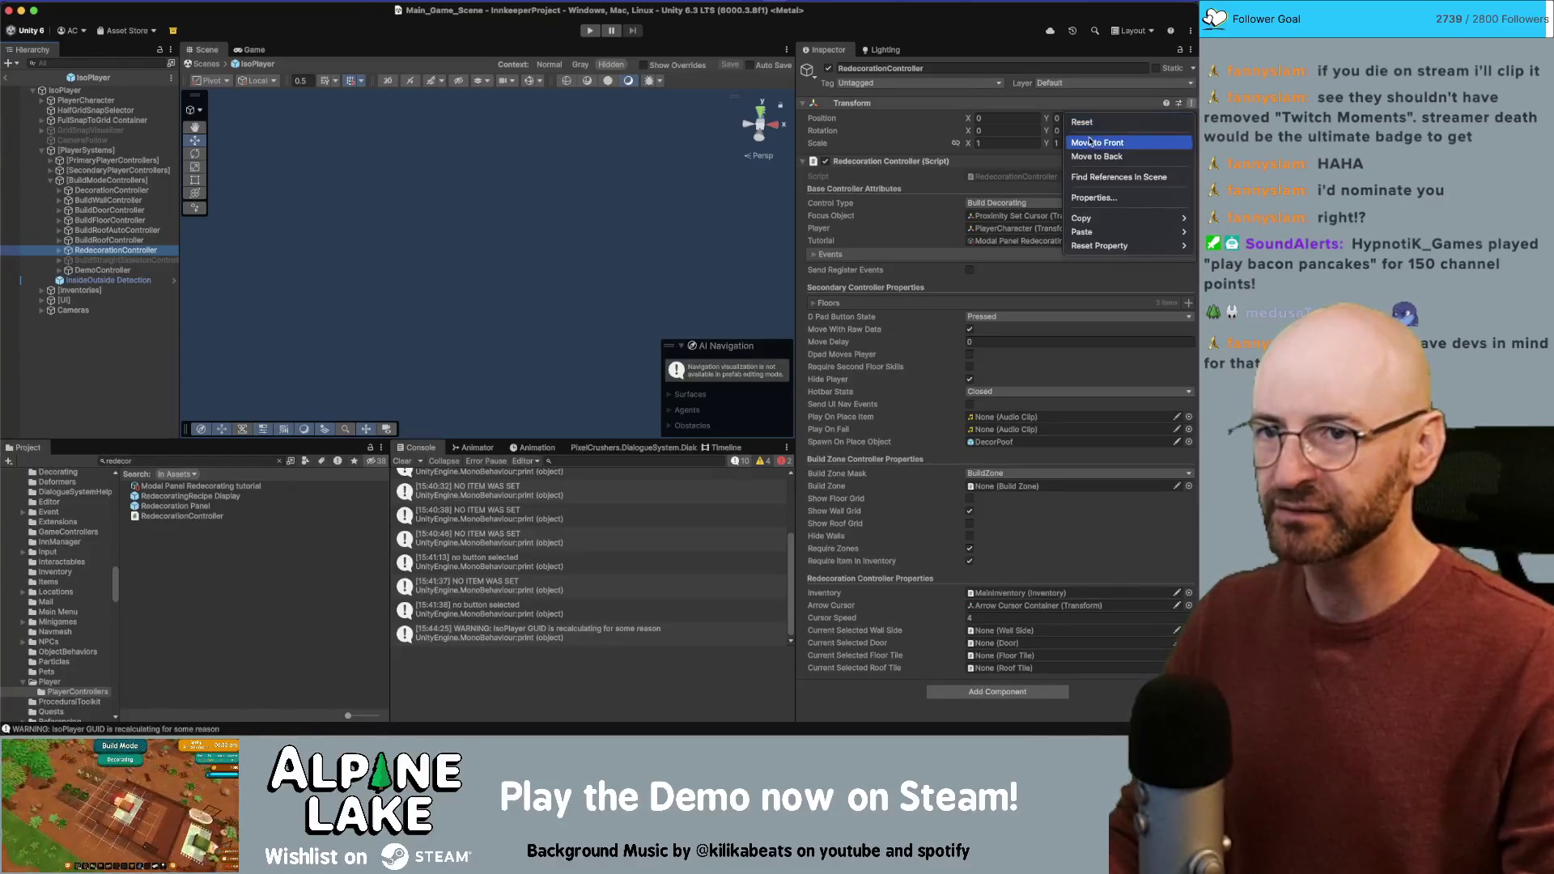
pyautogui.click(1191, 50)
pyautogui.click(1191, 50)
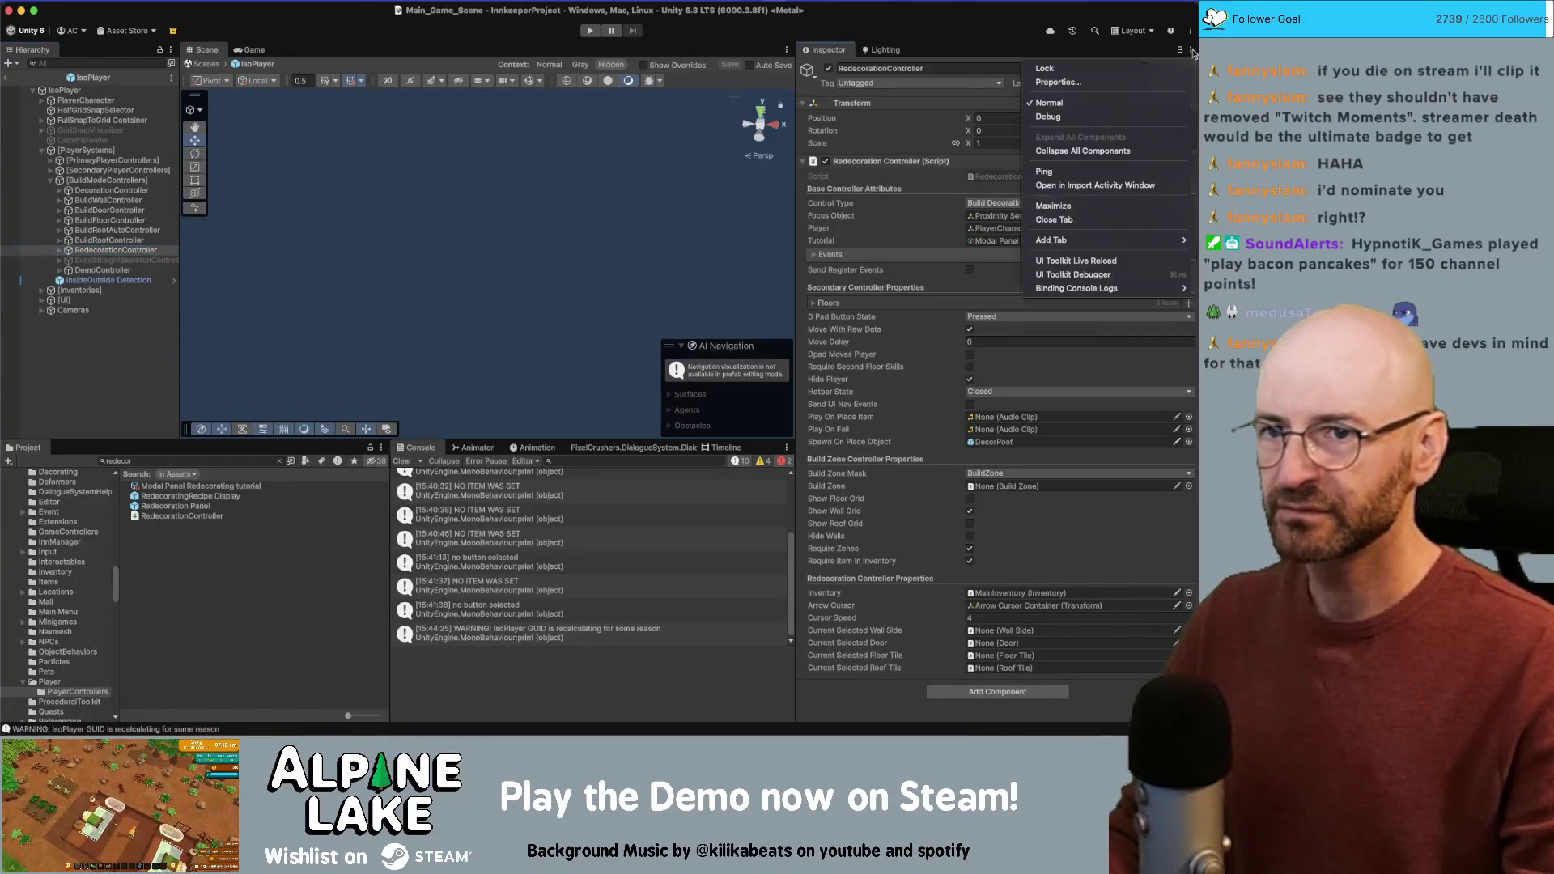
pyautogui.click(1067, 117)
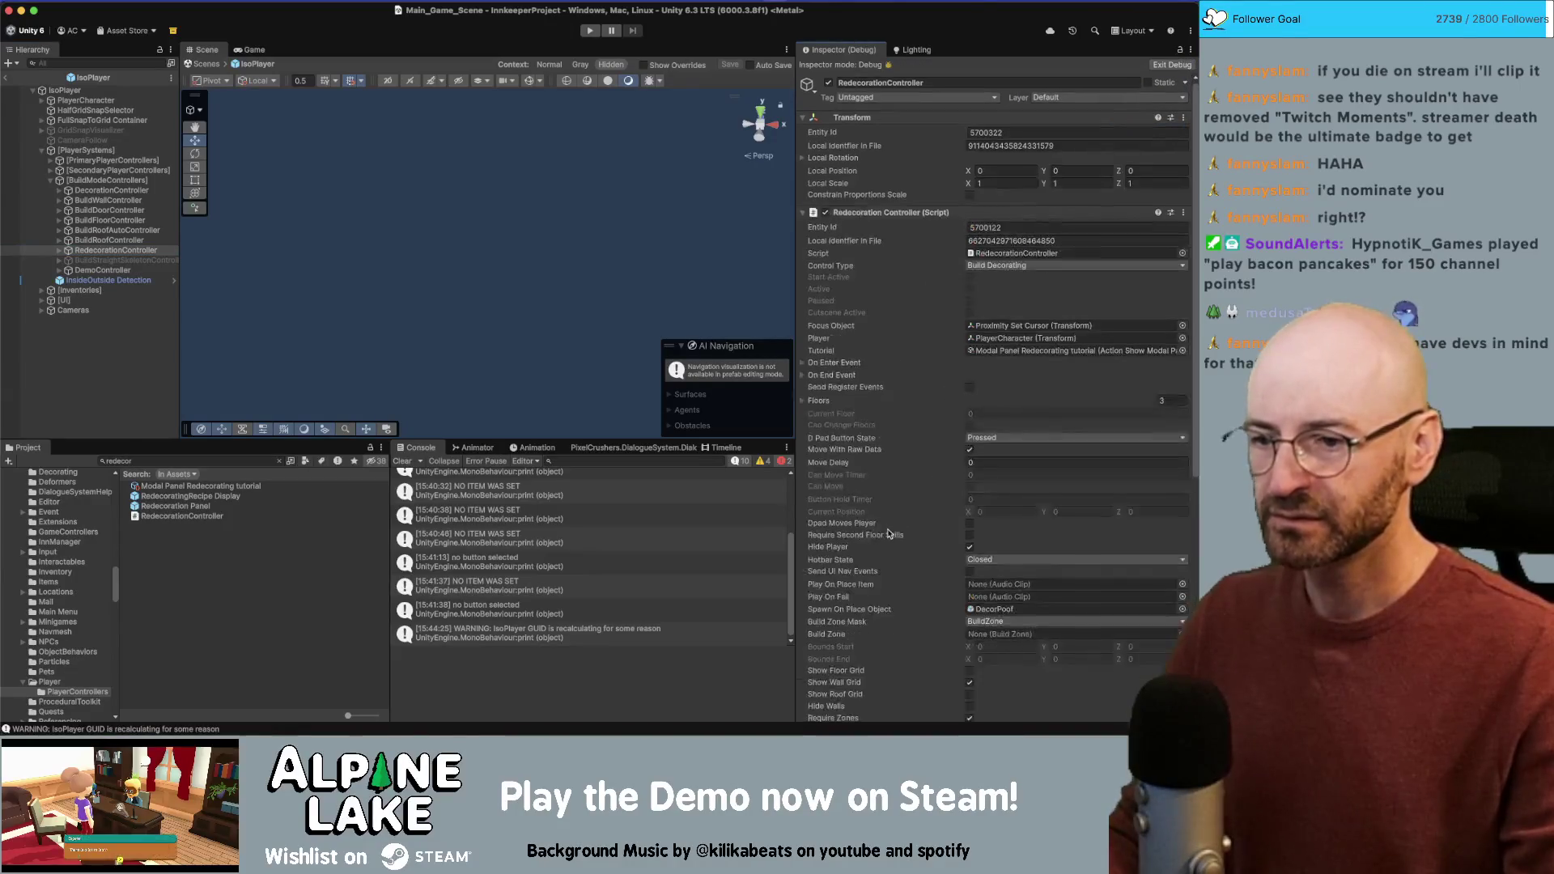
pyautogui.scroll(-5, 888, 528)
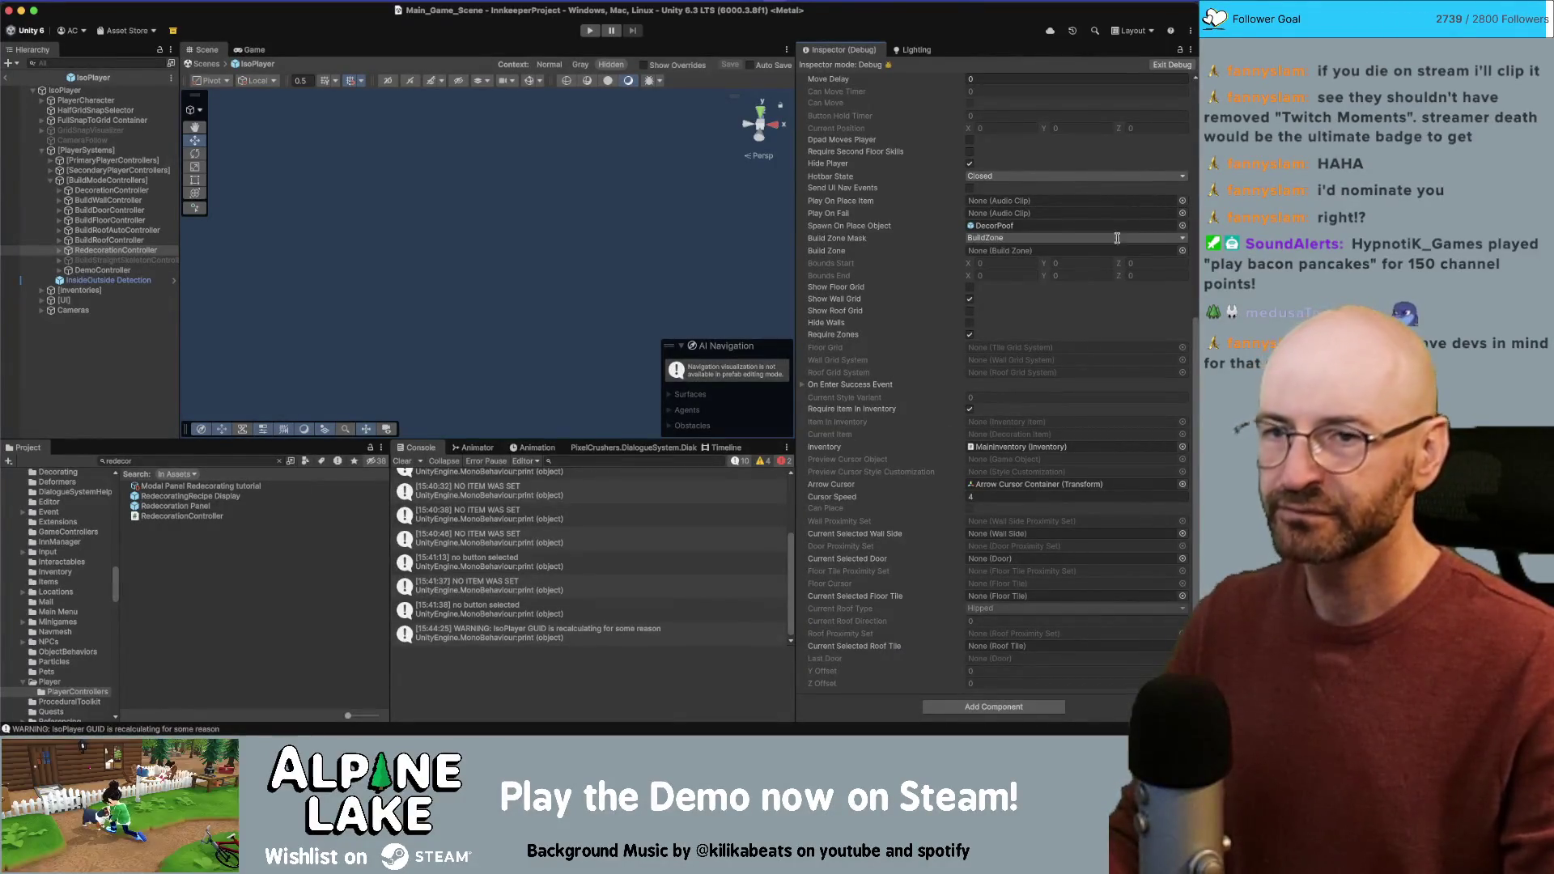
pyautogui.click(7, 78)
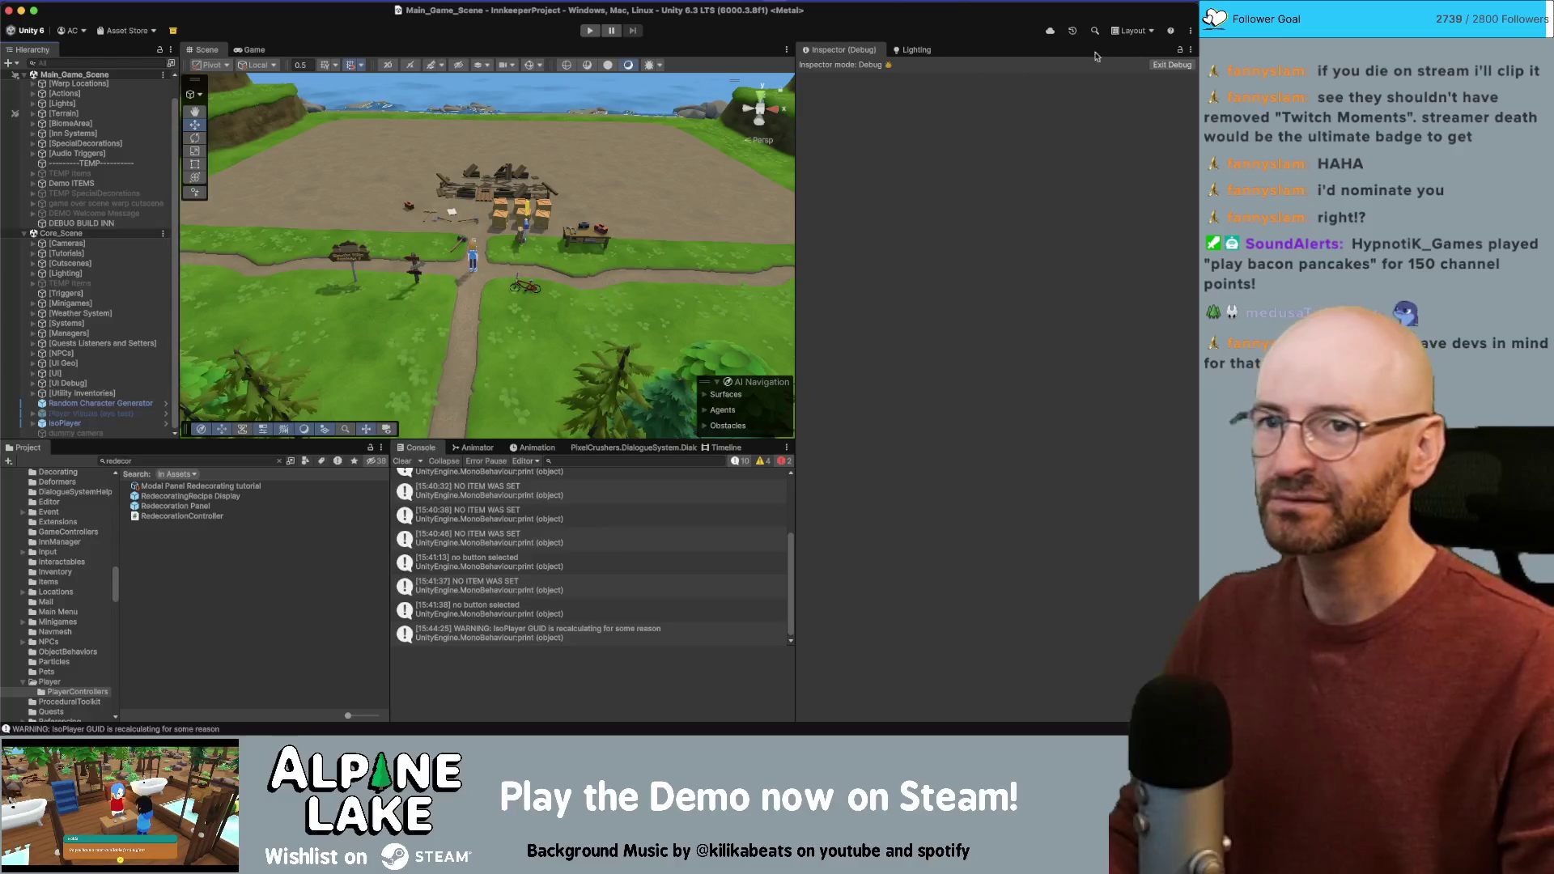
pyautogui.click(1173, 65)
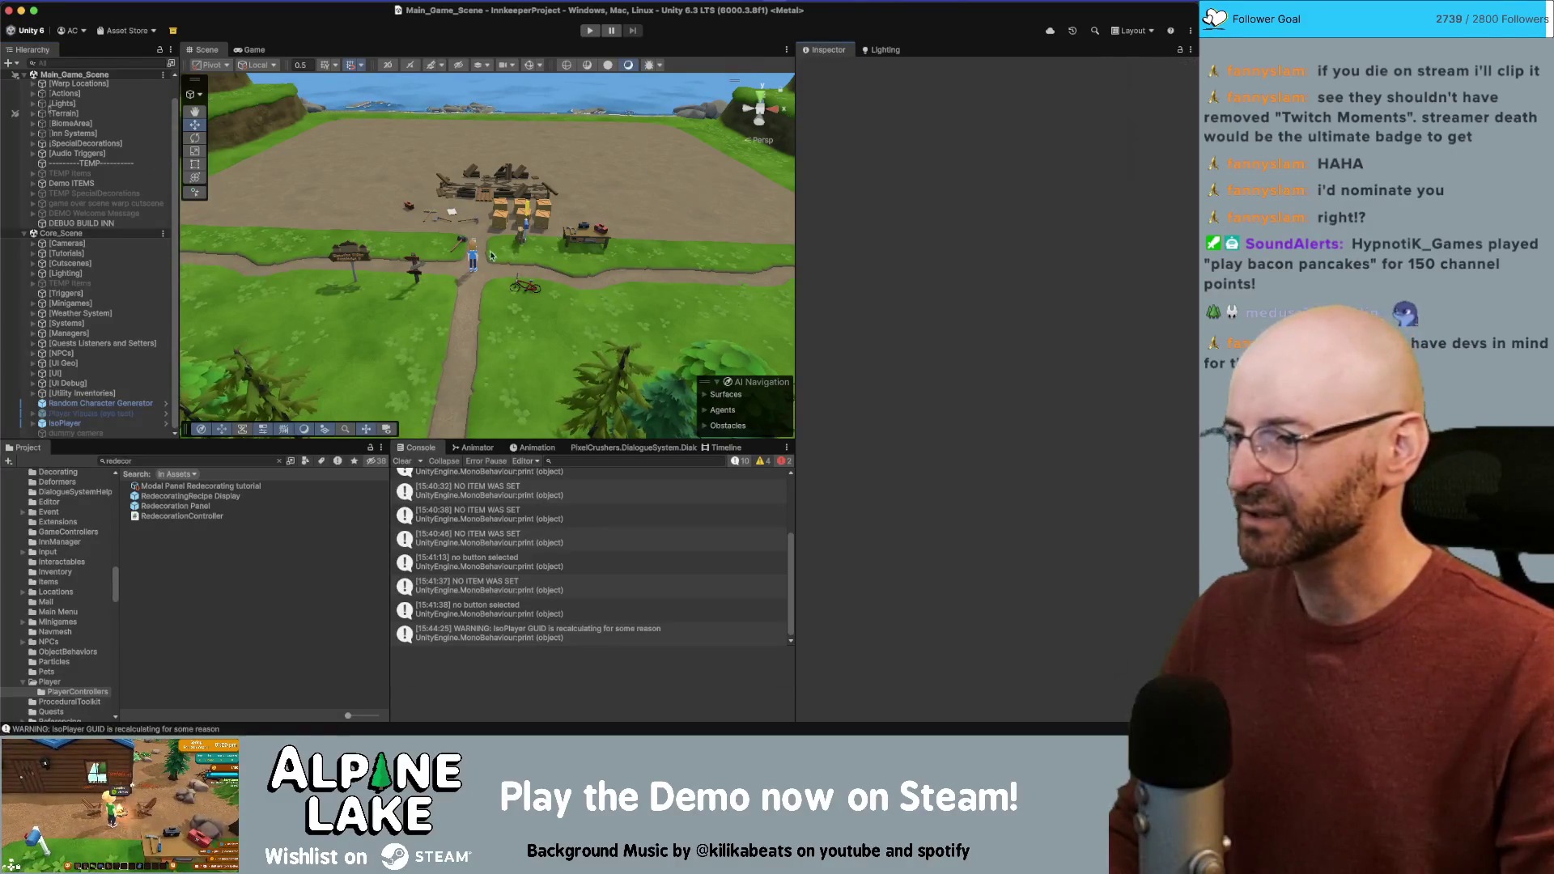
# Step: Switch to Rider and scroll down through RedecorationController.cs
pyautogui.press('super+Tab')
pyautogui.scroll(-10, 398, 430)
pyautogui.scroll(-12, 397, 429)
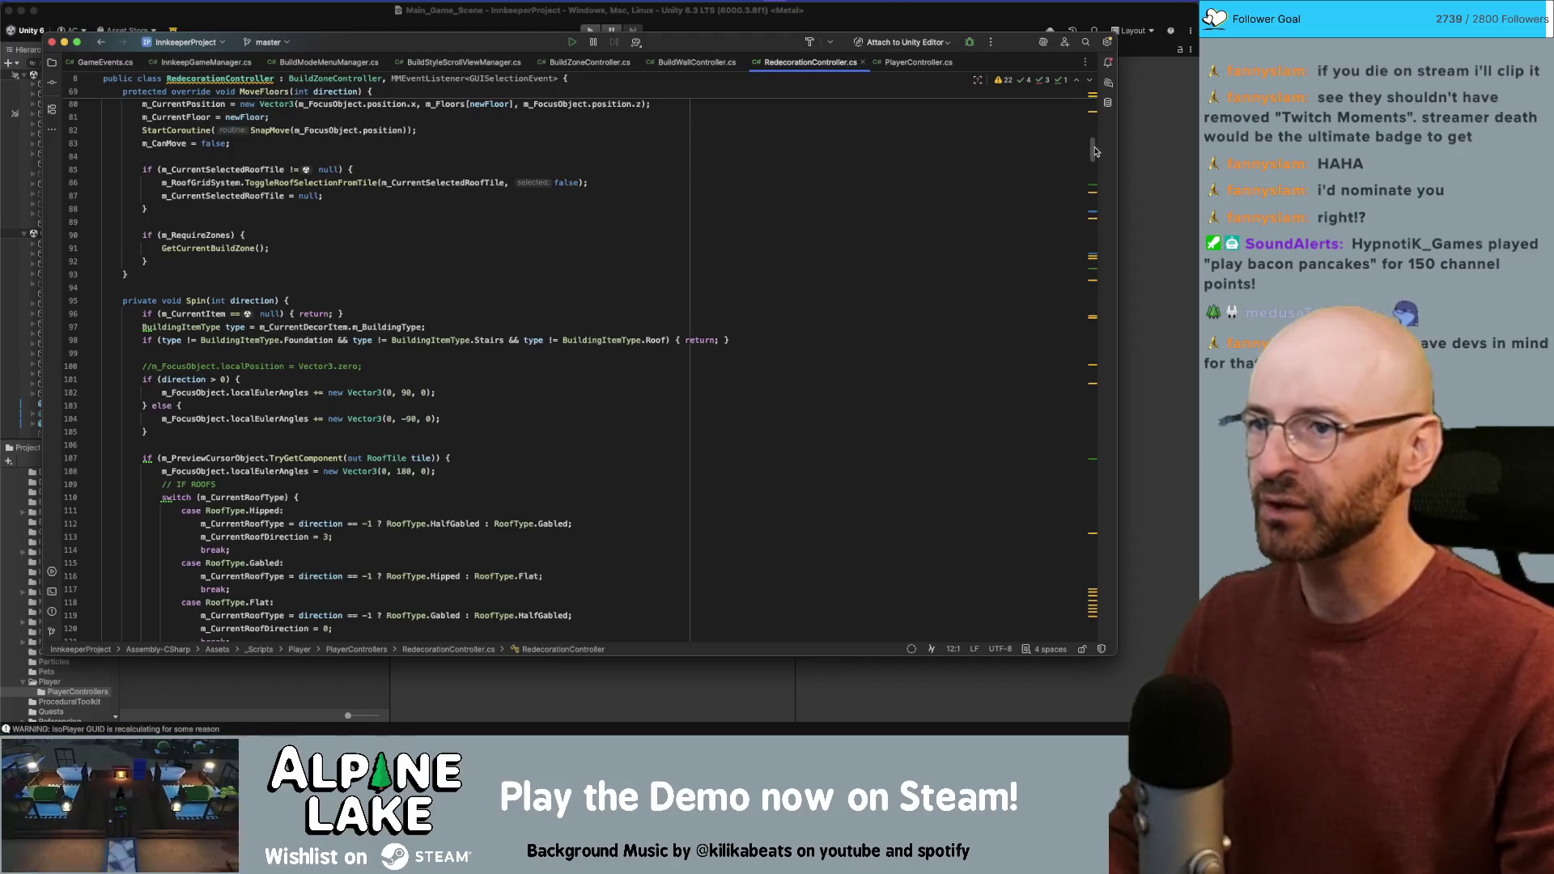
pyautogui.scroll(-2, 1094, 151)
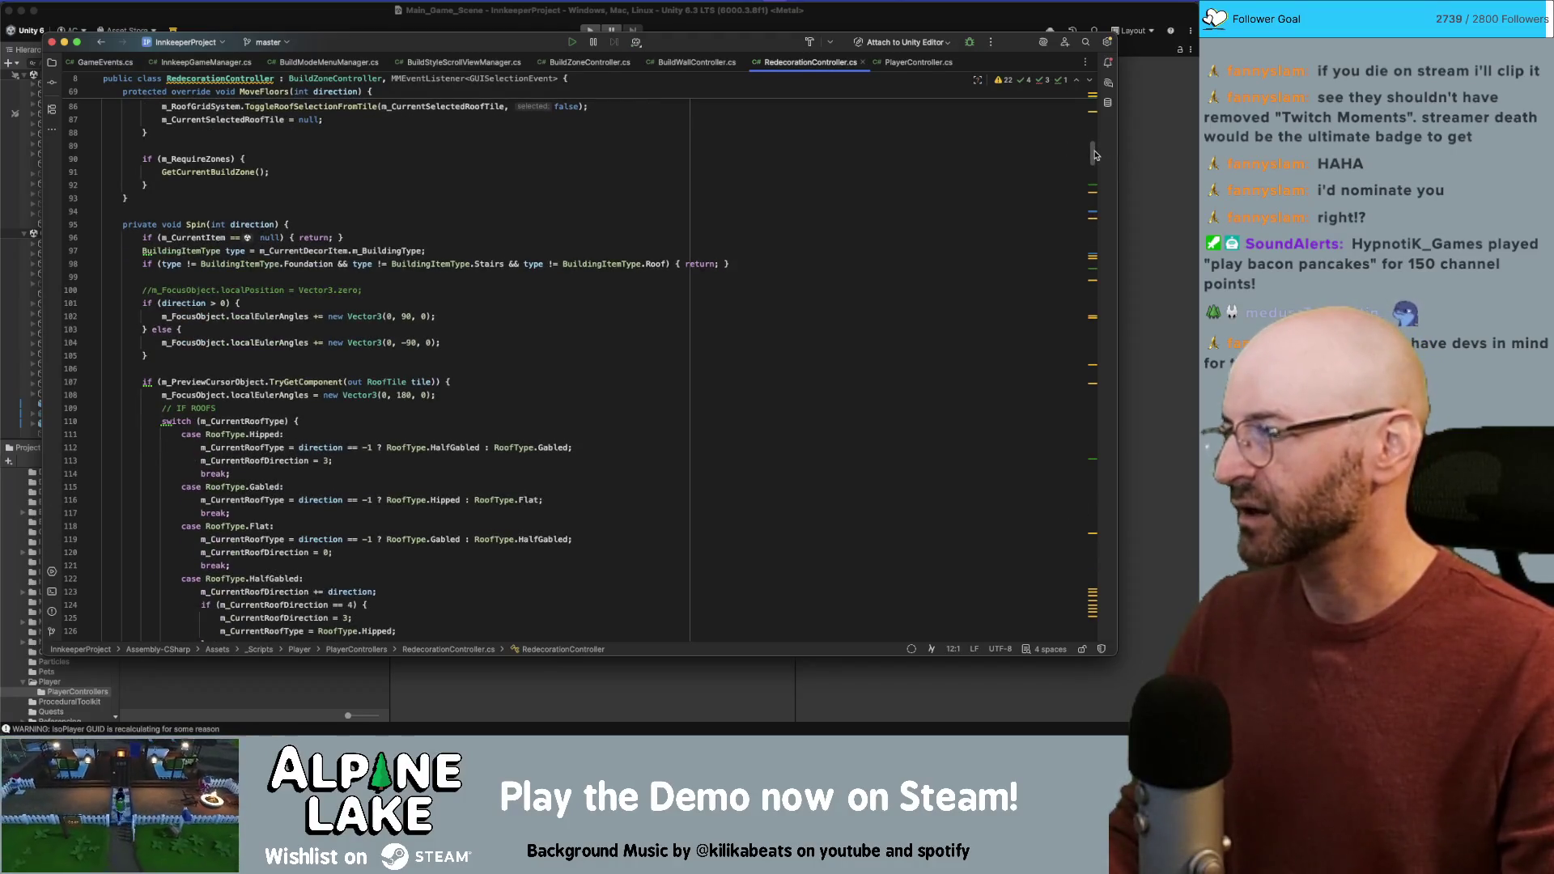
# Step: In BuildModeMenuManager.cs, find the StyleSetSuccess check in OnMMEvent(BuildModeEvent)
pyautogui.click(329, 61)
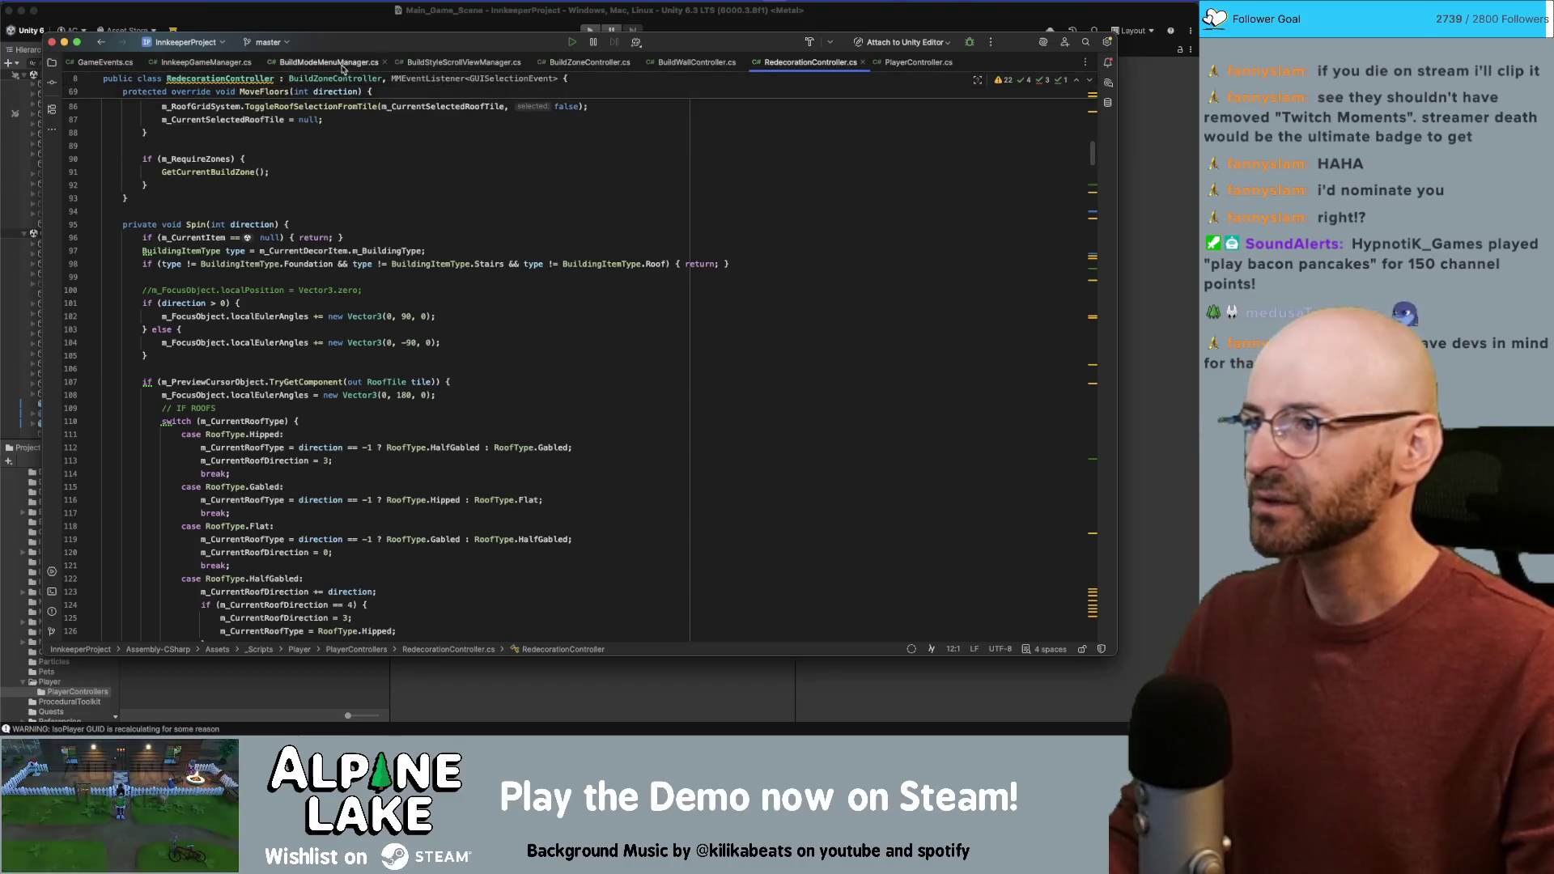
pyautogui.scroll(15, 289, 358)
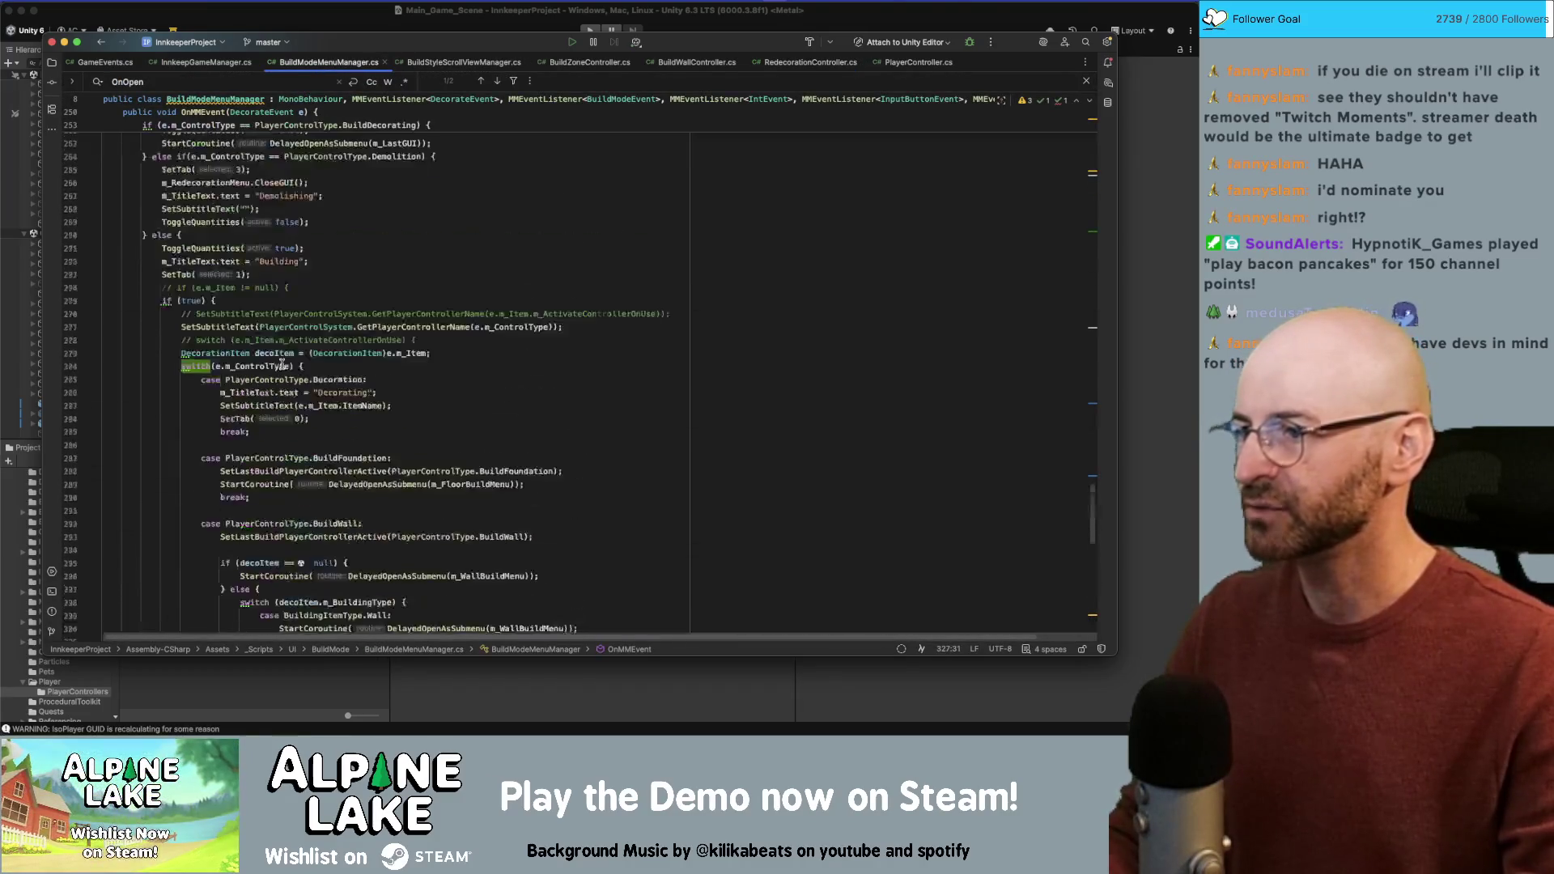
pyautogui.scroll(2, 289, 358)
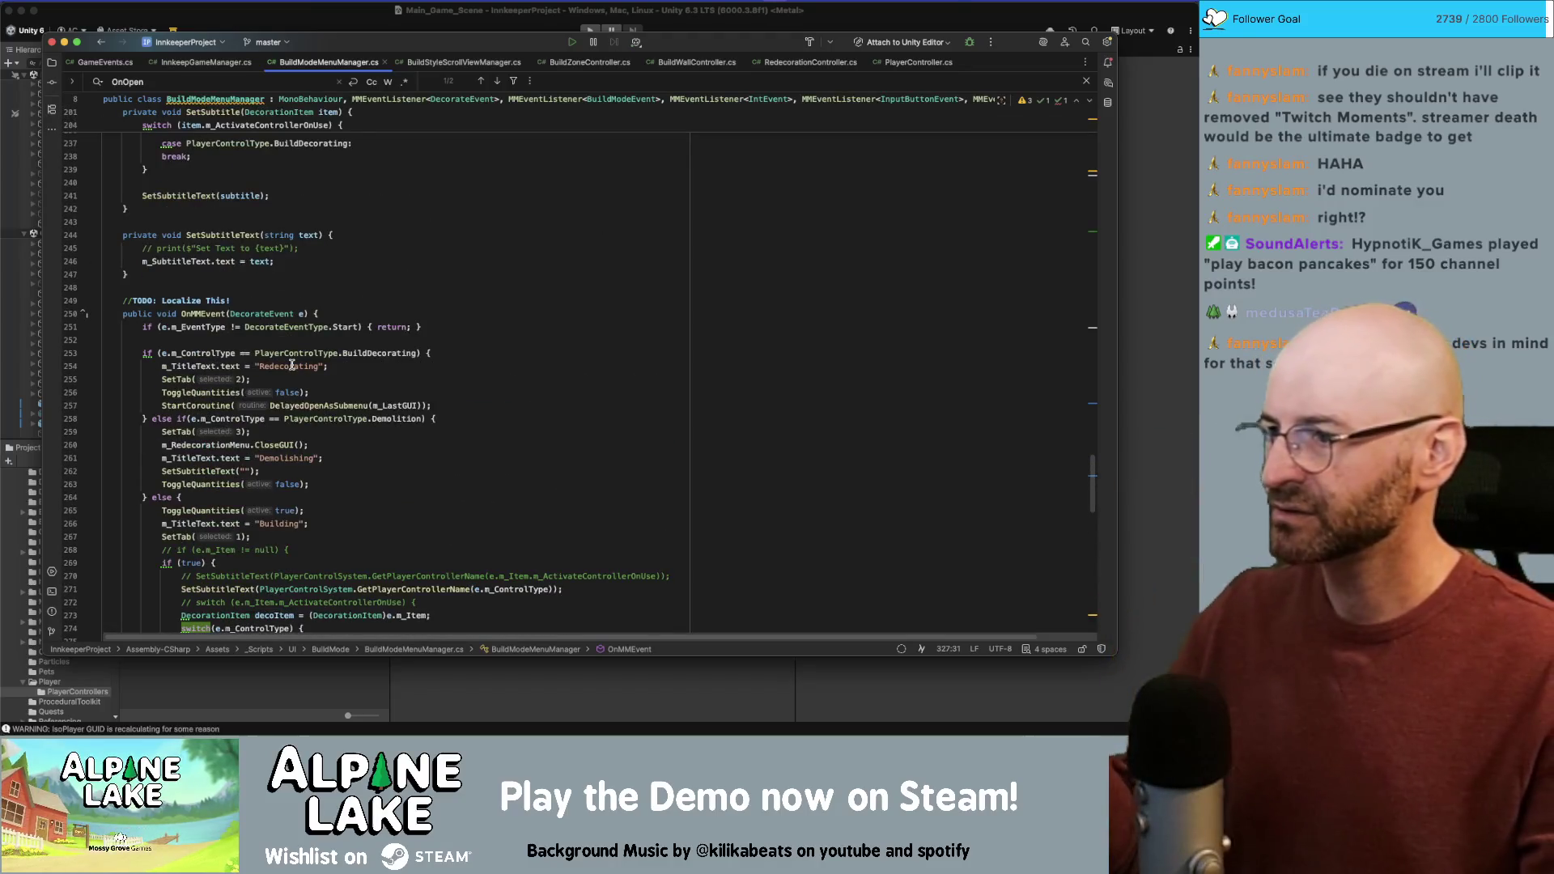
pyautogui.scroll(1, 291, 363)
pyautogui.scroll(10, 308, 354)
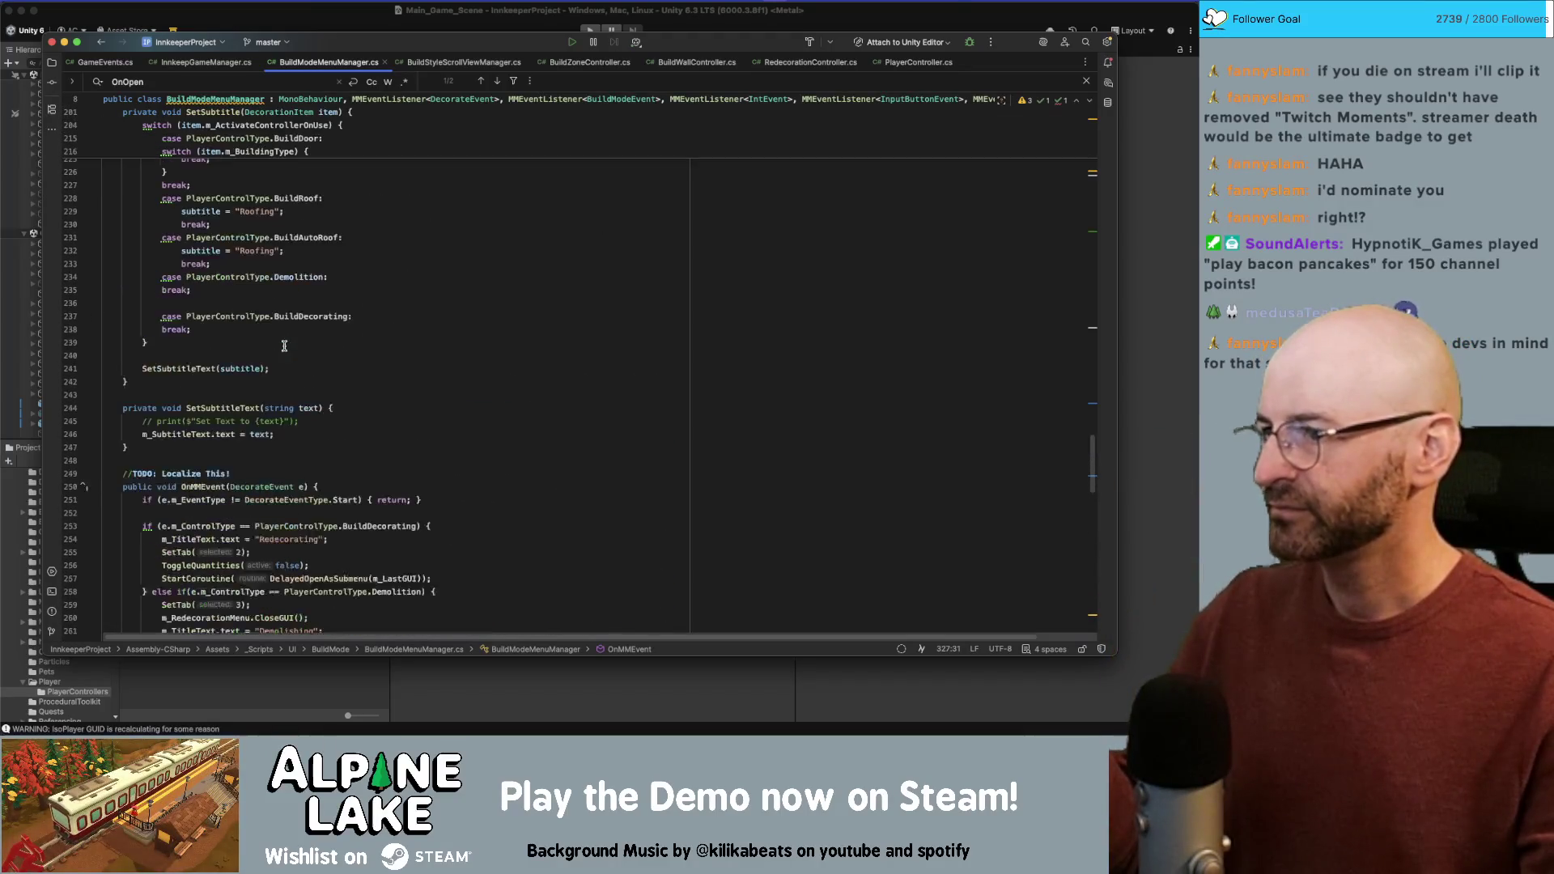
pyautogui.scroll(4, 236, 320)
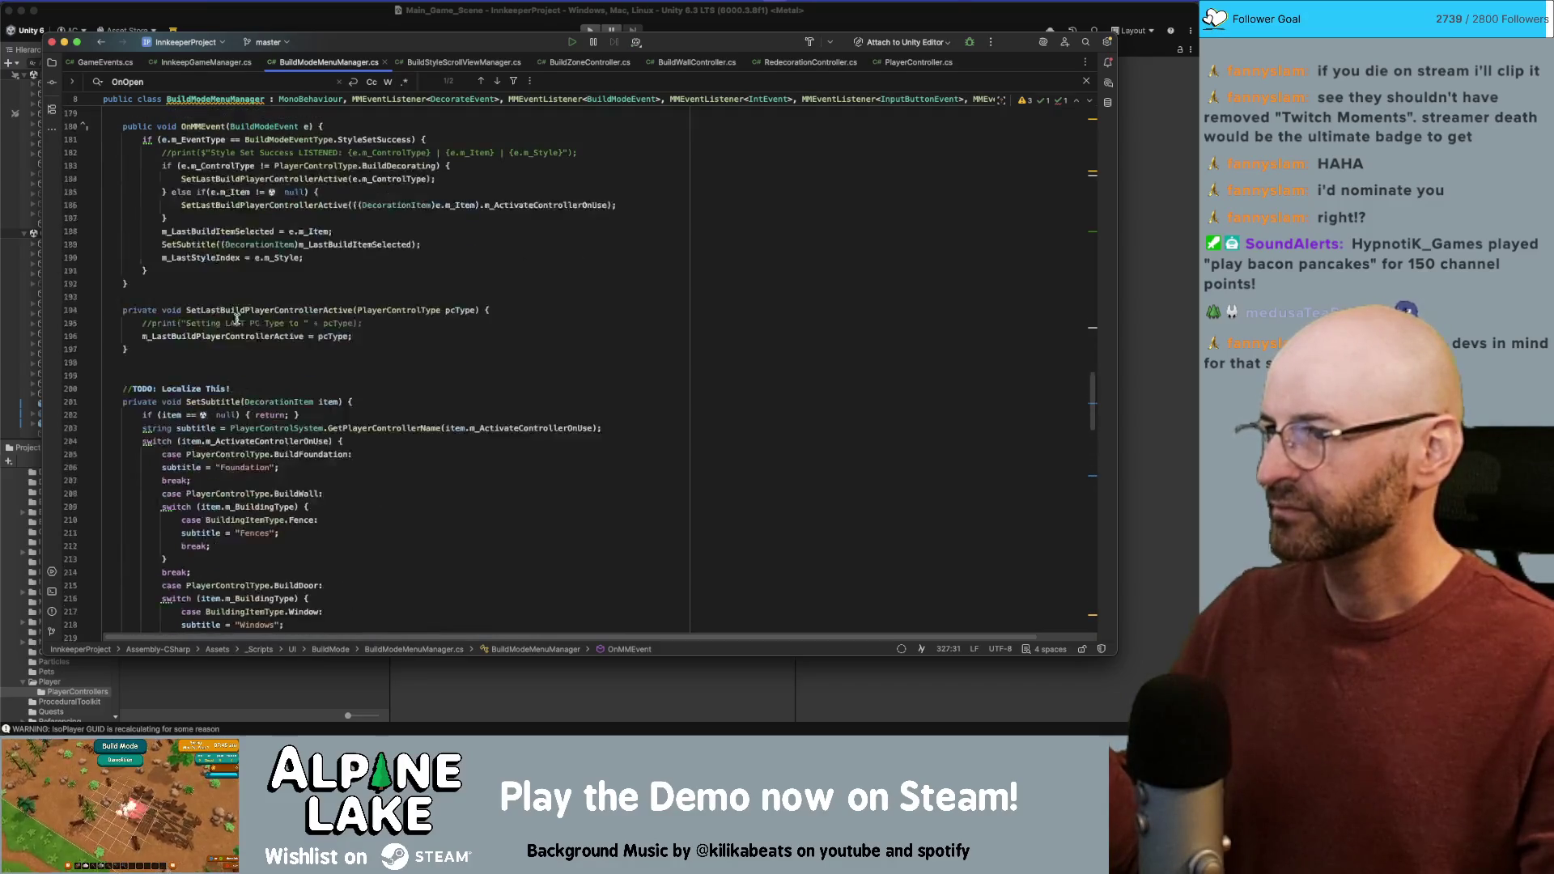
pyautogui.doubleClick(364, 139)
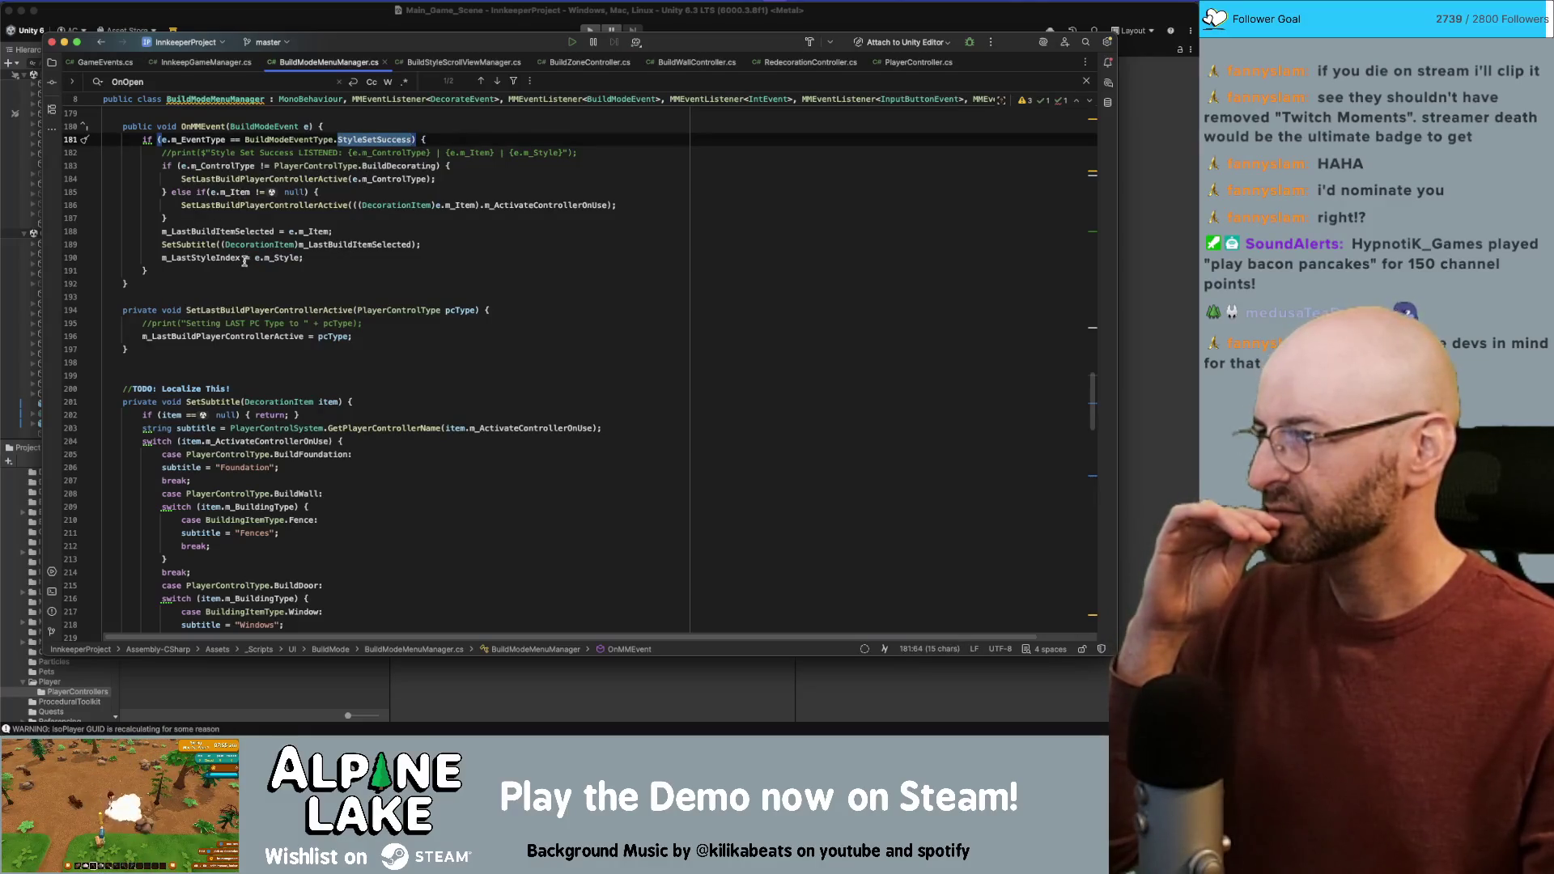
pyautogui.scroll(1, 250, 267)
pyautogui.scroll(2, 255, 268)
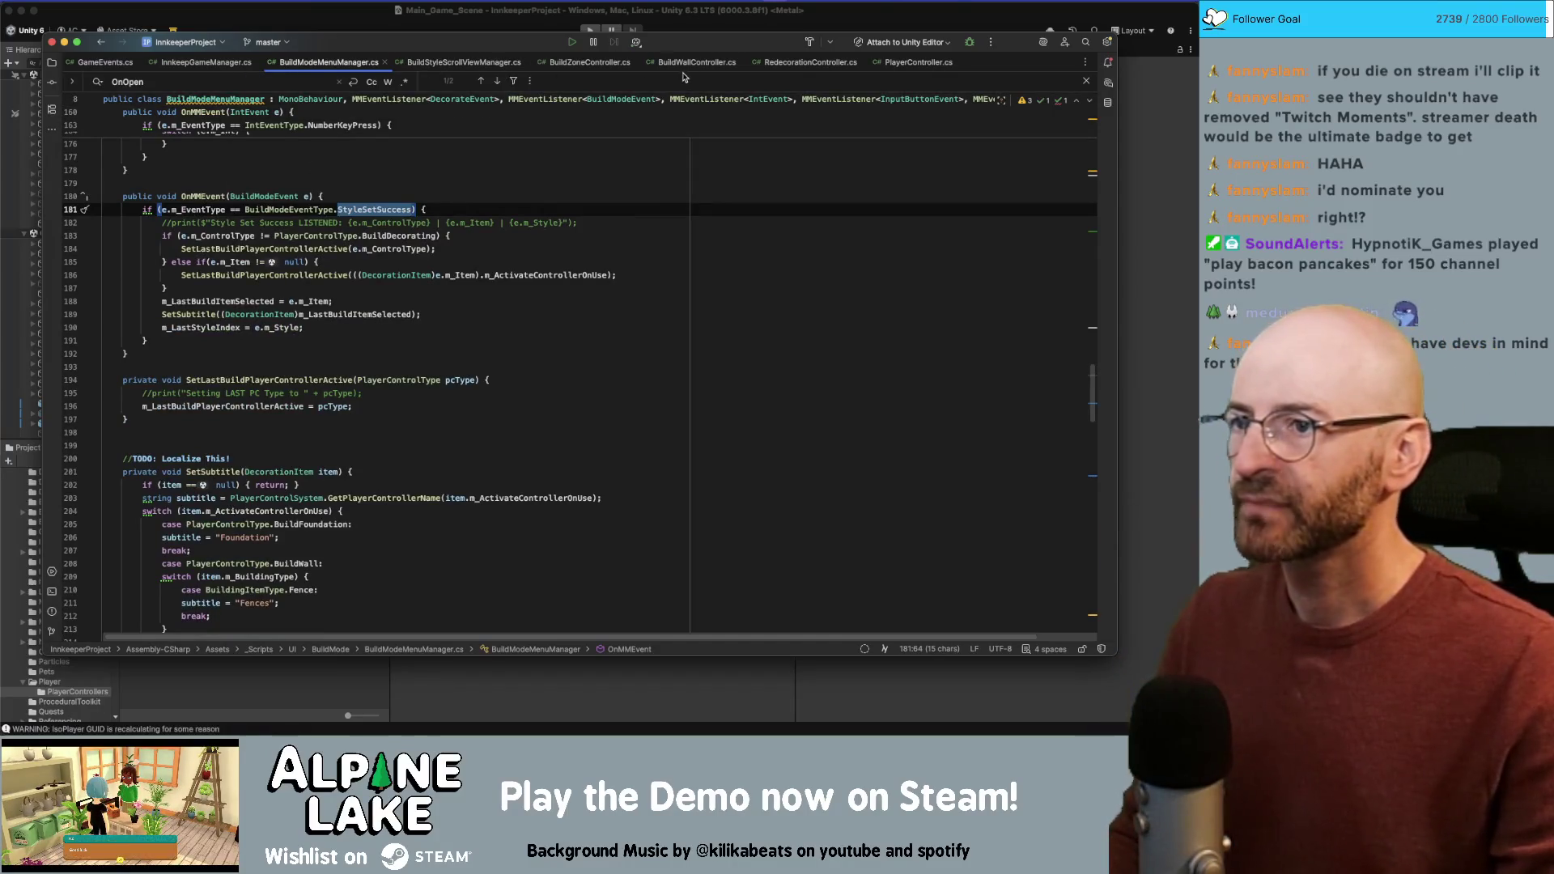
pyautogui.click(589, 62)
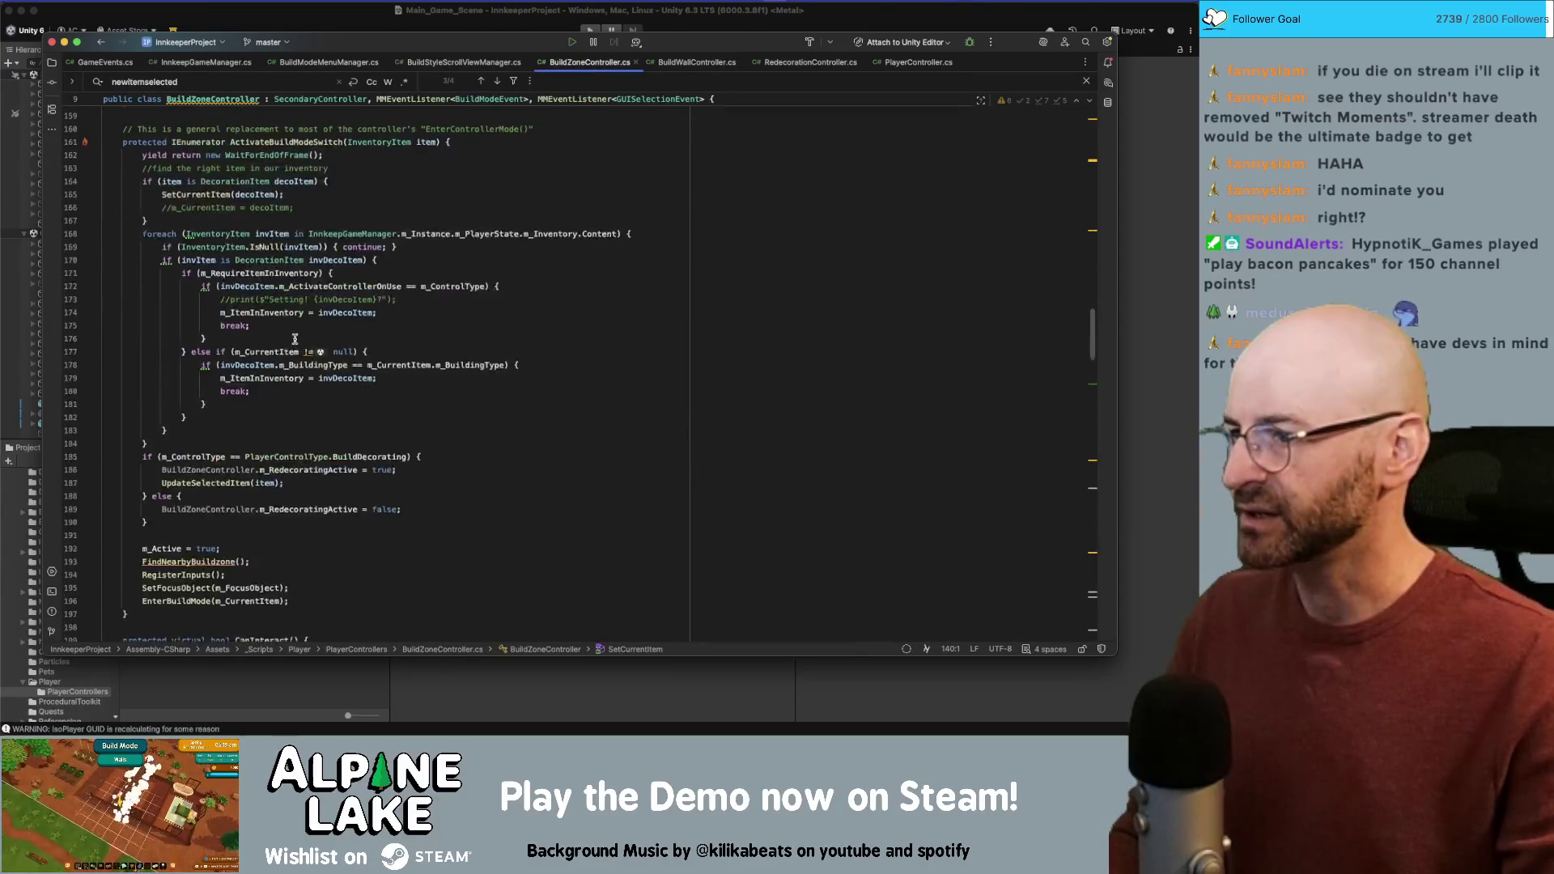
# Step: Highlight TrySwitchMode, m_Active, SilentDeactivation, m_ControlType and the ActivateBuildModeSwitch coroutine start
pyautogui.scroll(-5, 295, 338)
pyautogui.scroll(-20, 1095, 364)
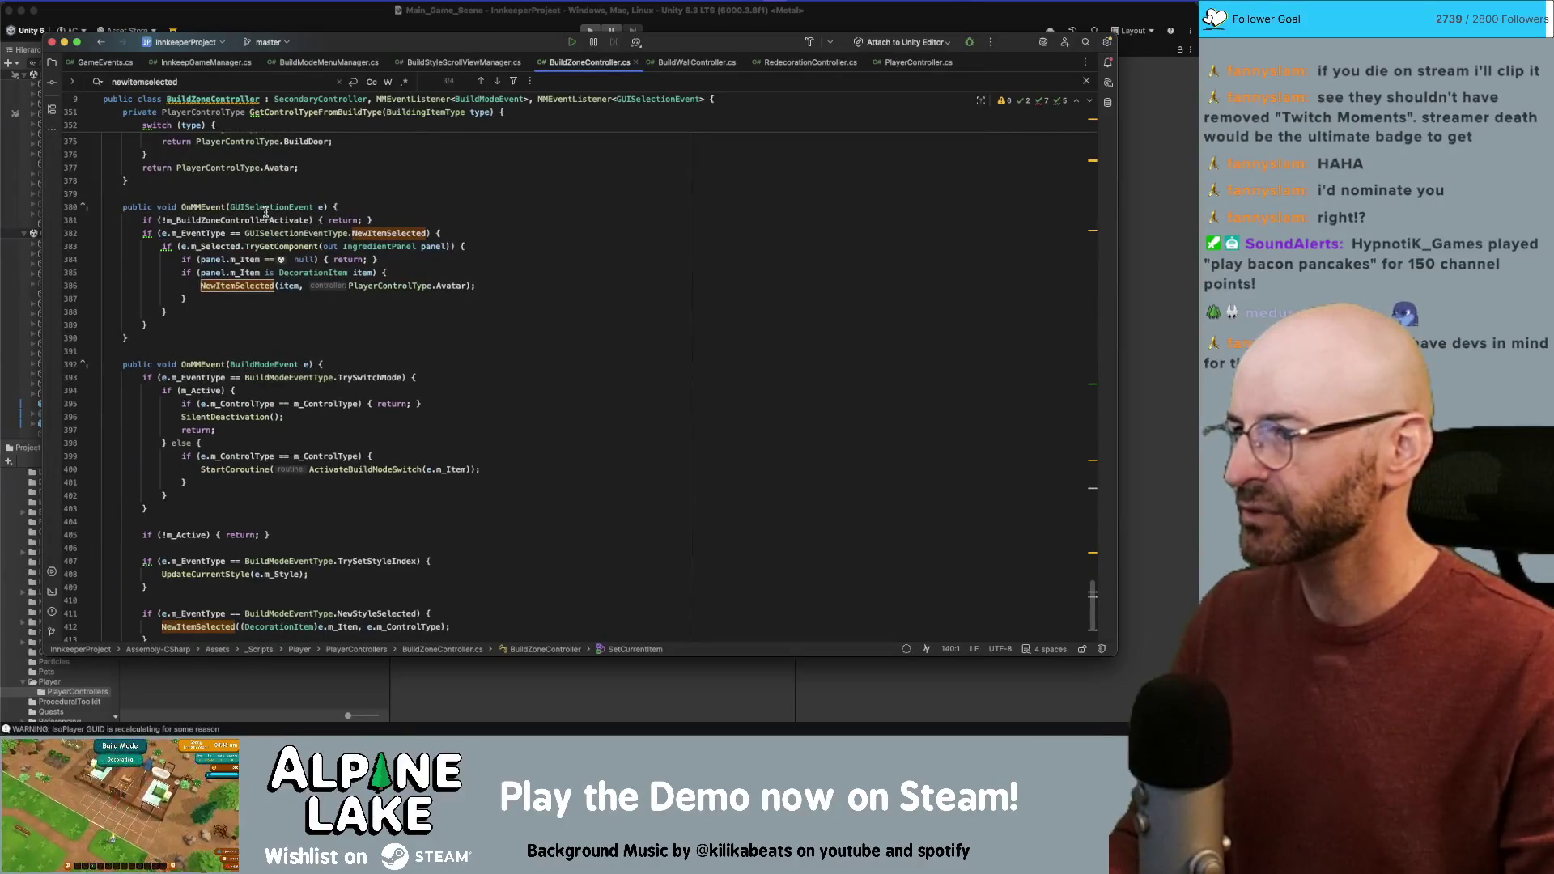
pyautogui.doubleClick(370, 378)
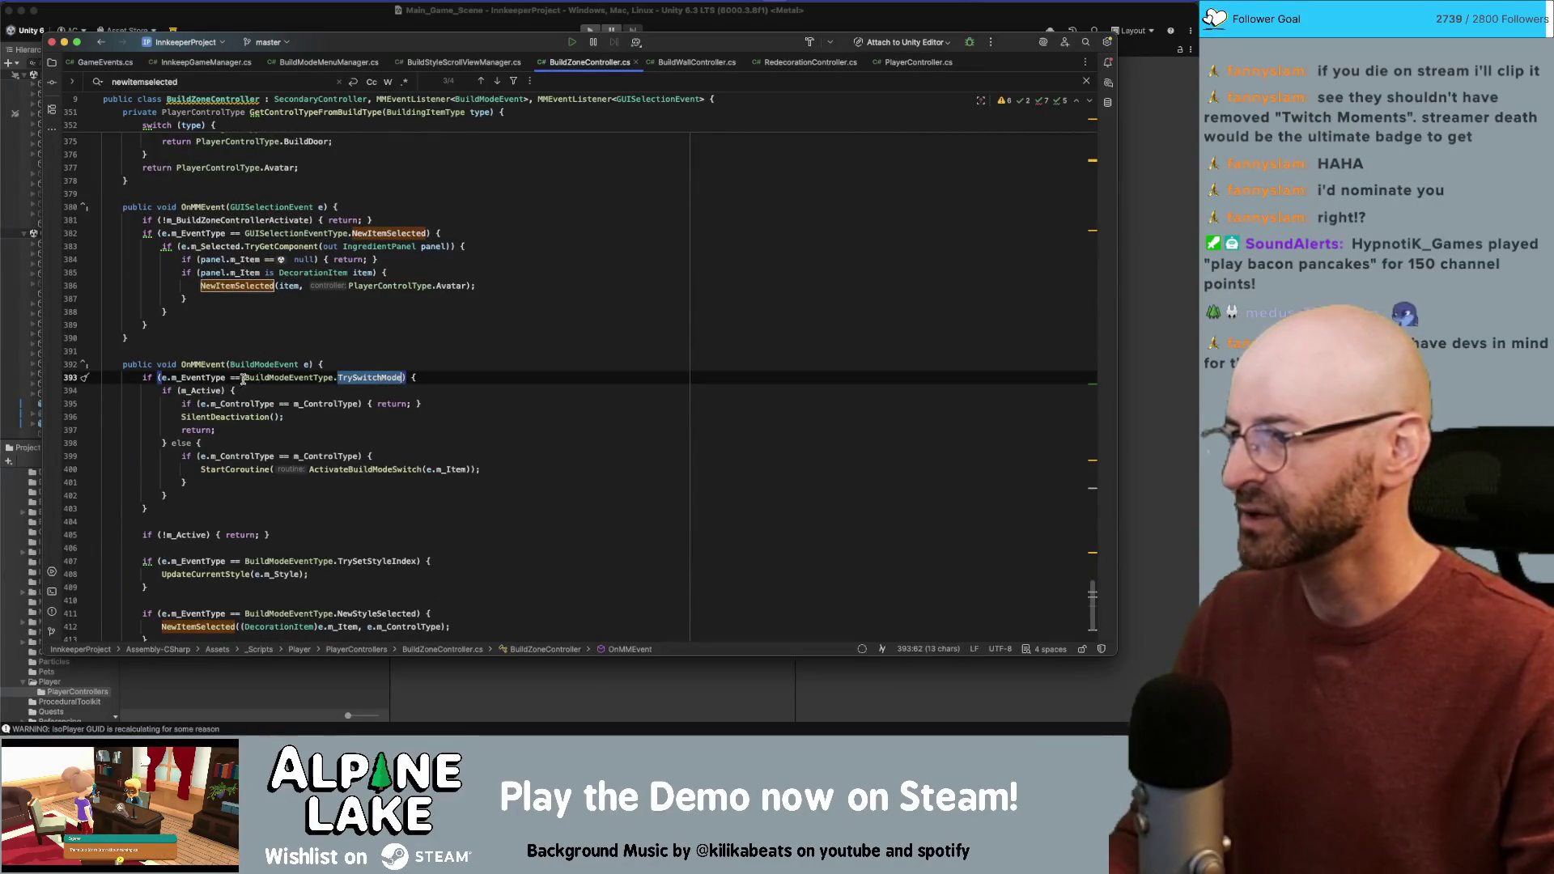
pyautogui.doubleClick(194, 390)
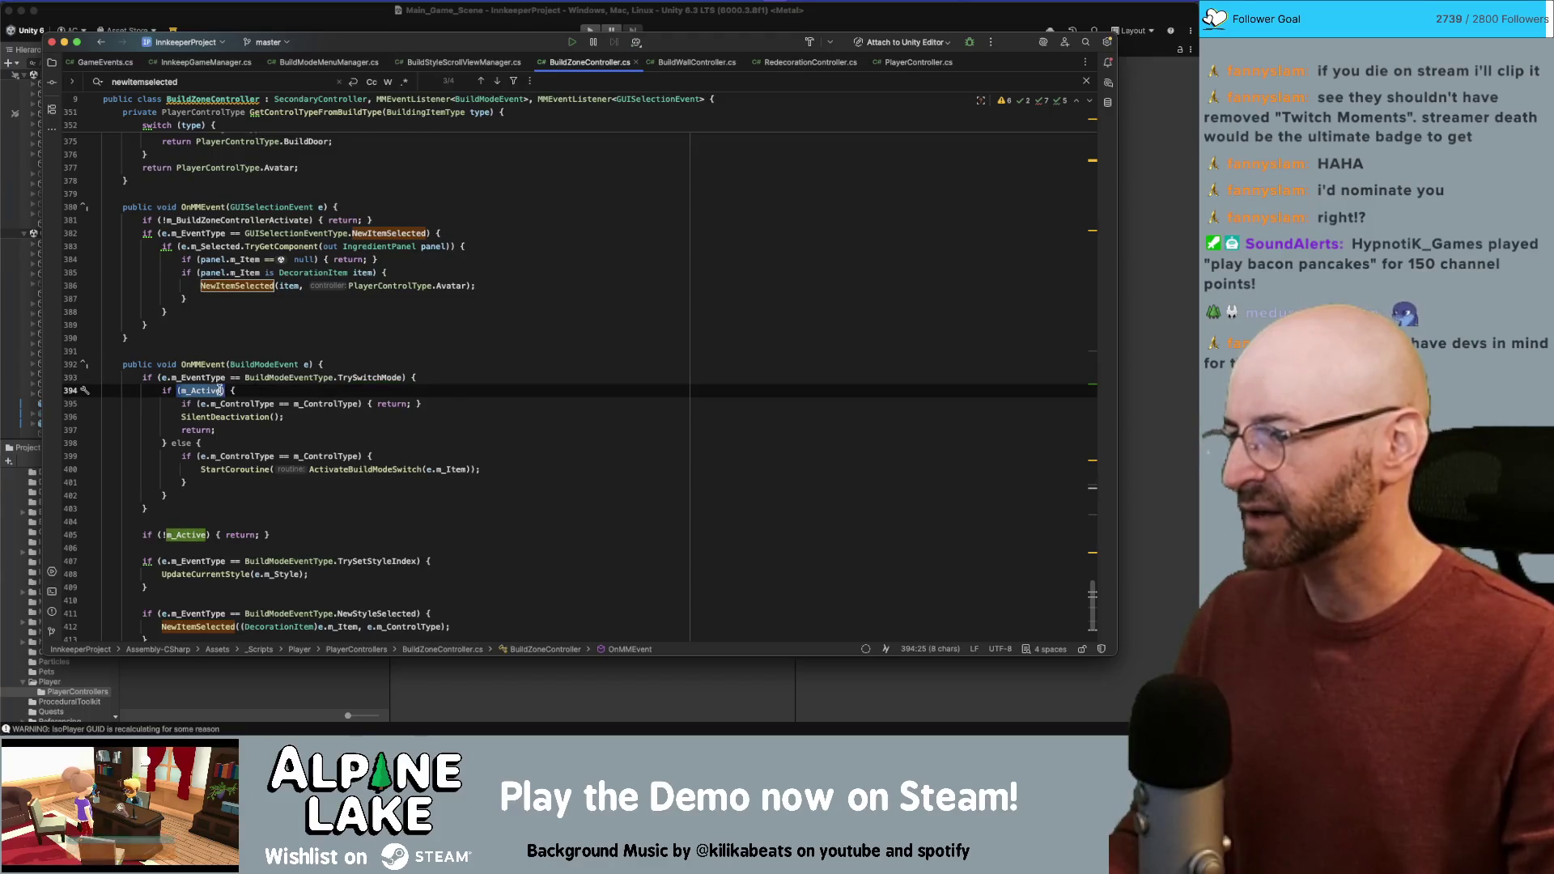
pyautogui.doubleClick(231, 417)
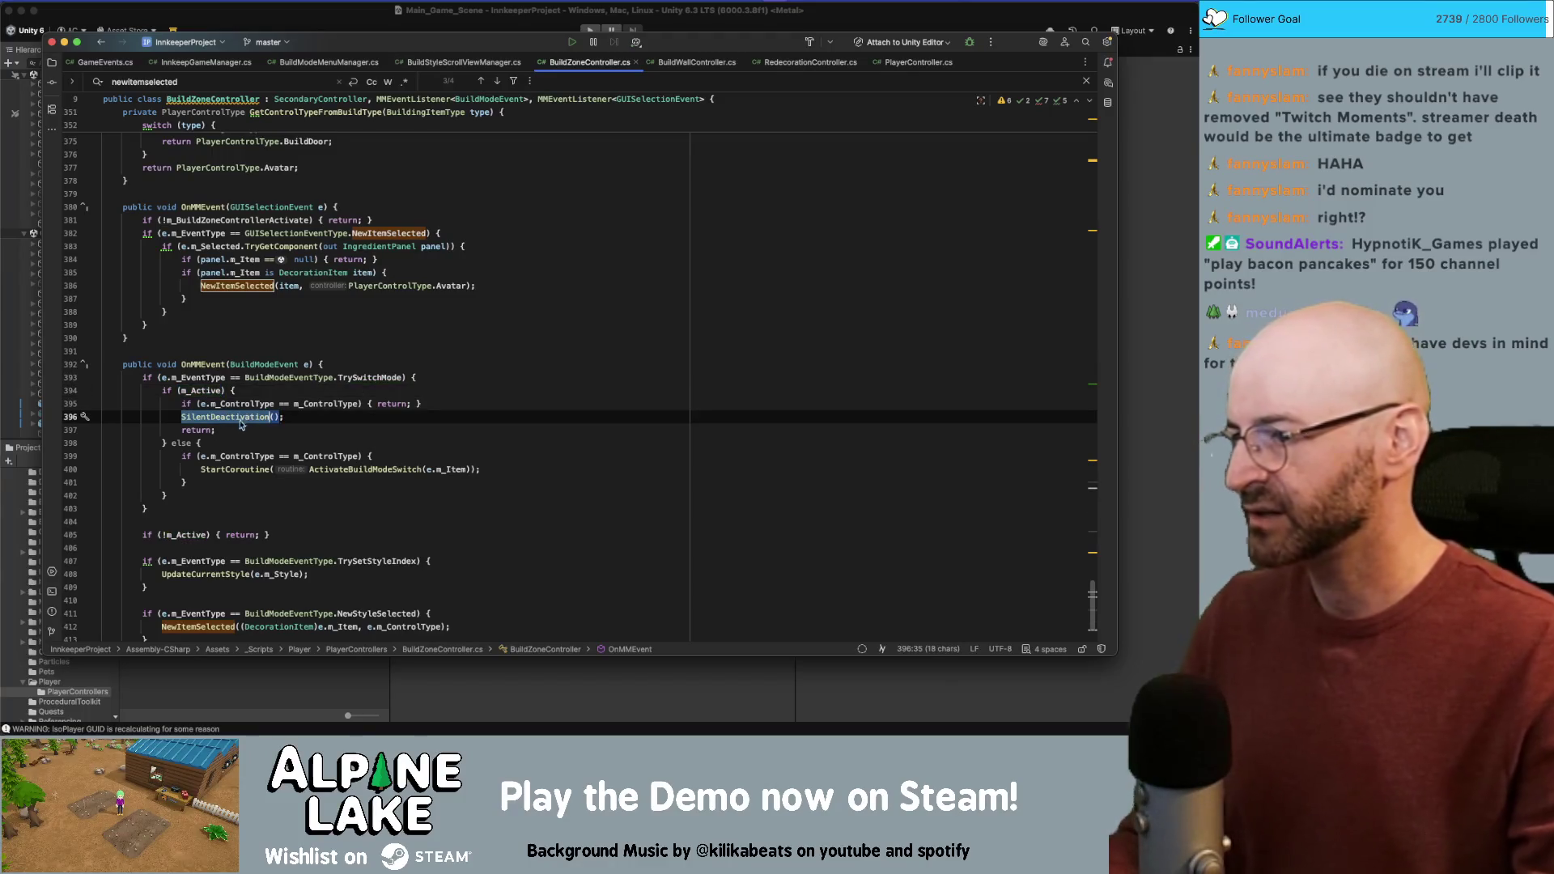
pyautogui.doubleClick(247, 456)
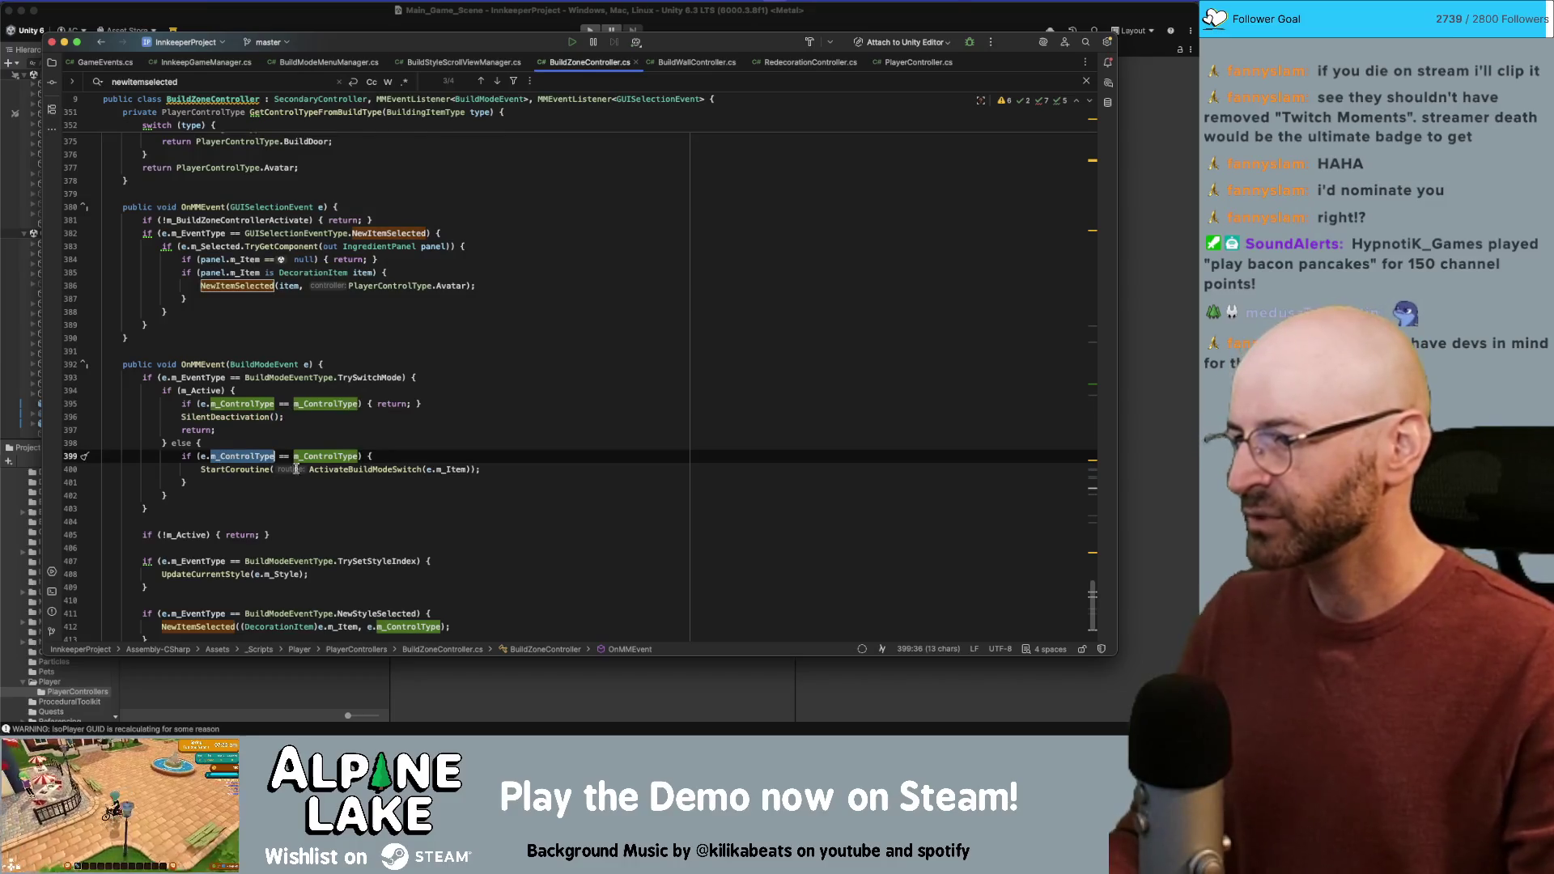
pyautogui.doubleClick(373, 470)
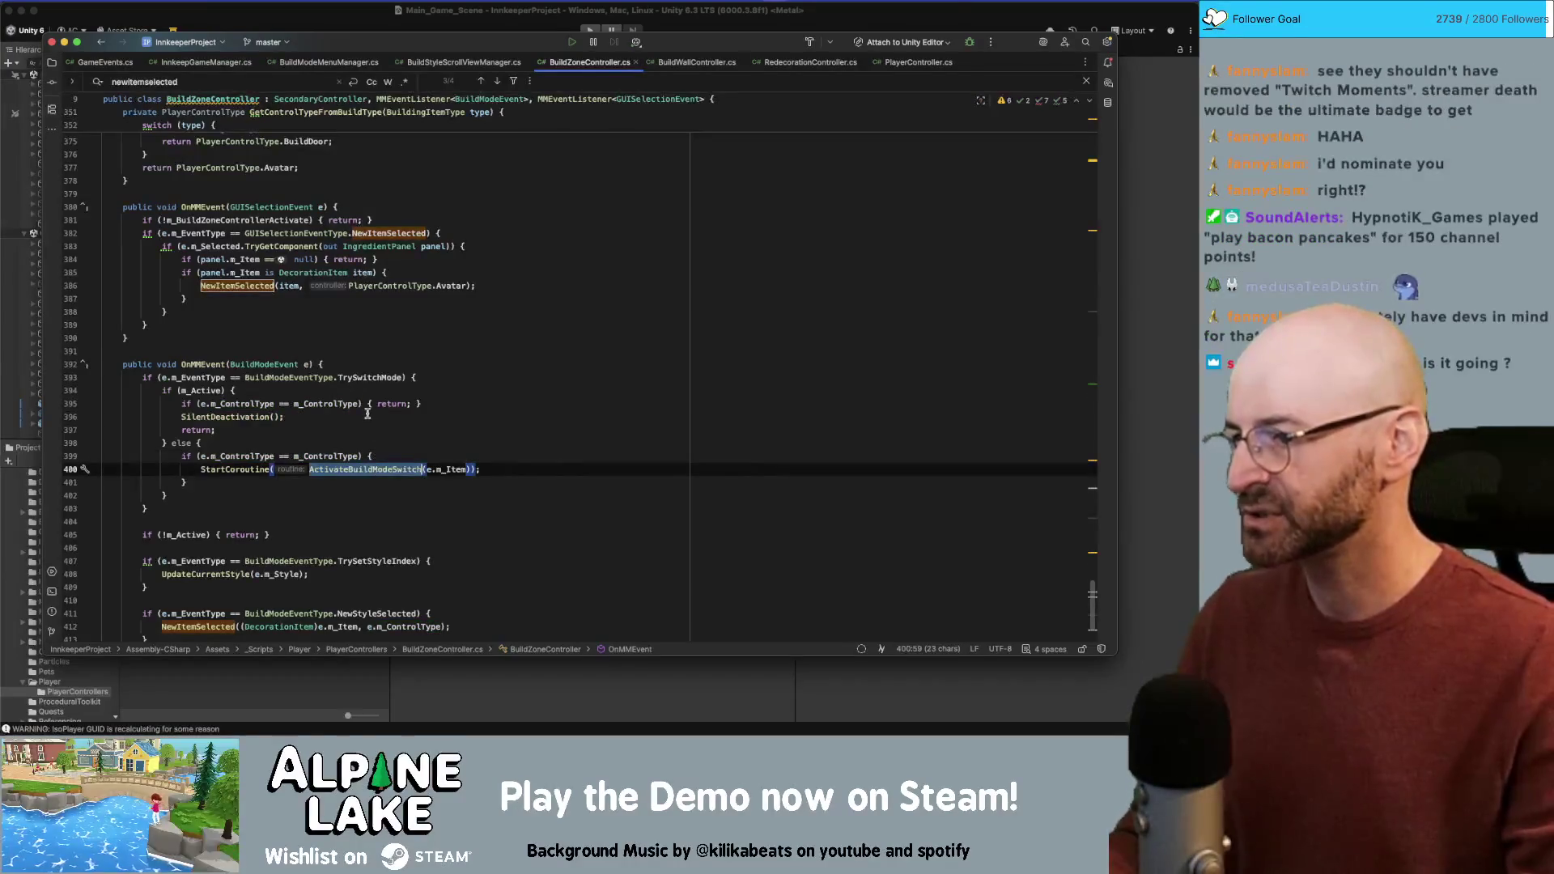
pyautogui.doubleClick(256, 470)
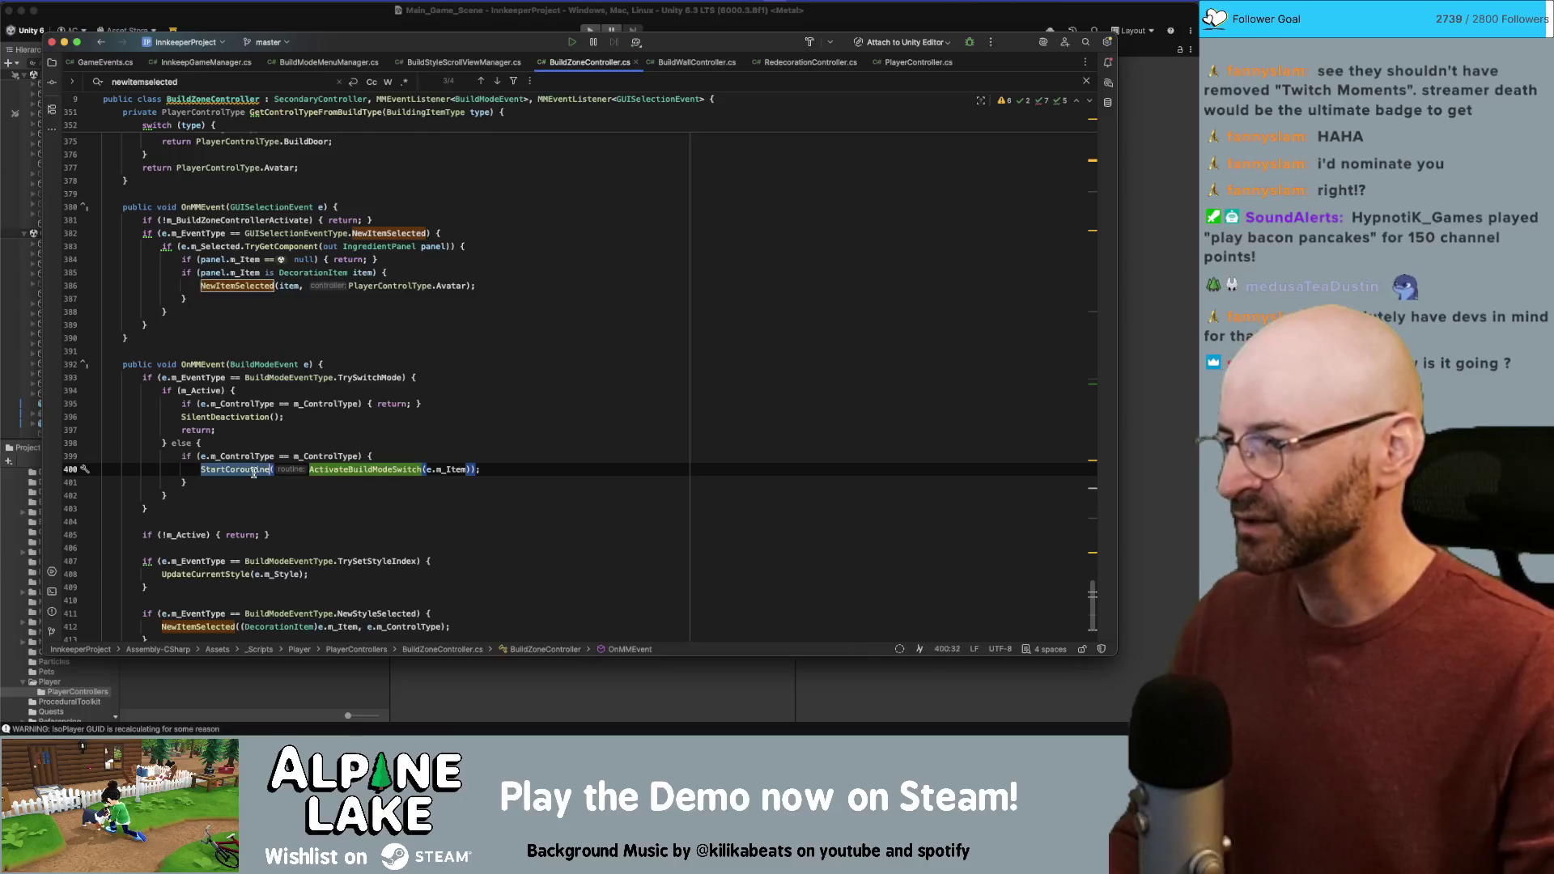
# Step: Go to the ActivateBuildModeSwitch declaration and highlight its item parameter and SetCurrentItem call
pyautogui.click(344, 469)
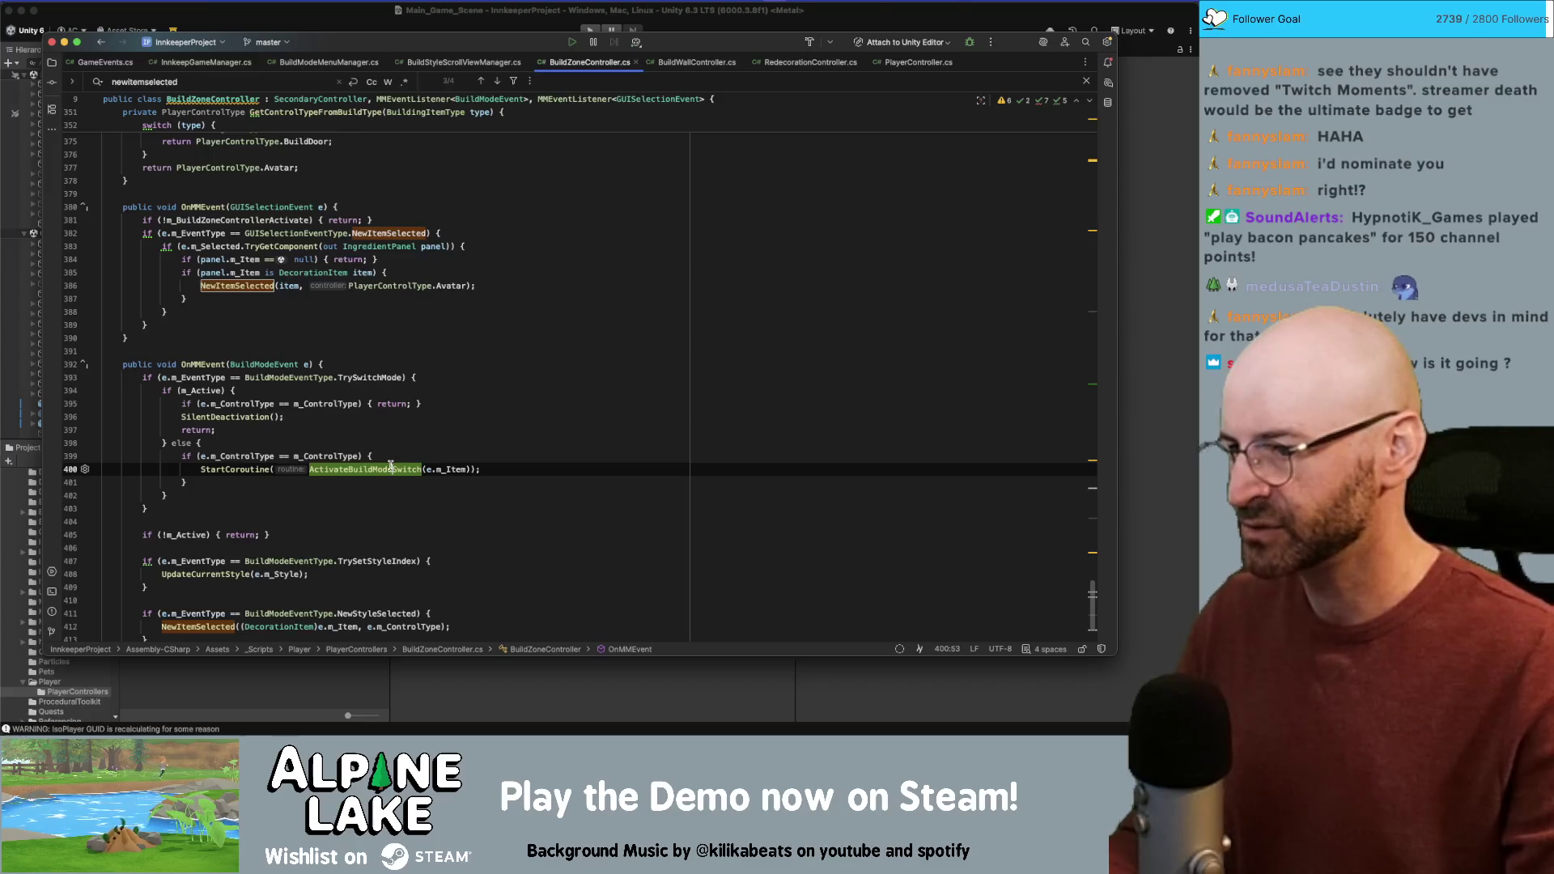
pyautogui.keyDown('super'); pyautogui.click(391, 467); pyautogui.keyUp('super')
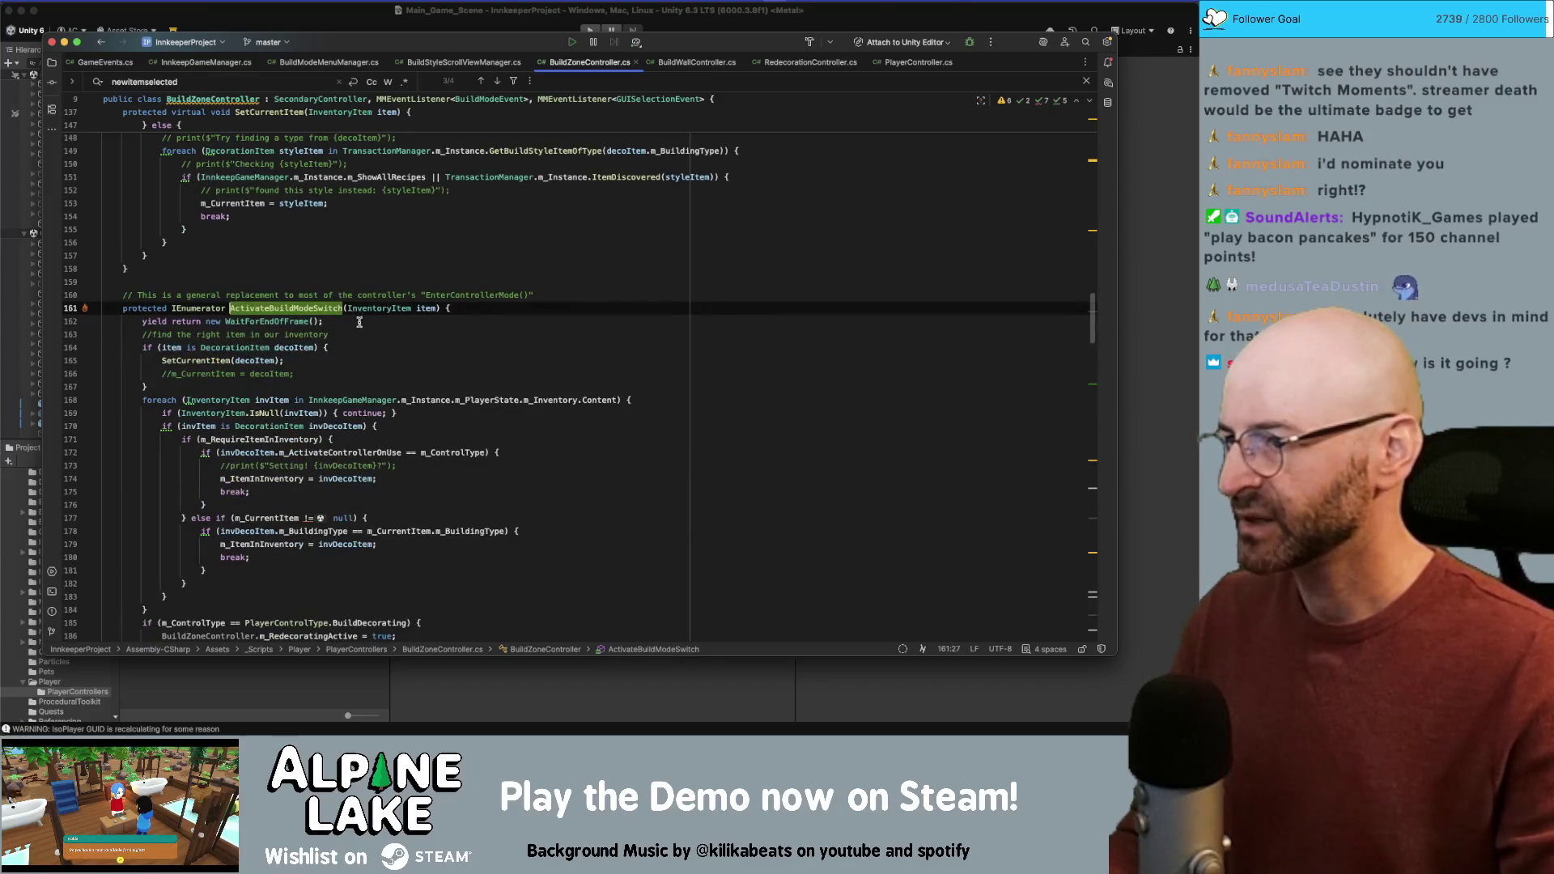
pyautogui.doubleClick(424, 308)
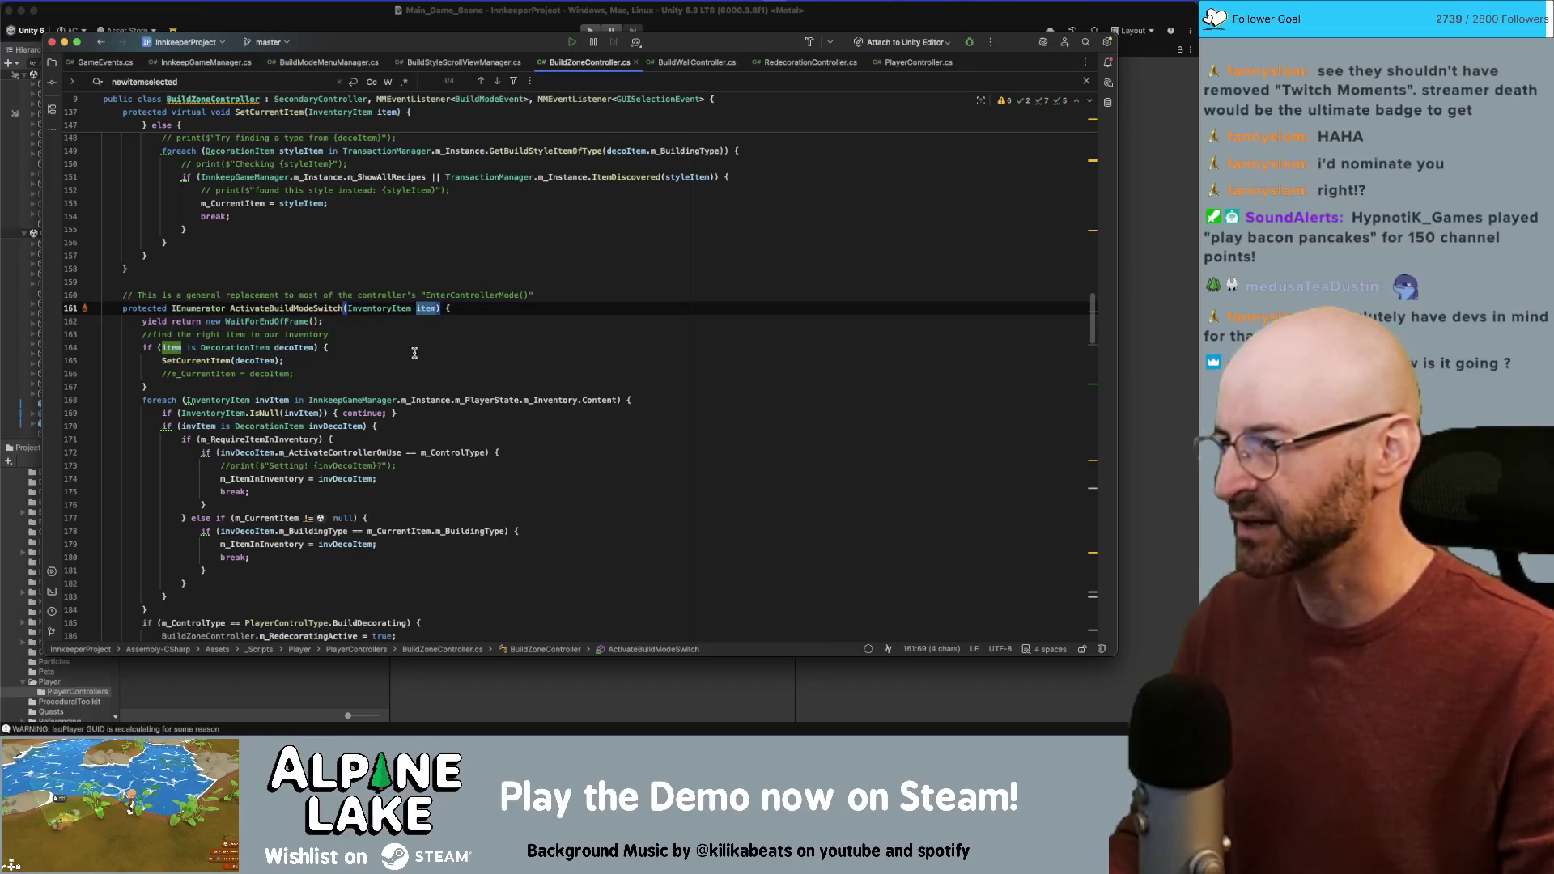
pyautogui.doubleClick(216, 360)
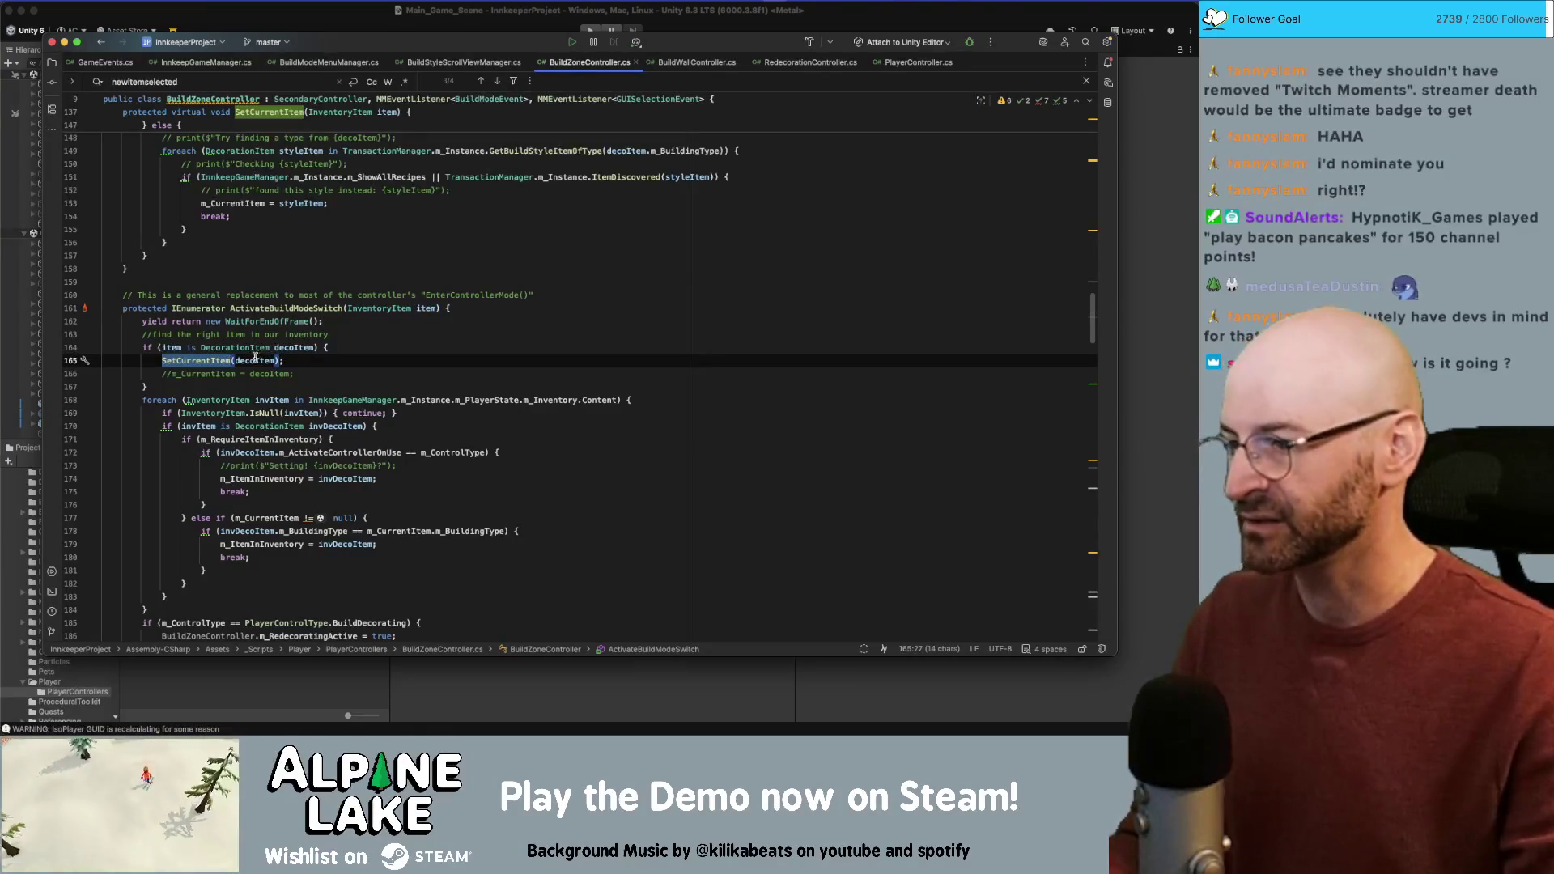
# Step: Inspect the BuildDecorating control-type check, m_RedecoratingActive and m_ControlType near line 186
pyautogui.scroll(-3, 255, 353)
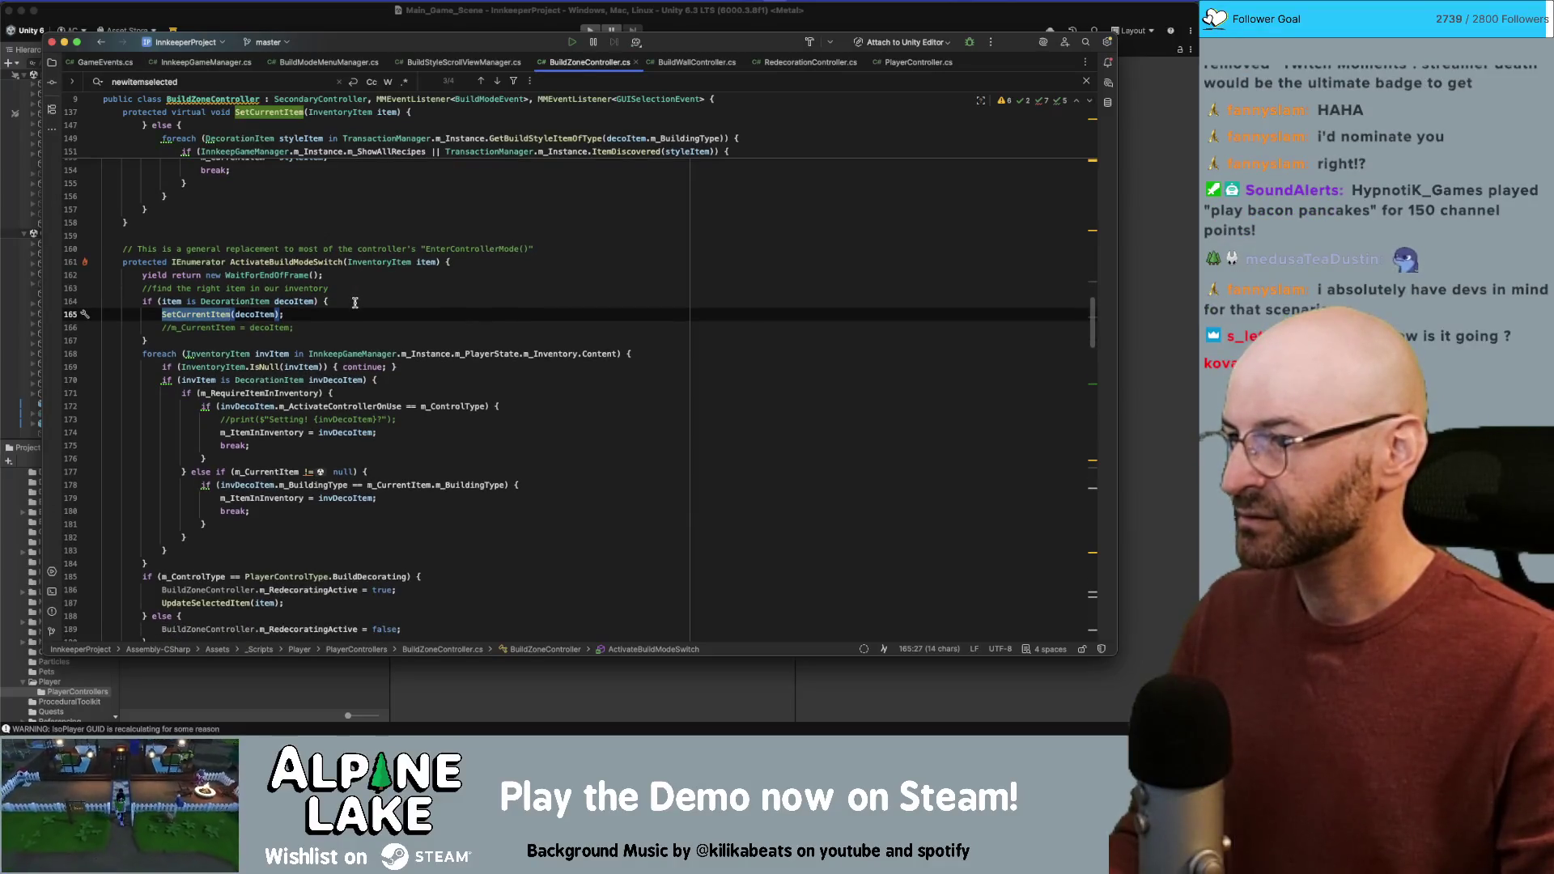
pyautogui.scroll(-5, 355, 302)
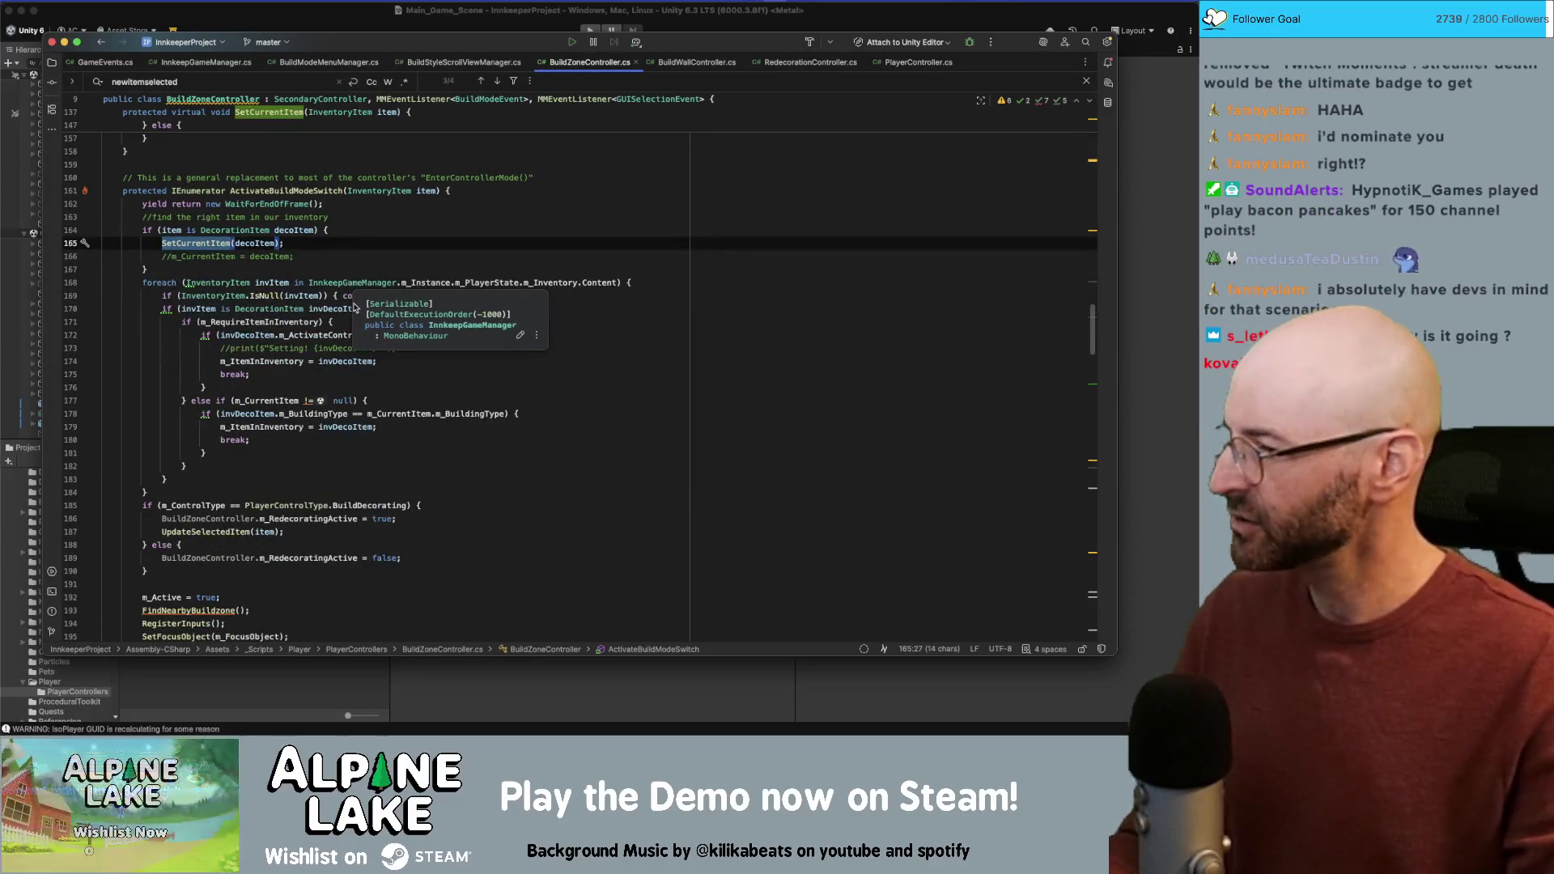
pyautogui.doubleClick(239, 517)
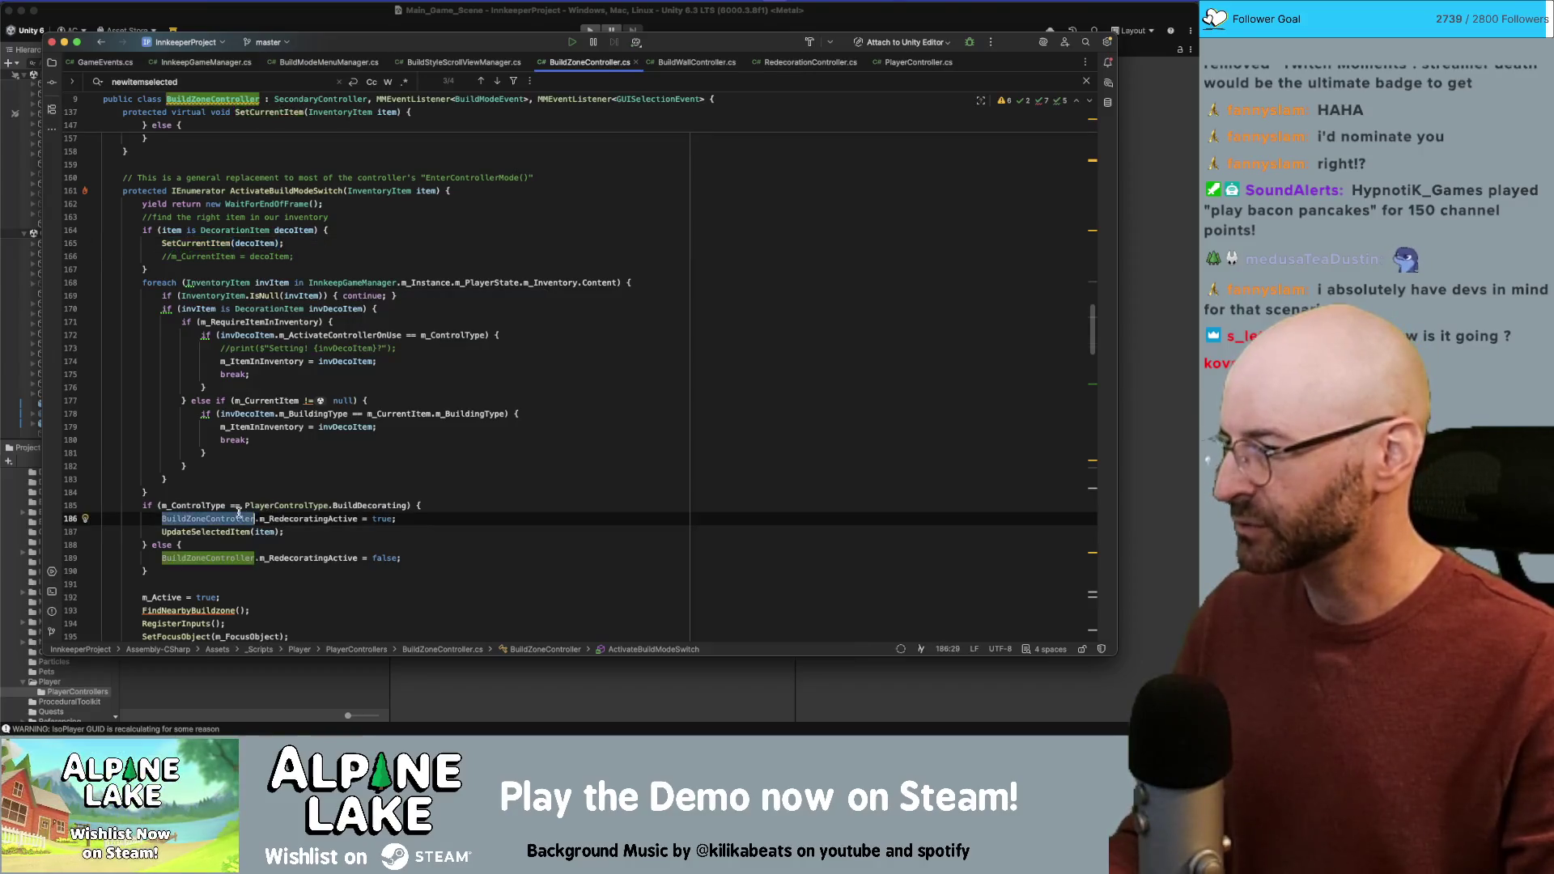
pyautogui.doubleClick(194, 505)
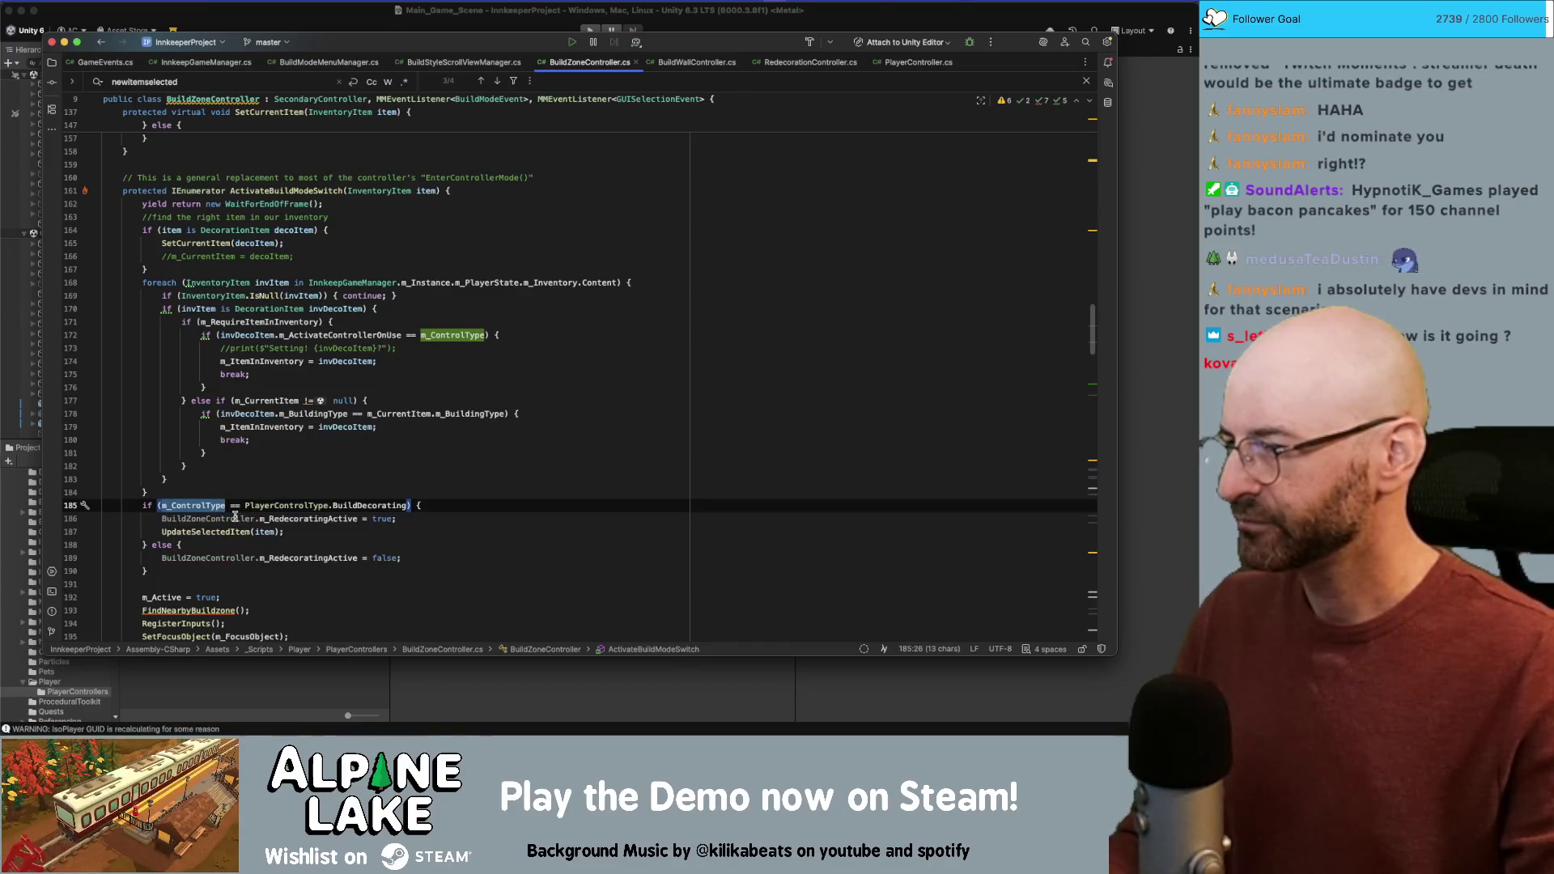
pyautogui.doubleClick(361, 506)
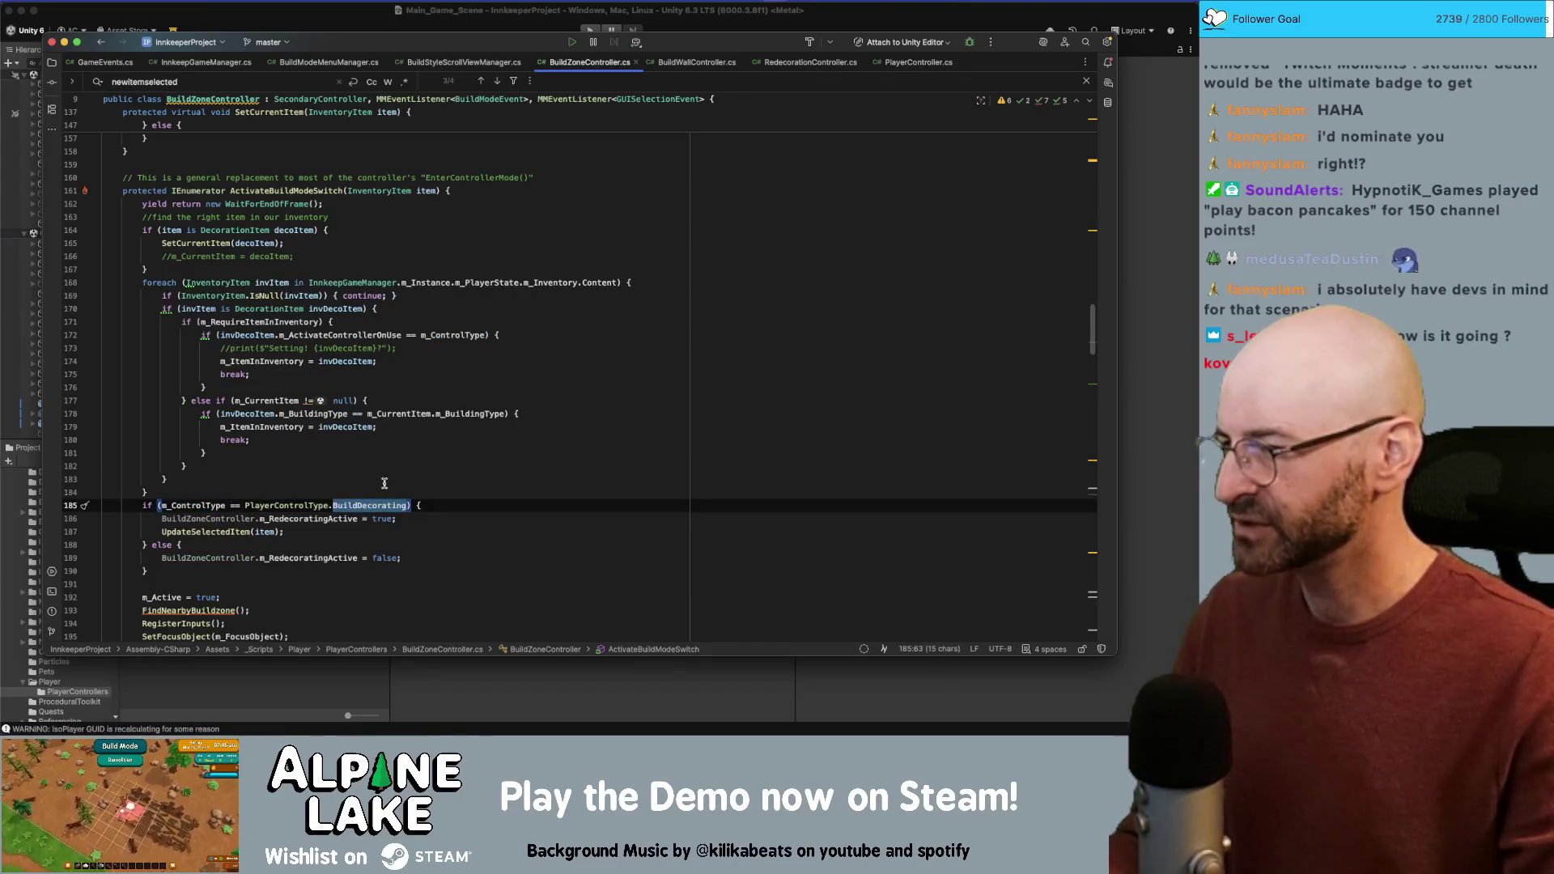
pyautogui.doubleClick(327, 519)
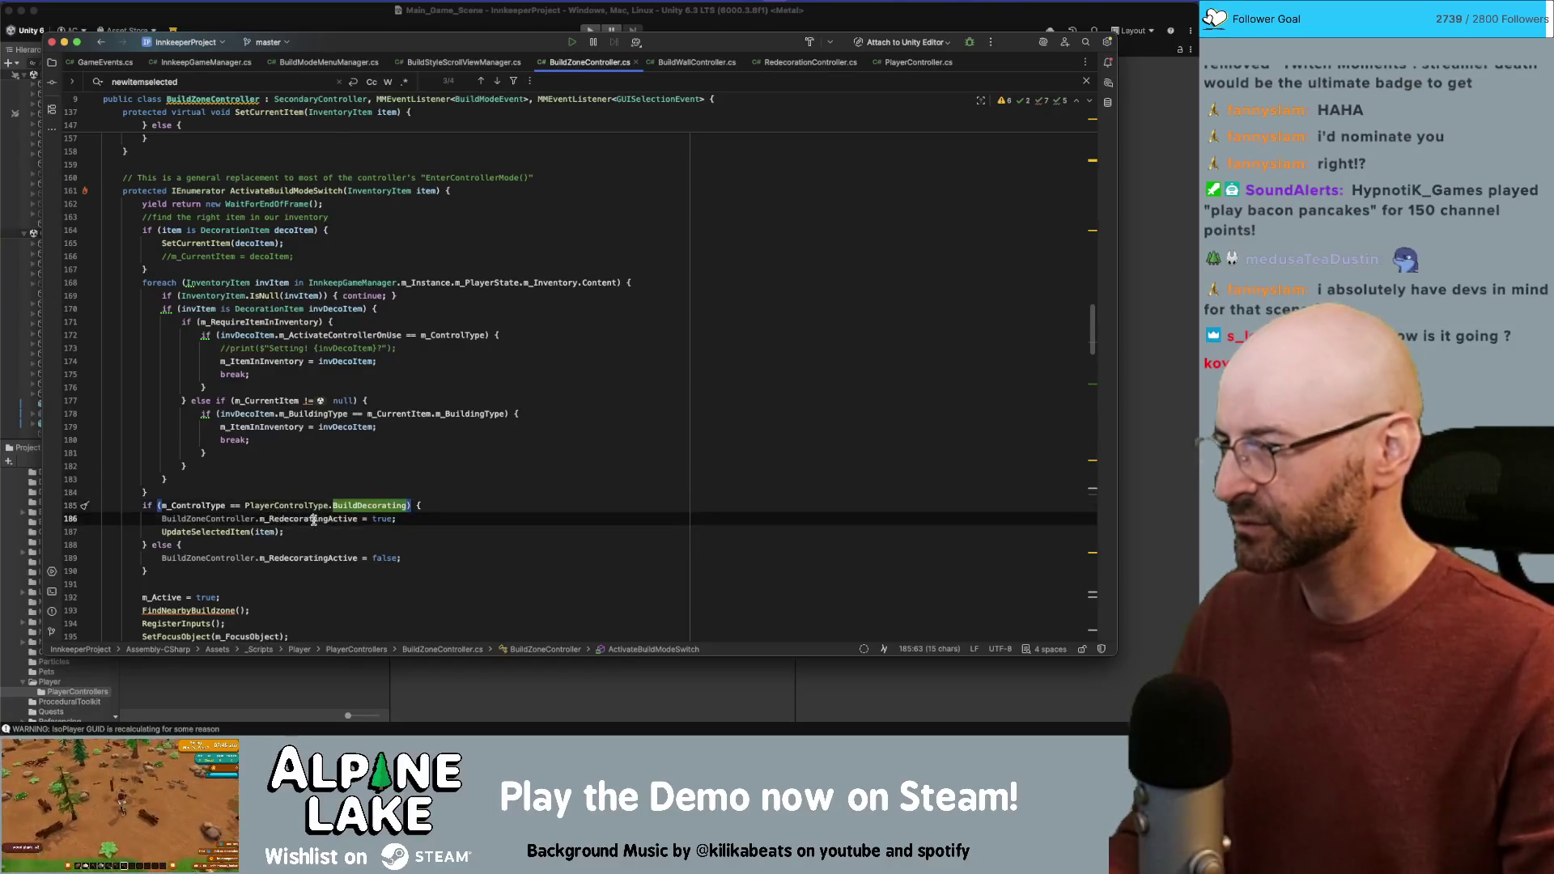
pyautogui.doubleClick(210, 506)
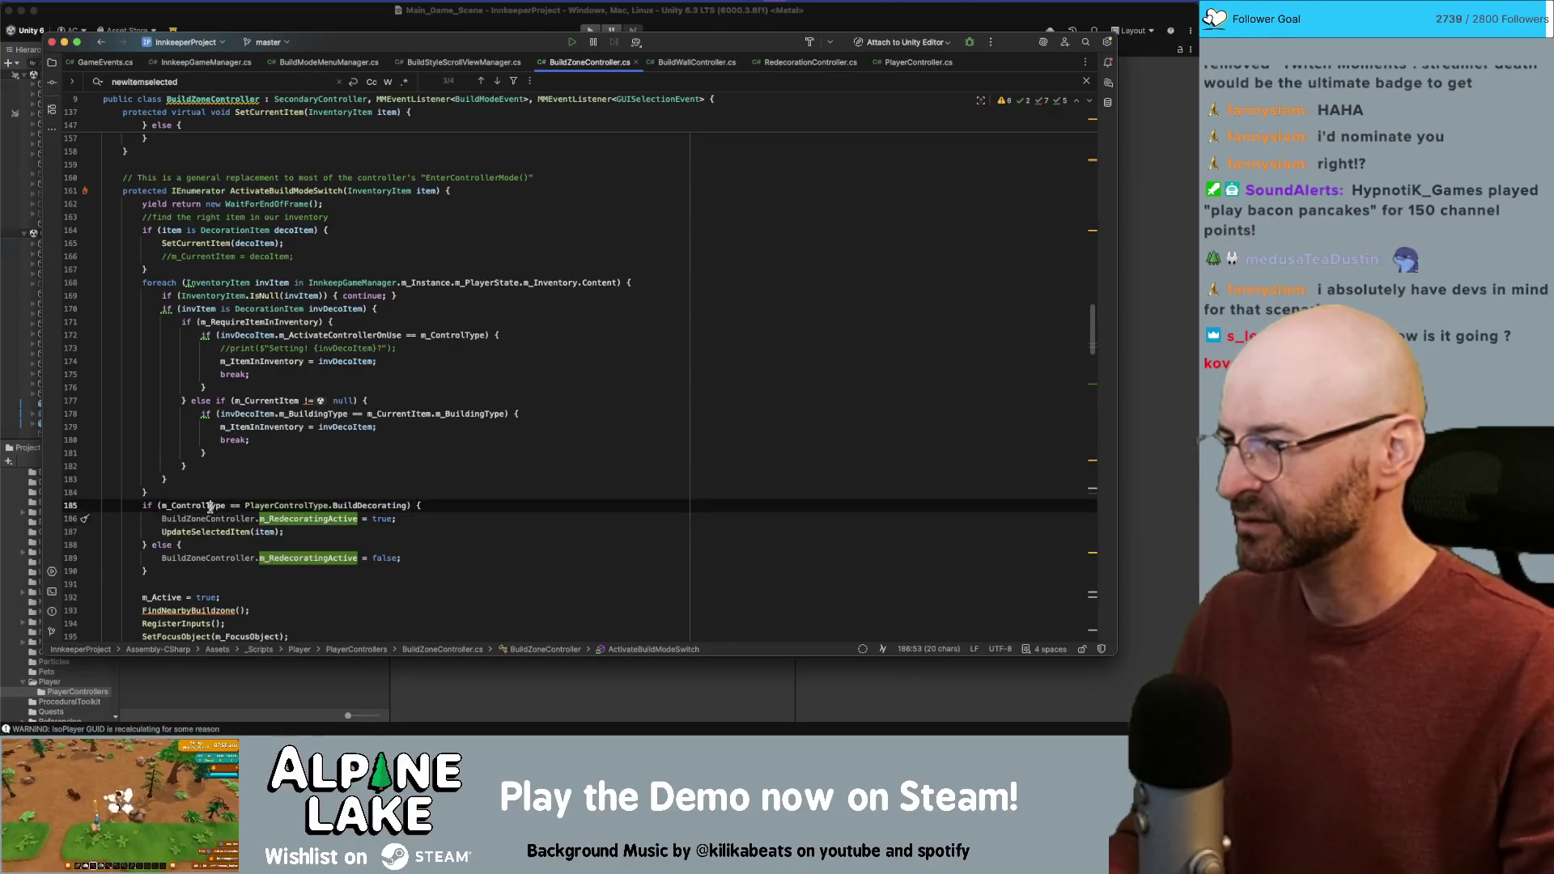
# Step: Search the file for ActivateBuildModeSwitch and reach its call after the line 399 m_ControlType check
pyautogui.scroll(2, 274, 397)
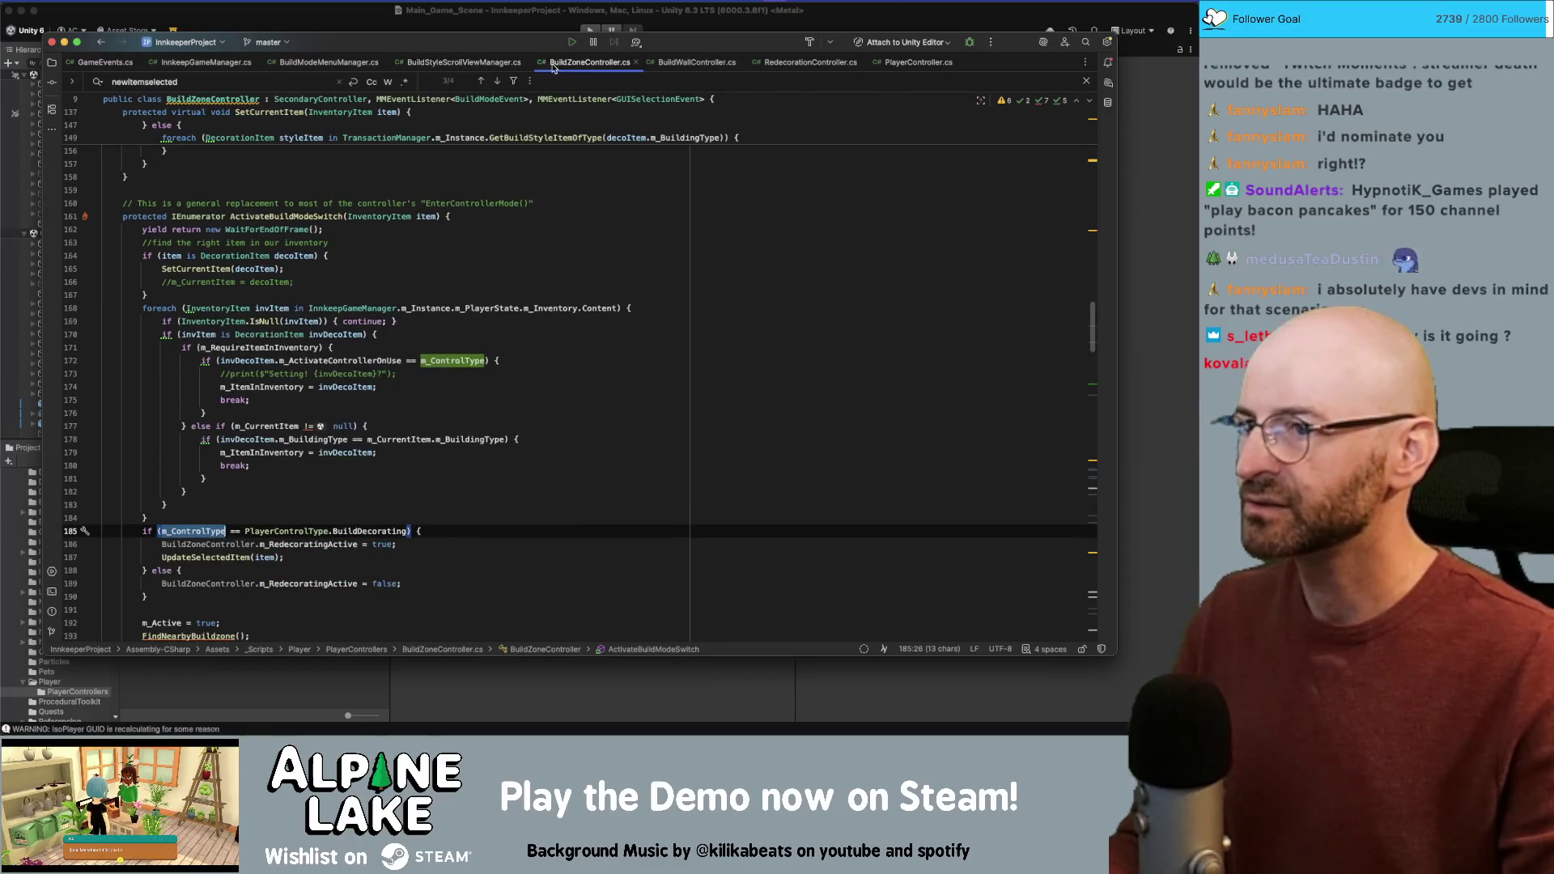
pyautogui.doubleClick(282, 216)
pyautogui.press('super+f')
pyautogui.press('Return')
pyautogui.press('Return')
pyautogui.press('Return')
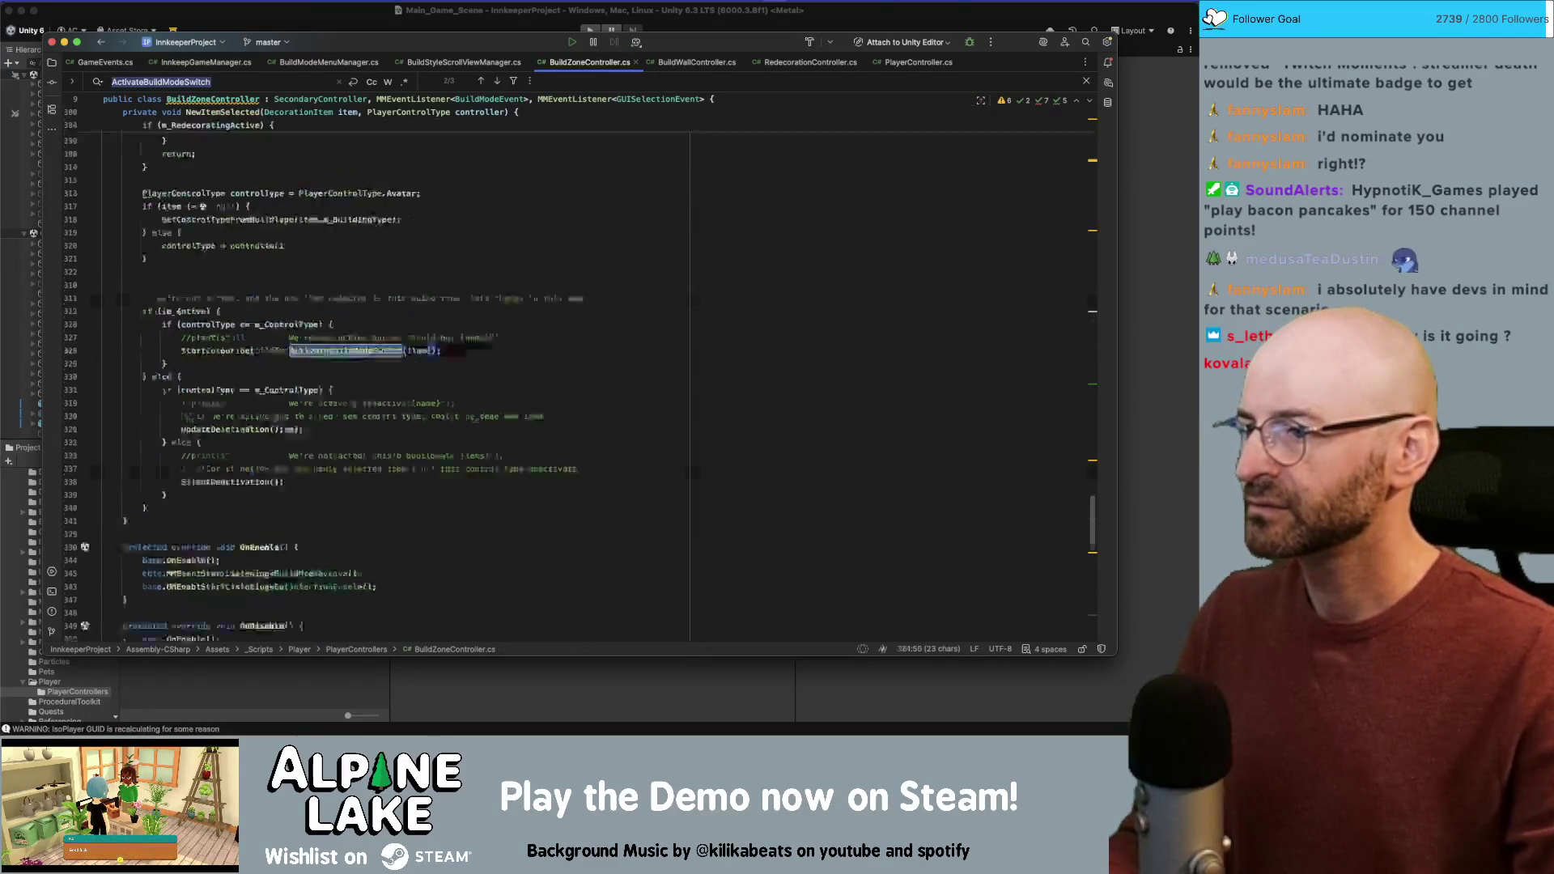
pyautogui.hotkey('shift', 'Return')
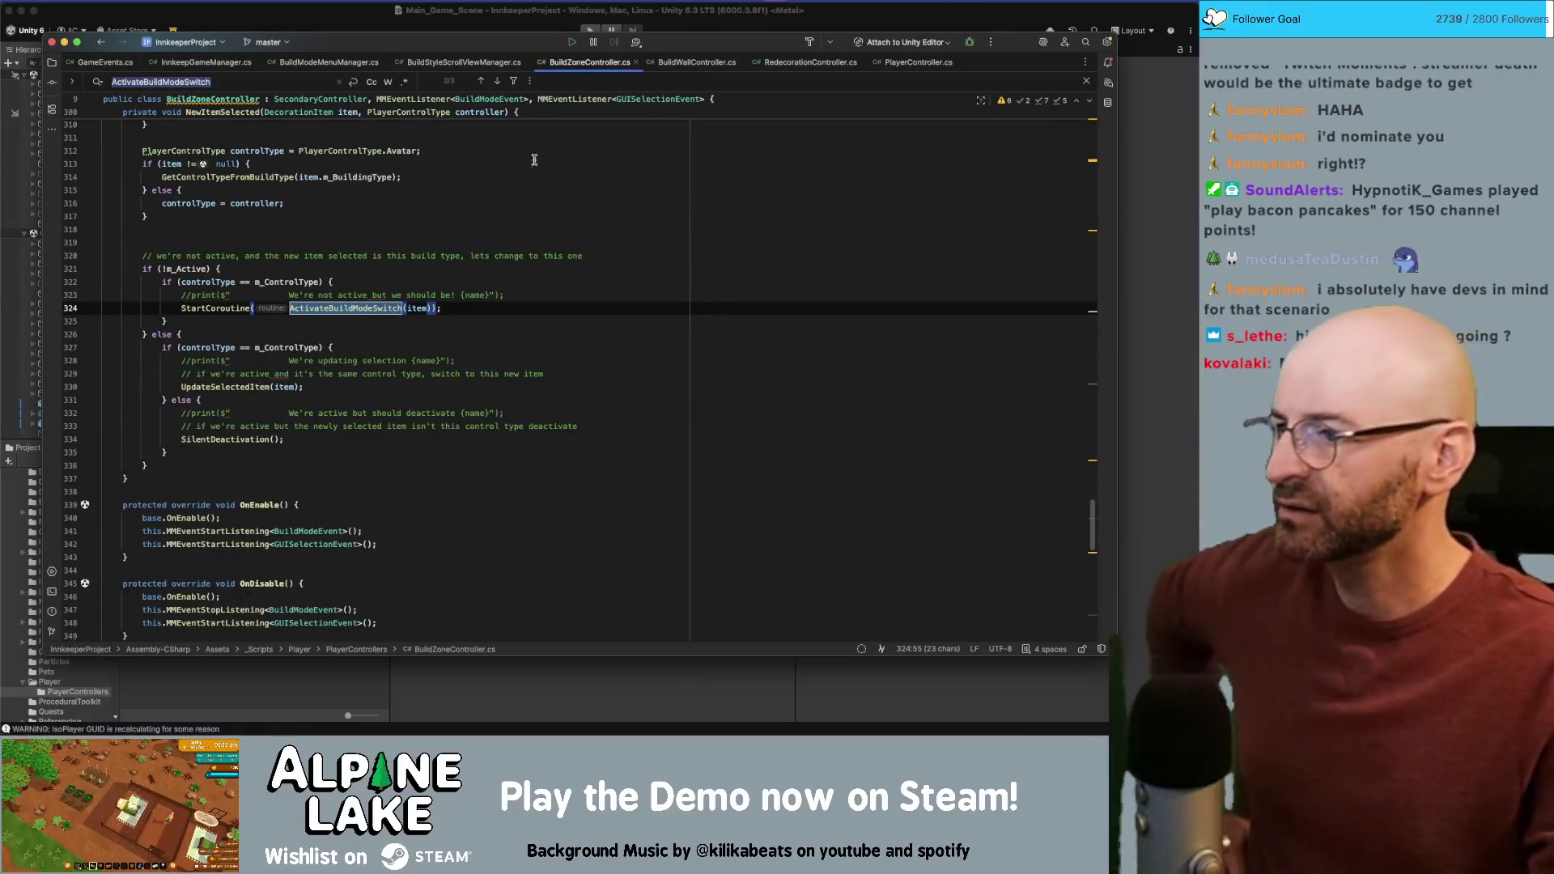
pyautogui.scroll(4, 425, 308)
pyautogui.scroll(1, 425, 308)
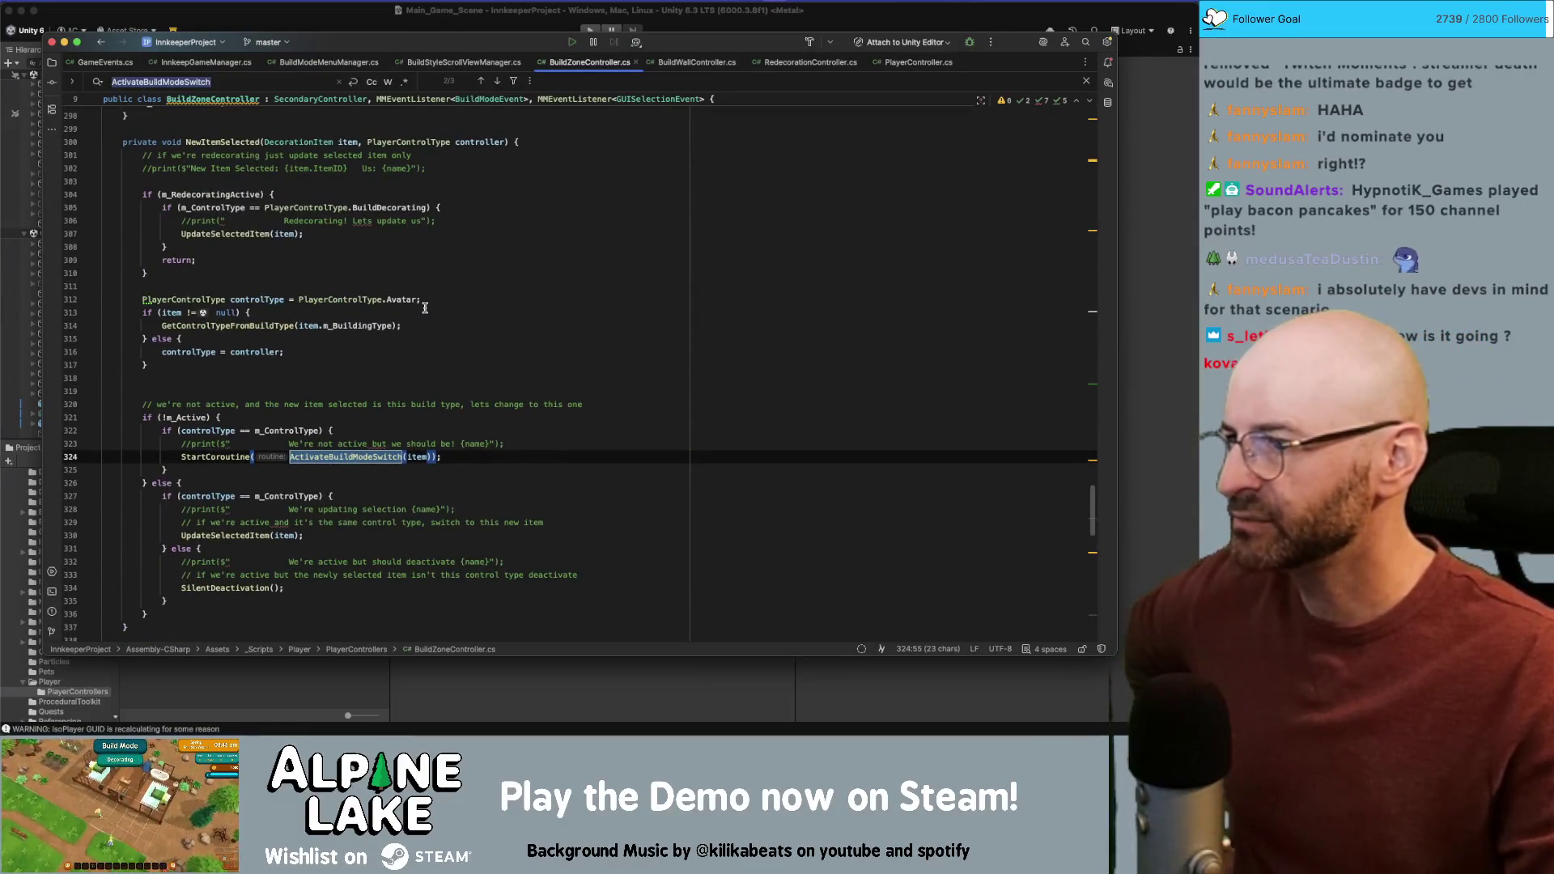
pyautogui.scroll(-20, 421, 323)
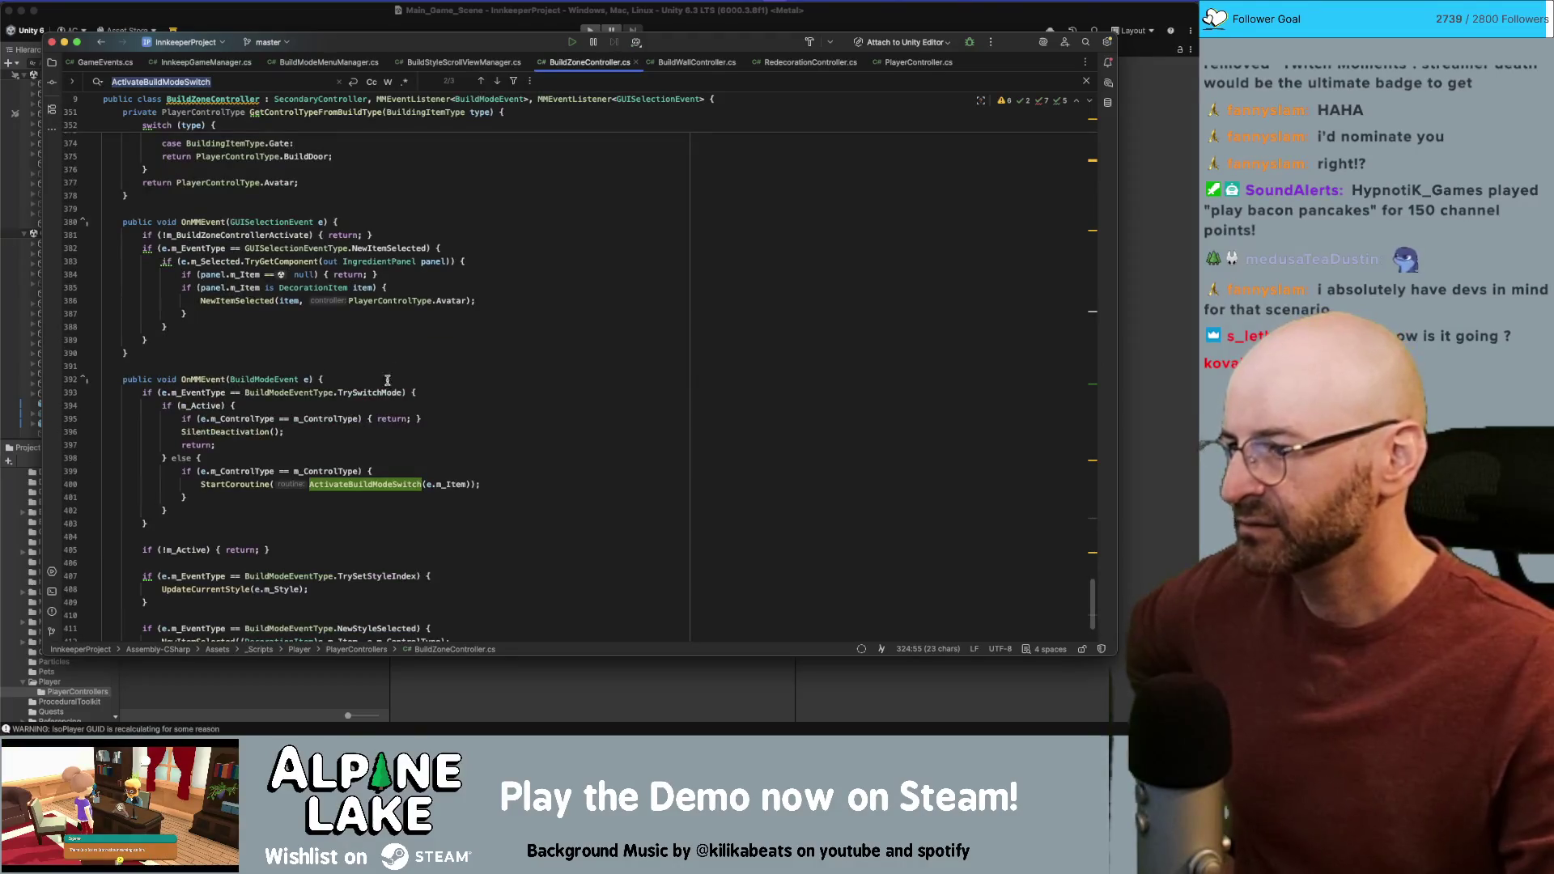
pyautogui.doubleClick(245, 469)
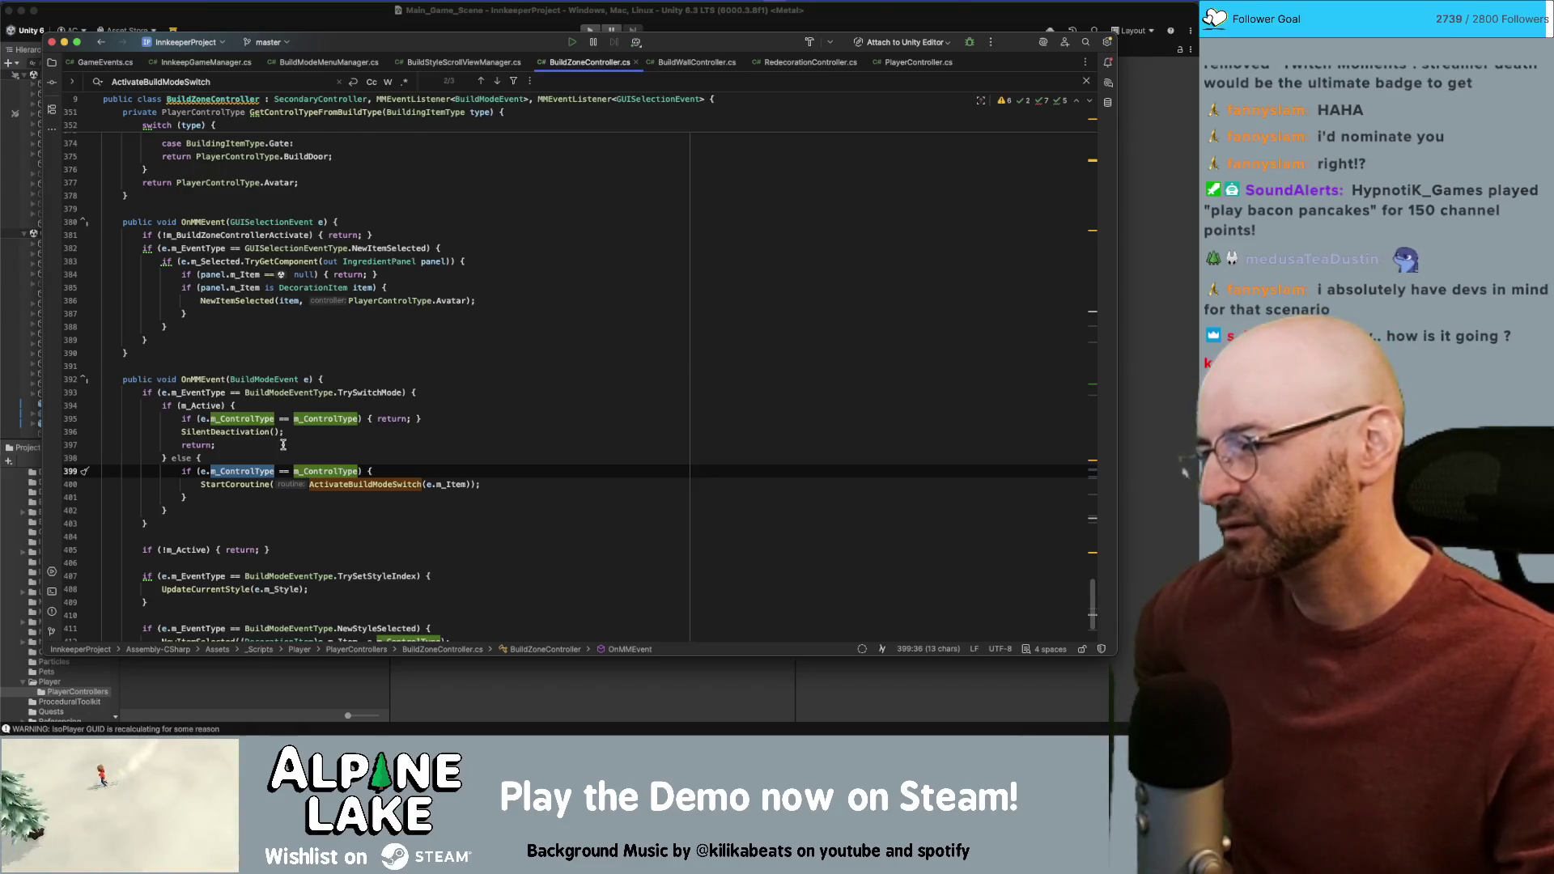
# Step: Select the ActivateBuildModeSwitch call on line 400 and check the m_ControlType comparison on line 395
pyautogui.scroll(-3, 283, 443)
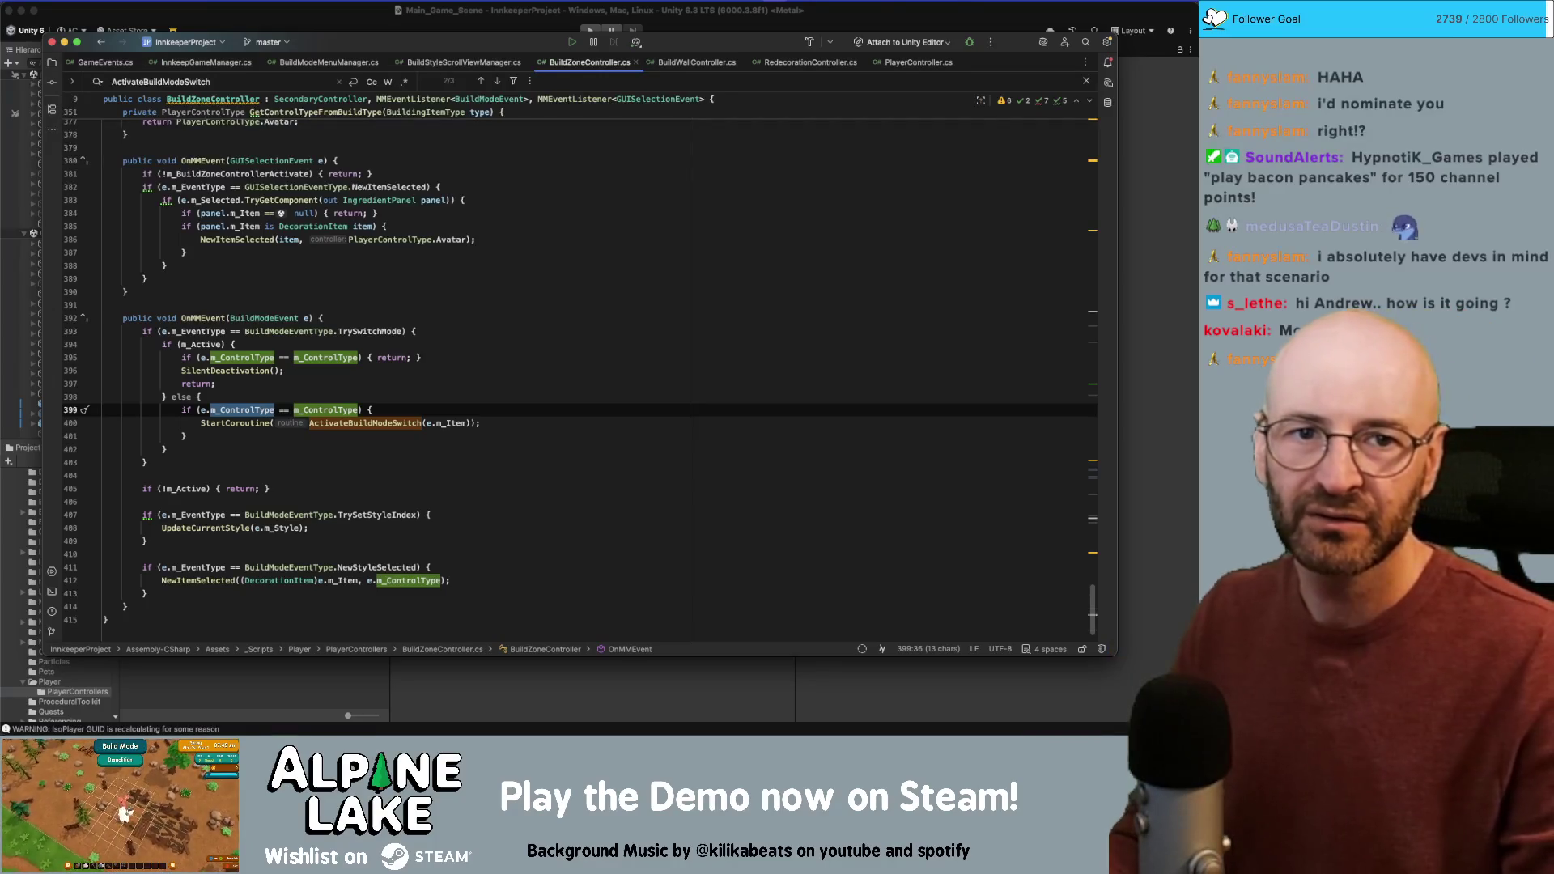
pyautogui.press('super+Tab')
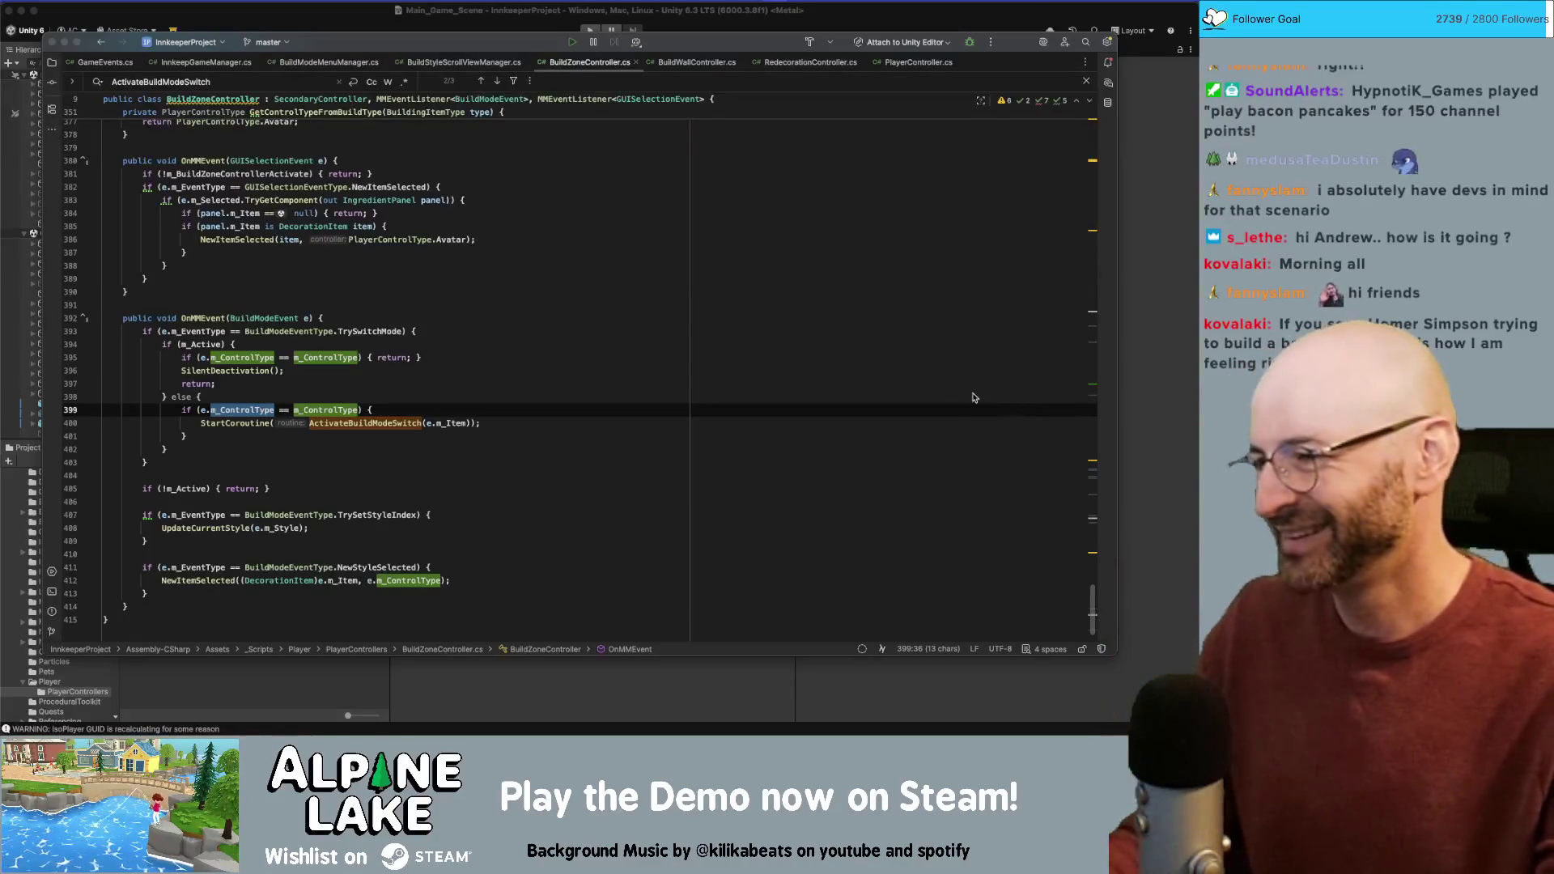
pyautogui.click(457, 370)
pyautogui.doubleClick(368, 424)
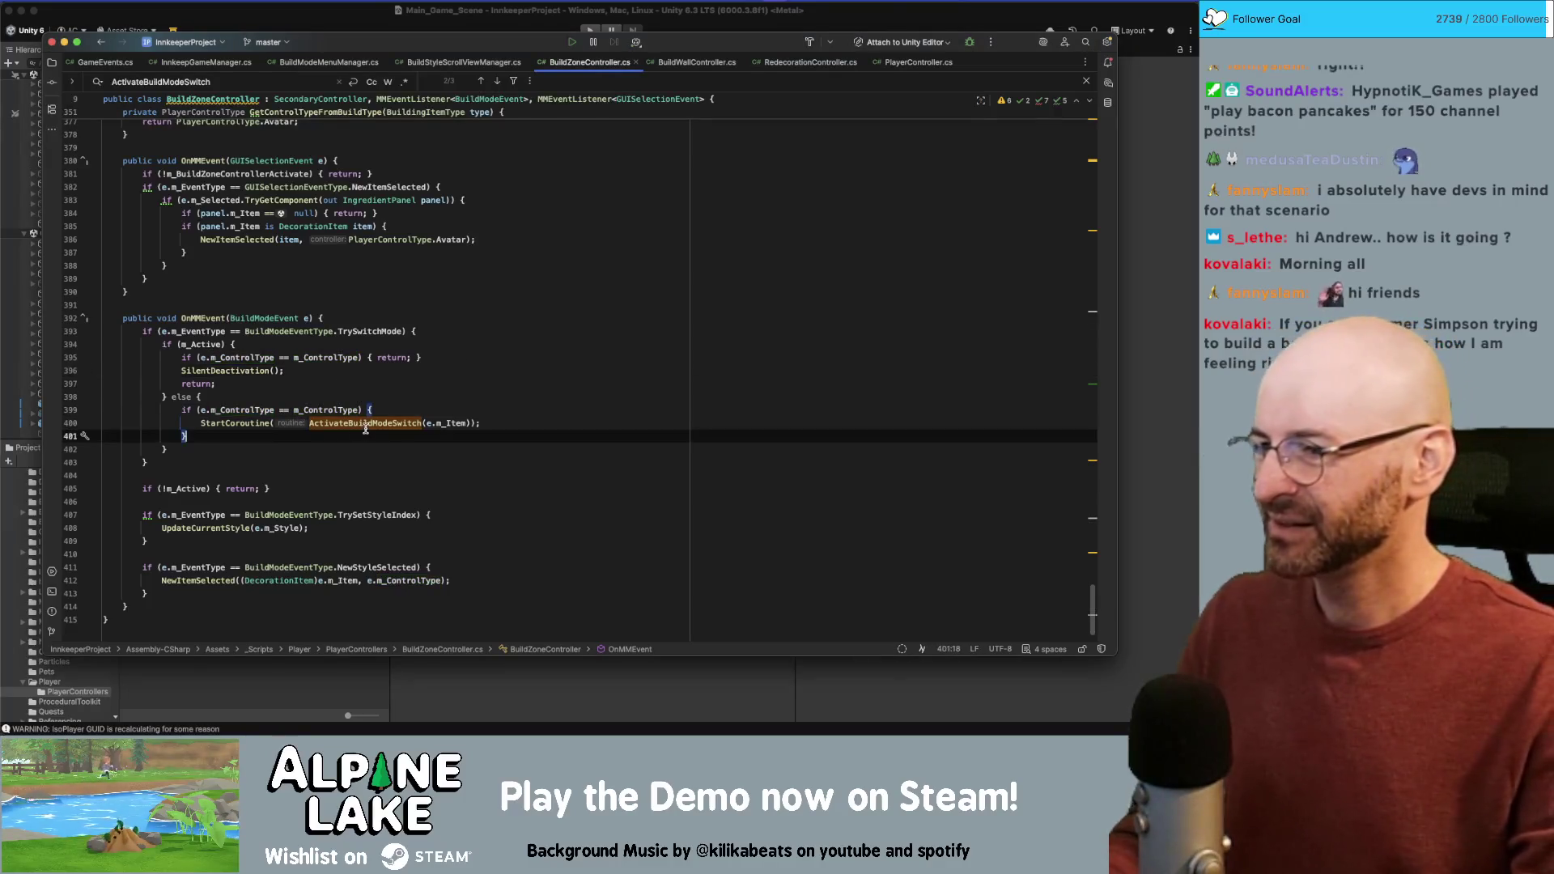
pyautogui.click(370, 426)
pyautogui.doubleClick(367, 424)
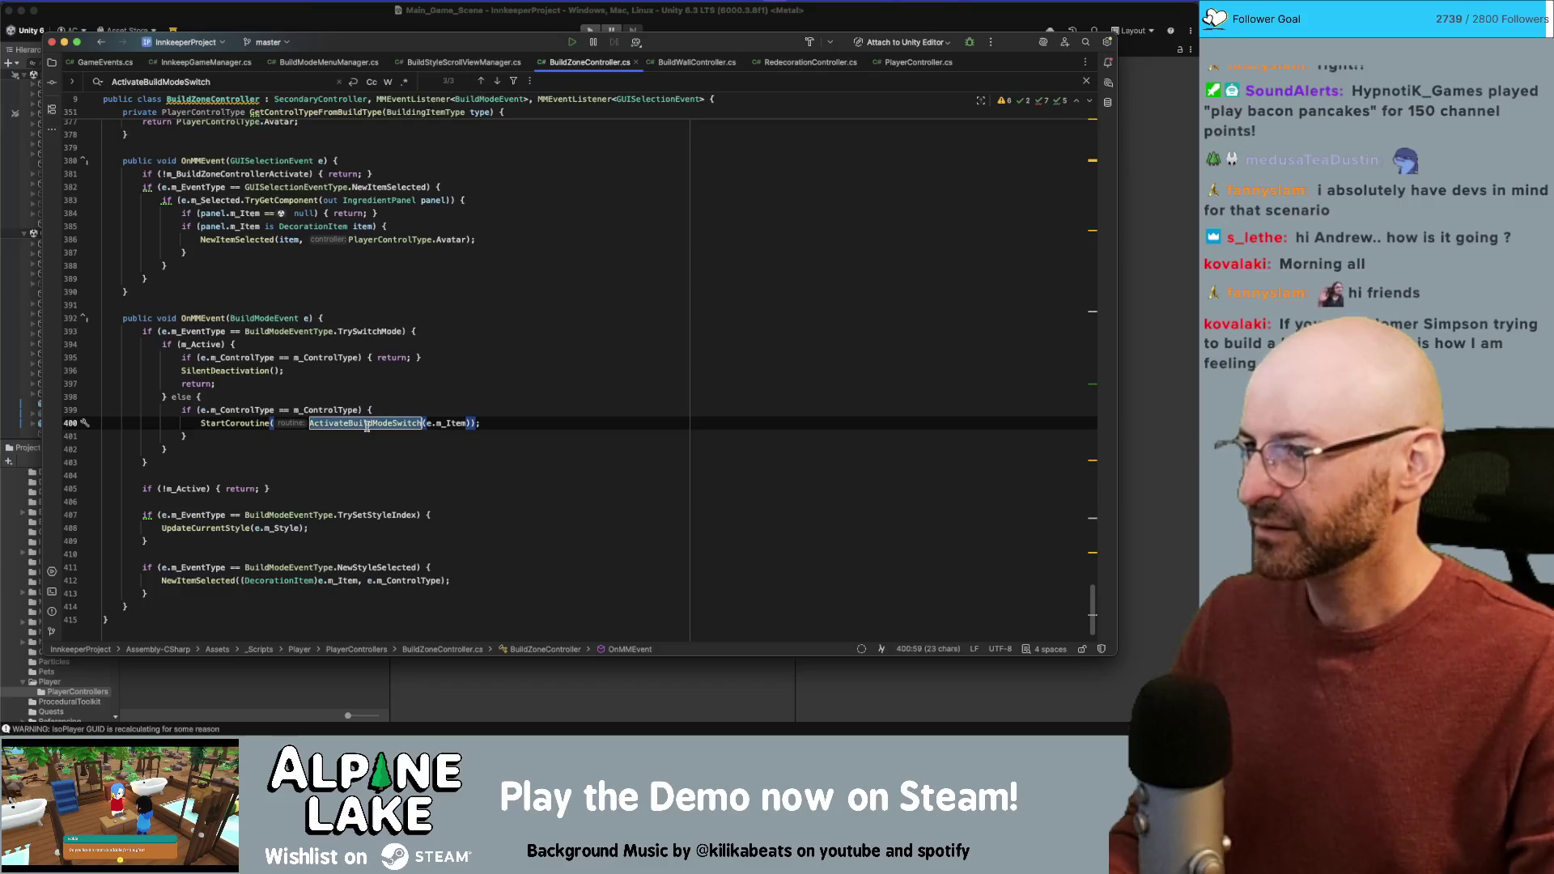
pyautogui.doubleClick(316, 358)
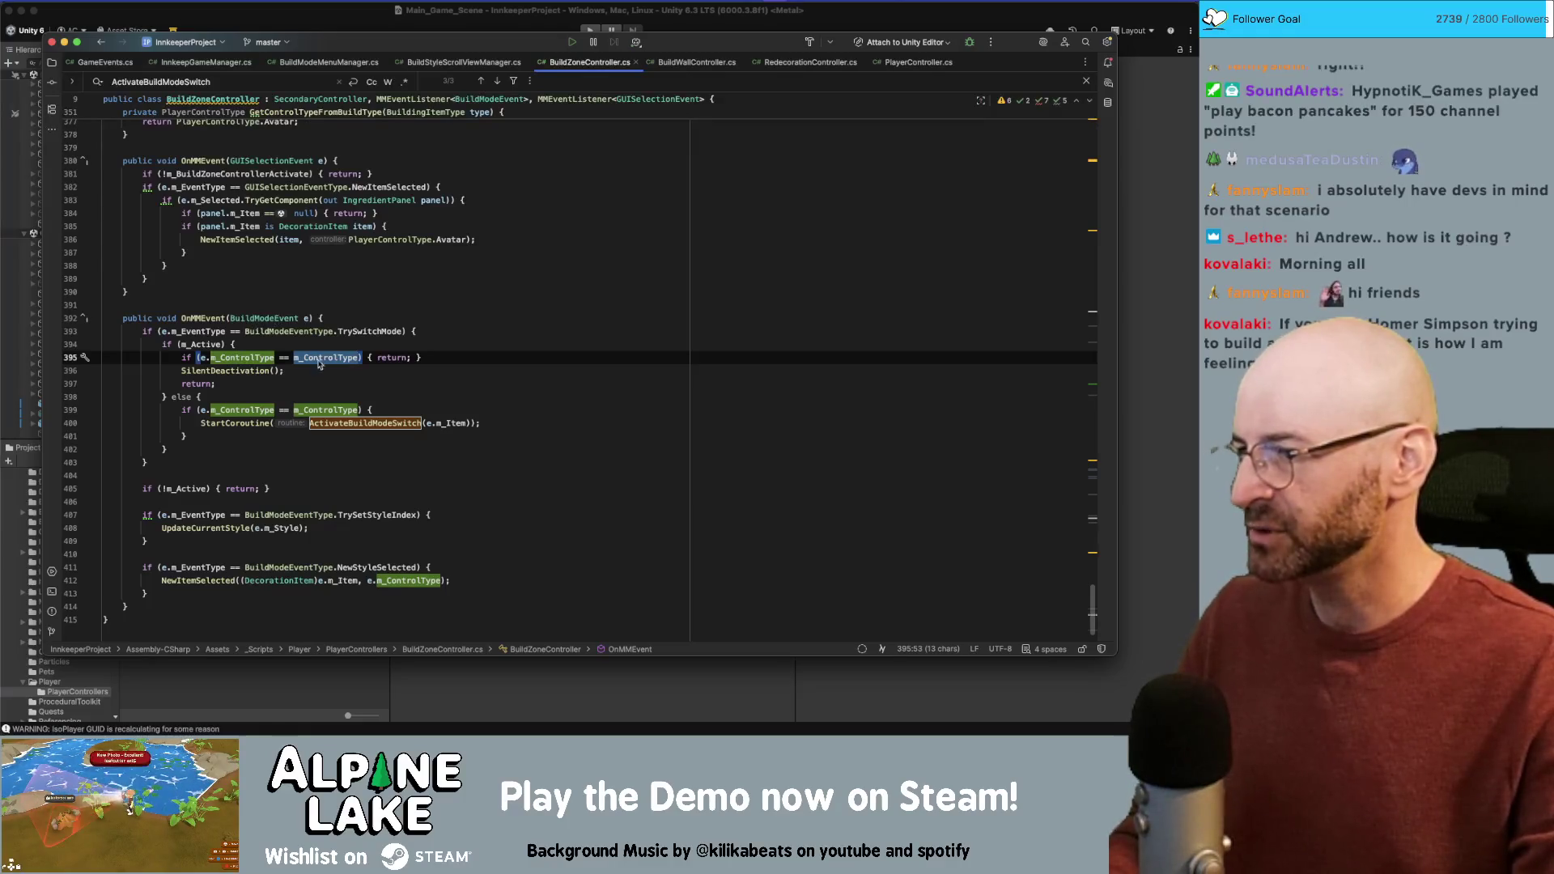
pyautogui.click(437, 371)
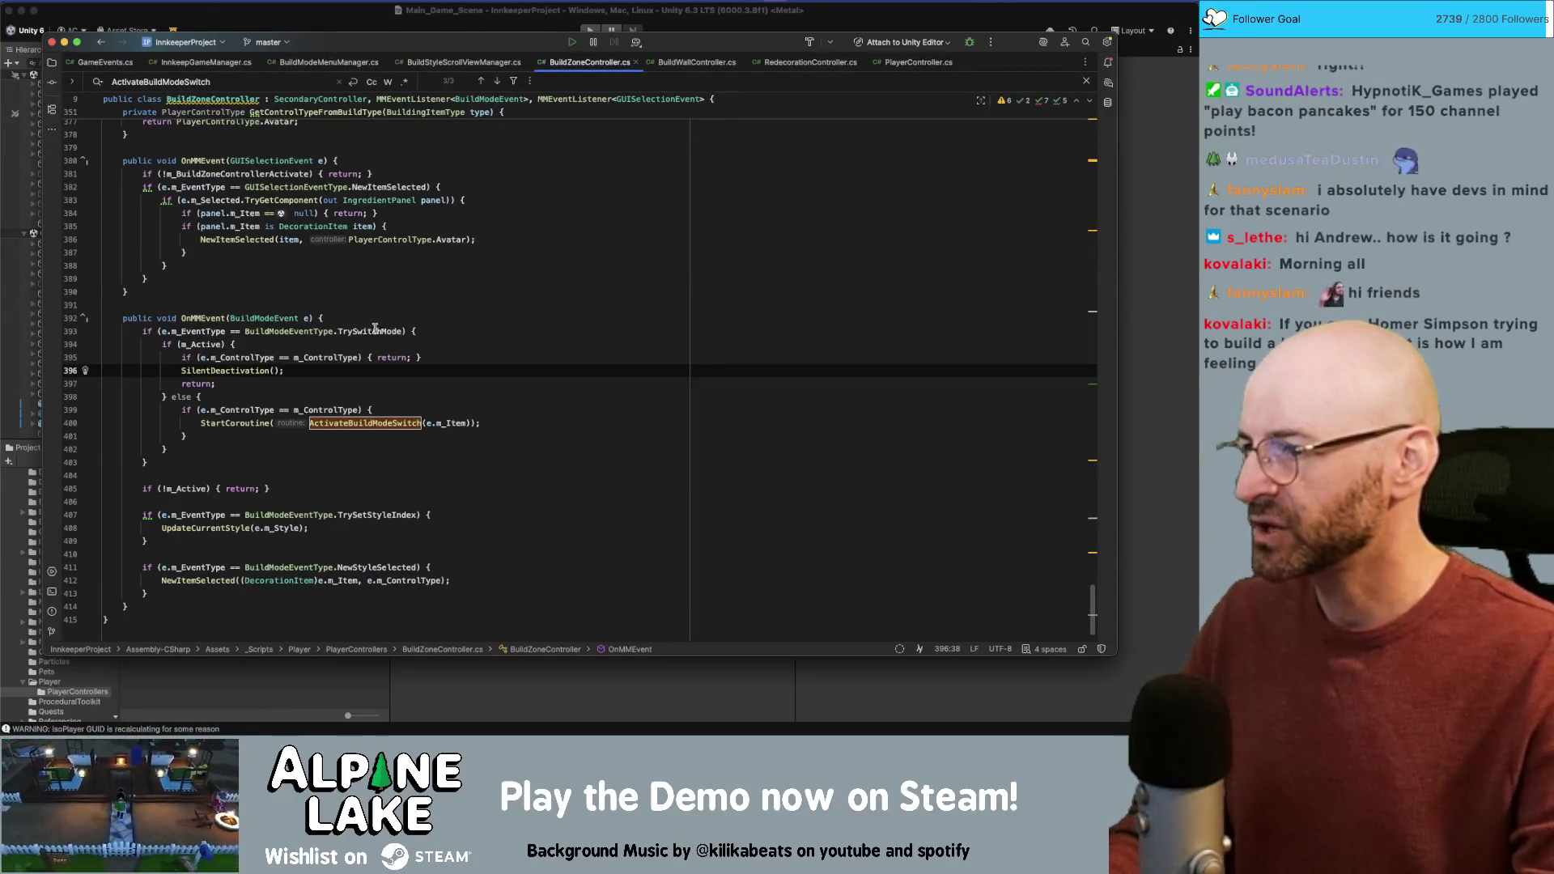
# Step: Review m_Active, TrySwitchMode and the else branch, then go to ActivateBuildModeSwitch's declaration at line 161
pyautogui.doubleClick(207, 343)
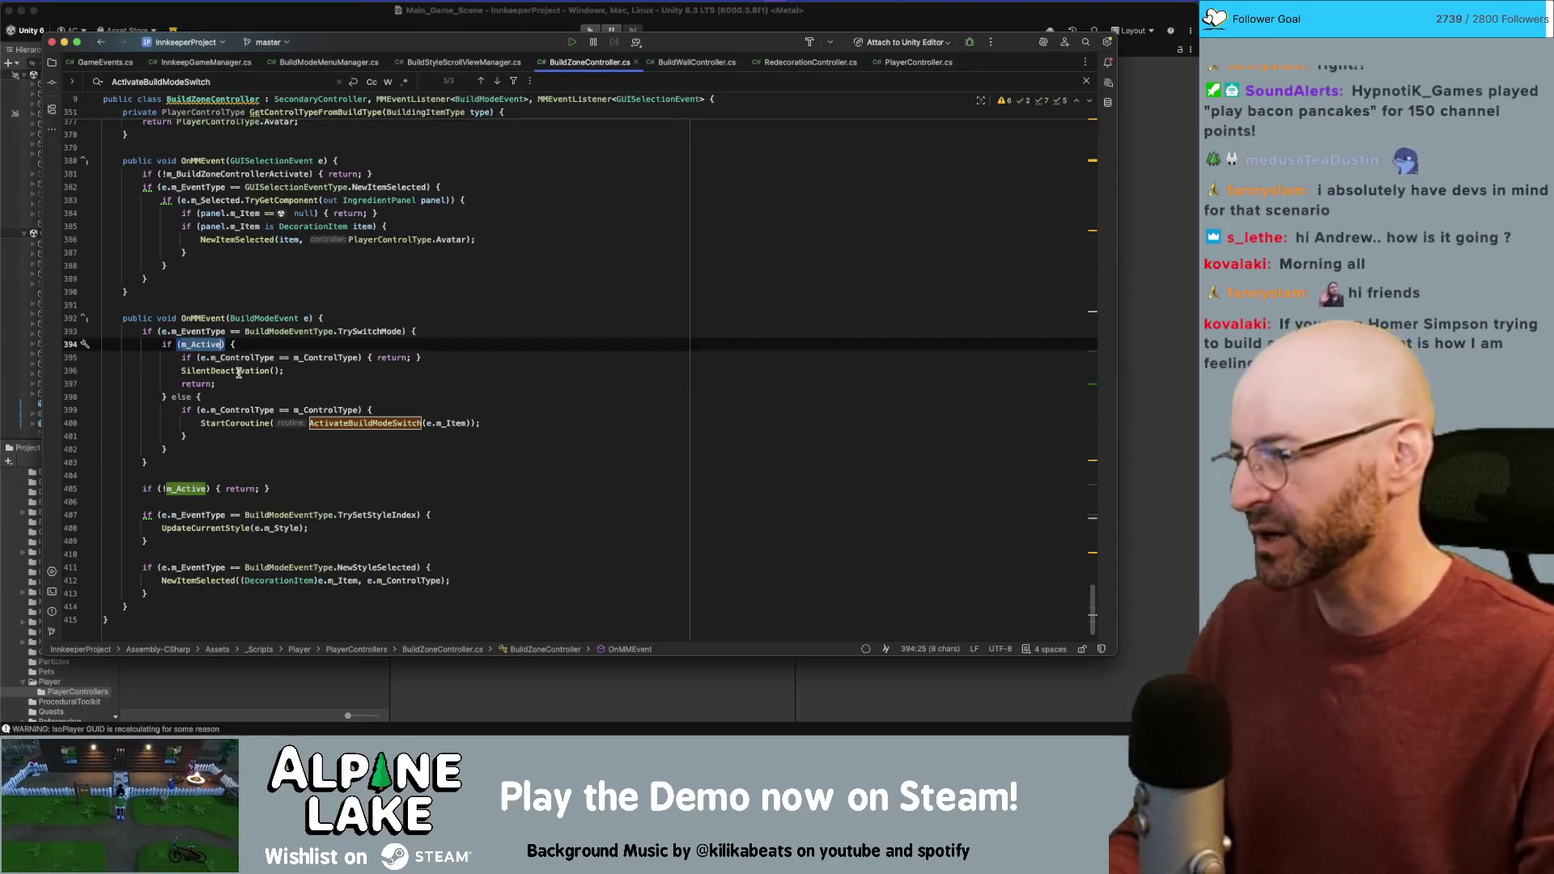
pyautogui.click(345, 332)
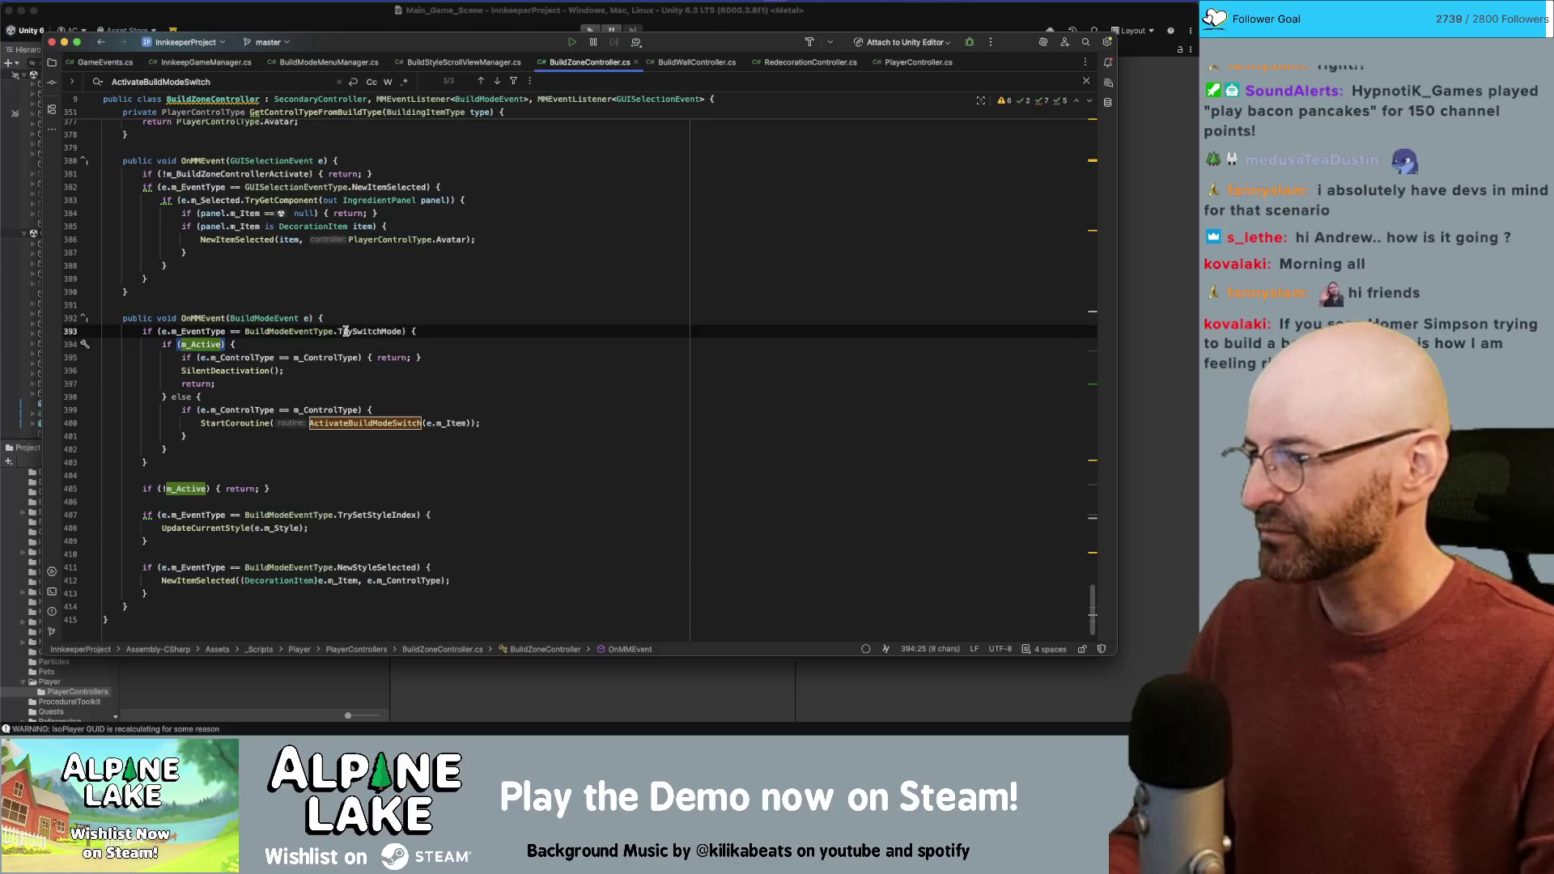
pyautogui.click(190, 397)
pyautogui.doubleClick(321, 410)
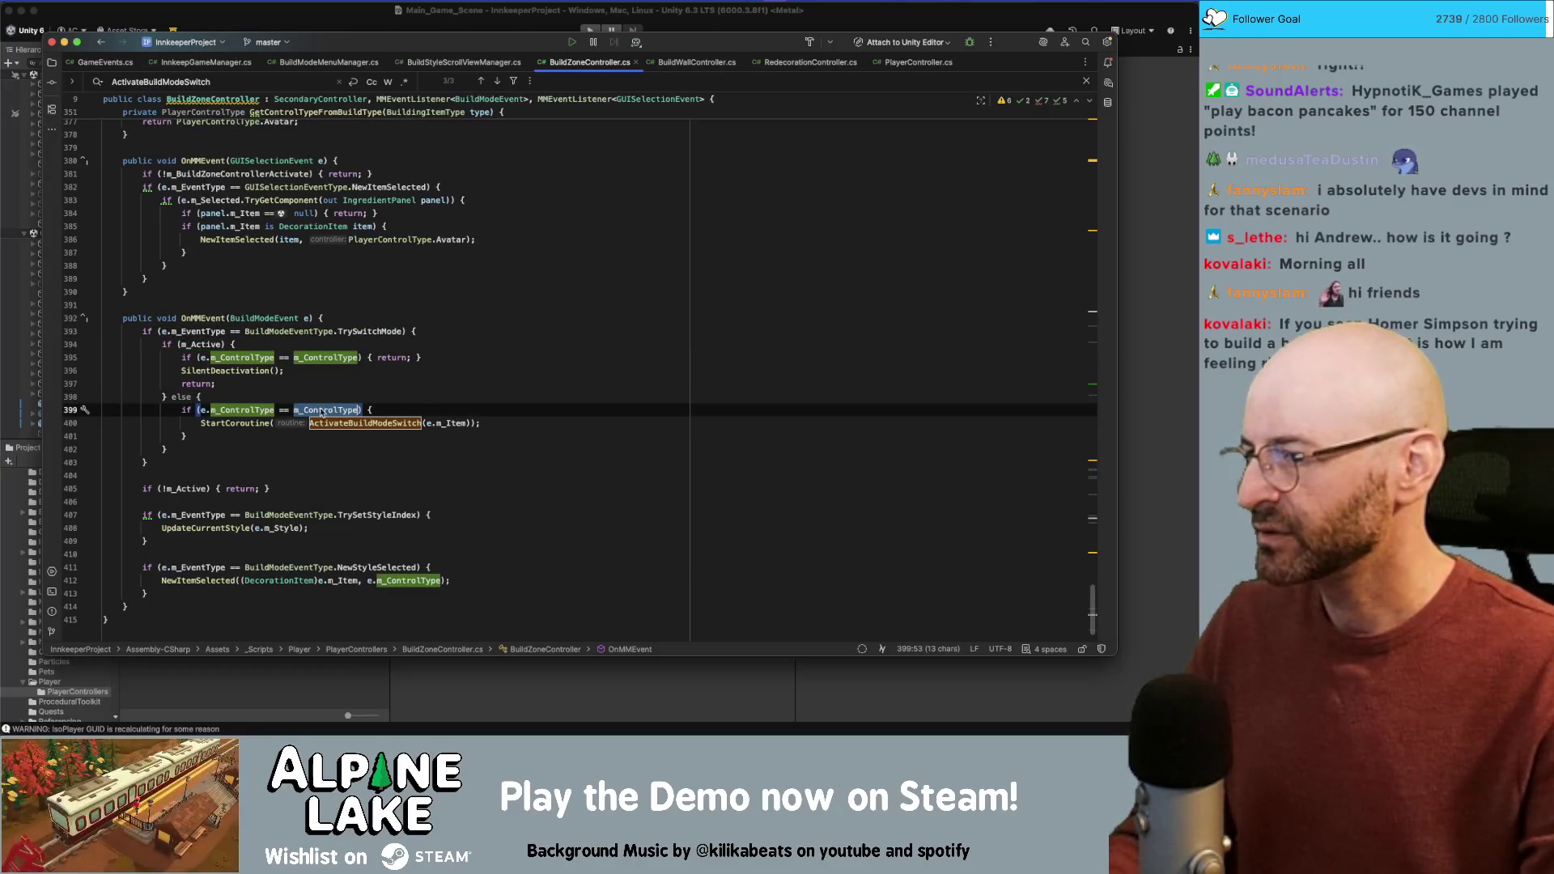
pyautogui.moveTo(320, 410)
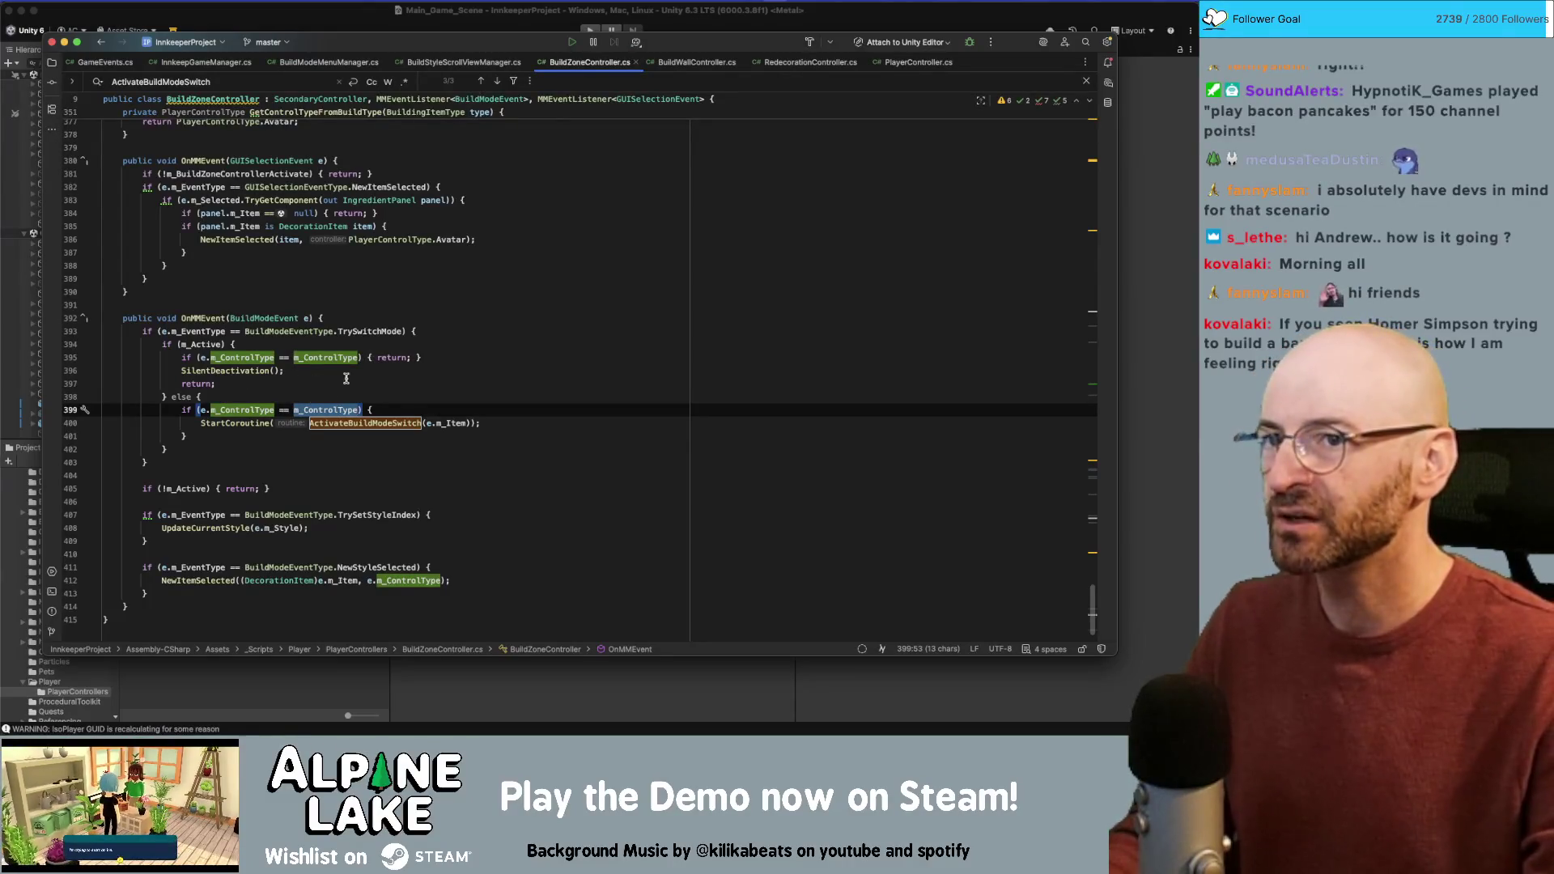
pyautogui.click(371, 423)
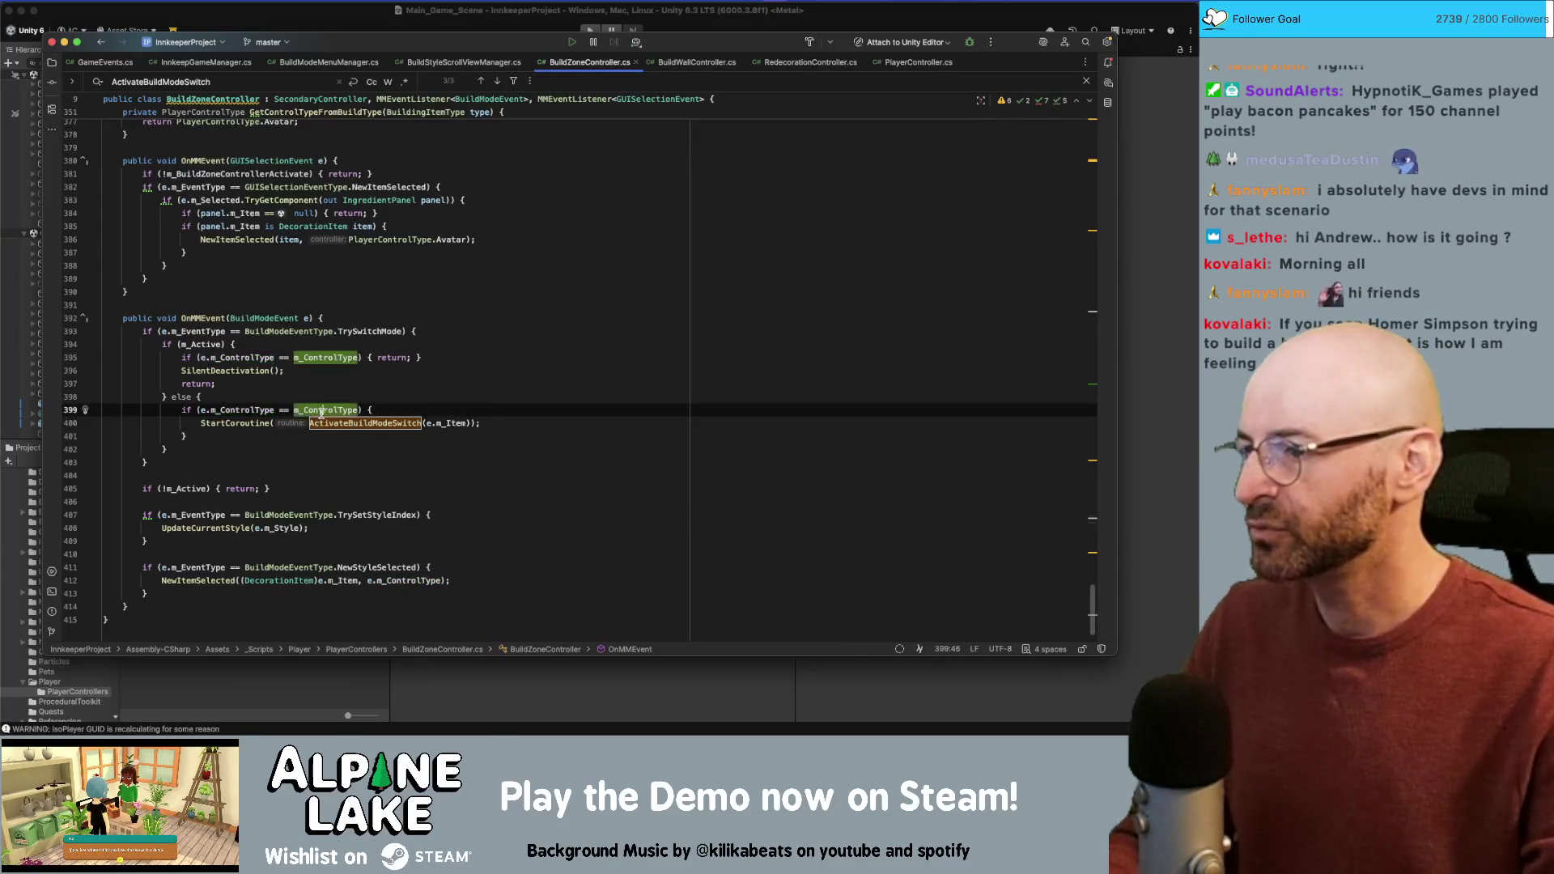
pyautogui.click(357, 421)
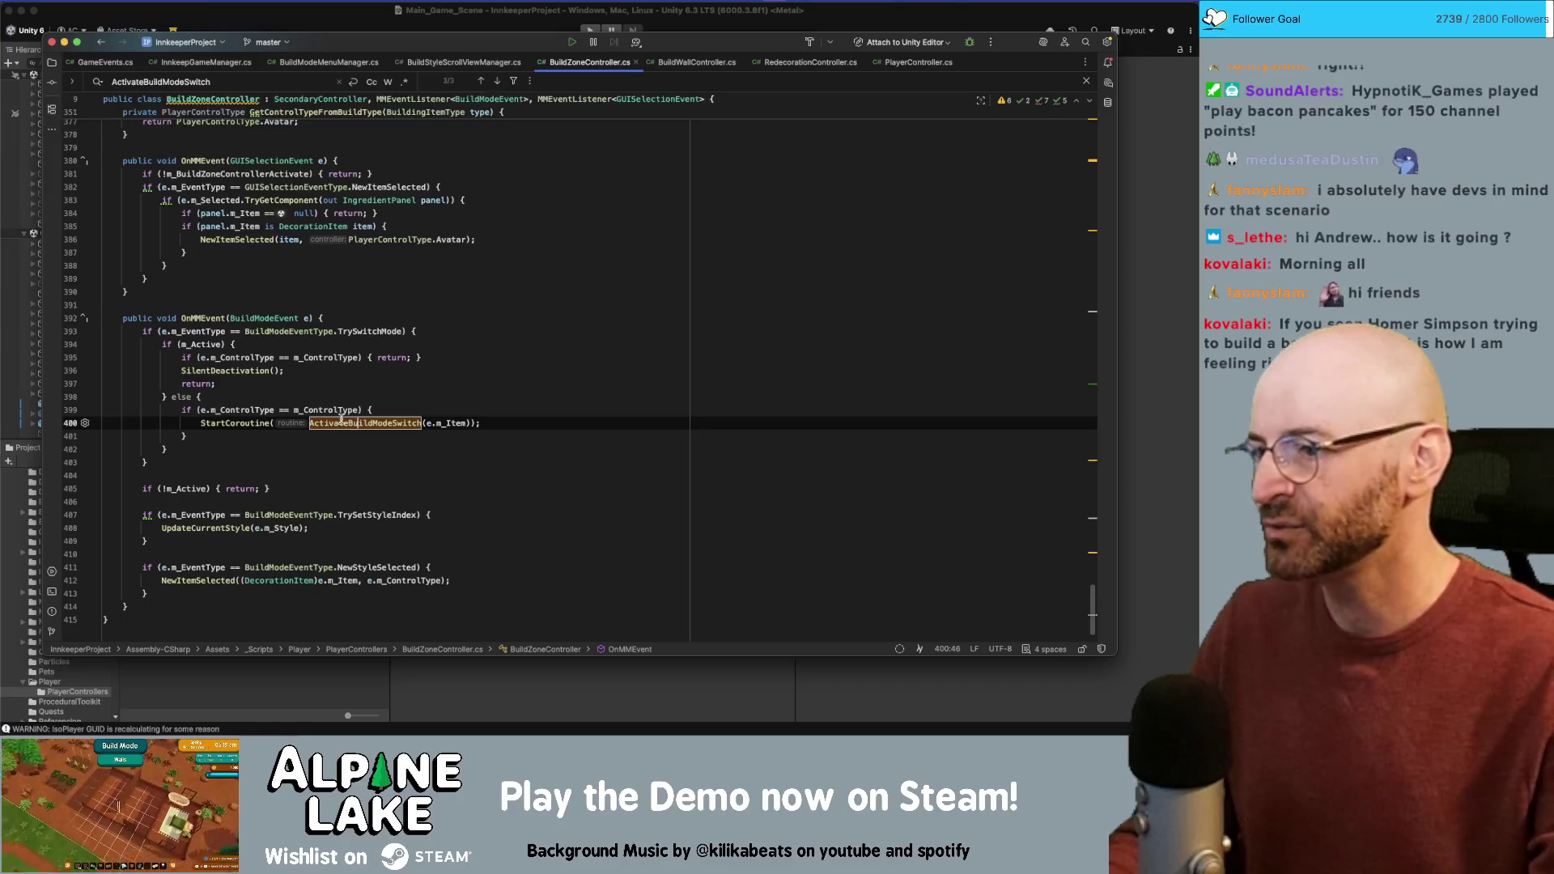
pyautogui.keyDown('super'); pyautogui.click(336, 424); pyautogui.keyUp('super')
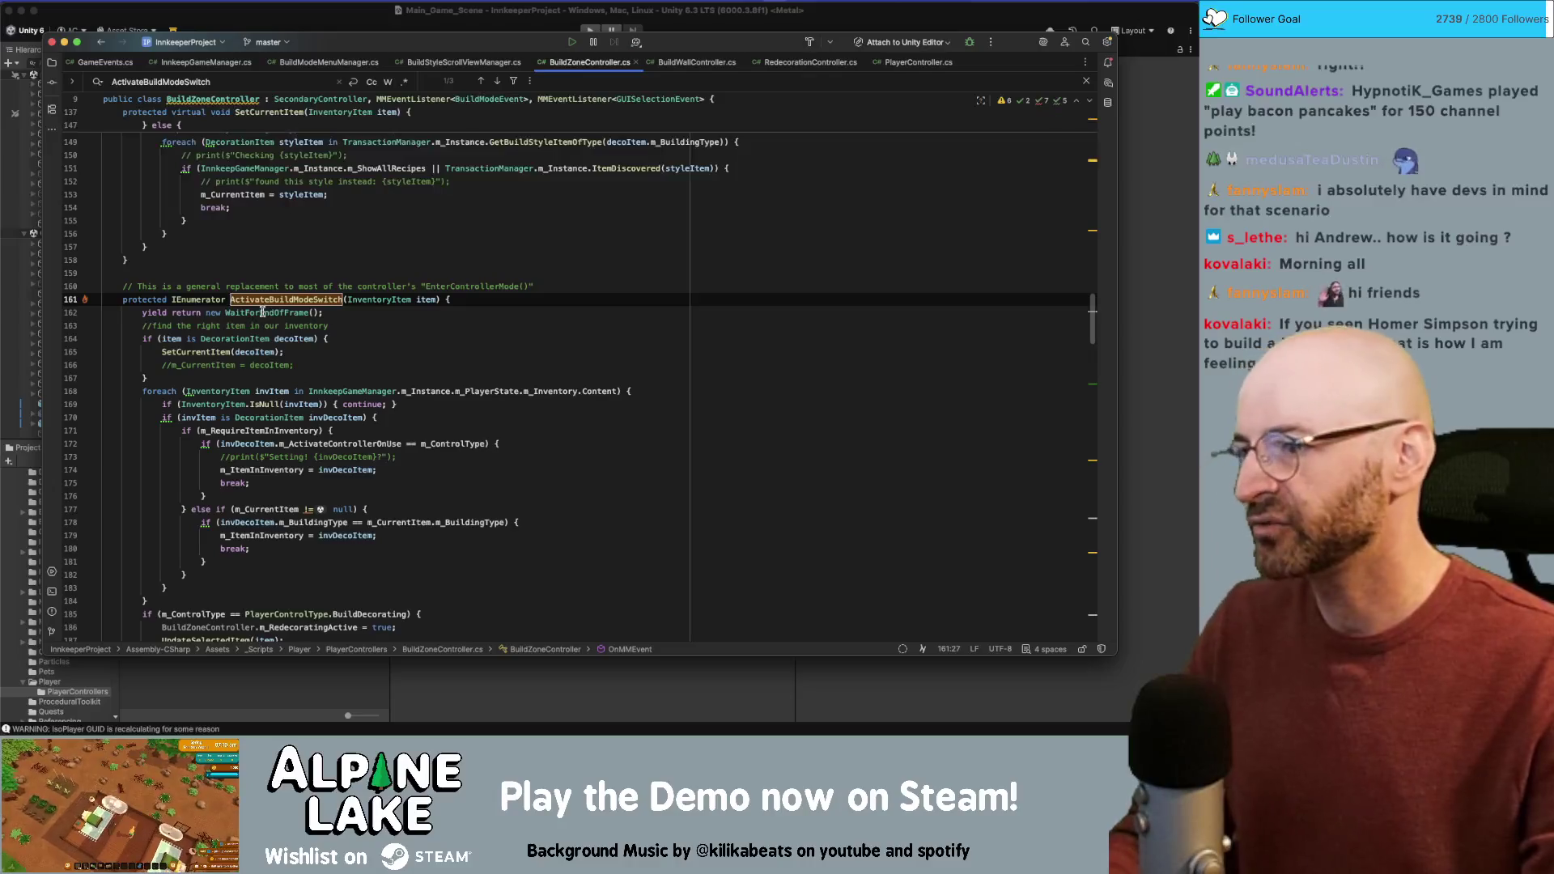
# Step: Check SetCurrentItem's usages and the m_PlayerState.m_Inventory.Content loop on line 168
pyautogui.scroll(-1, 285, 308)
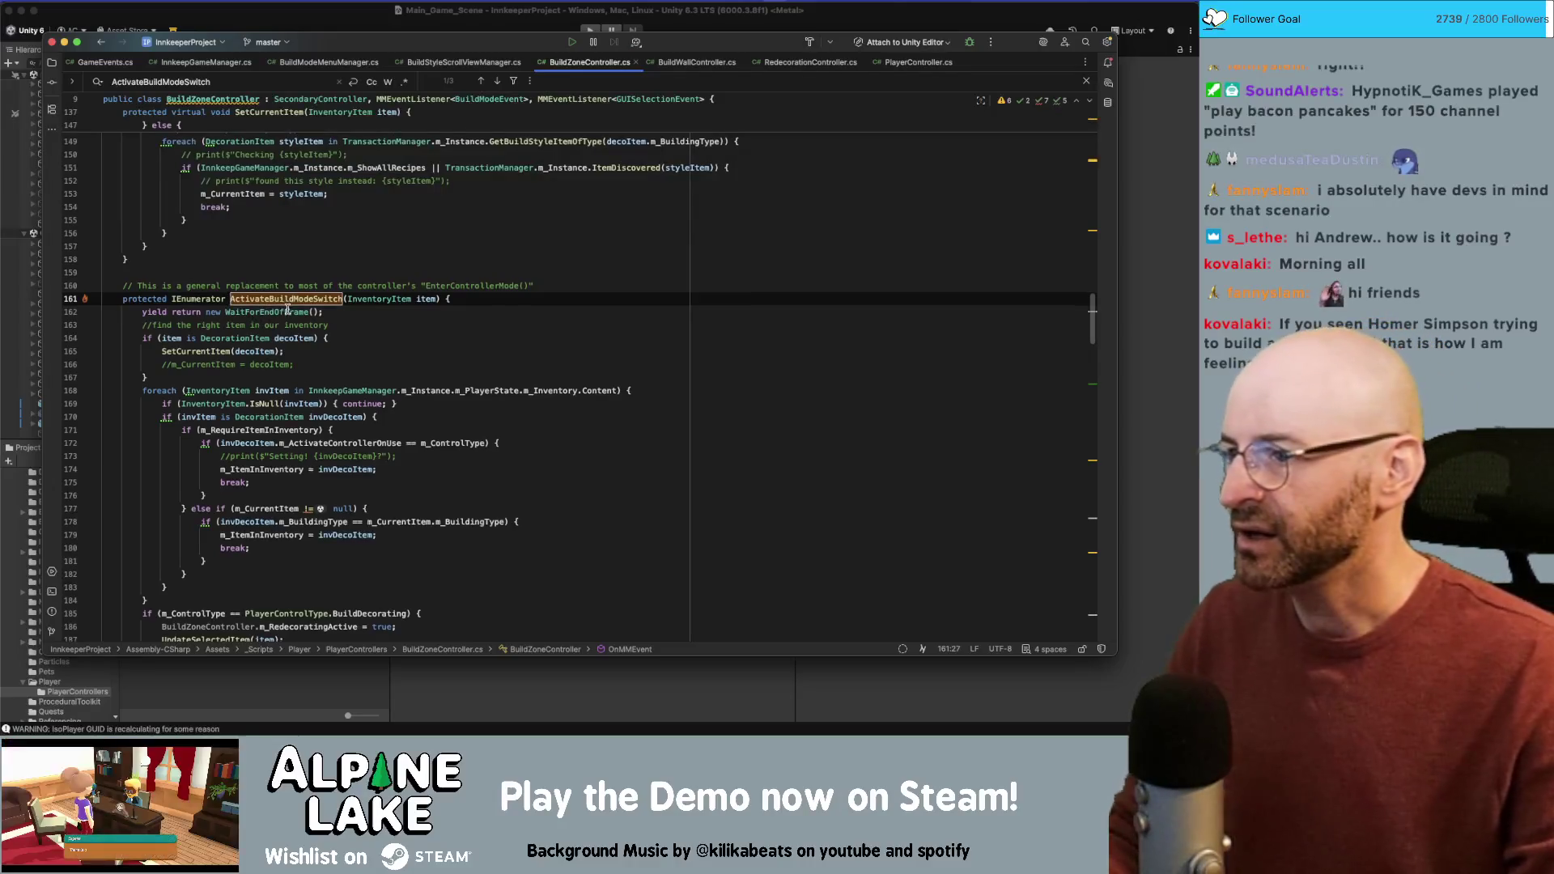
pyautogui.doubleClick(215, 349)
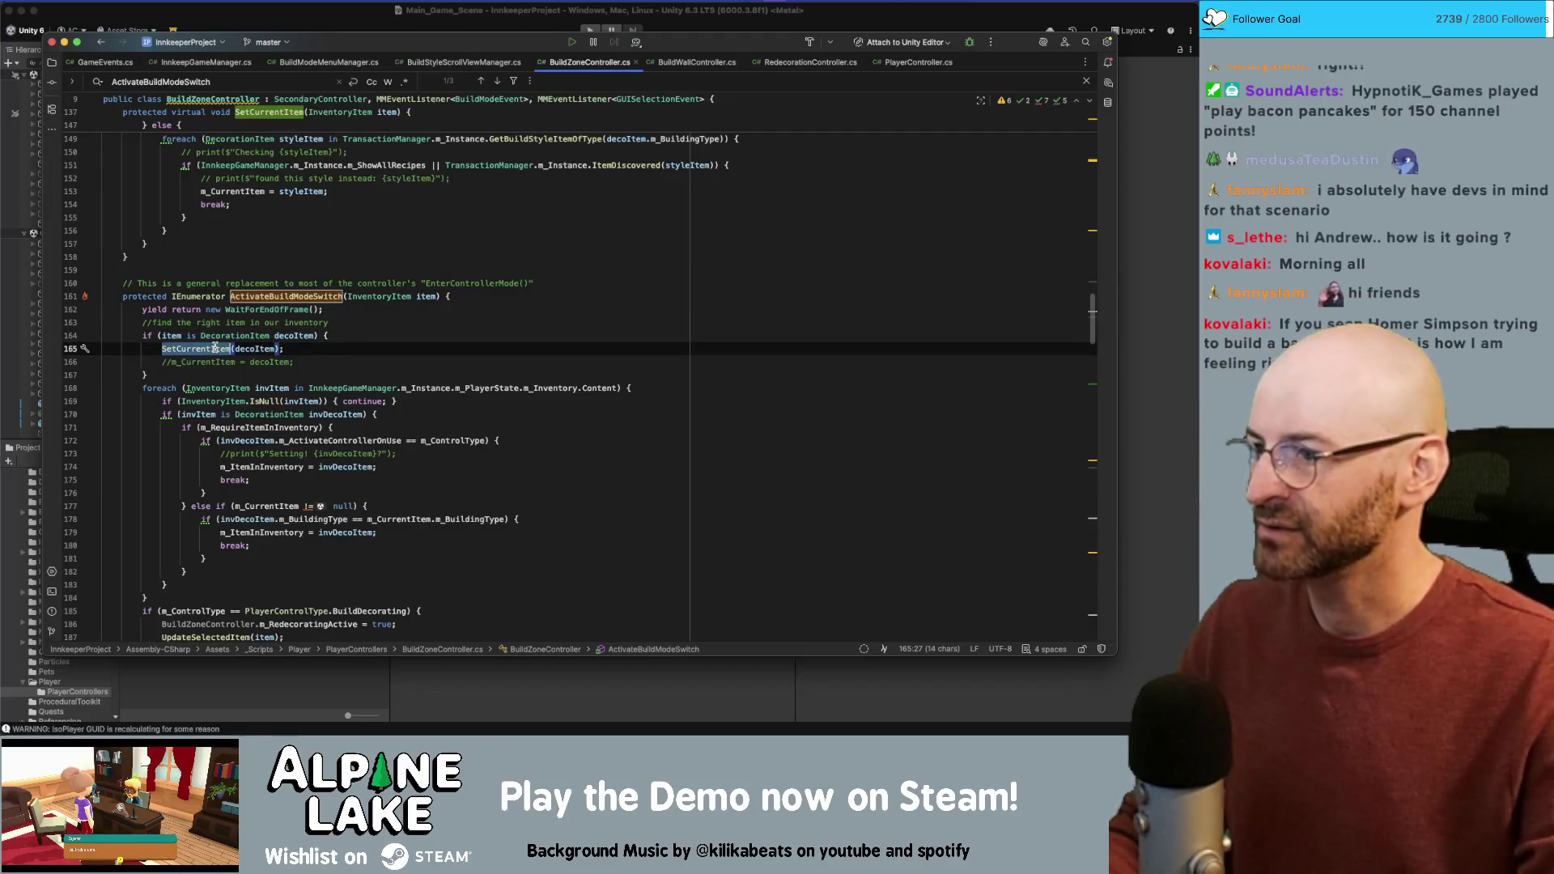
pyautogui.scroll(3, 214, 349)
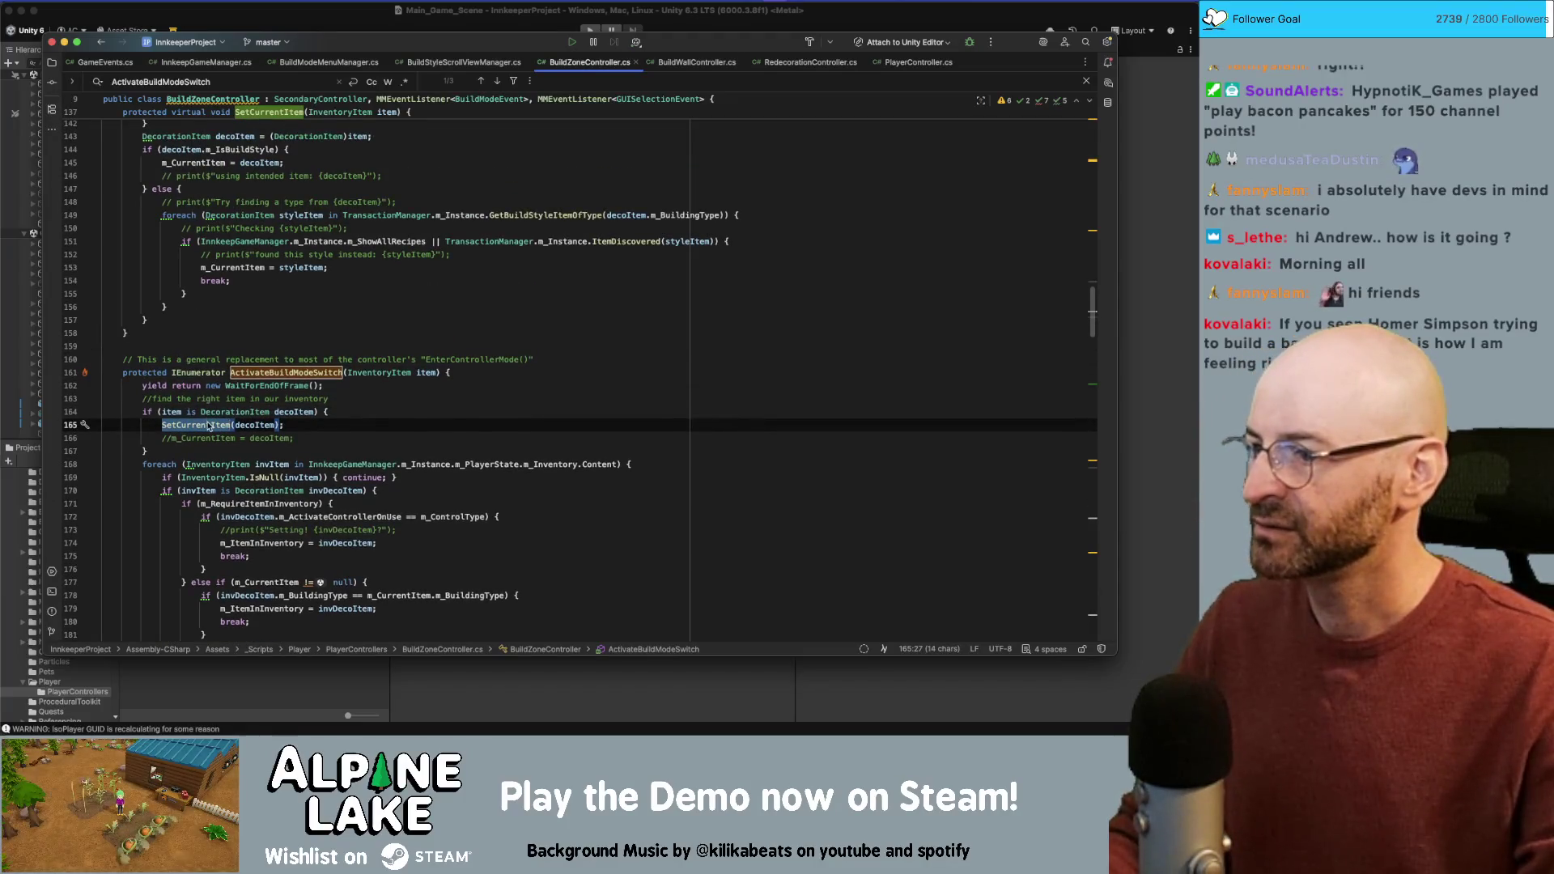
pyautogui.scroll(-3, 217, 419)
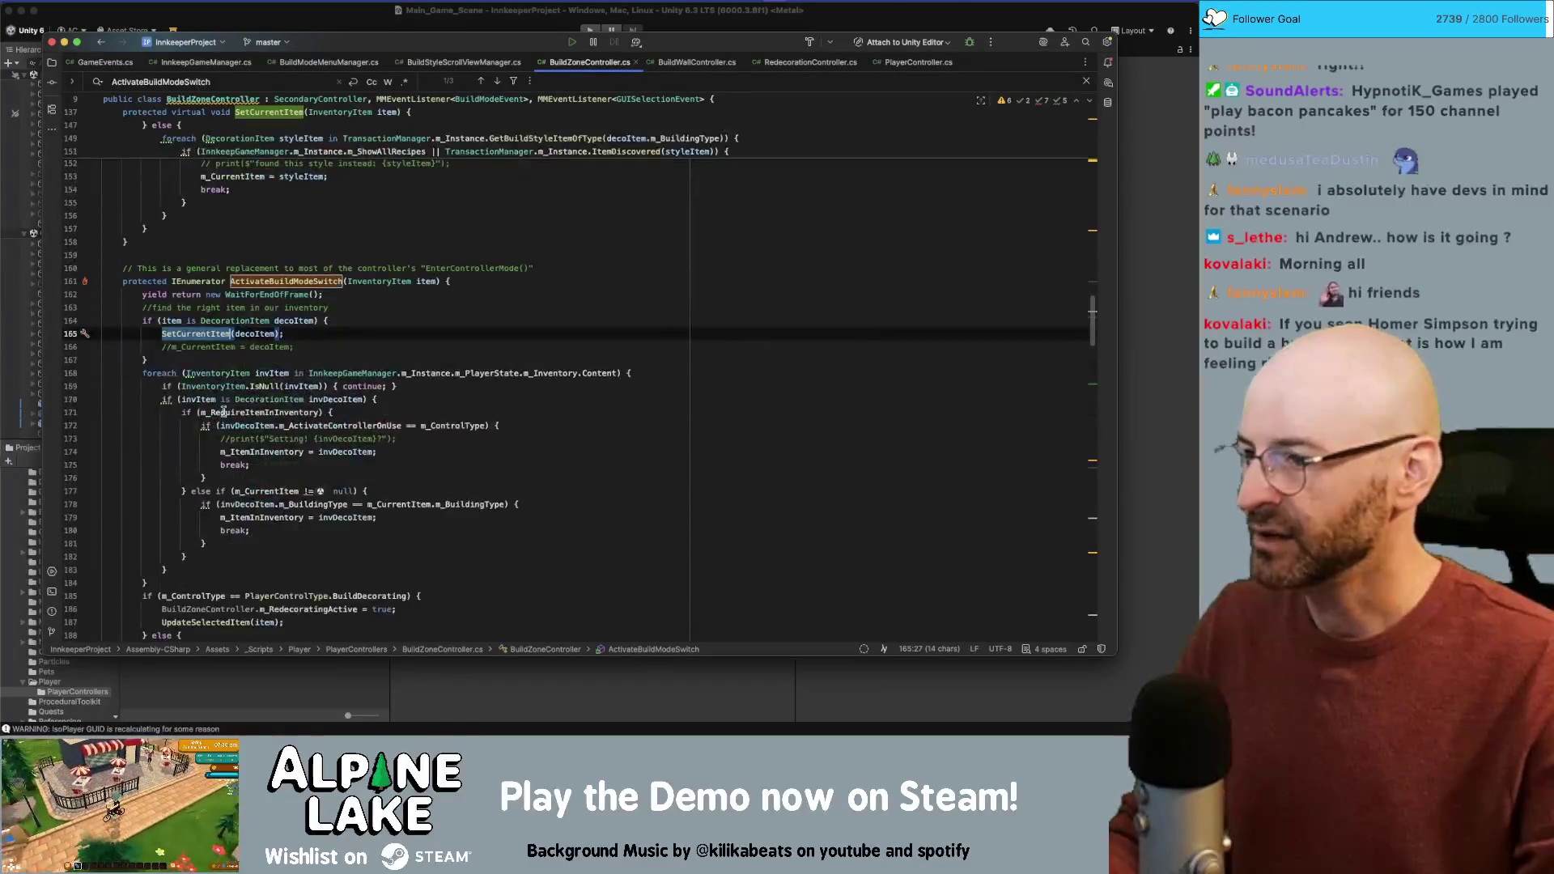
pyautogui.scroll(-1, 214, 364)
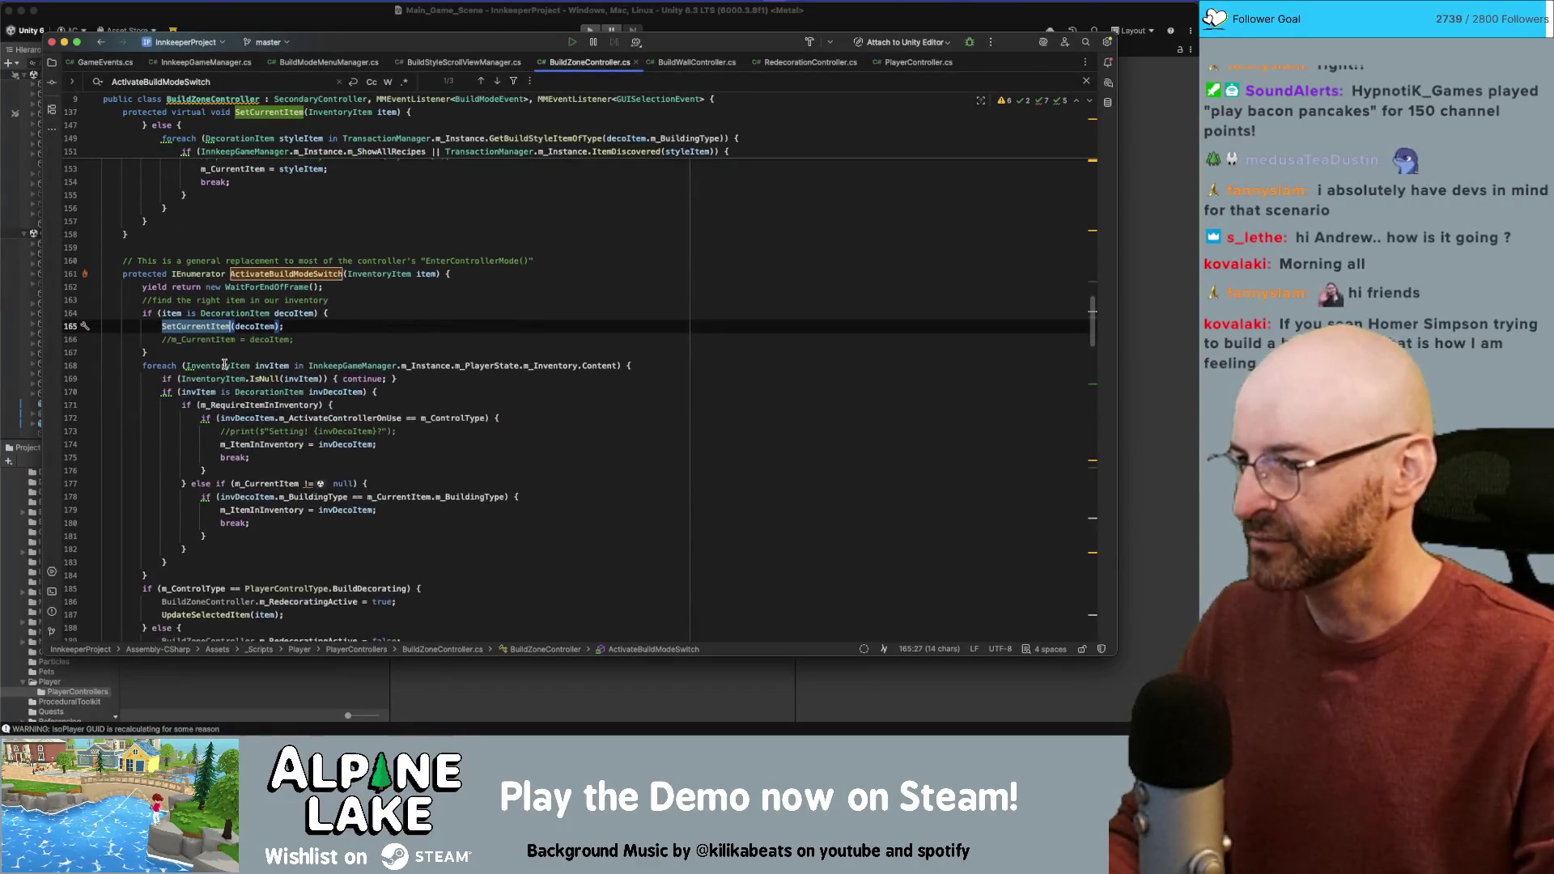
pyautogui.click(285, 365)
pyautogui.click(330, 365)
pyautogui.doubleClick(499, 363)
pyautogui.doubleClick(551, 365)
pyautogui.doubleClick(607, 365)
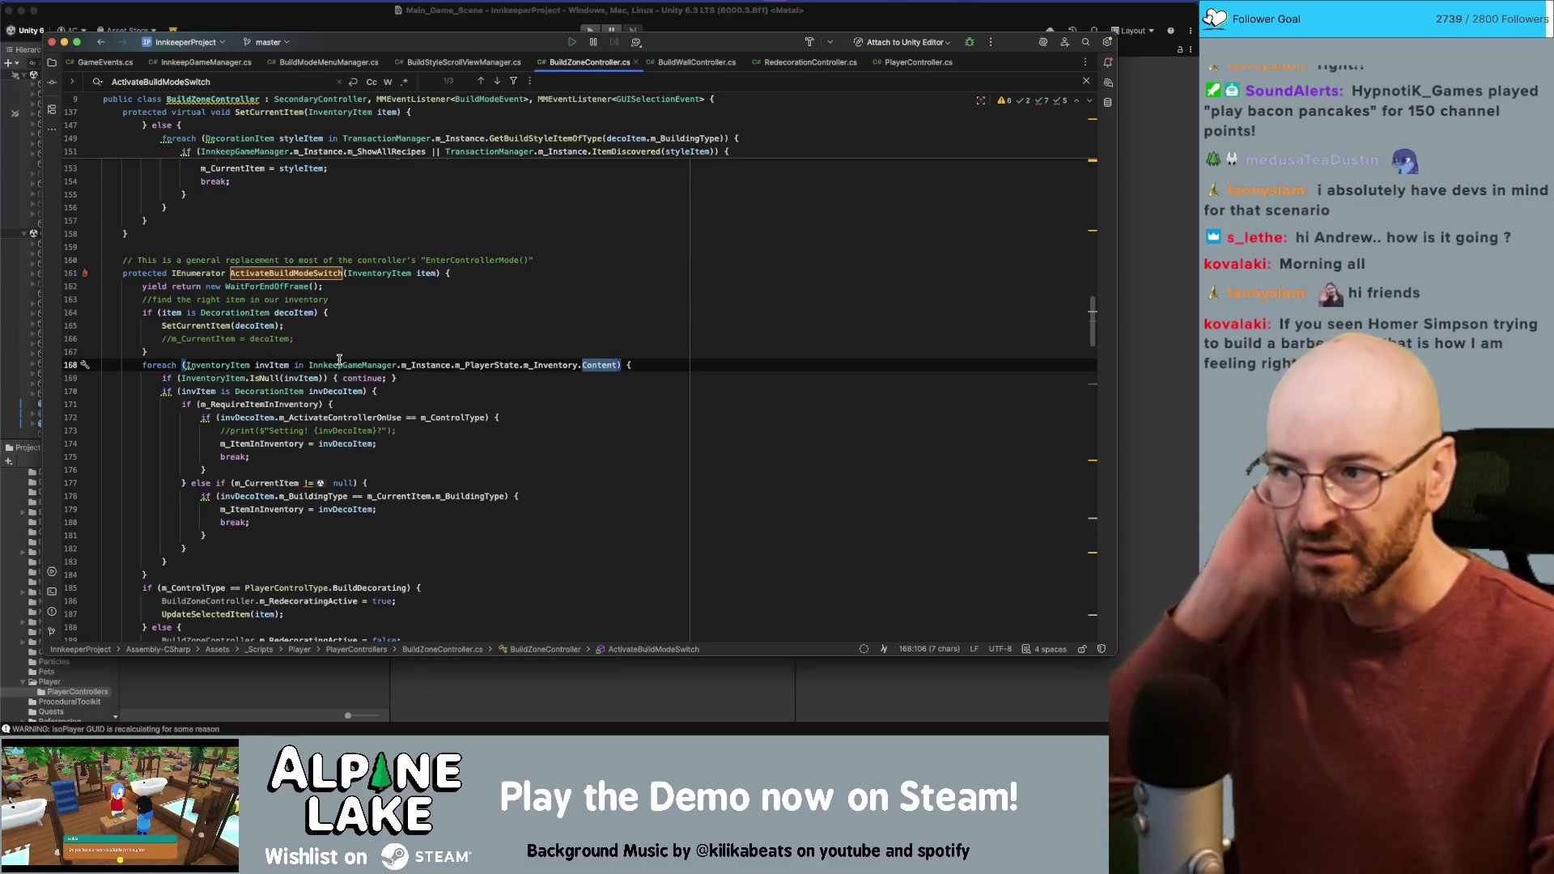
pyautogui.moveTo(337, 362)
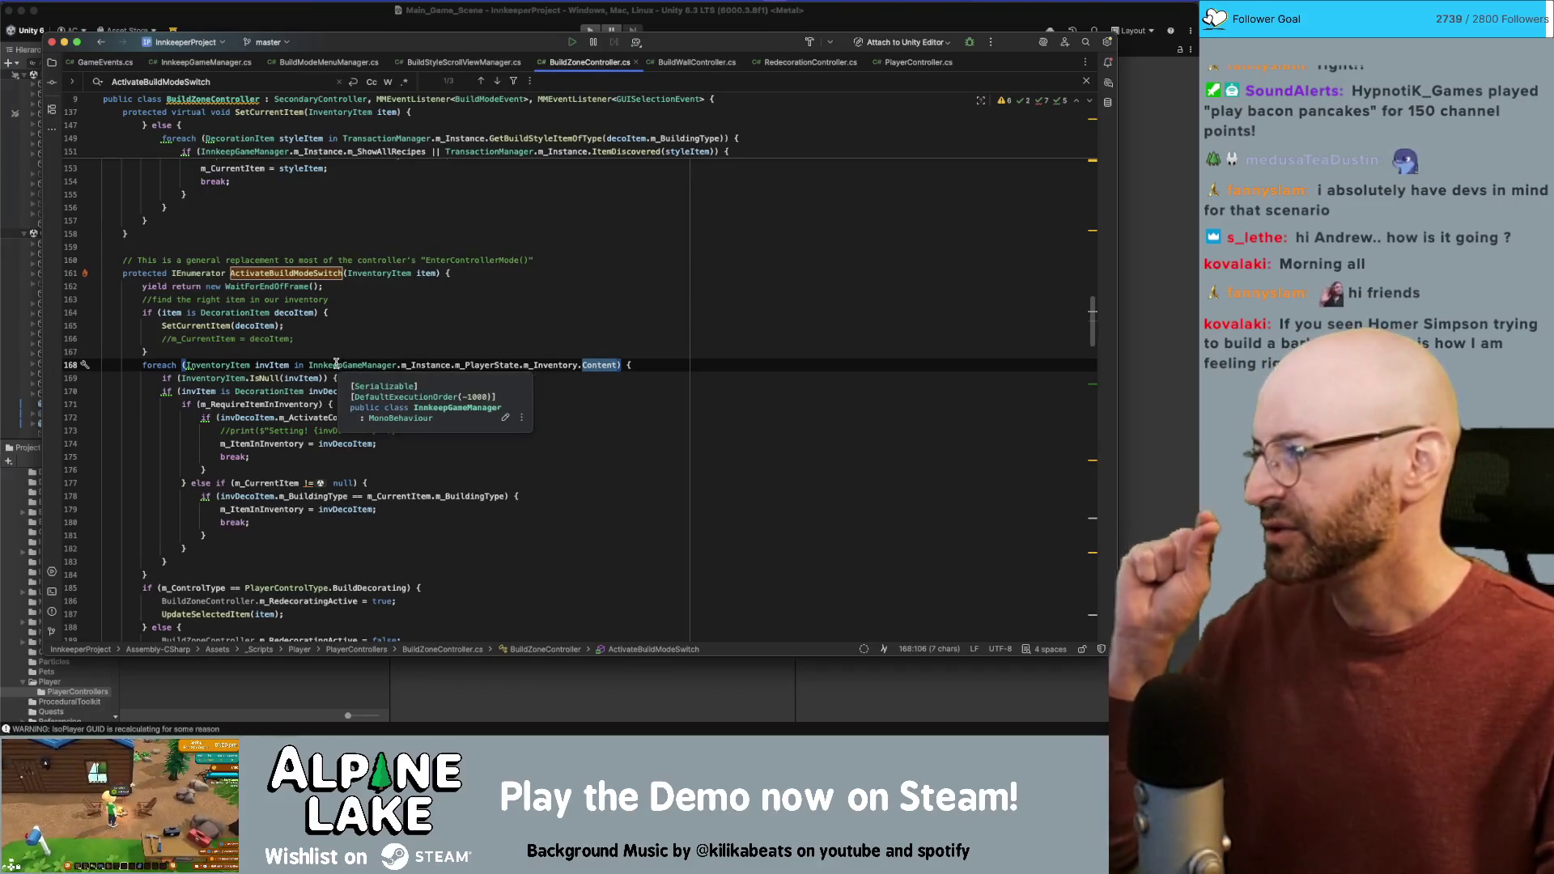
# Step: Follow the BuildDecorating check to the UpdateSelectedItem call on line 187 and its declaration at line 283
pyautogui.scroll(-1, 316, 421)
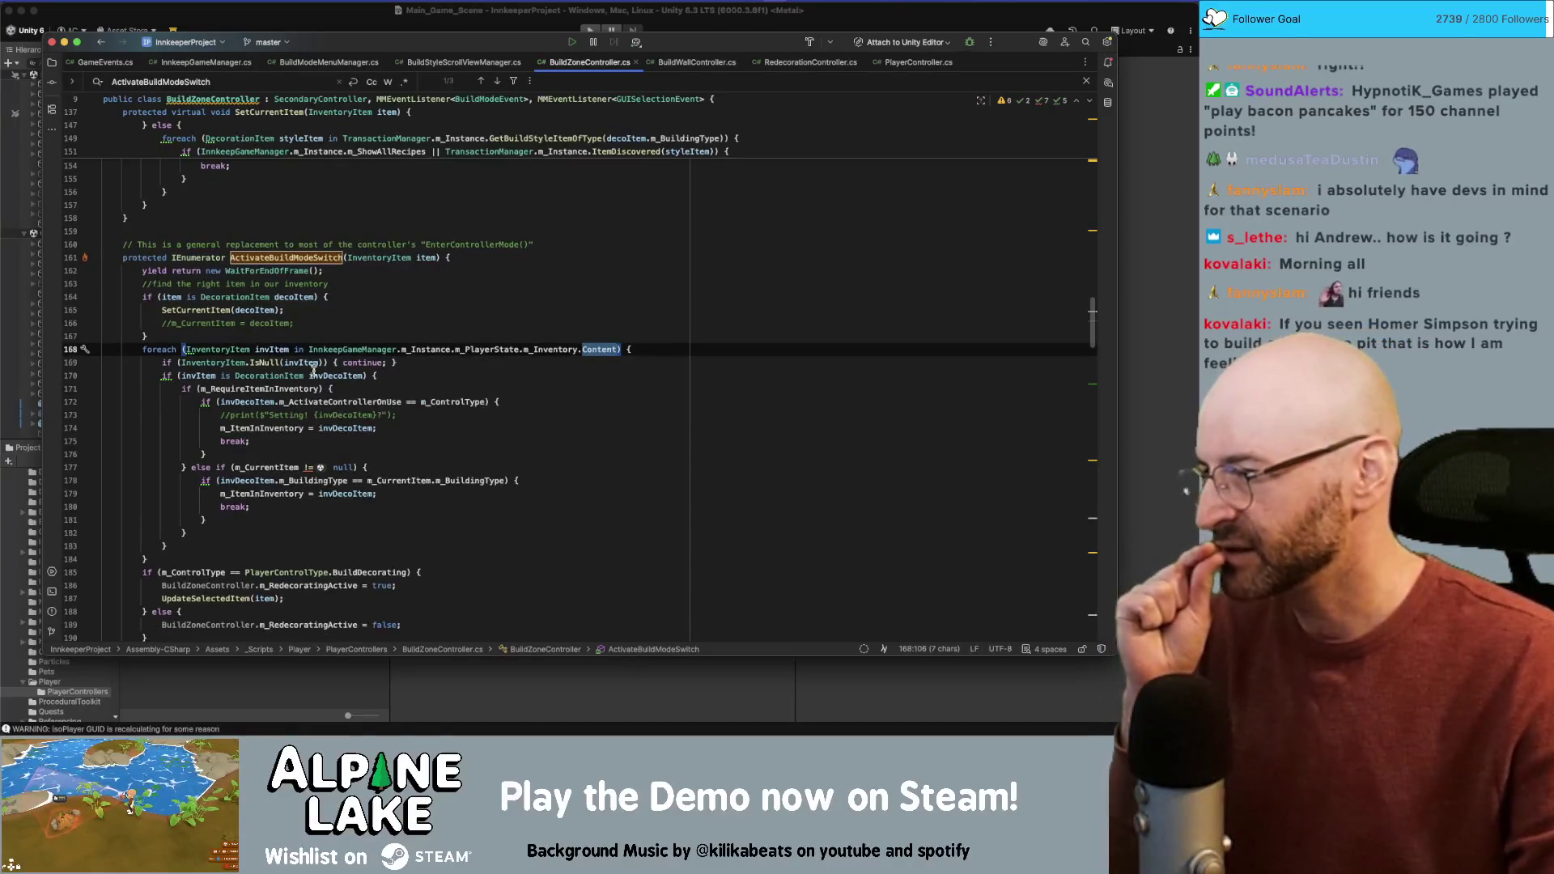
pyautogui.scroll(-1, 292, 478)
pyautogui.click(195, 539)
pyautogui.scroll(-5, 195, 527)
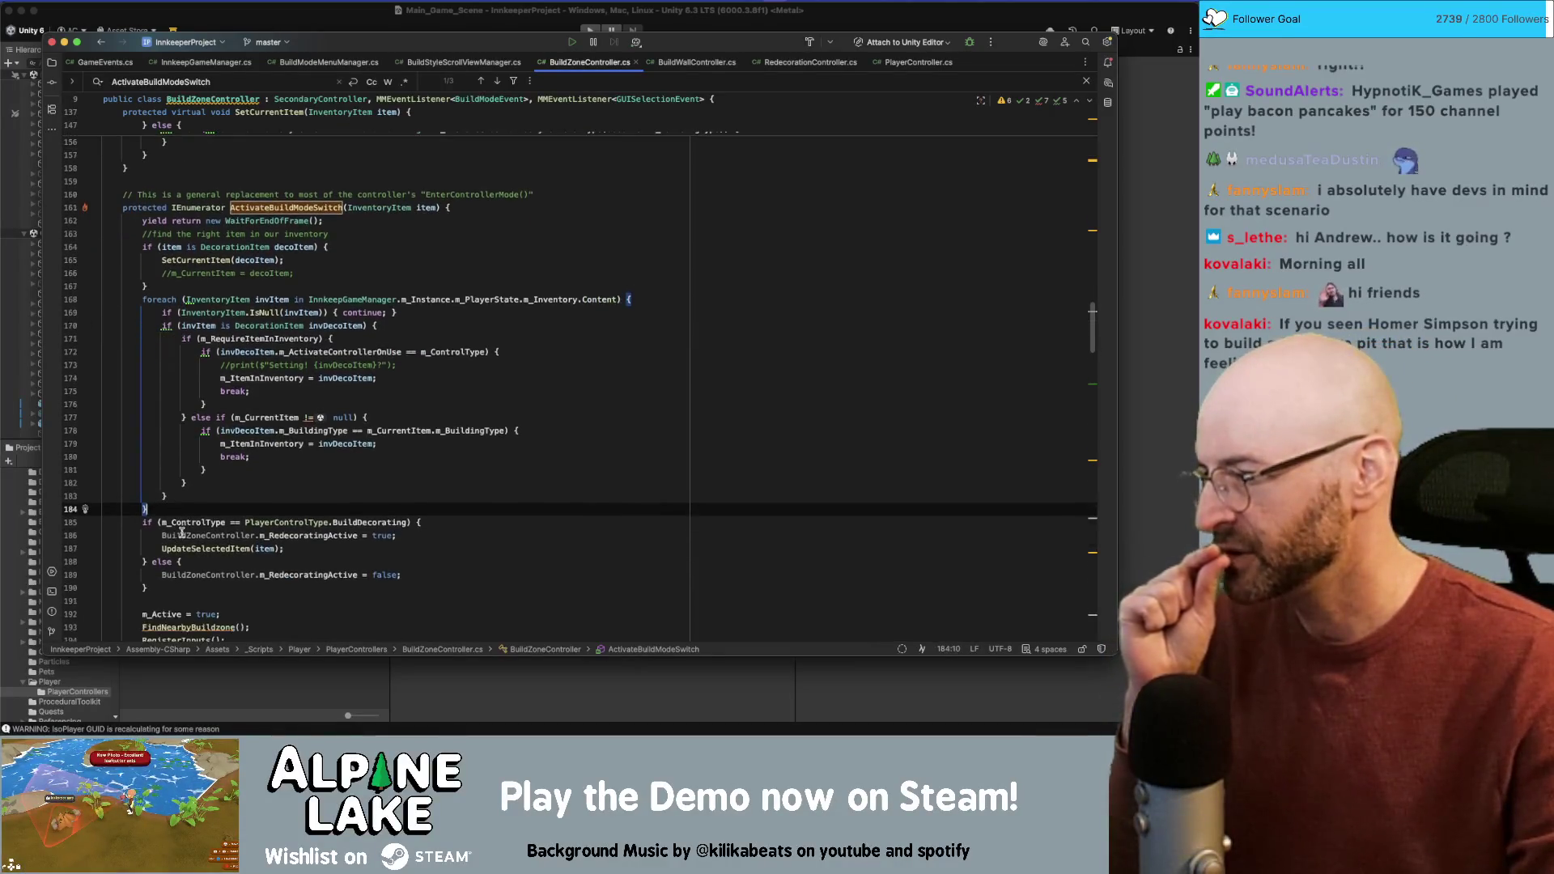
pyautogui.scroll(-2, 196, 518)
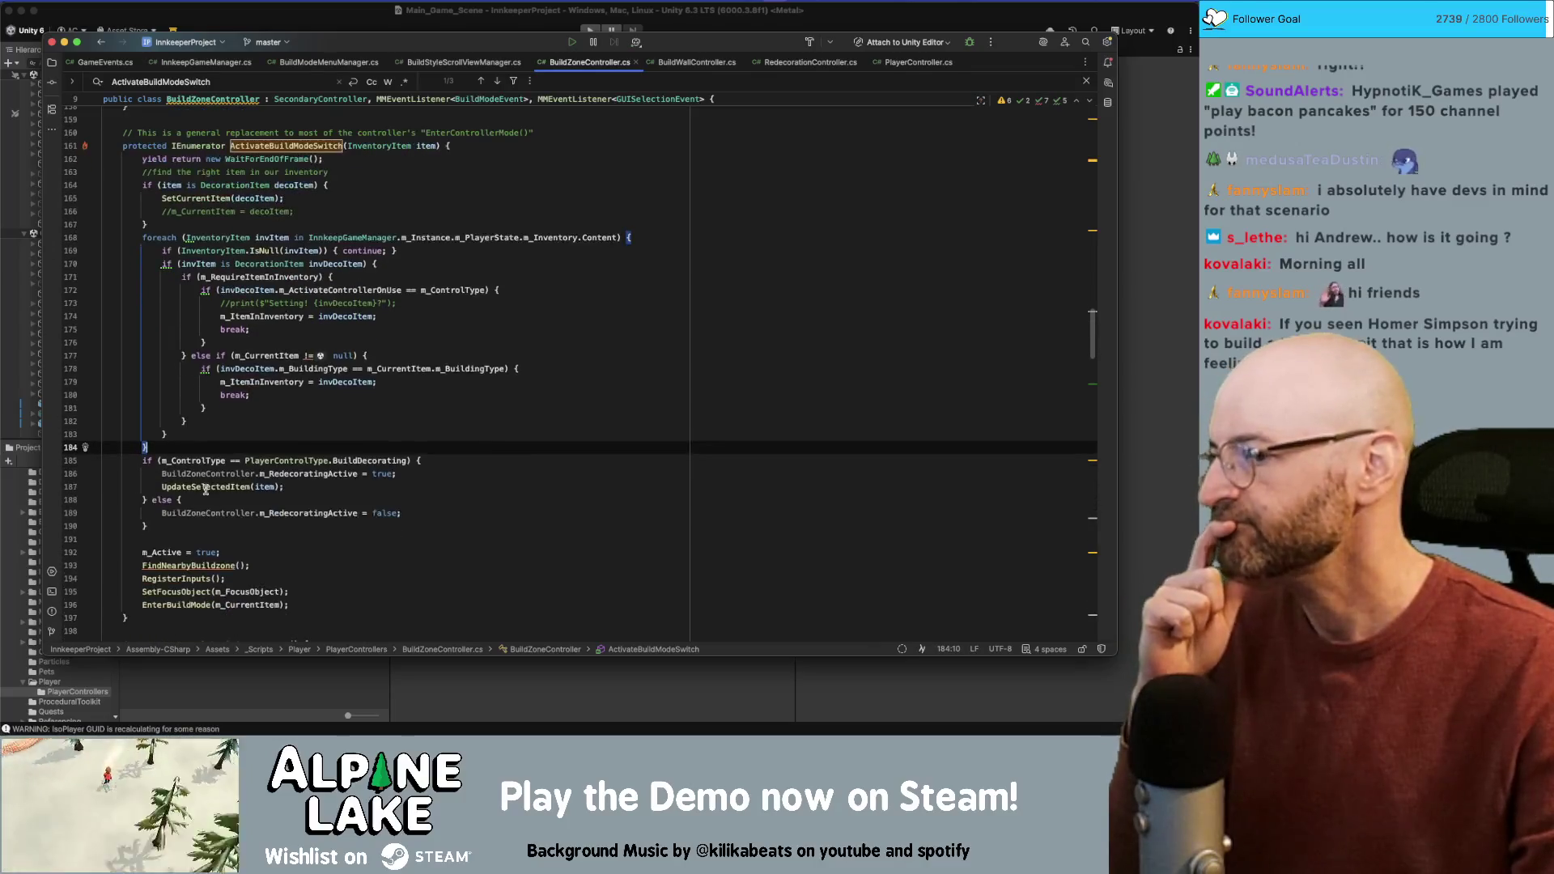
pyautogui.click(198, 463)
pyautogui.doubleClick(352, 461)
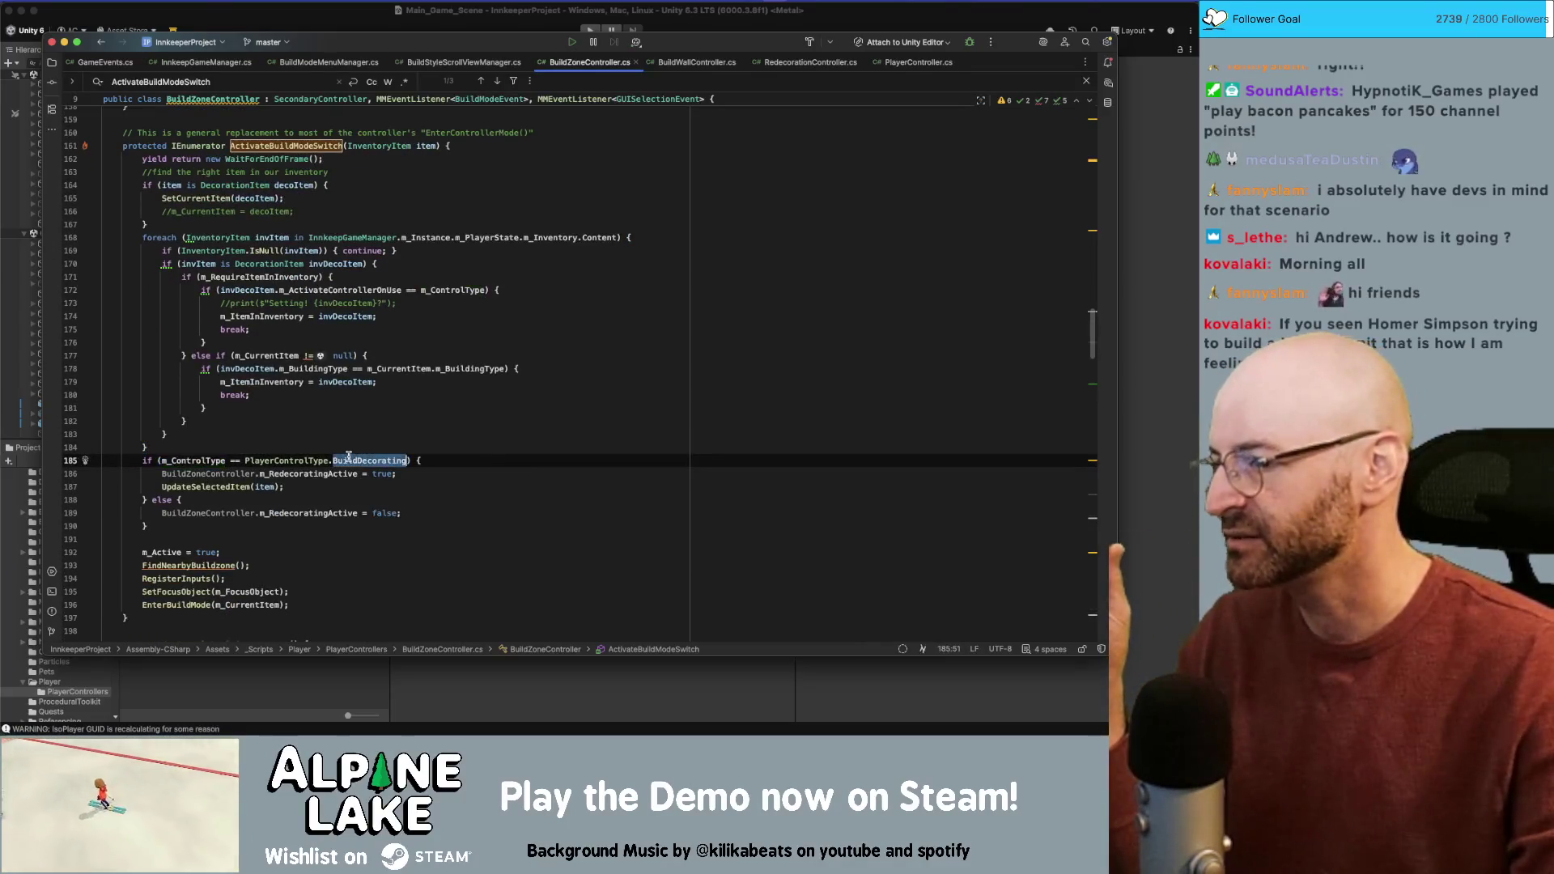
pyautogui.click(218, 485)
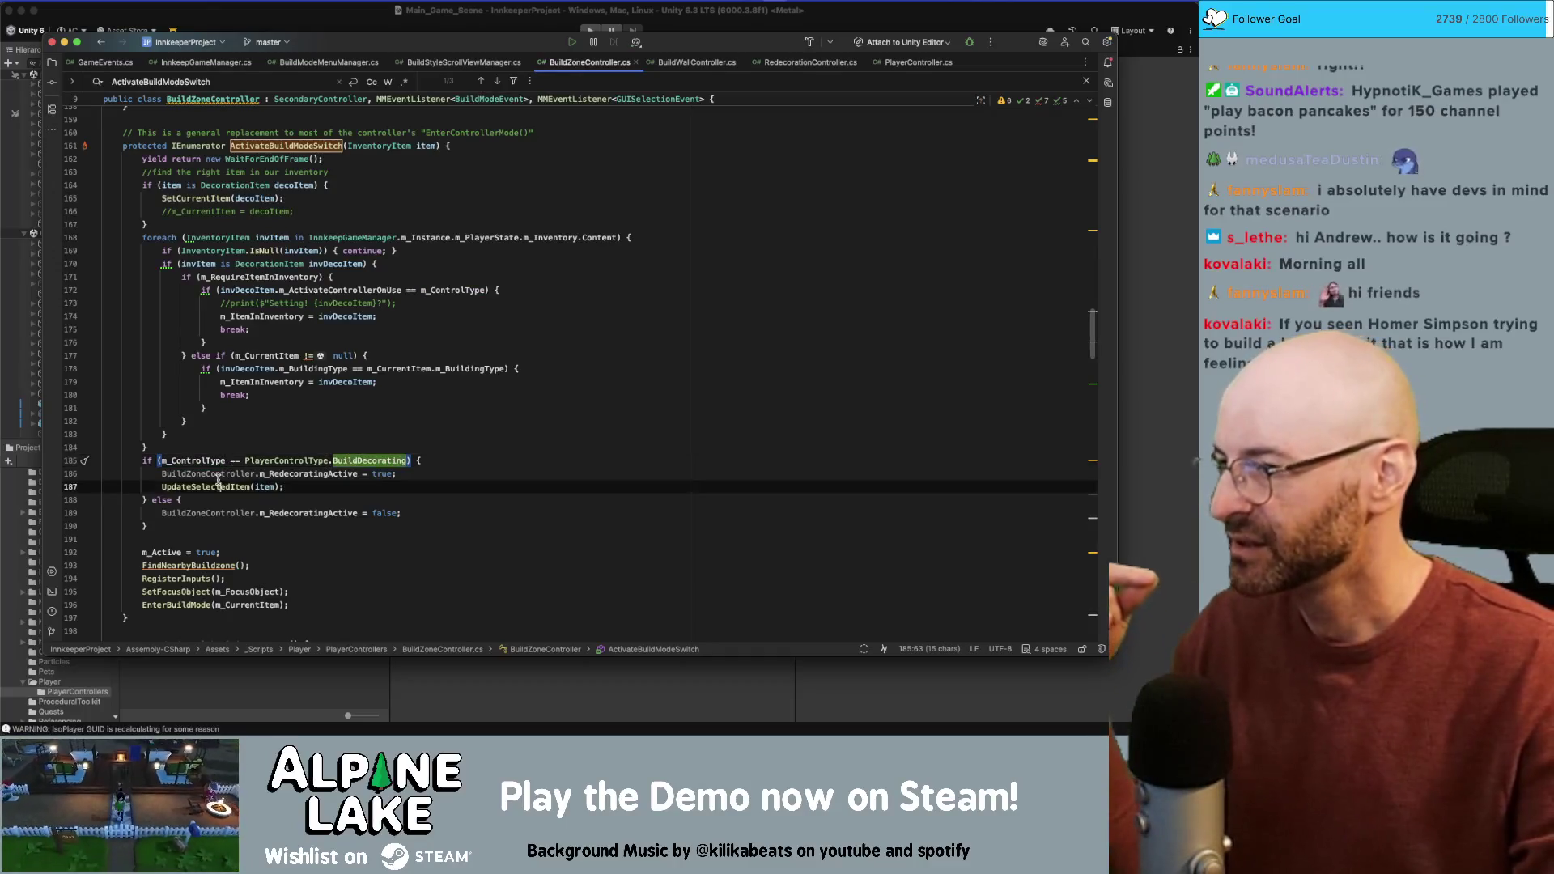
pyautogui.doubleClick(259, 487)
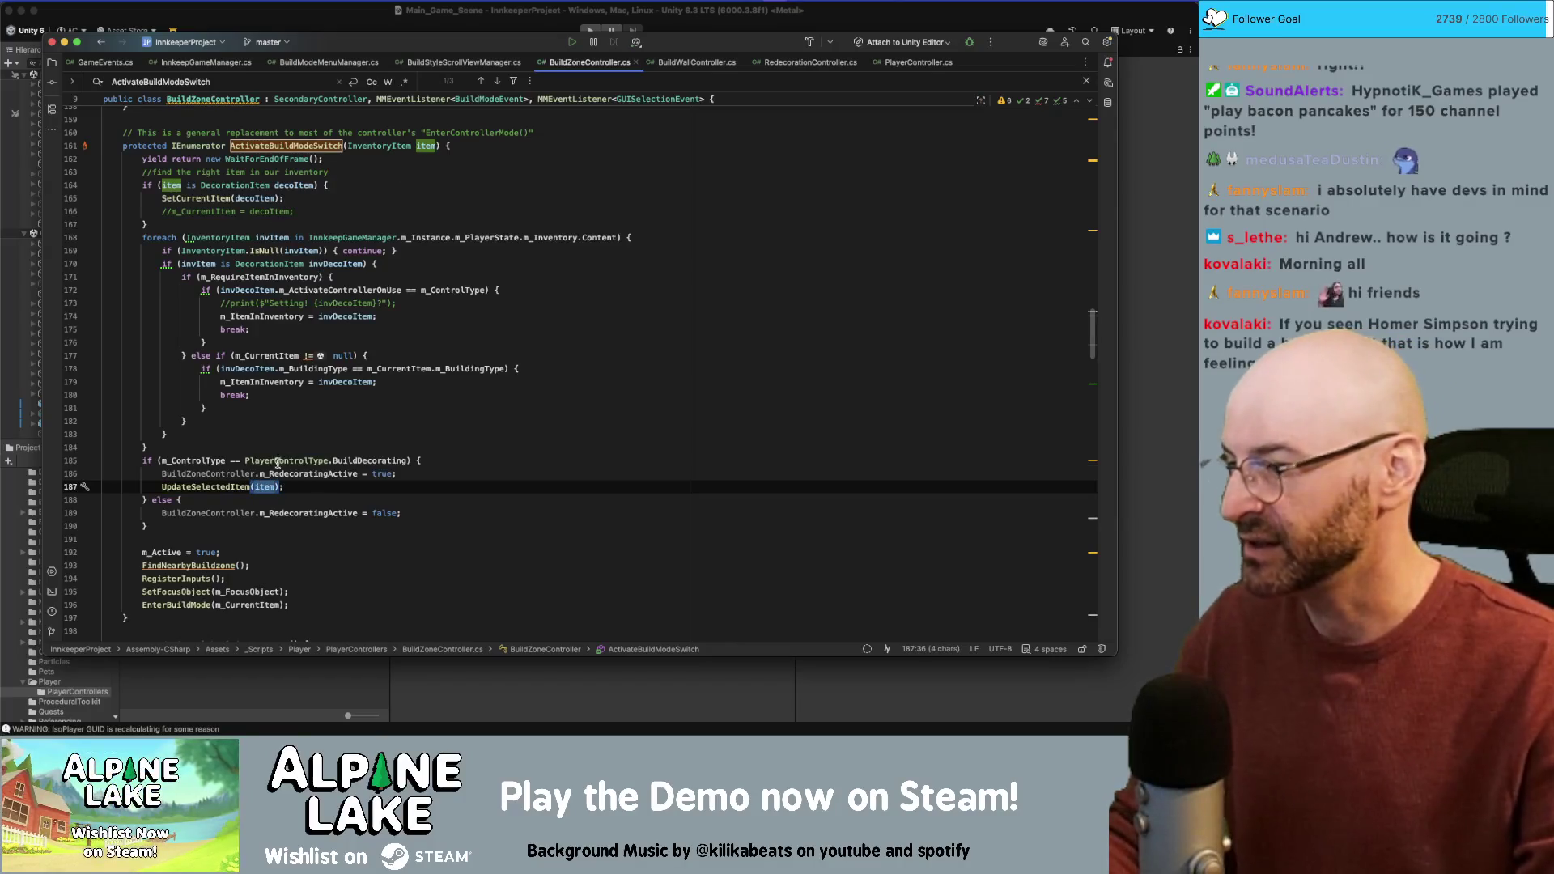
pyautogui.scroll(-1, 276, 468)
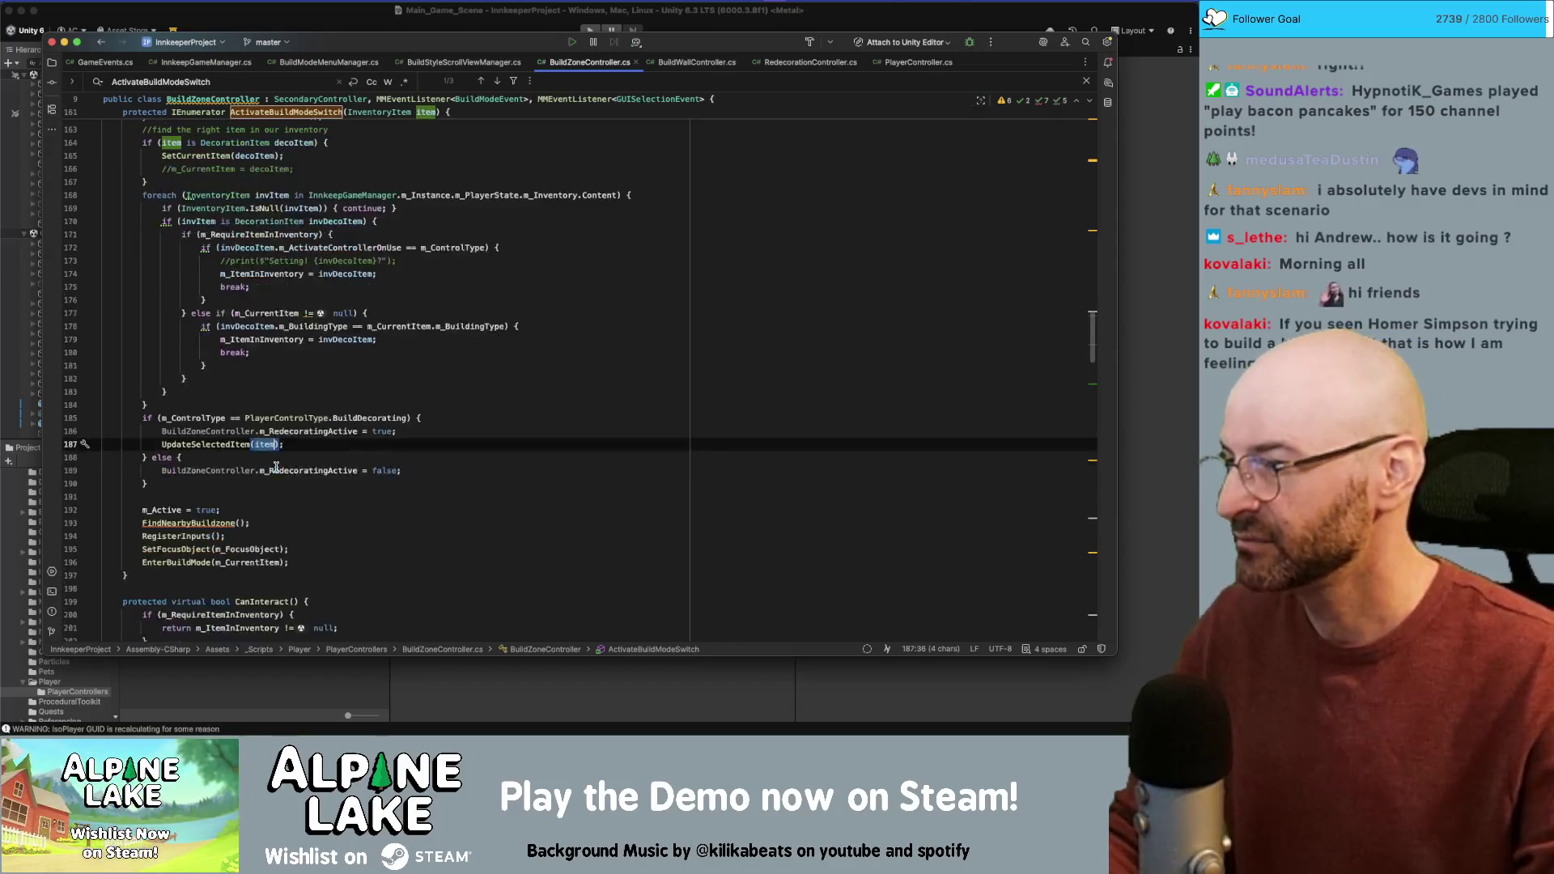
pyautogui.keyDown('super'); pyautogui.click(228, 447); pyautogui.keyUp('super')
pyautogui.doubleClick(202, 312)
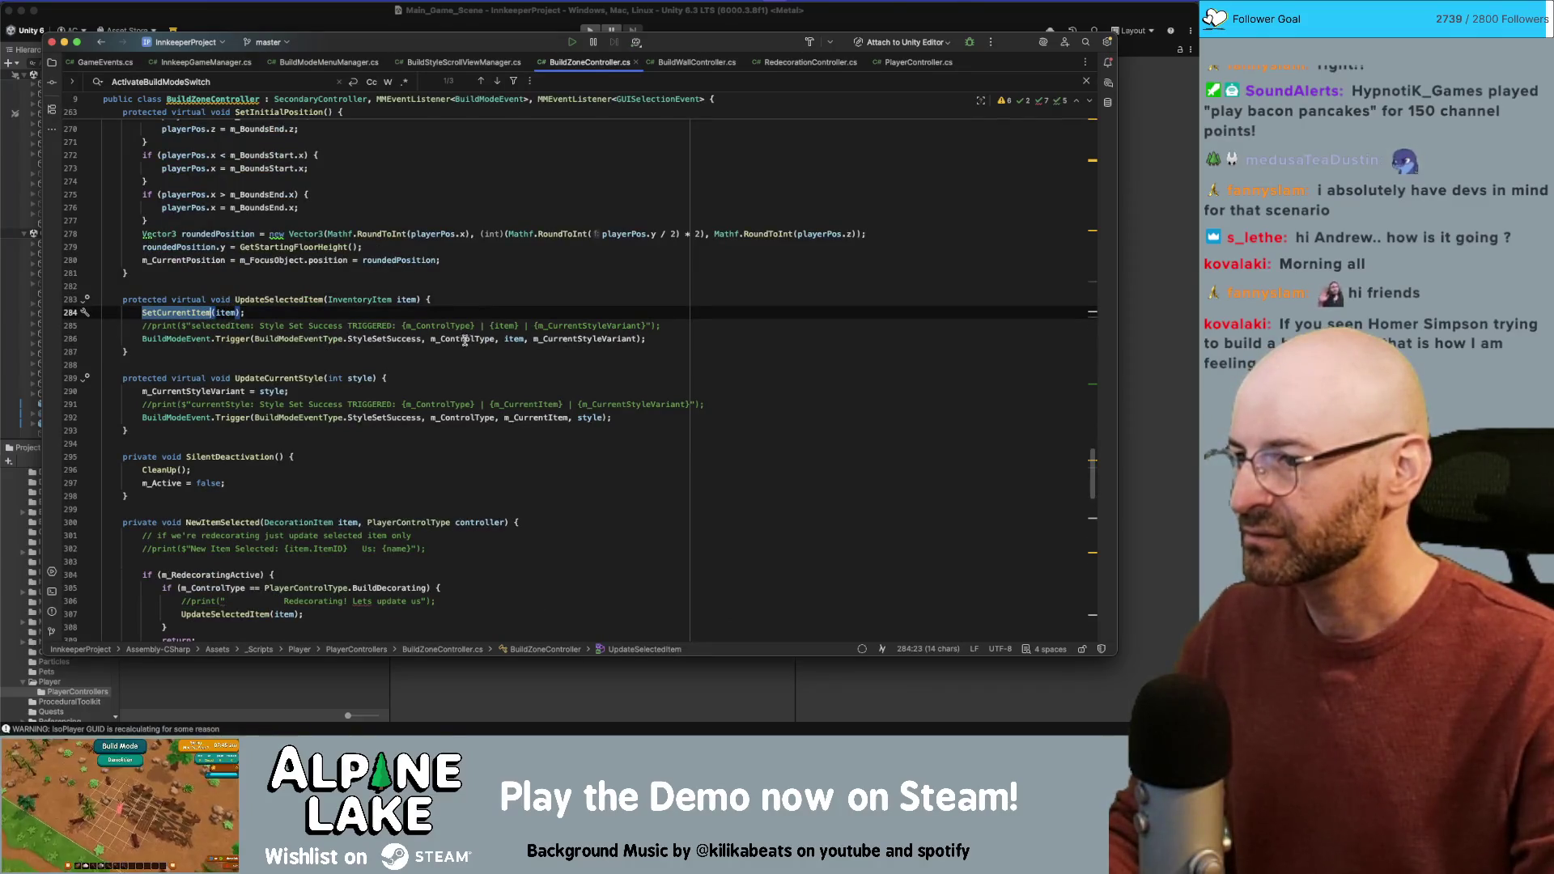
# Step: From StyleSetSuccess, go to SetCurrentItem's null-item check at line 137, then view BuildWallController.cs
pyautogui.doubleClick(400, 339)
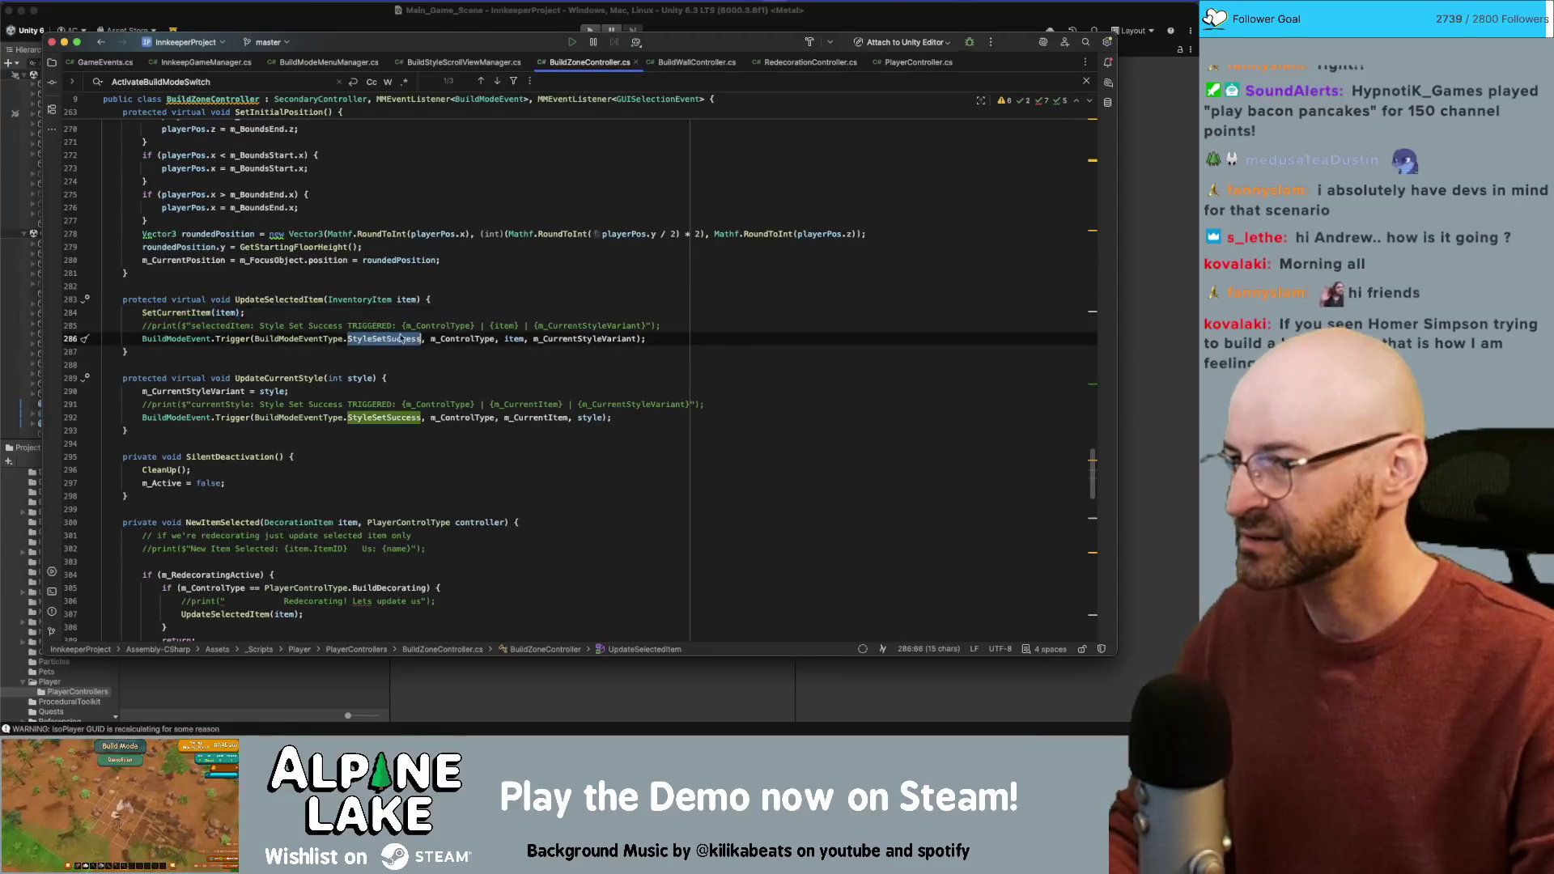
pyautogui.click(207, 312)
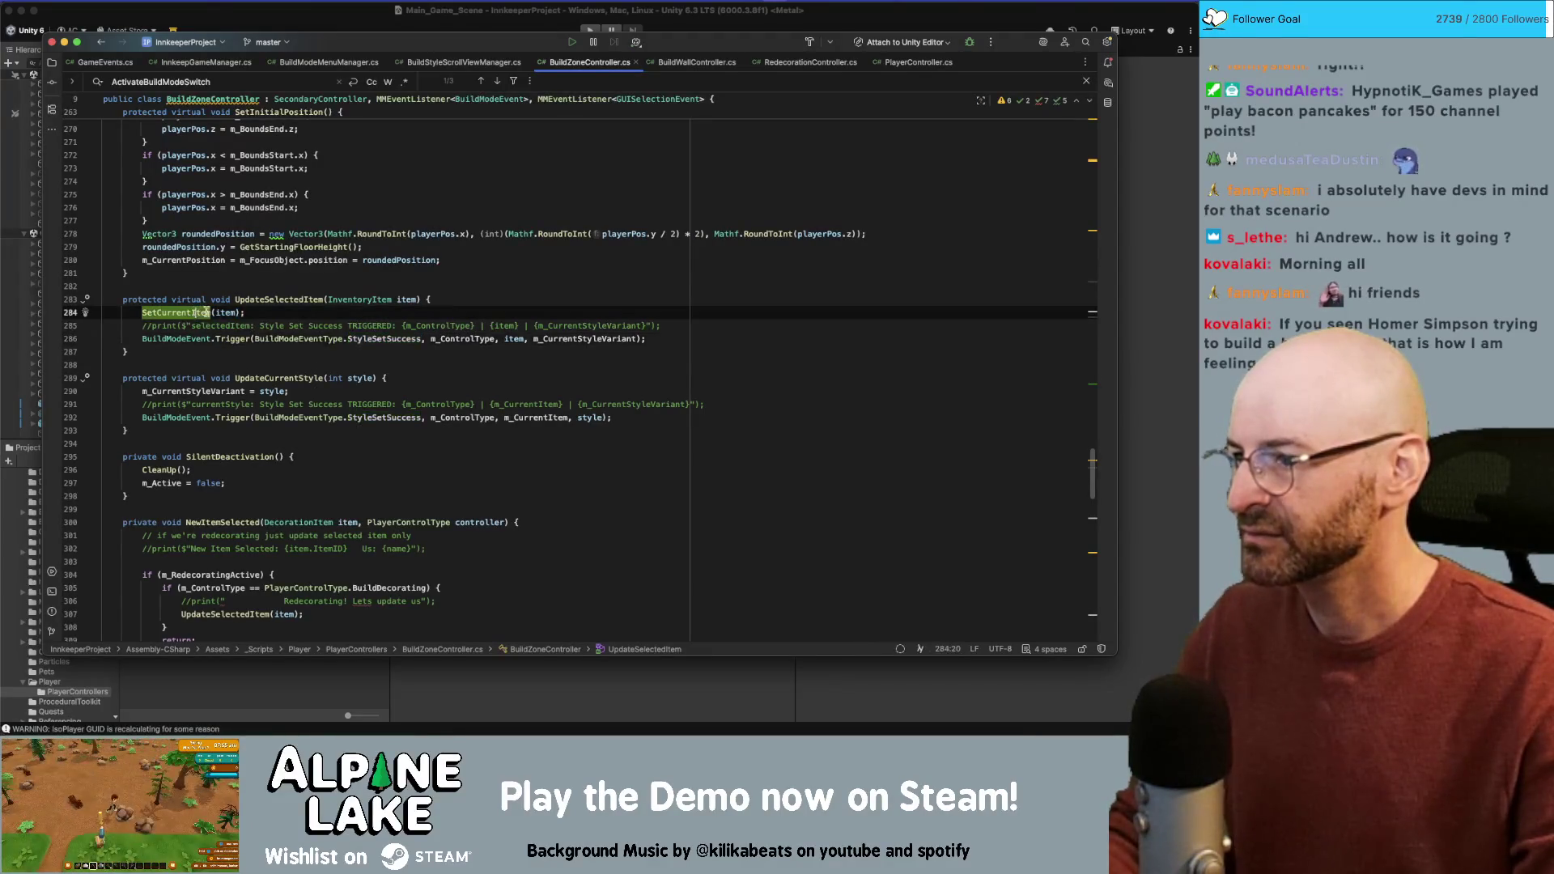
pyautogui.keyDown('super'); pyautogui.click(192, 312); pyautogui.keyUp('super')
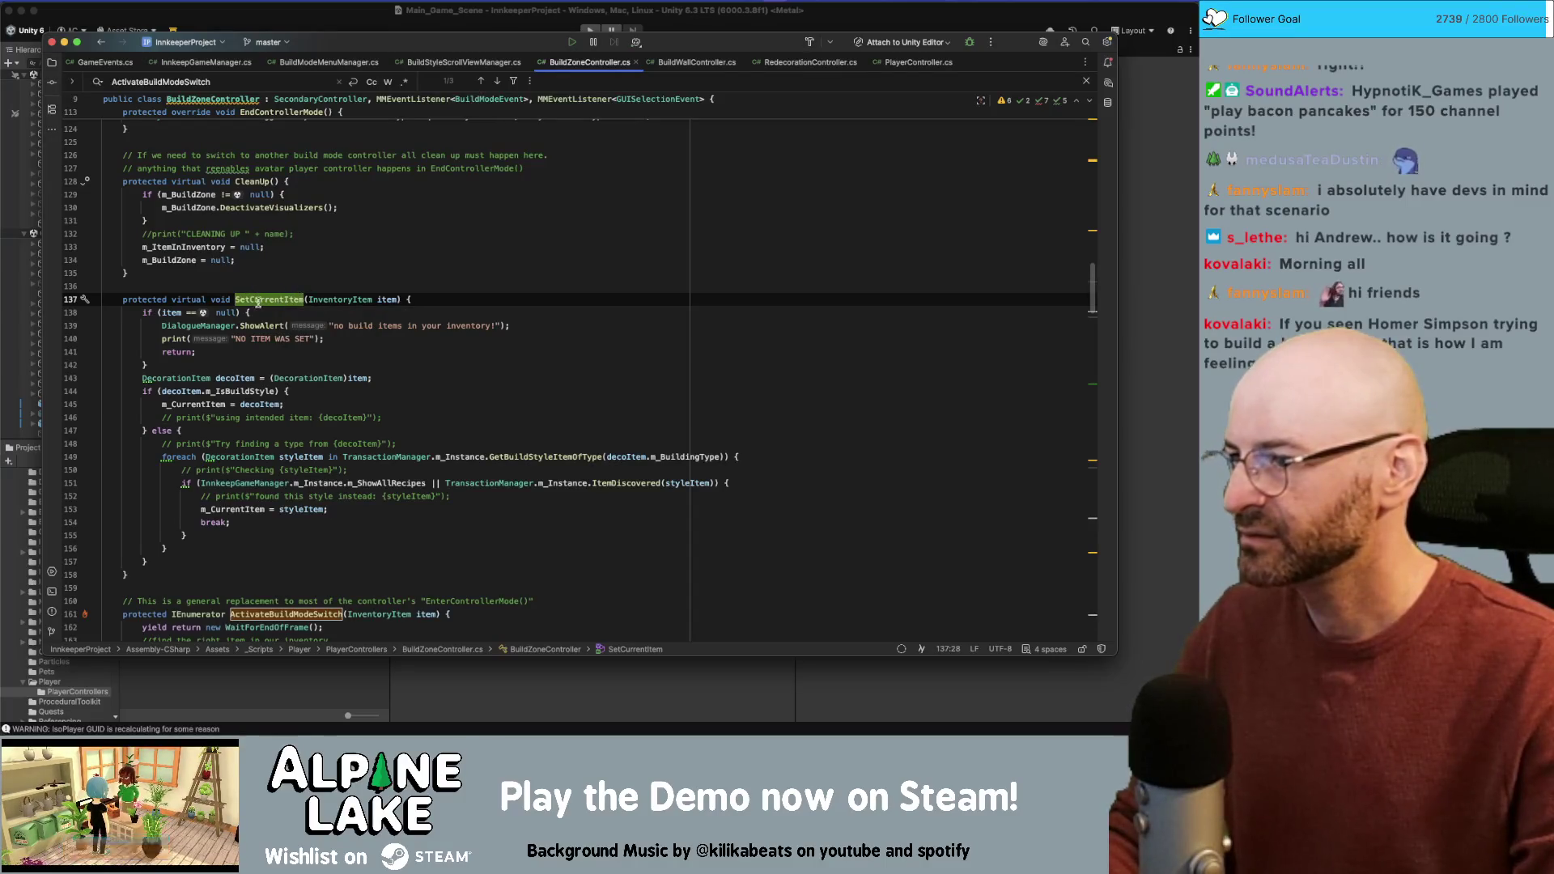
pyautogui.doubleClick(230, 312)
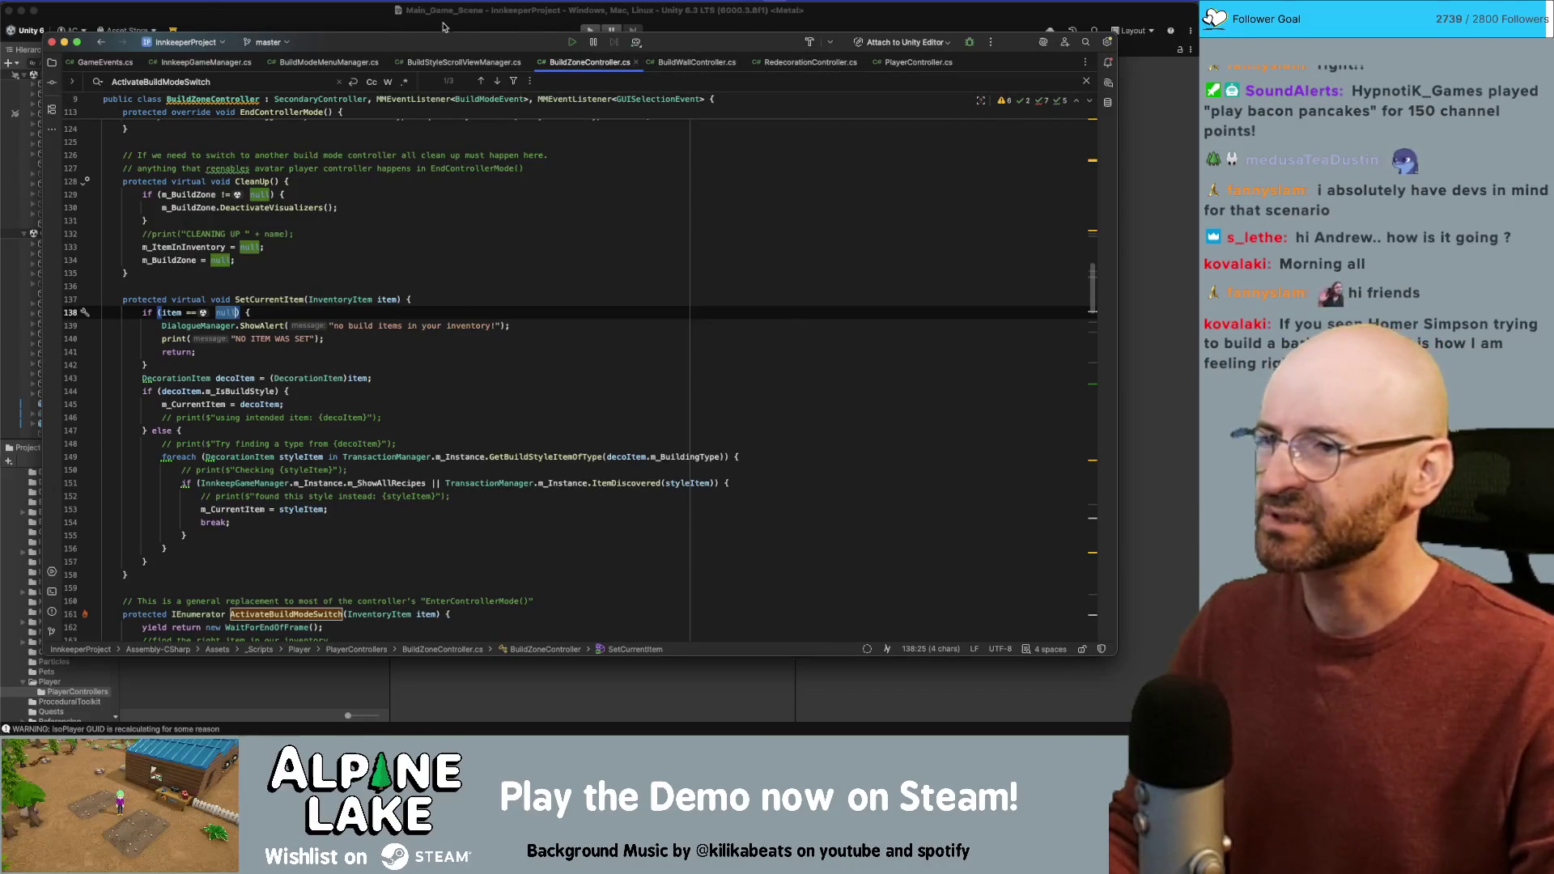
pyautogui.click(701, 67)
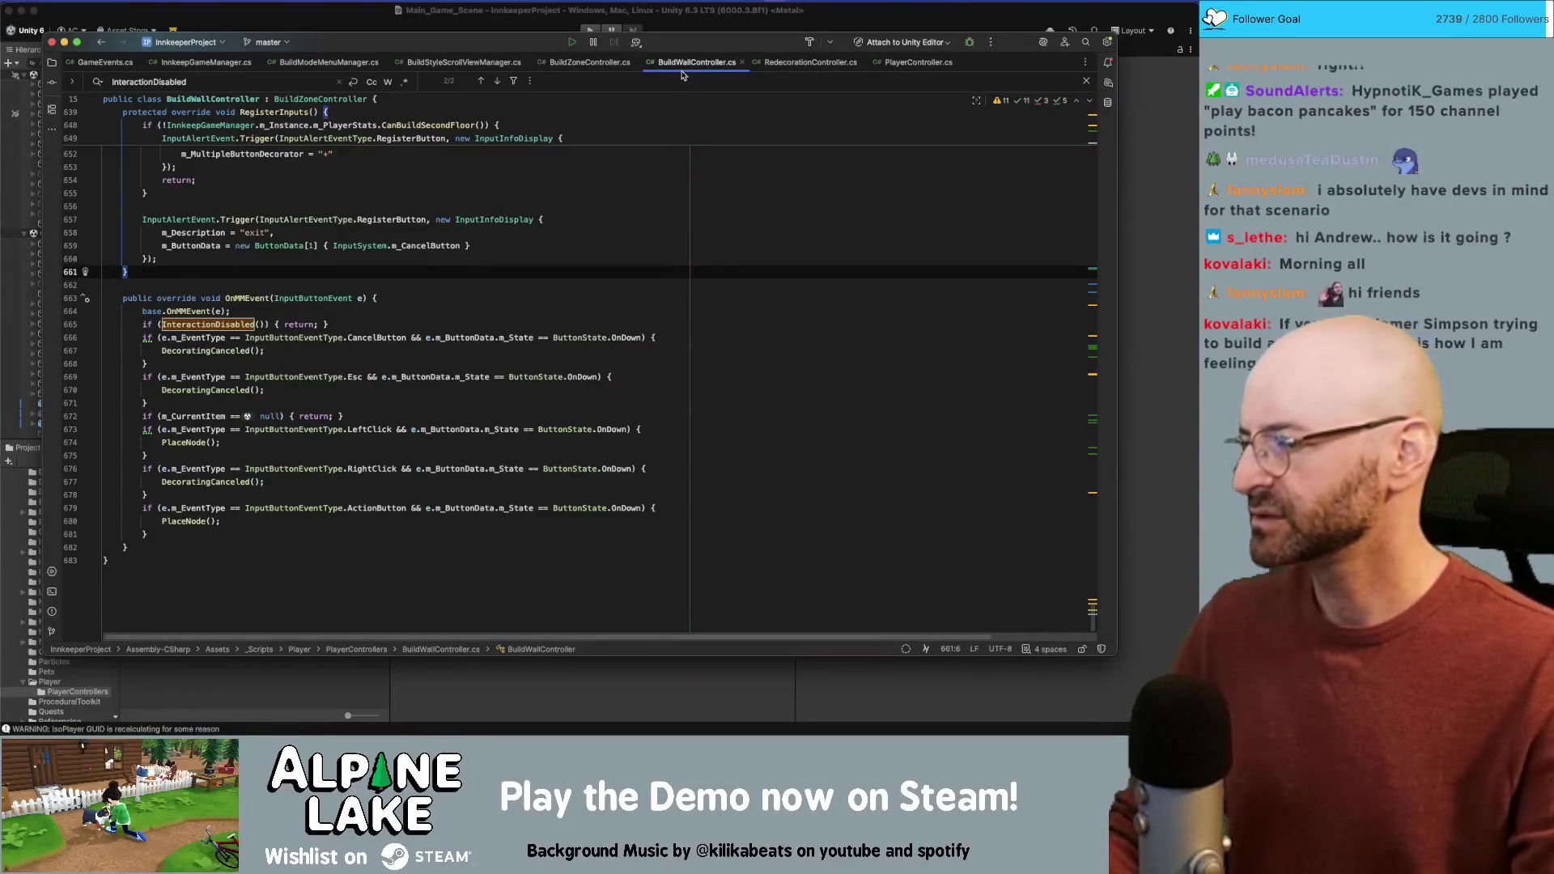
# Step: In RedecorationController.cs, try an in-file search for 'setcu', then clear it
pyautogui.click(591, 65)
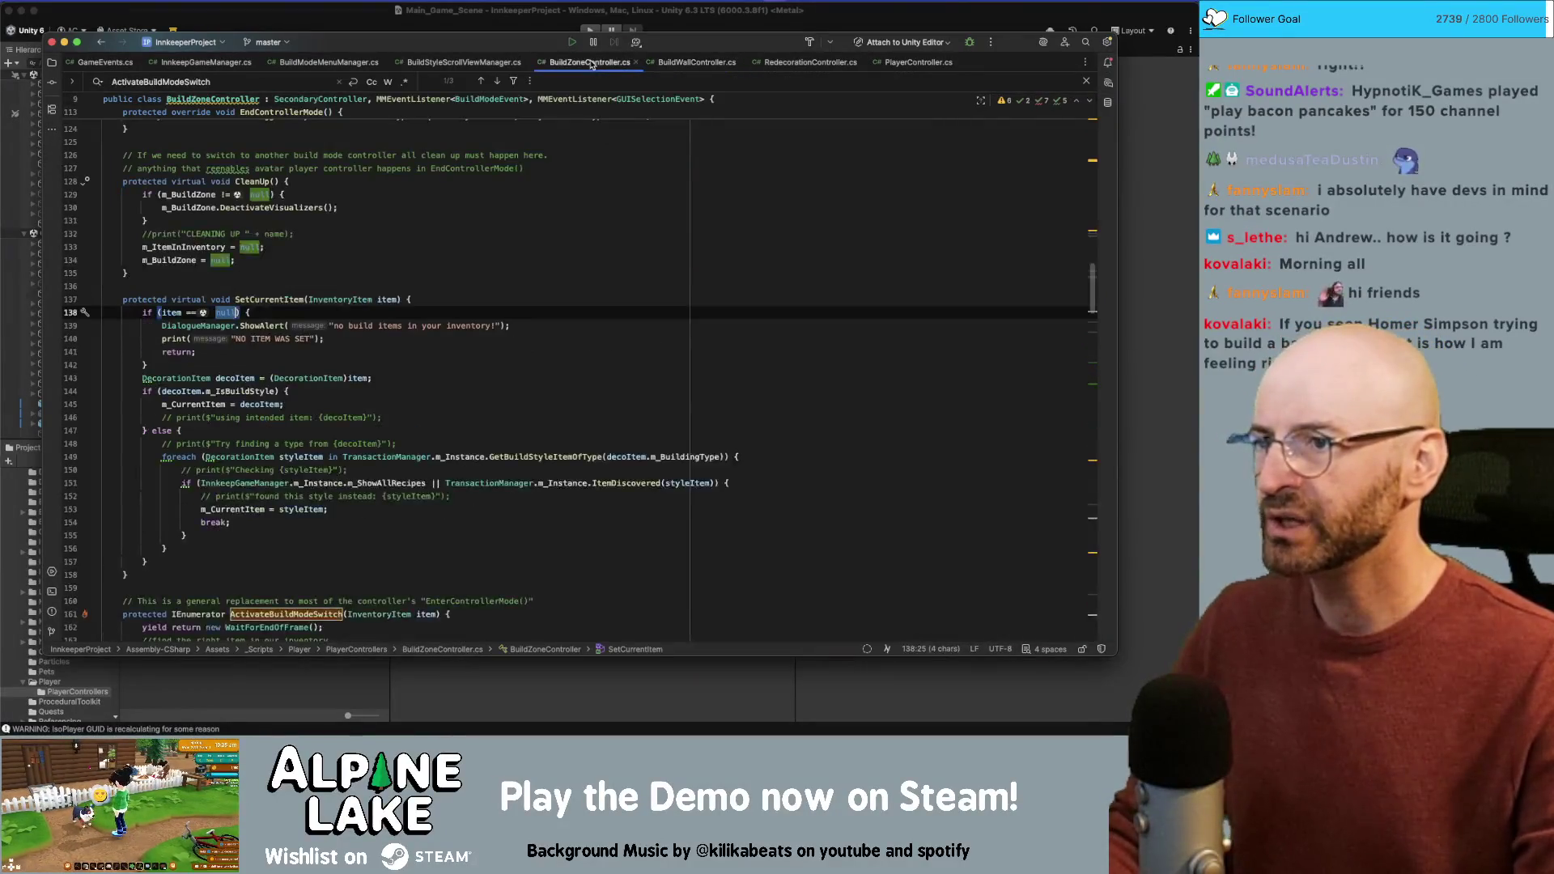
pyautogui.click(839, 68)
pyautogui.click(396, 204)
pyautogui.press('super+f')
pyautogui.write('setcu')
pyautogui.press('BackSpace')
pyautogui.press('BackSpace')
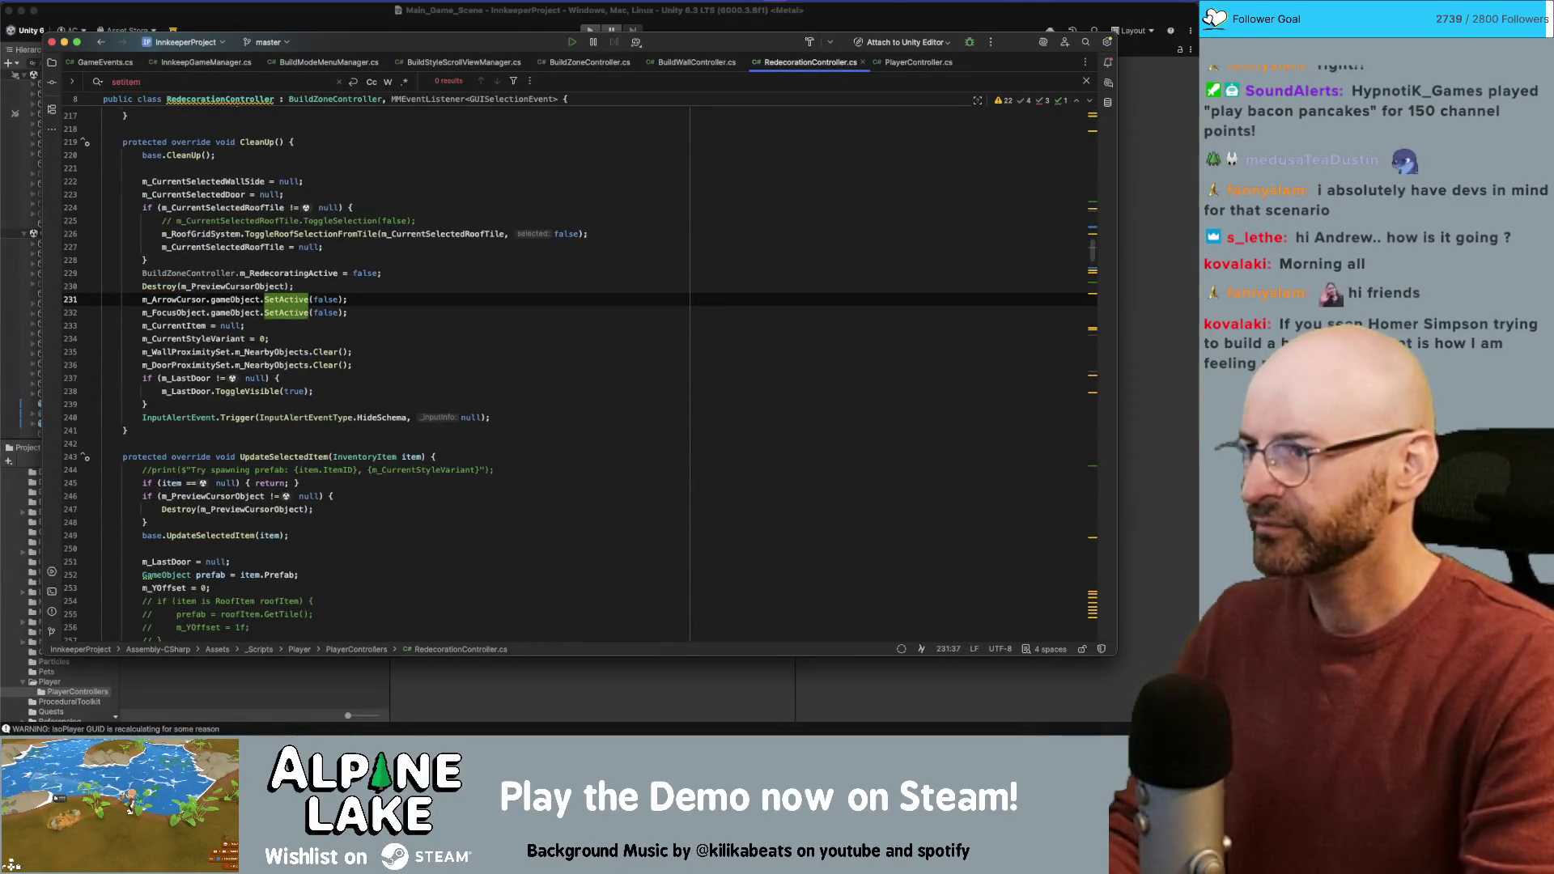
pyautogui.press('BackSpace')
pyautogui.press('BackSpace')
pyautogui.press('BackSpace')
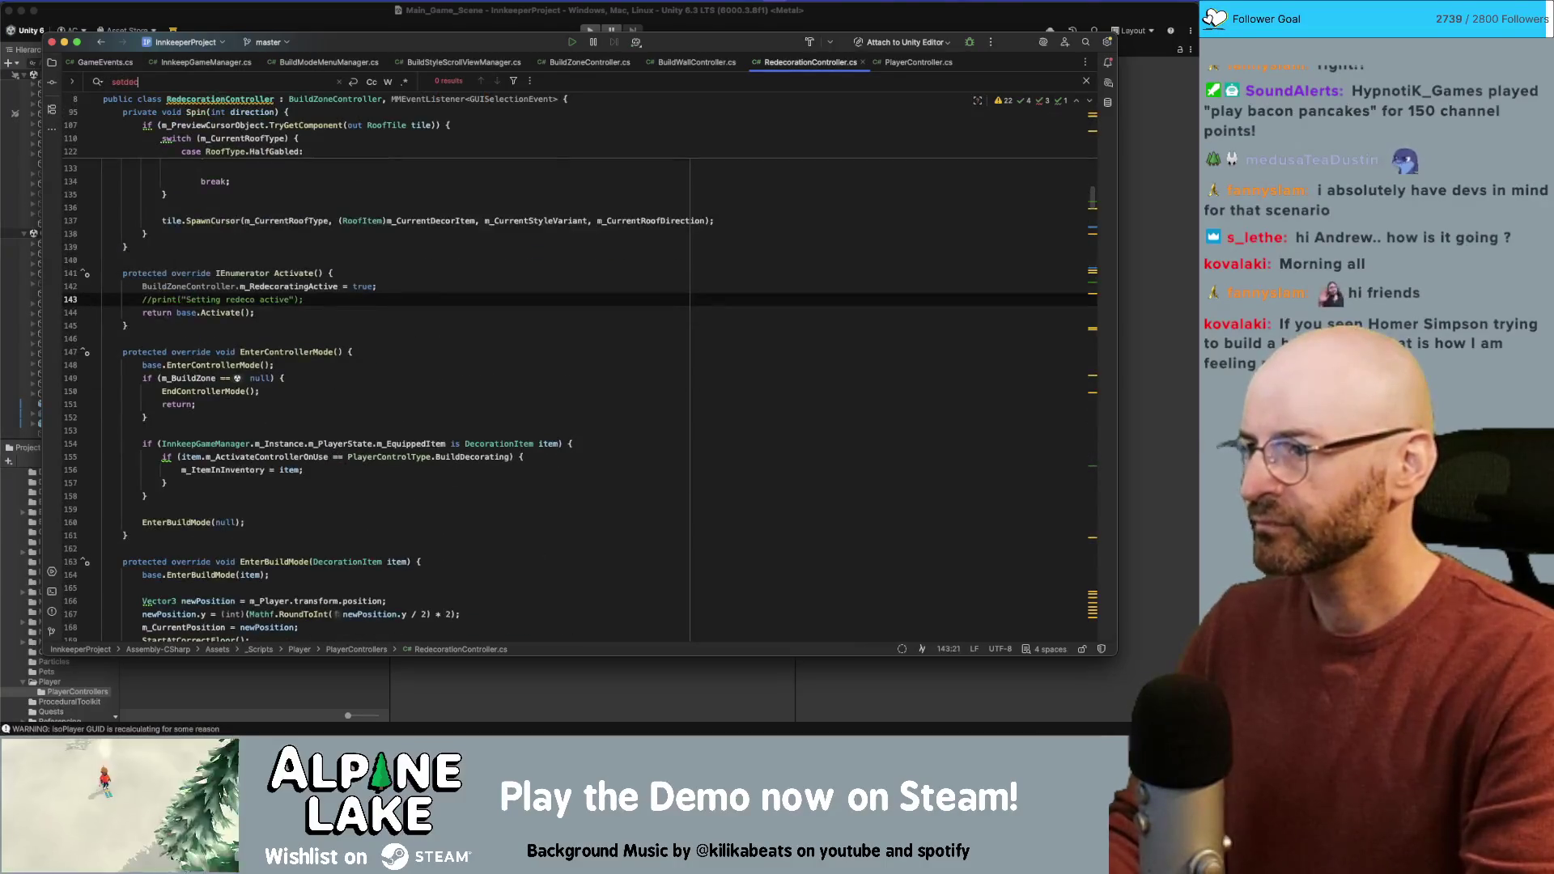
pyautogui.scroll(1, 567, 396)
pyautogui.press('BackSpace')
pyautogui.press('BackSpace')
pyautogui.press('BackSpace')
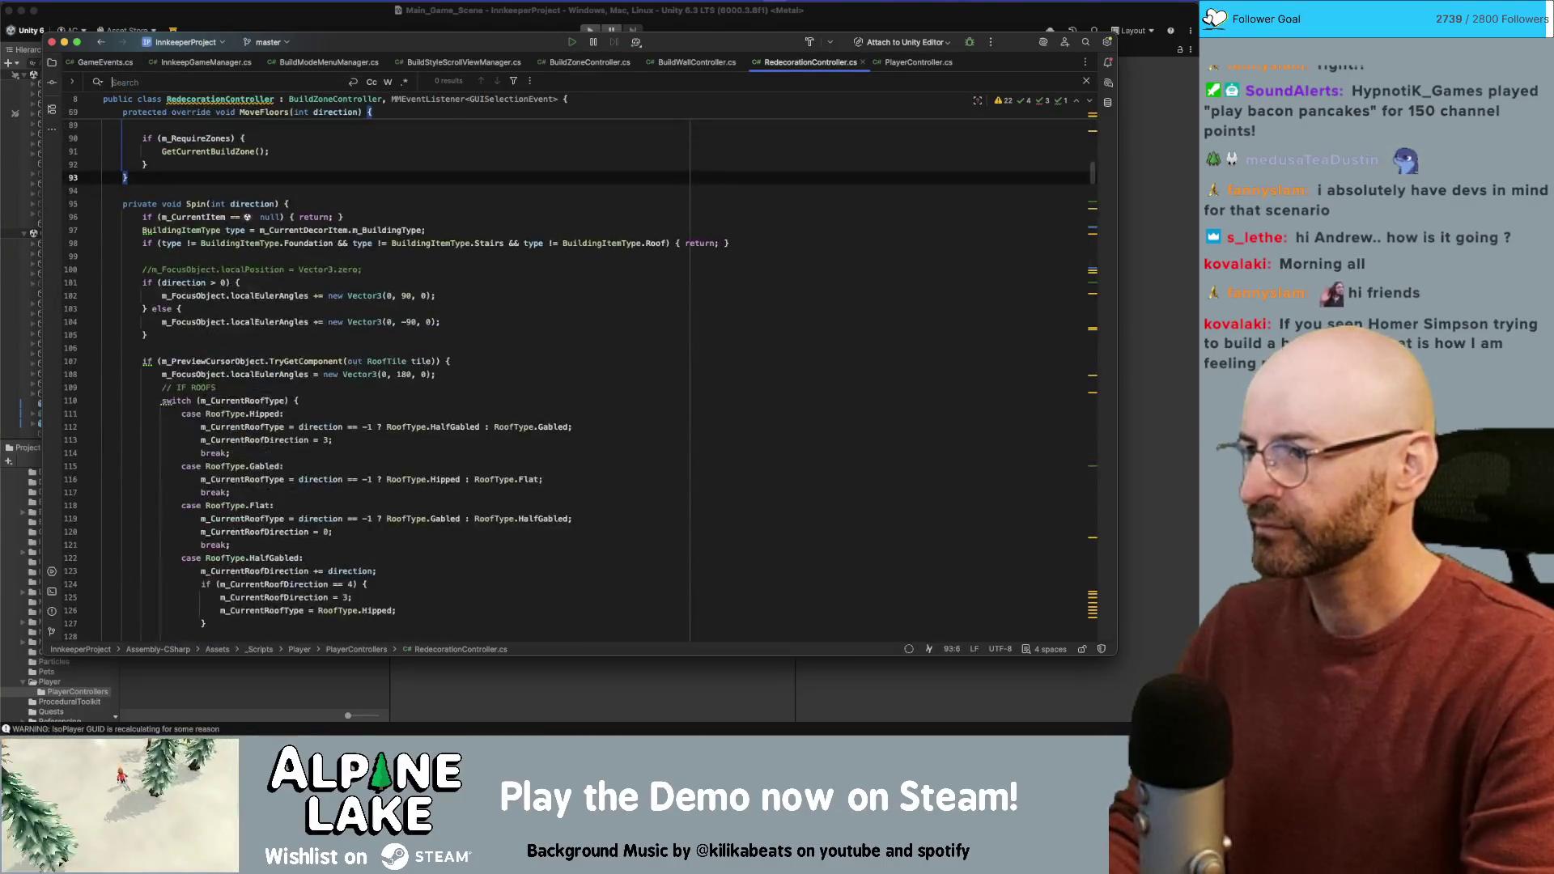
pyautogui.scroll(-10, 502, 263)
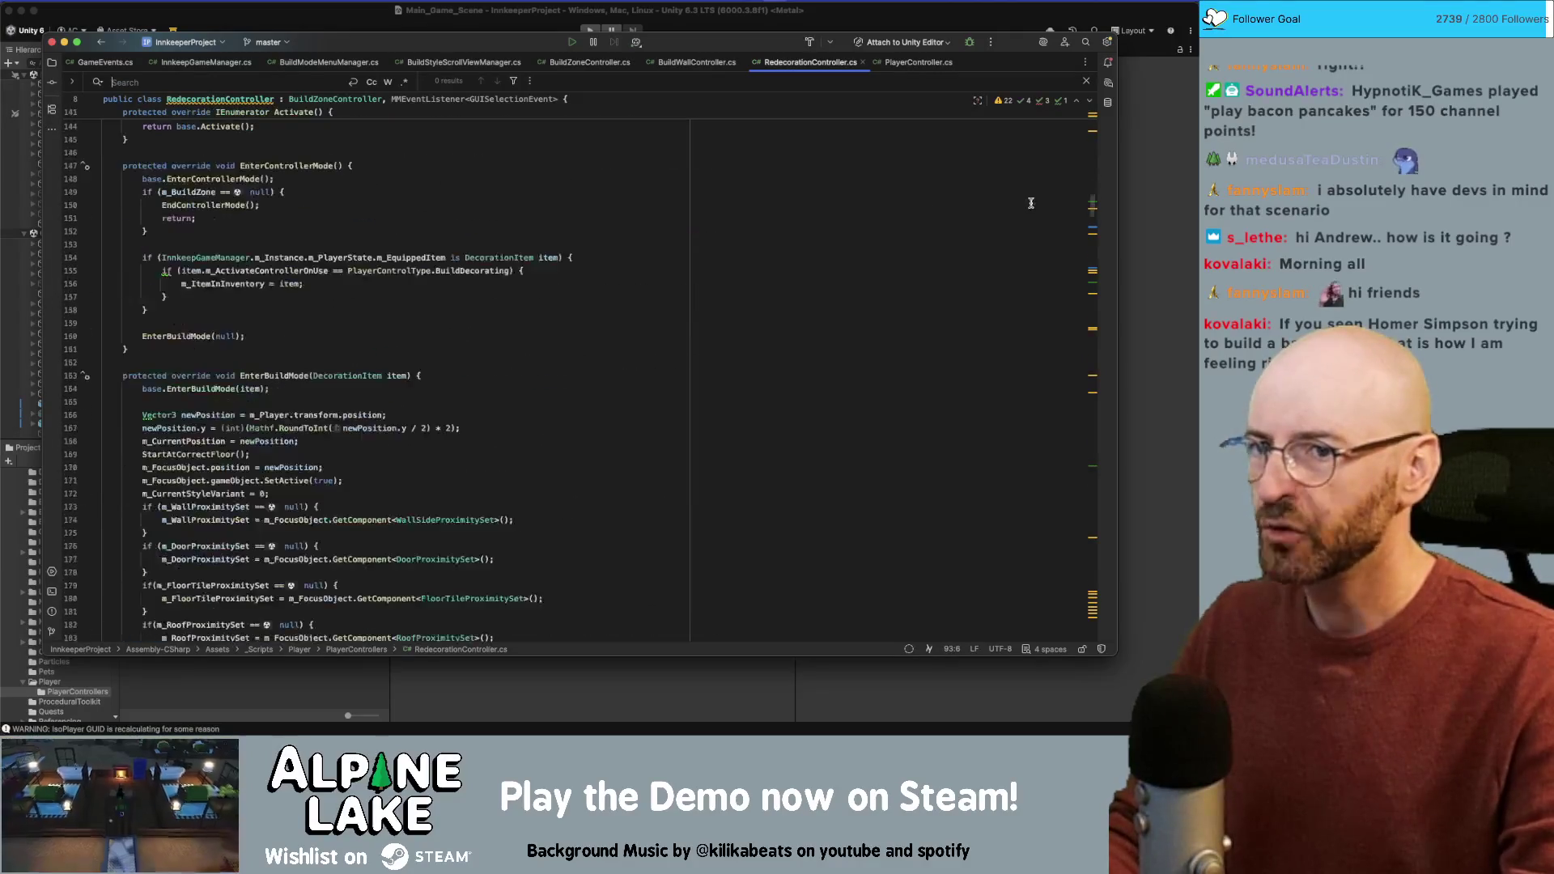
pyautogui.moveTo(1092, 213); pyautogui.dragTo(1089, 432)
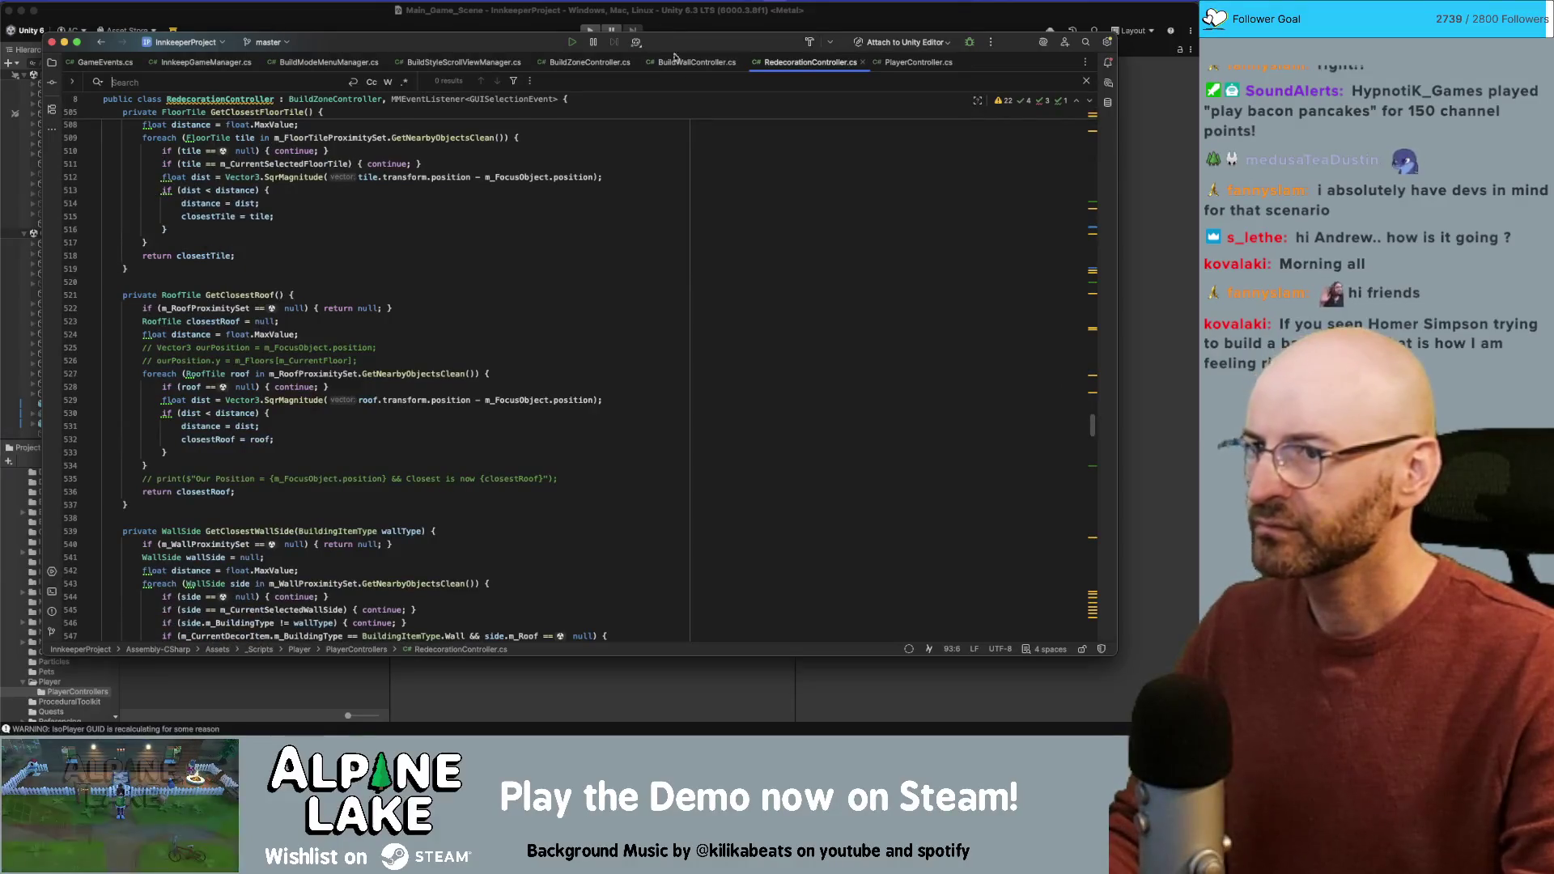
# Step: Search RedecorationController.cs for 'SetCurrentItem'
pyautogui.click(589, 61)
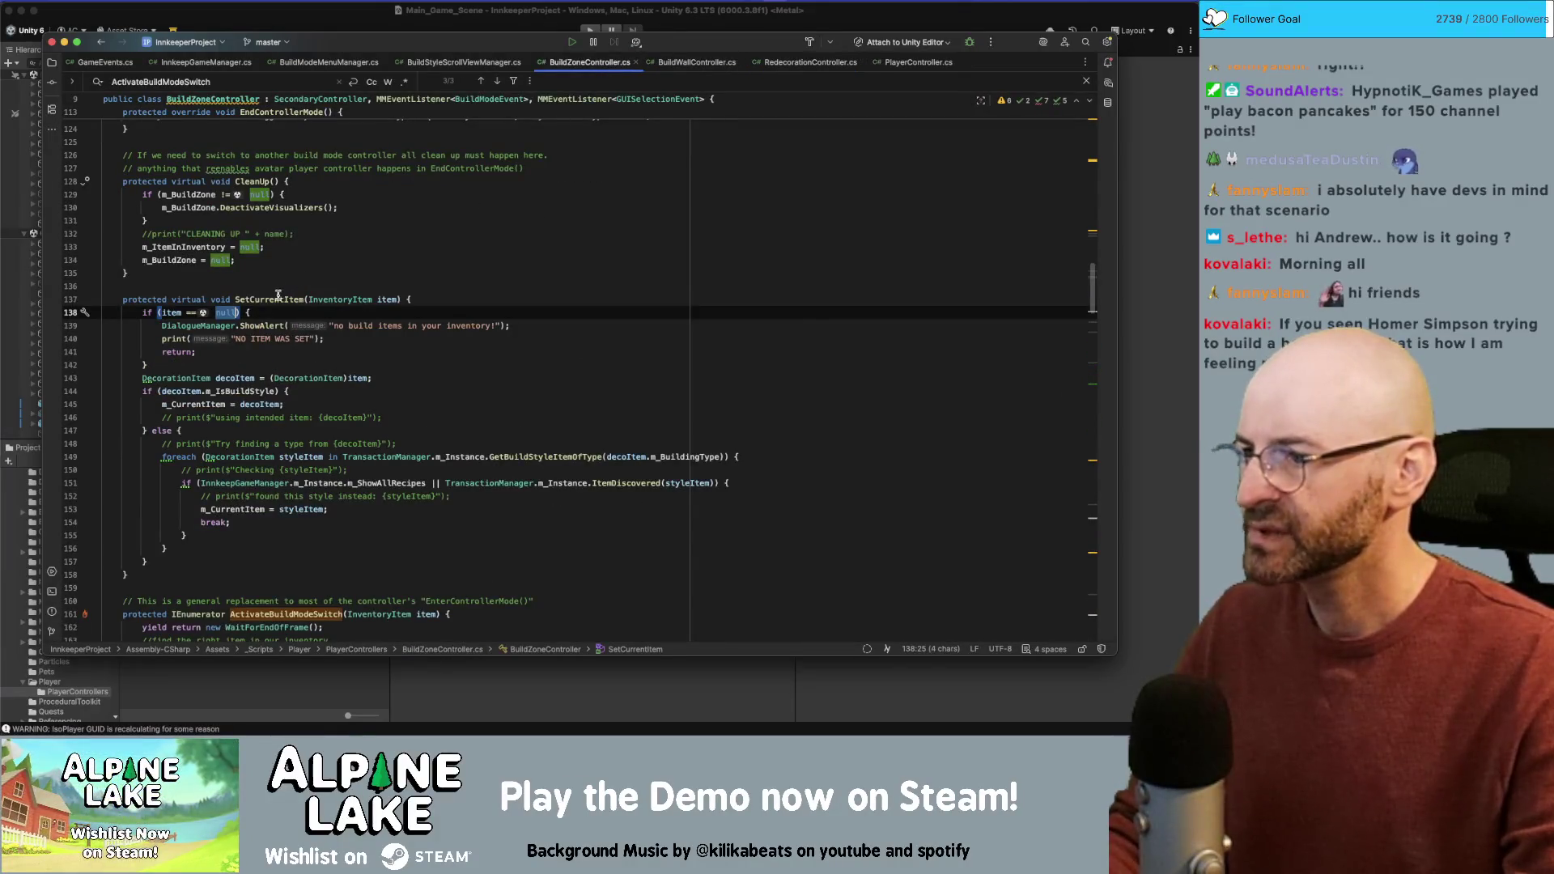
pyautogui.click(810, 61)
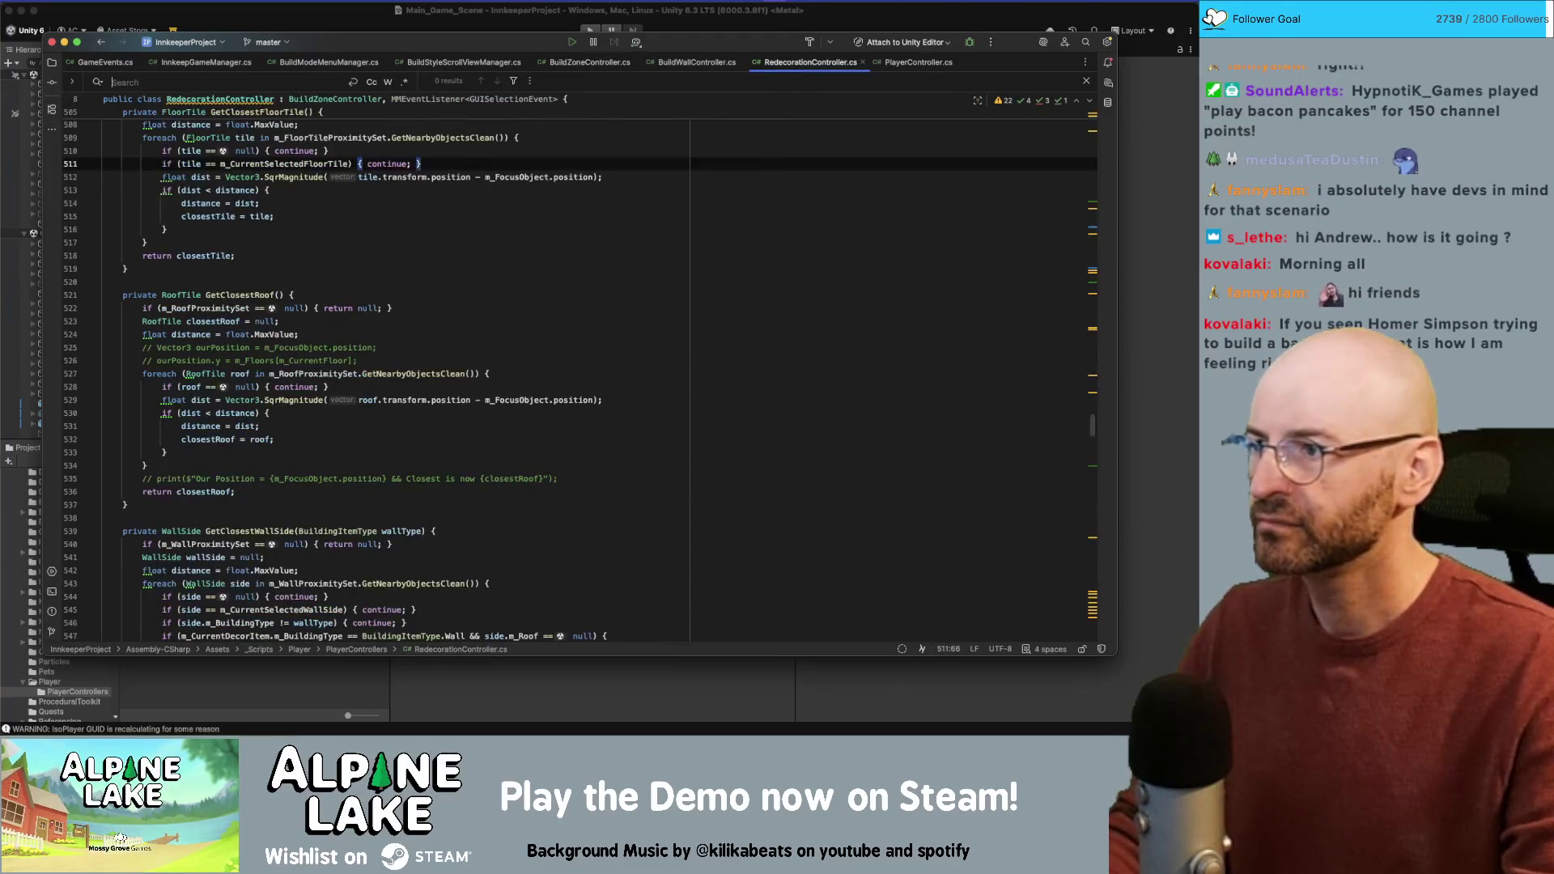
pyautogui.click(739, 189)
pyautogui.press('super+f')
pyautogui.write('SetCurrentItem')
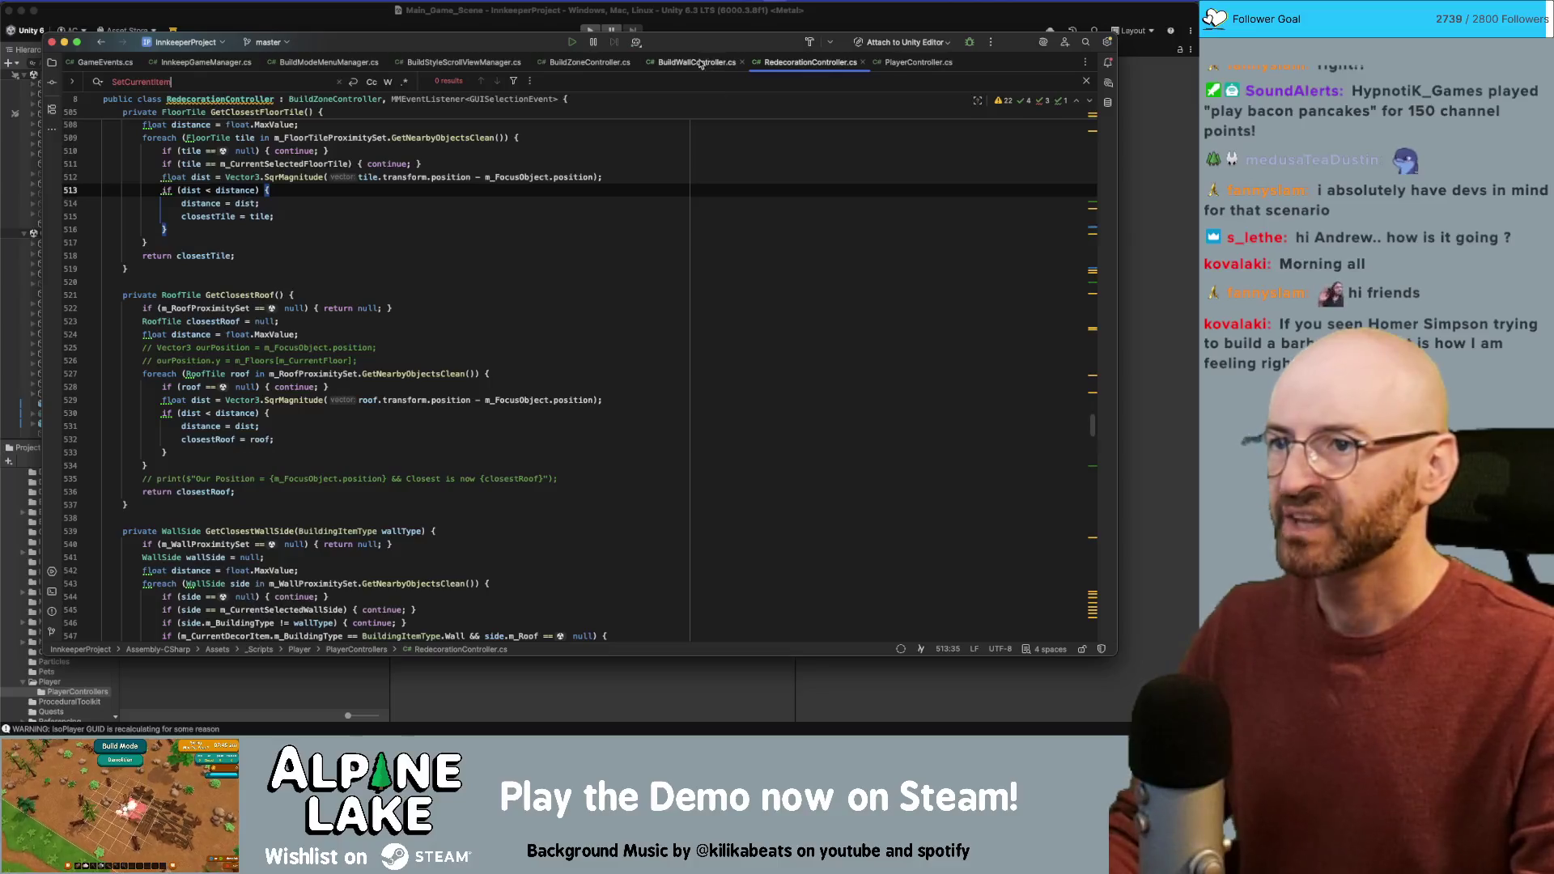
# Step: Search RedecorationController.cs for UpdateSelectedItem, reaching its null-item early return at line 243
pyautogui.click(584, 64)
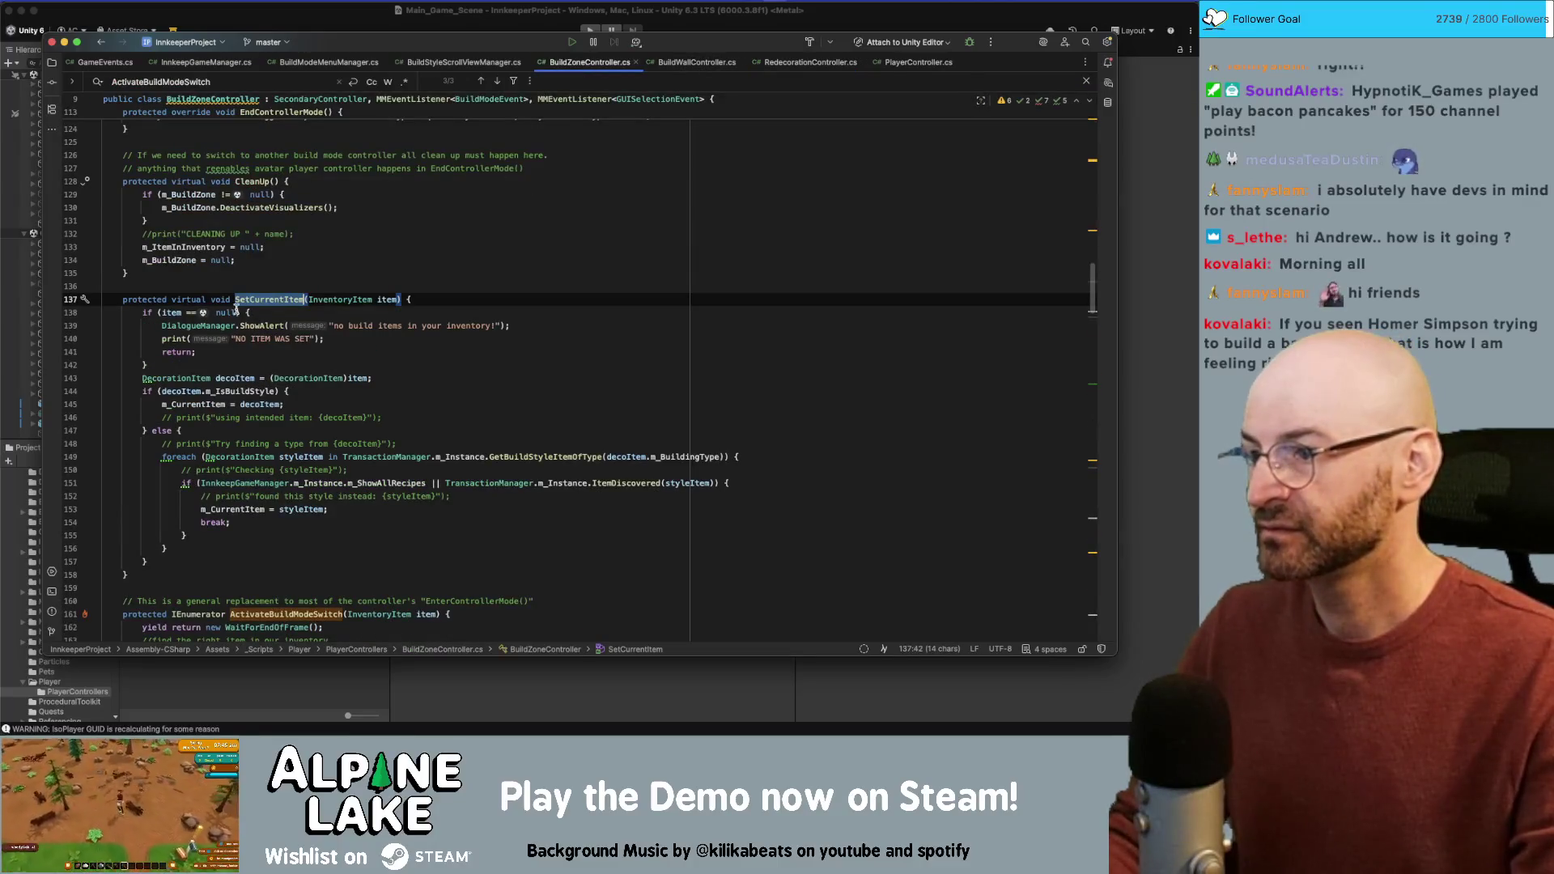
pyautogui.scroll(-1, 236, 310)
pyautogui.scroll(-20, 253, 285)
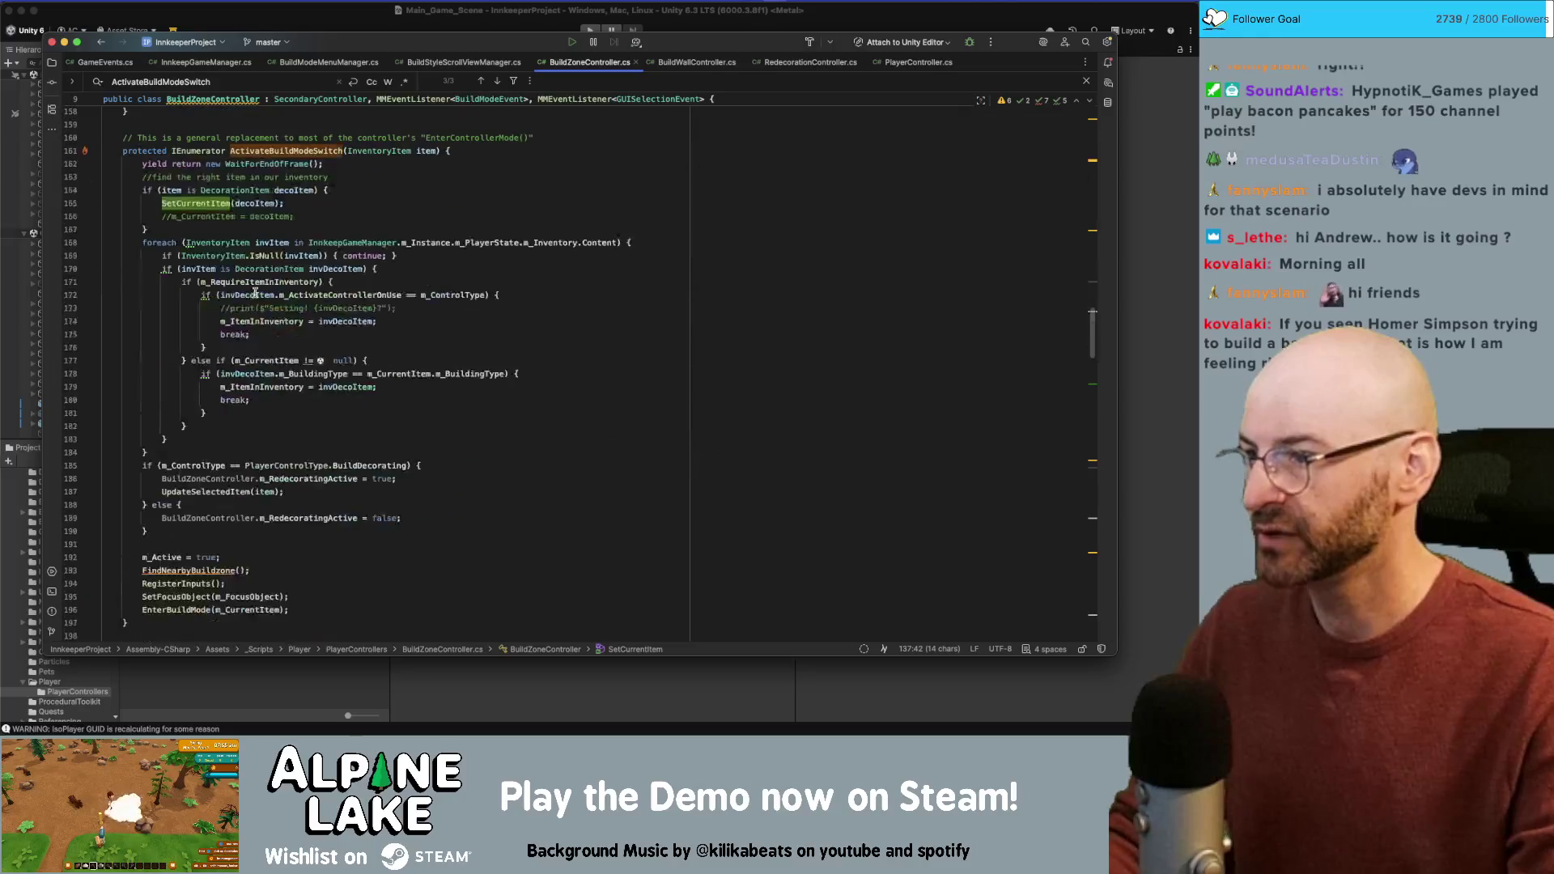
pyautogui.scroll(-10, 257, 296)
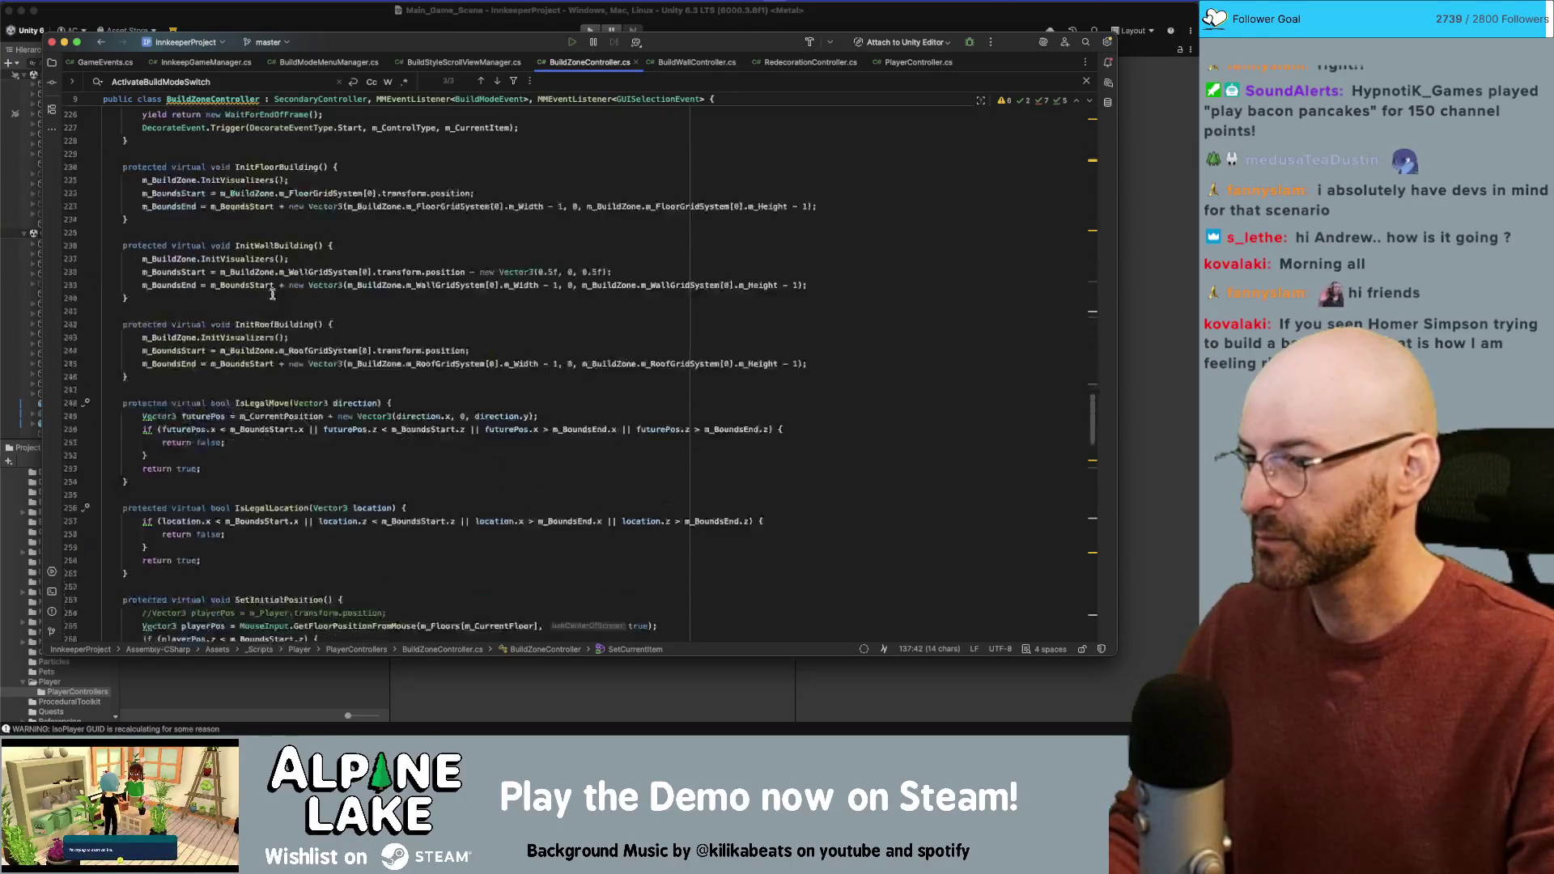
pyautogui.scroll(-18, 305, 325)
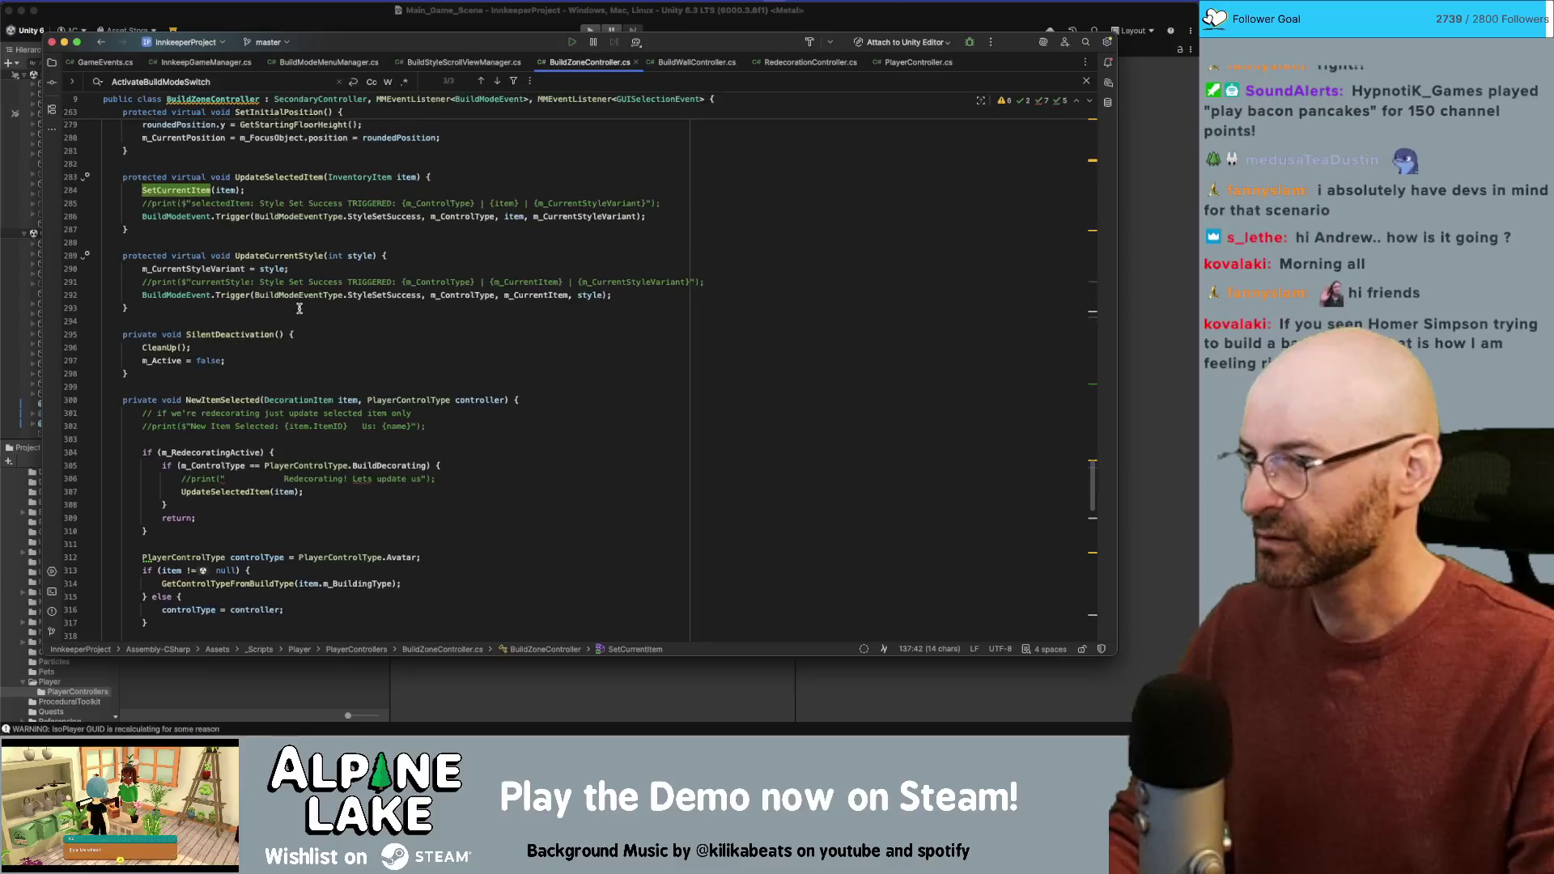
pyautogui.click(277, 182)
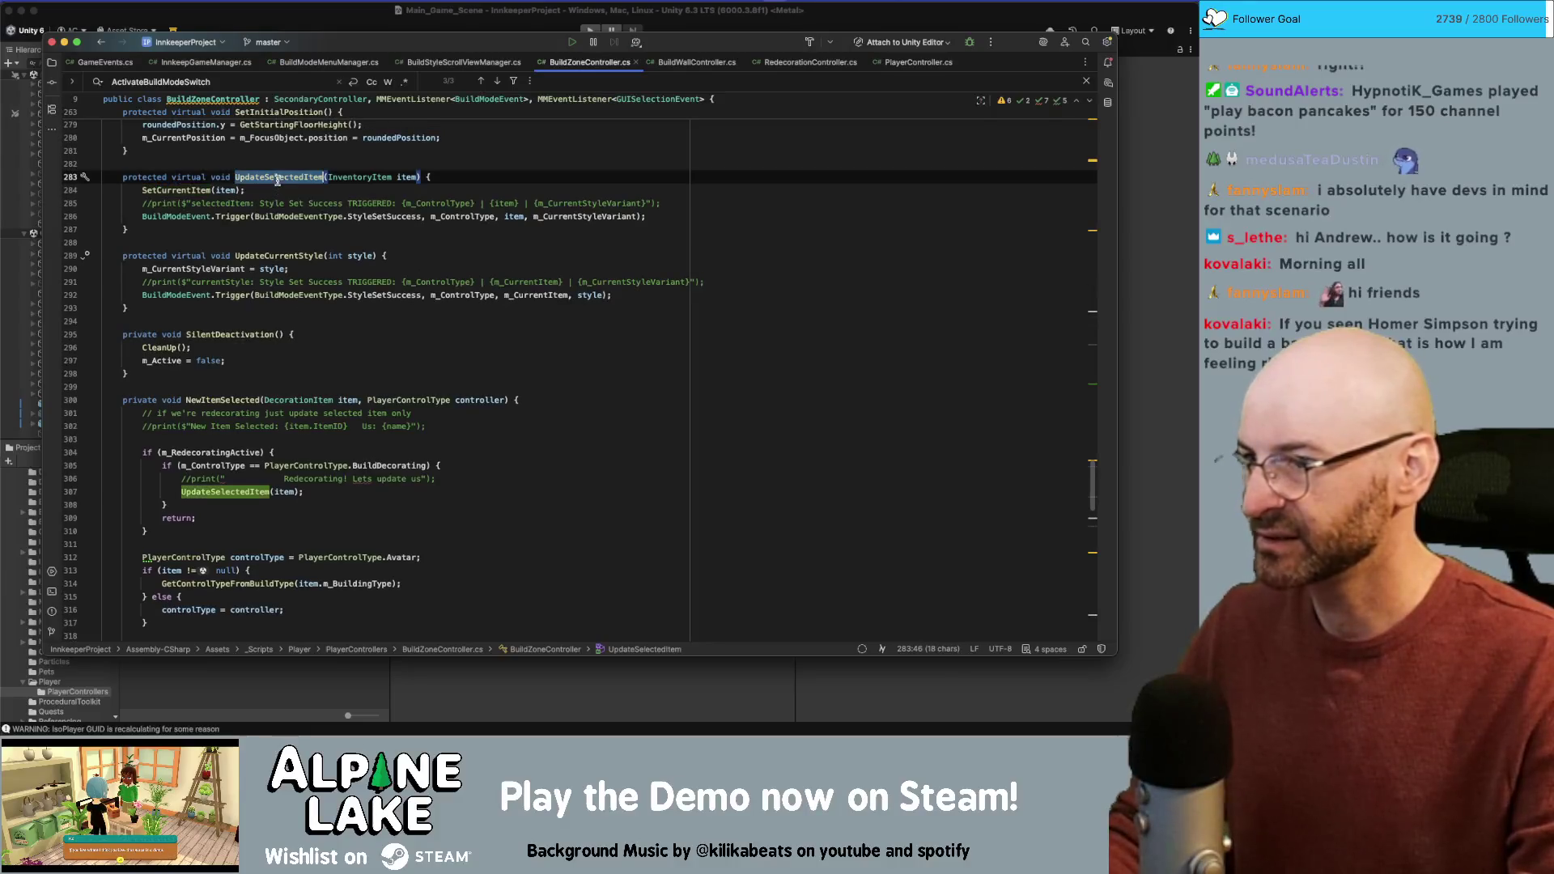
pyautogui.click(810, 62)
pyautogui.write('UpdateSelectedItem')
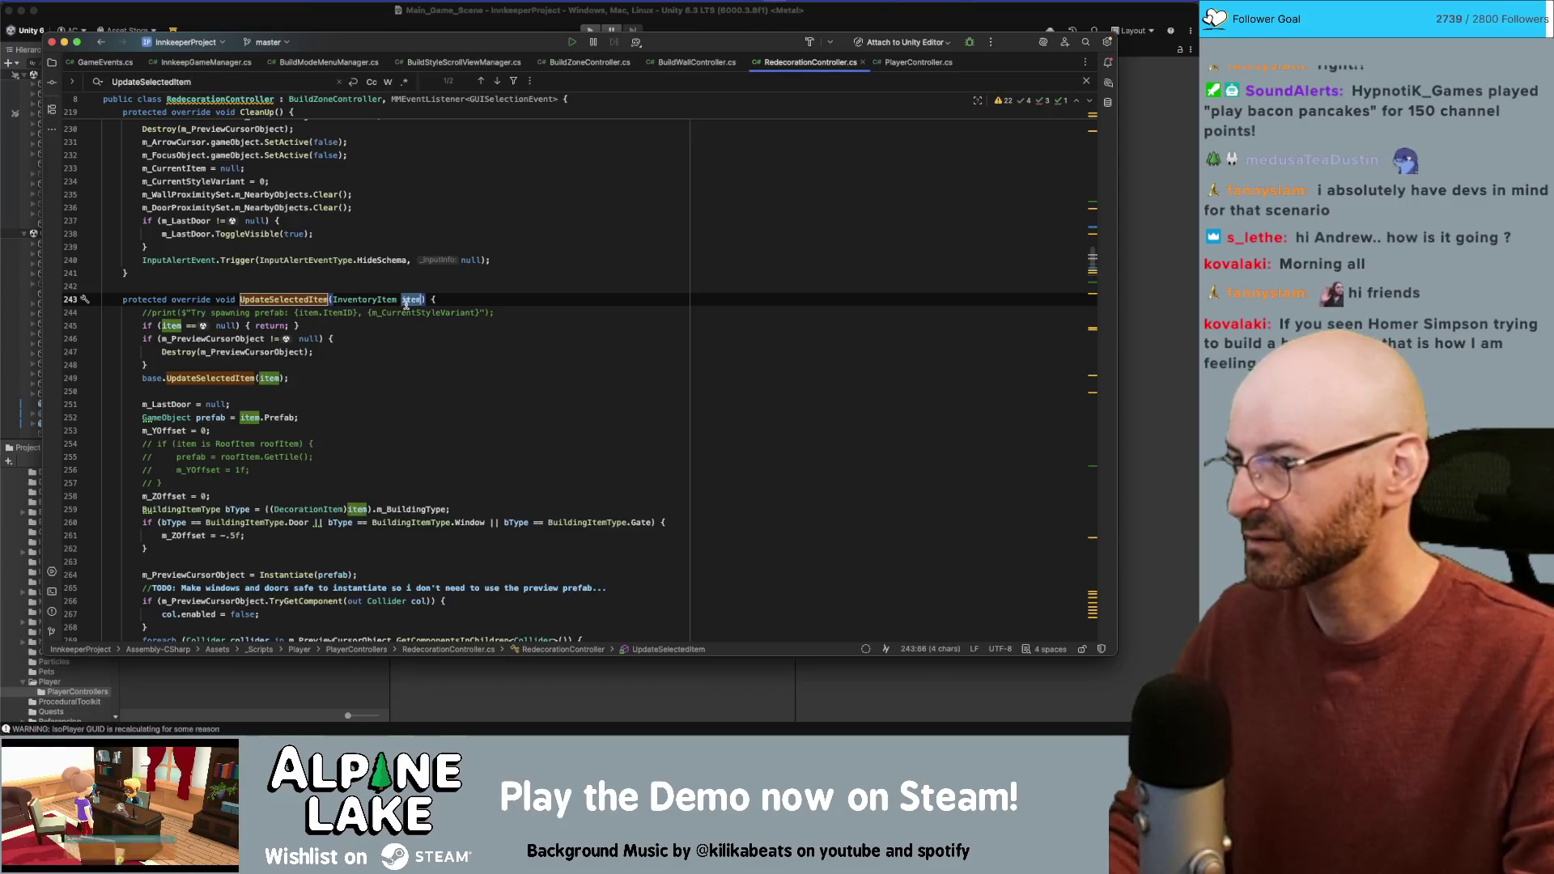
pyautogui.doubleClick(190, 325)
# Step: Move the null-check line above the print comment in UpdateSelectedItem
pyautogui.click(261, 322)
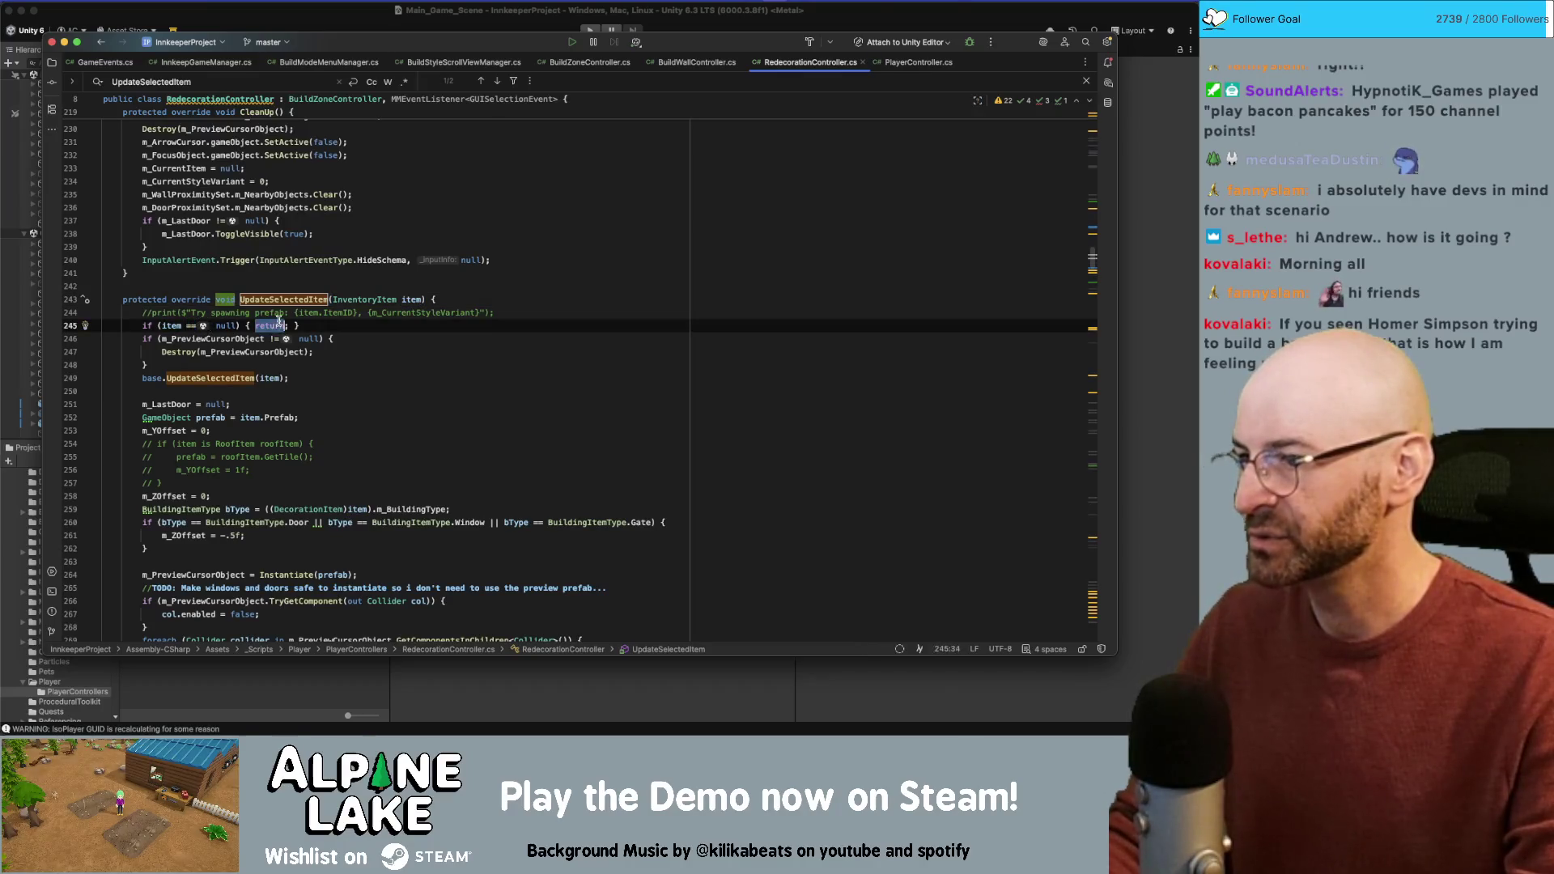
pyautogui.click(271, 313)
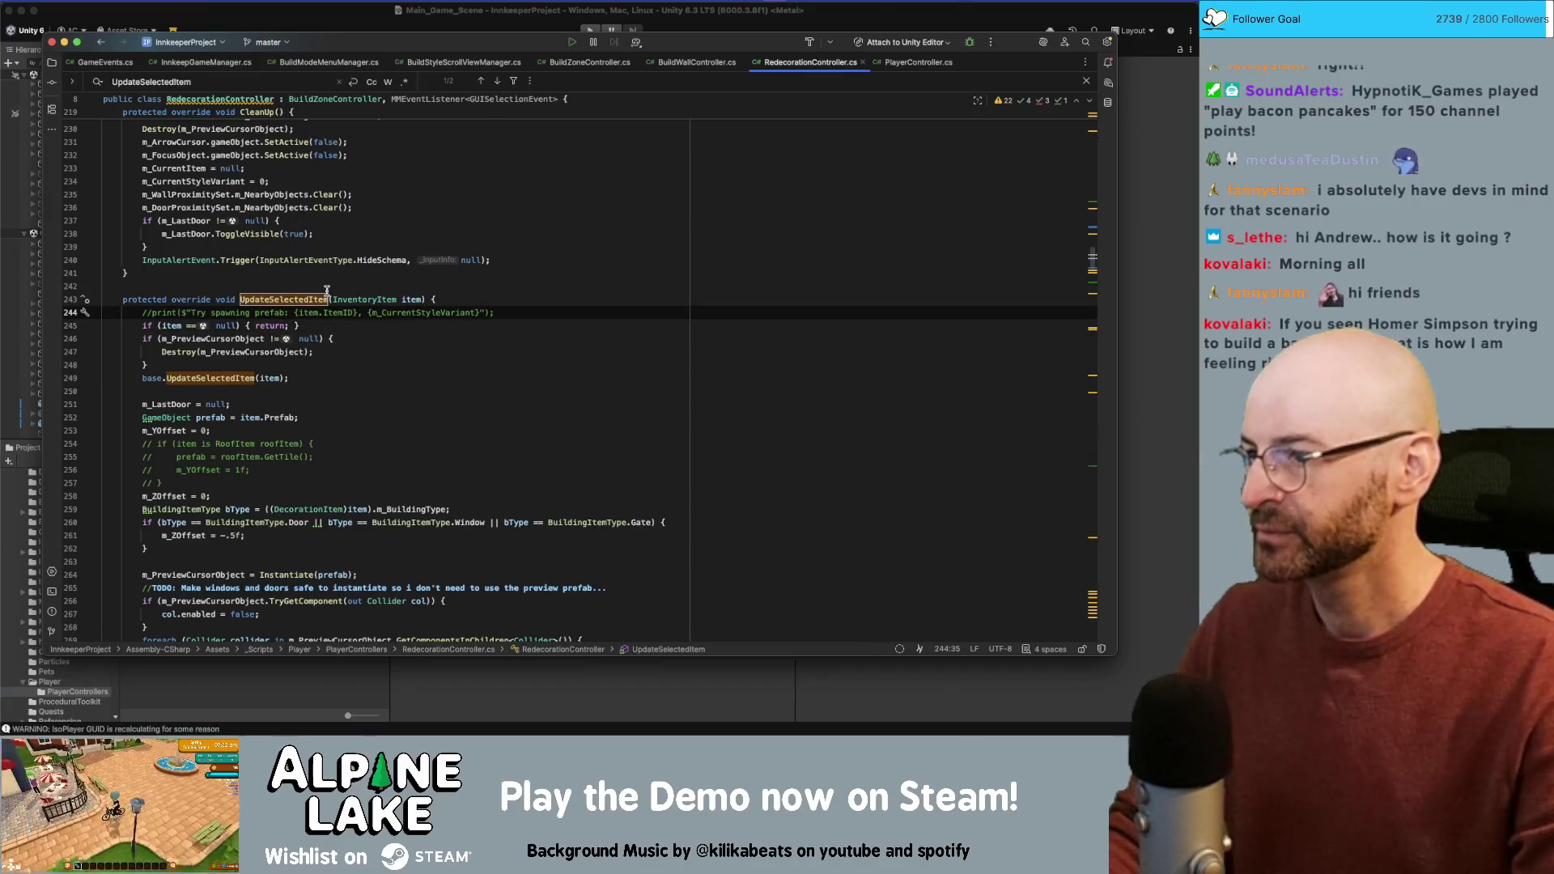
pyautogui.press('Down')
pyautogui.hotkey('alt', 'shift', 'Up')
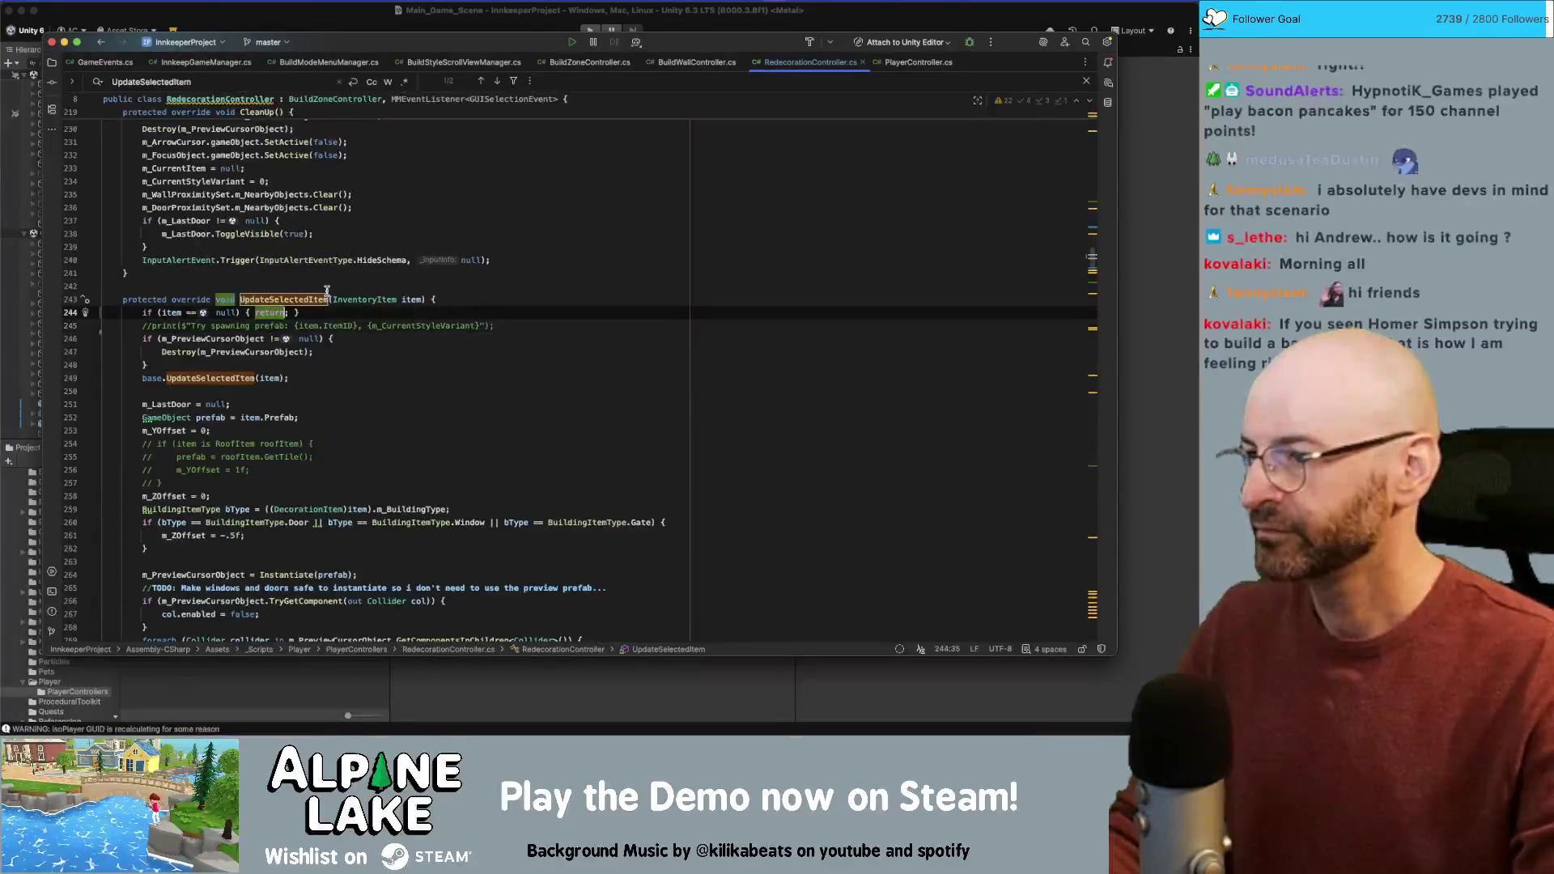
pyautogui.press('Home')
# Step: Split the null check into a block that prints "RedecorationController Item == null"
pyautogui.hotkey('alt', 'Left')
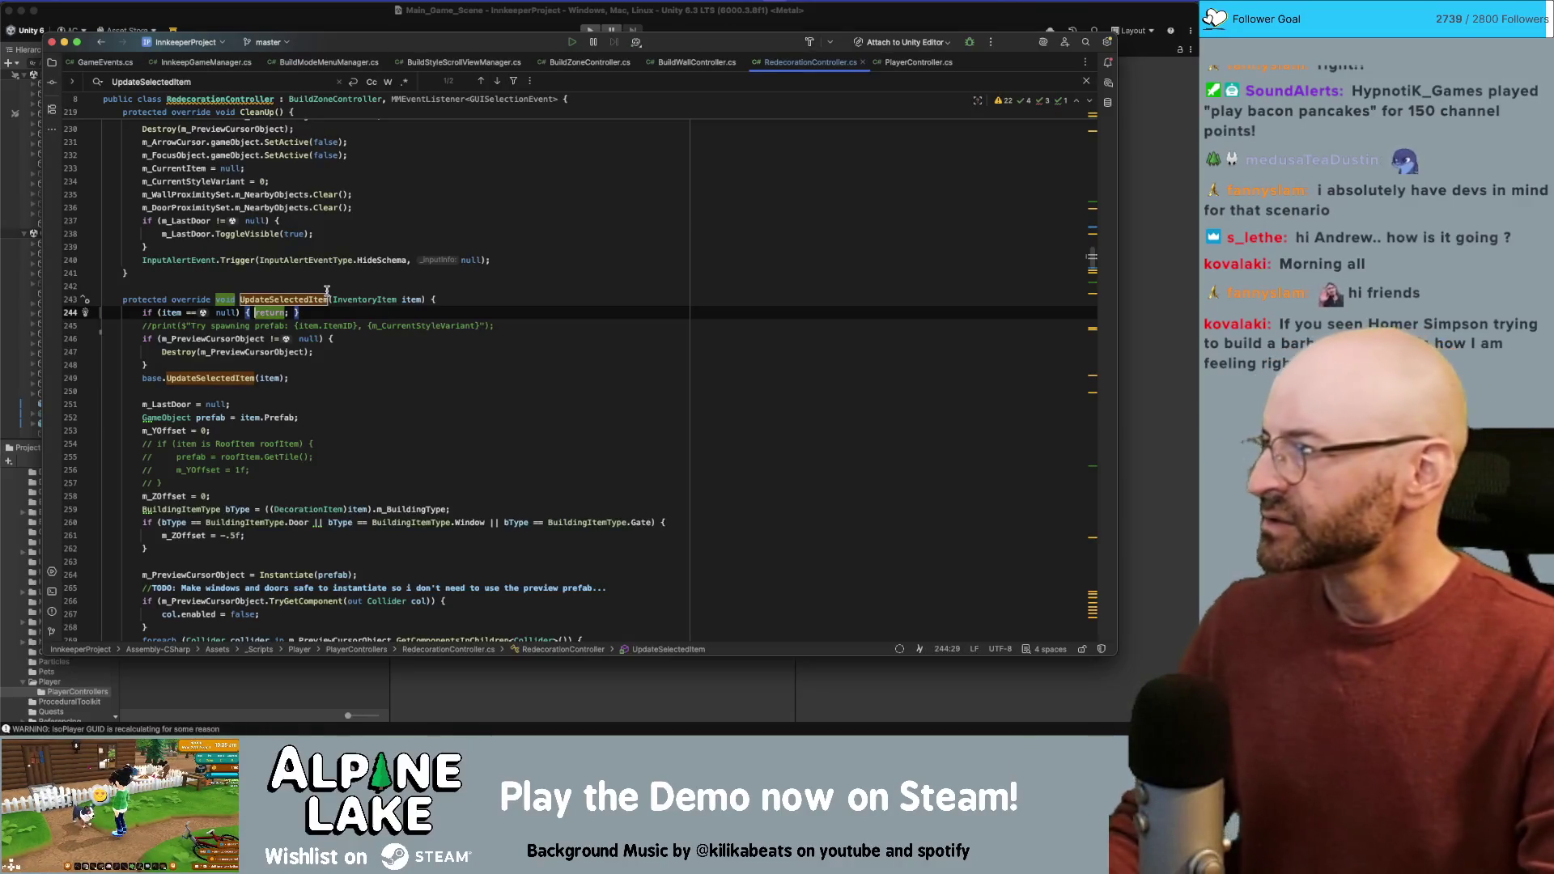
pyautogui.press('Return')
pyautogui.press('Return')
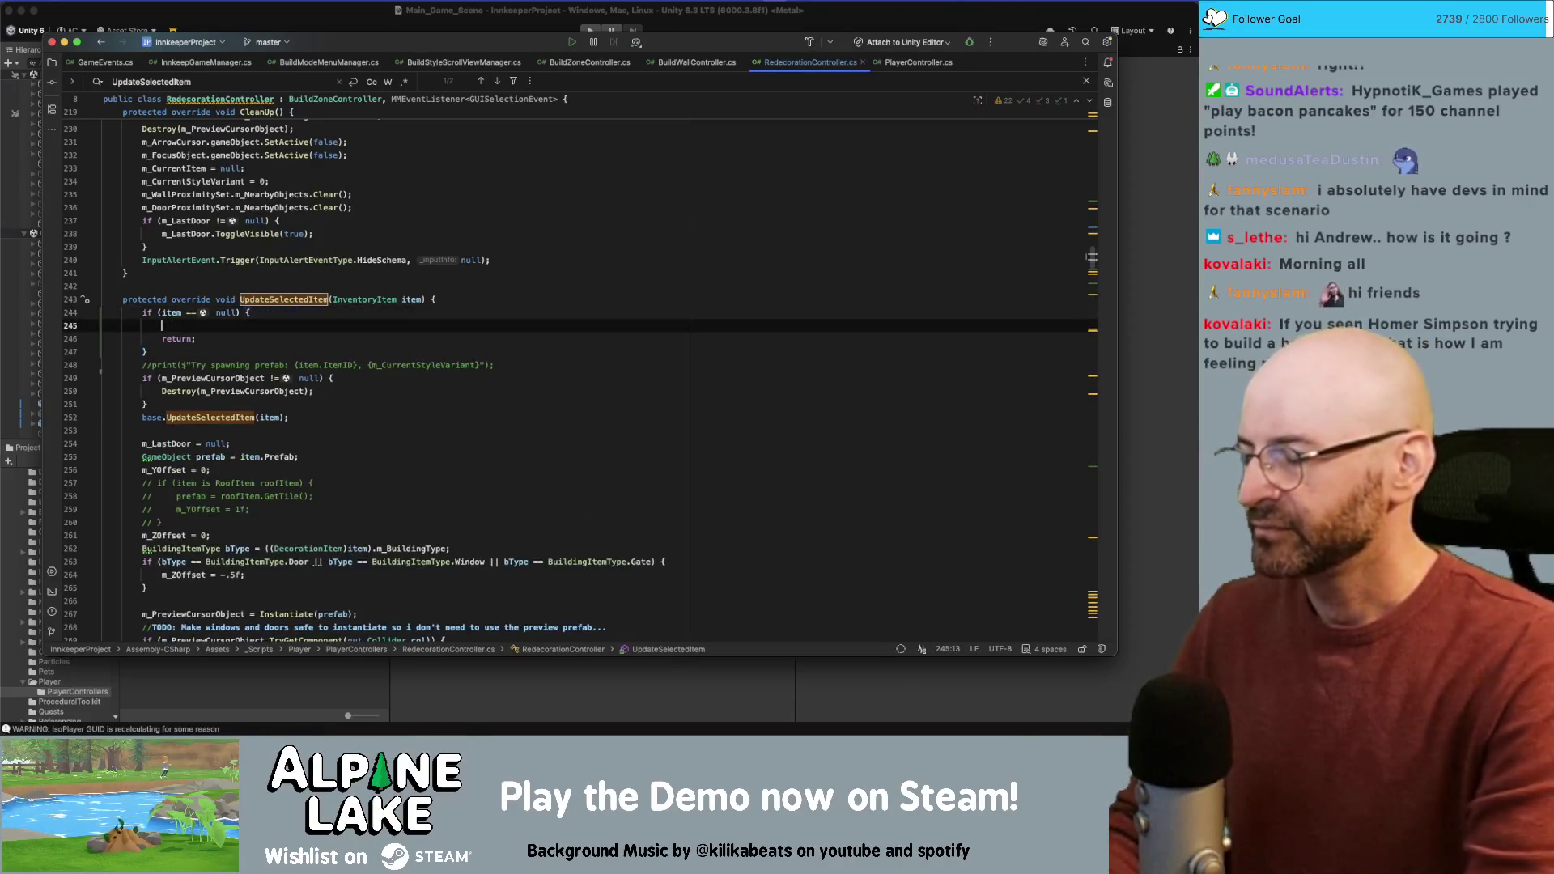
pyautogui.write('print("')
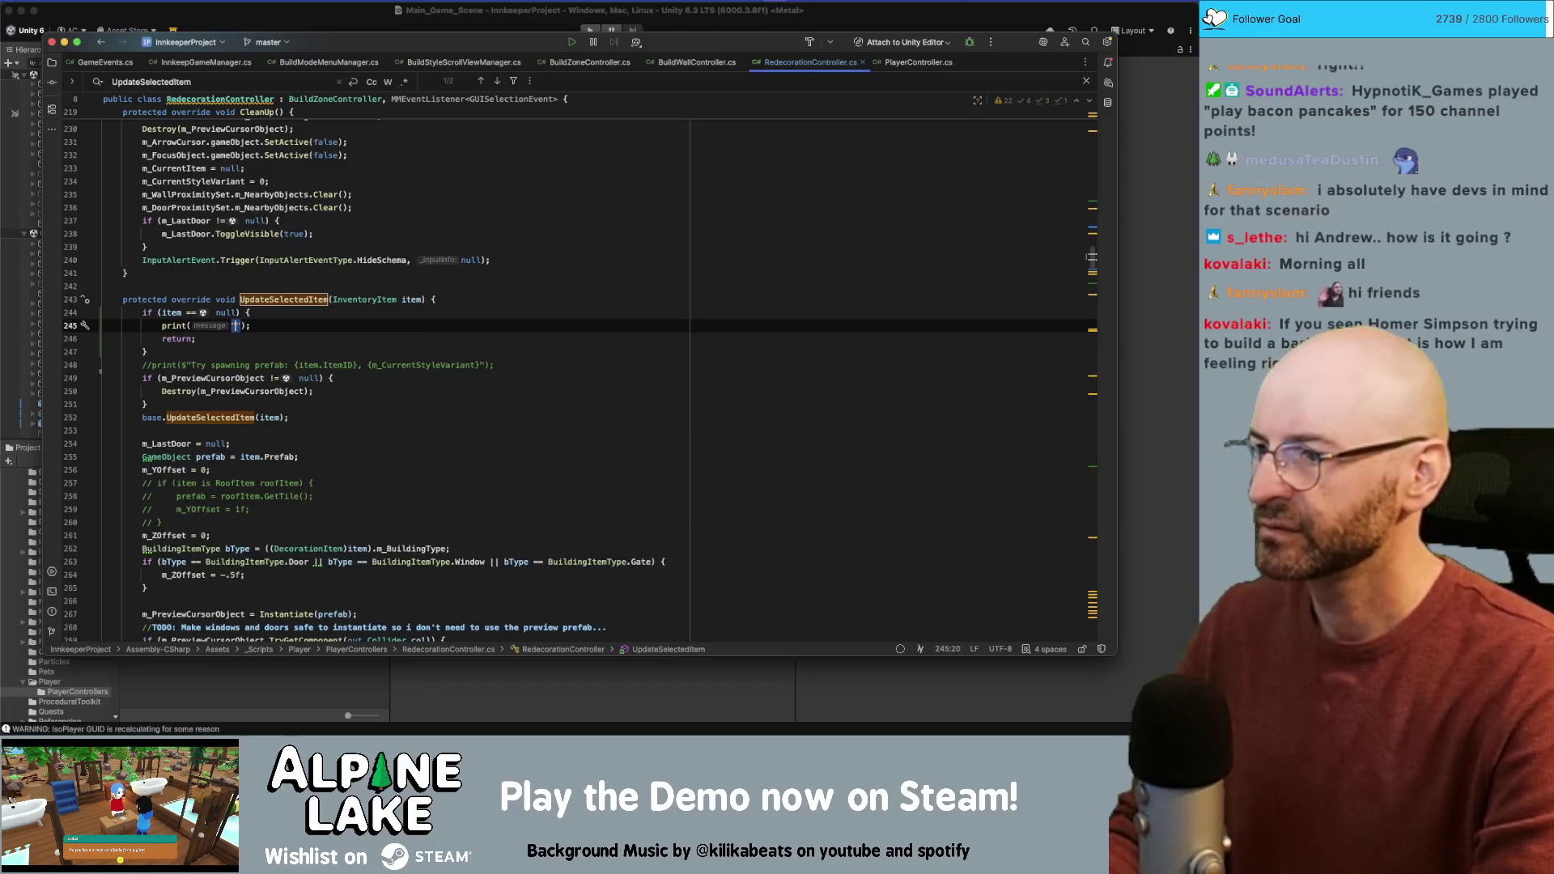
pyautogui.write('1')
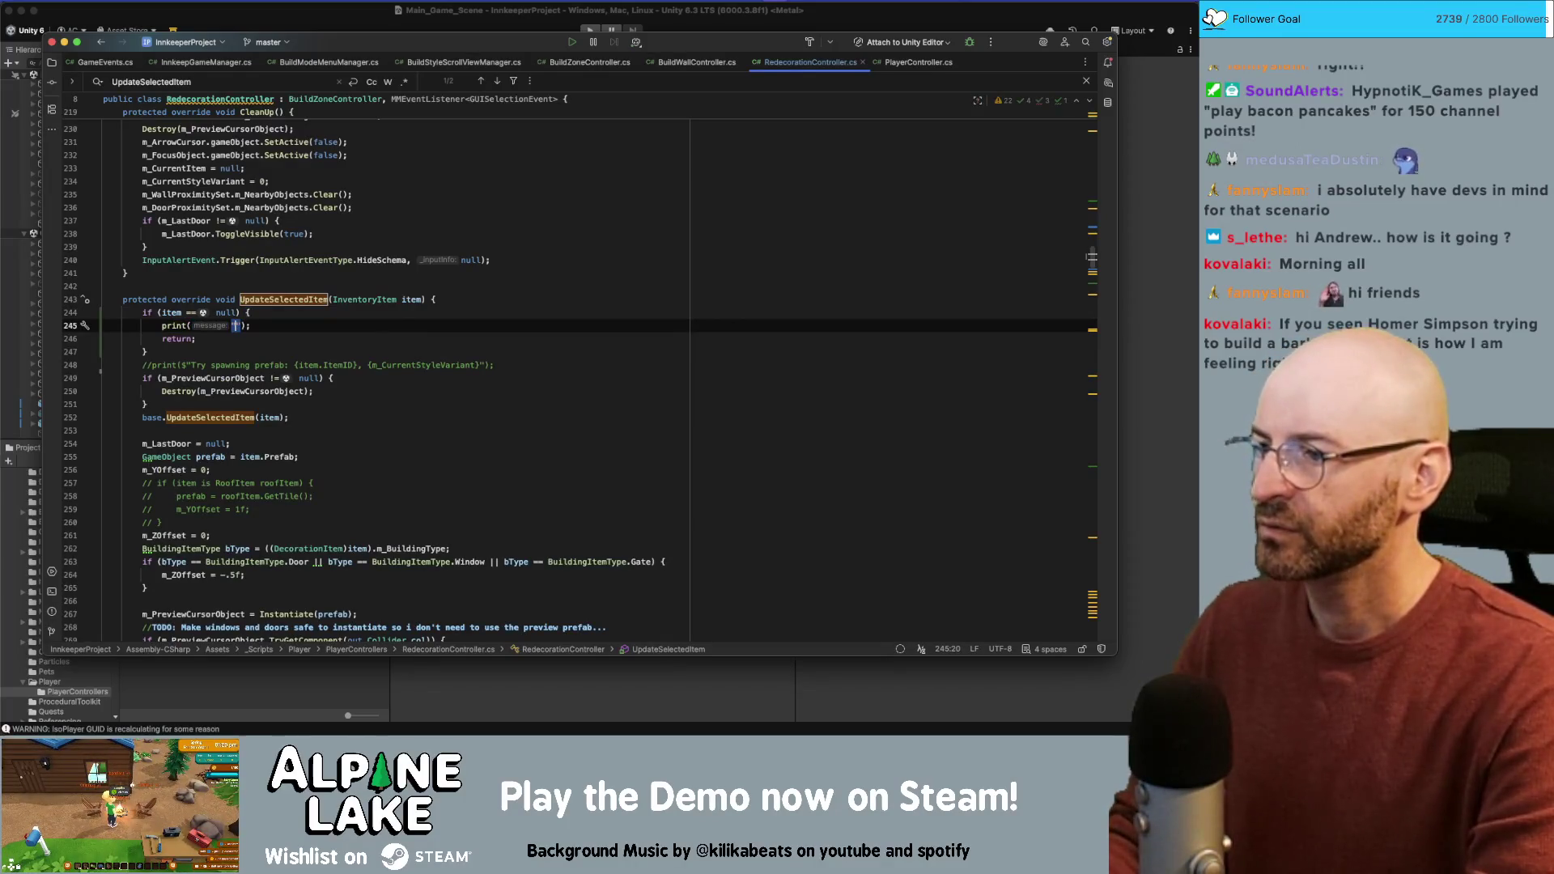
pyautogui.write('Redor')
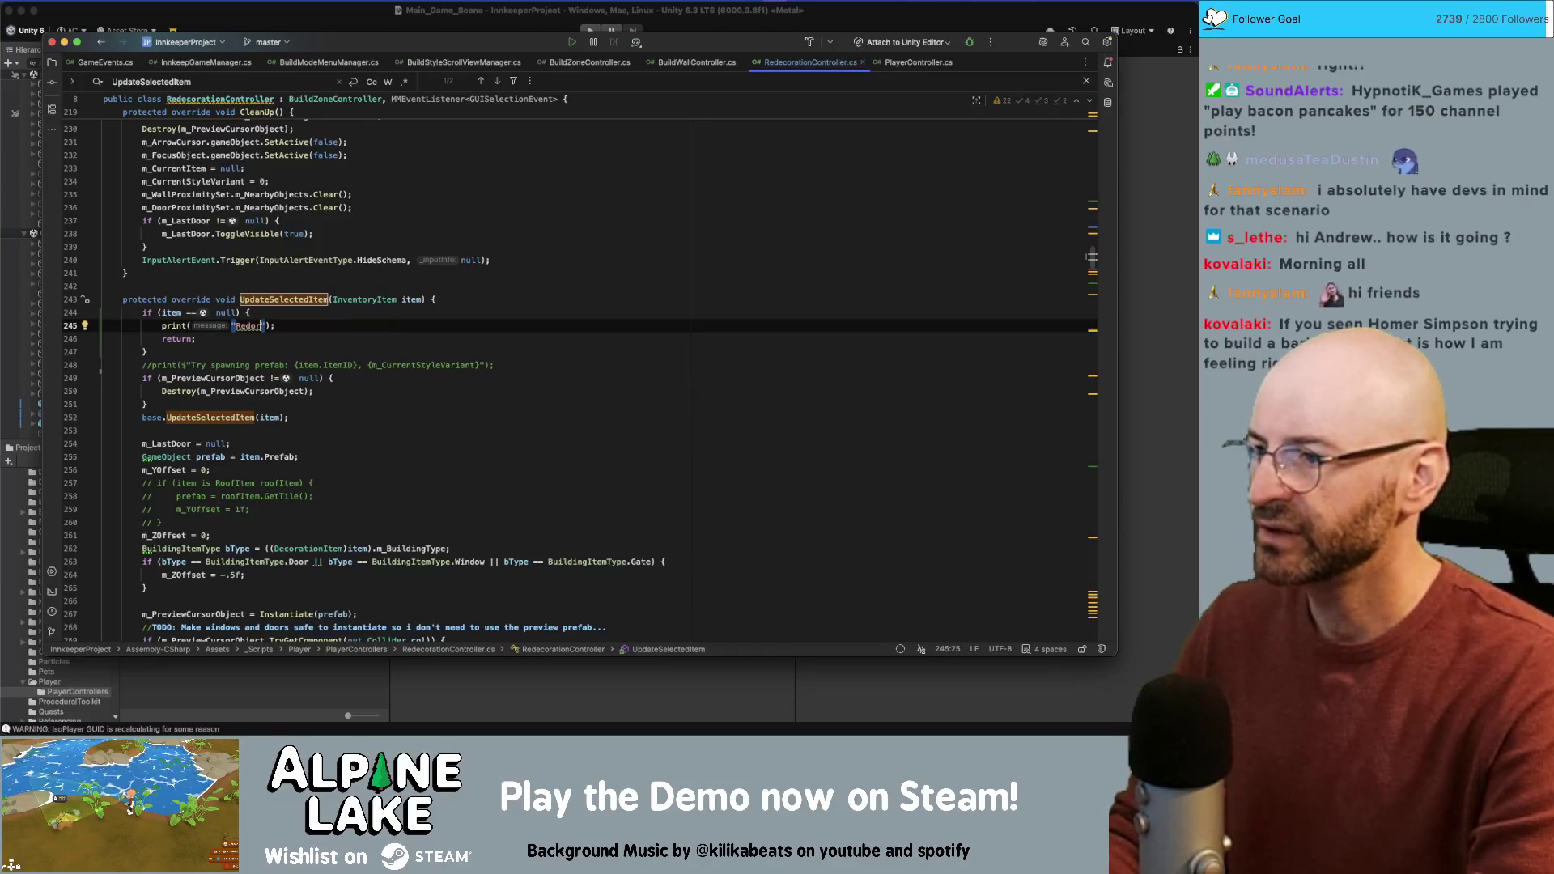
pyautogui.write('at')
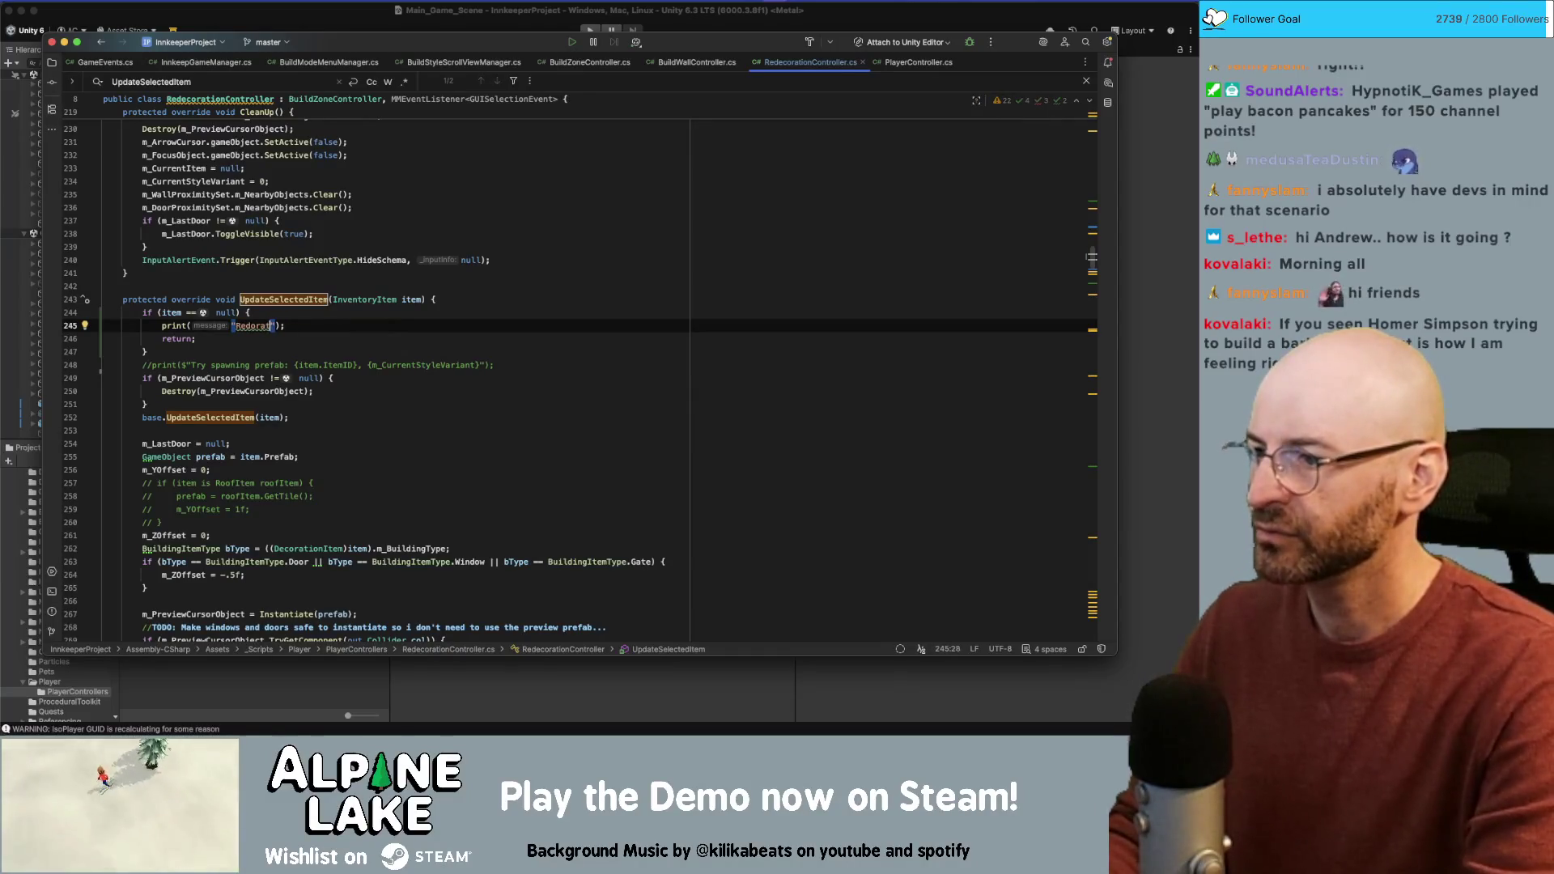
pyautogui.write('orationContro')
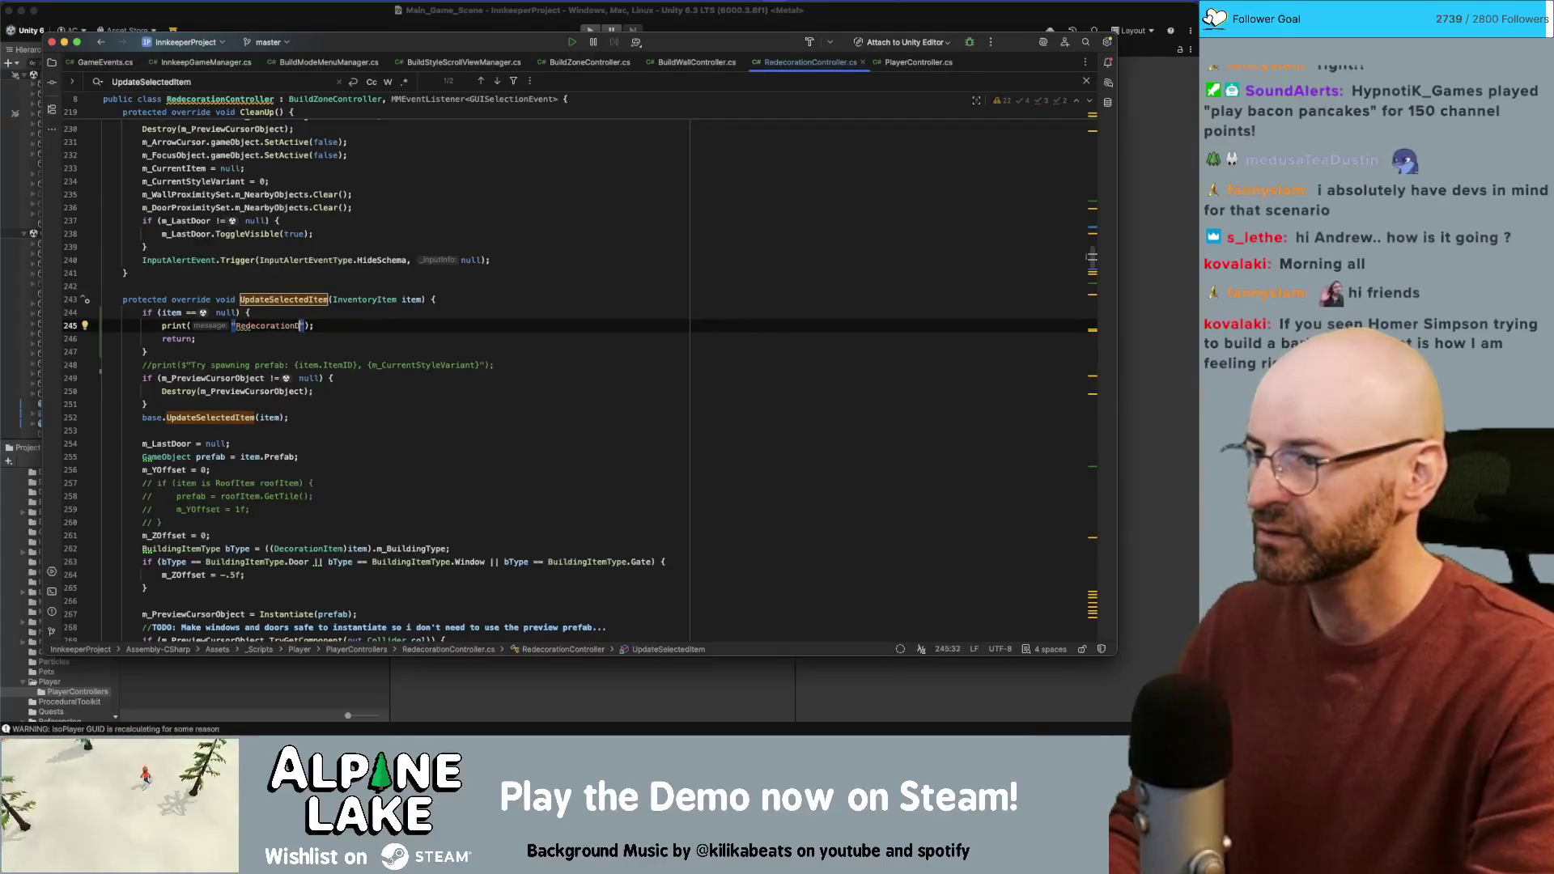
pyautogui.press('BackSpace')
pyautogui.press('BackSpace')
pyautogui.press('BackSpace')
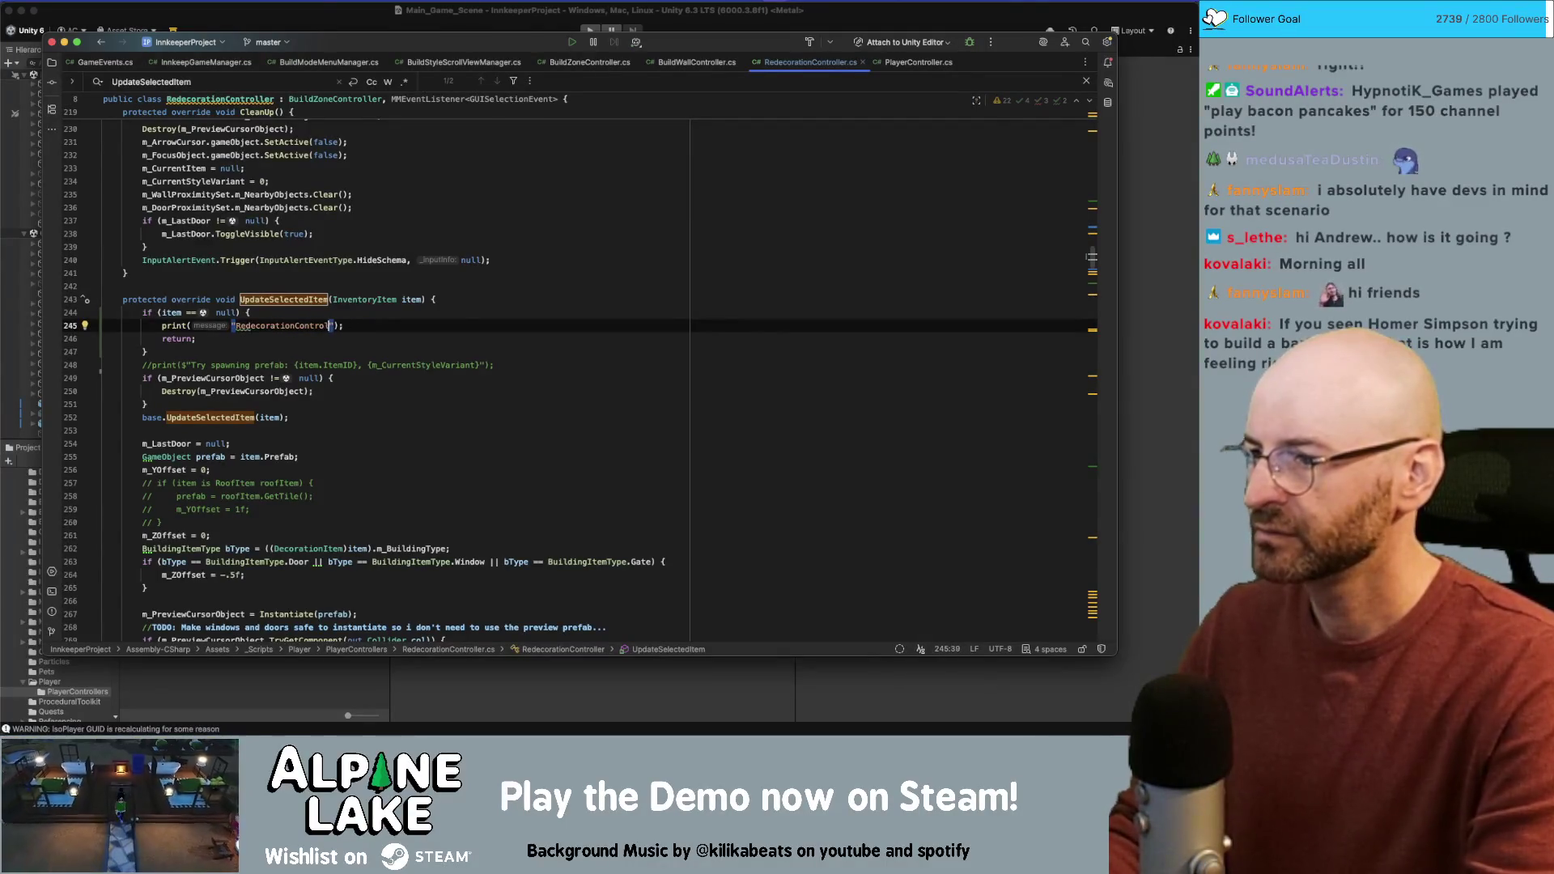
pyautogui.write('ler Item == nul')
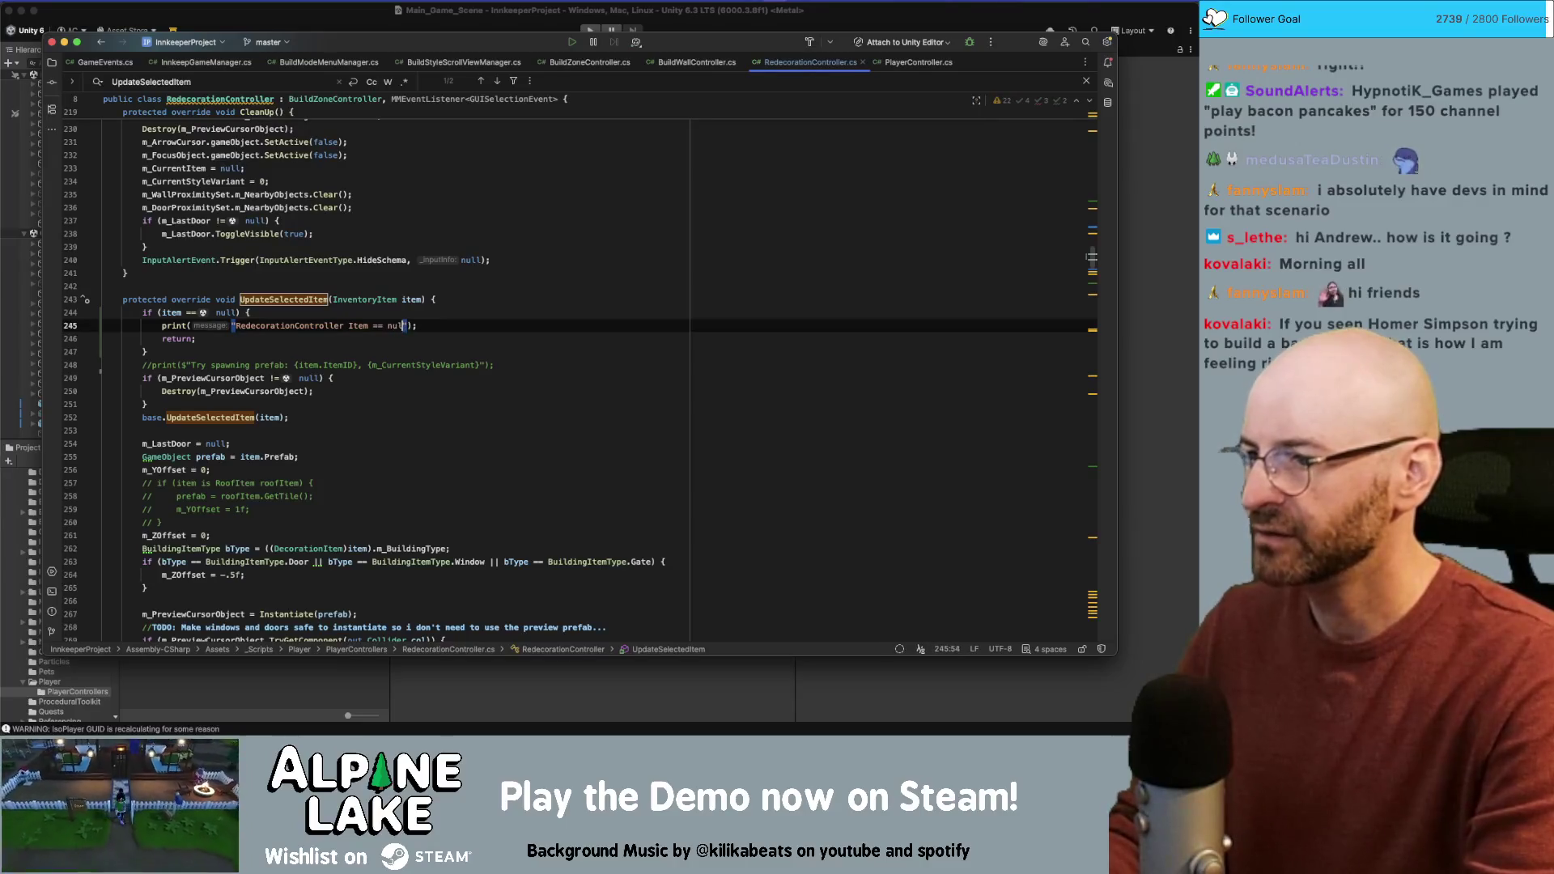
# Step: Add print($"RedecorationController Item == {item}") on a new line after the null-check block
pyautogui.press('Down')
pyautogui.press('Down')
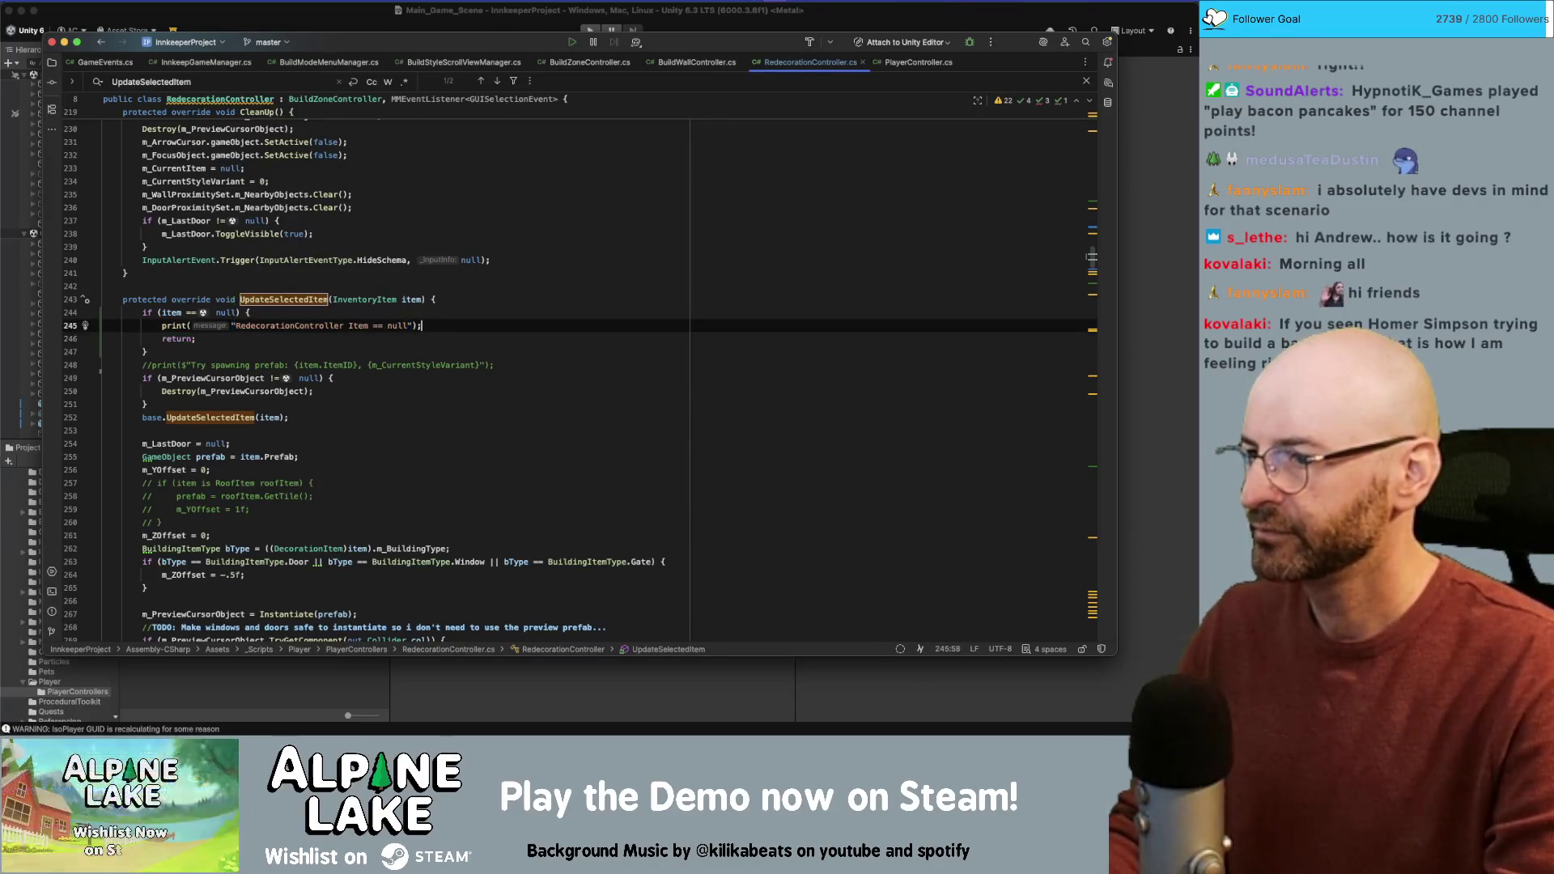
pyautogui.press('Return')
pyautogui.press('Tab')
pyautogui.click(212, 365)
pyautogui.write('$')
pyautogui.doubleClick(384, 365)
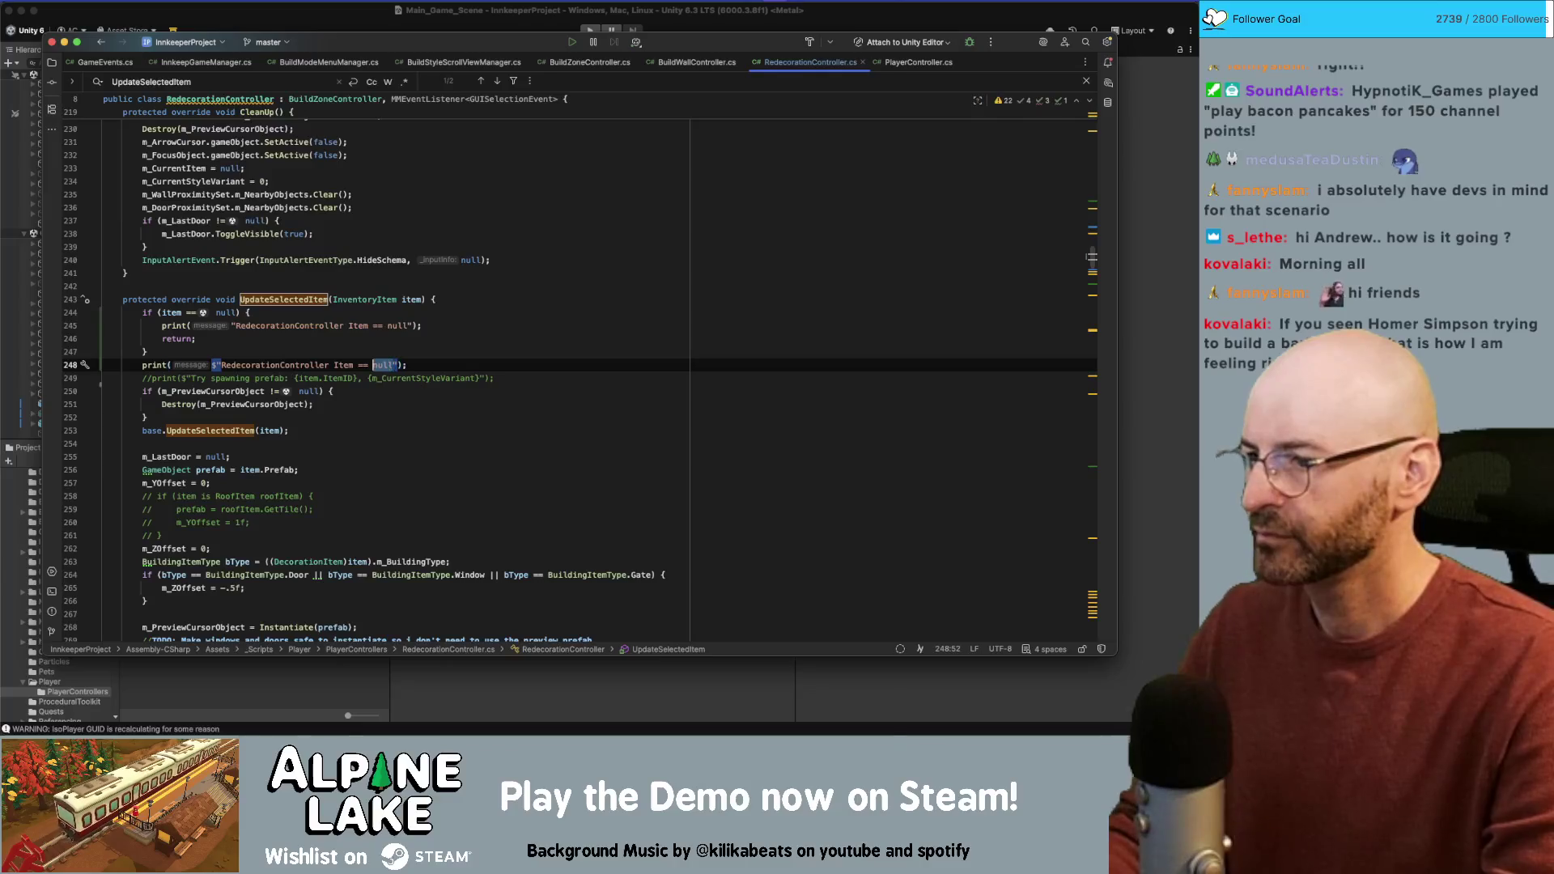
pyautogui.write('{item')
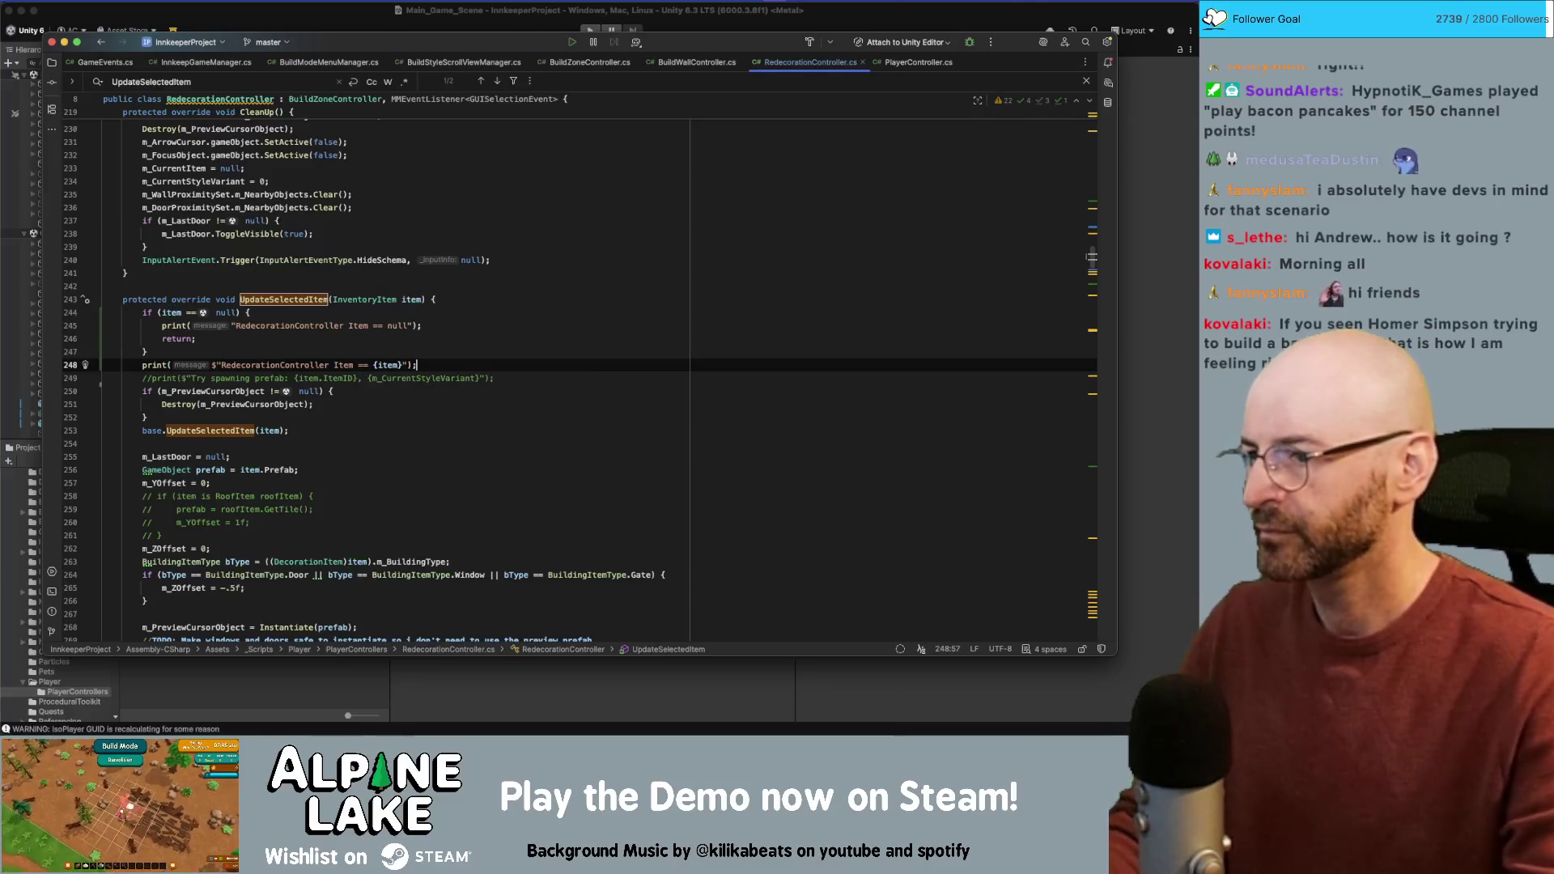
pyautogui.click(493, 275)
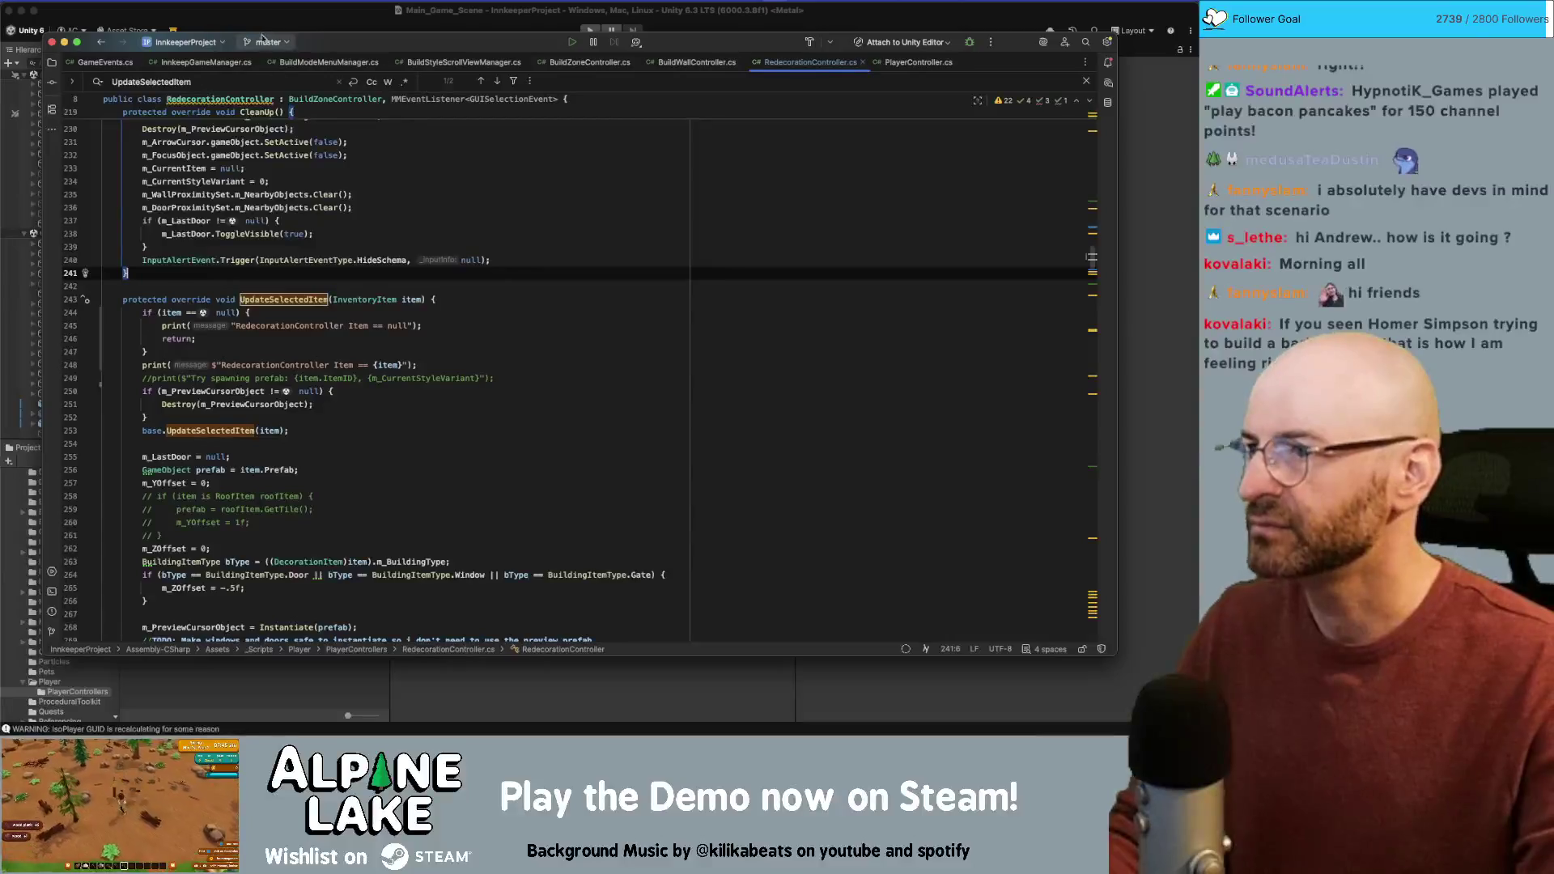
pyautogui.press('super+Tab')
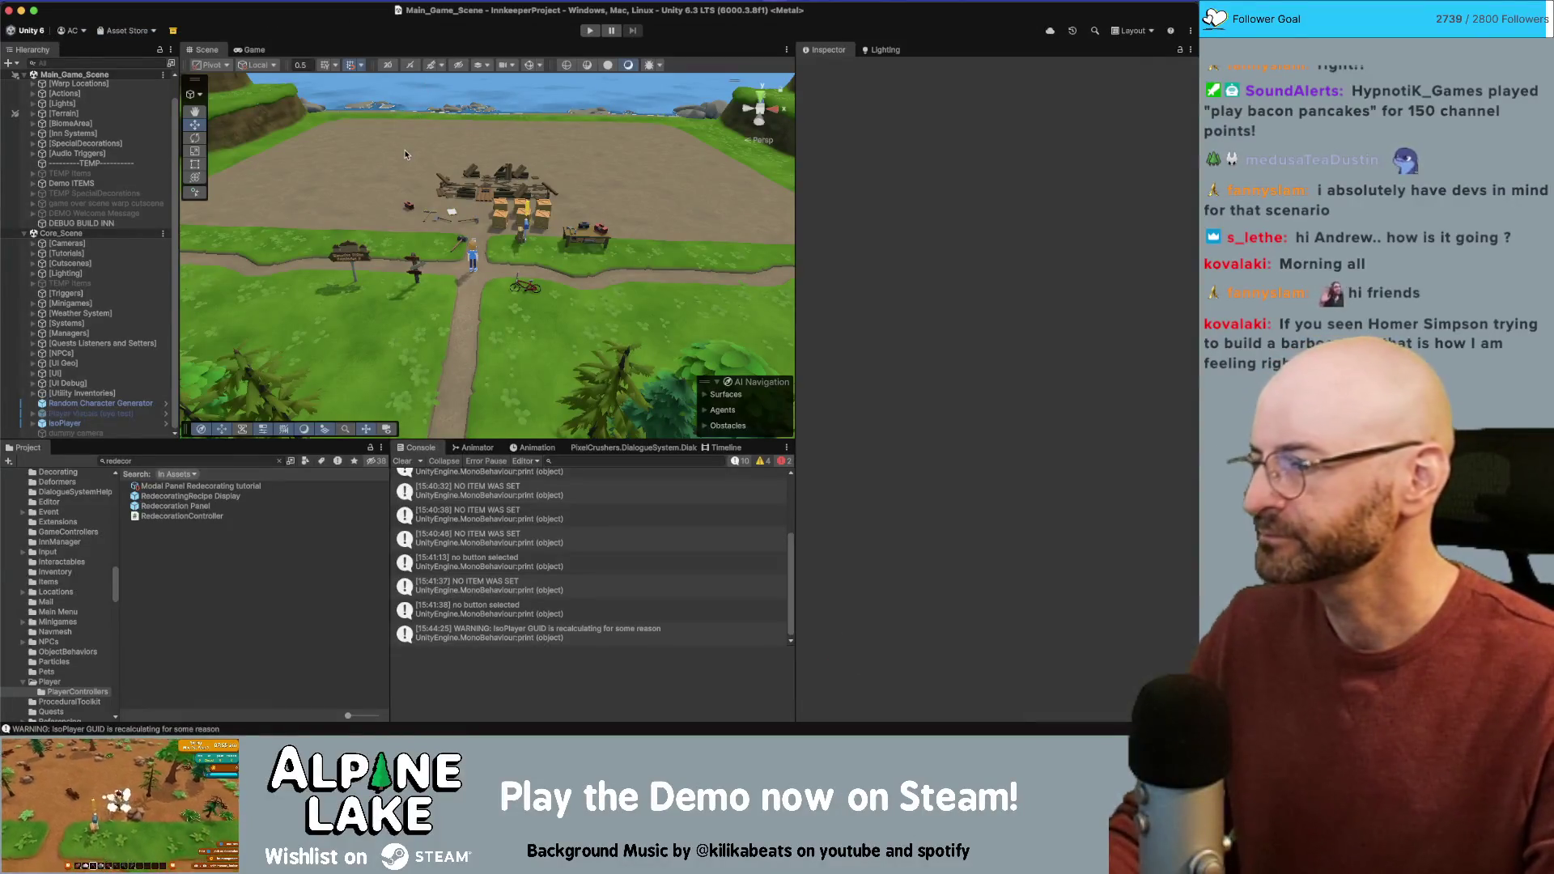
# Step: Move the item print line above the null check
pyautogui.press('super+Tab')
pyautogui.click(368, 365)
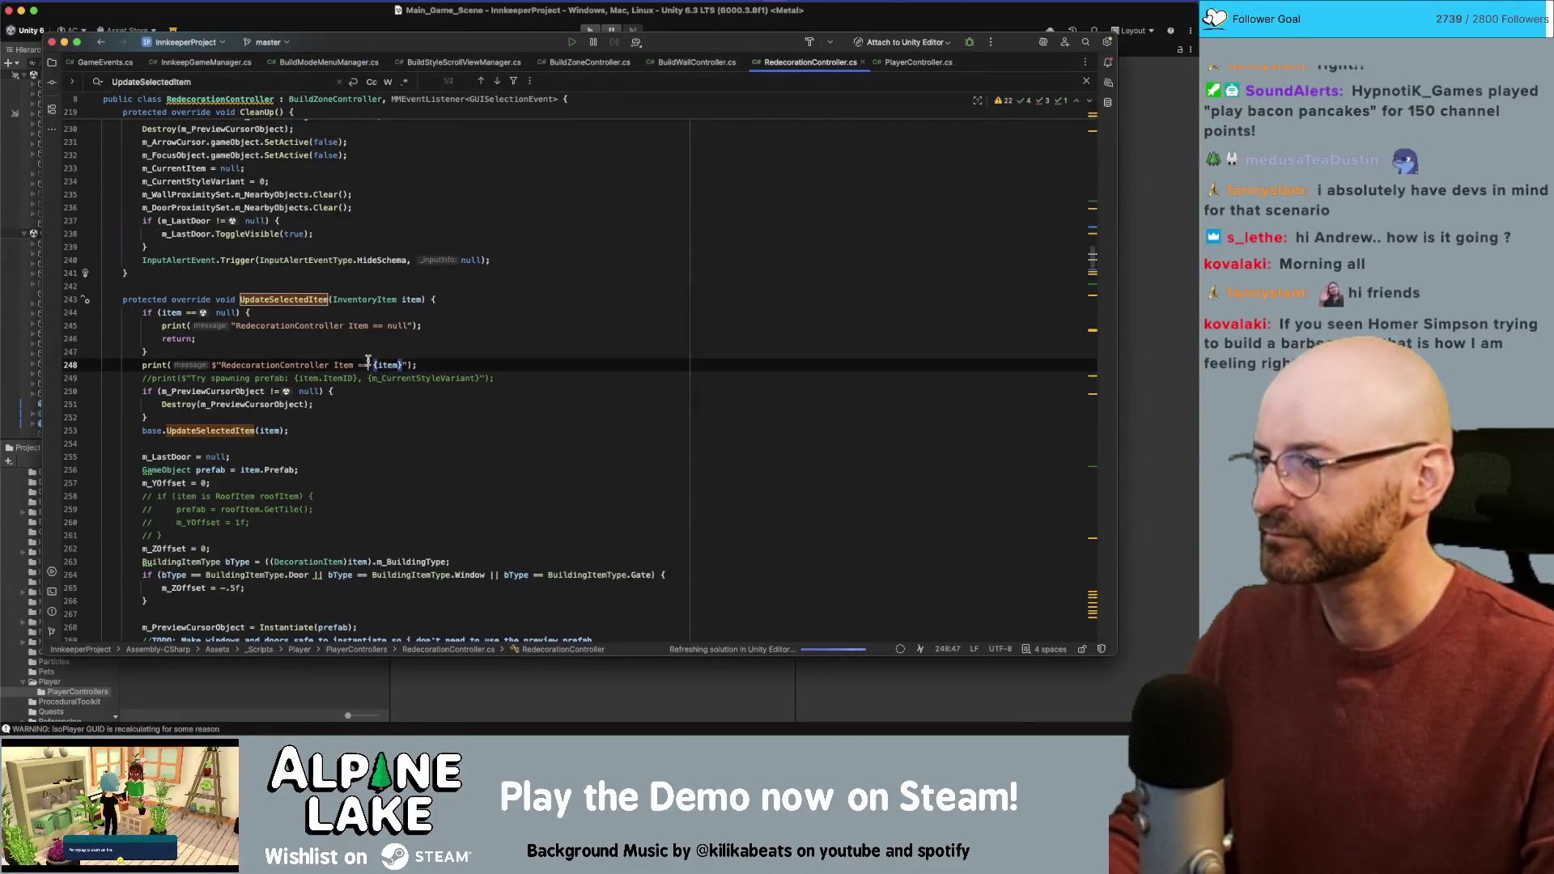
pyautogui.hotkey('alt', 'shift', 'Up')
pyautogui.hotkey('alt', 'shift', 'Up')
pyautogui.hotkey('alt', 'shift', 'Up')
# Step: Delete the null-case print and join the null check into a one-line return
pyautogui.click(418, 349)
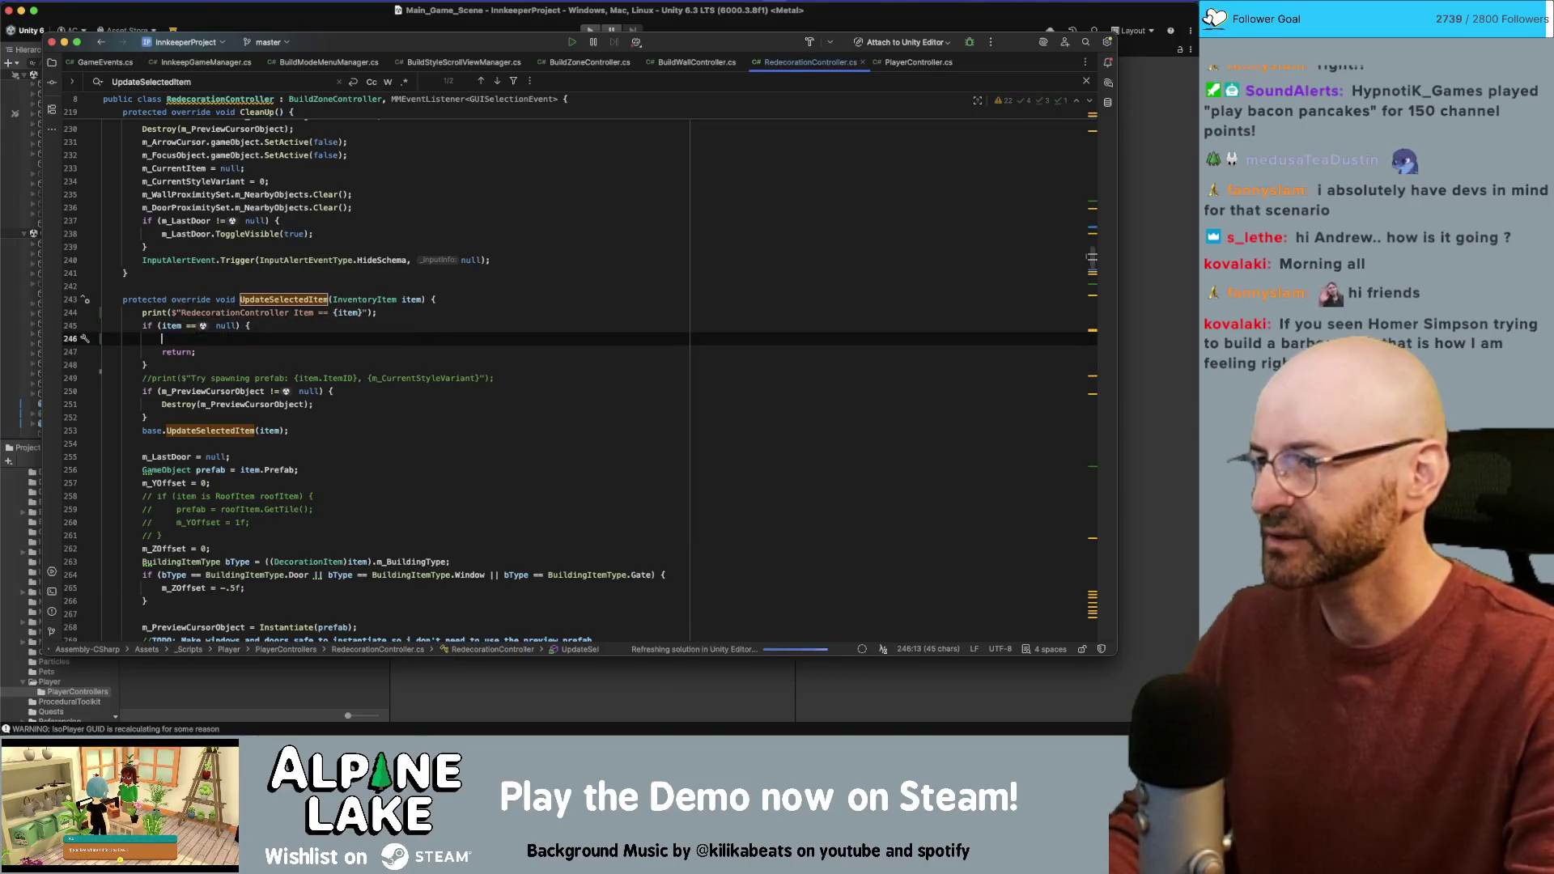
pyautogui.press('super+BackSpace')
pyautogui.hotkey('ctrl', 'shift', 'j')
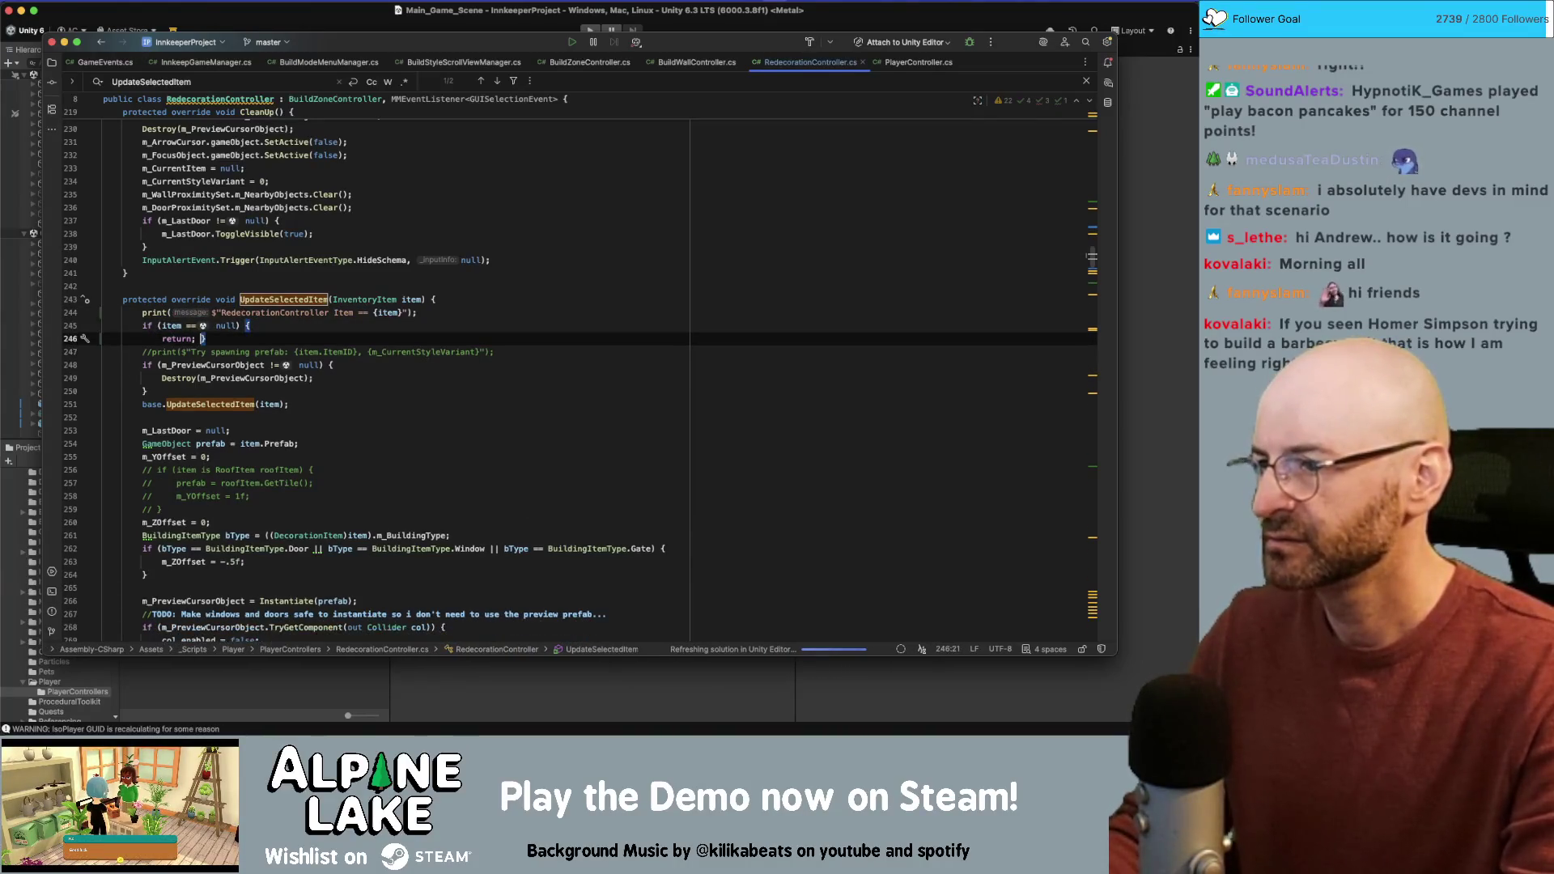
pyautogui.press('Up')
pyautogui.hotkey('ctrl', 'shift', 'j')
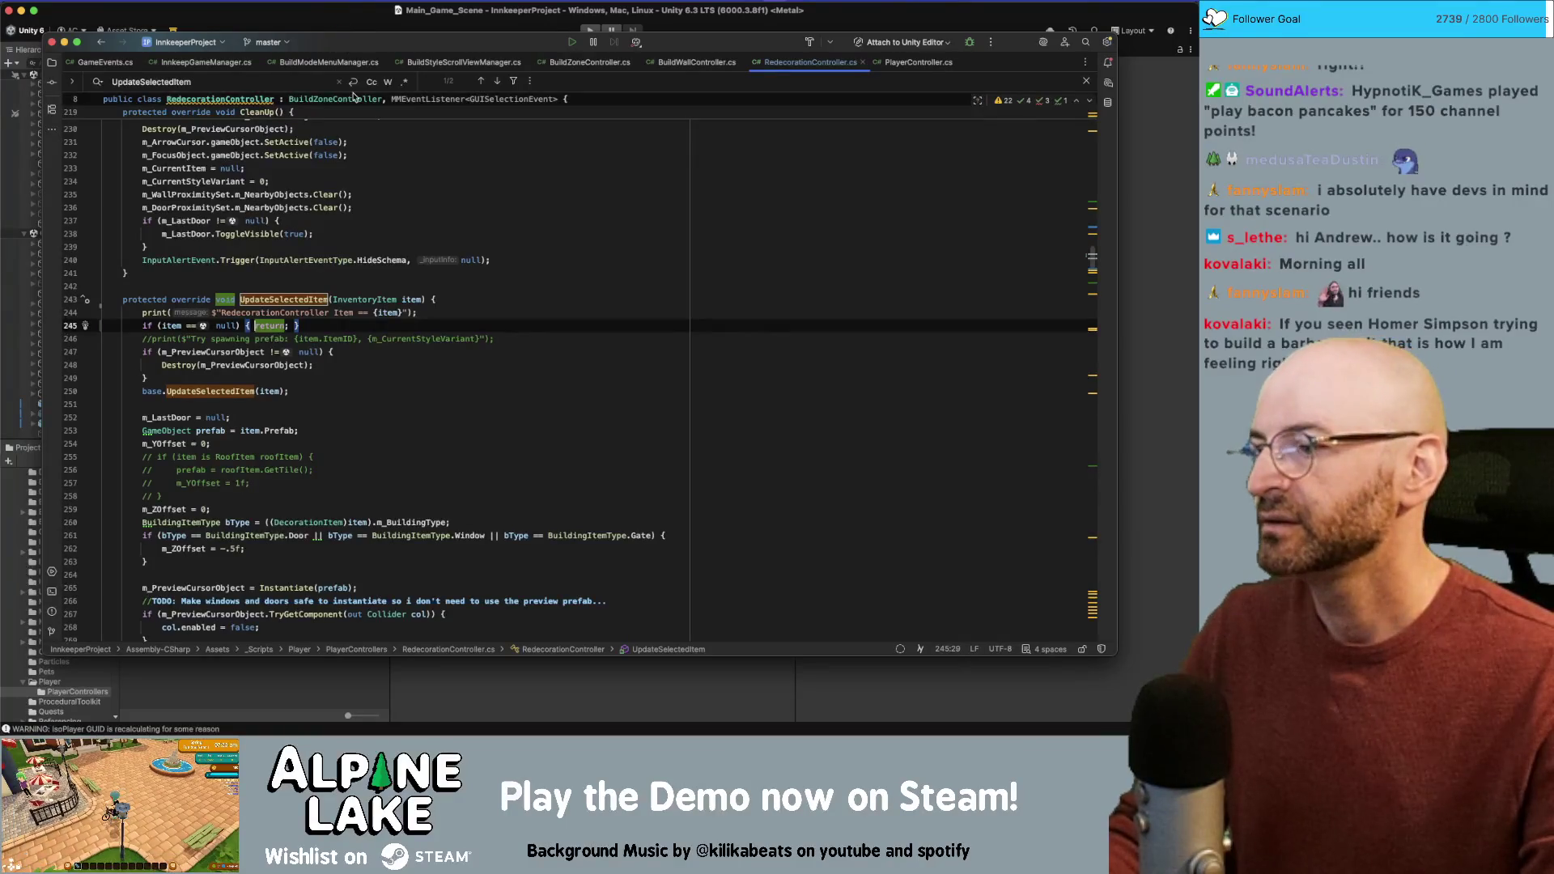
pyautogui.click(364, 9)
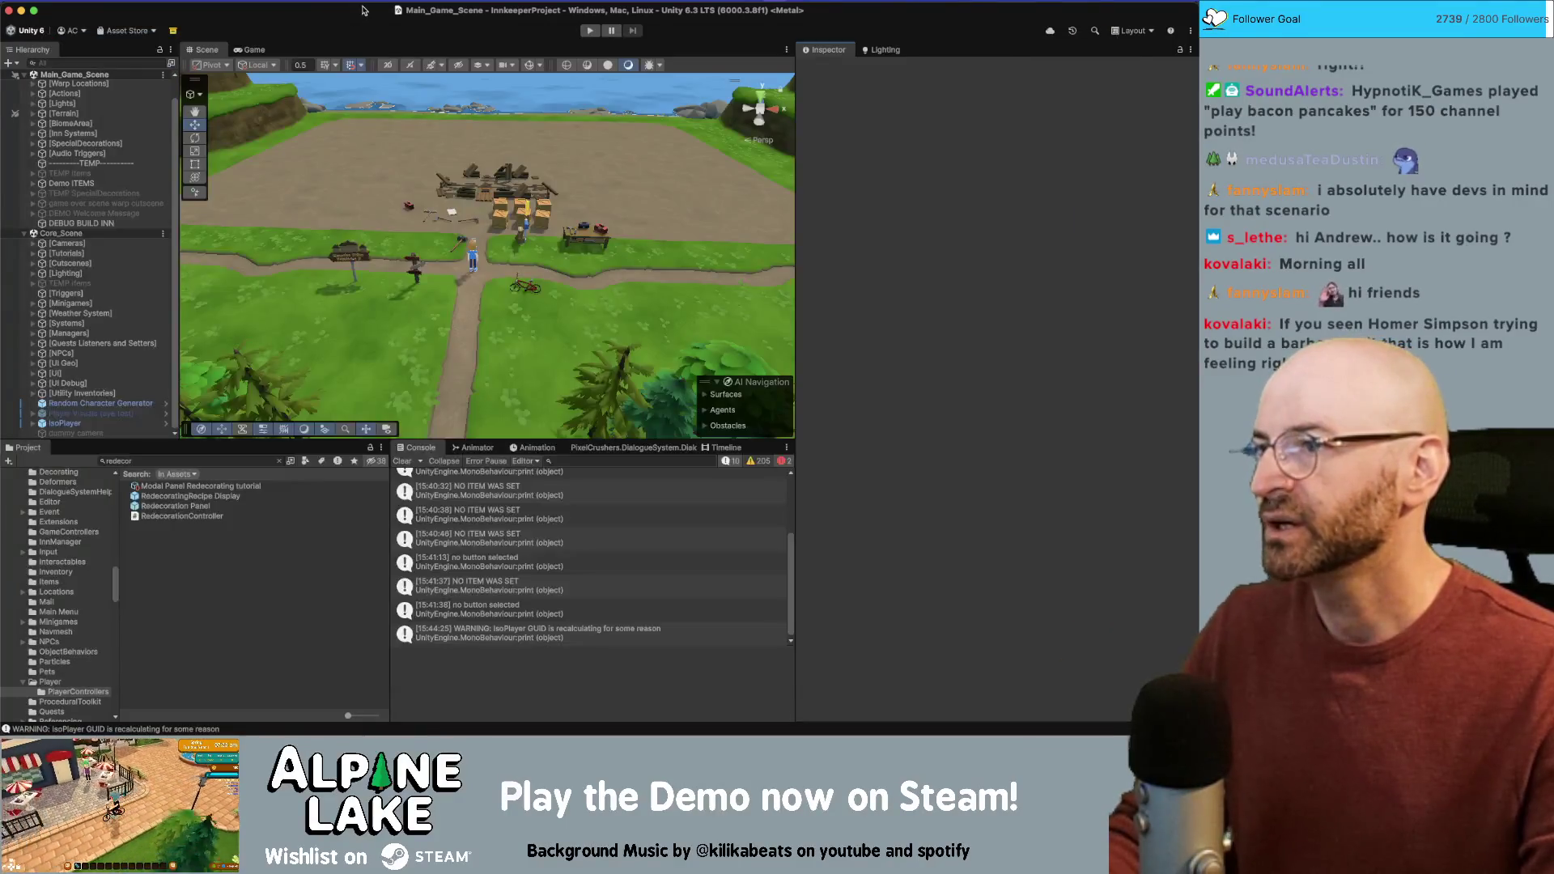
# Step: Enter play mode in the Unity editor to run the Innkeeper game
pyautogui.click(590, 34)
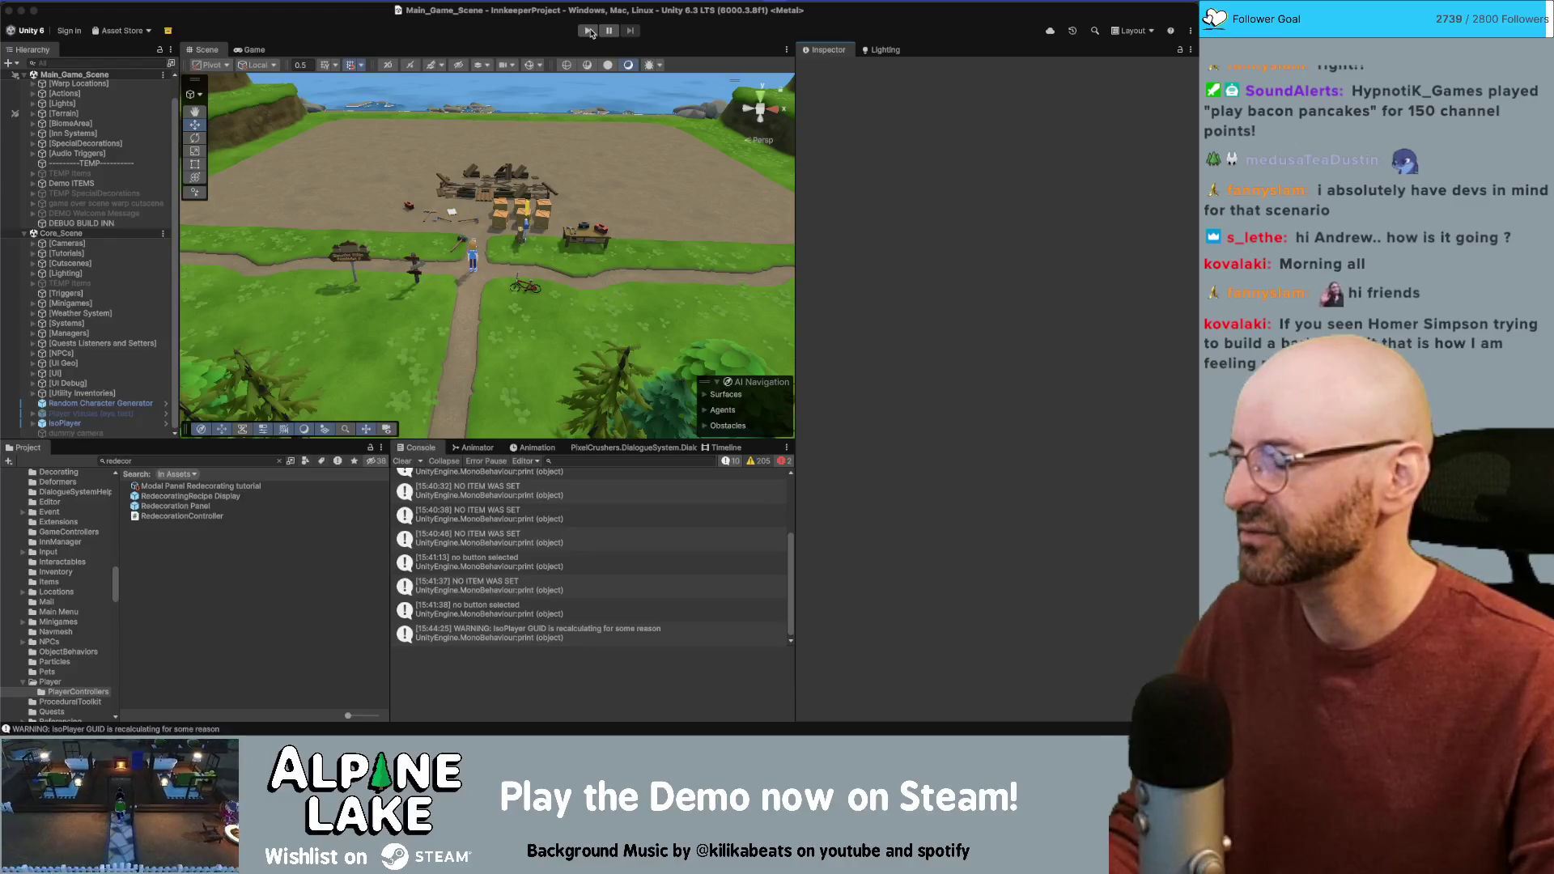
pyautogui.click(586, 34)
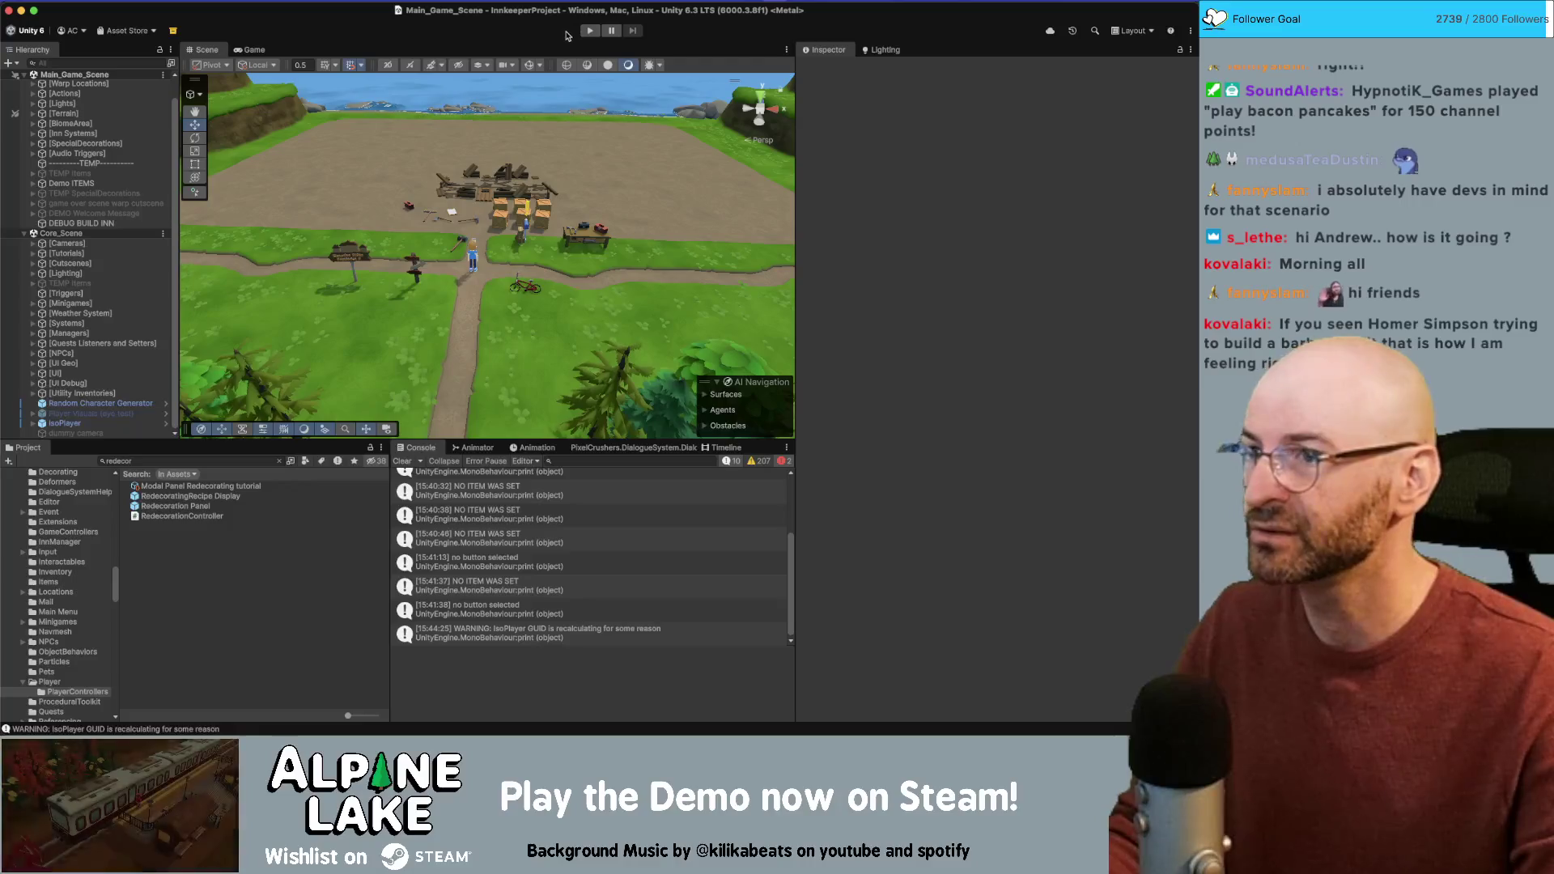
pyautogui.click(593, 33)
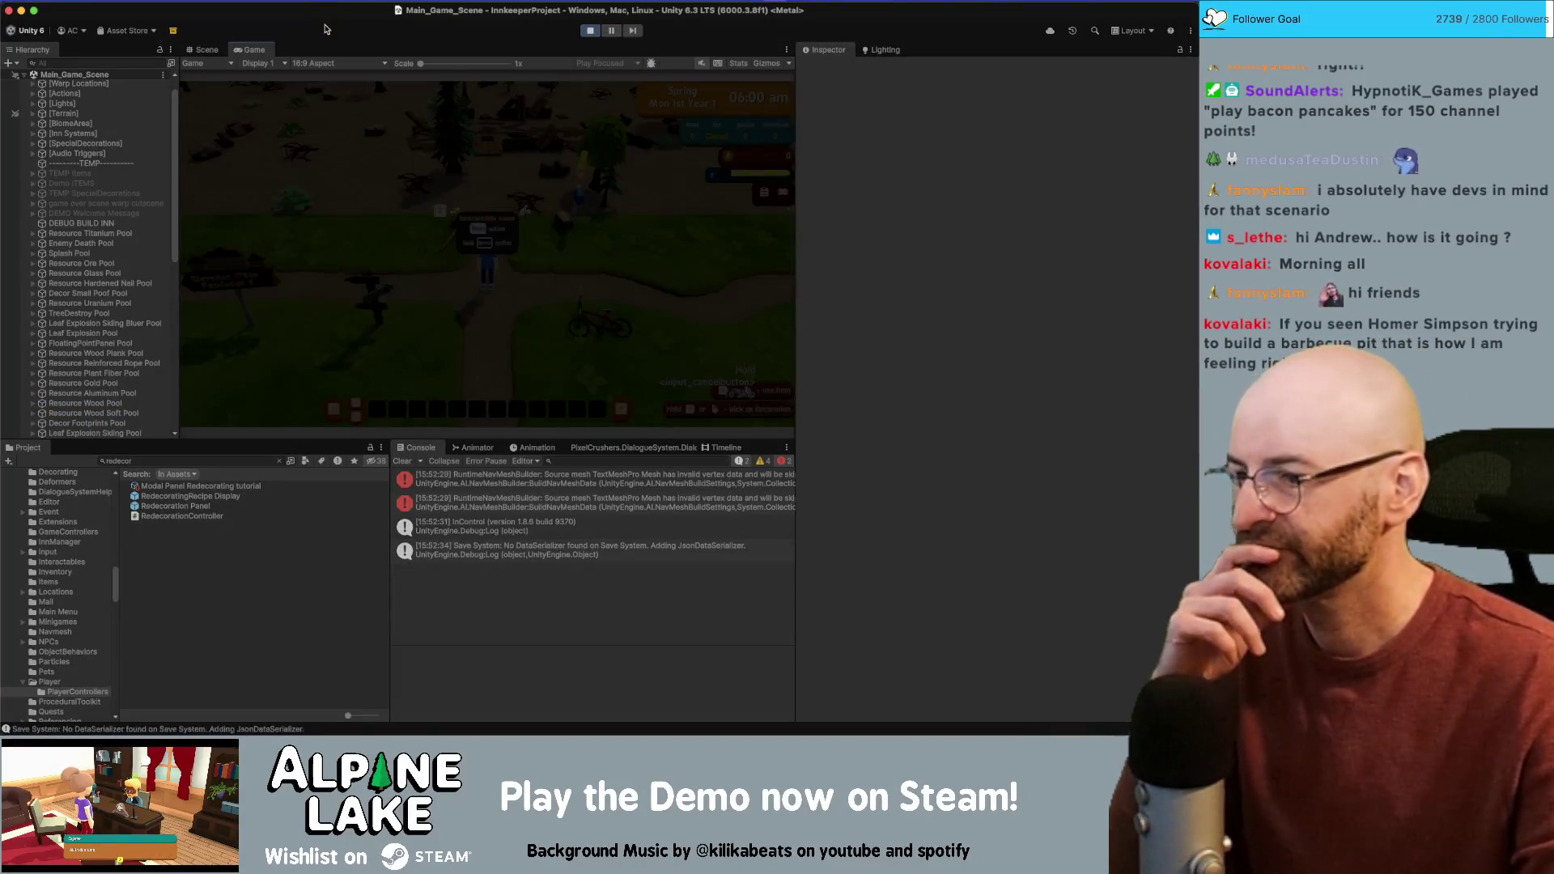
# Step: Walk the character with W and S over to the sledge hammer and pick it up
pyautogui.press('w')
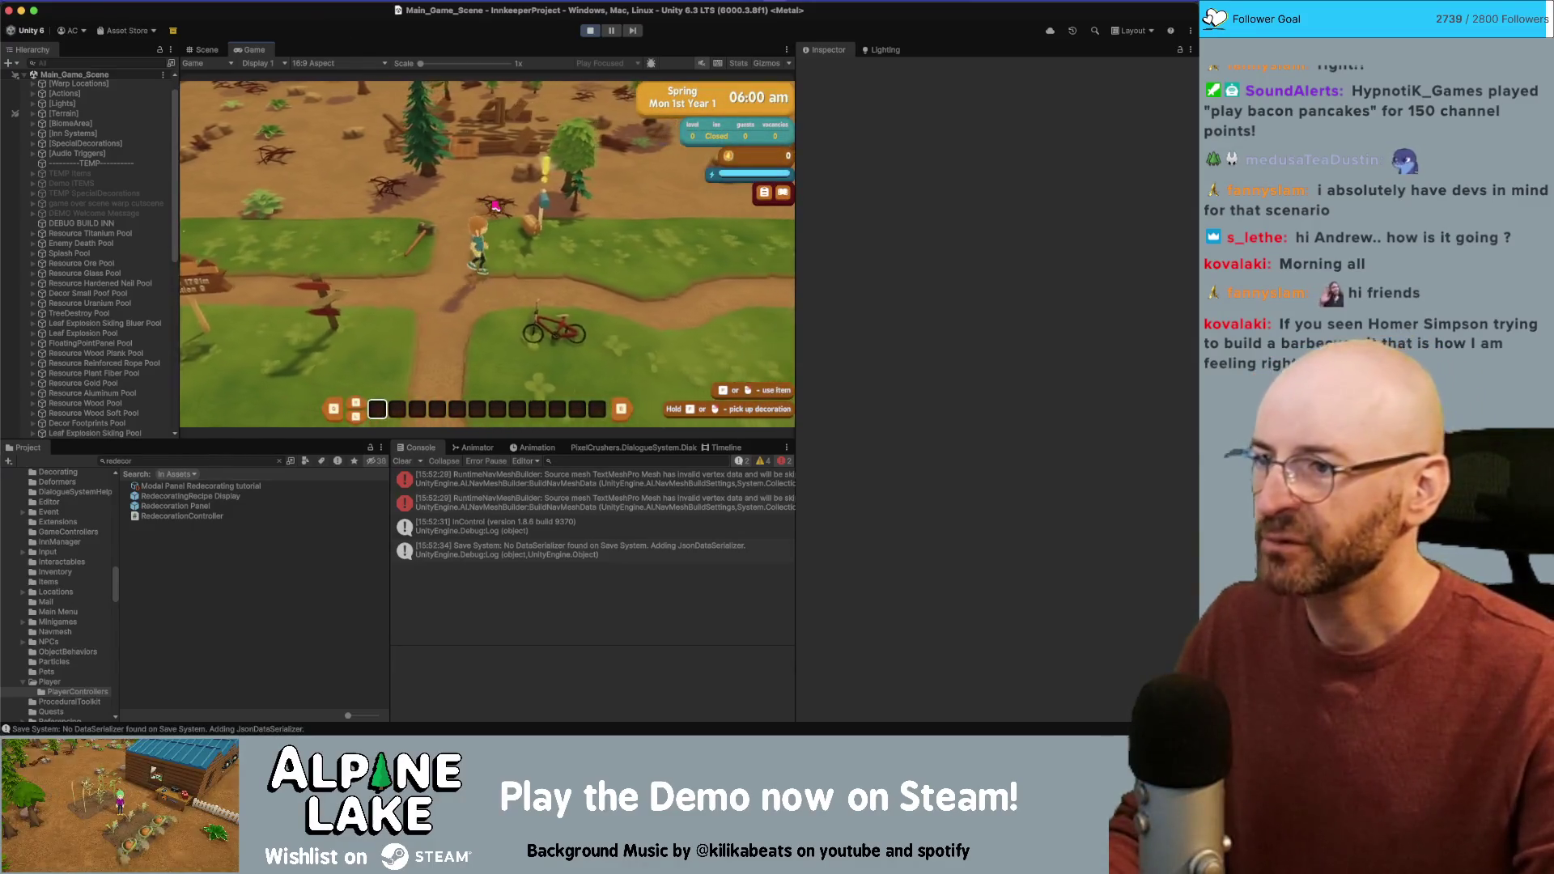
pyautogui.scroll(3, 511, 202)
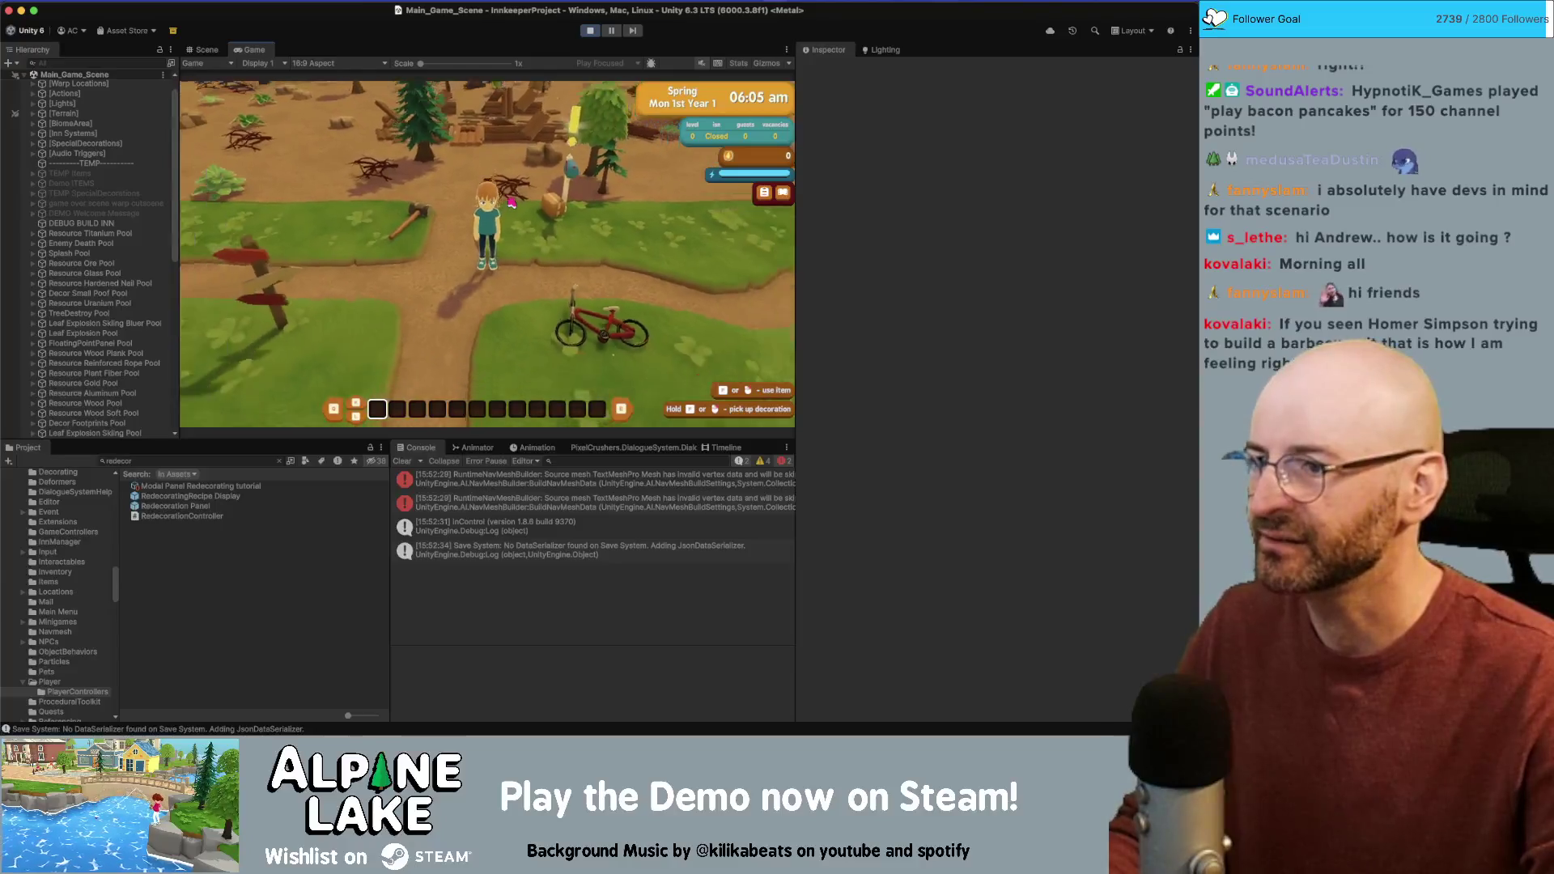
pyautogui.scroll(-3, 511, 202)
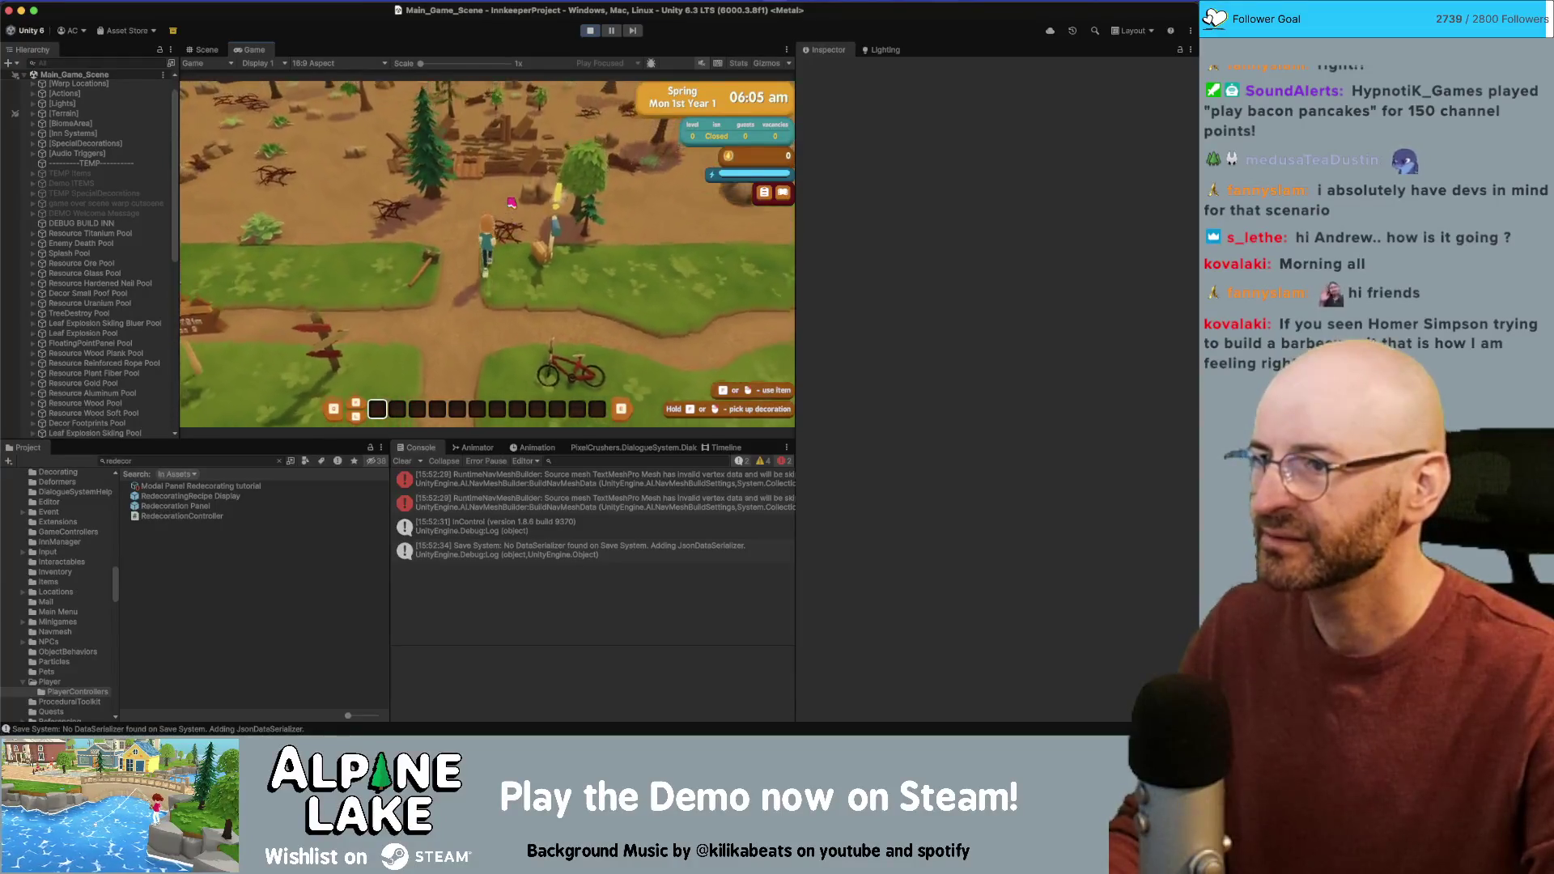
pyautogui.press('w')
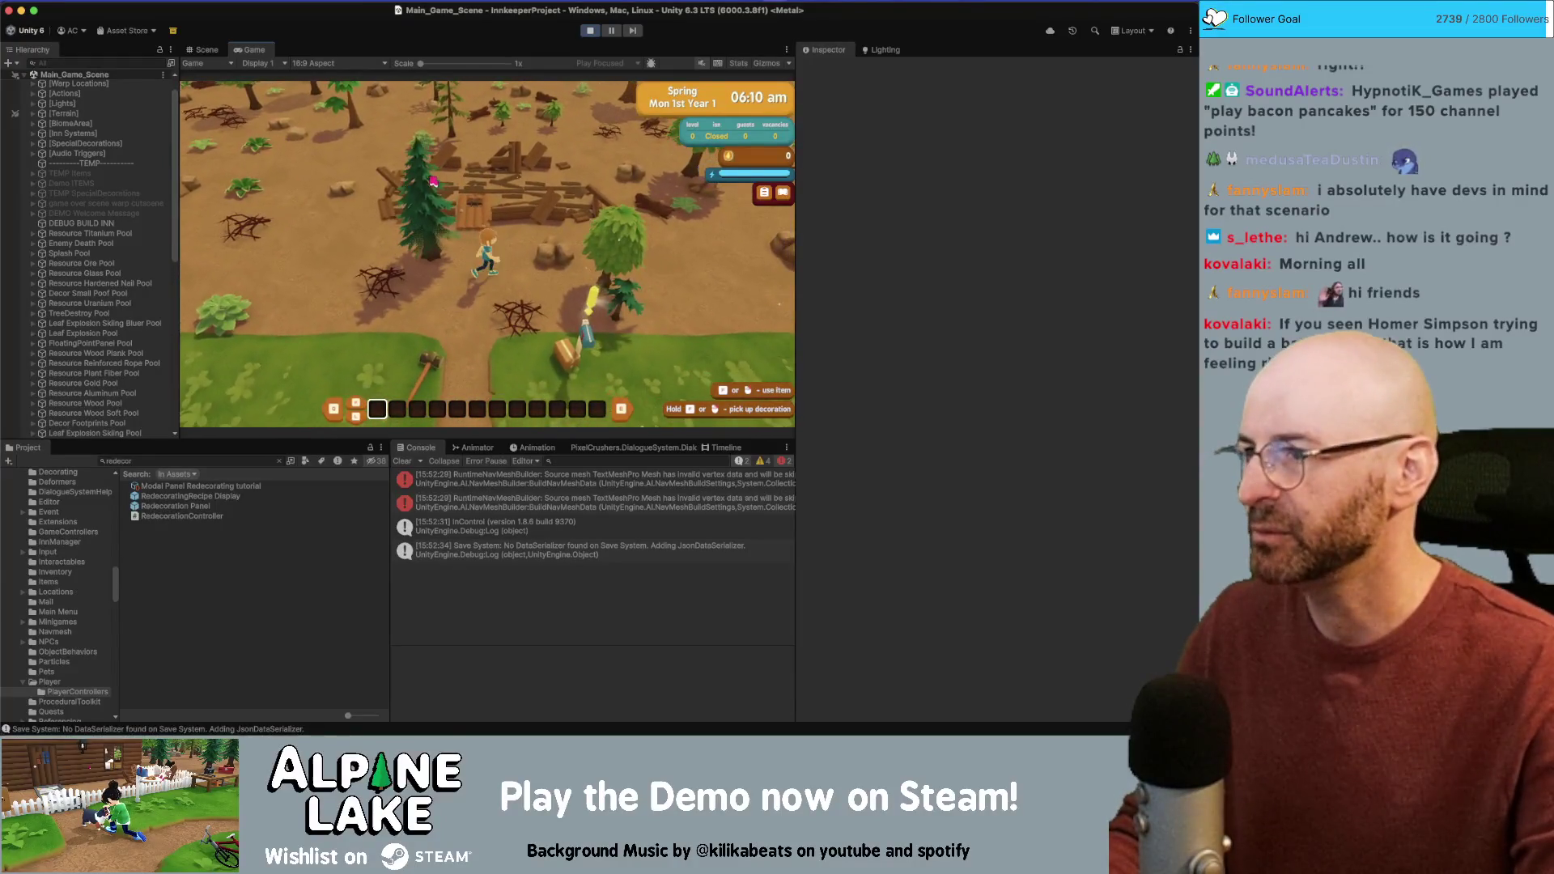
pyautogui.press('w')
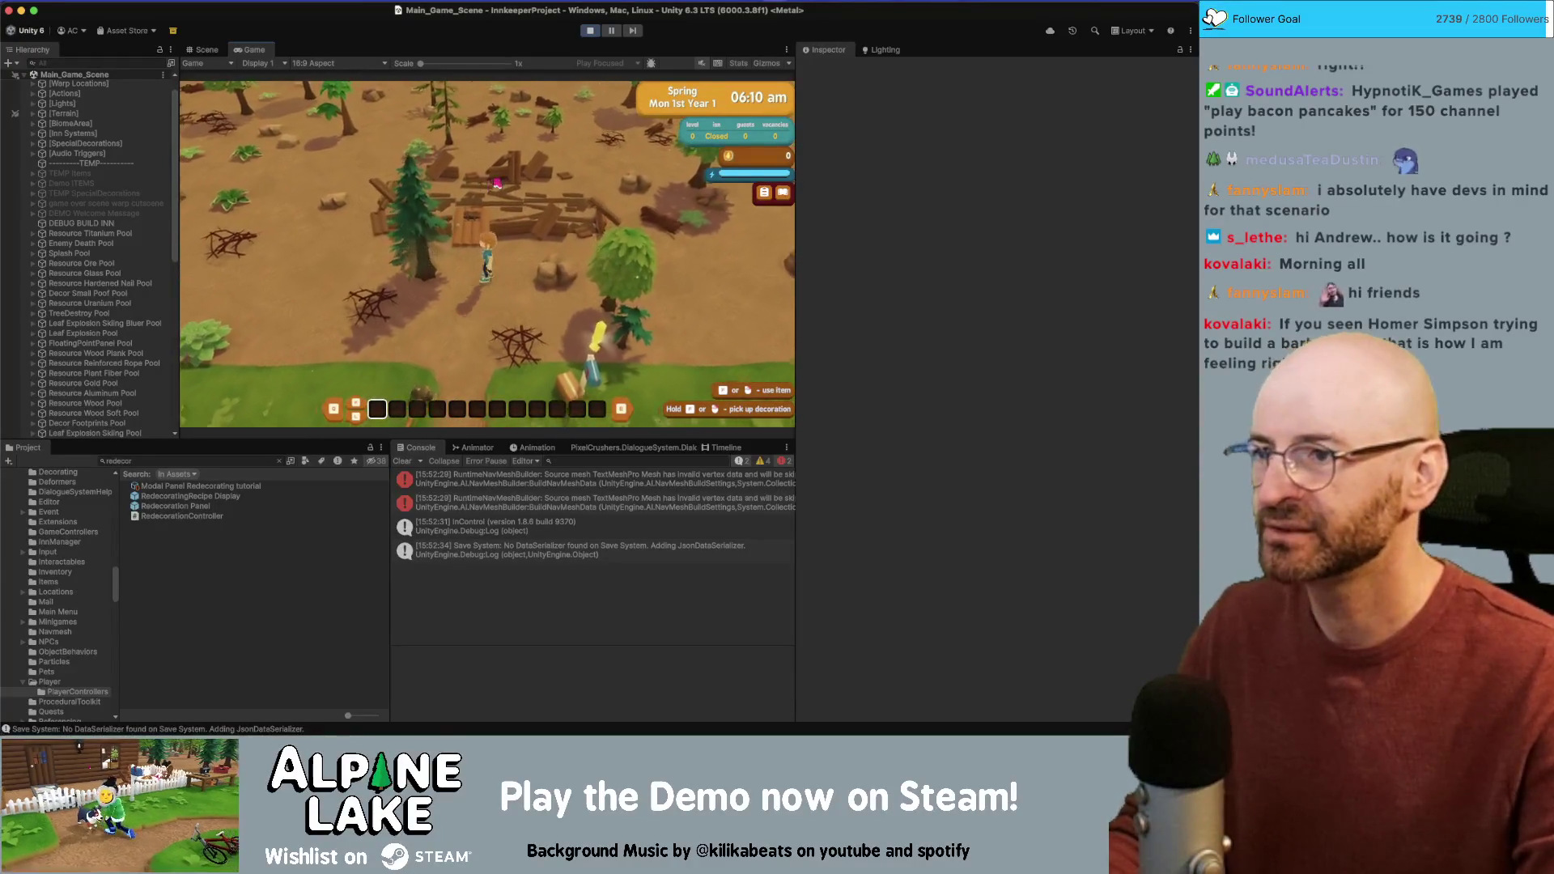
pyautogui.press('s')
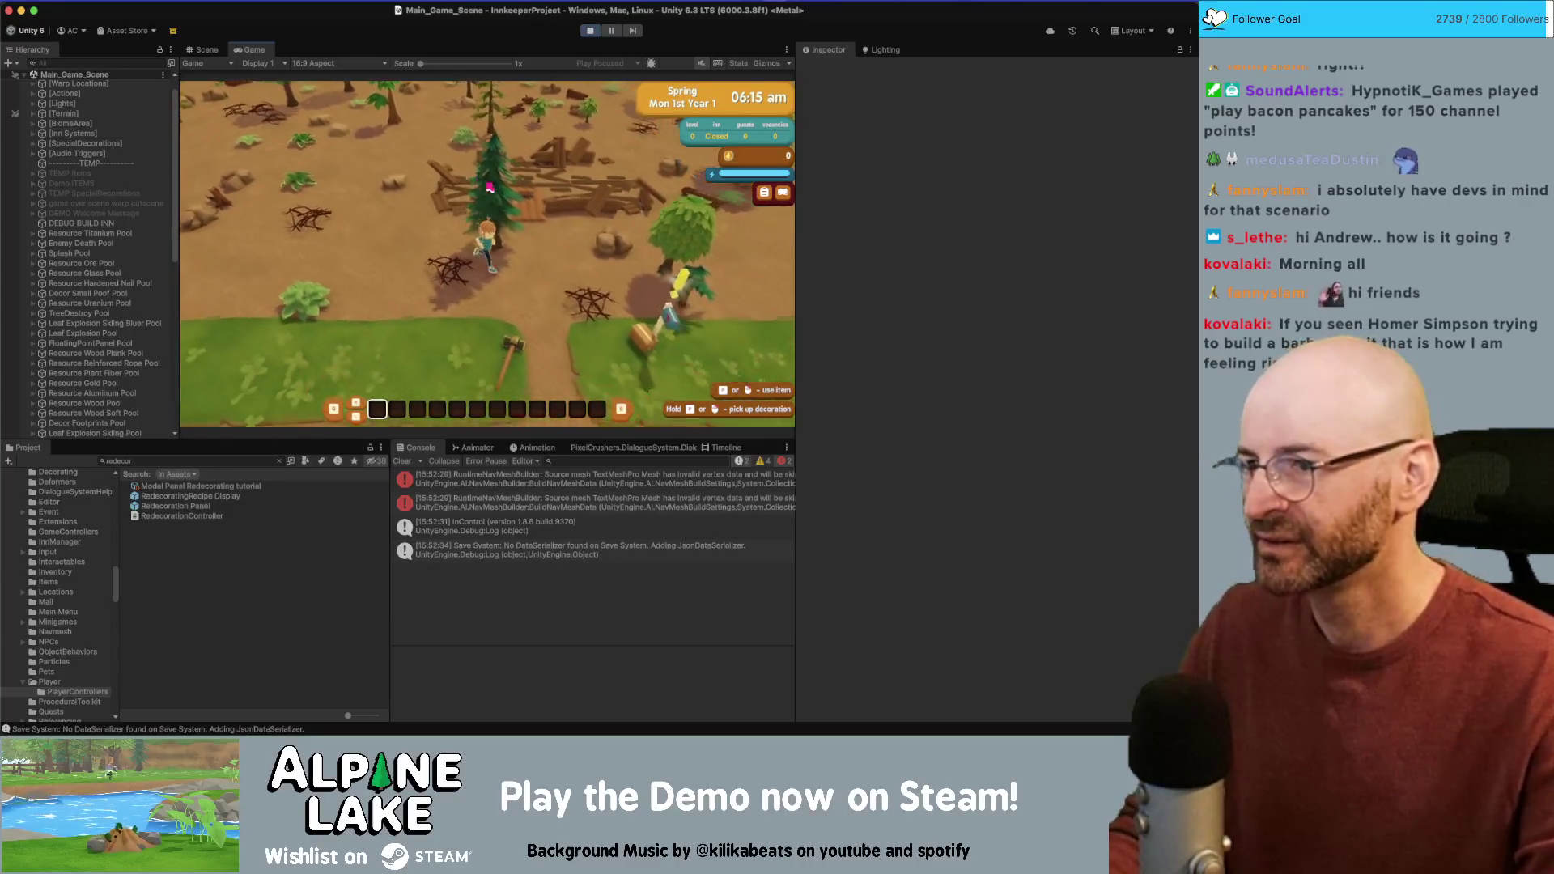
pyautogui.press('s')
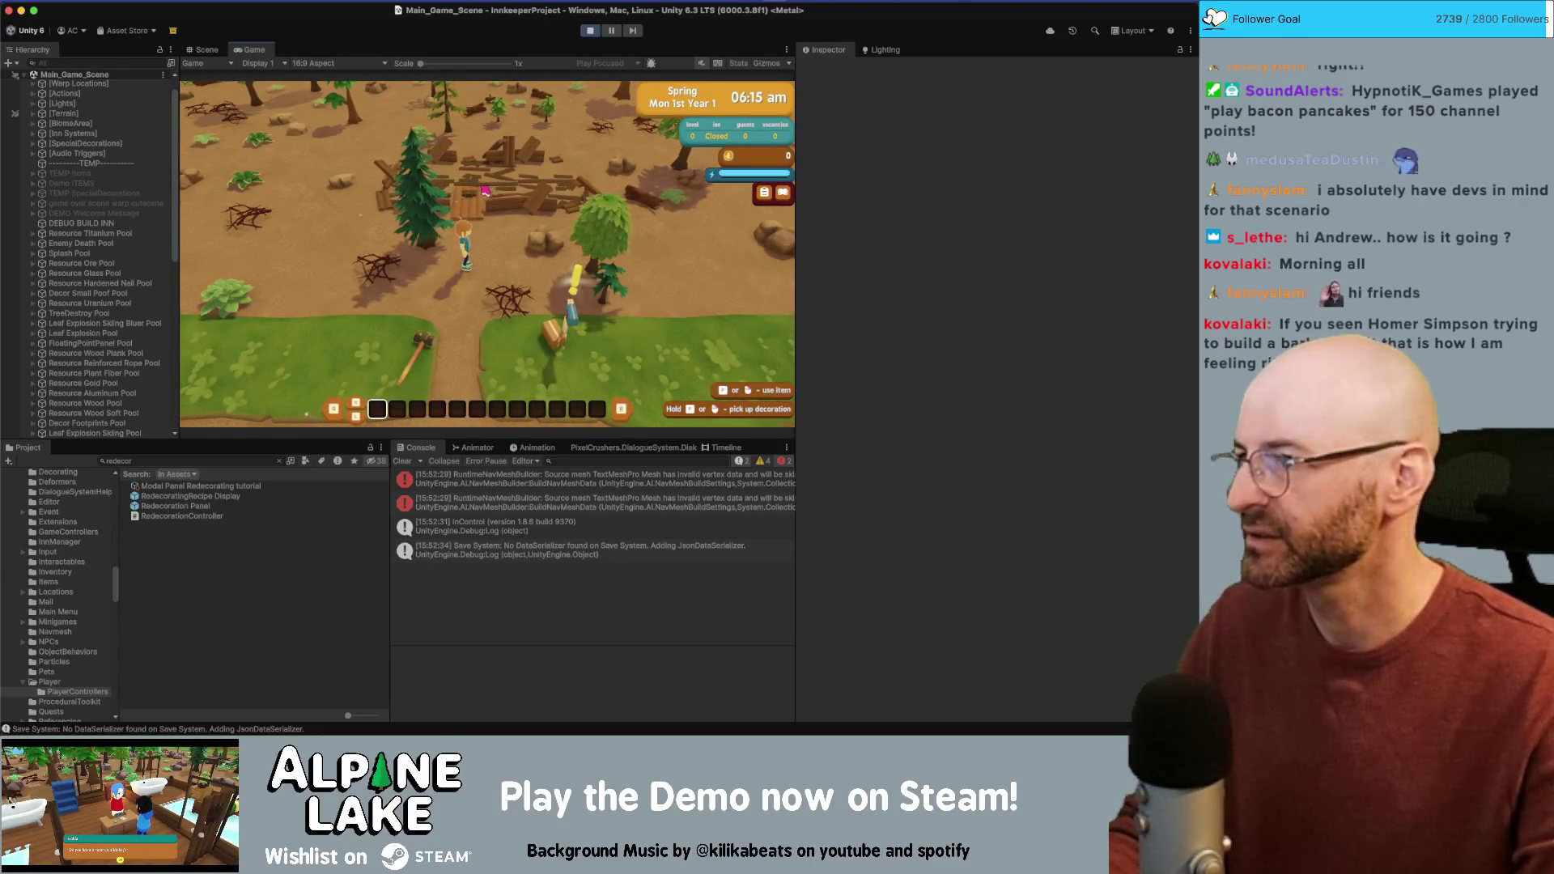
# Step: Dismiss the tutorial popups and view the stack trace of the 'Build Wall' log
pyautogui.click(469, 316)
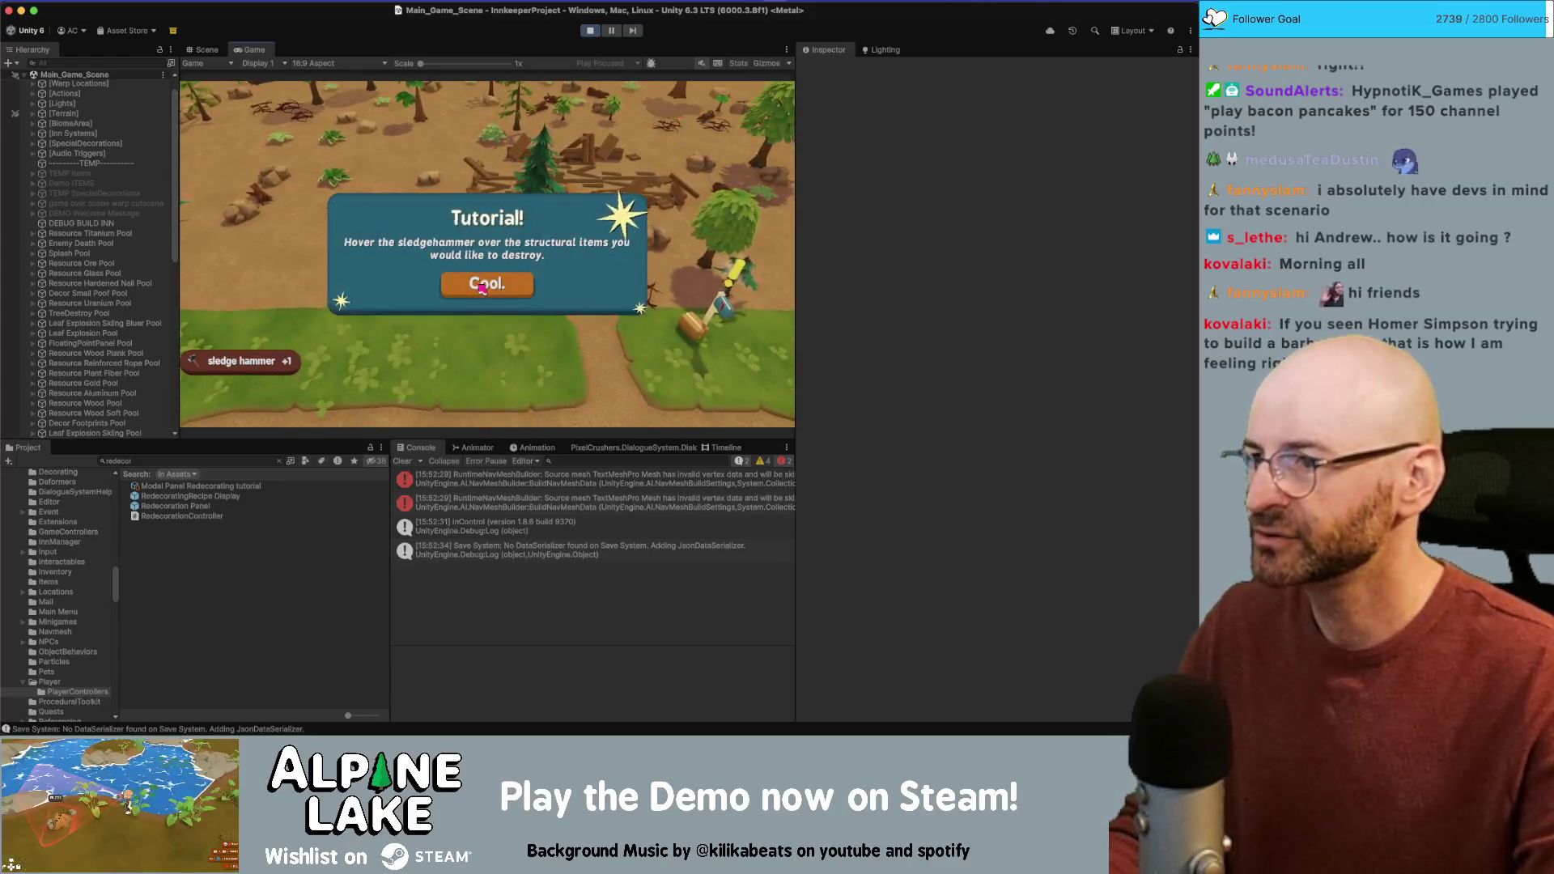
pyautogui.click(482, 285)
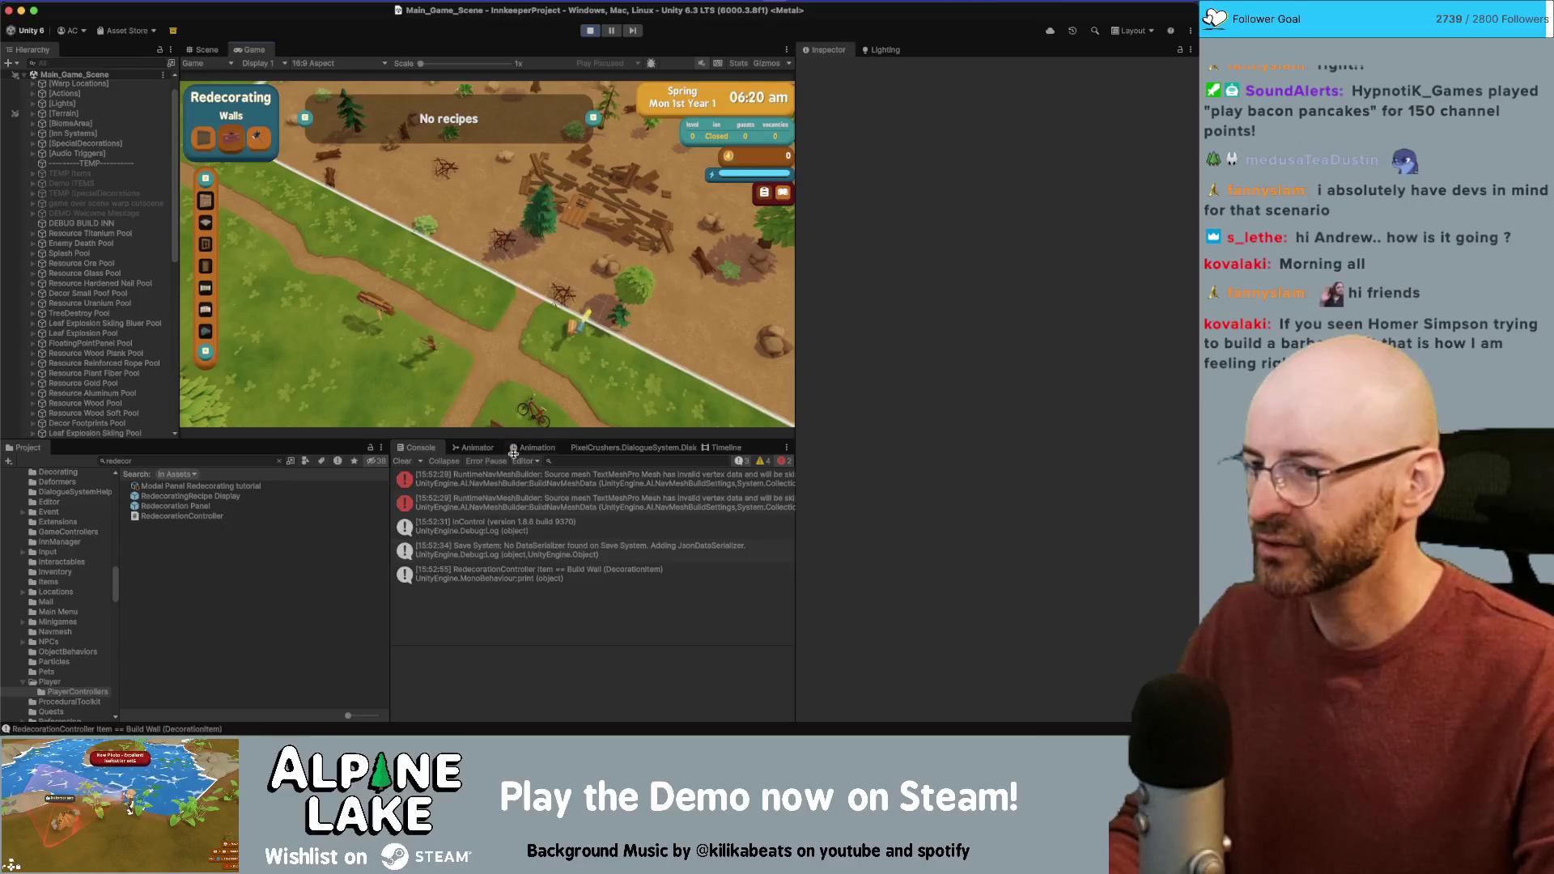
pyautogui.click(573, 577)
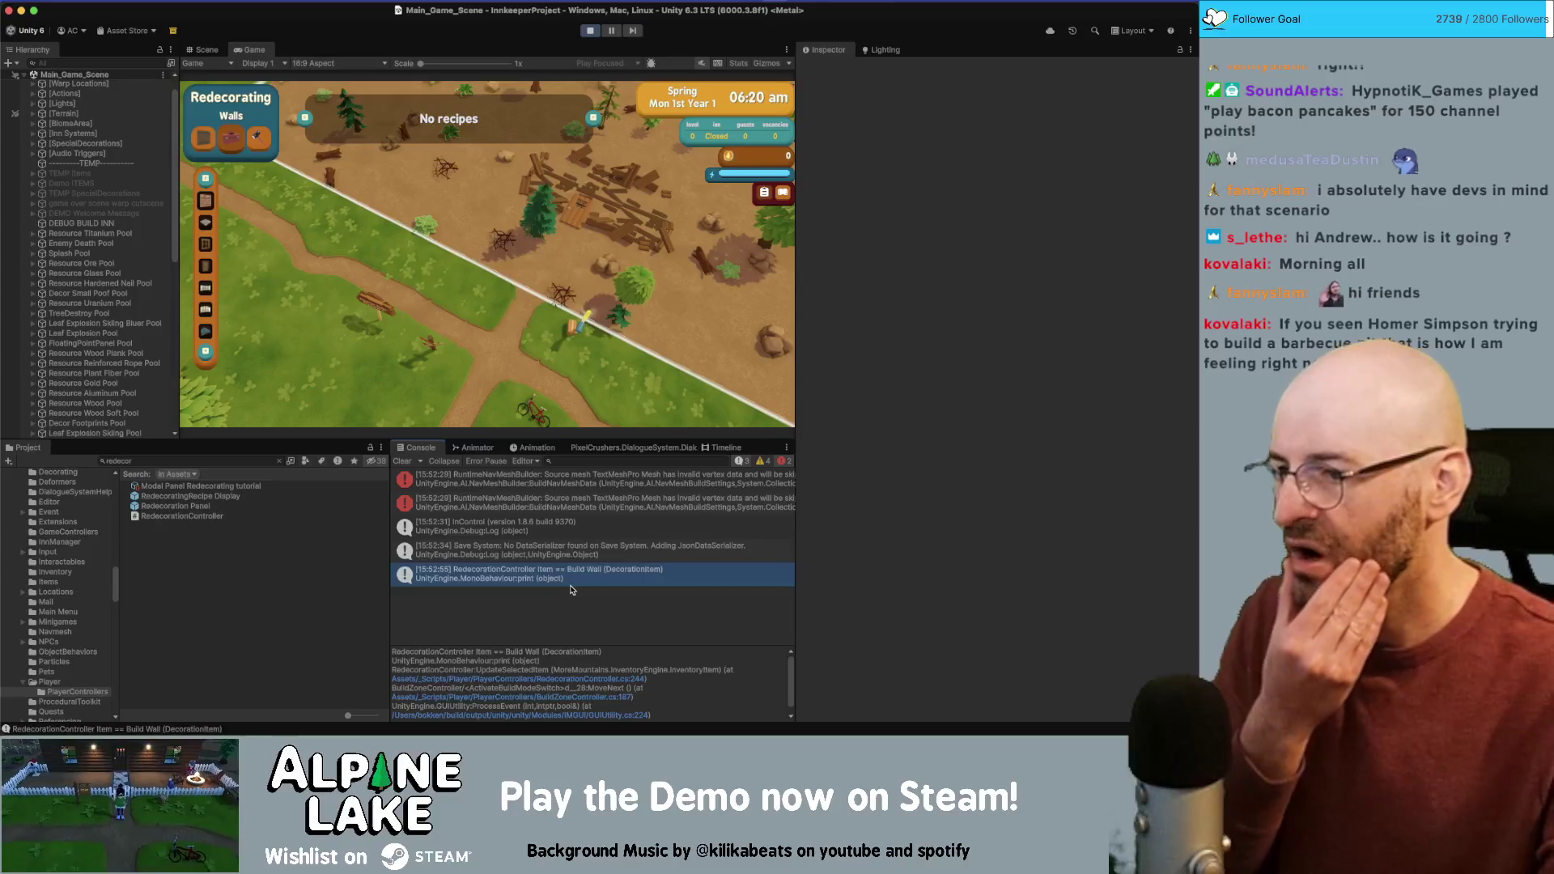
pyautogui.scroll(-1, 593, 670)
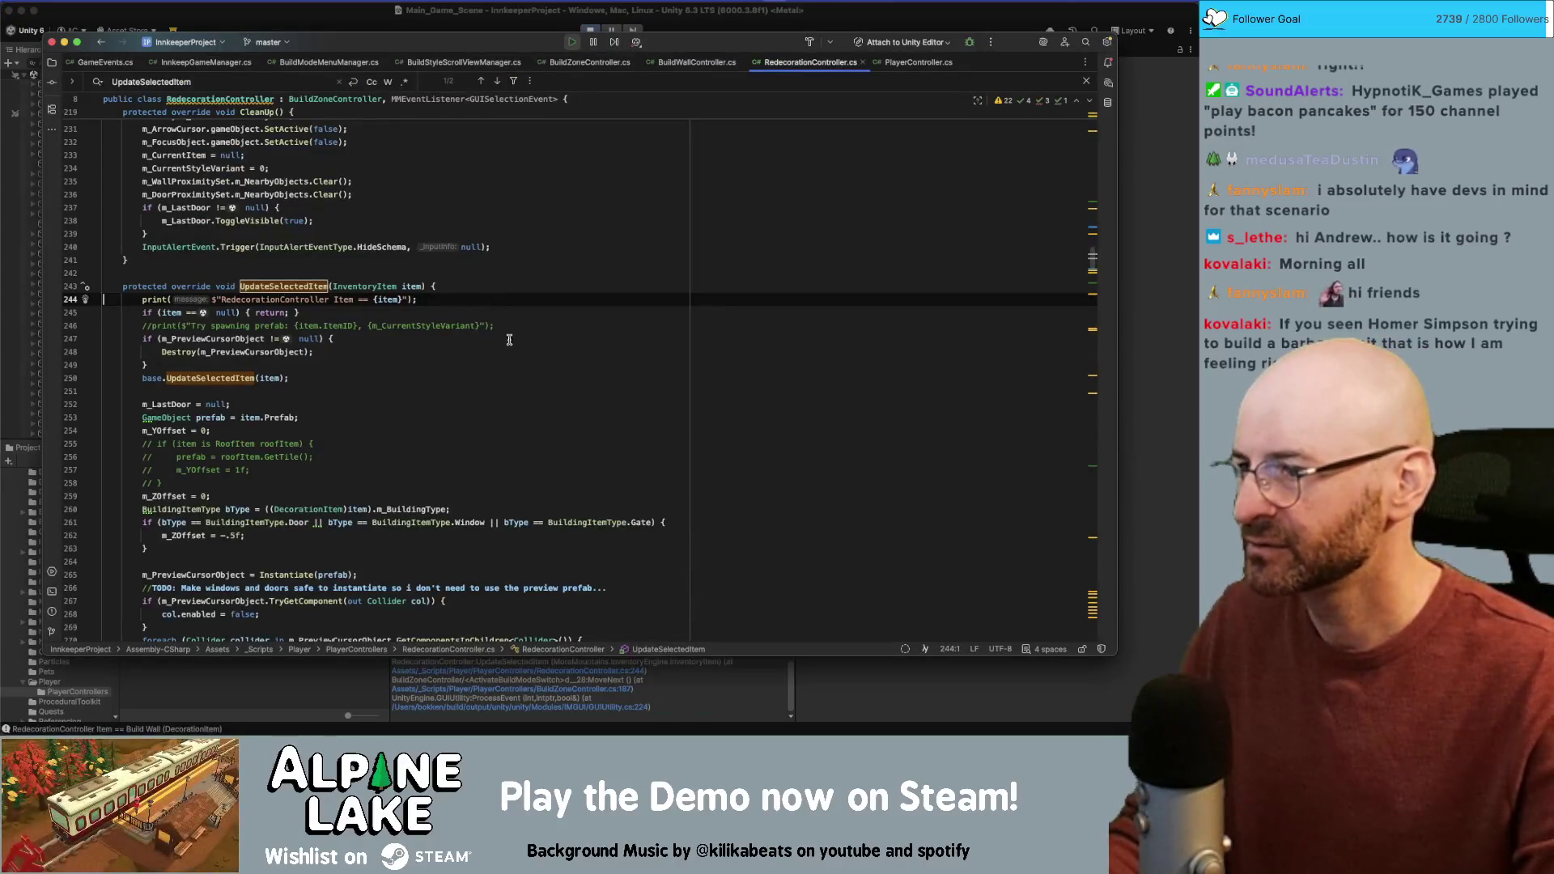
# Step: Jump from the trace to BuildZoneController, highlight 'item' and find ActivateBuildModeSwitch
pyautogui.click(603, 676)
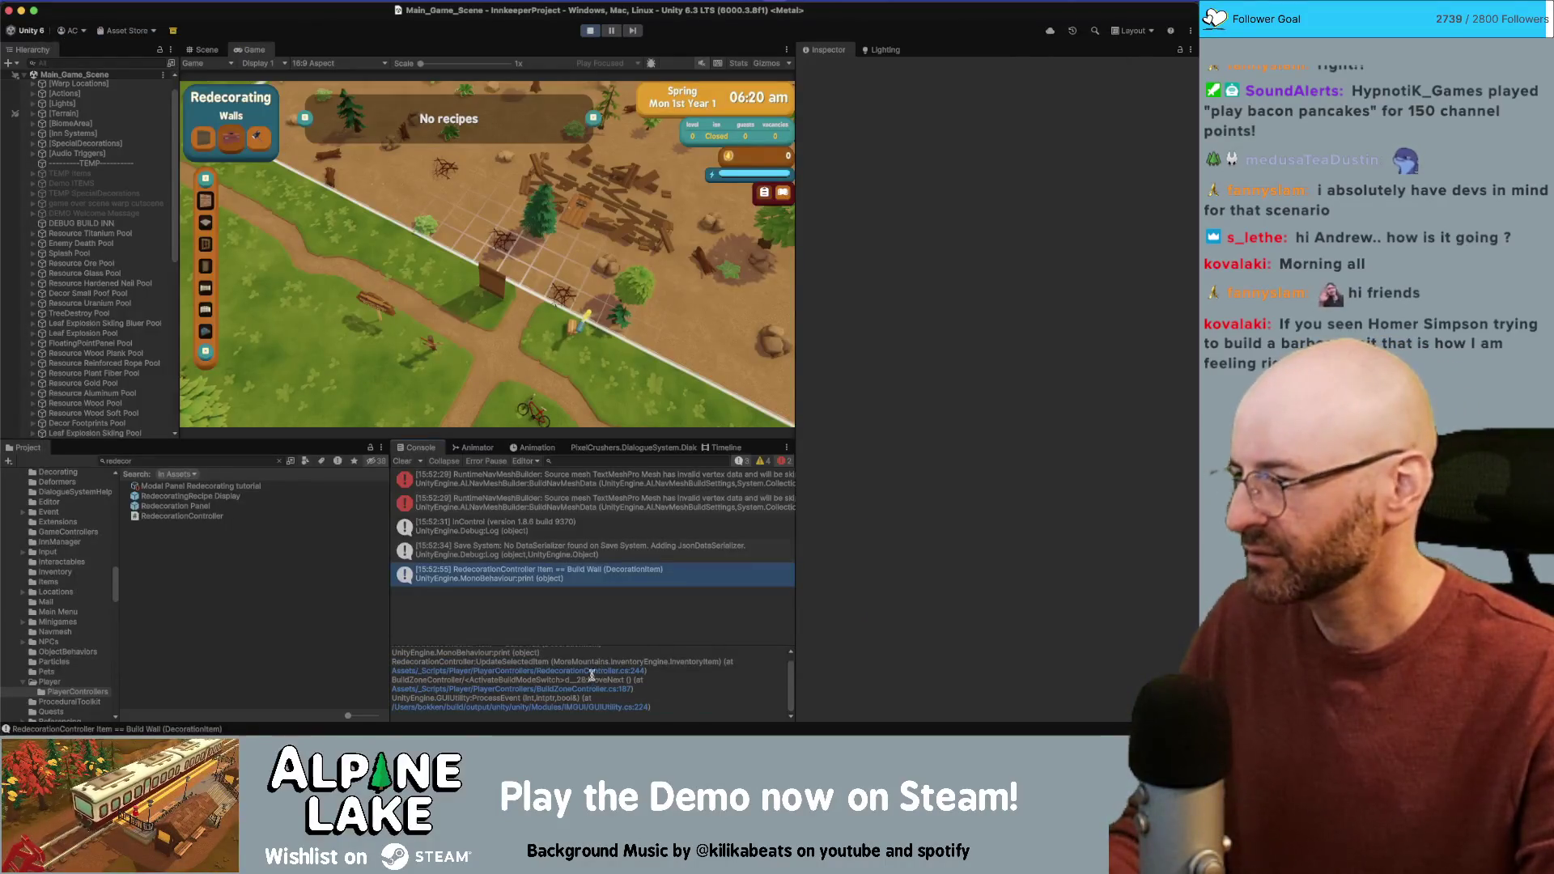
pyautogui.click(593, 689)
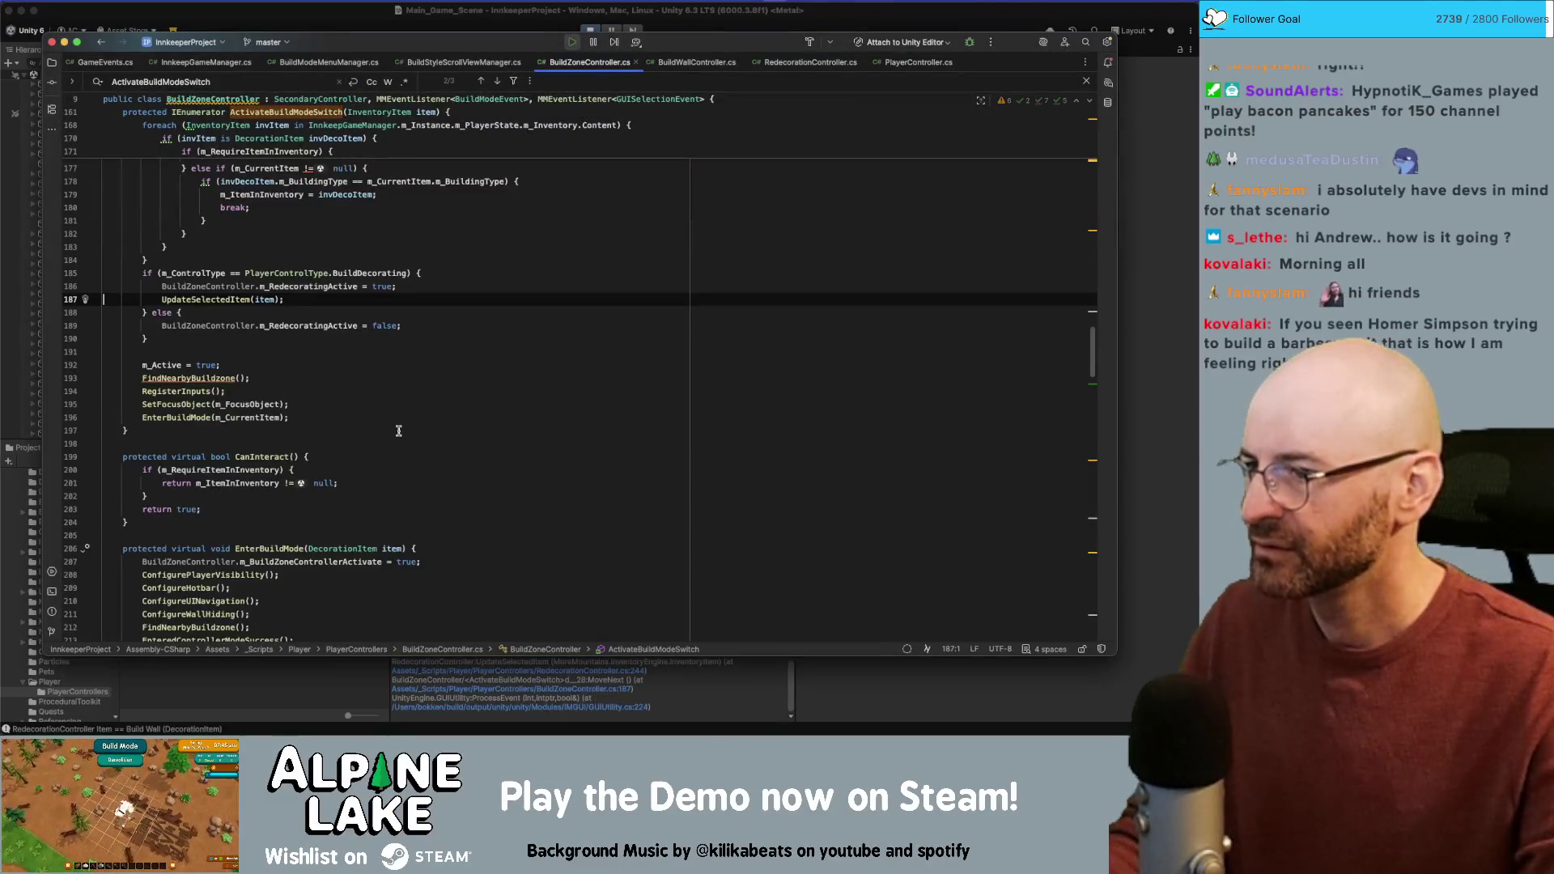
pyautogui.scroll(5, 234, 302)
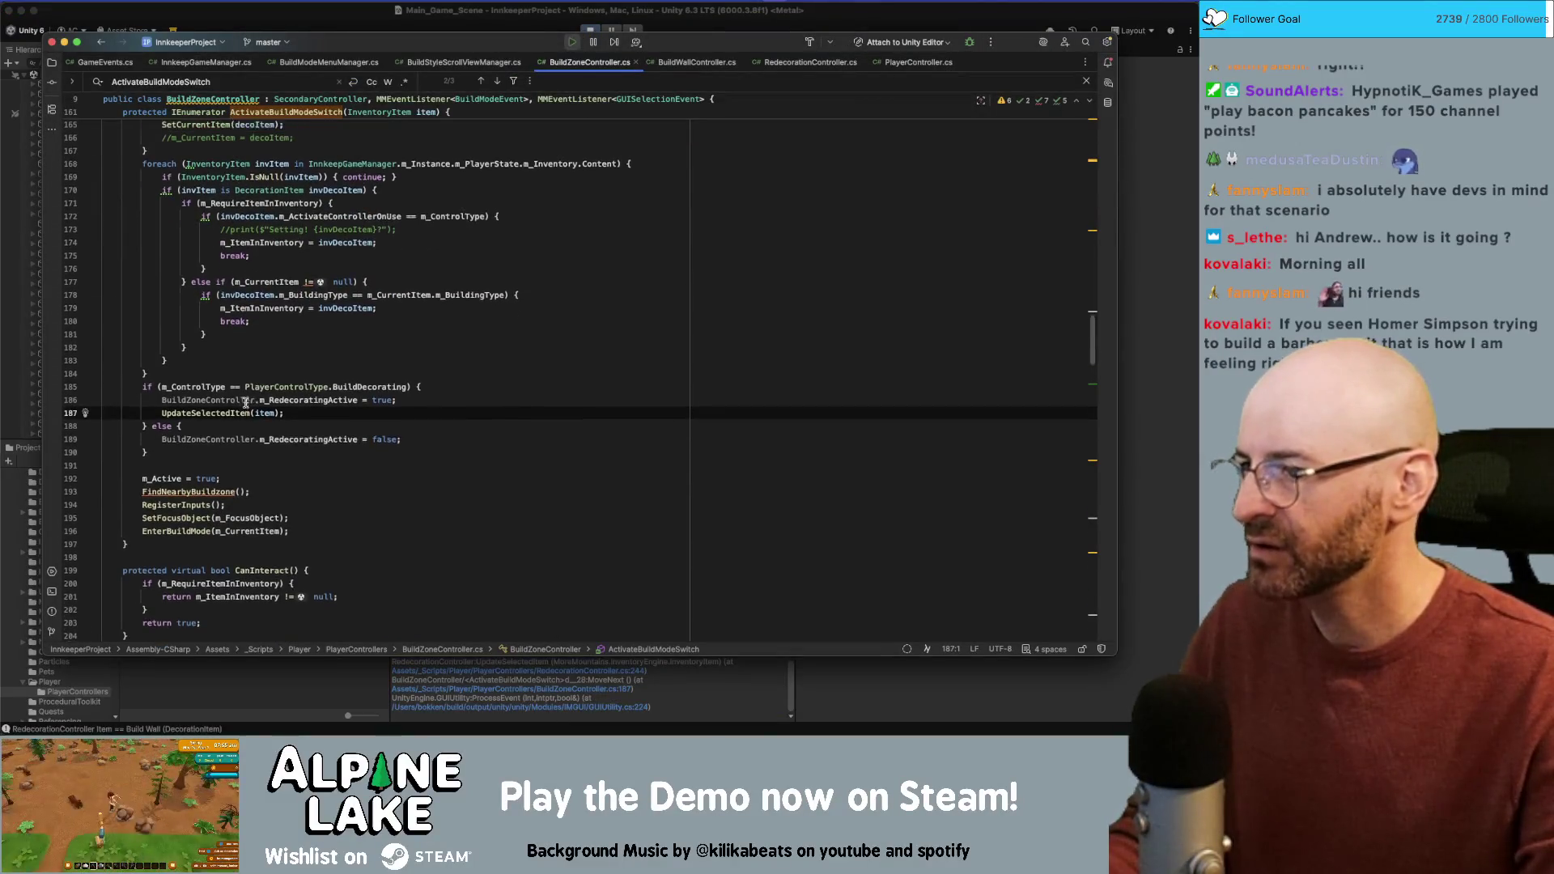
pyautogui.doubleClick(264, 431)
pyautogui.scroll(4, 281, 391)
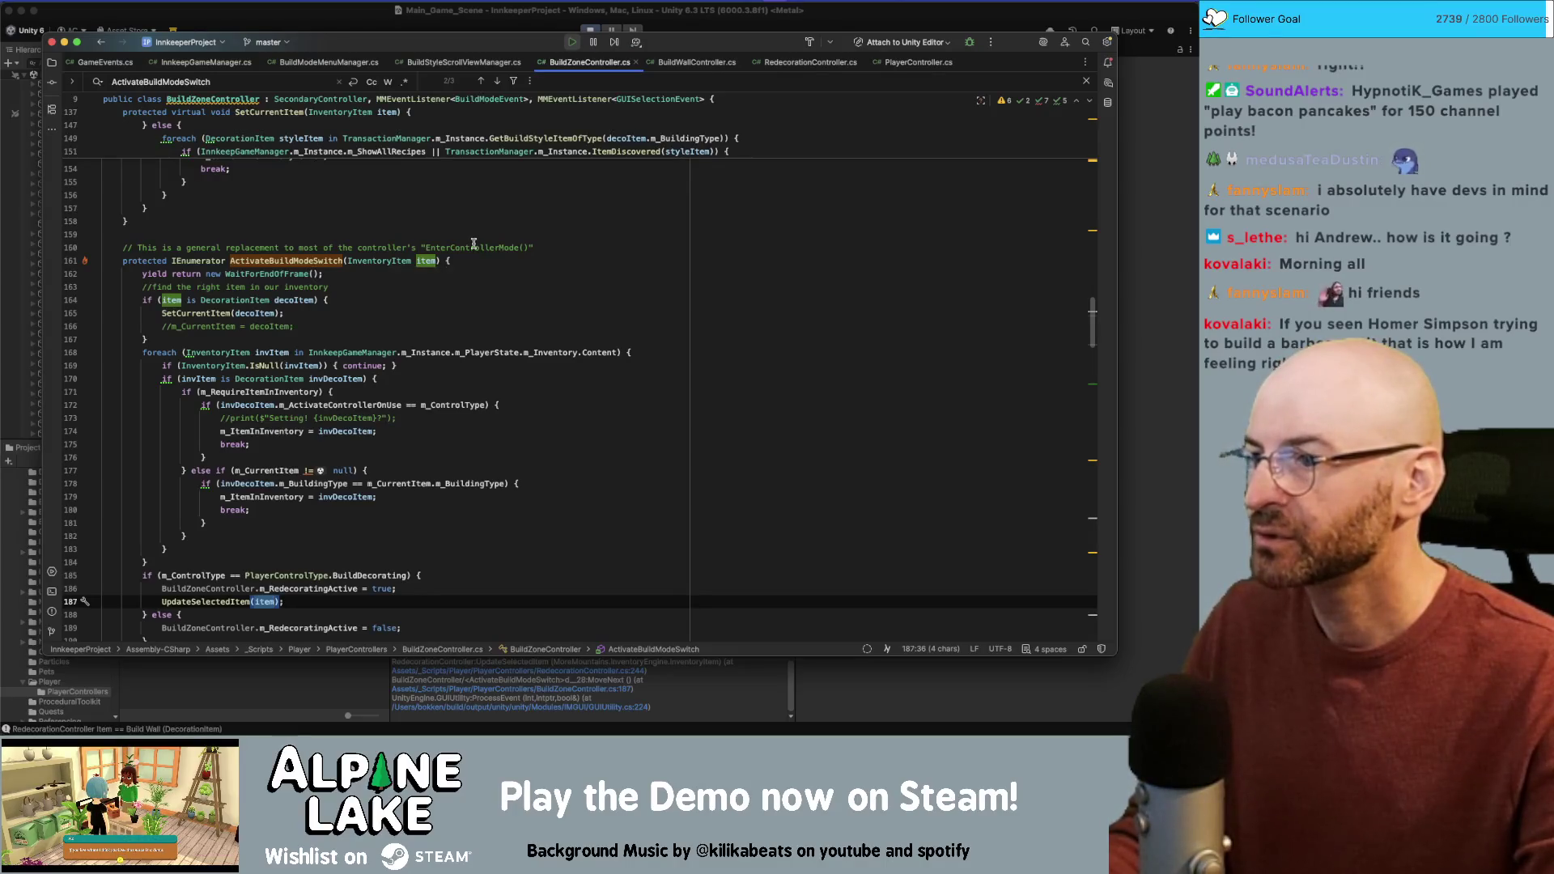
pyautogui.click(313, 260)
# Step: Check the error's stack trace in Unity's console
pyautogui.click(605, 683)
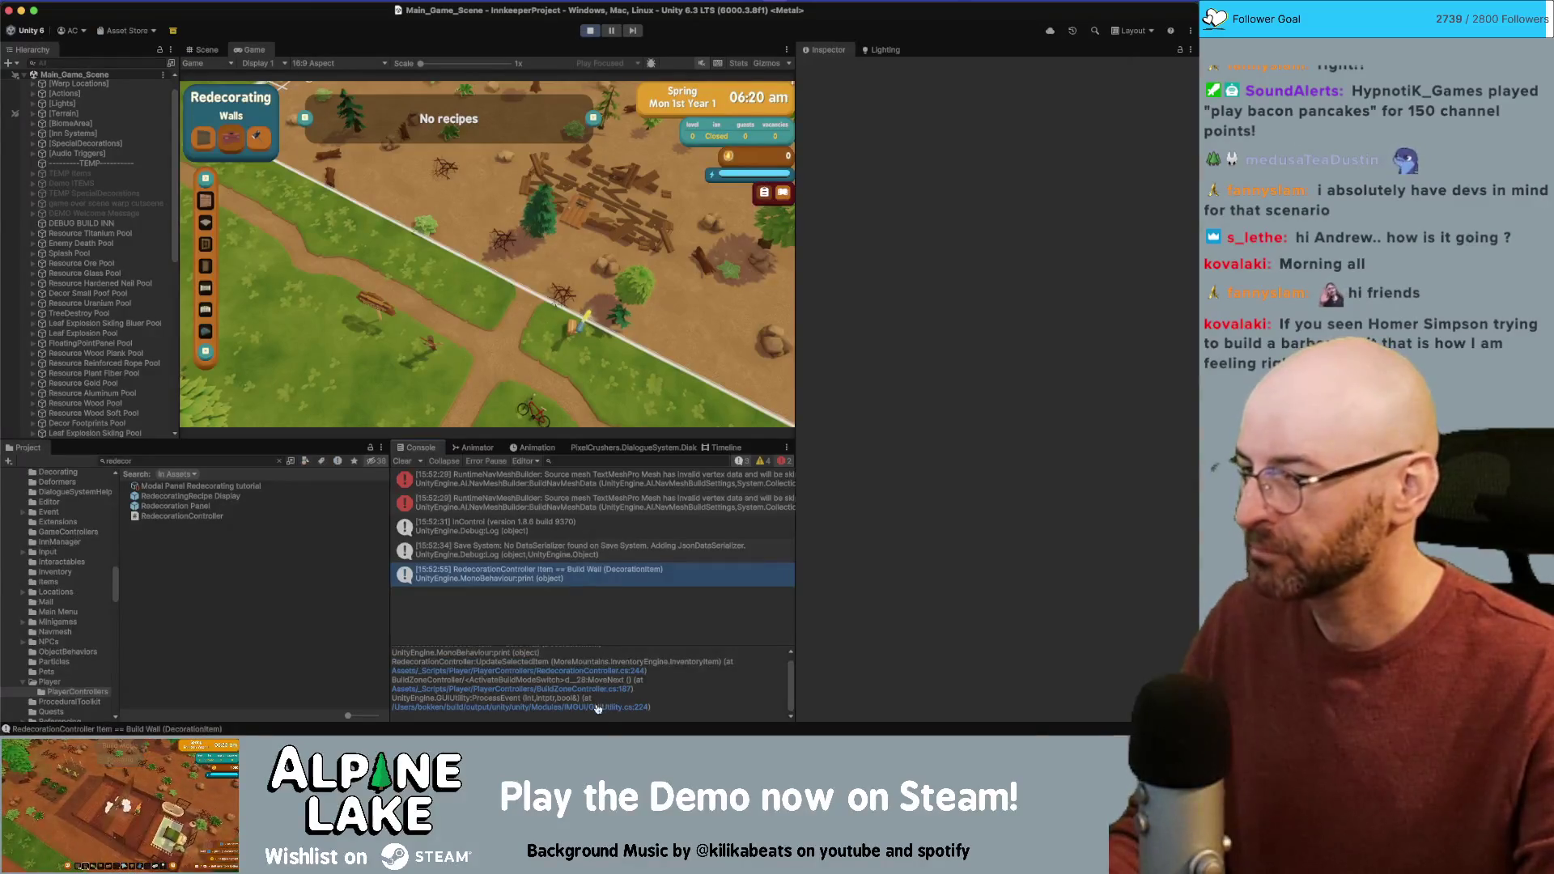
pyautogui.click(598, 709)
pyautogui.click(597, 710)
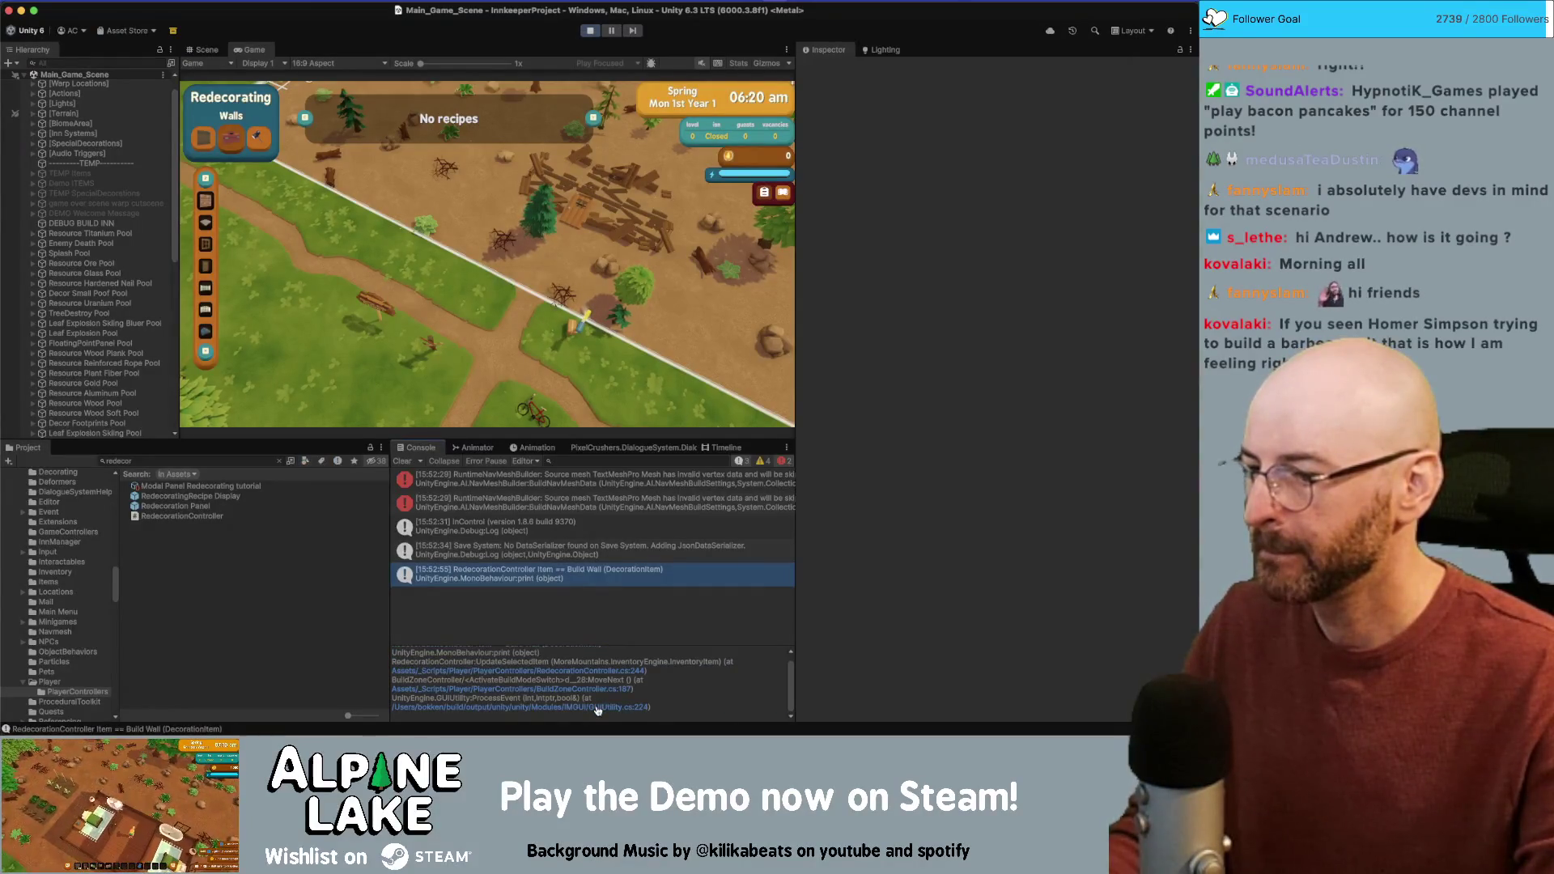
pyautogui.click(597, 710)
# Step: Cycle through the ActivateBuildModeSwitch calls, then open BuildModeMenuManager.cs
pyautogui.press('super+f')
pyautogui.press('Return')
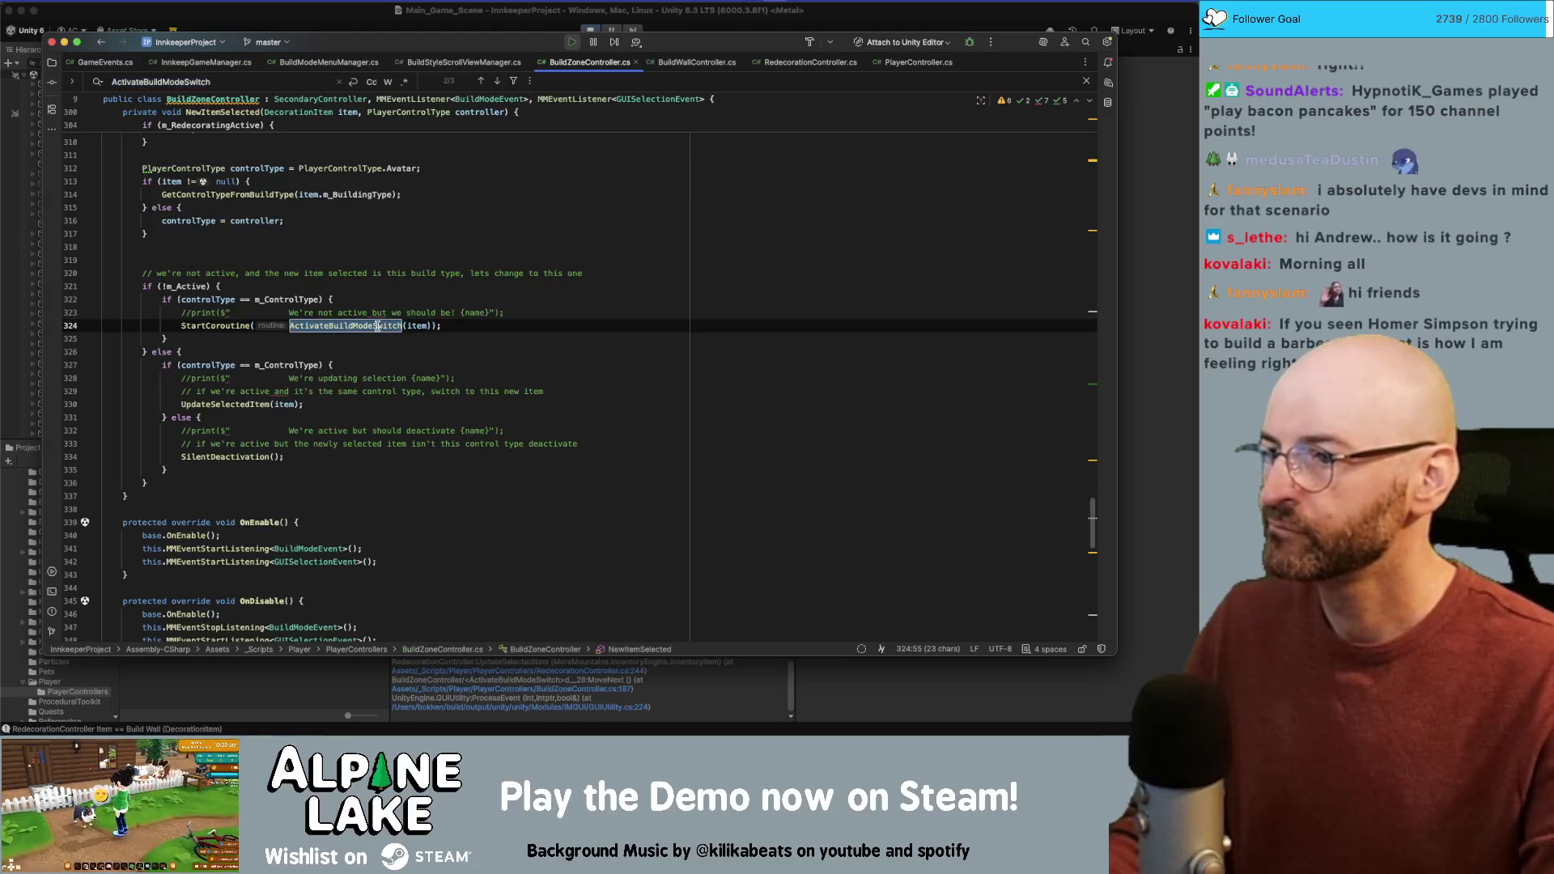
pyautogui.press('Return')
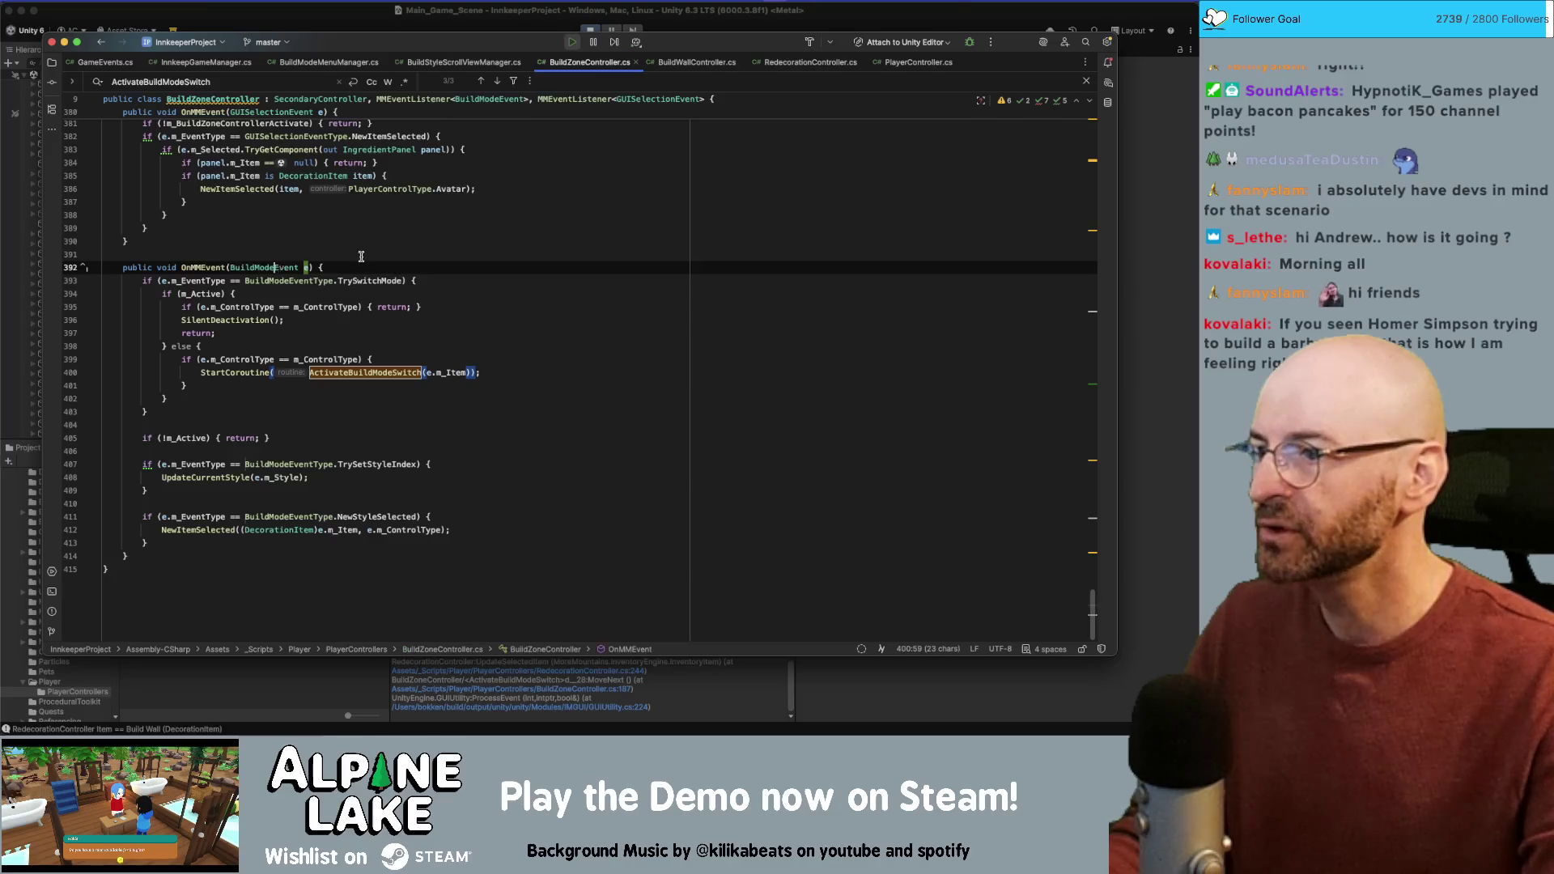
pyautogui.click(397, 243)
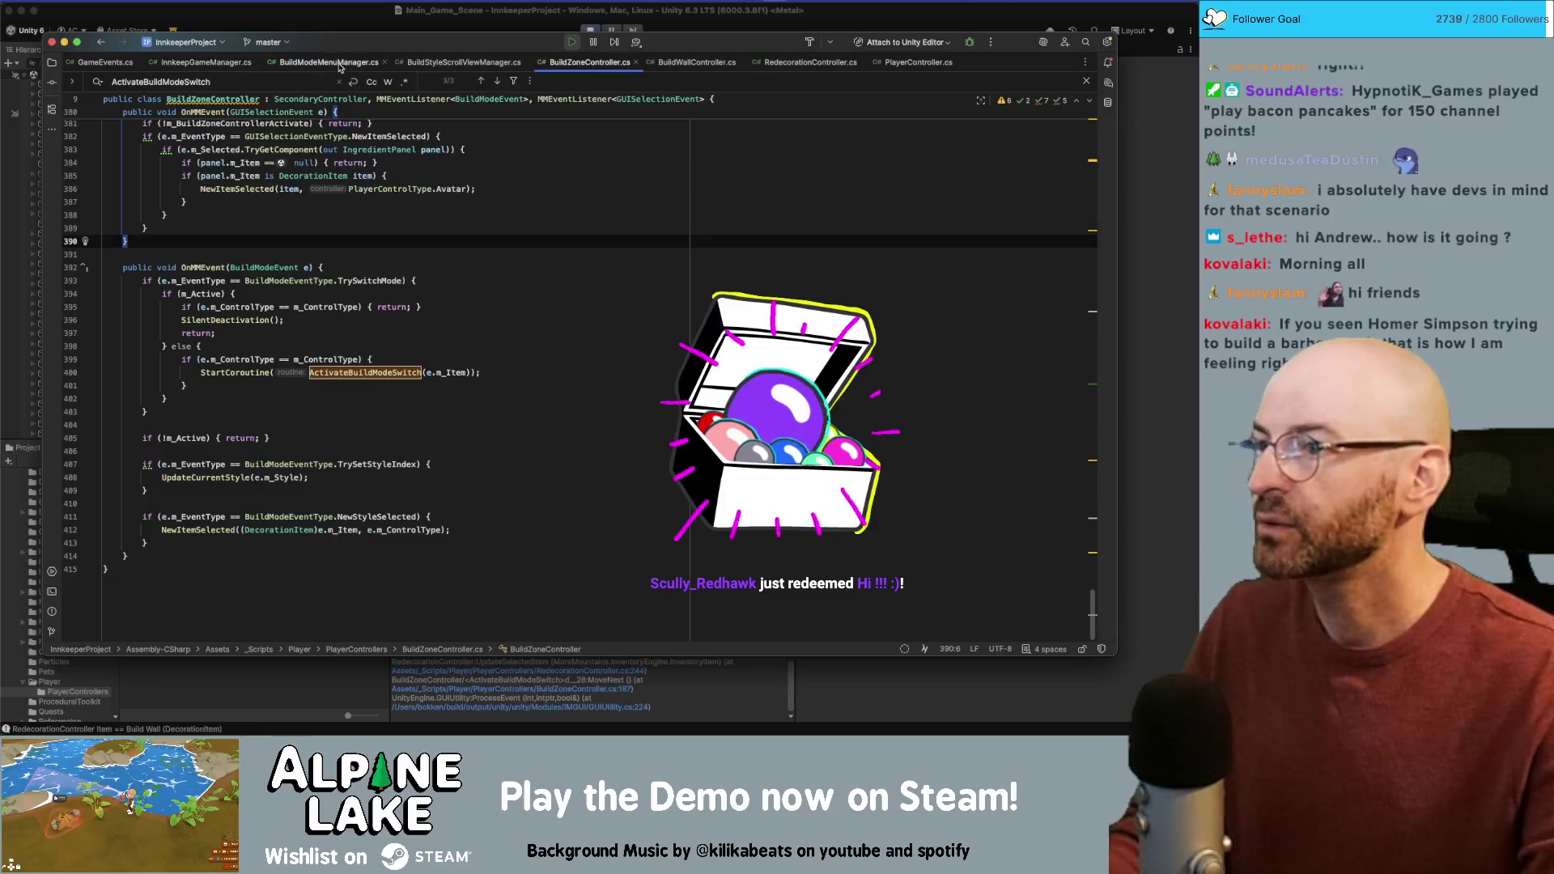
pyautogui.click(310, 65)
# Step: Inspect the StyleSetSuccess event handling in BuildModeMenuManager's OnMMEvent
pyautogui.click(391, 196)
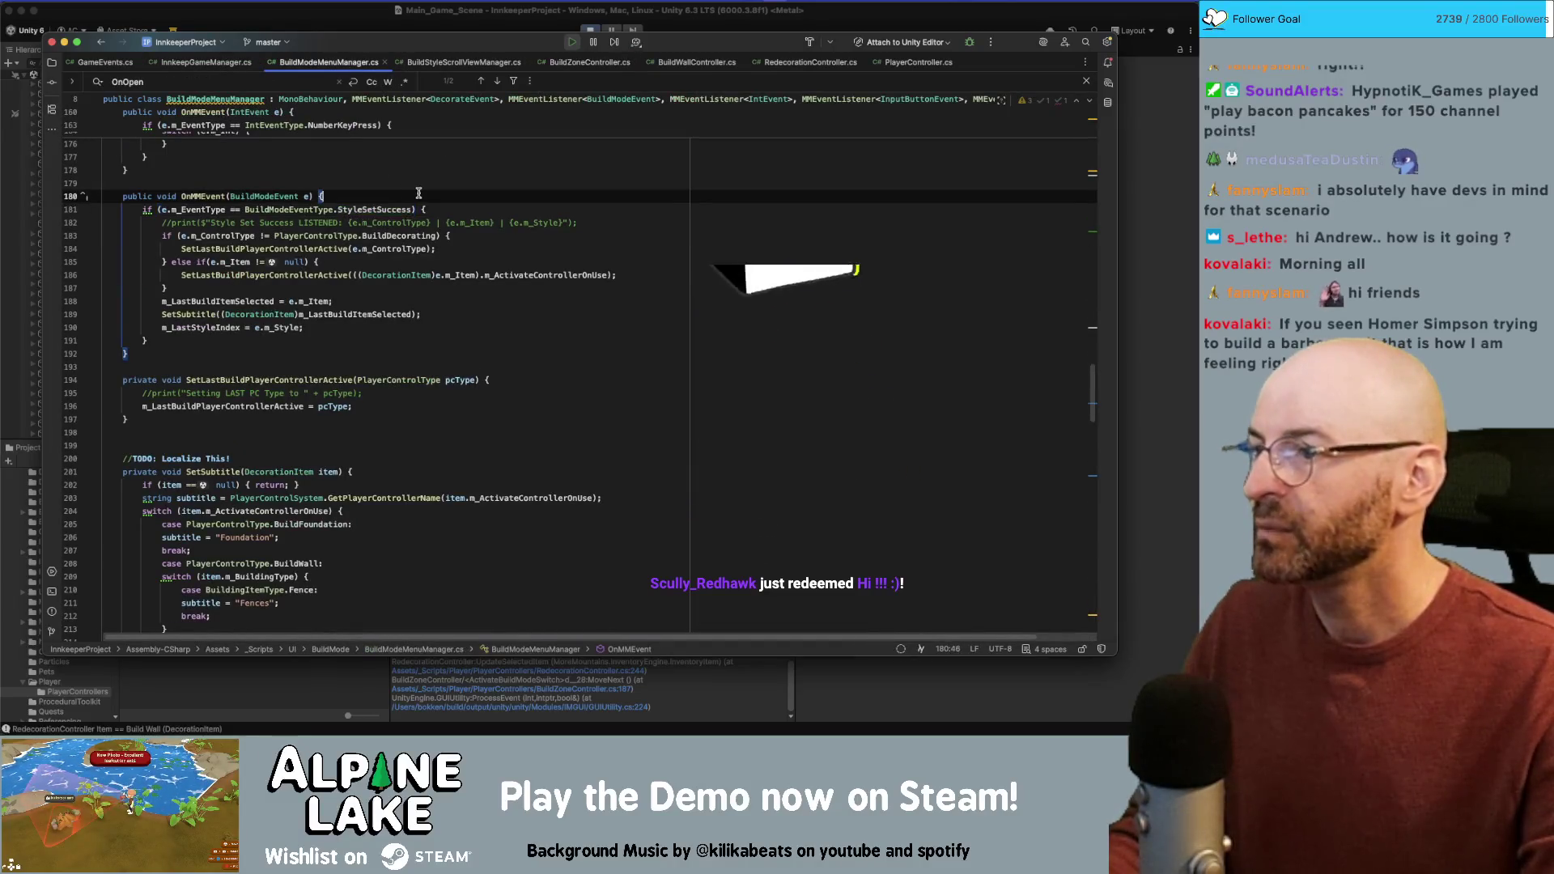
pyautogui.scroll(1, 283, 253)
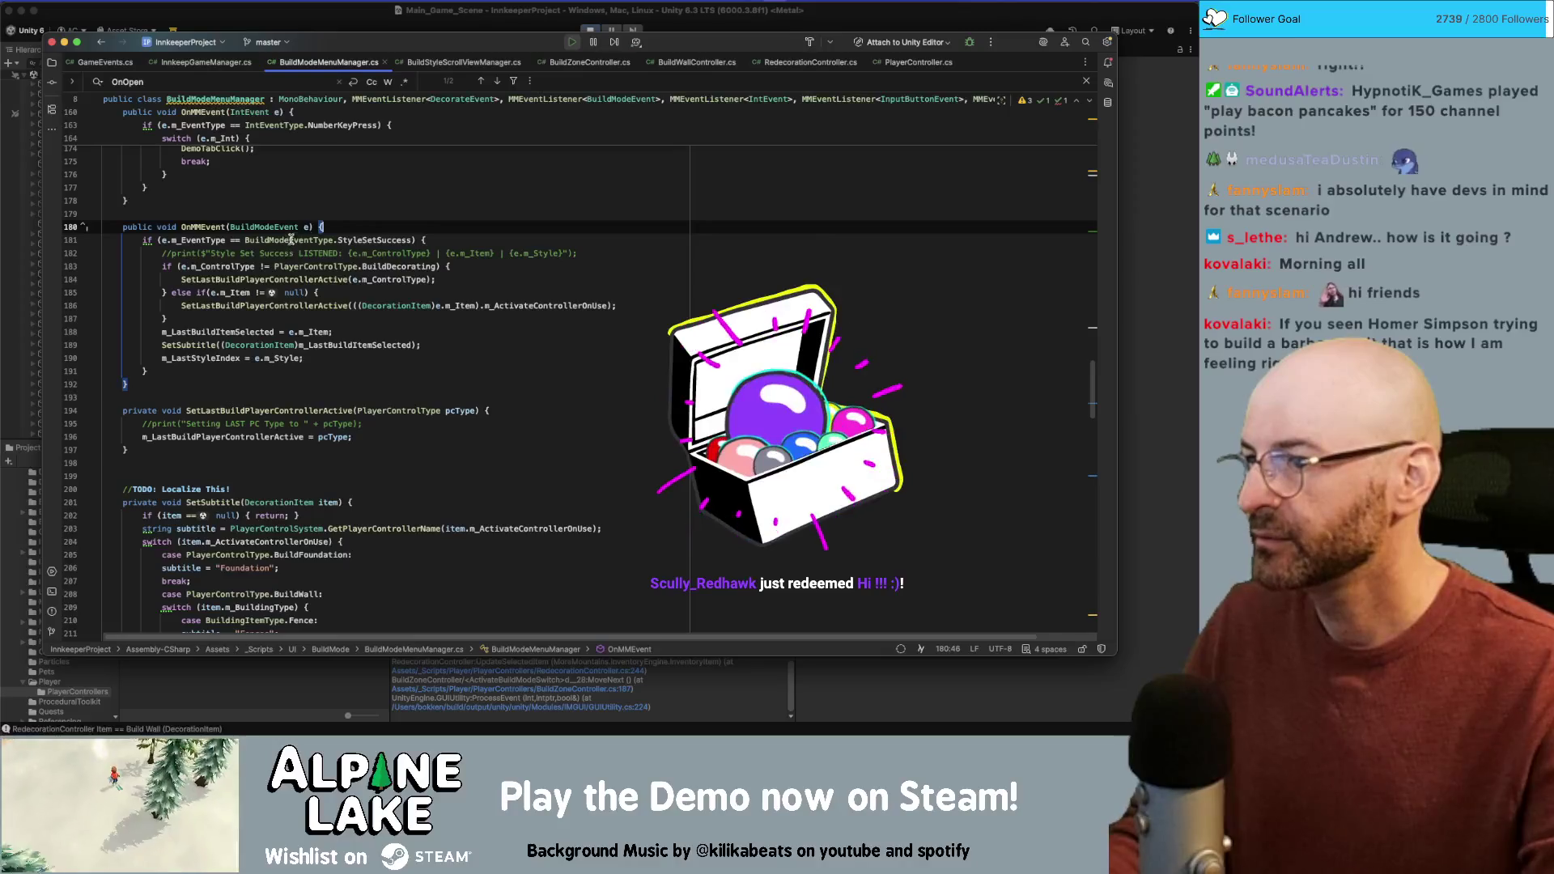
pyautogui.doubleClick(374, 239)
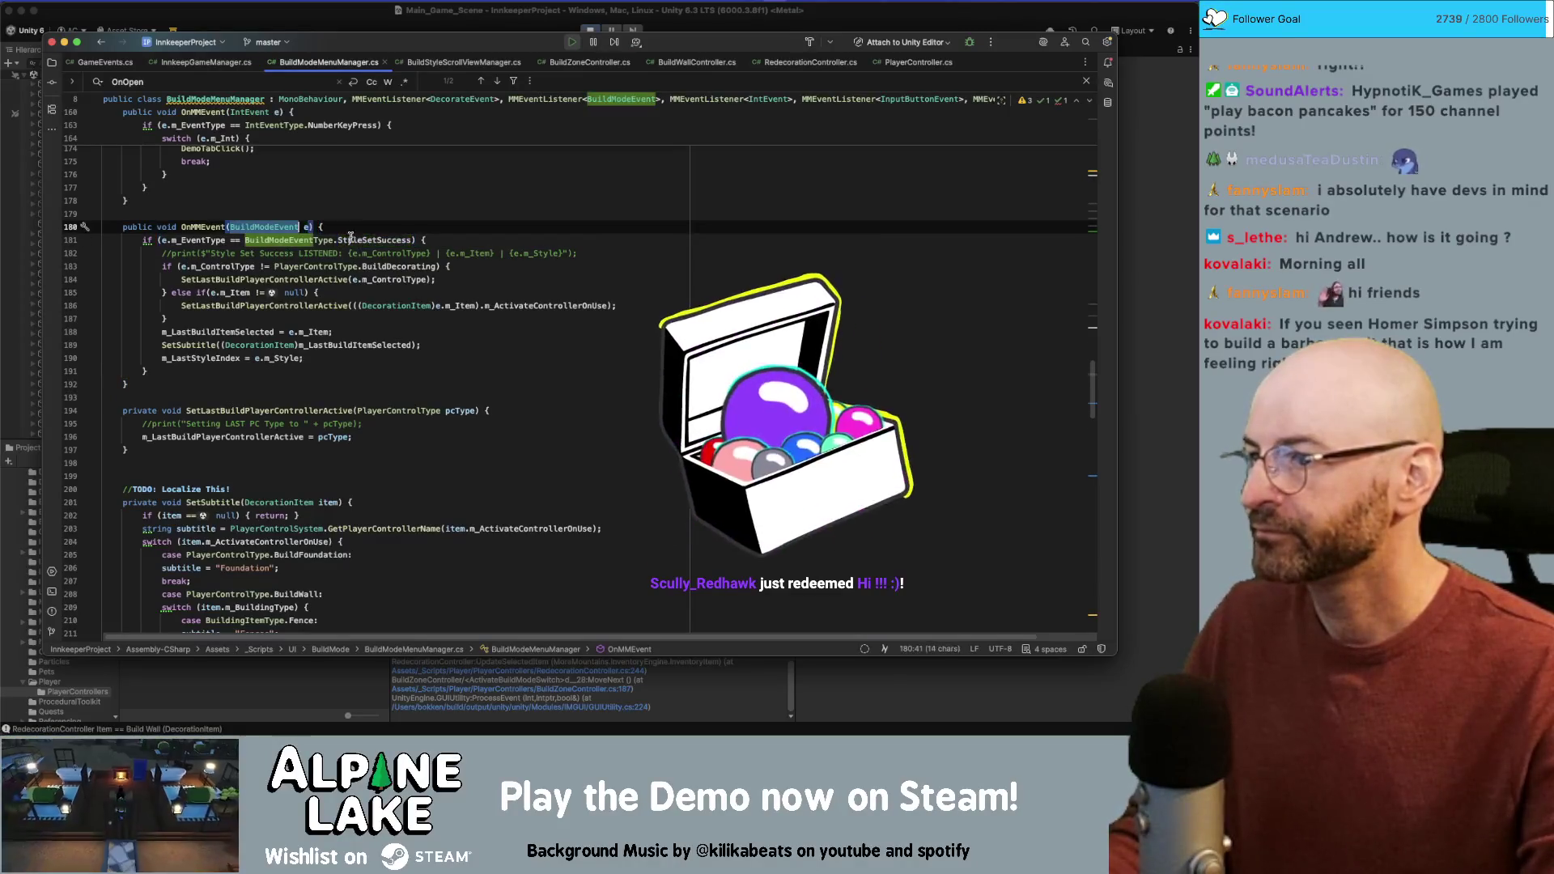
pyautogui.scroll(10, 398, 239)
pyautogui.scroll(8, 398, 239)
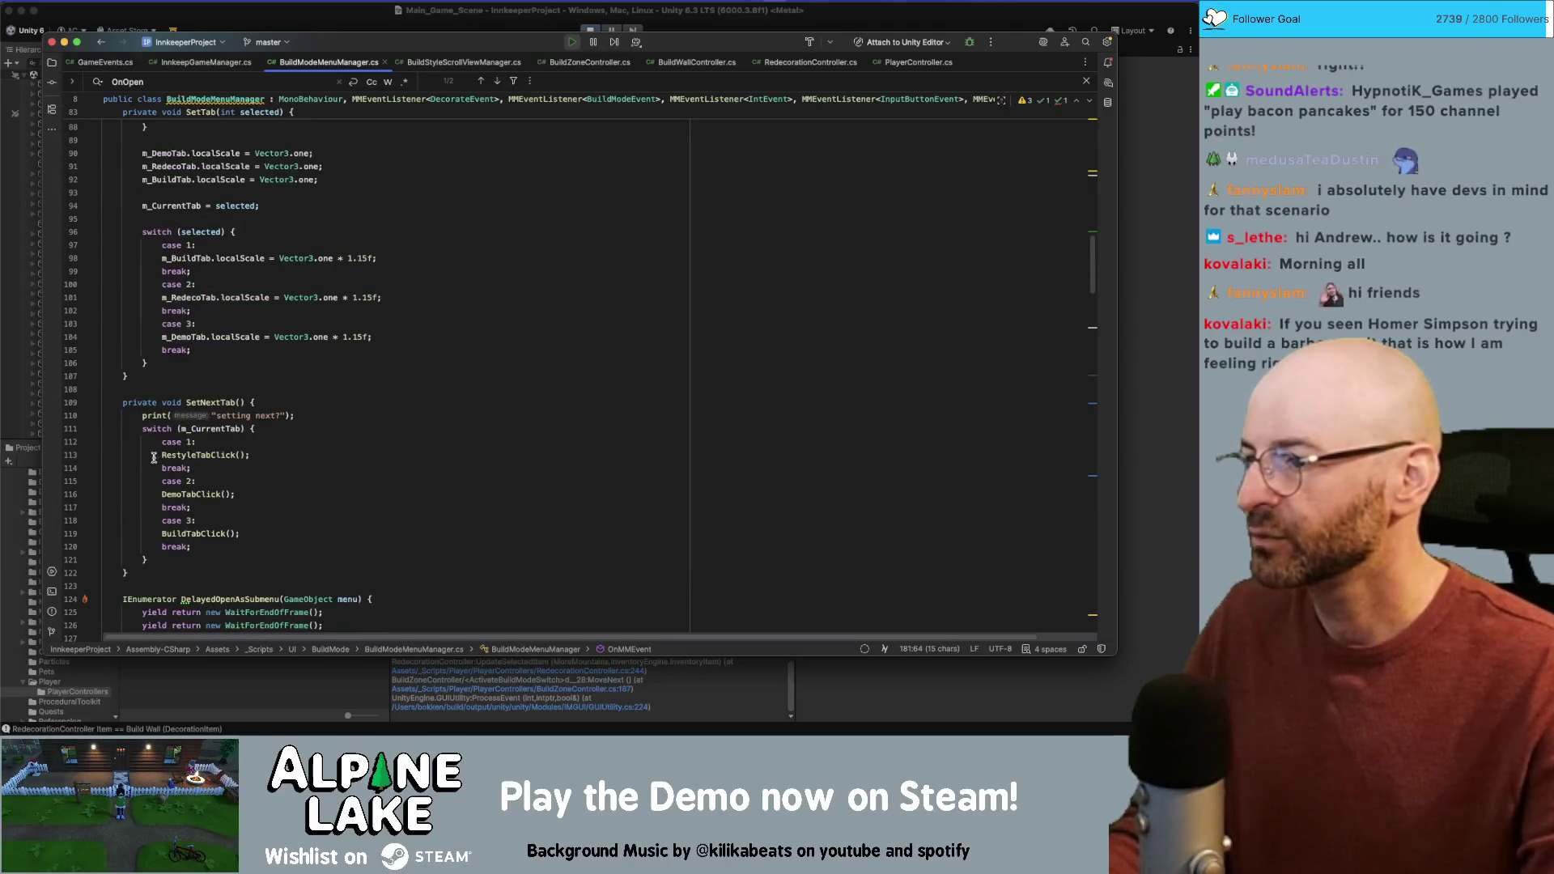
# Step: Follow RestyleTabClick from SetNextTab to its declaration and highlight m_LastBuildItemSelected
pyautogui.doubleClick(217, 456)
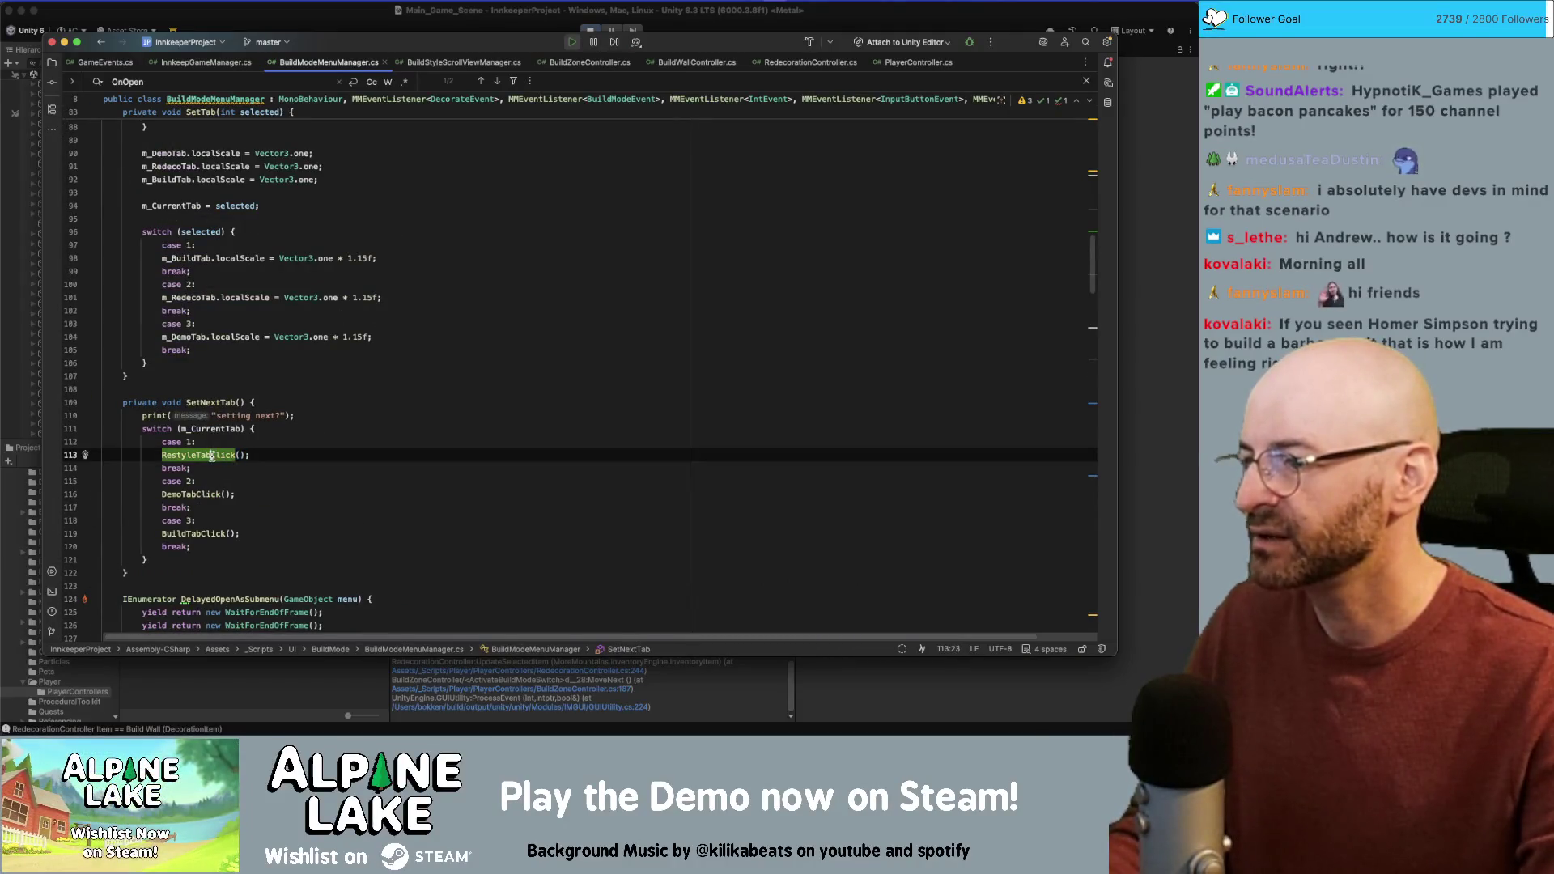
pyautogui.keyDown('super'); pyautogui.click(212, 455); pyautogui.keyUp('super')
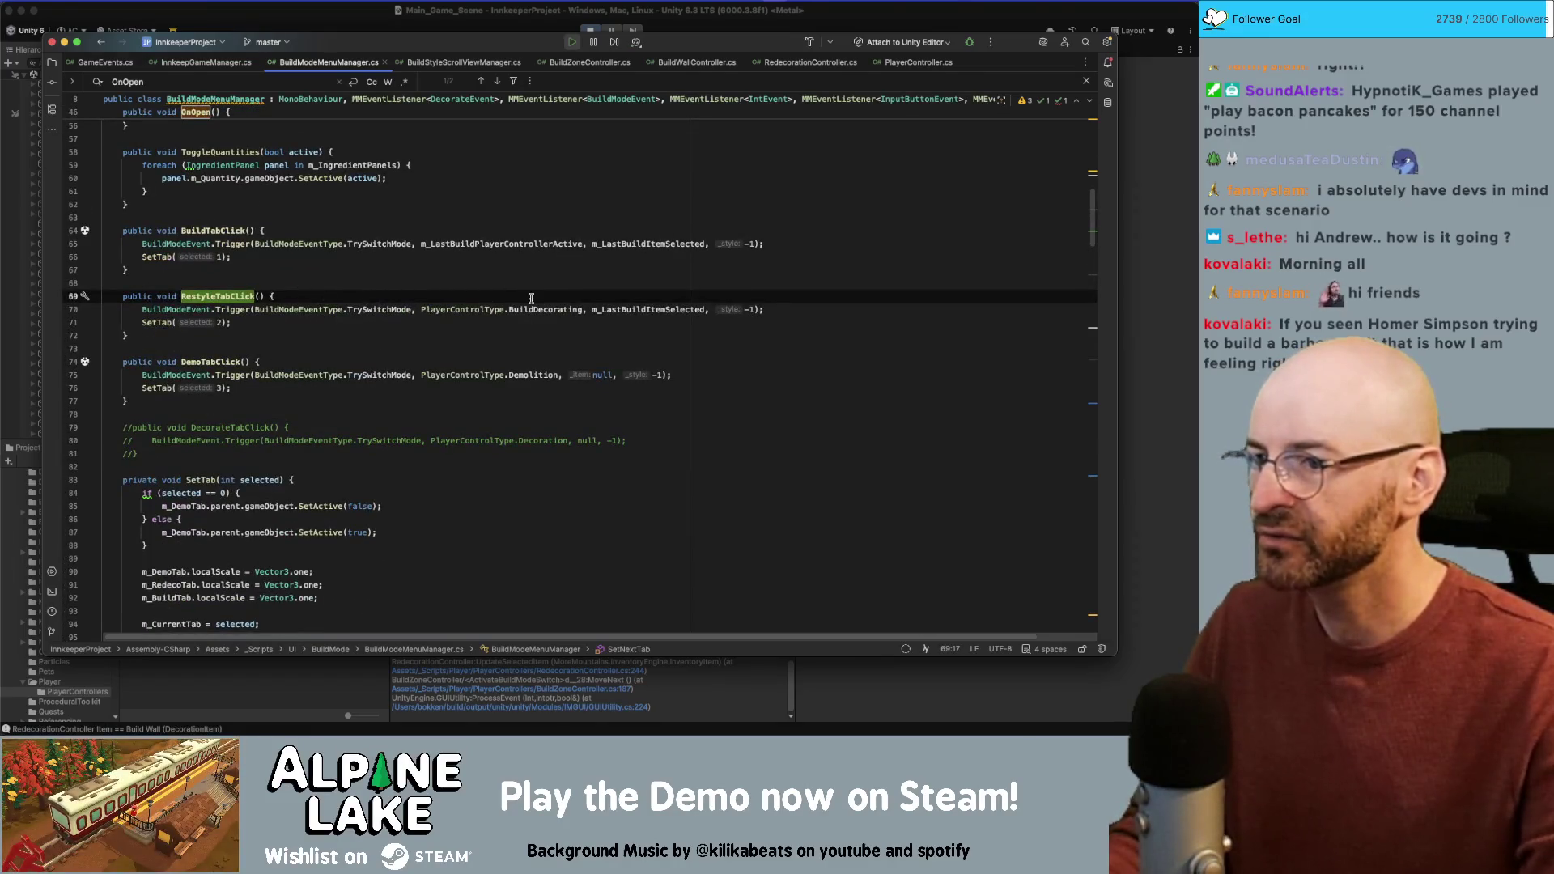
pyautogui.click(623, 309)
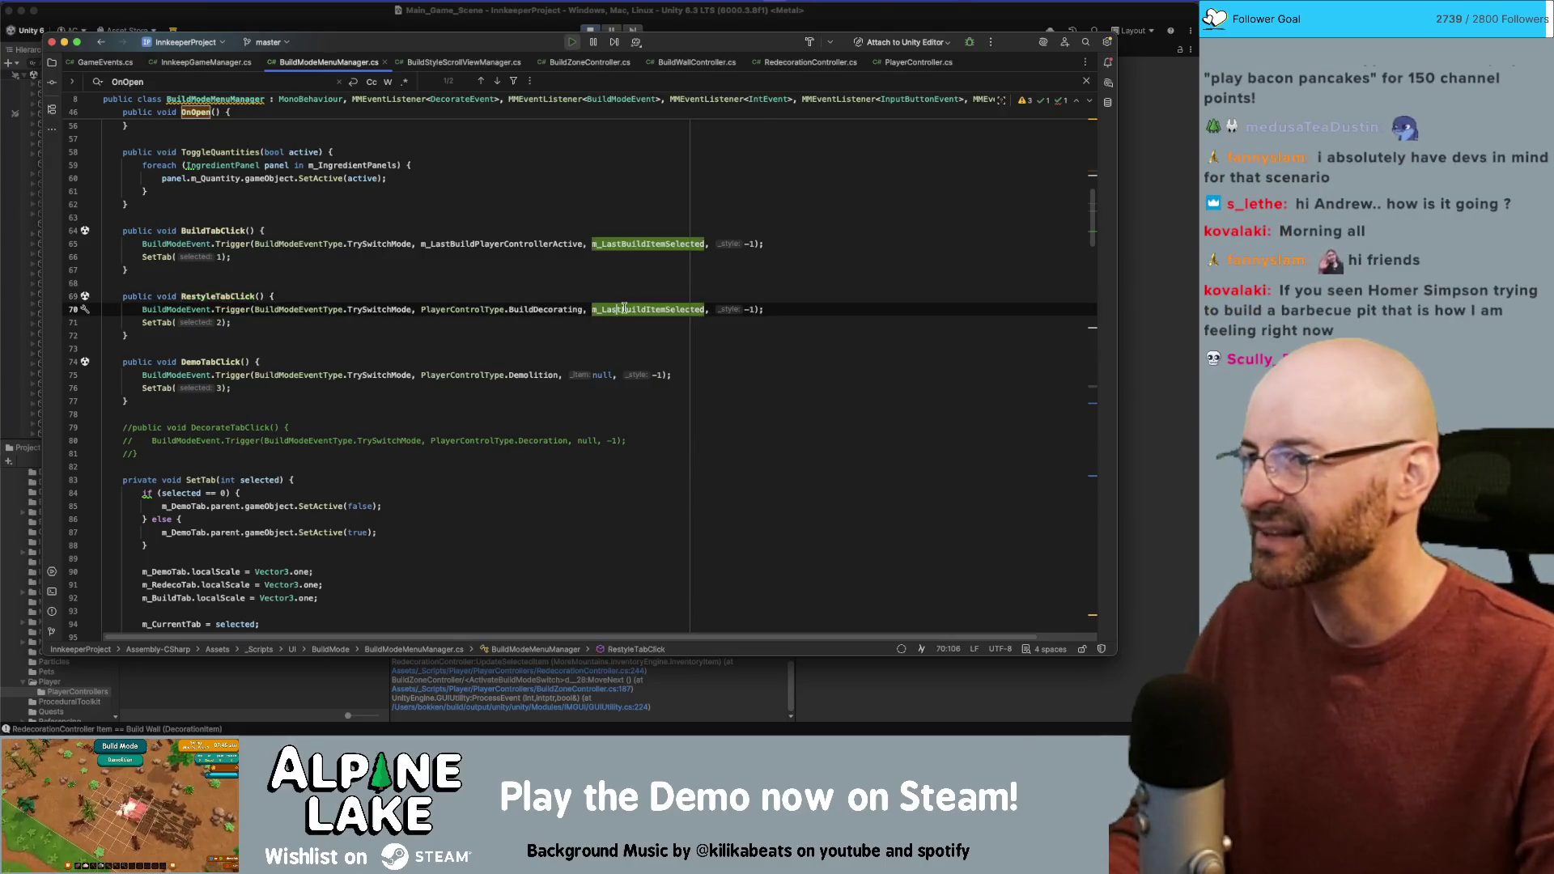
pyautogui.click(320, 12)
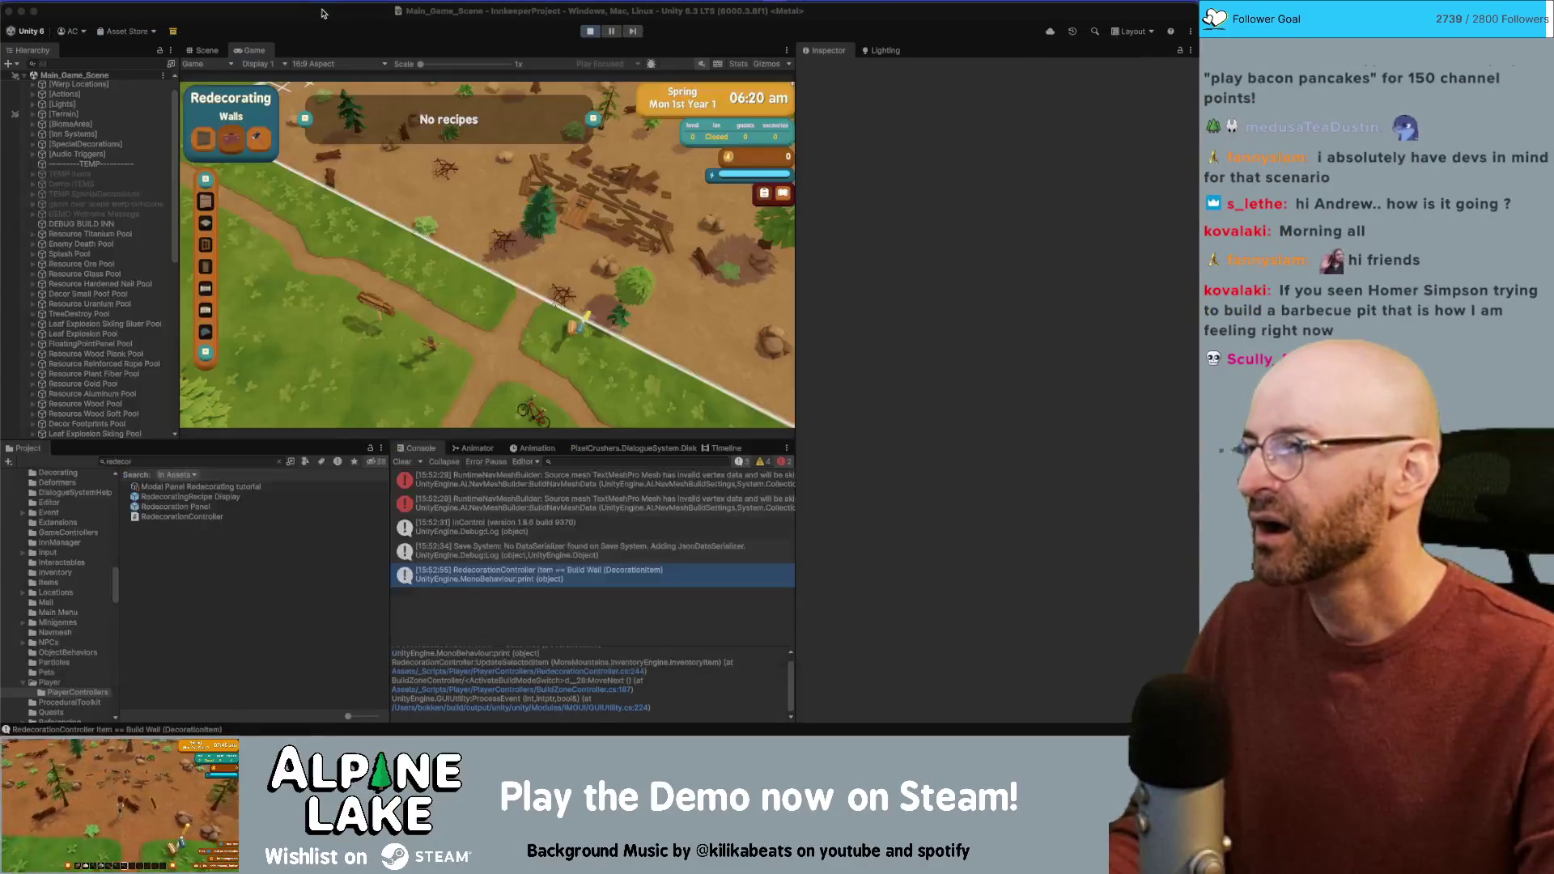
# Step: Stop the game and expand the [UI] object in the Hierarchy
pyautogui.click(597, 32)
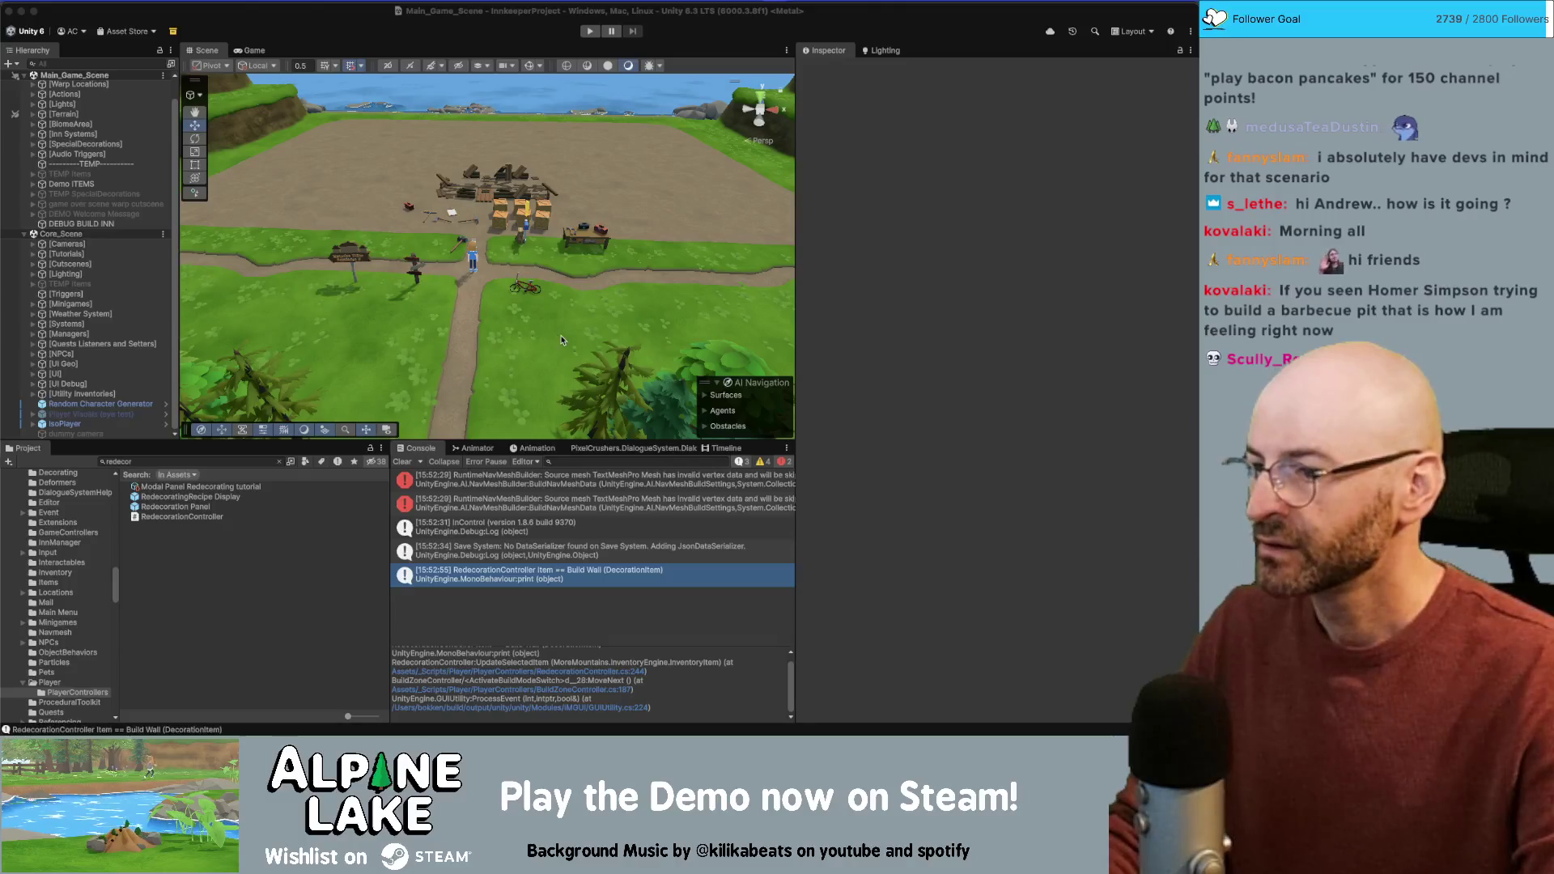
pyautogui.click(125, 603)
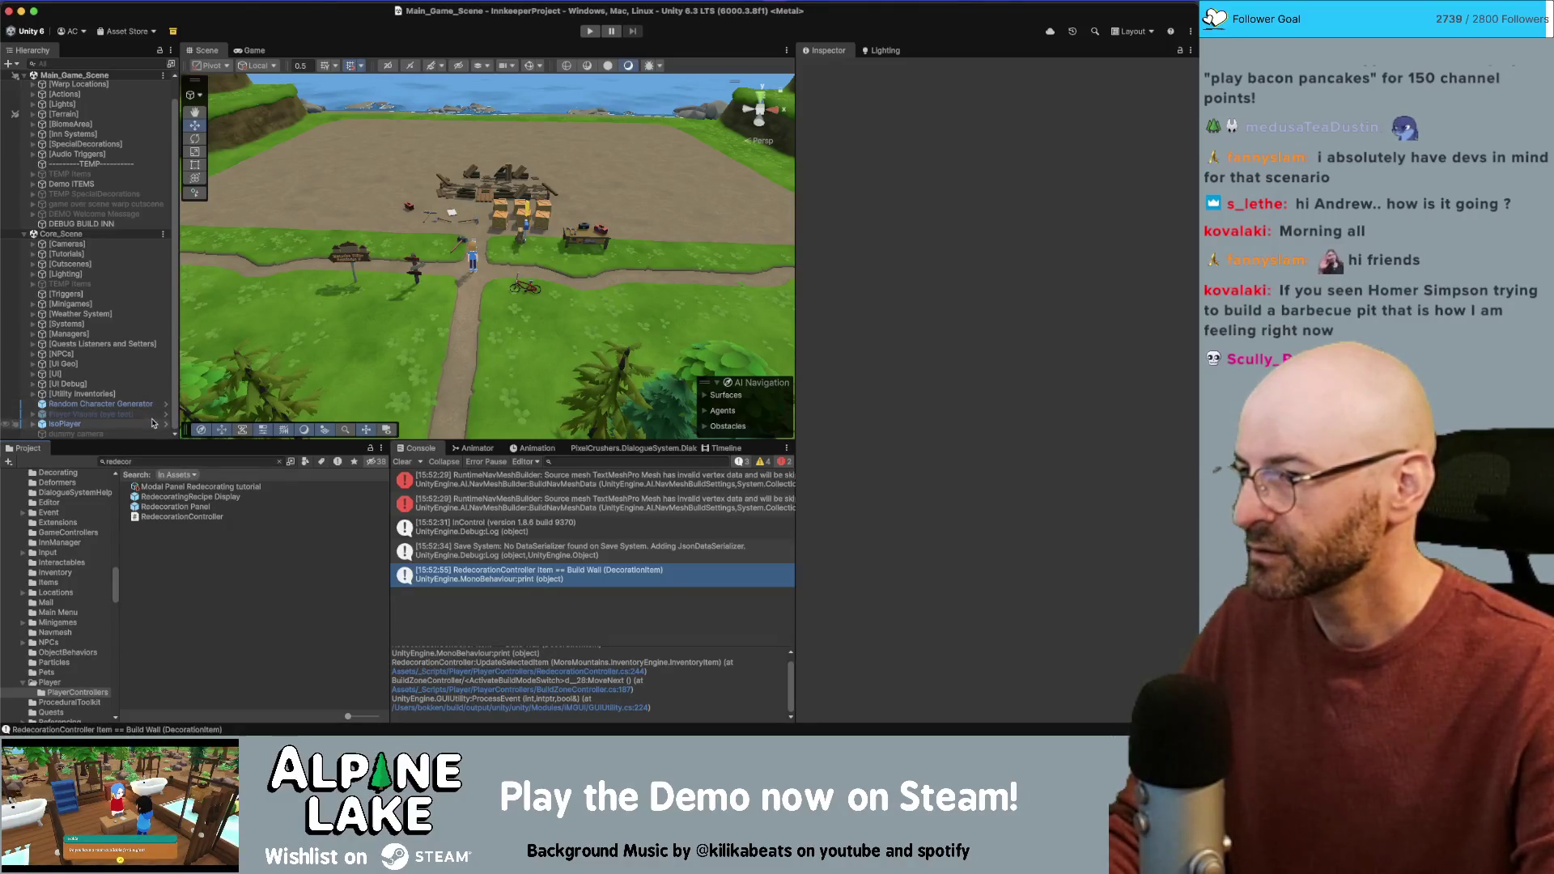
pyautogui.click(140, 373)
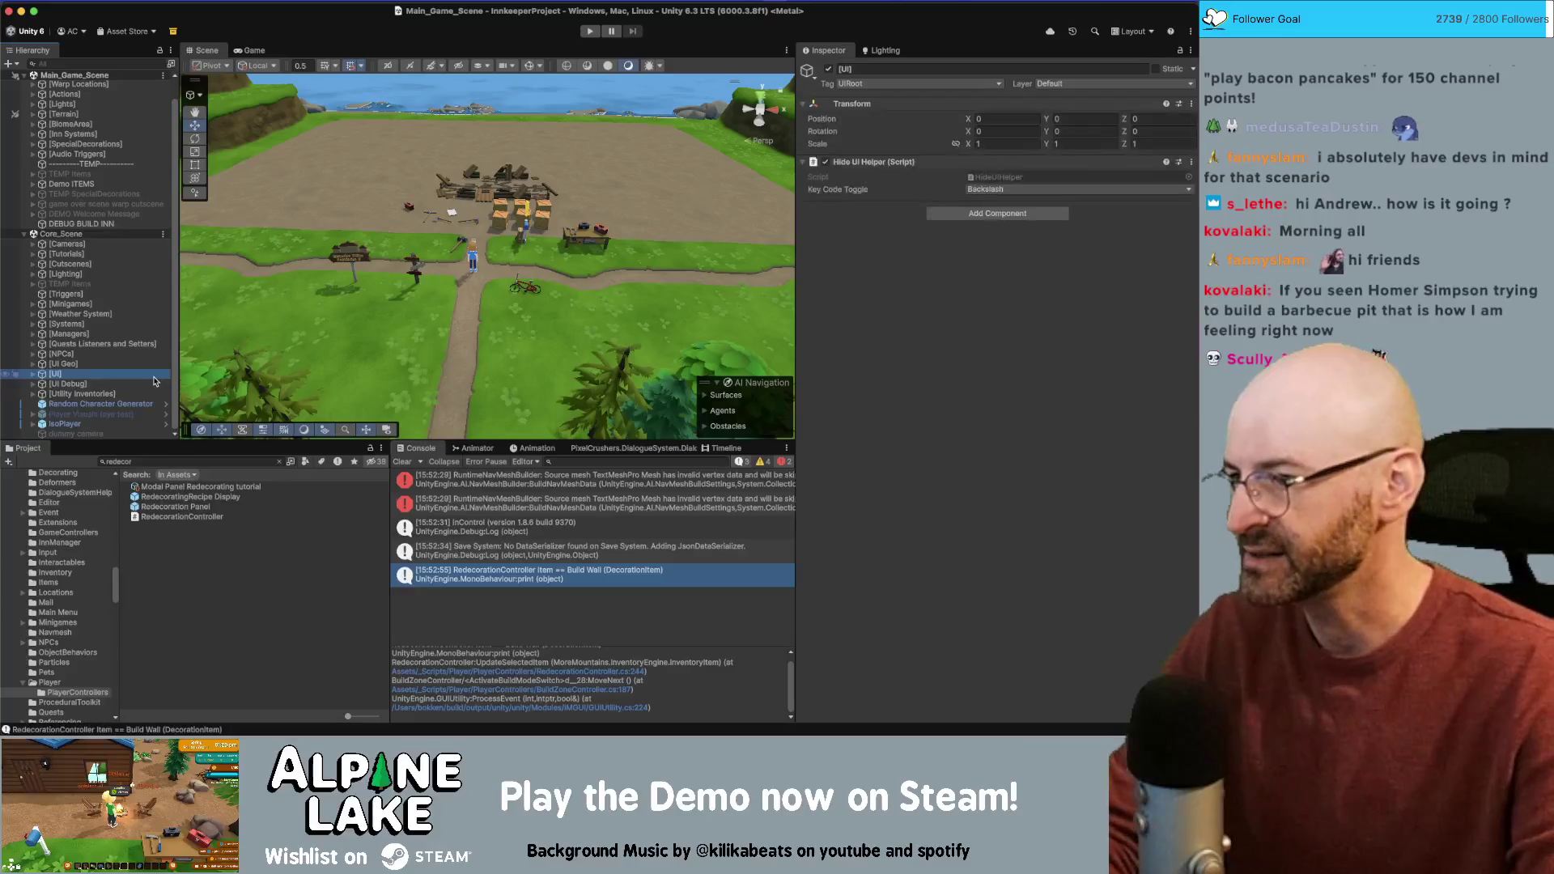
pyautogui.press('Right')
# Step: Select Build Mode Canvas and open the Last Build Item Selected item picker
pyautogui.scroll(-5, 140, 378)
pyautogui.scroll(3, 138, 373)
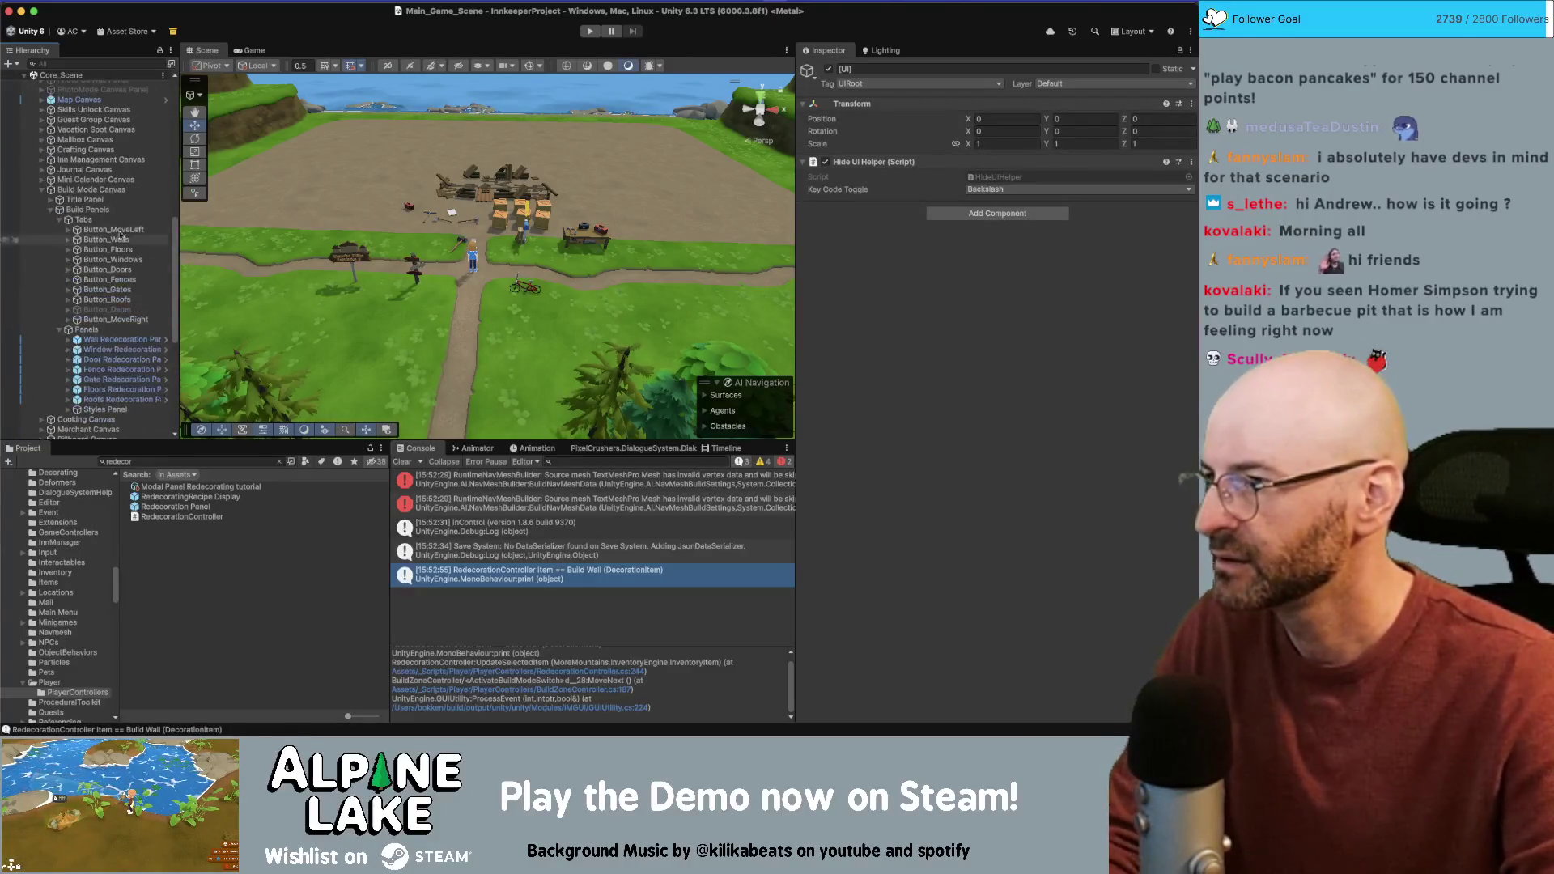
pyautogui.click(125, 191)
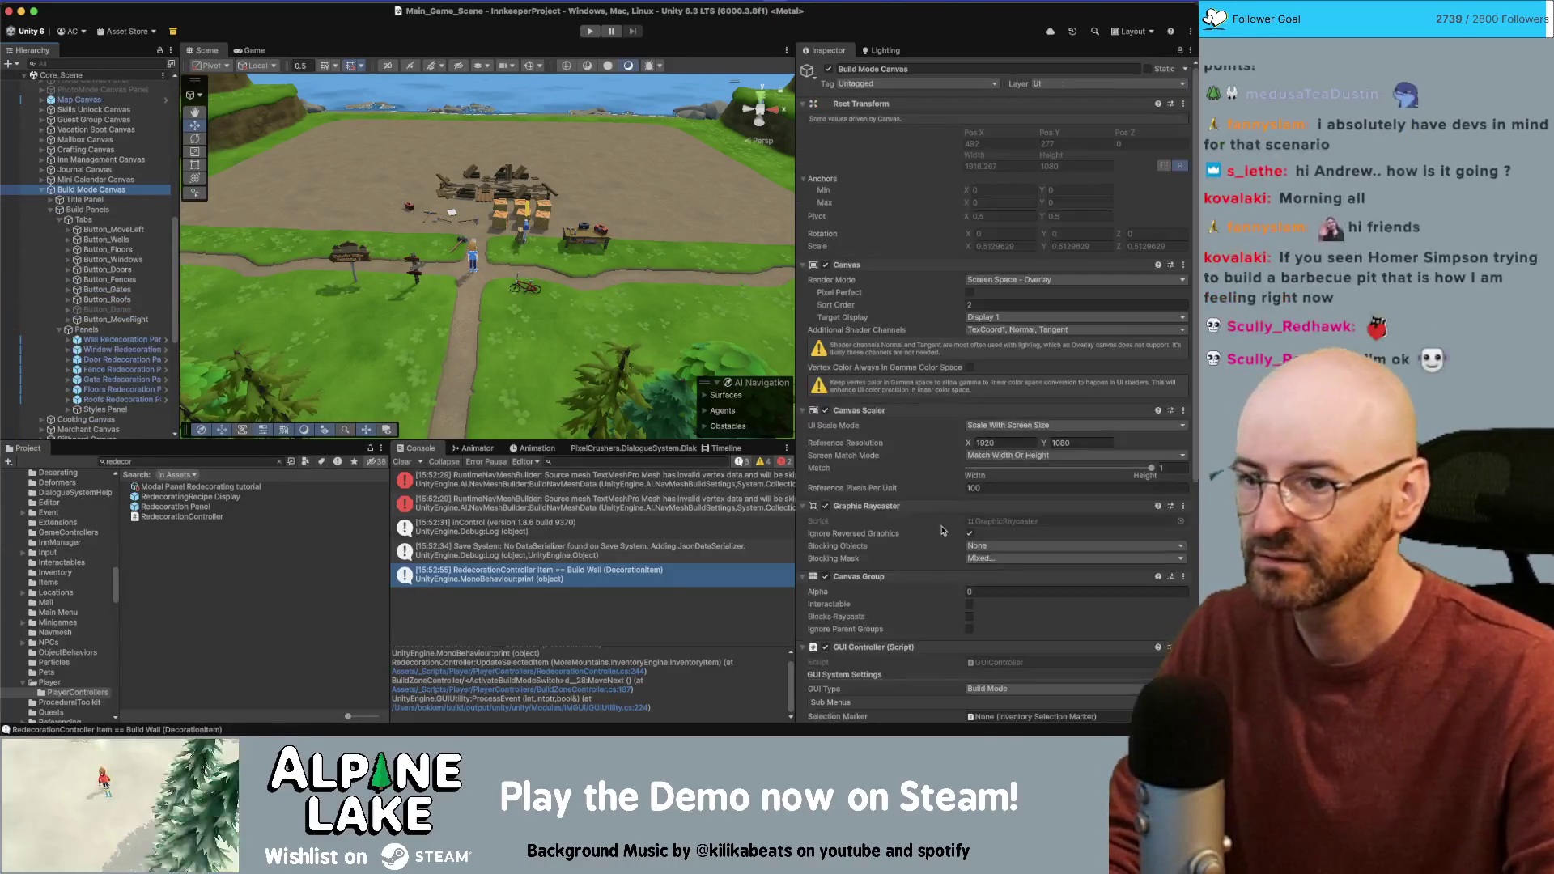
pyautogui.scroll(-10, 906, 532)
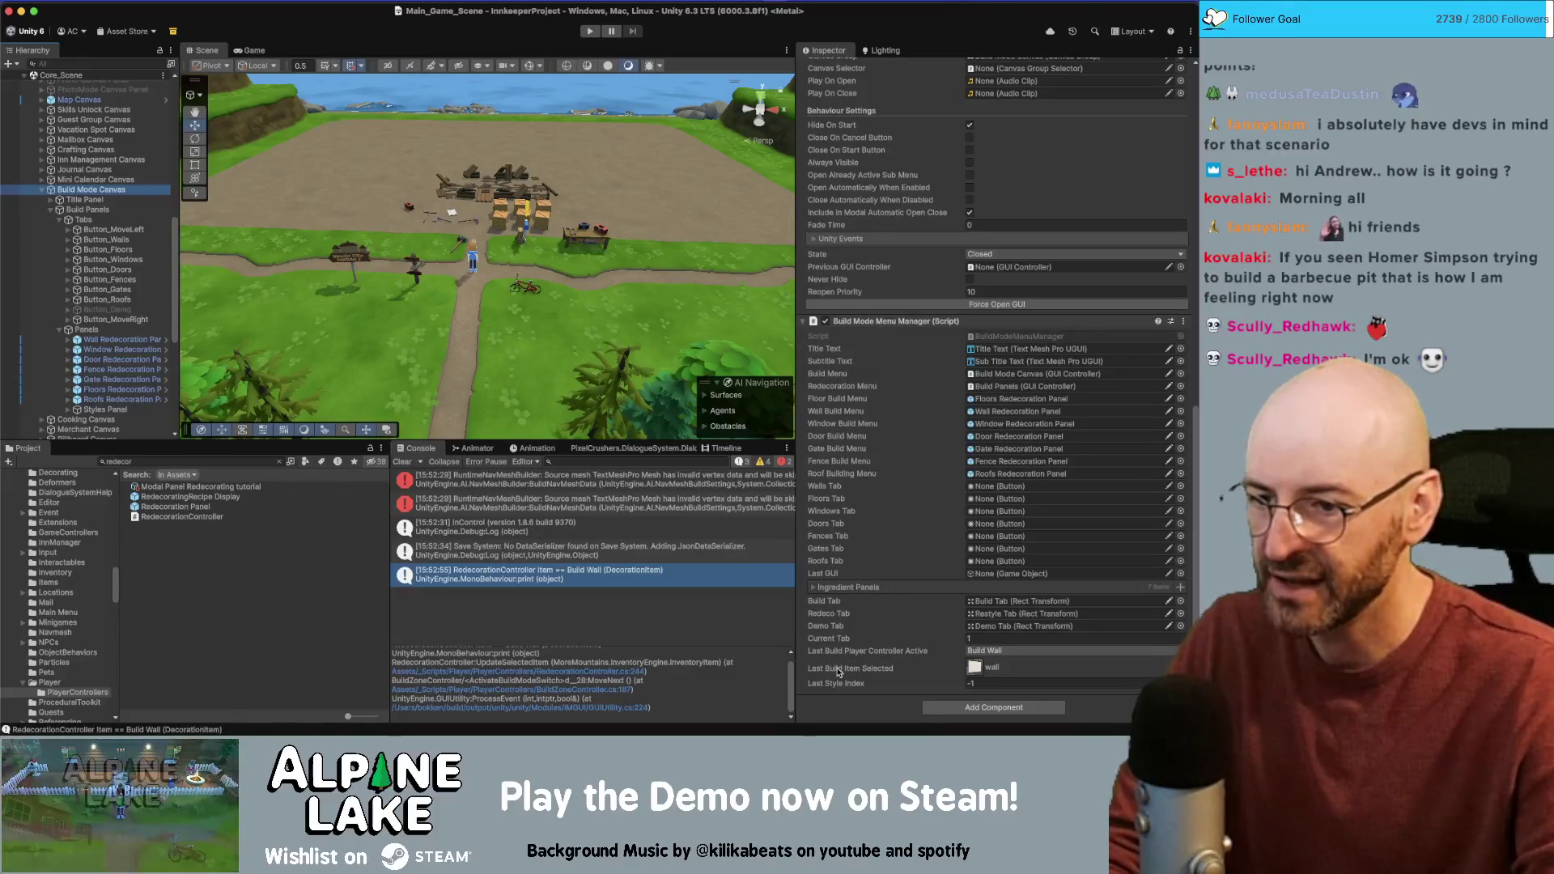
pyautogui.click(978, 672)
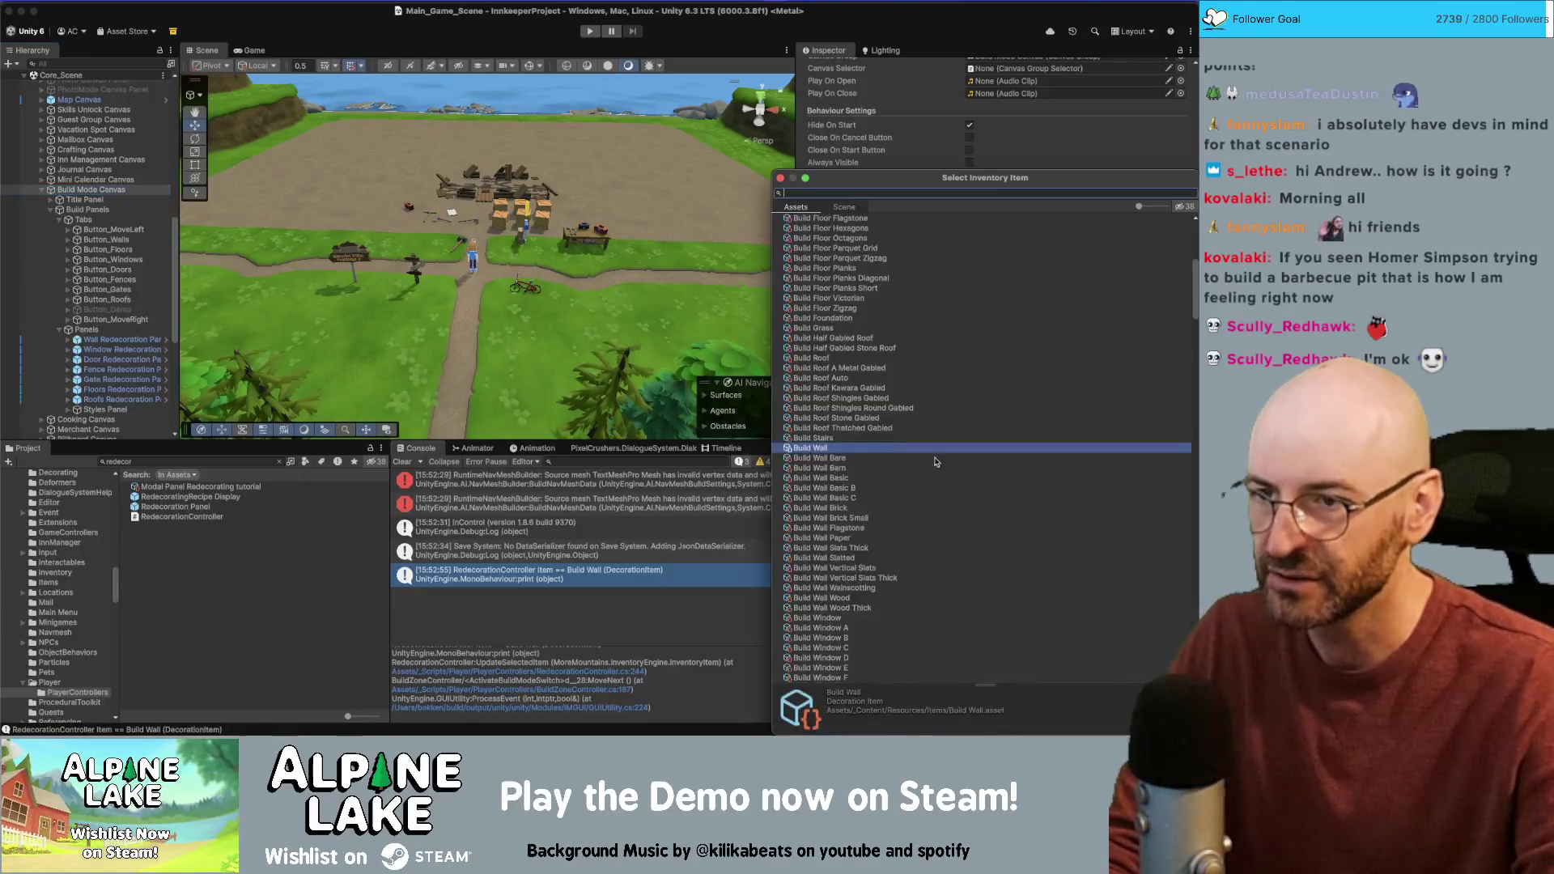
# Step: Search 'none' and set Last Build Item Selected to None
pyautogui.write('none')
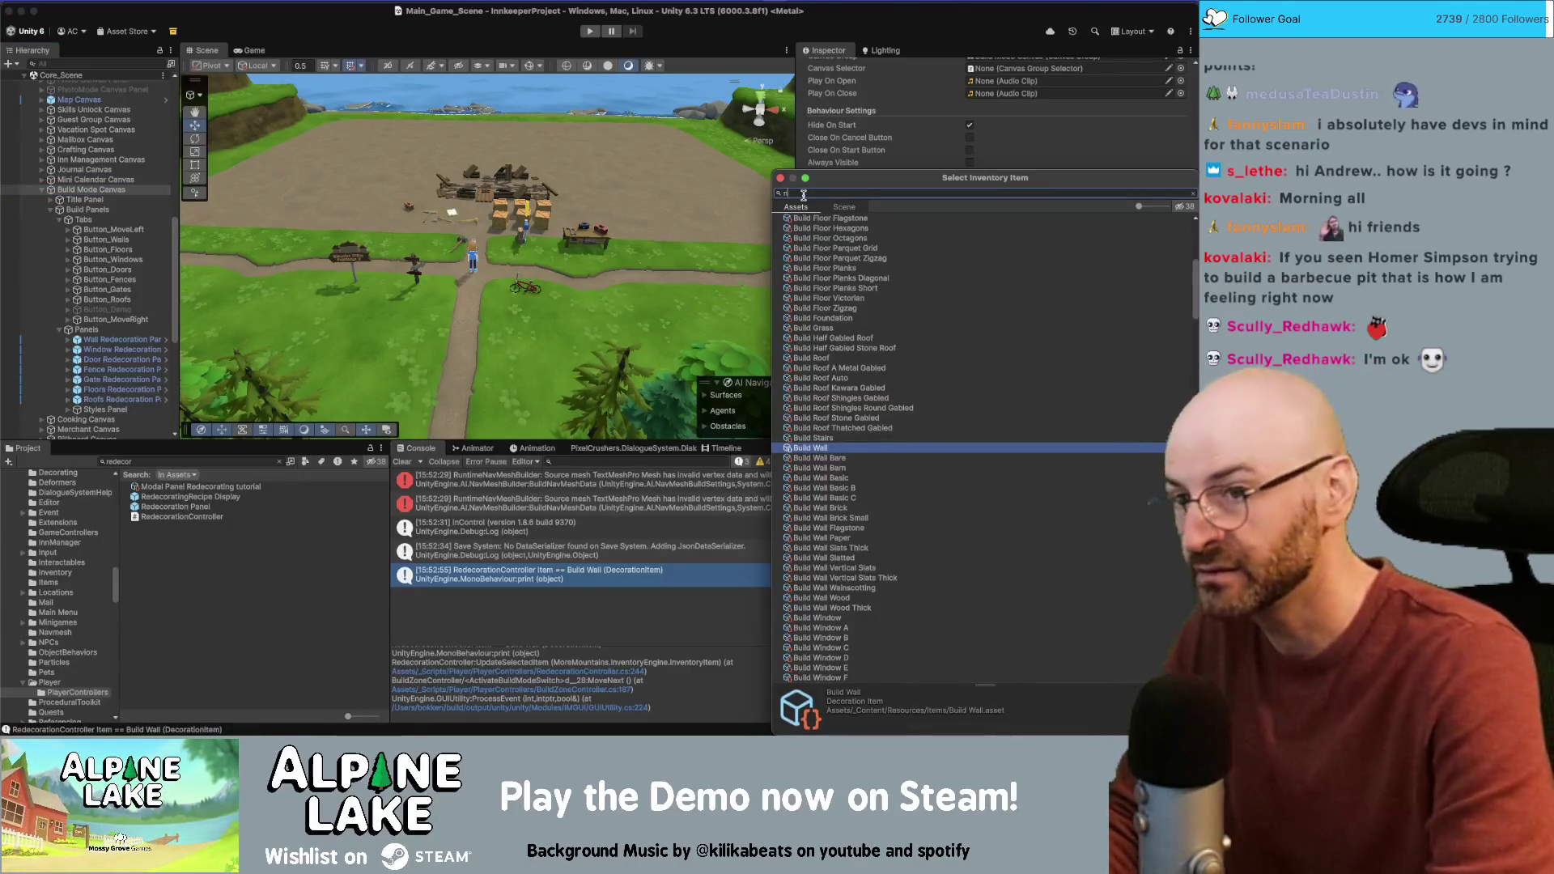
pyautogui.doubleClick(818, 218)
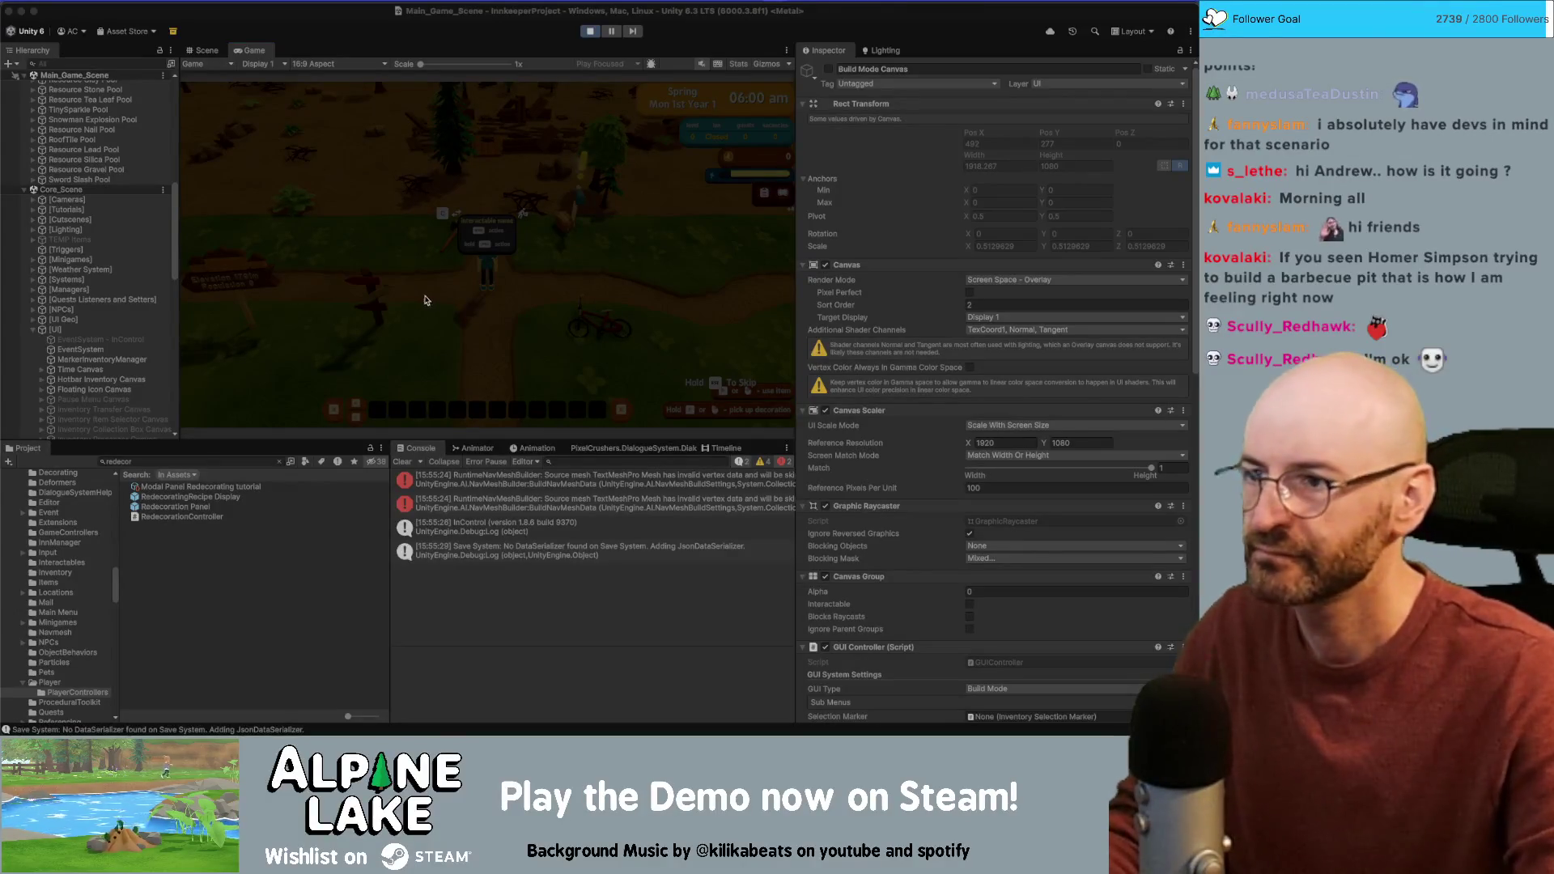
# Step: Continue past the day summary and totals screens and dismiss the demolition tutorial
pyautogui.click(403, 240)
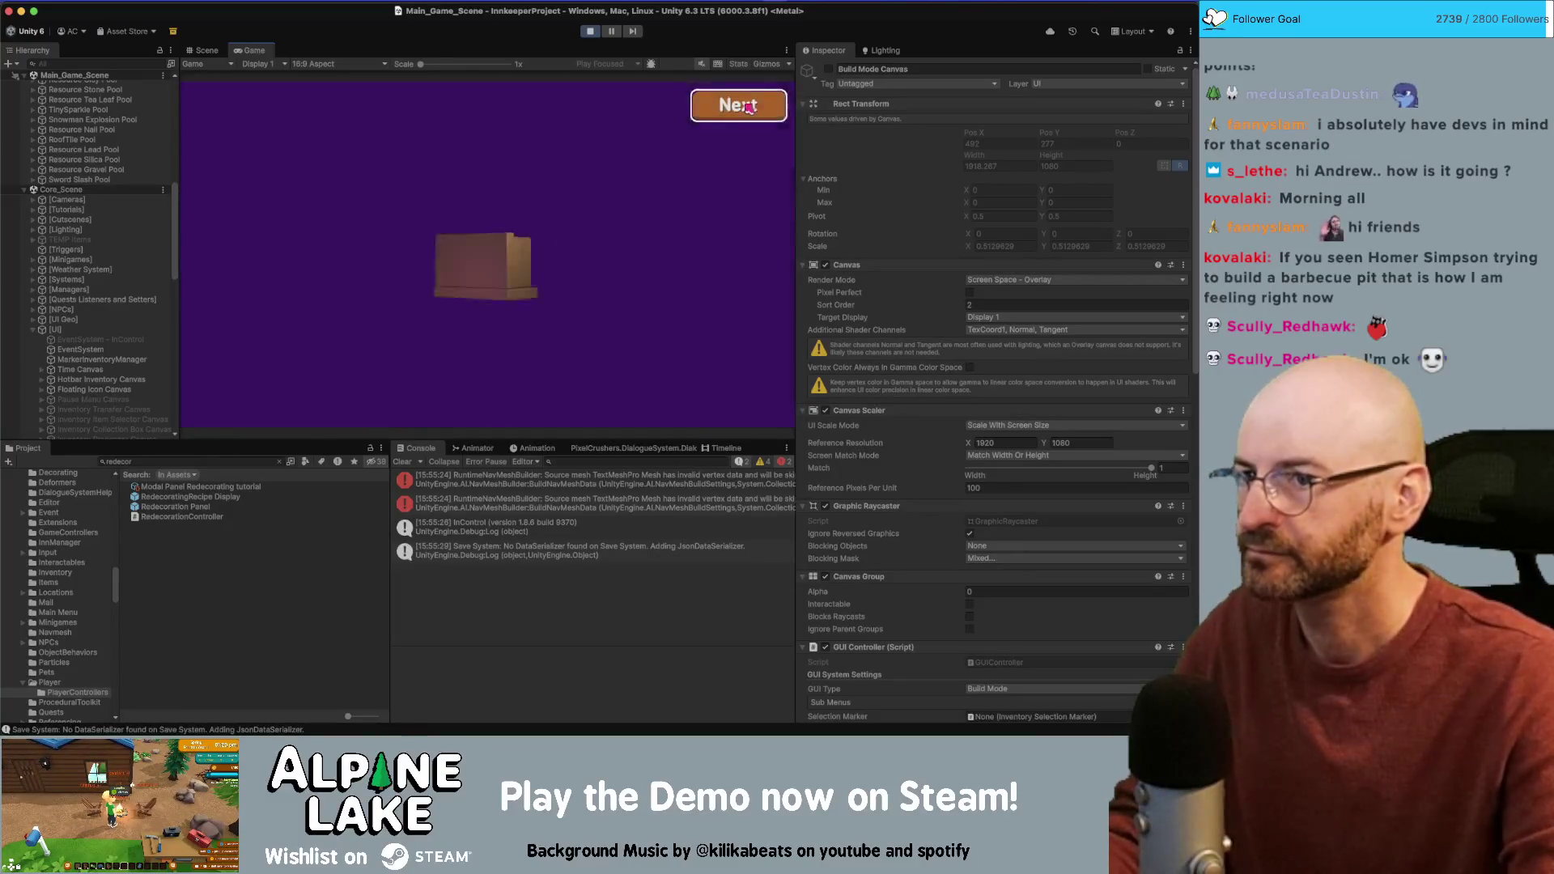
pyautogui.click(749, 106)
pyautogui.click(737, 106)
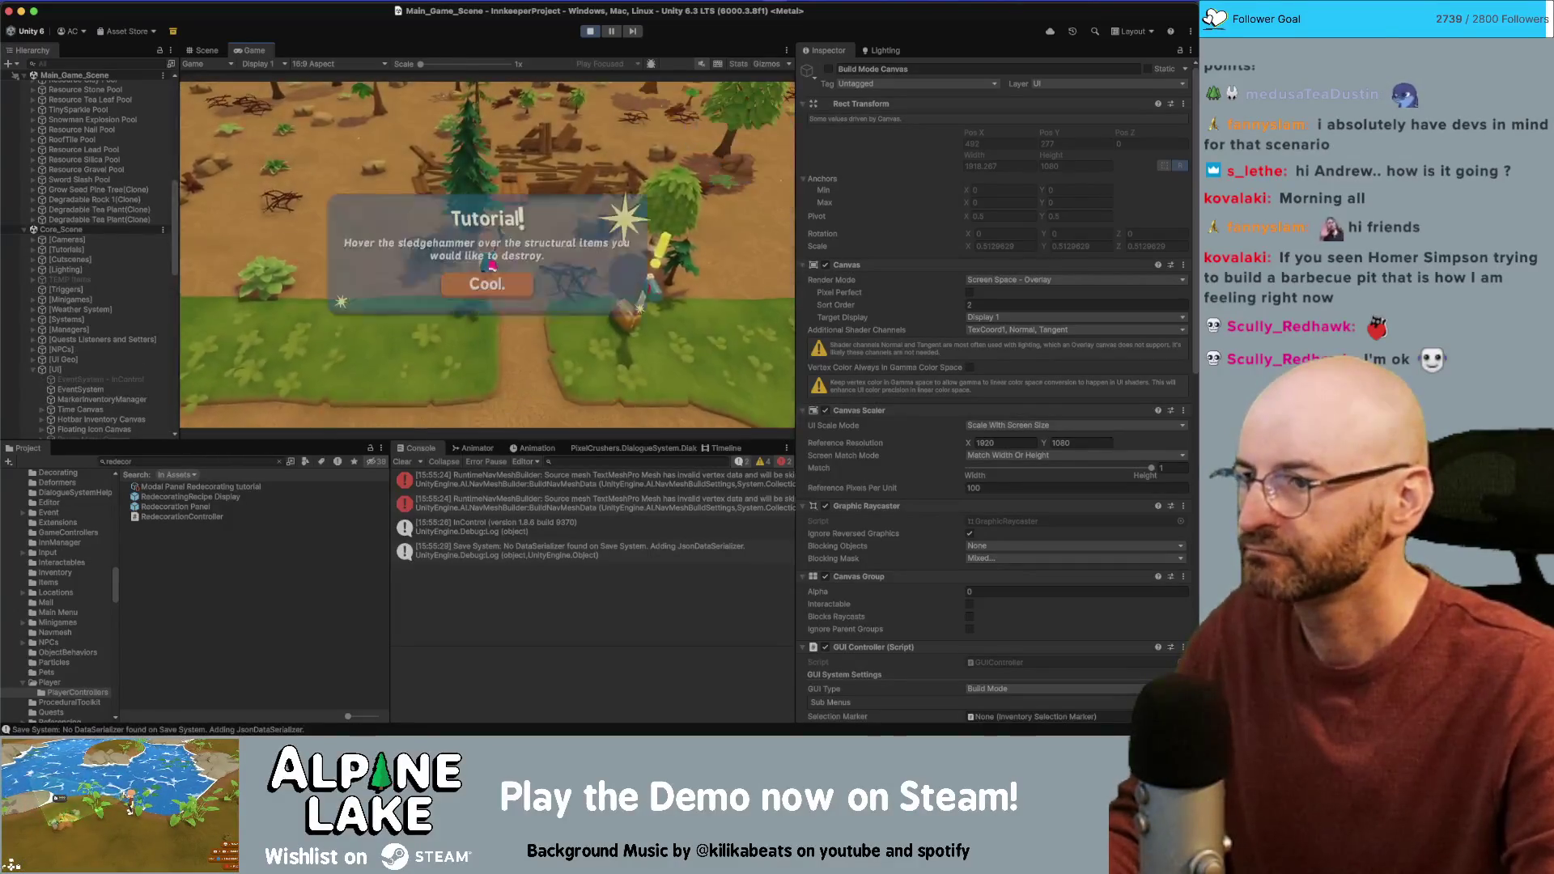
pyautogui.click(458, 281)
pyautogui.scroll(-3, 266, 143)
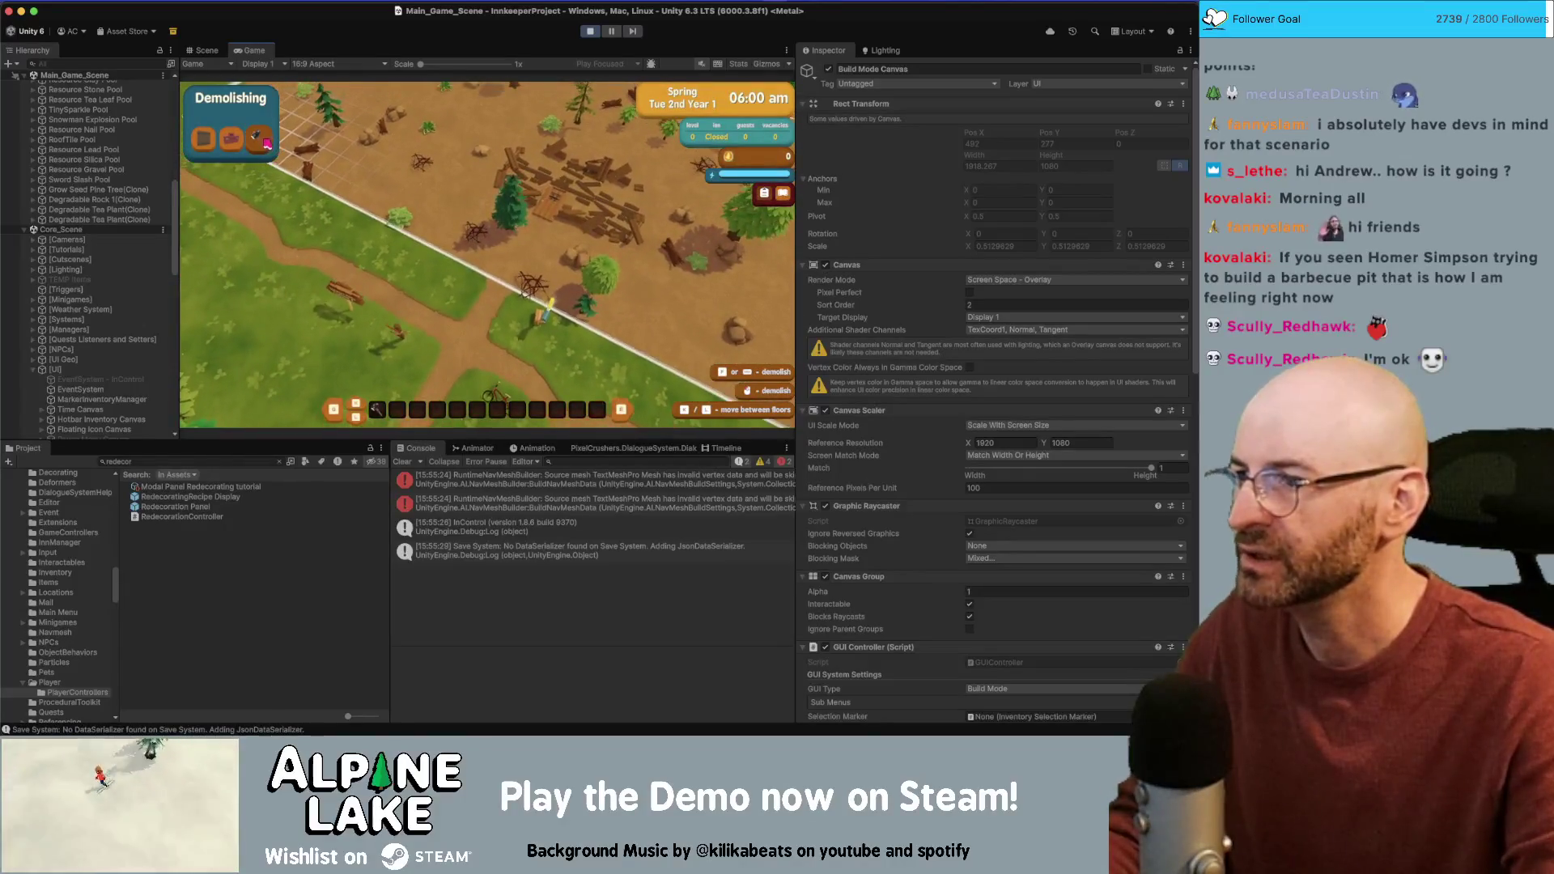
# Step: Switch to Redecorating, pan the camera across the map, then stop the game
pyautogui.click(240, 144)
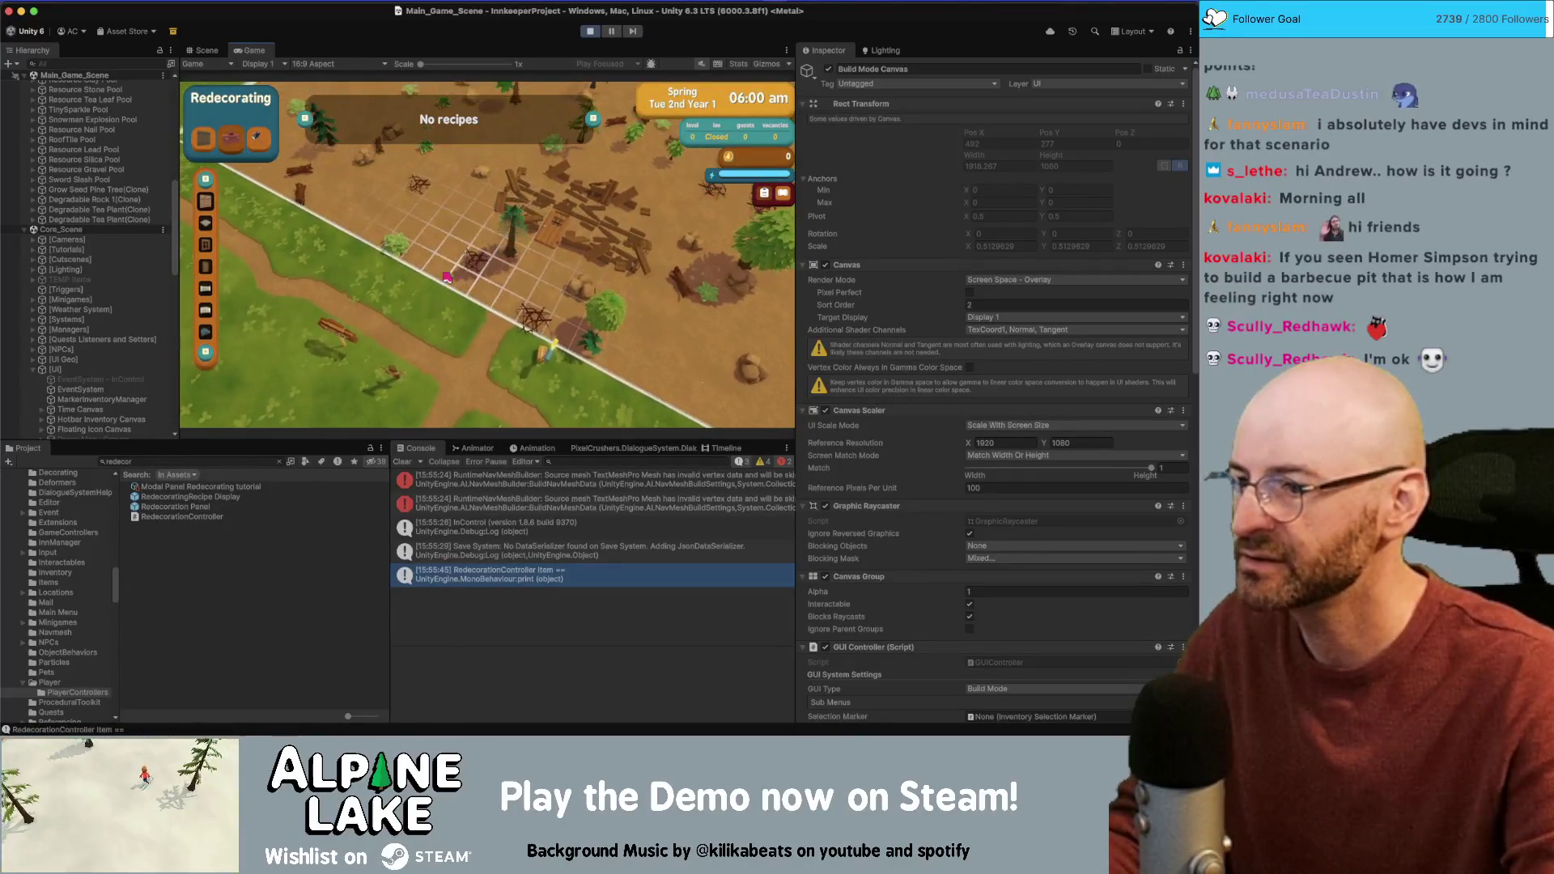
pyautogui.press('w')
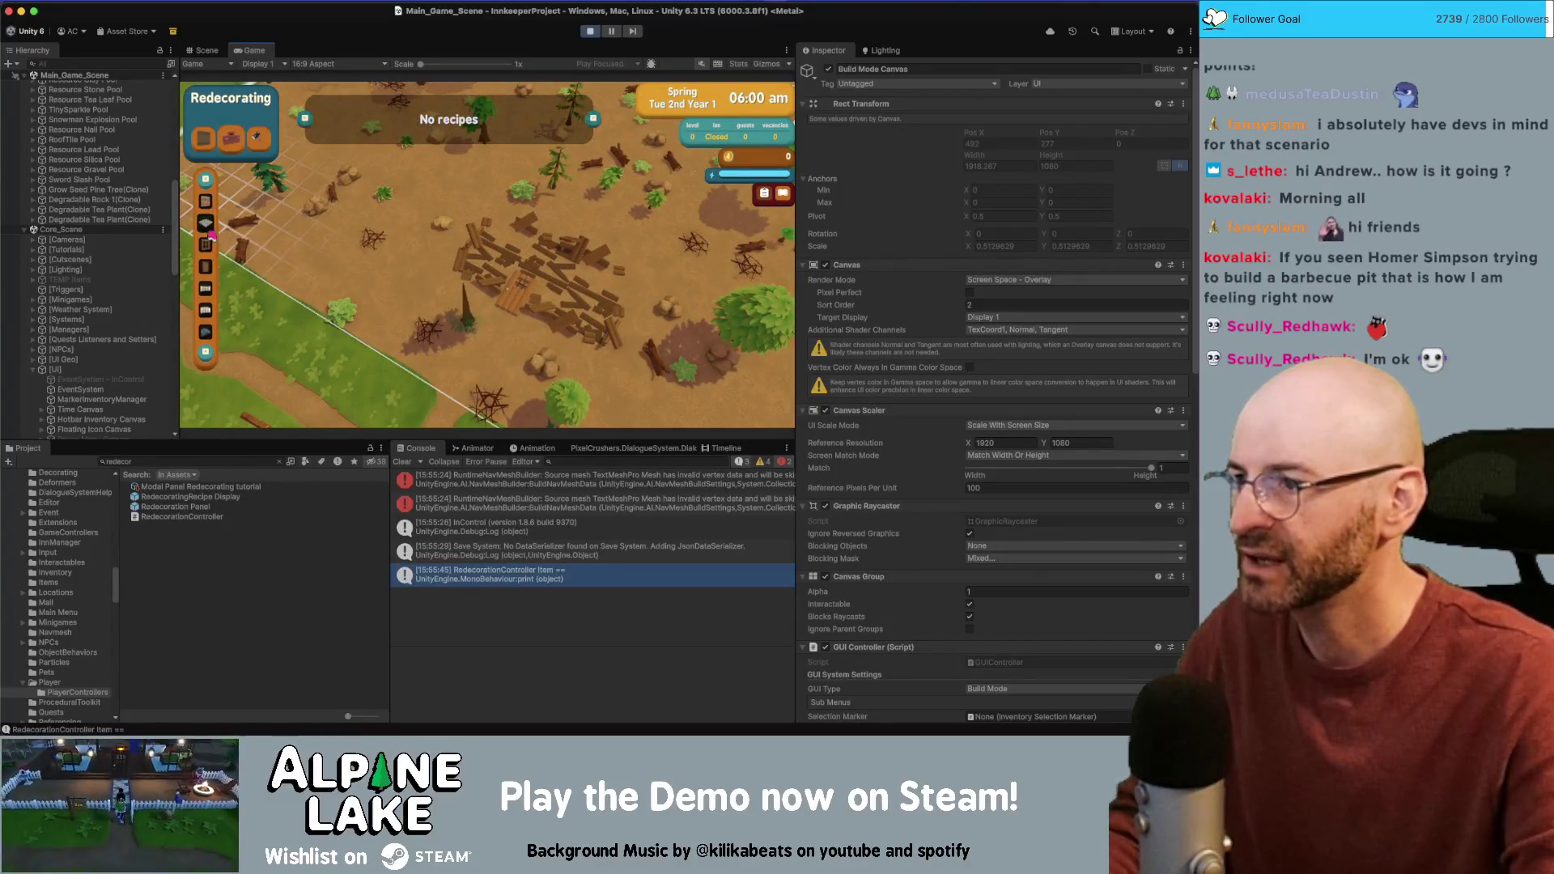
pyautogui.press('w')
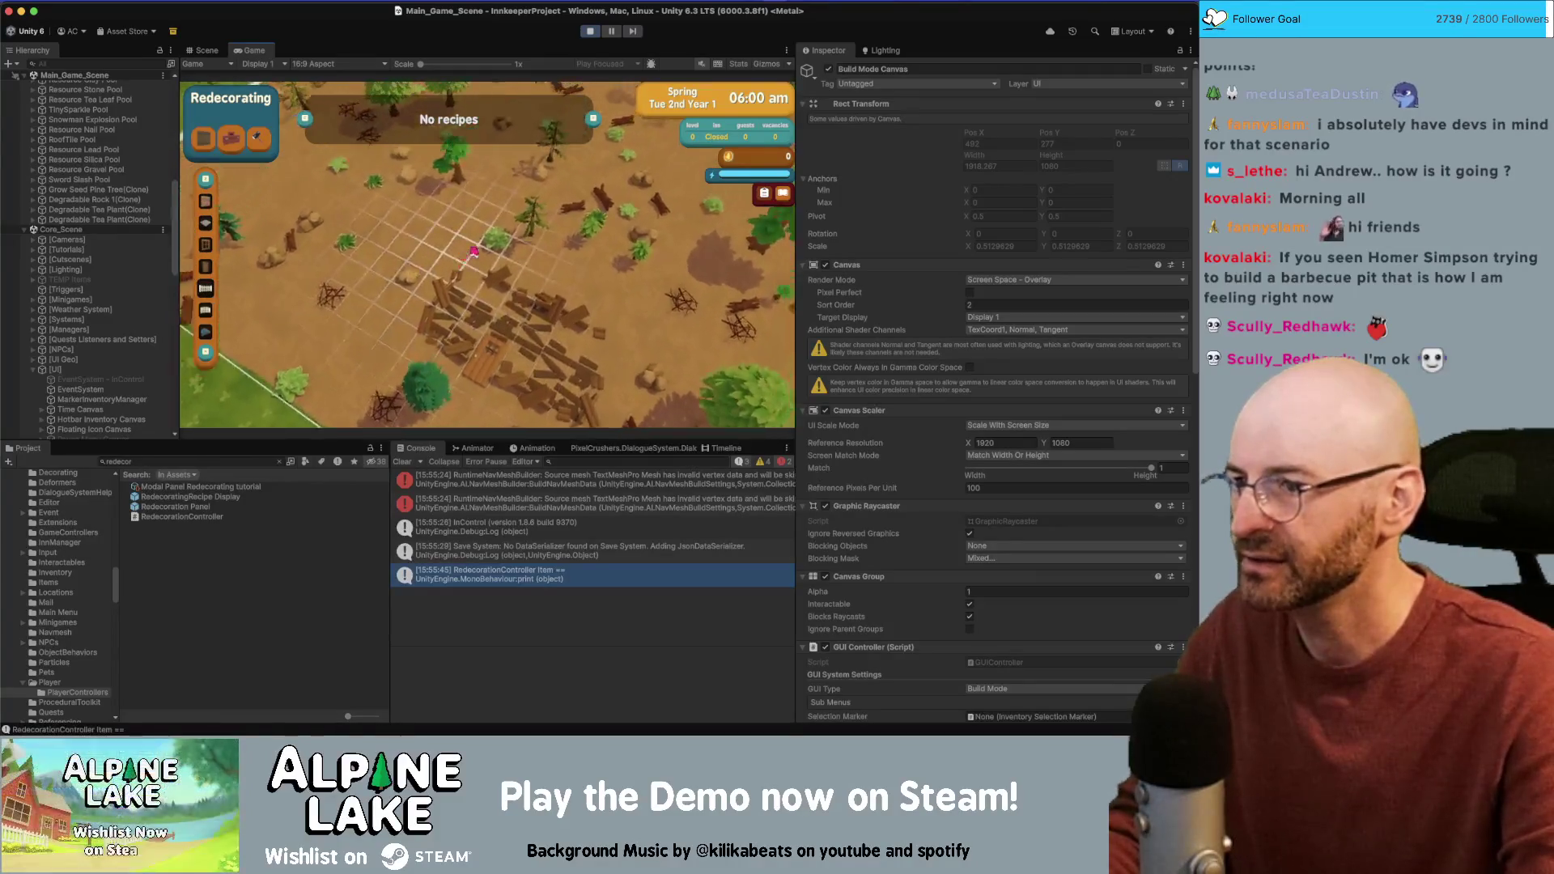
pyautogui.click(234, 143)
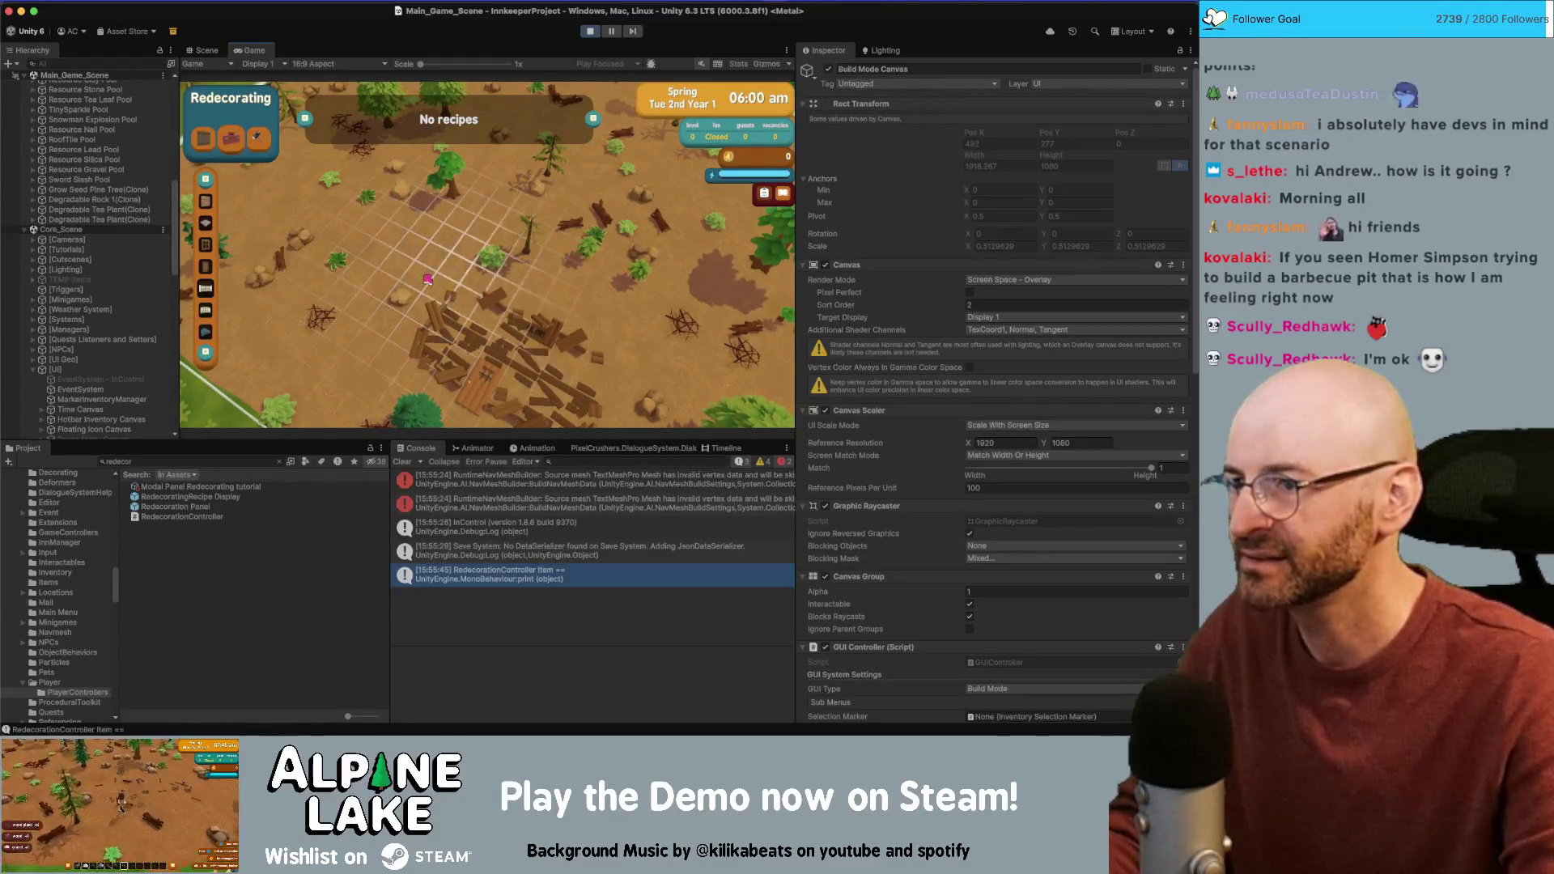
pyautogui.moveTo(429, 283); pyautogui.dragTo(396, 246)
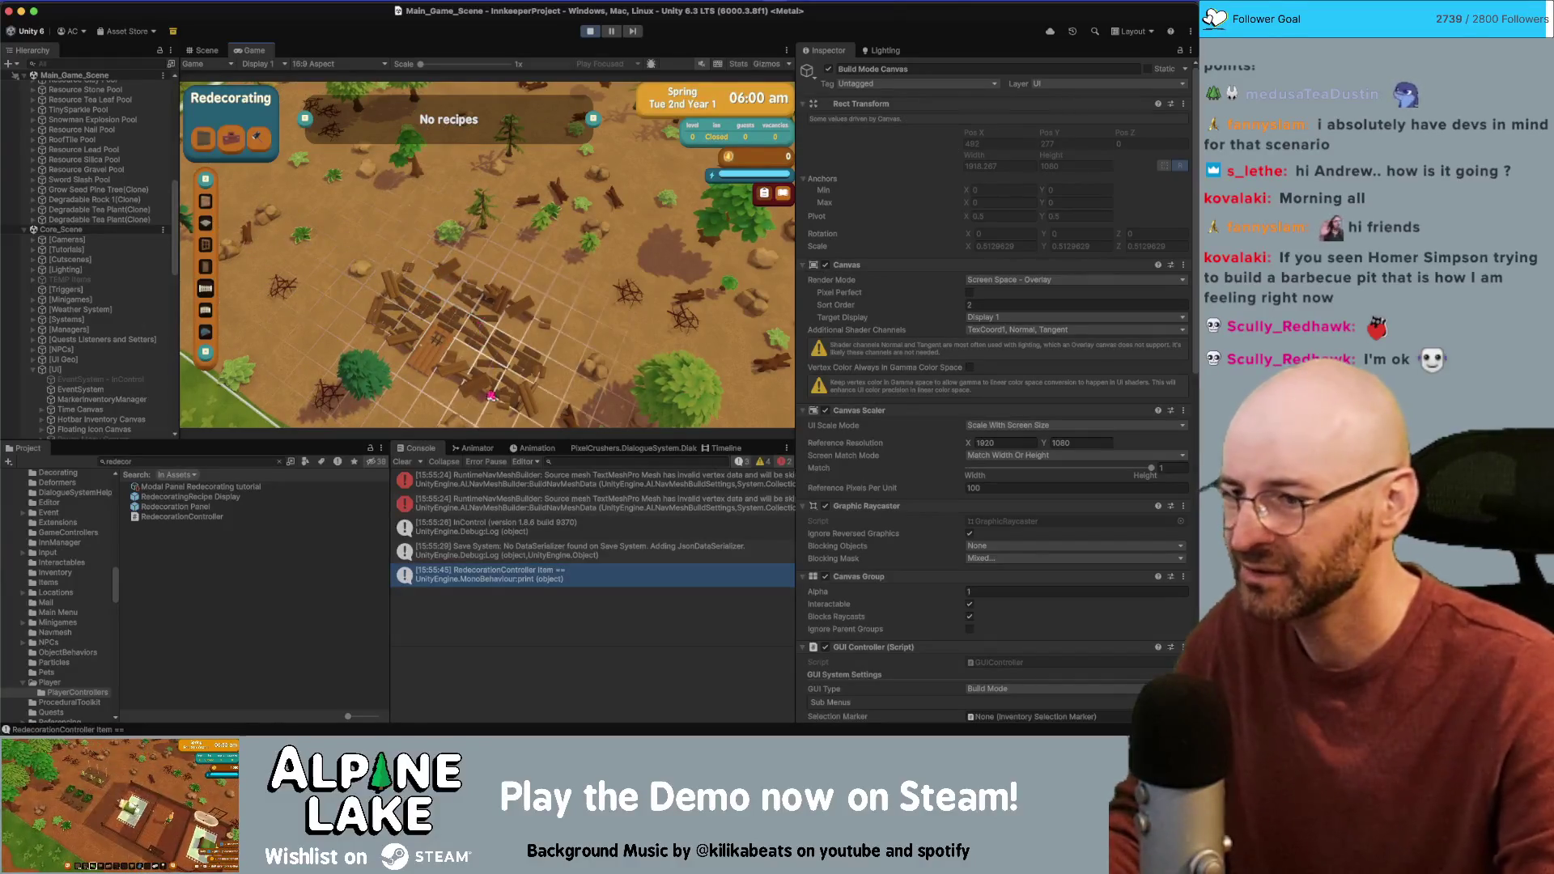
pyautogui.click(590, 31)
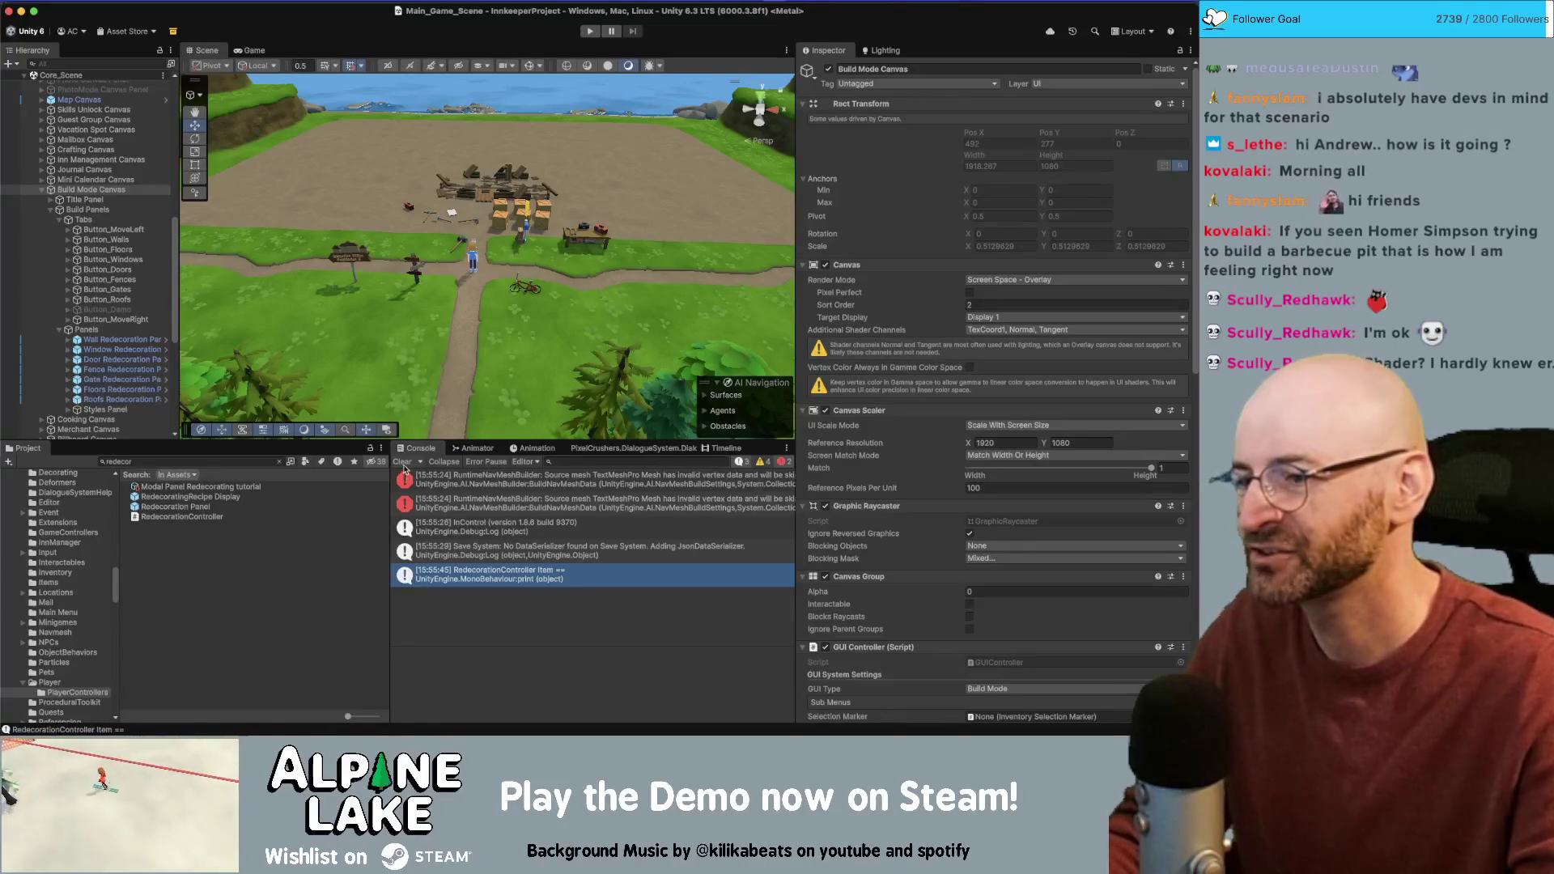
# Step: Clear Unity's console and open RedecorationController.cs in Rider
pyautogui.click(402, 463)
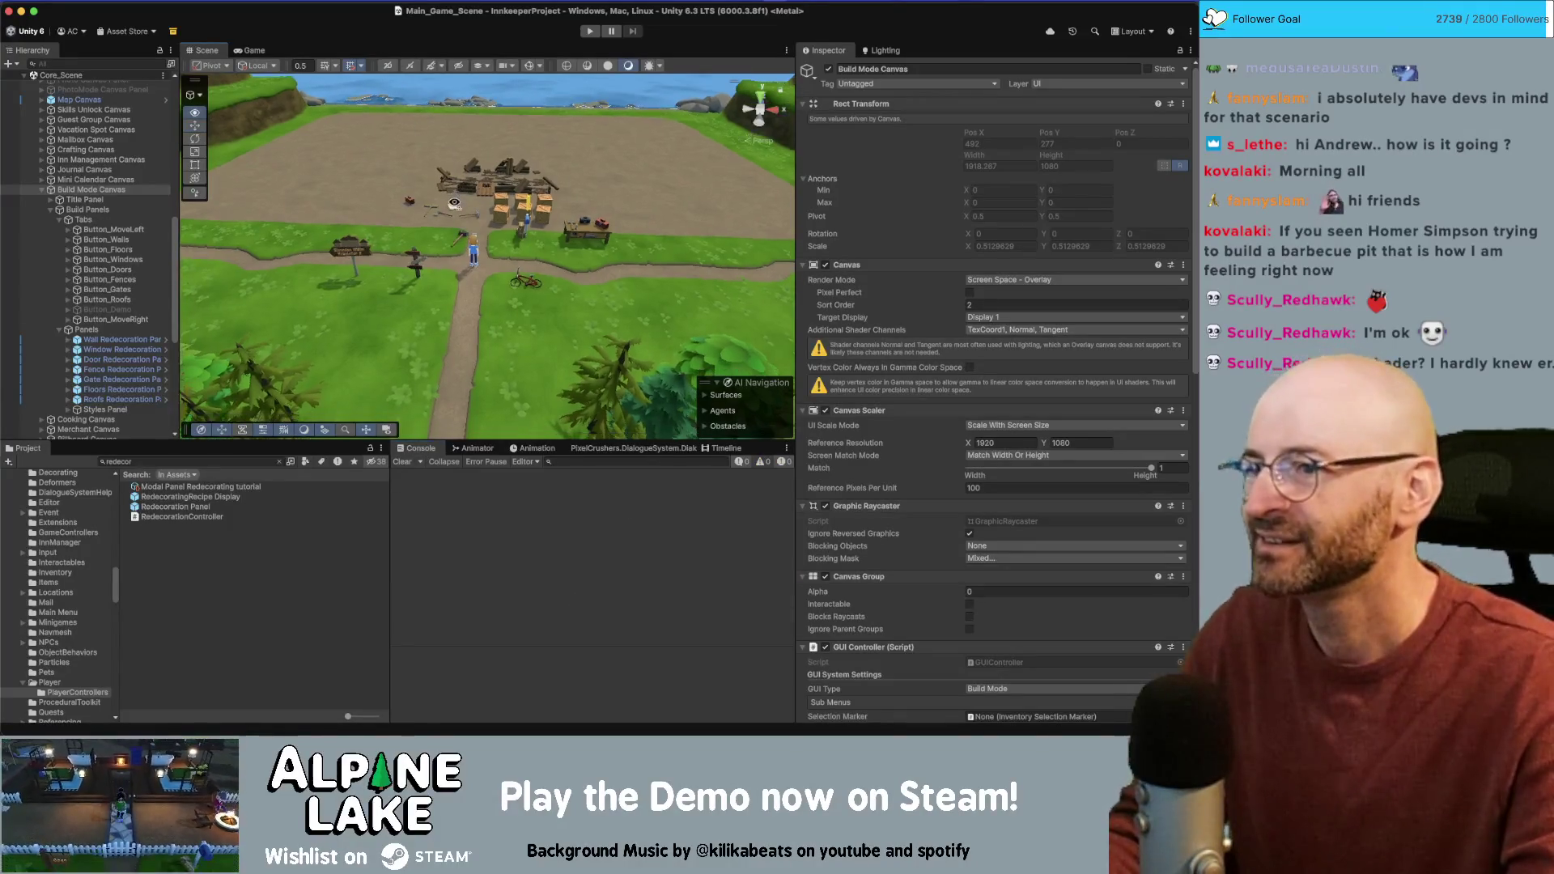
pyautogui.moveTo(454, 202); pyautogui.dragTo(455, 204)
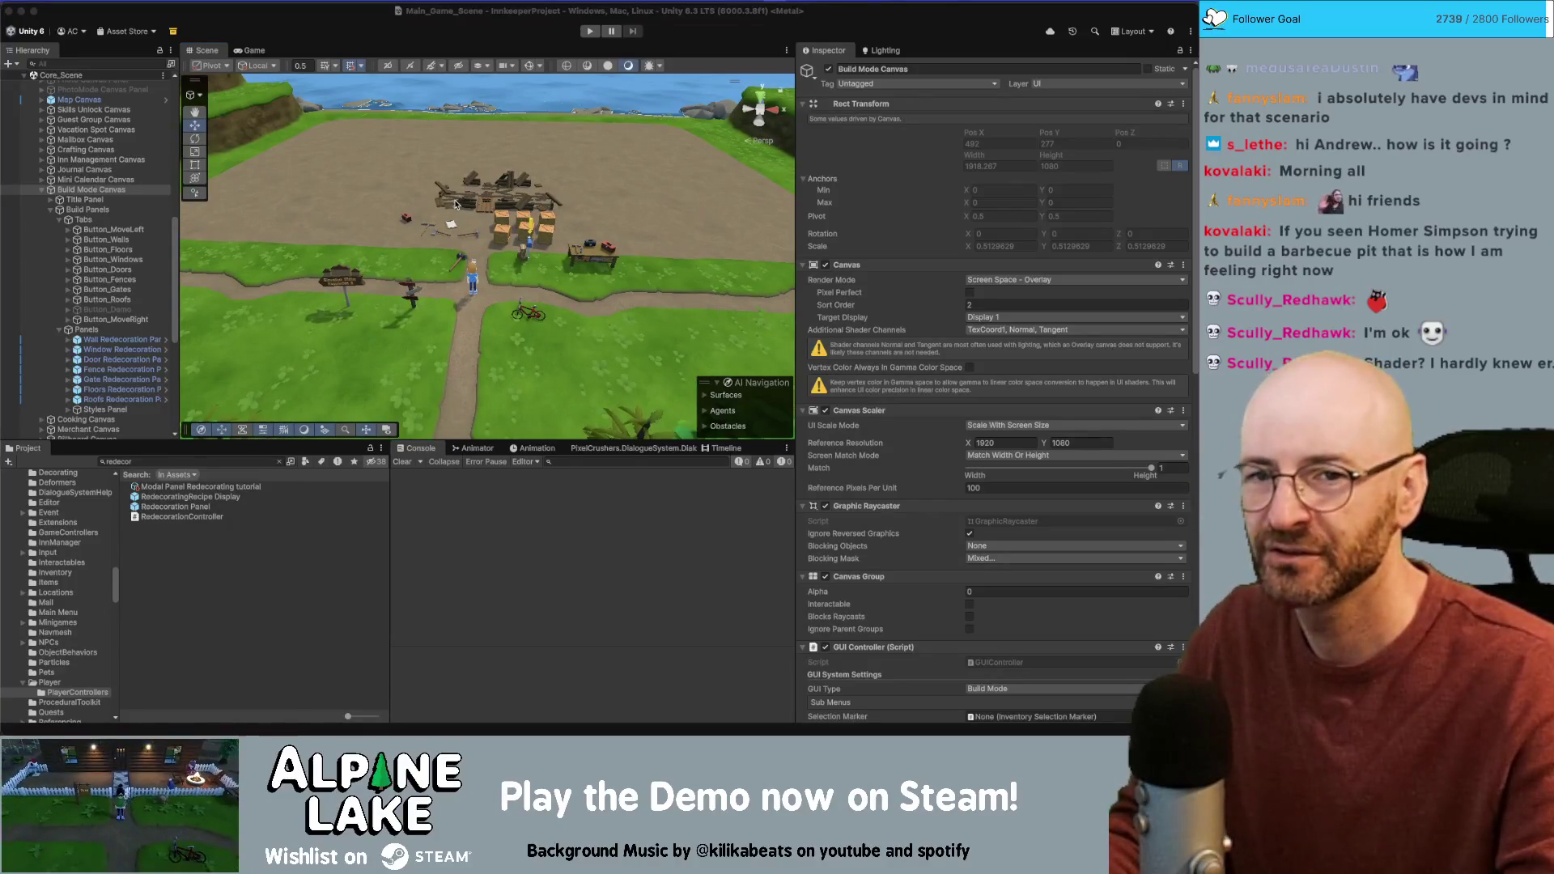
pyautogui.press('super+Tab')
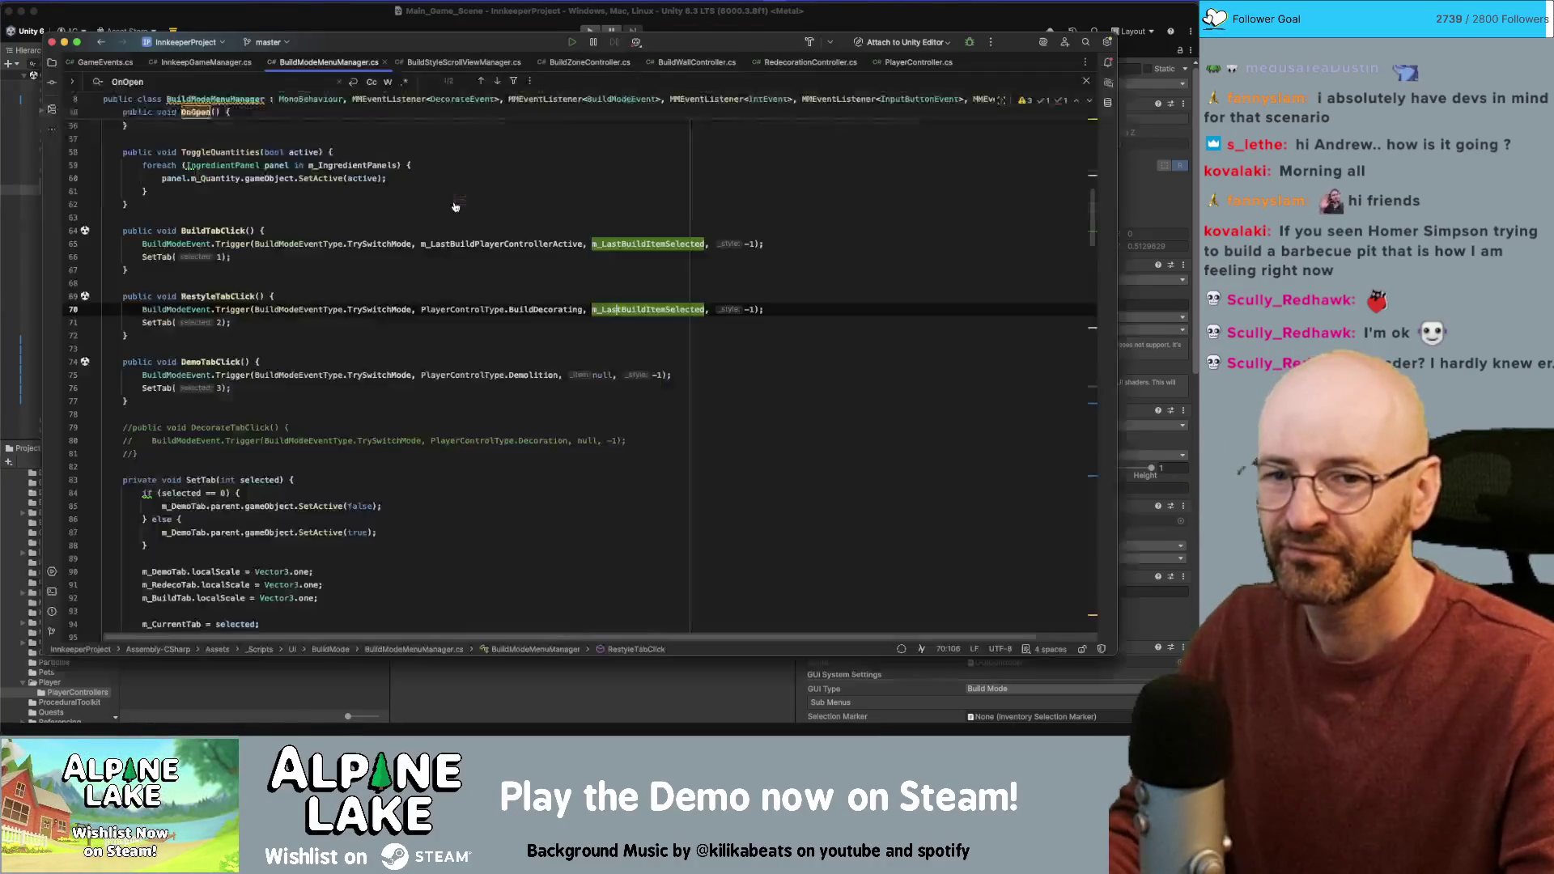
pyautogui.click(361, 346)
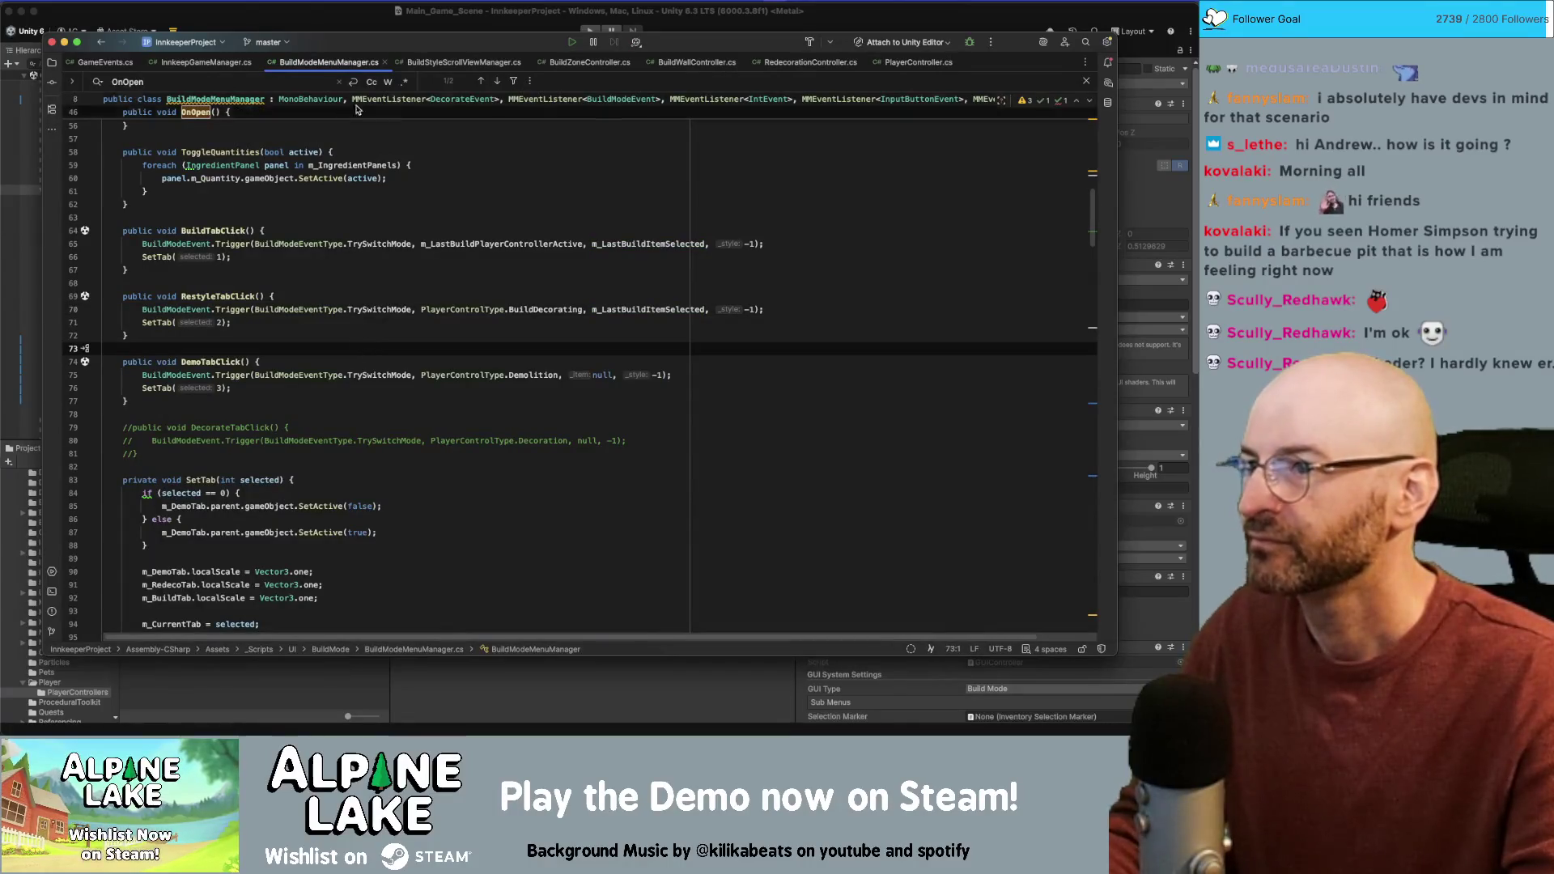
pyautogui.click(827, 63)
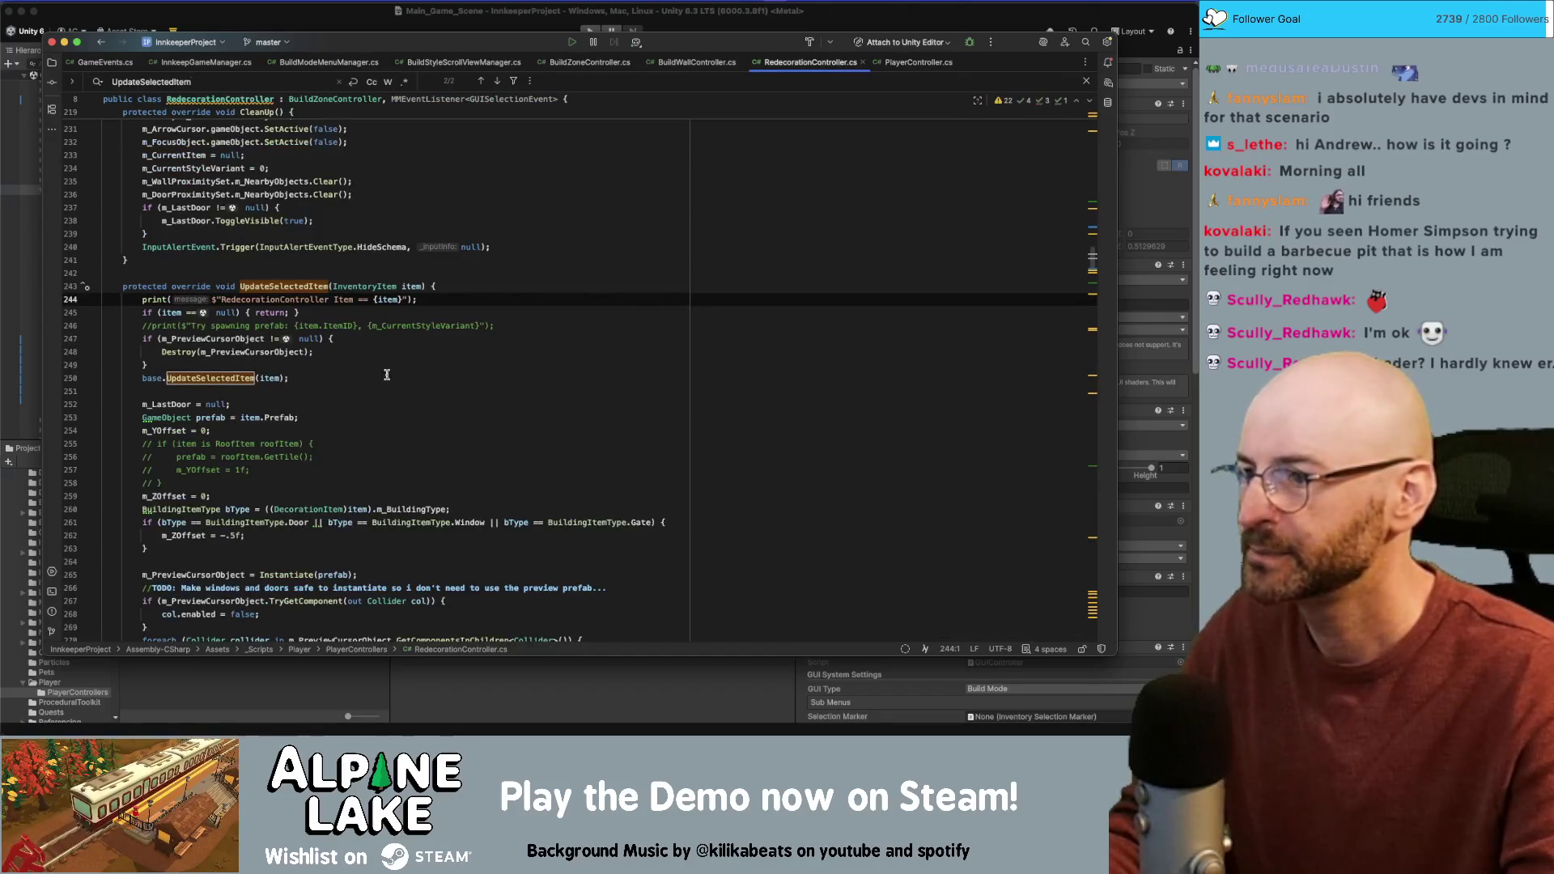
pyautogui.scroll(-5, 648, 373)
pyautogui.moveTo(1095, 281); pyautogui.dragTo(1077, 635)
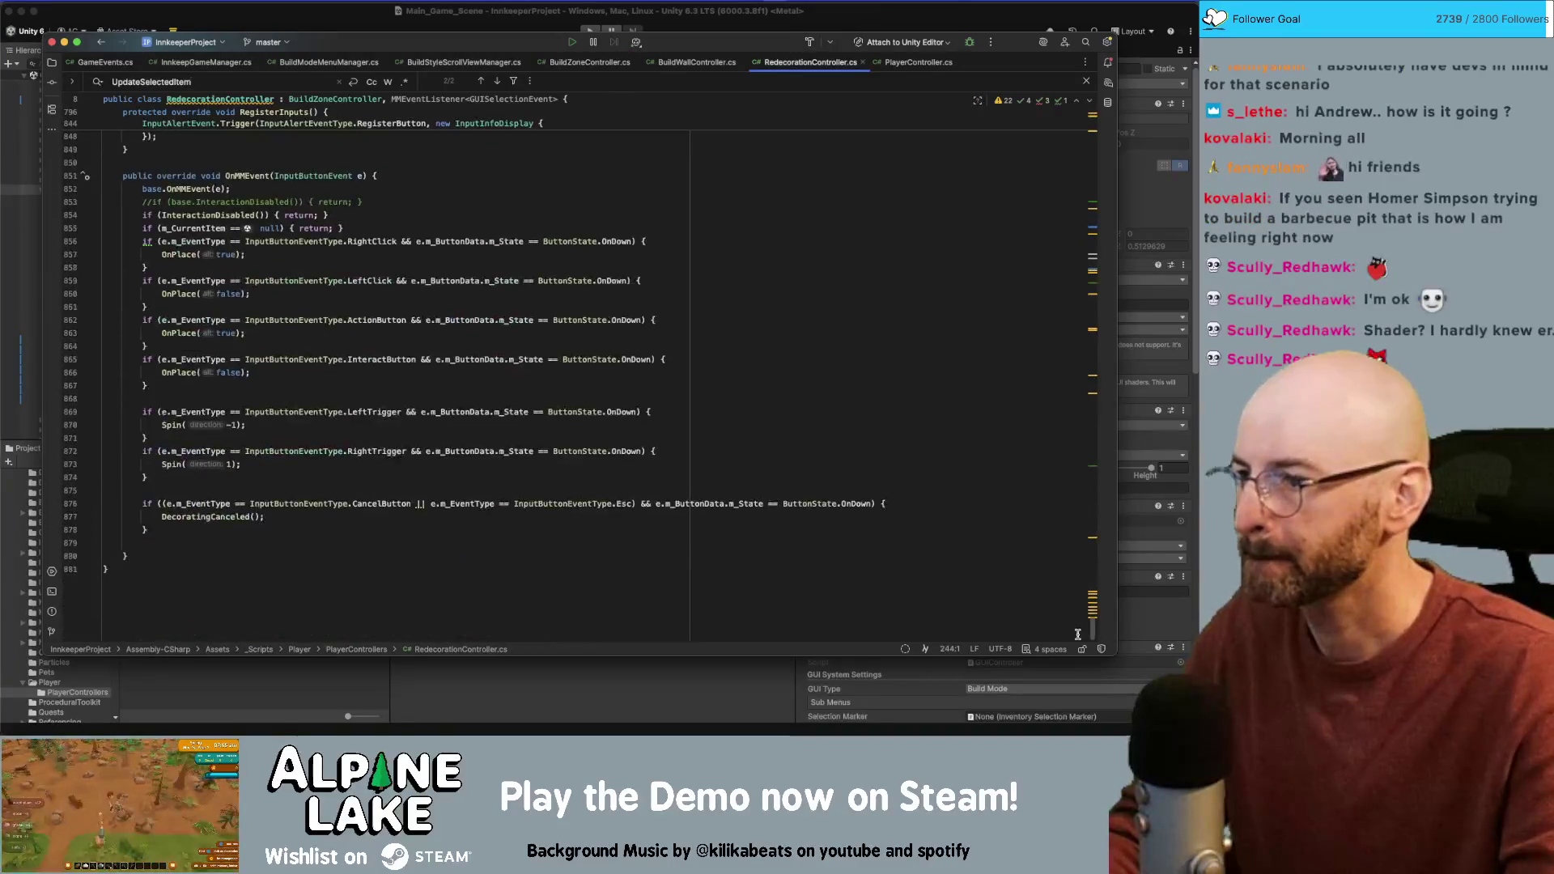
# Step: Move the CancelButton if-block from OnMMEvent's end to after the InteractionDisabled check
pyautogui.click(495, 241)
pyautogui.press('Up')
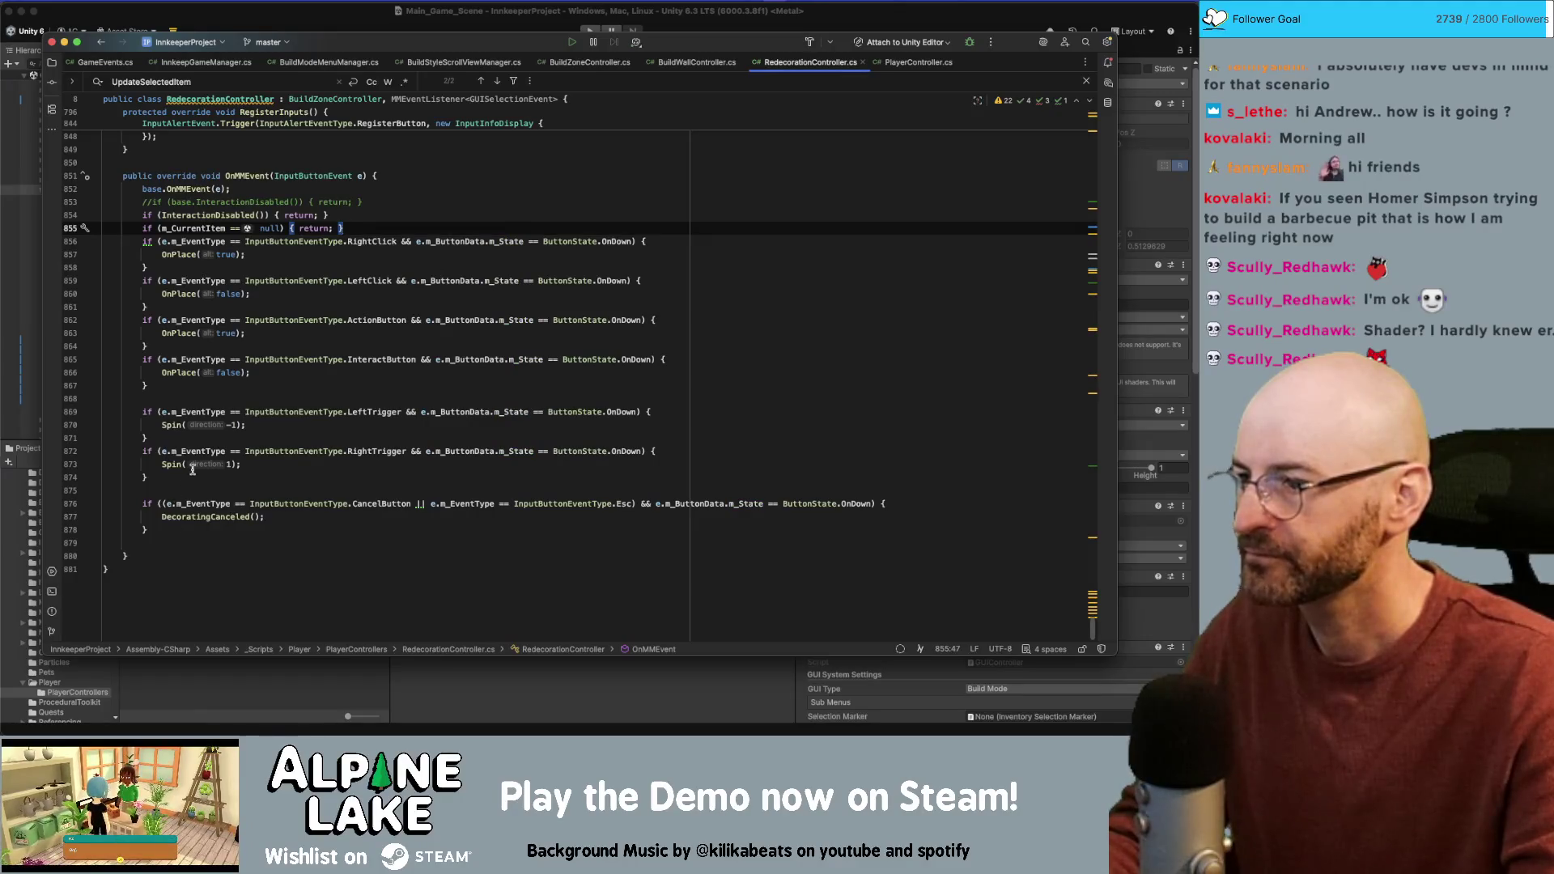
pyautogui.moveTo(145, 532); pyautogui.dragTo(142, 506)
pyautogui.hotkey('ctrl', 'c')
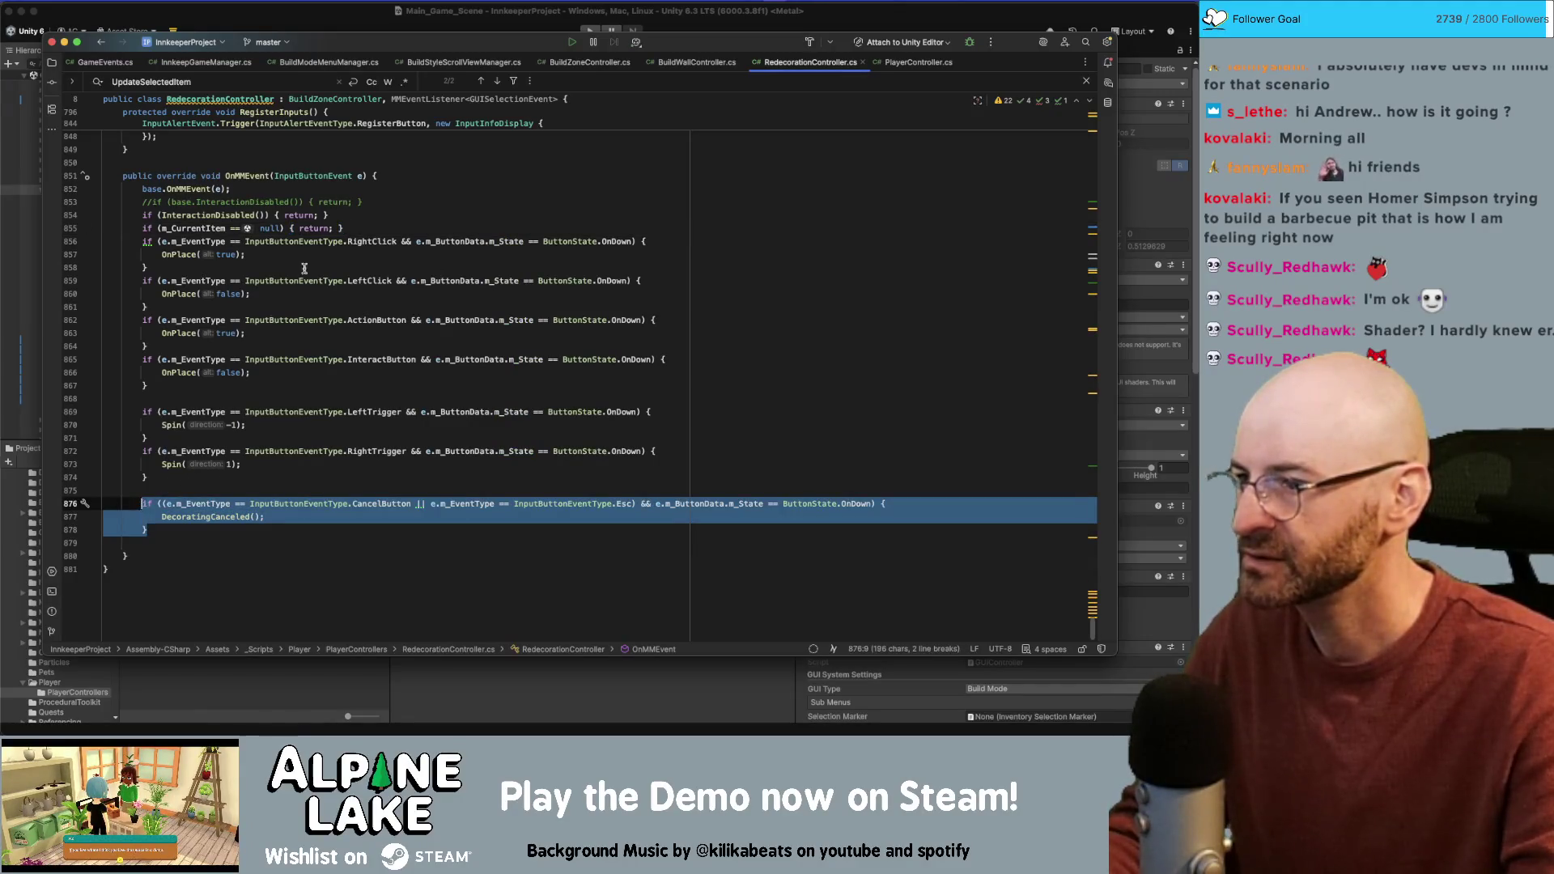
pyautogui.press('BackSpace')
pyautogui.click(379, 230)
pyautogui.scroll(1, 379, 231)
pyautogui.press('Return')
pyautogui.hotkey('ctrl', 'v')
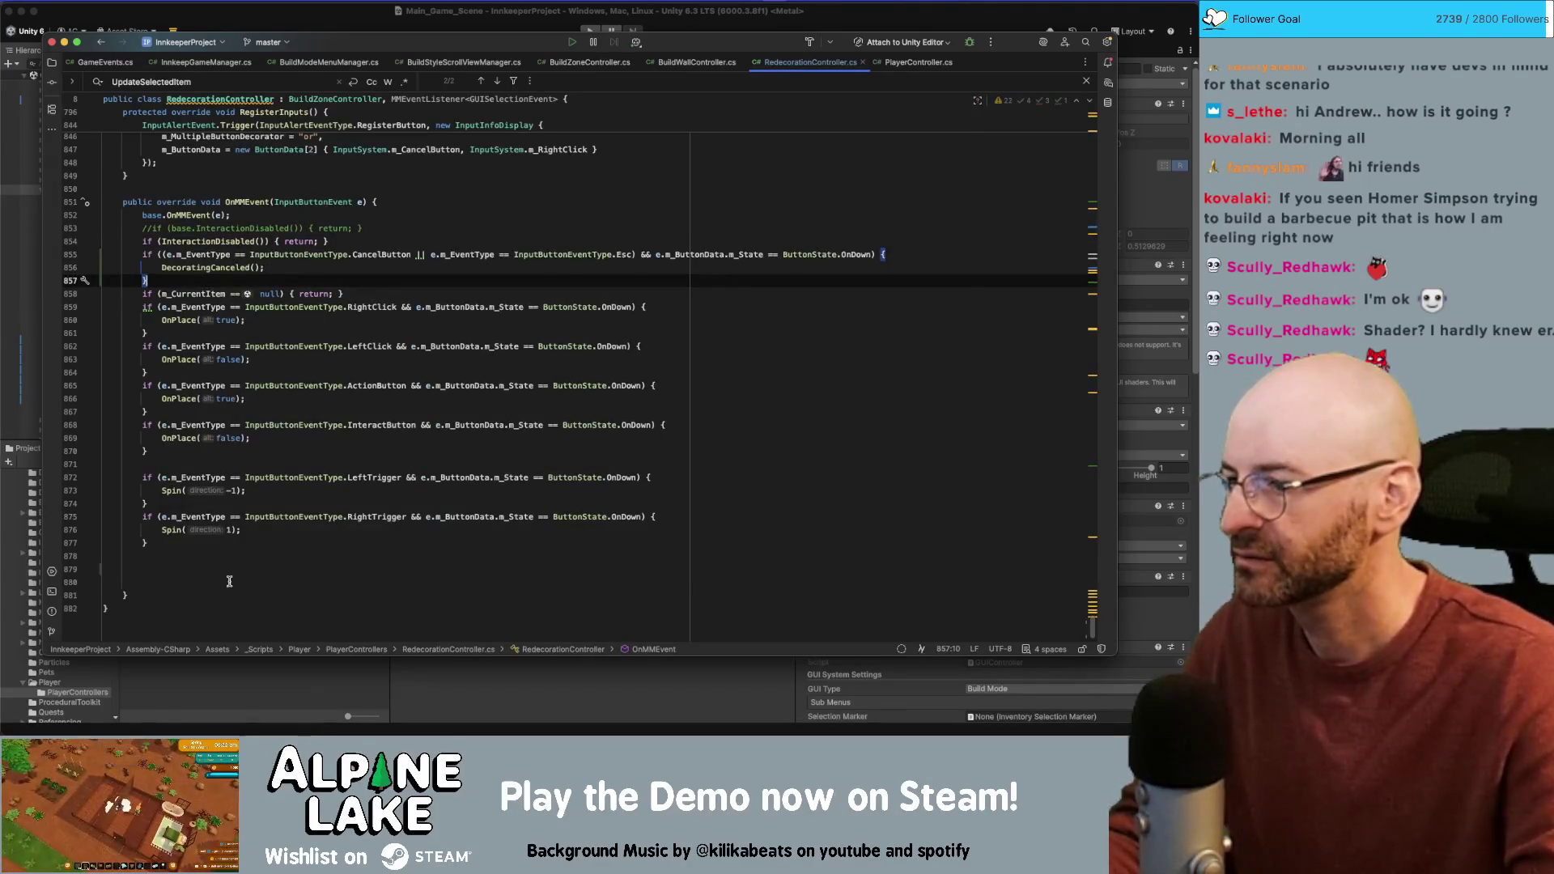
# Step: Remove the leftover blank lines at the end of OnMMEvent
pyautogui.click(229, 581)
pyautogui.hotkey('shift', 'Up')
pyautogui.hotkey('shift', 'Up')
pyautogui.hotkey('shift', 'Up')
pyautogui.press('BackSpace')
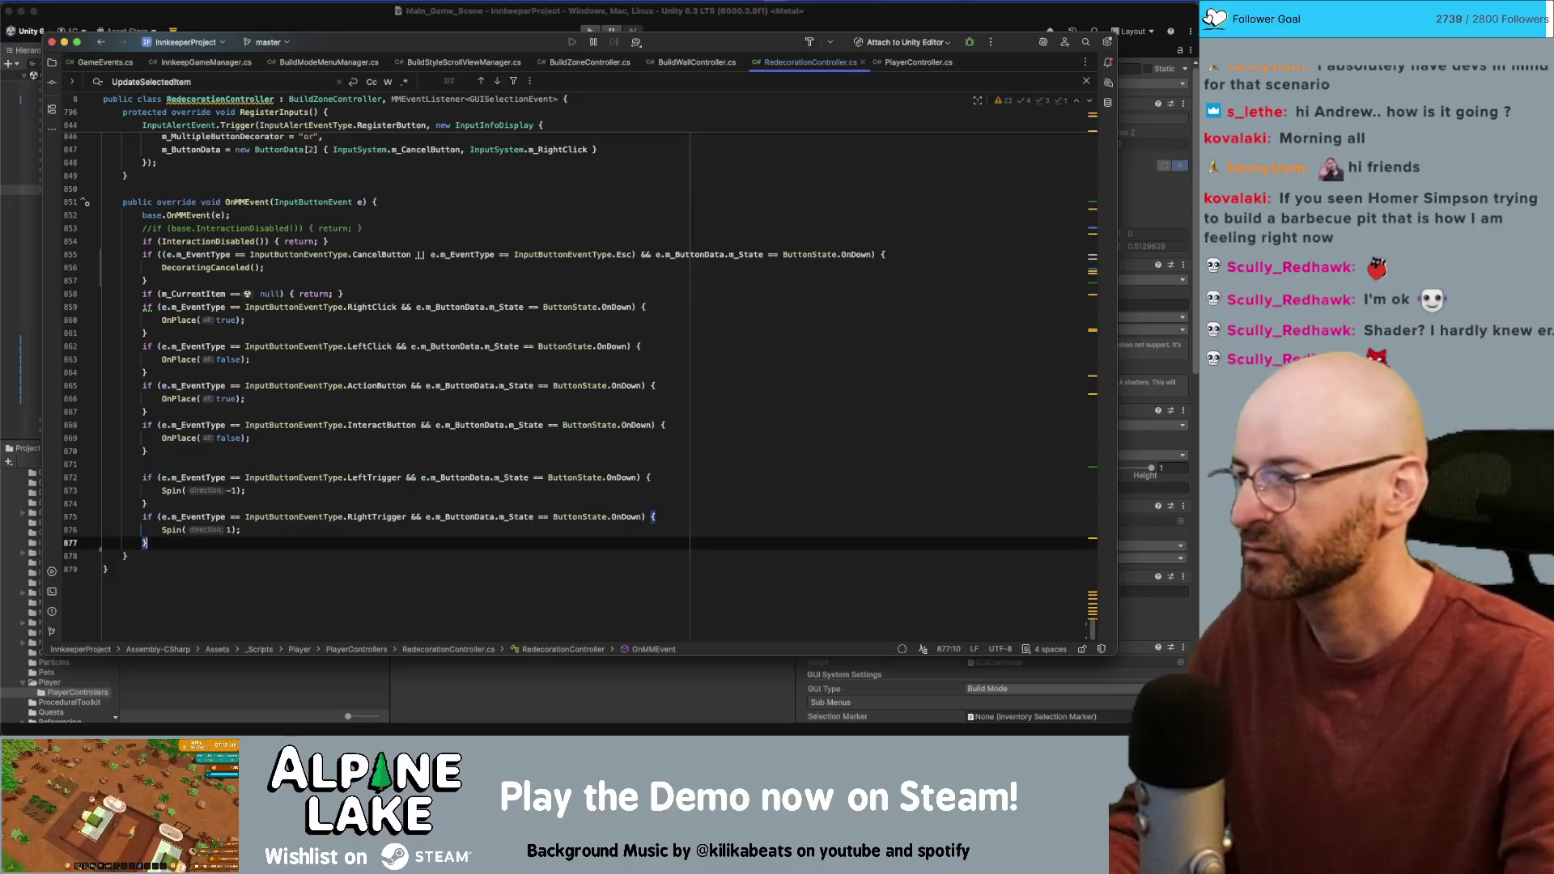
pyautogui.click(257, 29)
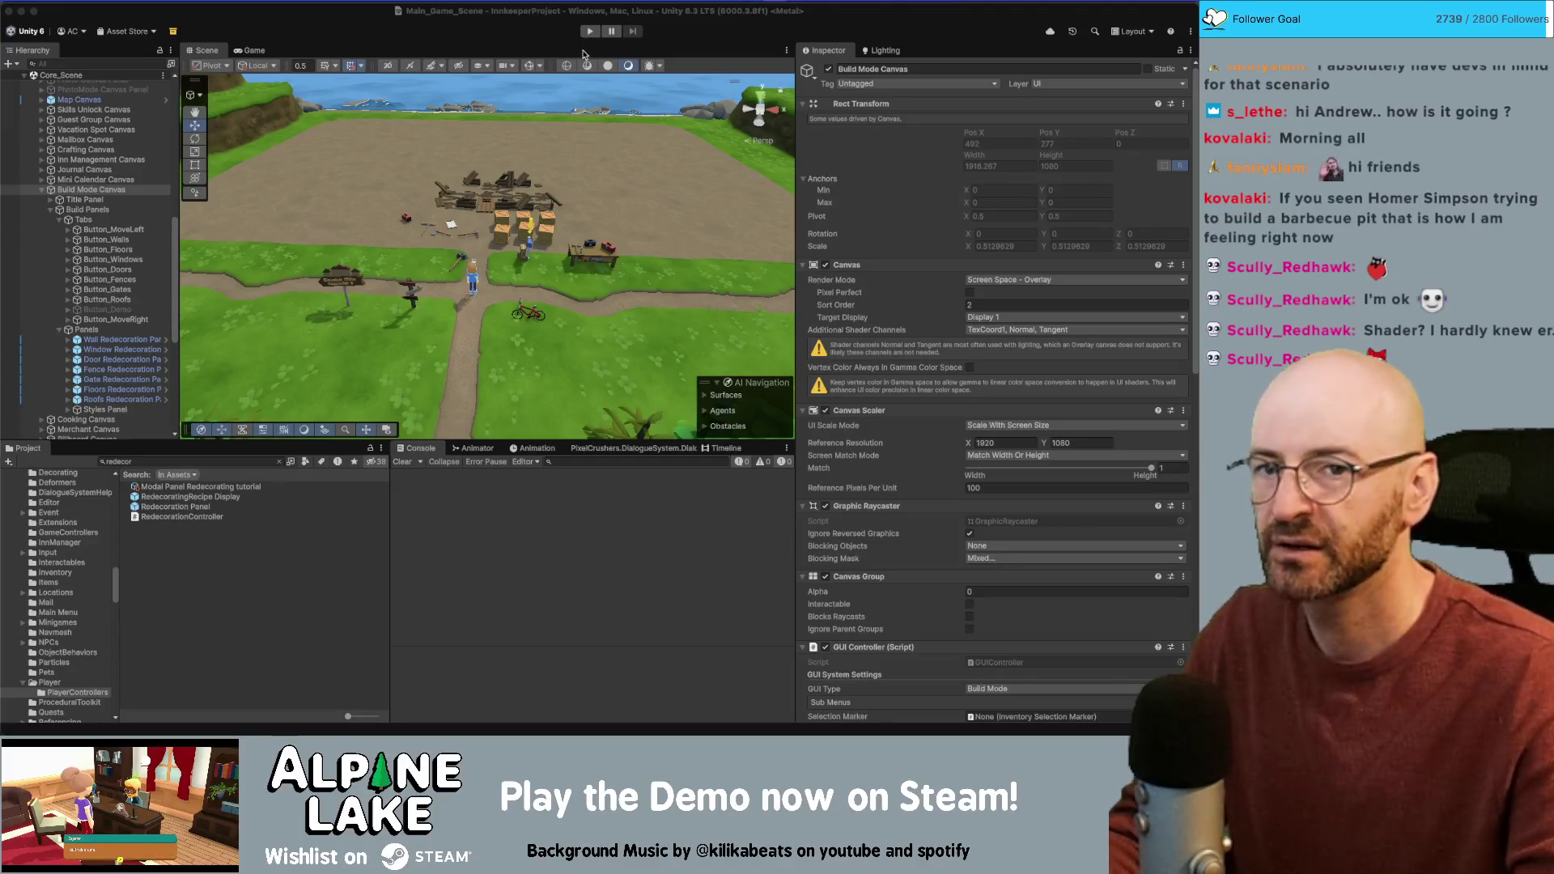
# Step: Find UpdateSelectedItem in RedecorationController and expand its null-item check into a multi-line block
pyautogui.press('super+Tab')
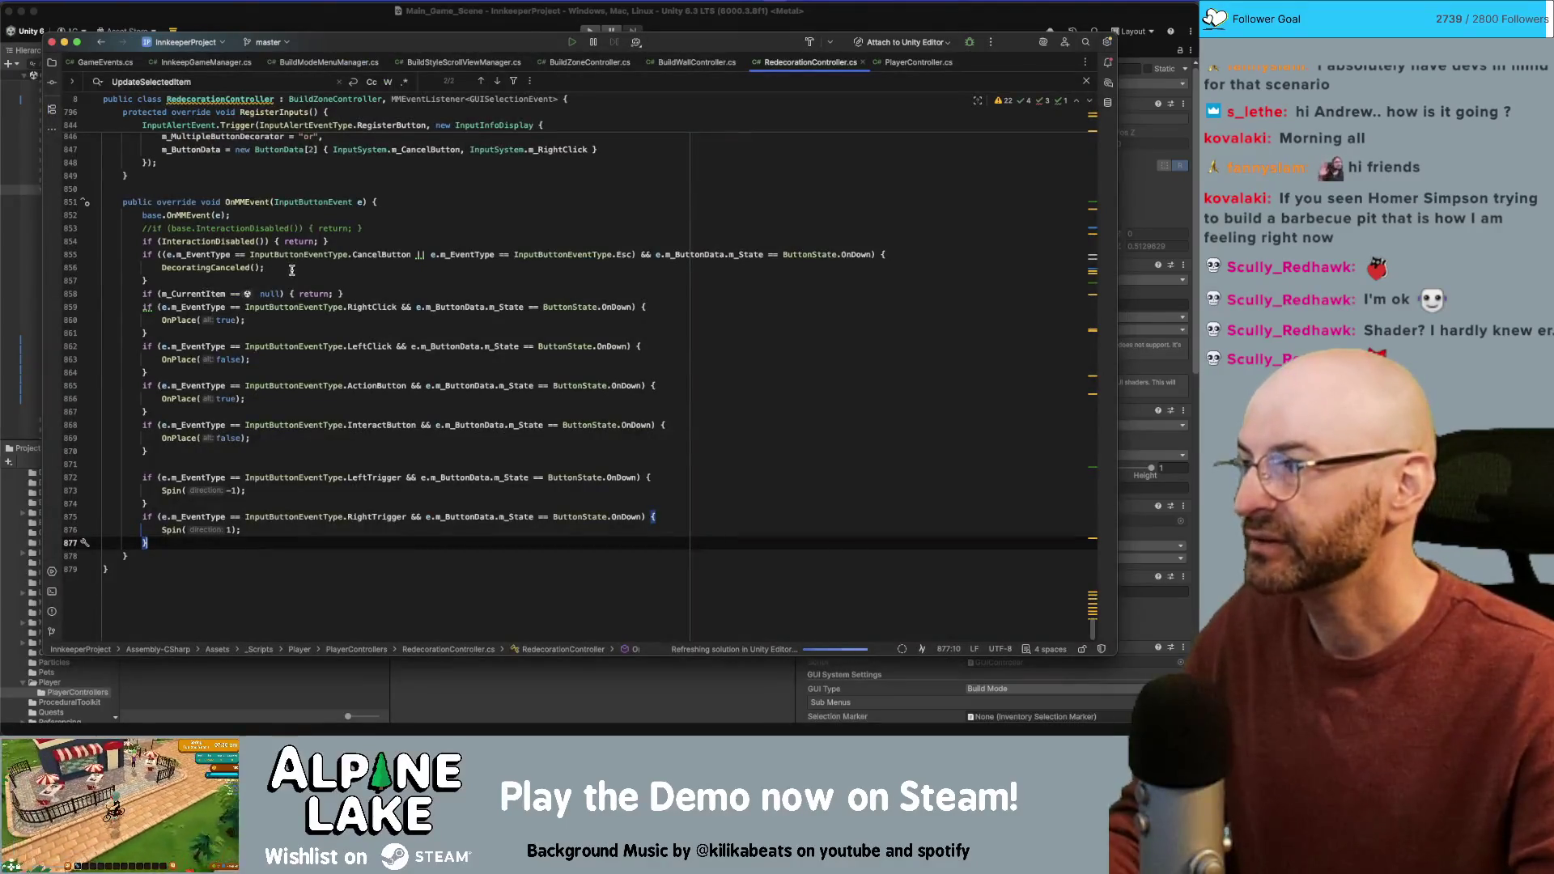
pyautogui.scroll(20, 1082, 509)
pyautogui.moveTo(1085, 589); pyautogui.dragTo(1092, 429)
pyautogui.click(889, 340)
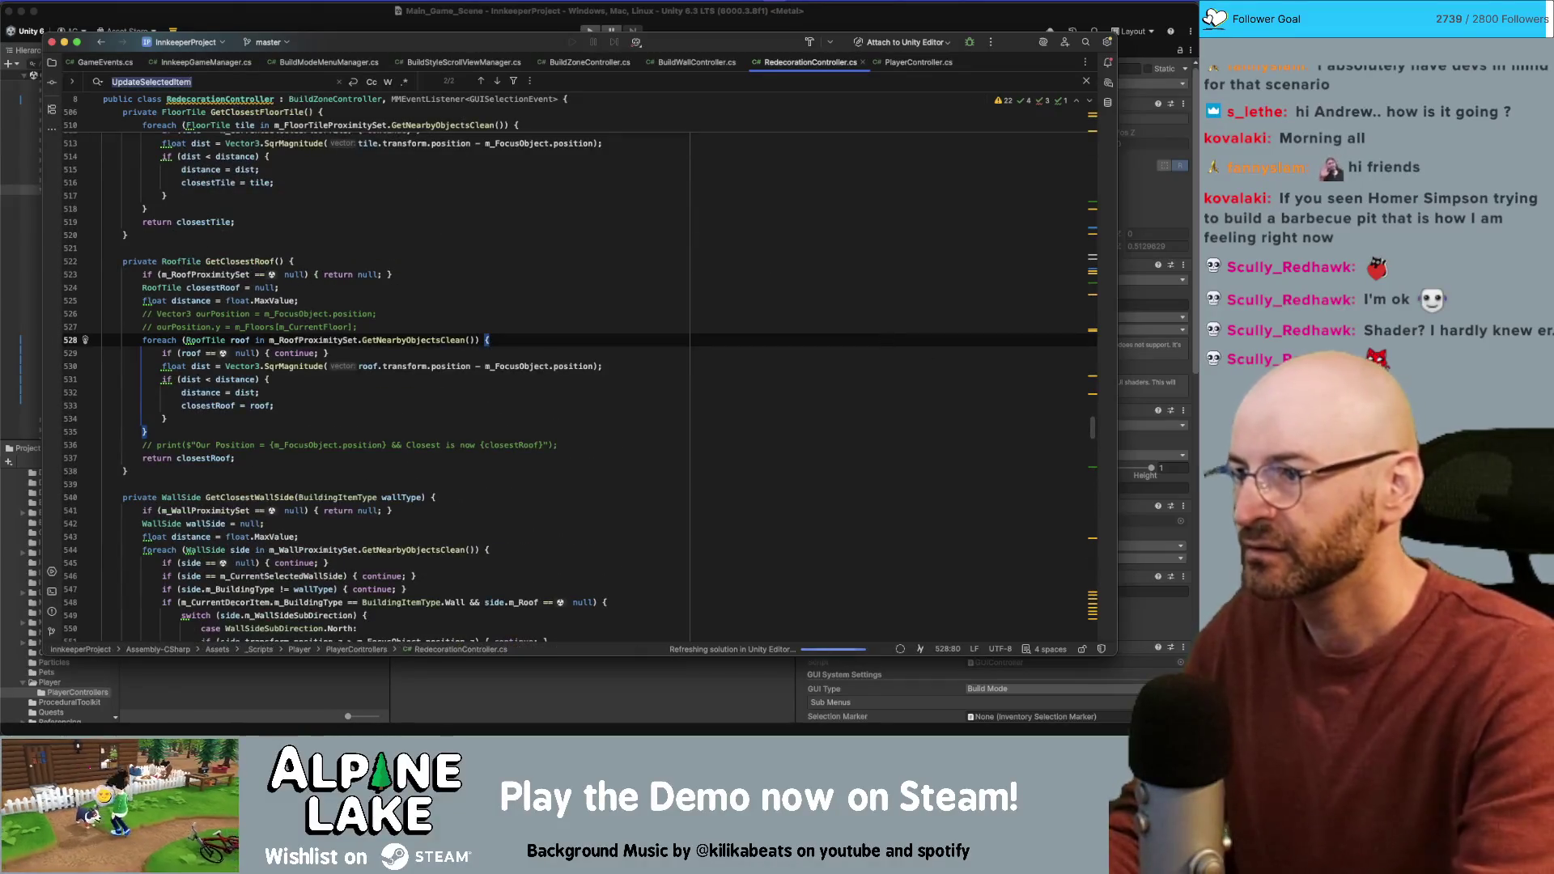
pyautogui.press('super+f')
pyautogui.write('updateselecteditem')
pyautogui.click(495, 312)
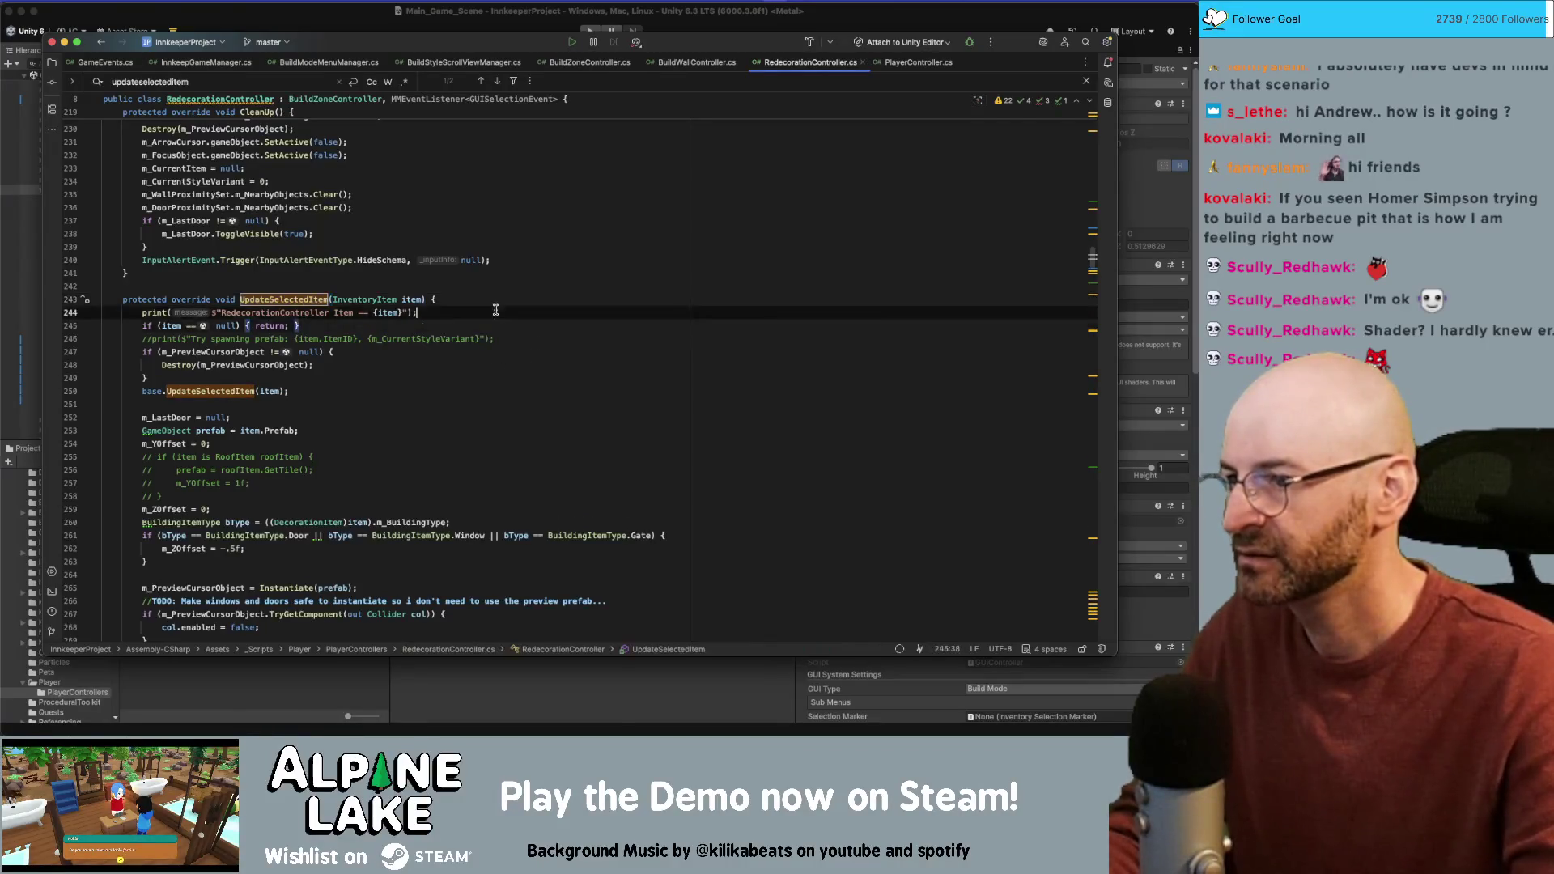
pyautogui.press('Return')
pyautogui.press('Down')
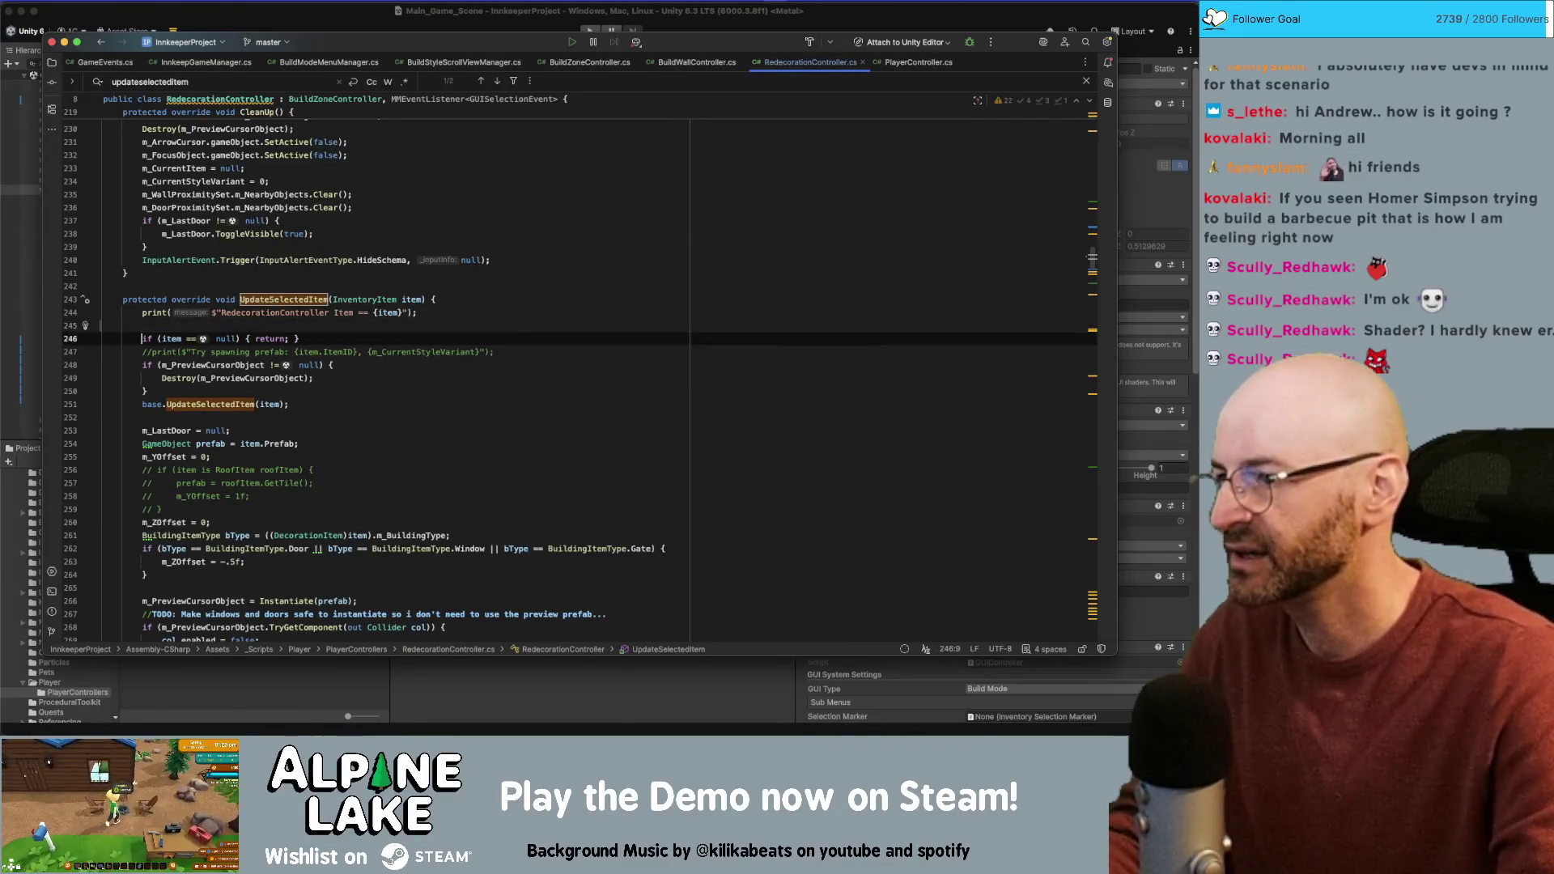
pyautogui.press('super+alt+l')
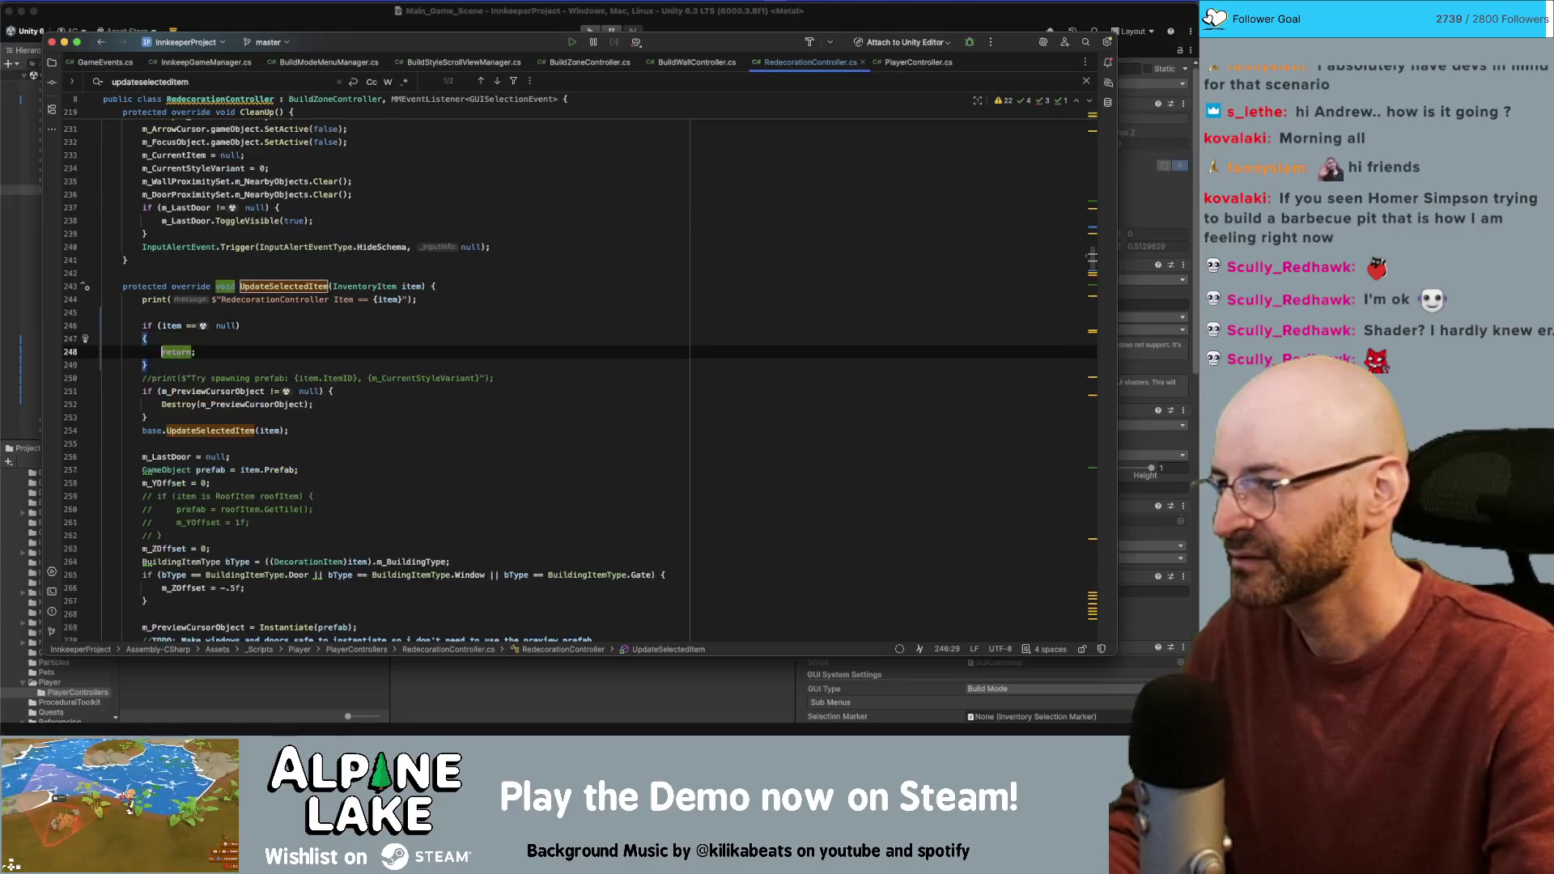
pyautogui.press('Up')
pyautogui.press('Up')
pyautogui.press('End')
pyautogui.press('Return')
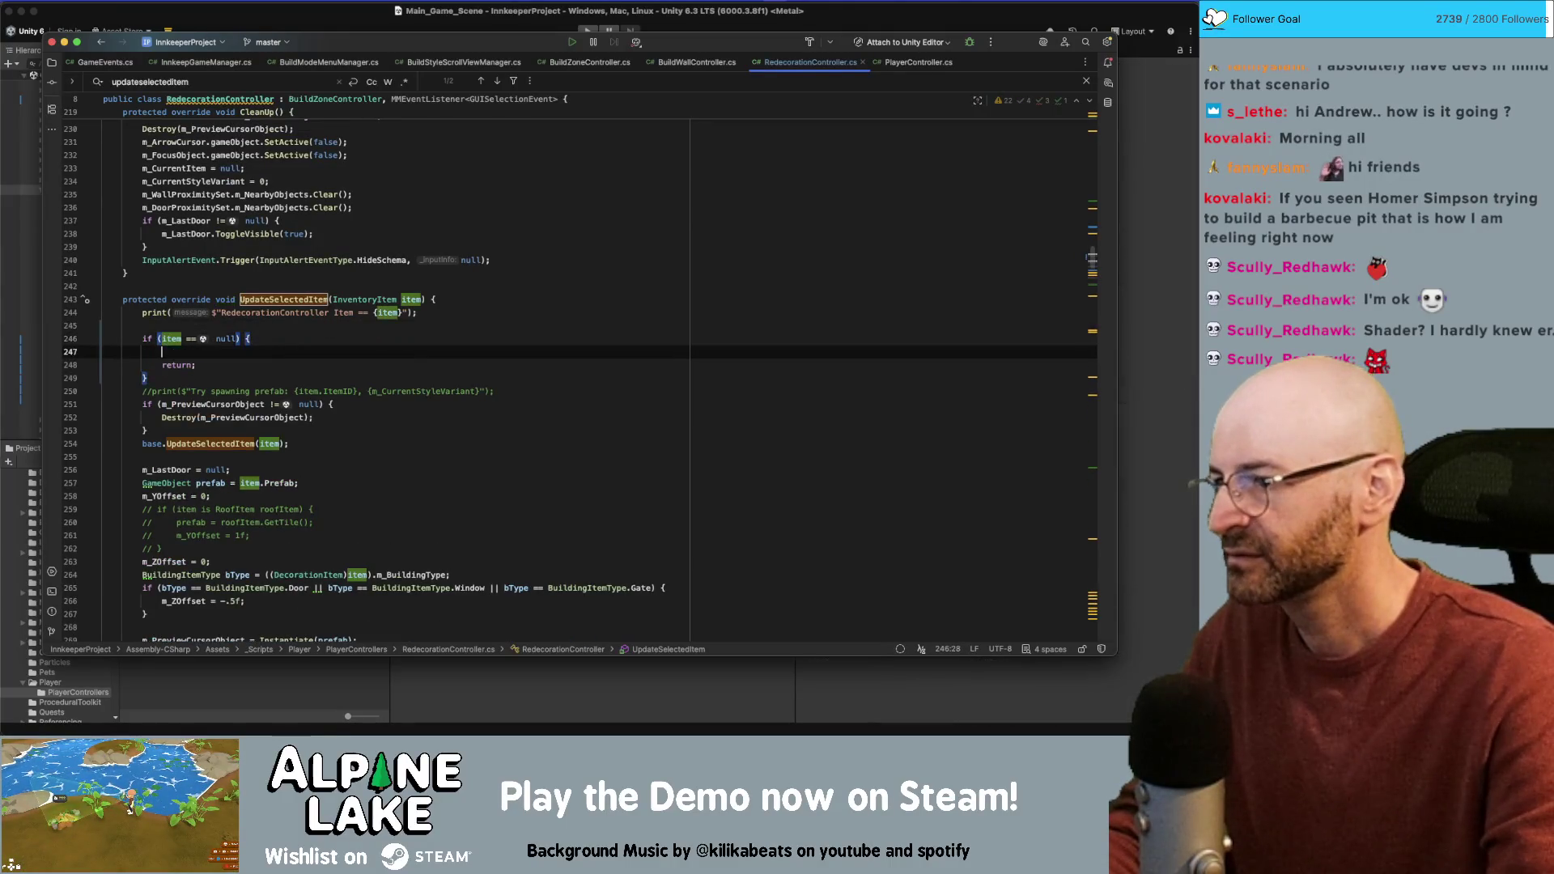
# Step: Add DialogueManager.ShowAlert("no wall styles discovered") inside the null-item block
pyautogui.write('DialogueSystemS')
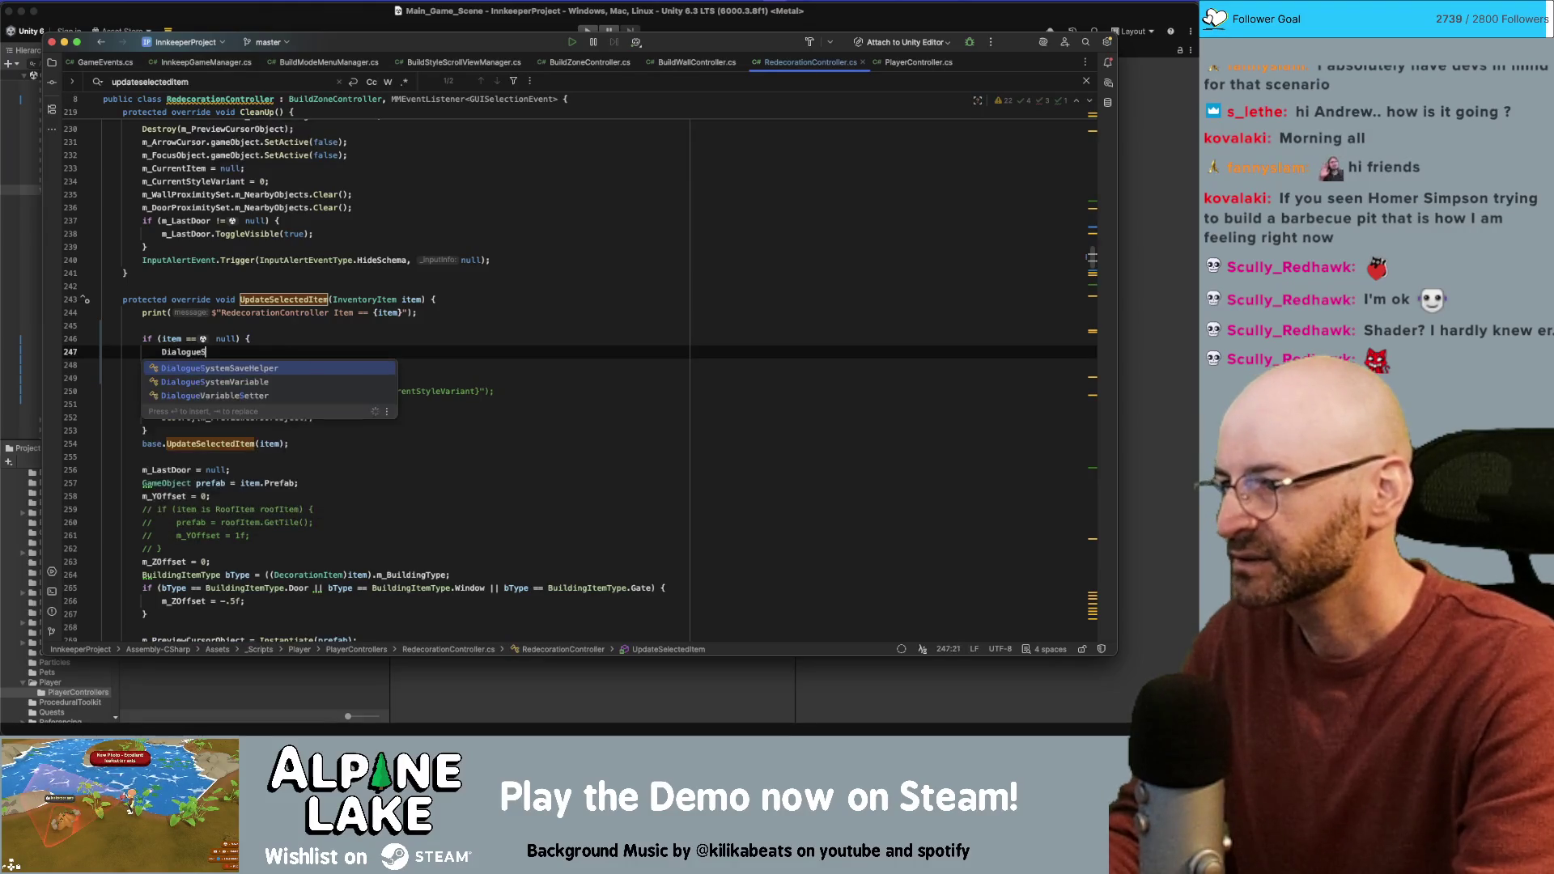
pyautogui.press('Return')
pyautogui.write('Dialoguemana')
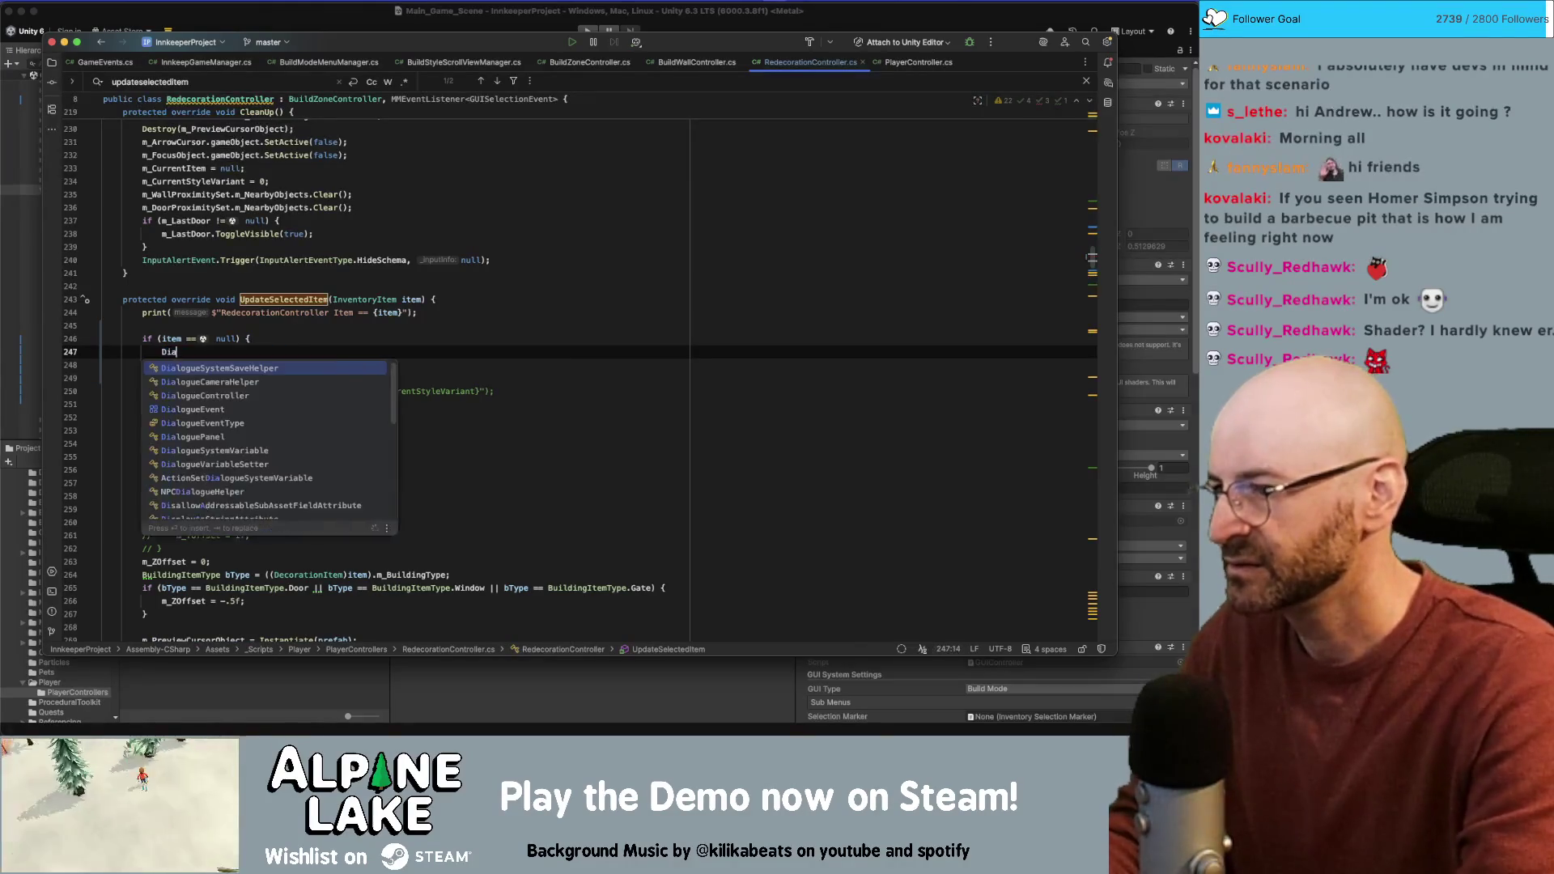
pyautogui.press('Return')
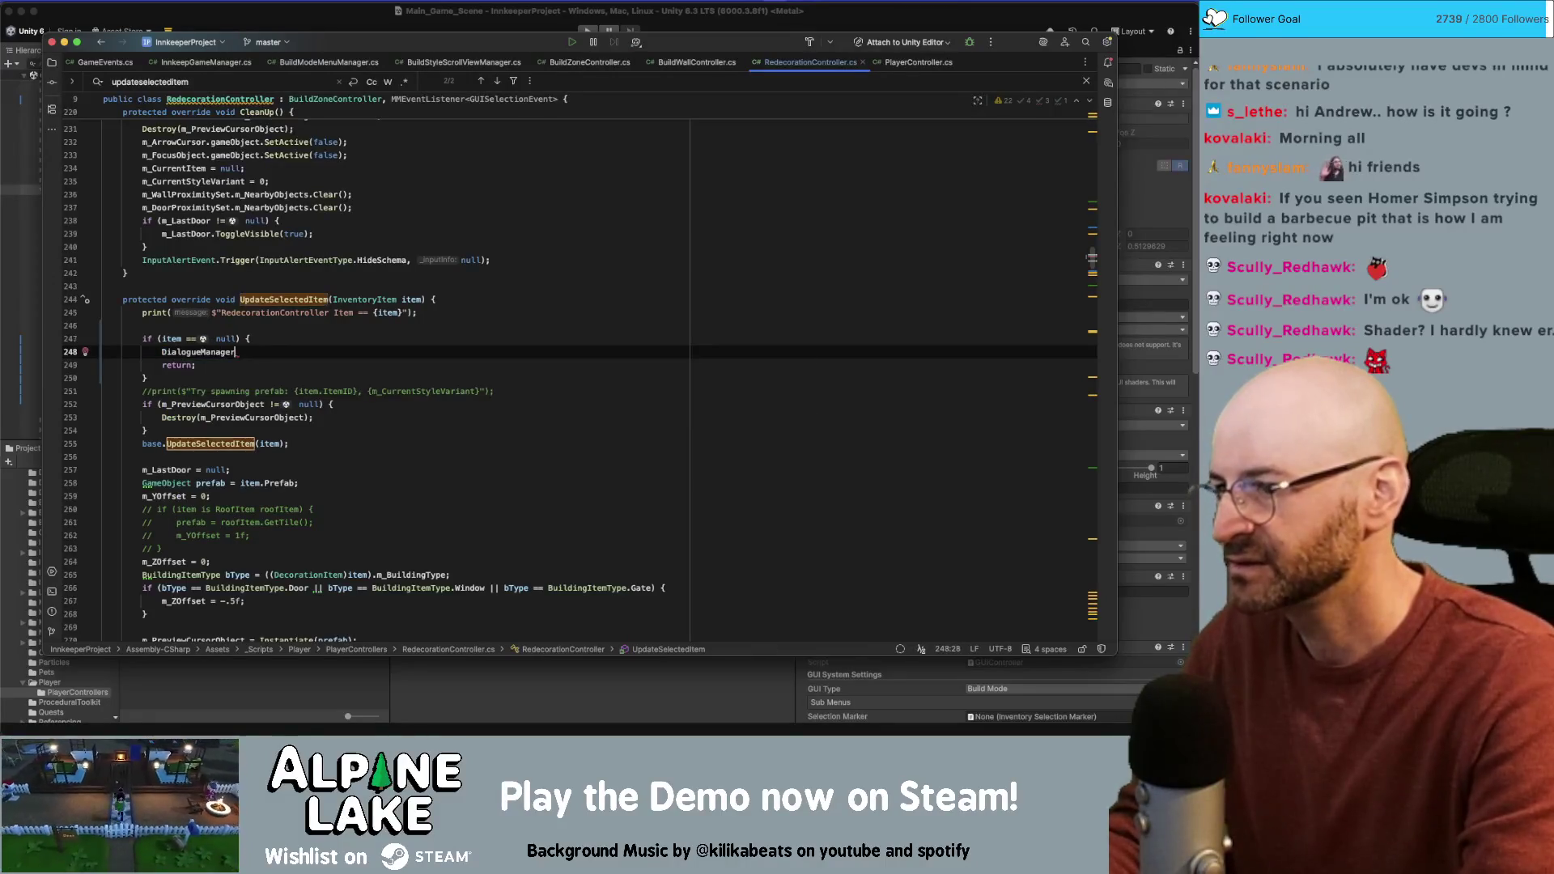
pyautogui.write('.ShowAl')
pyautogui.press('Return')
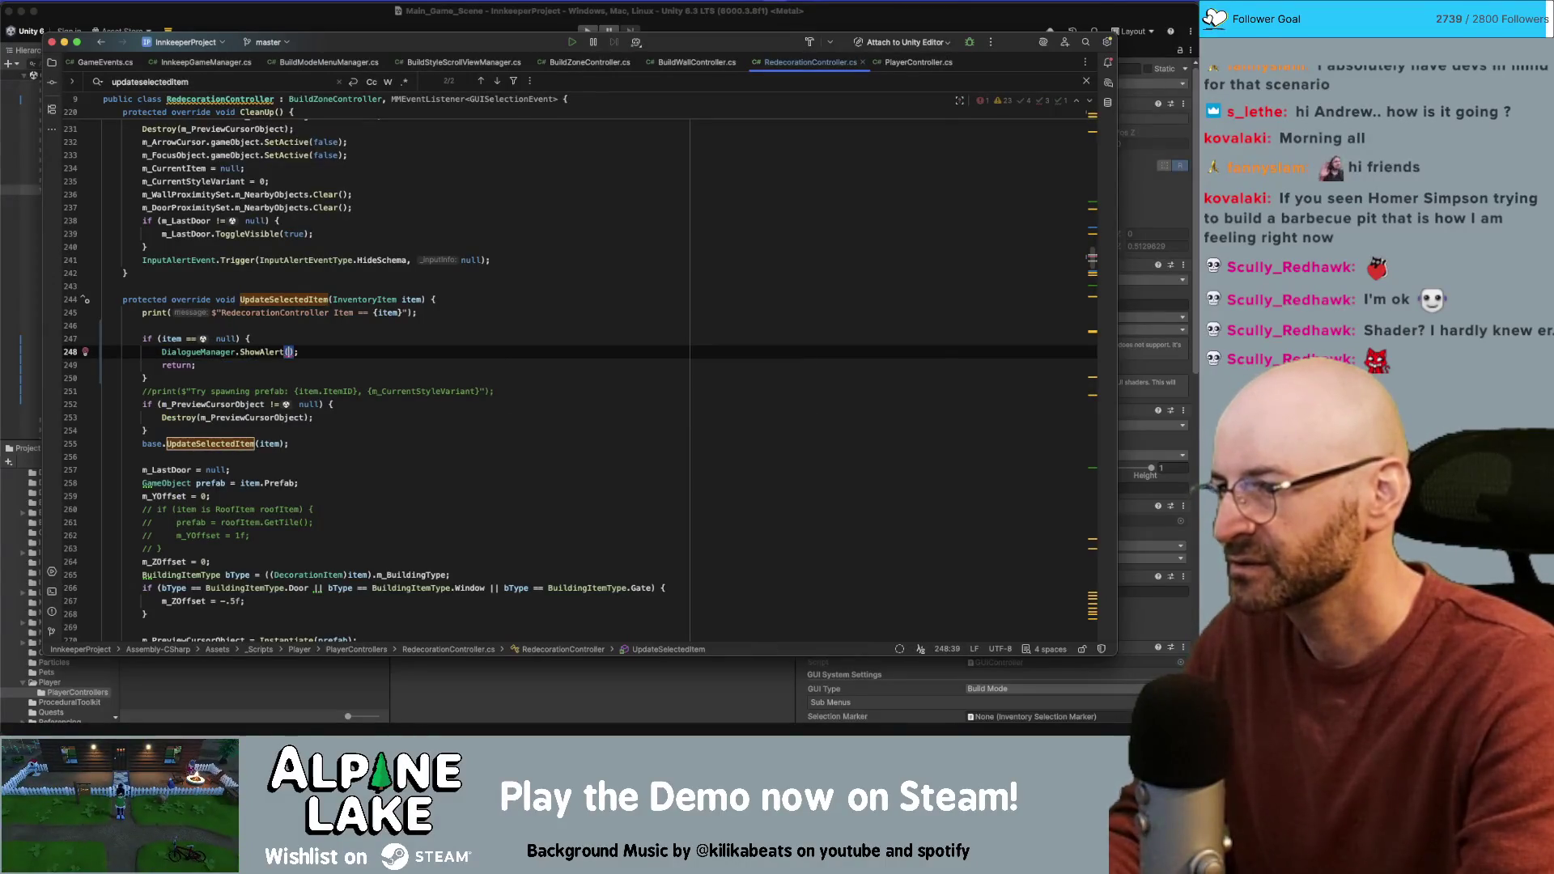
pyautogui.write('"')
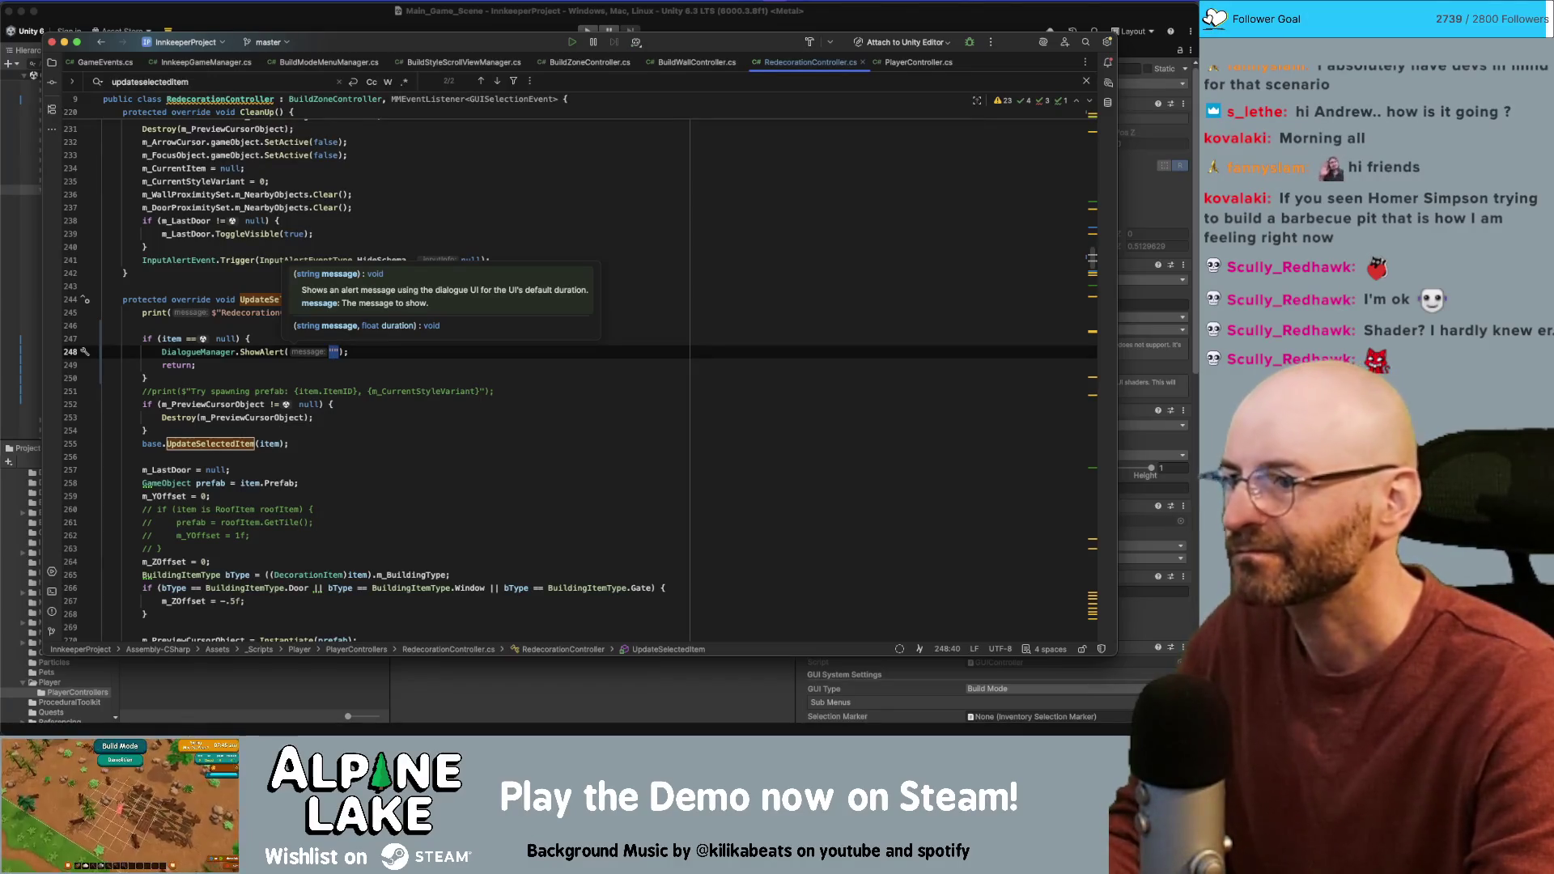
pyautogui.write('no wa')
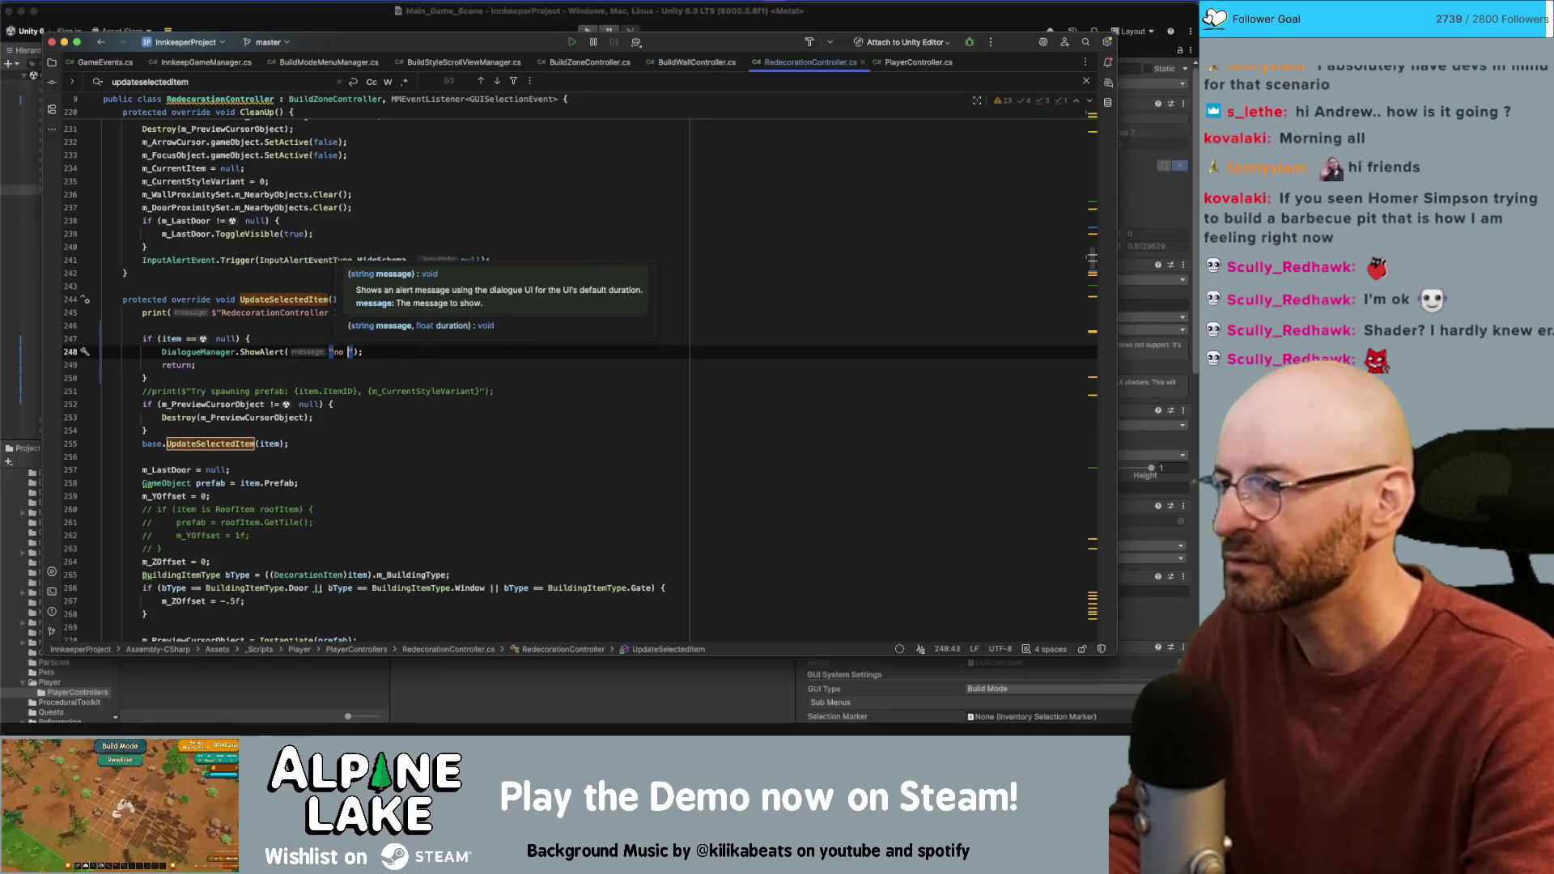
pyautogui.write('ll styles ')
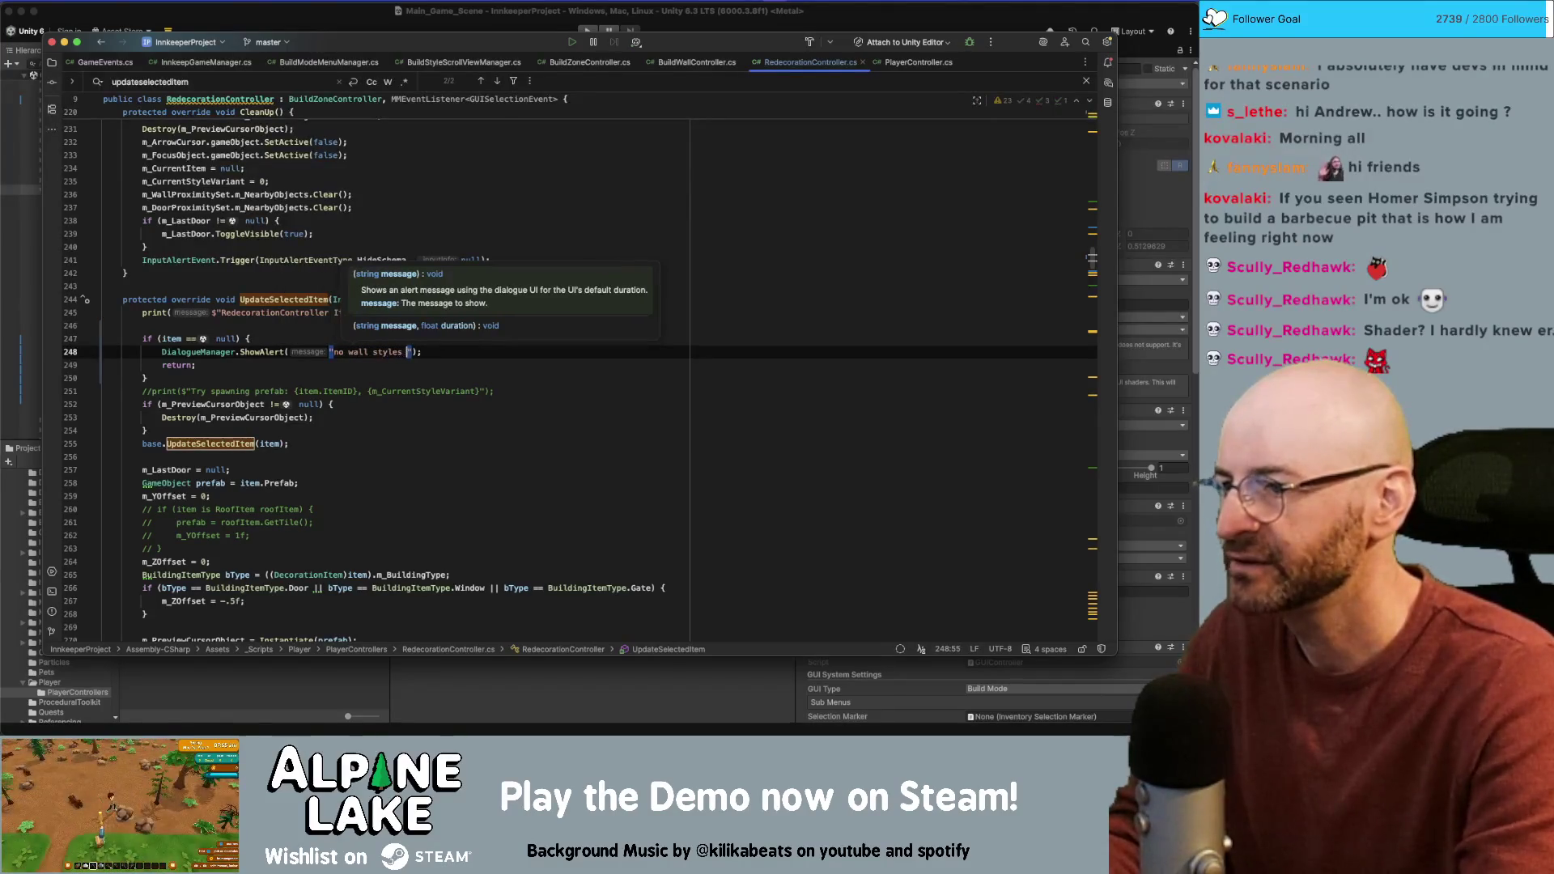
pyautogui.write('discovered')
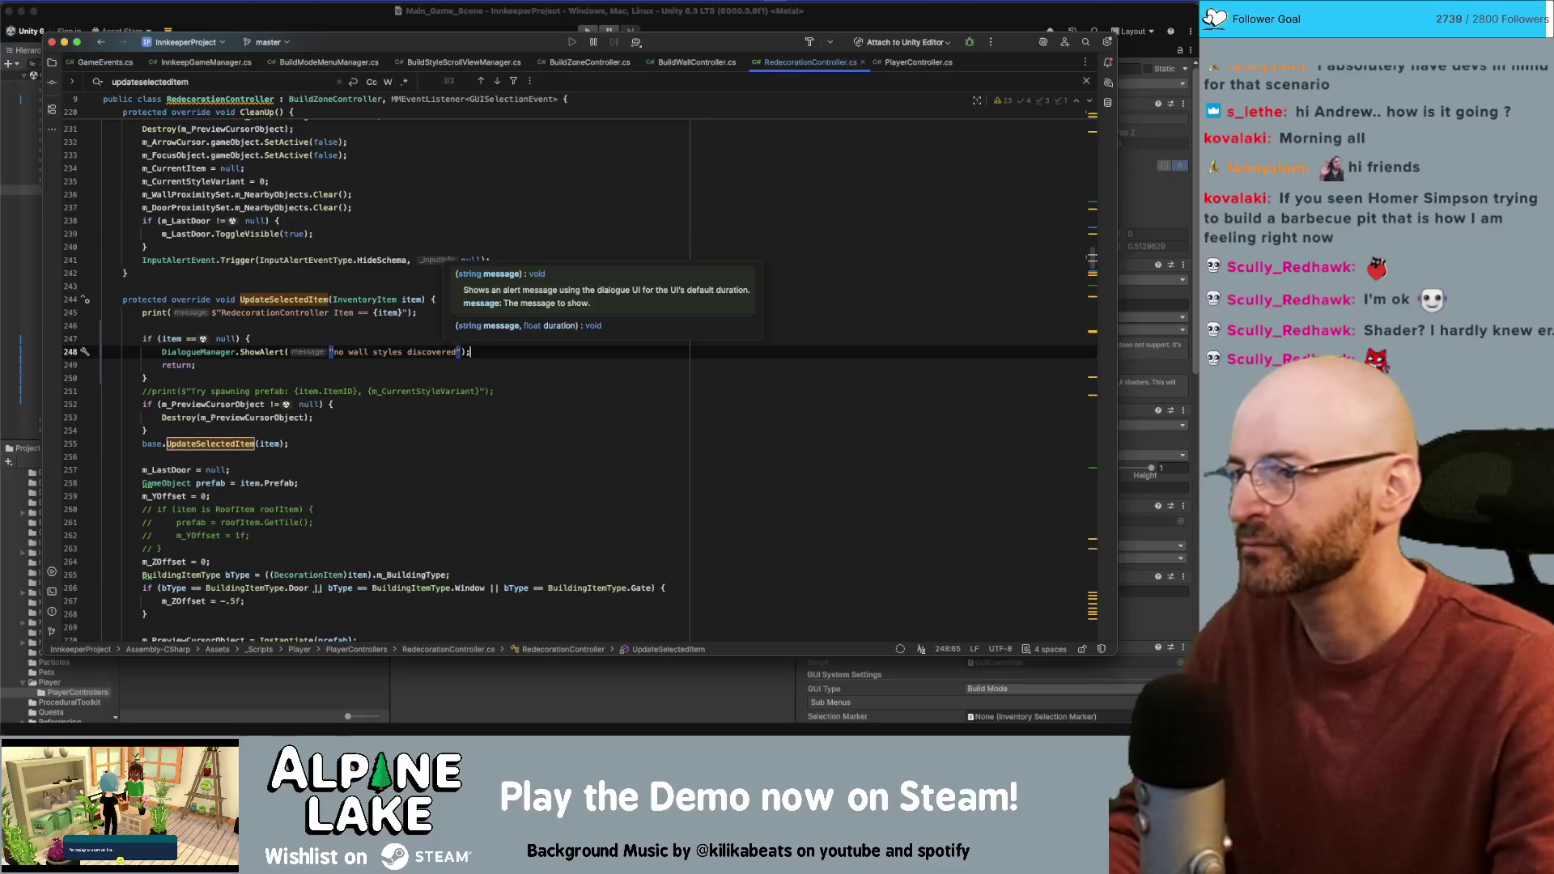
# Step: Trim the alert text to "no styles discovered" and remove the empty line above the null check
pyautogui.press('End')
pyautogui.press('Delete')
pyautogui.press('Delete')
pyautogui.press('Delete')
pyautogui.hotkey('alt', 'Right')
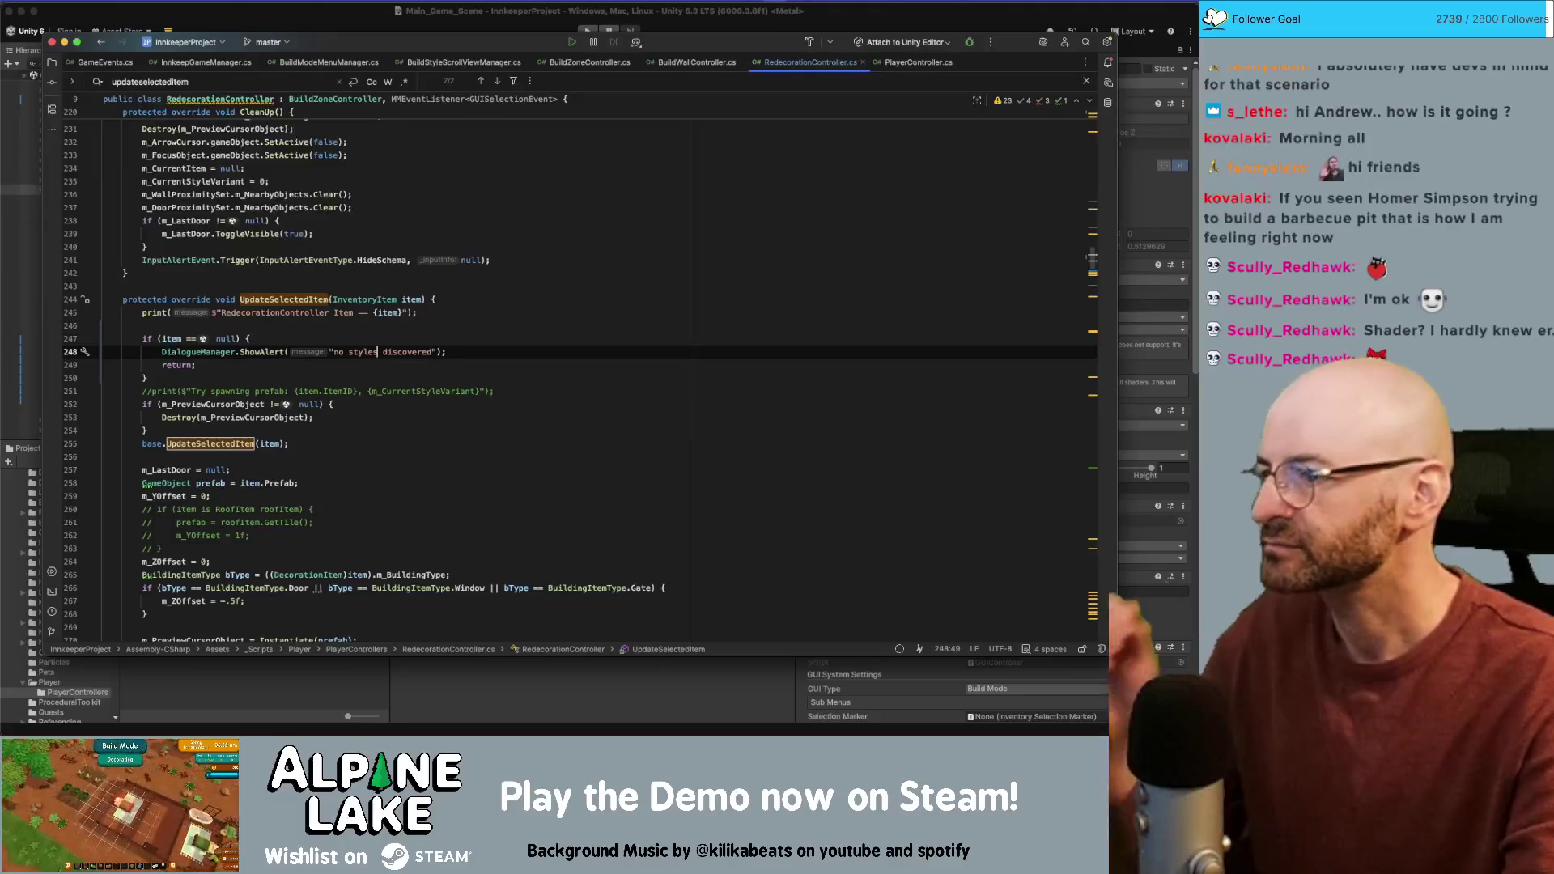
pyautogui.press('Up')
pyautogui.press('Up')
pyautogui.press('BackSpace')
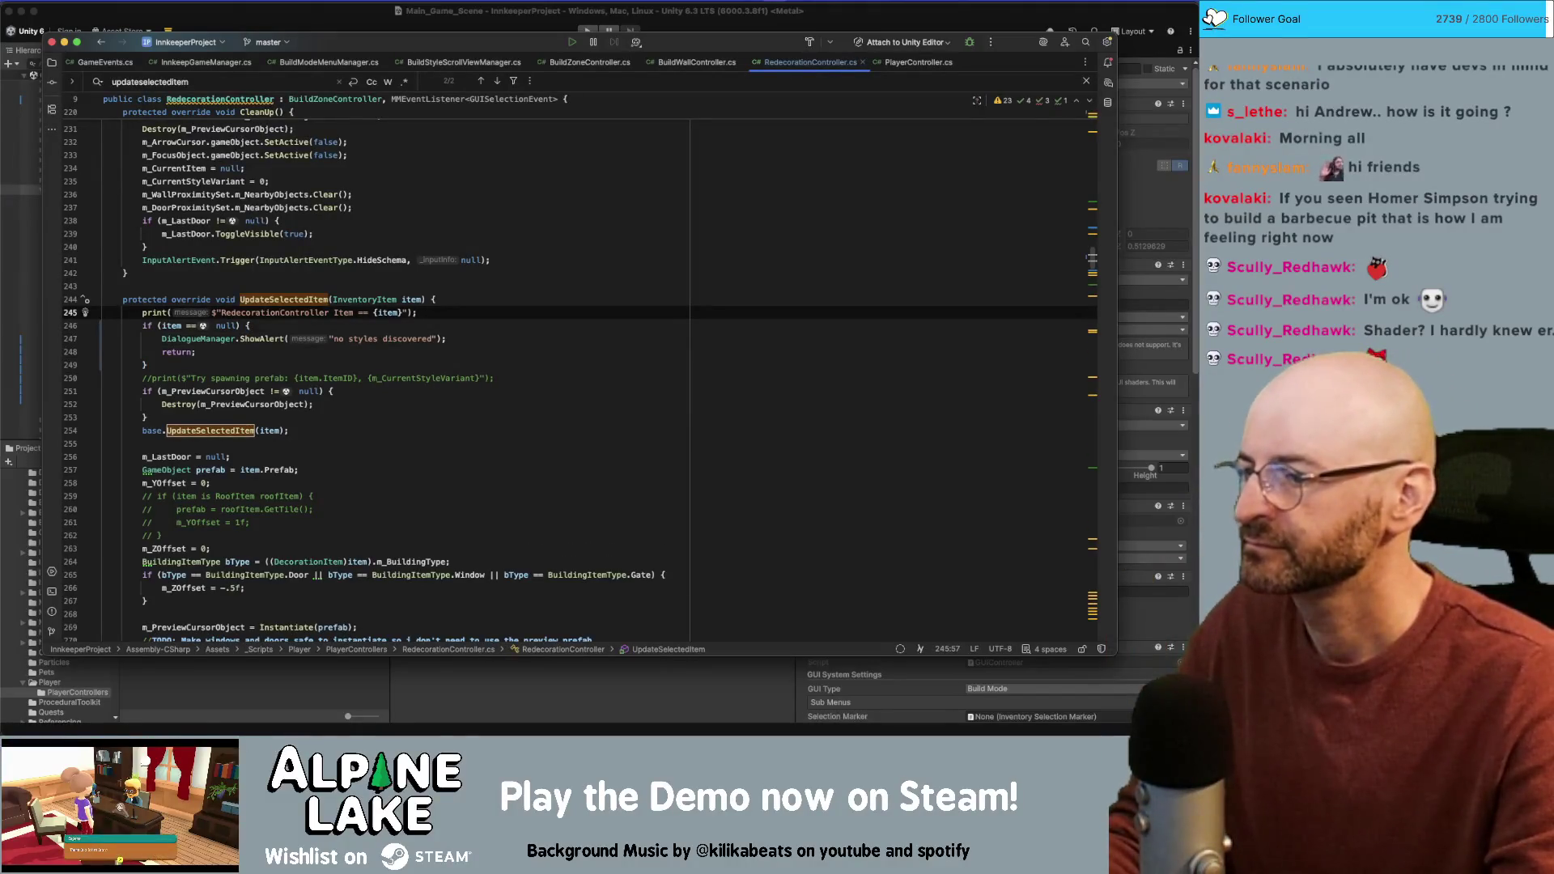
pyautogui.press('Down')
pyautogui.press('Down')
pyautogui.press('Down')
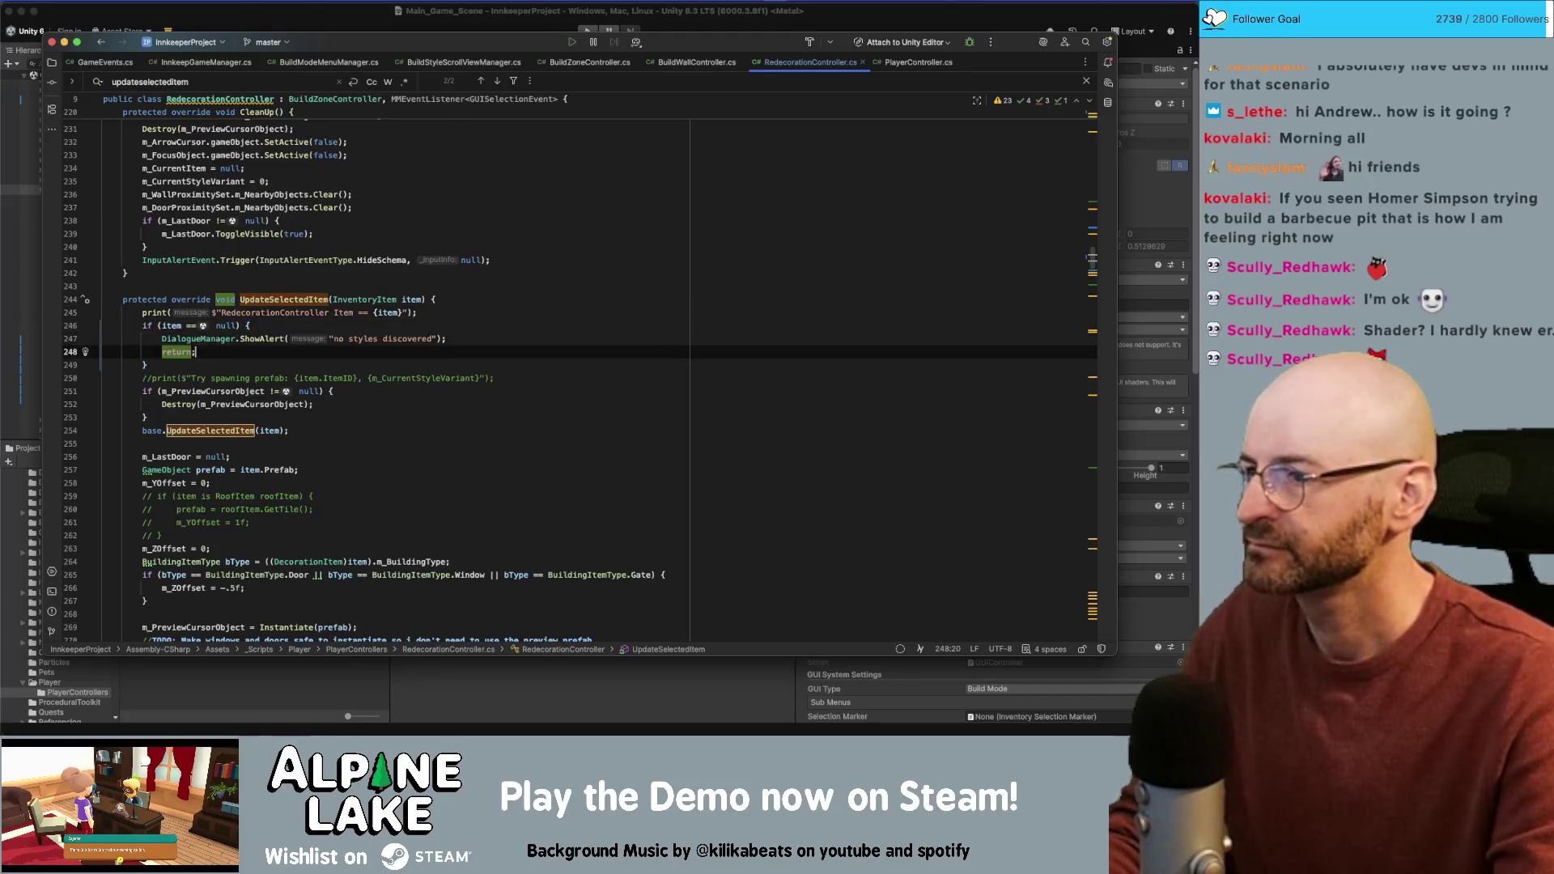
pyautogui.click(261, 339)
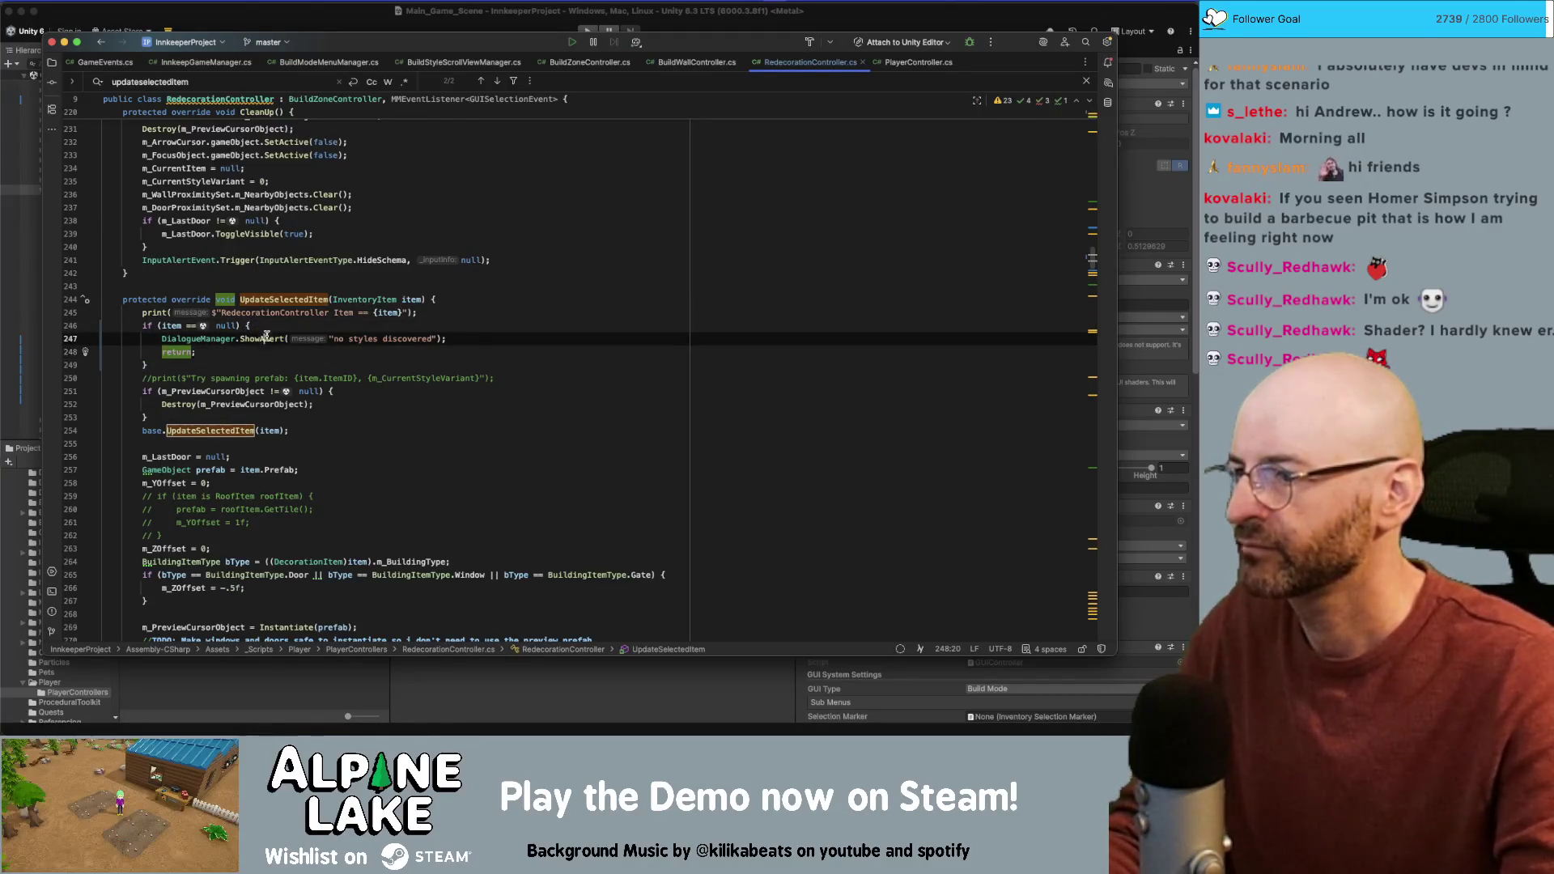
# Step: Delete 'PixelCrushers.DialogueSystem.' from the line-734 toolbox ShowAlert call, then return to line 247
pyautogui.hotkey('alt', 'Up')
pyautogui.press('super+f')
pyautogui.press('Return')
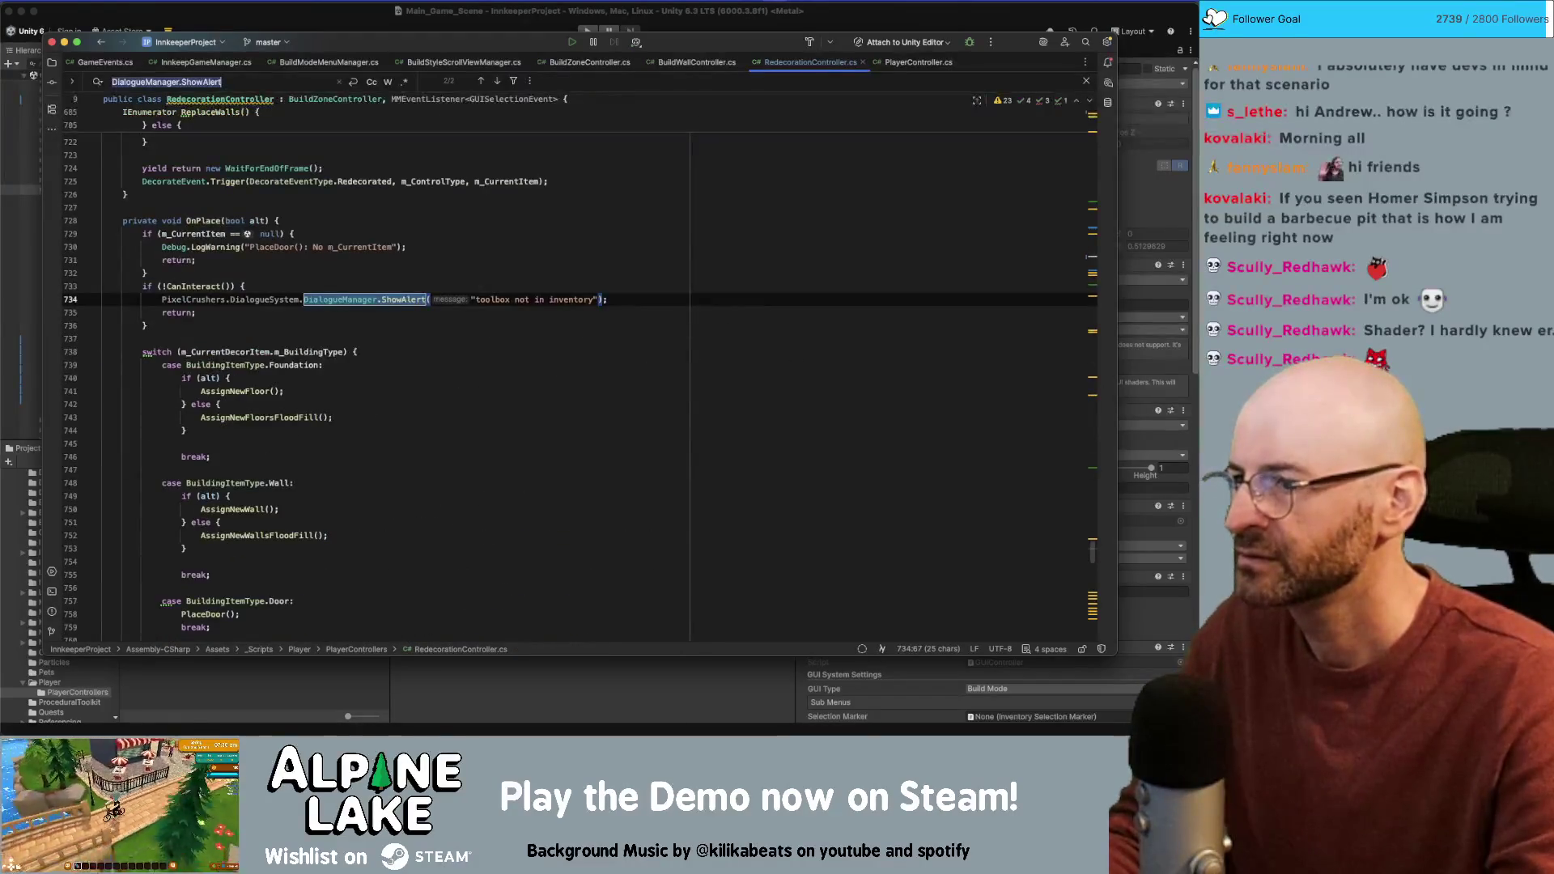
pyautogui.click(304, 300)
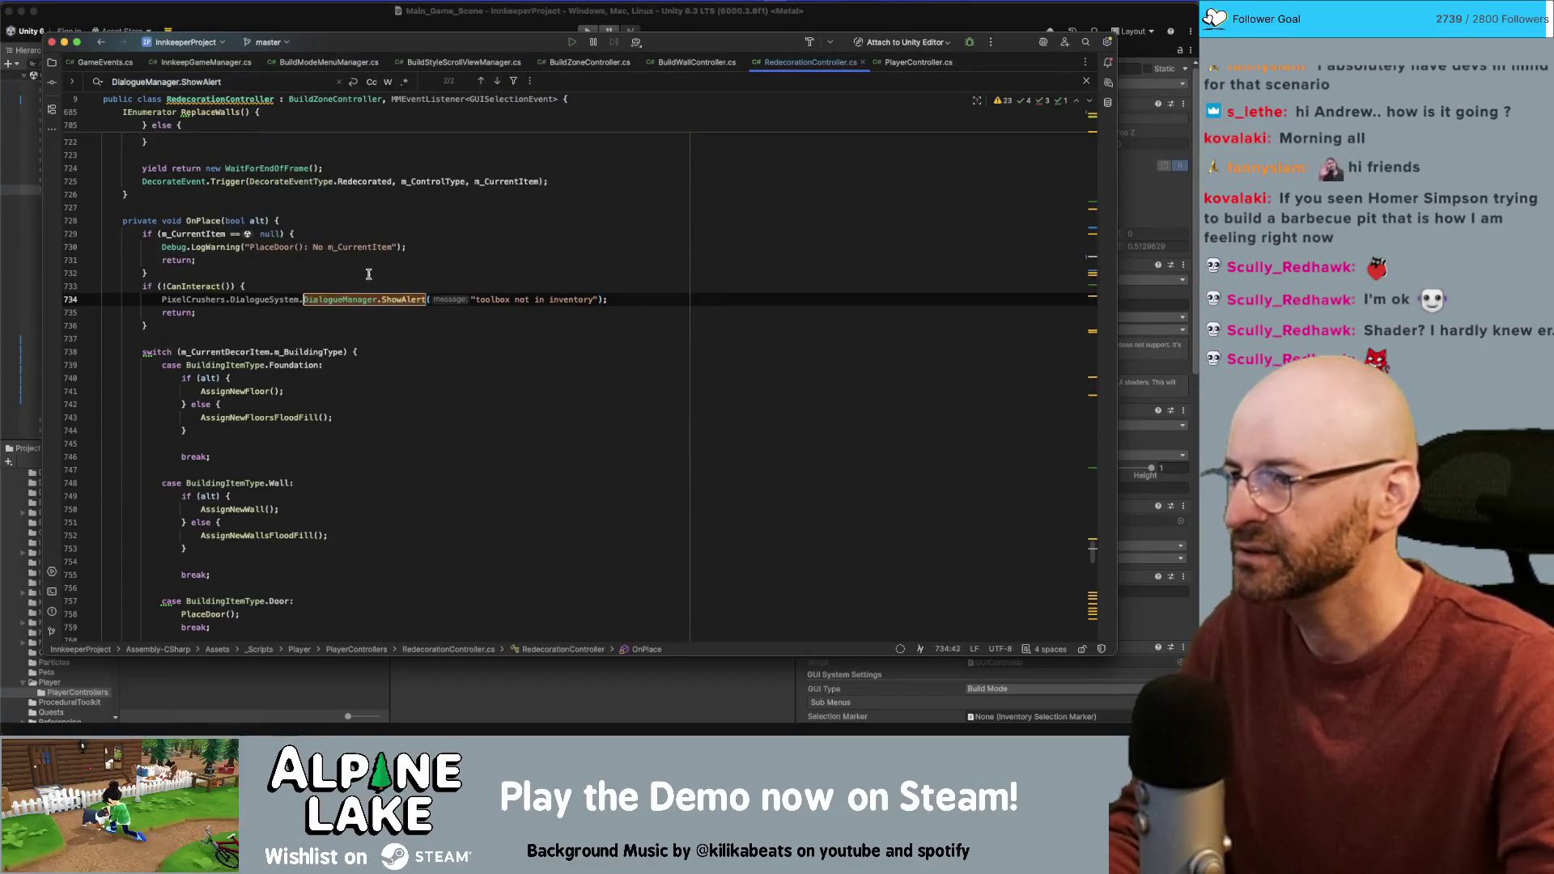
pyautogui.press('super+shift+Left')
pyautogui.press('BackSpace')
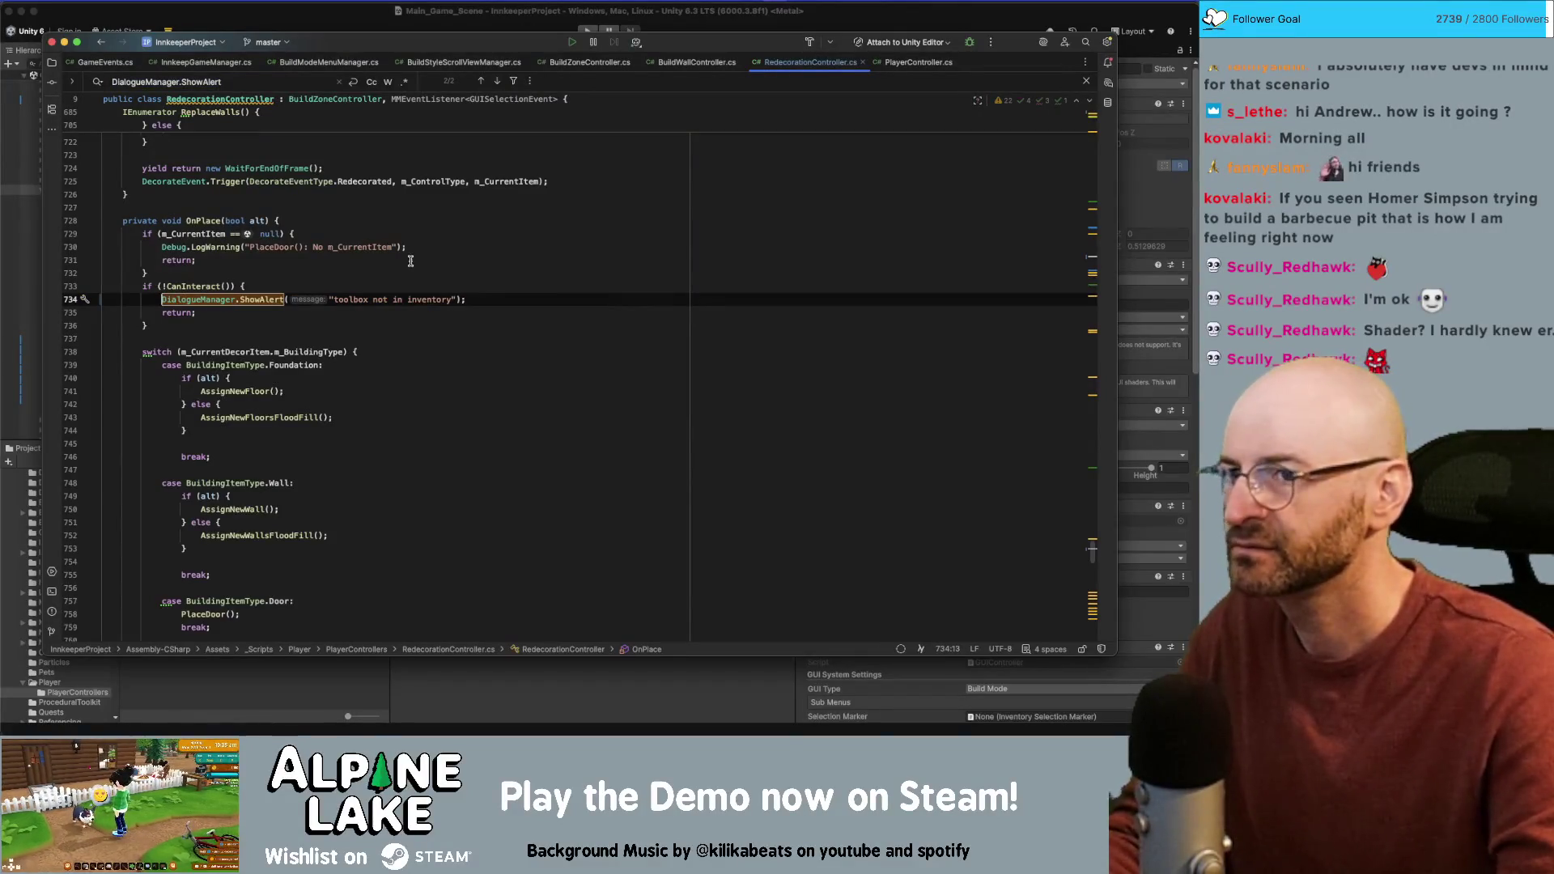
pyautogui.click(497, 81)
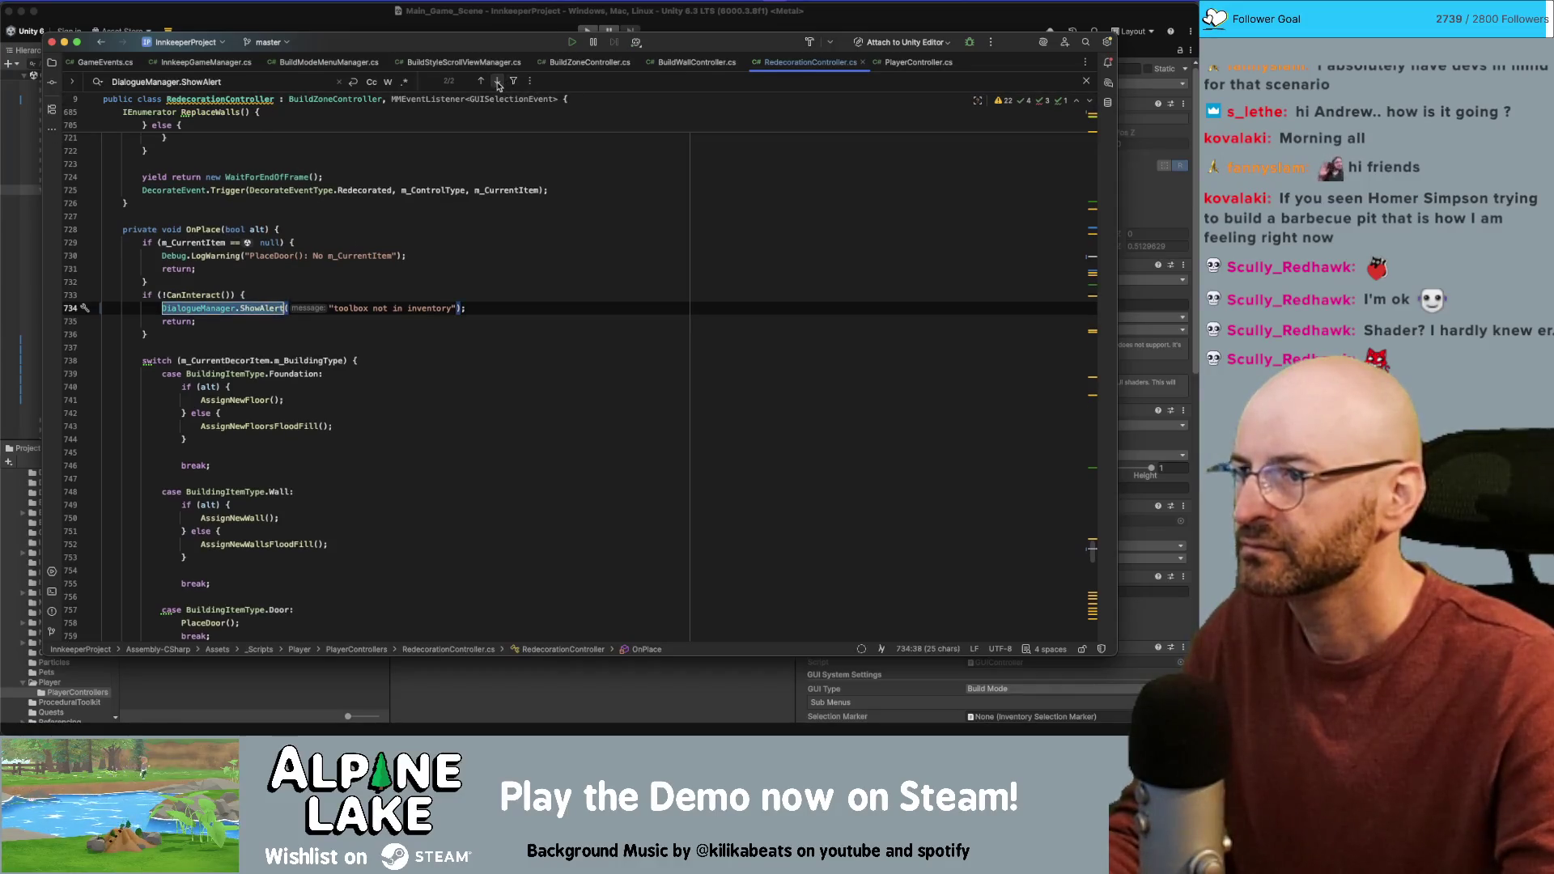
pyautogui.click(482, 81)
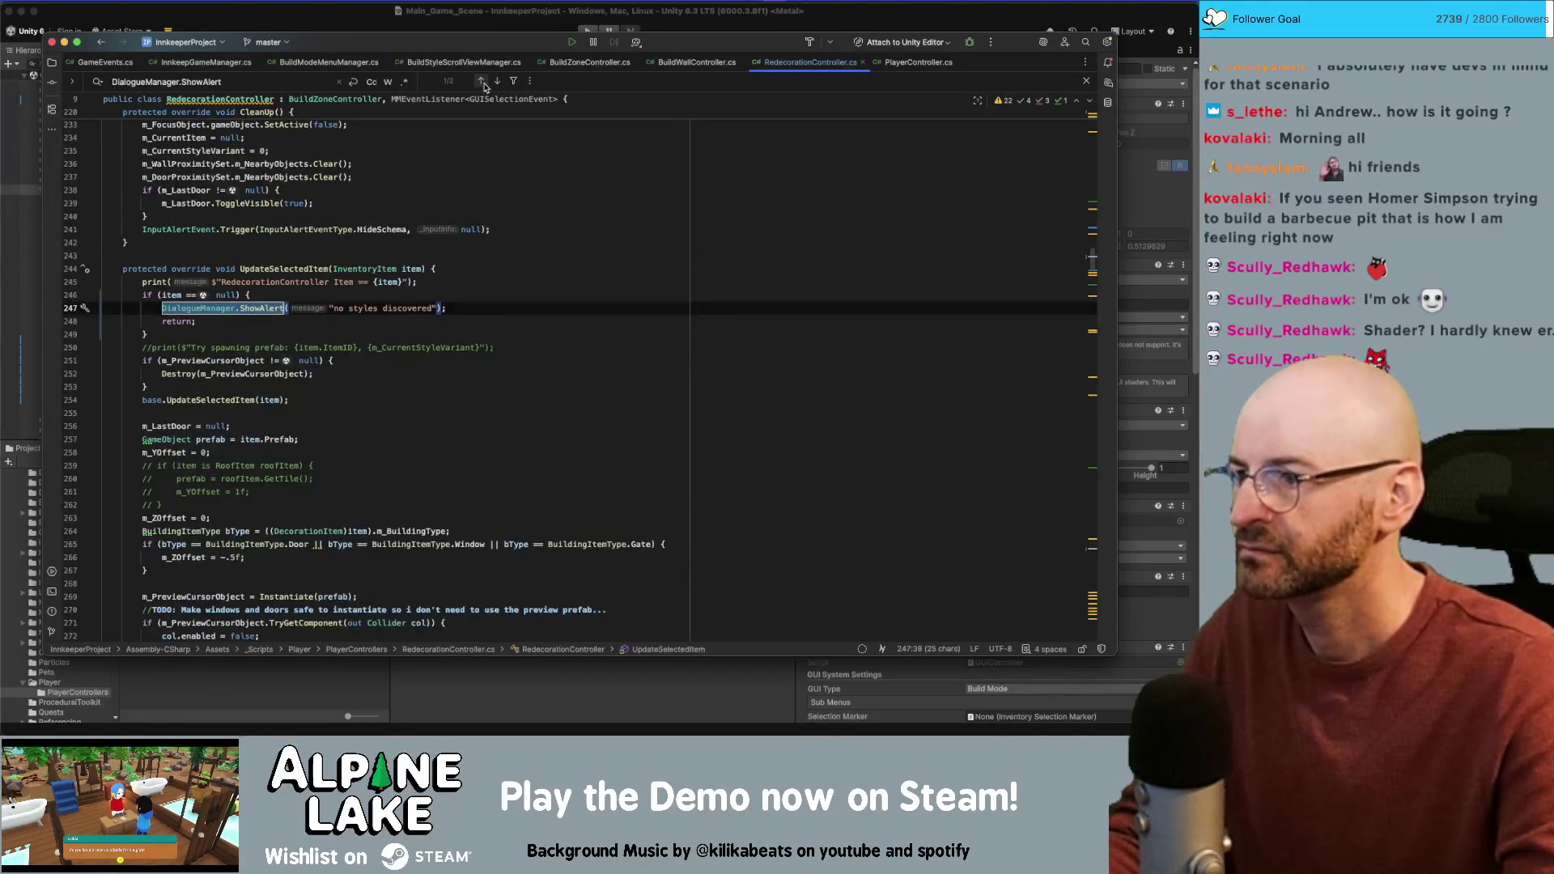
pyautogui.click(625, 321)
pyautogui.press('Down')
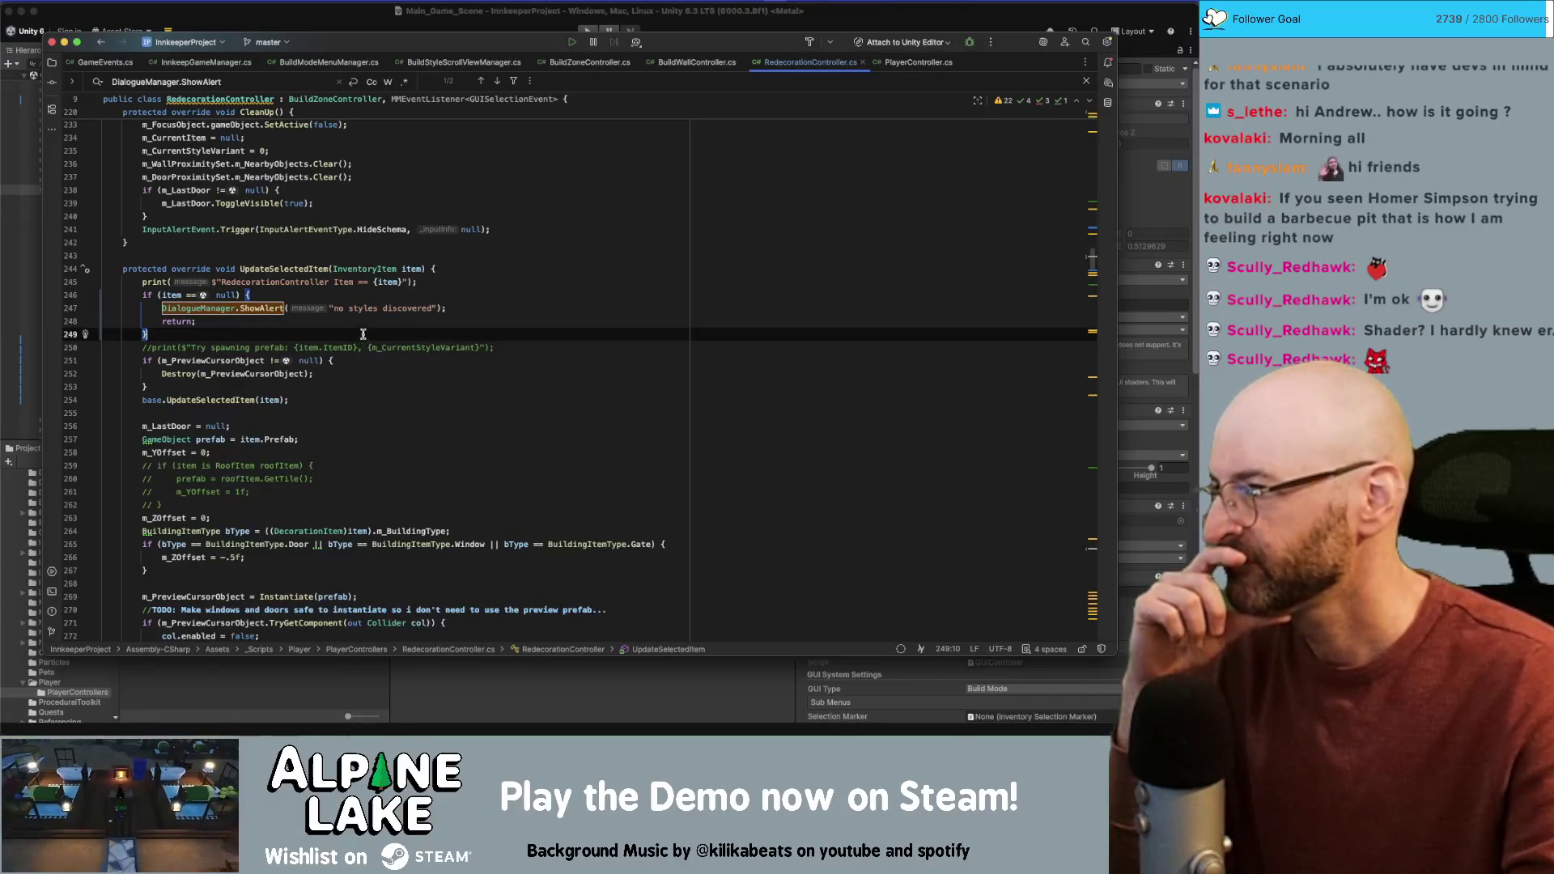
# Step: Scroll down to OnMMEvent and inspect its InteractionDisabled and m_CurrentItem checks
pyautogui.scroll(-2, 353, 335)
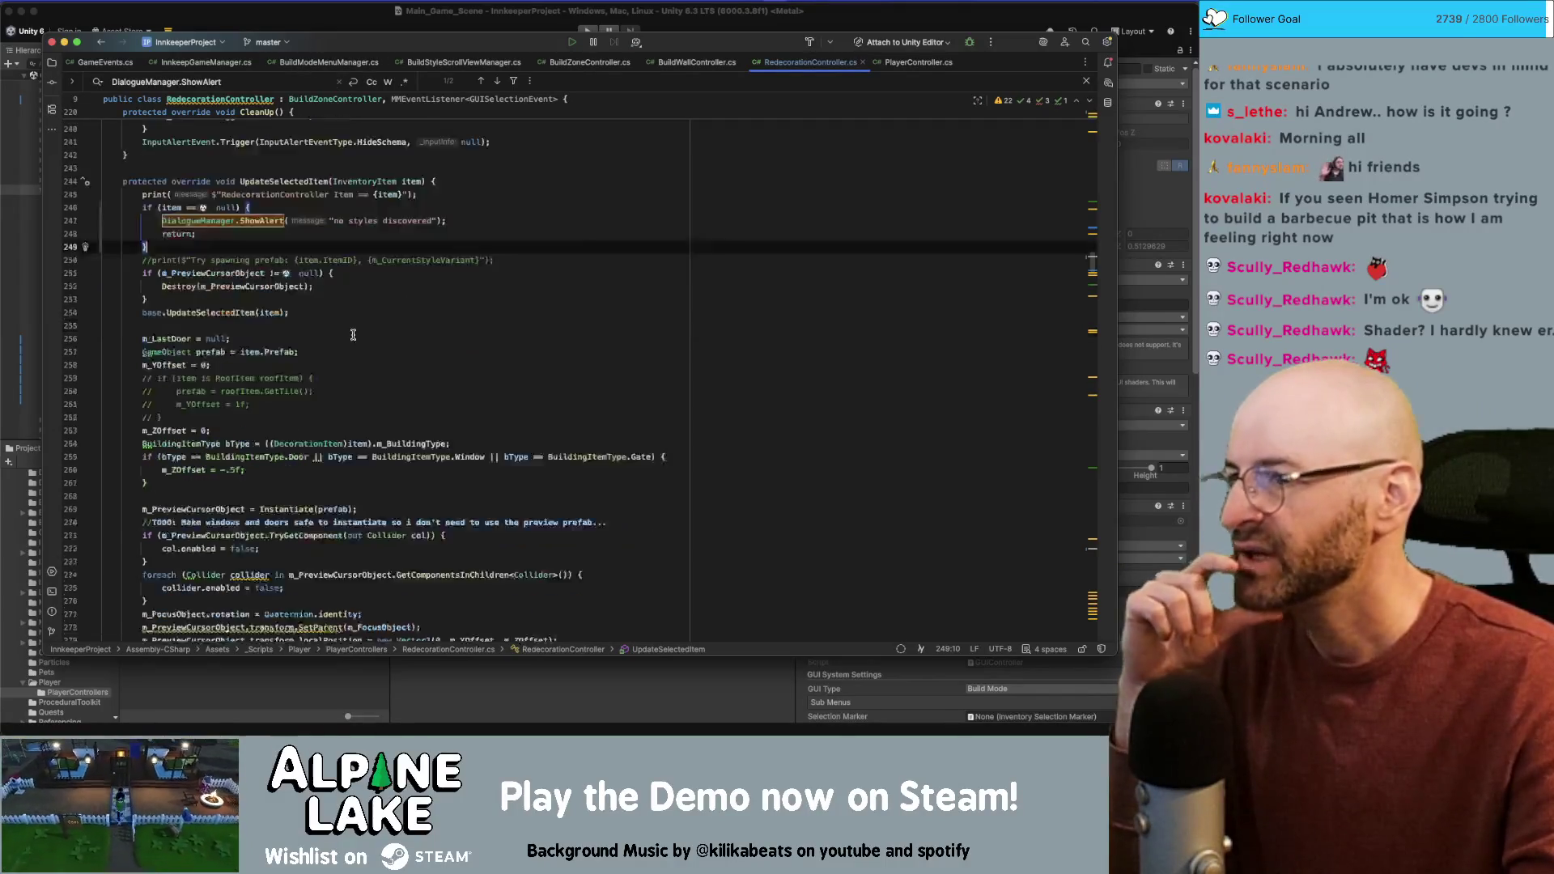
pyautogui.scroll(-5, 353, 335)
pyautogui.scroll(-5, 356, 332)
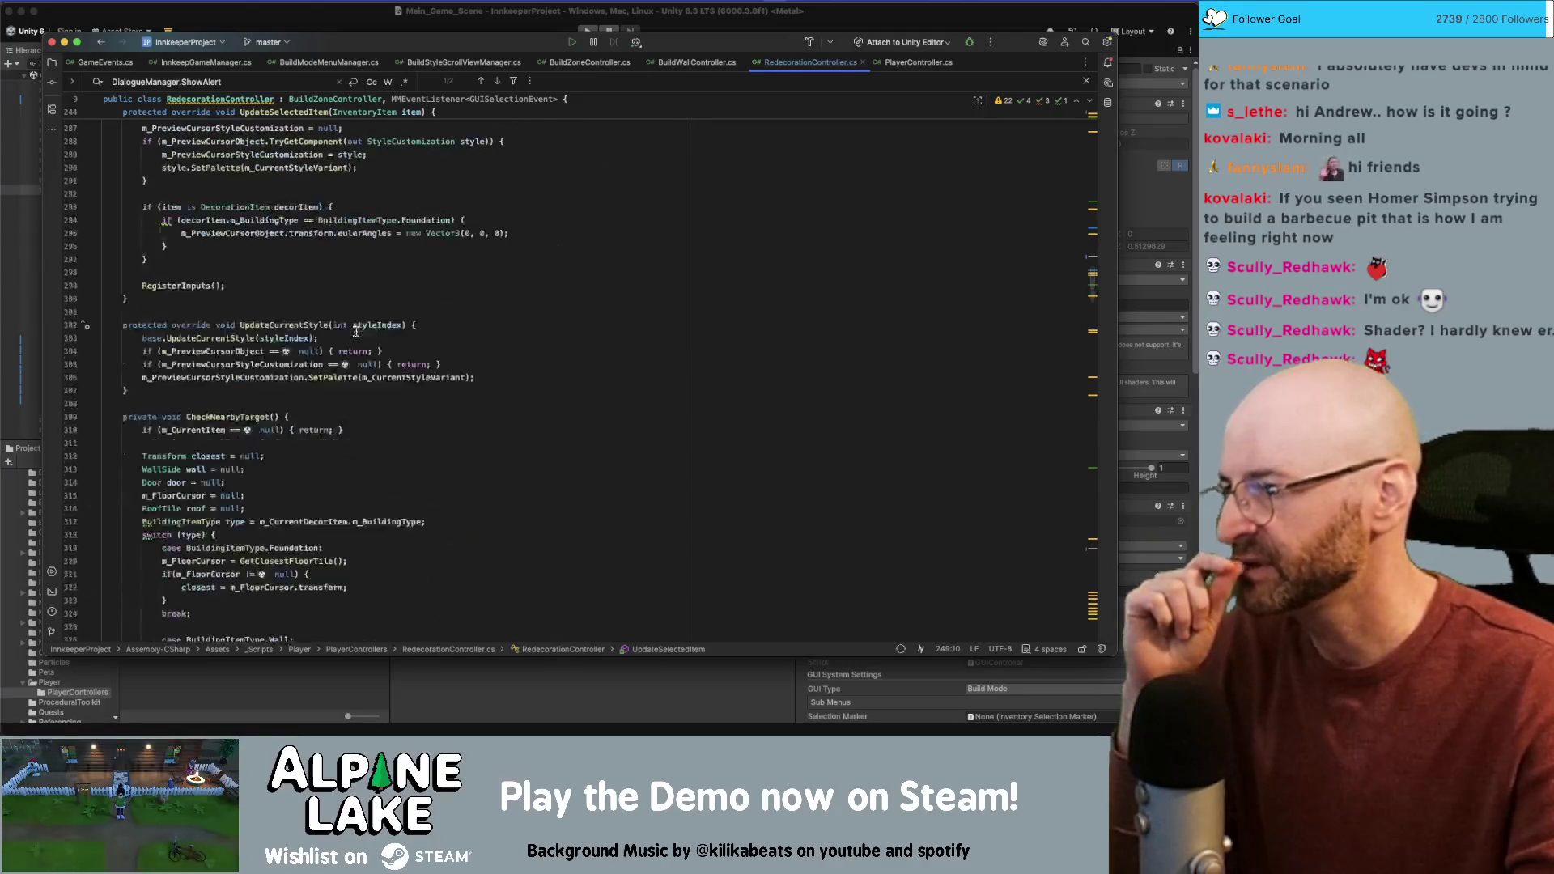
pyautogui.scroll(-12, 355, 332)
pyautogui.scroll(-20, 354, 331)
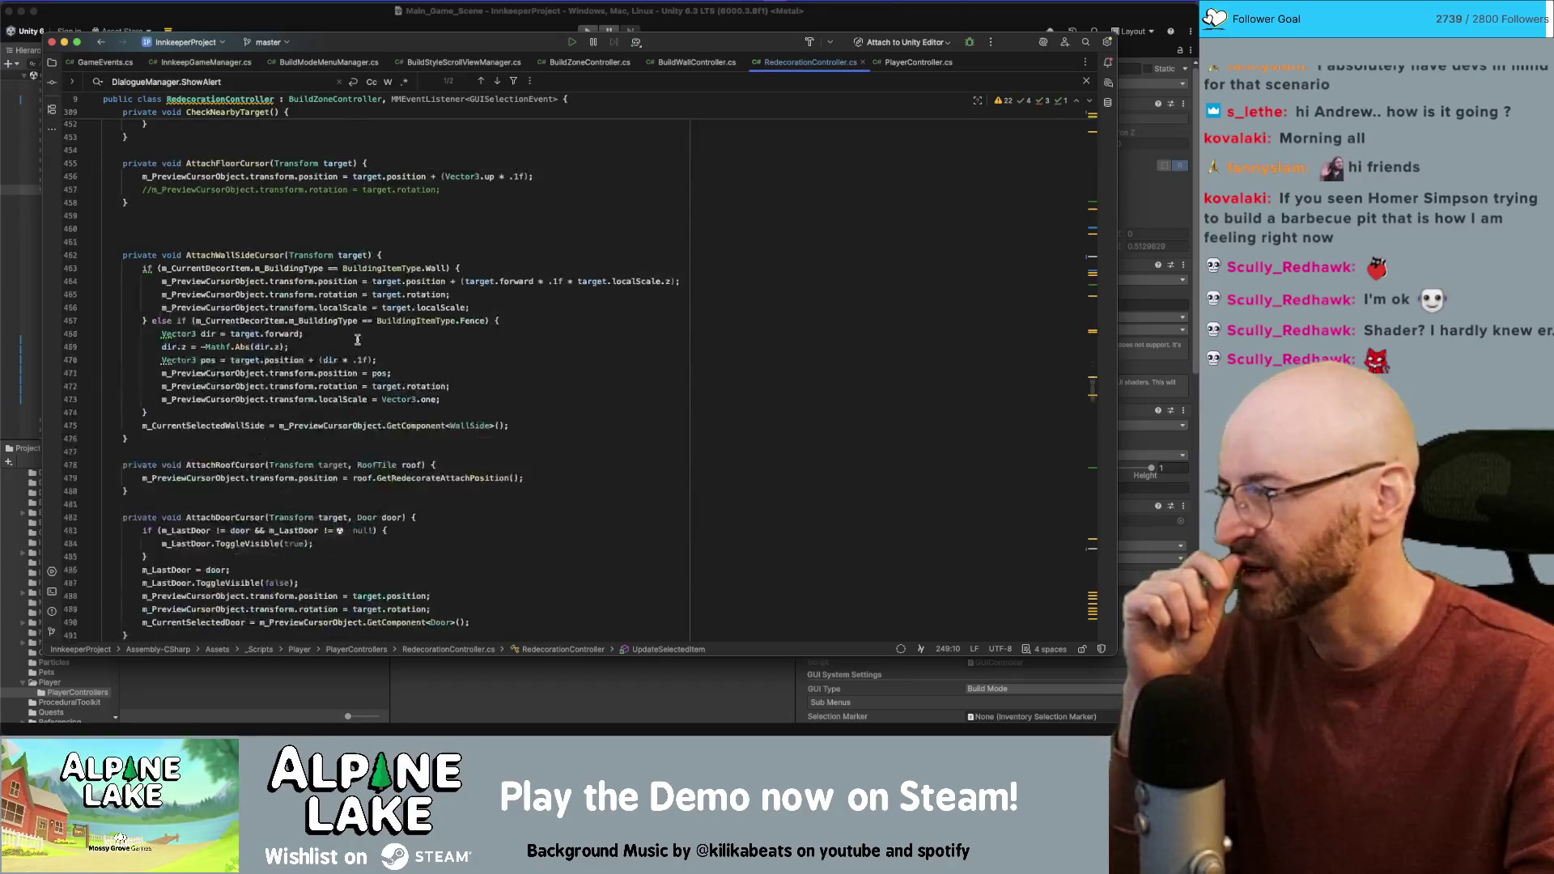
pyautogui.scroll(-12, 357, 339)
pyautogui.scroll(-20, 1092, 435)
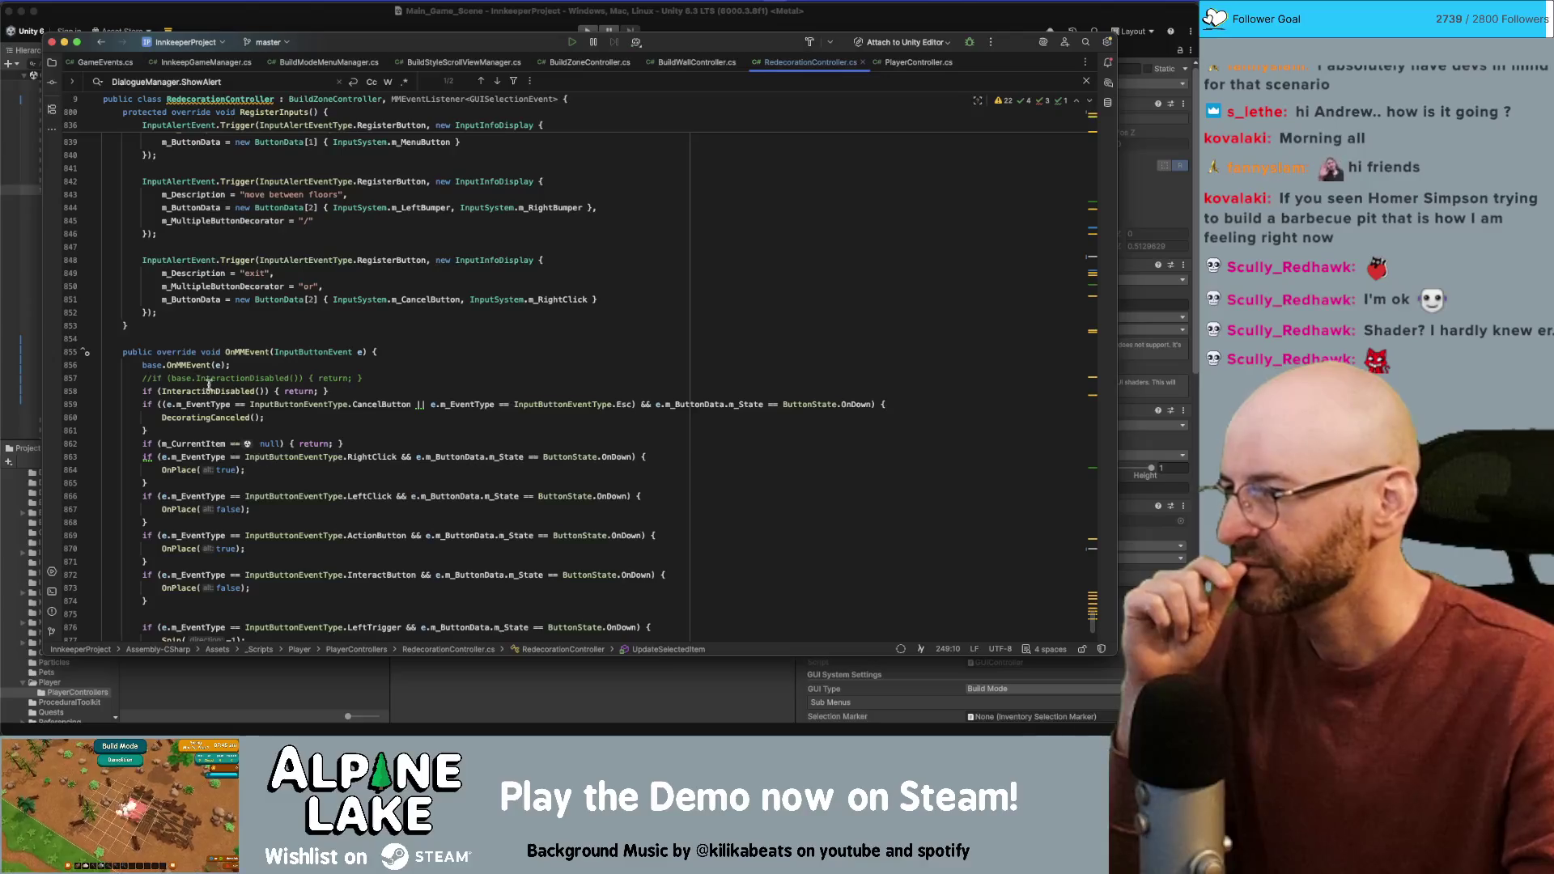
pyautogui.doubleClick(199, 390)
pyautogui.doubleClick(203, 444)
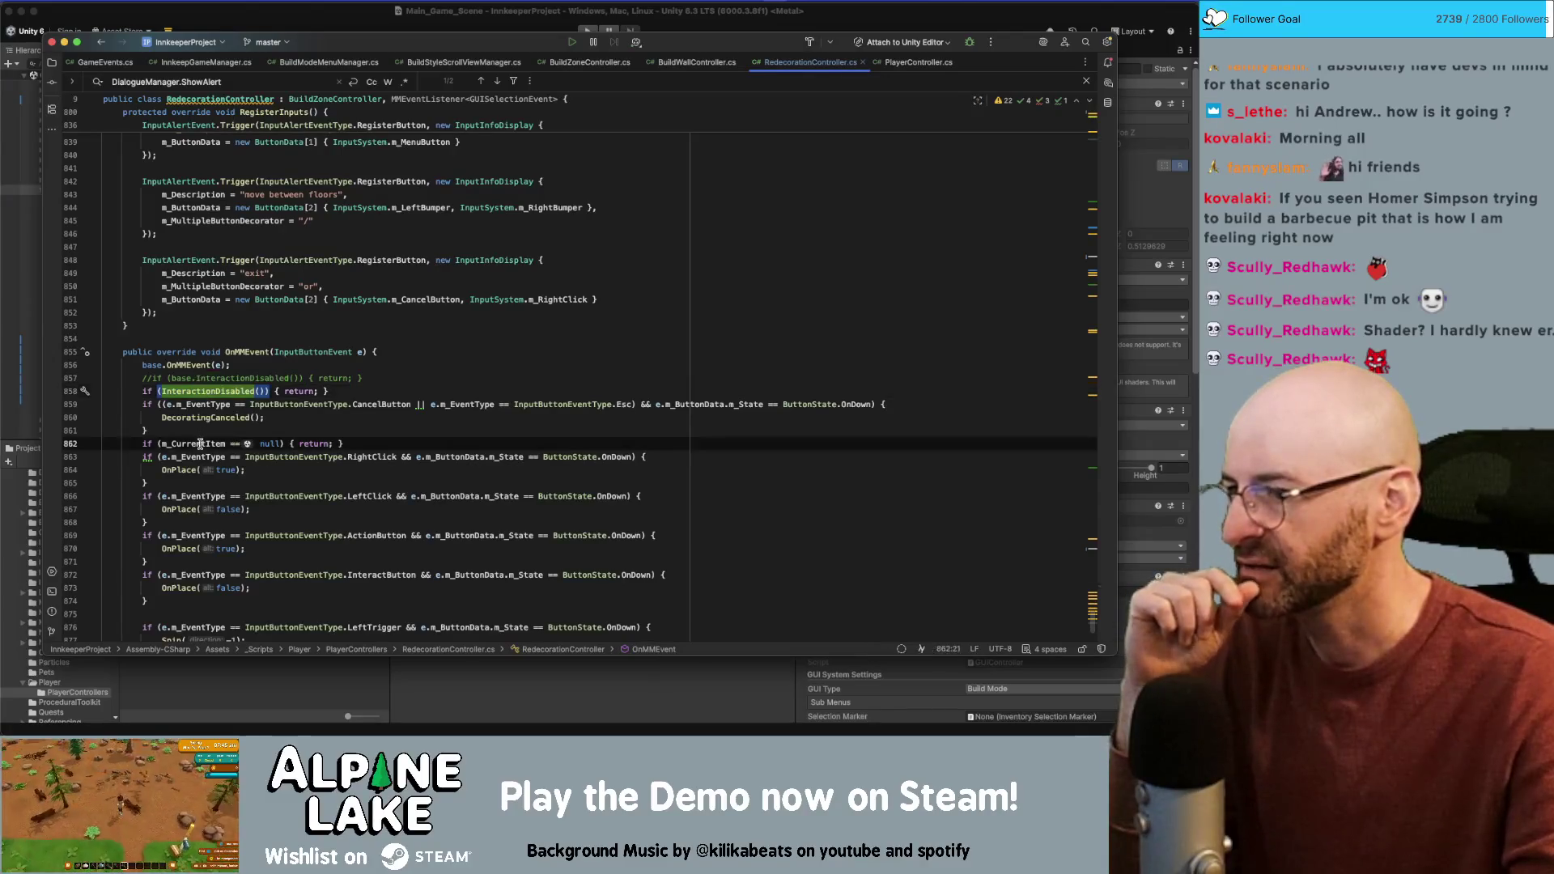
# Step: Review the null-item return, then jump to OnPlace's declaration from the LeftClick call
pyautogui.scroll(-3, 227, 474)
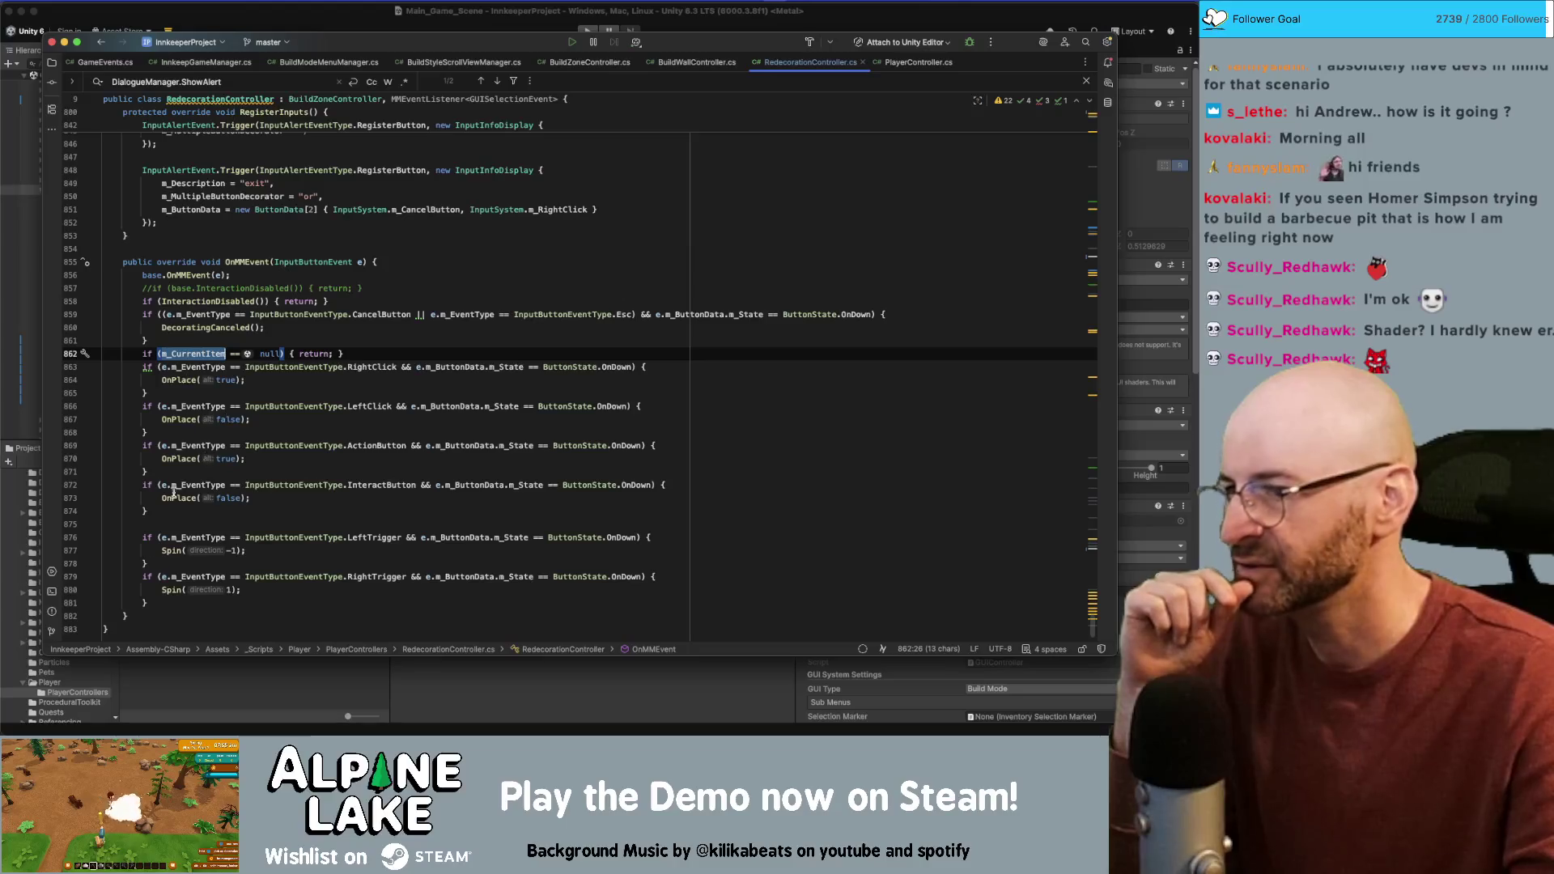
pyautogui.click(296, 354)
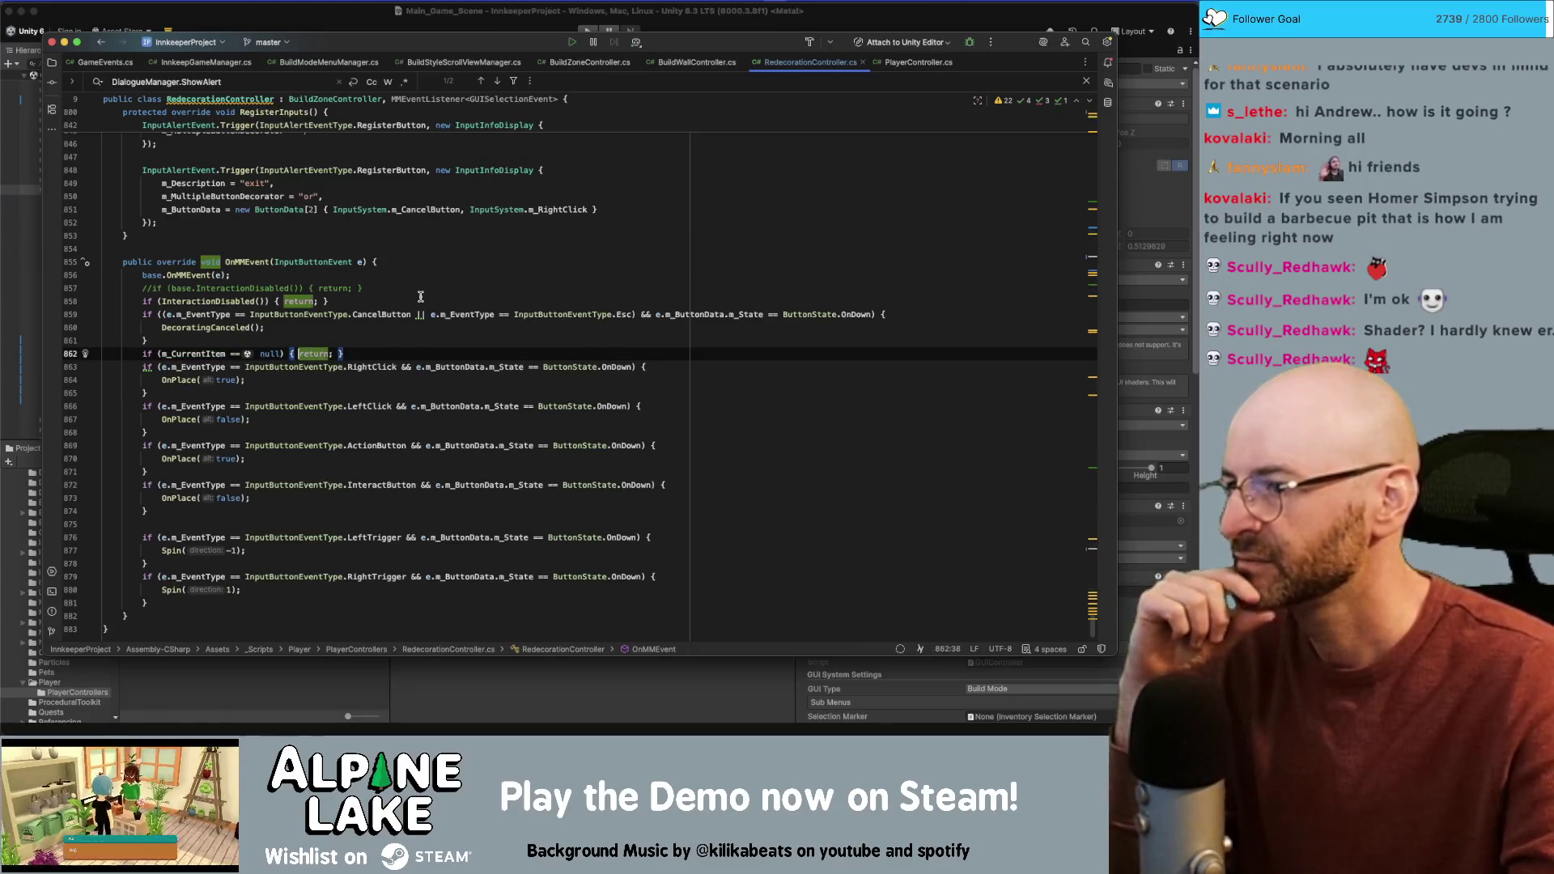
pyautogui.click(361, 353)
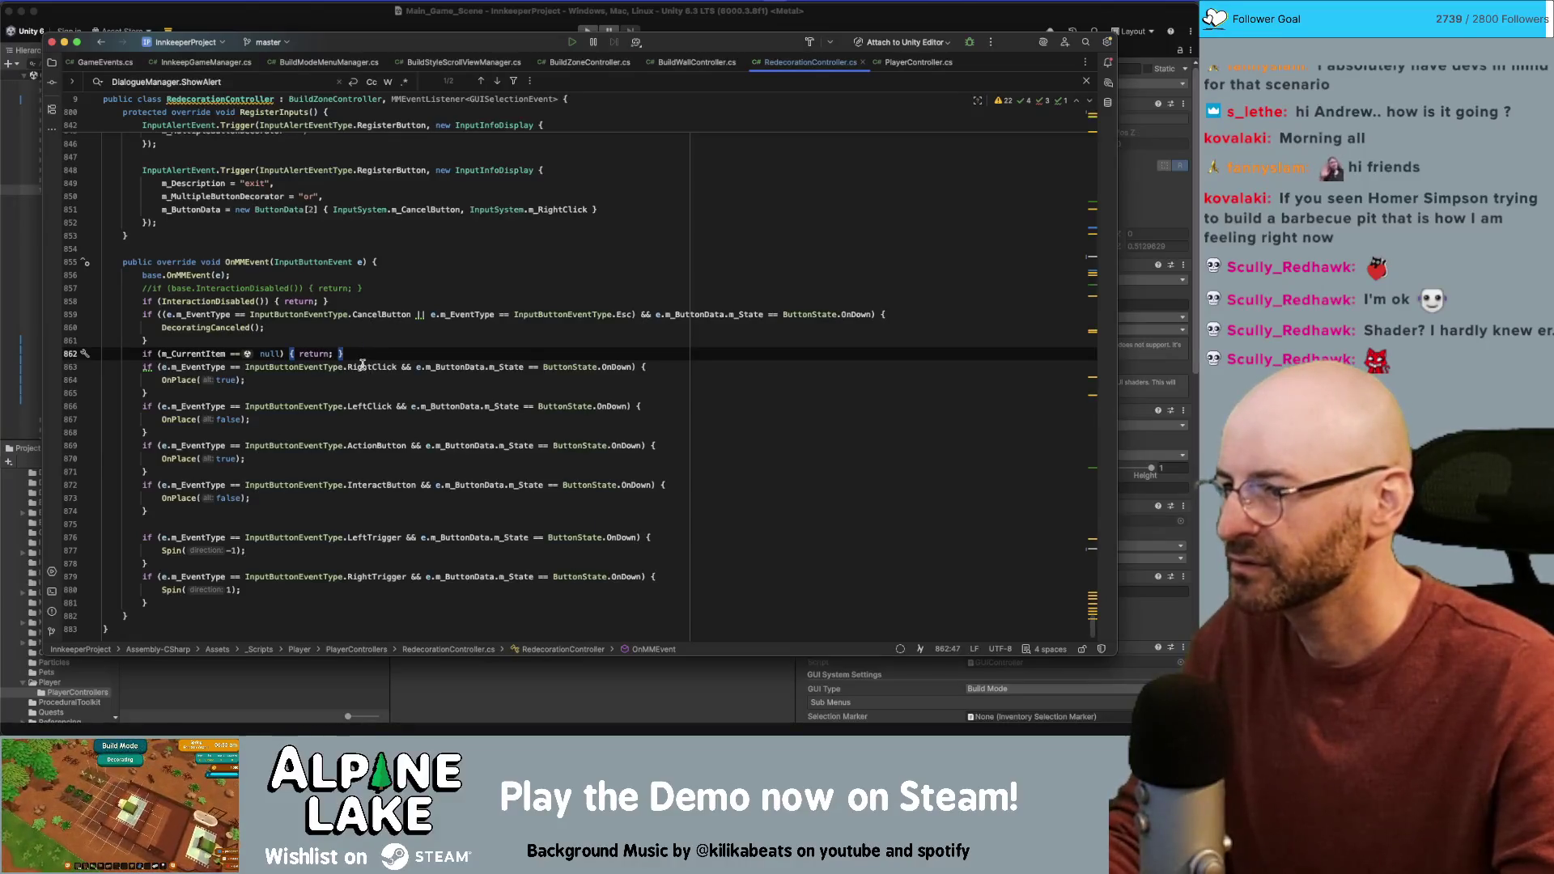
pyautogui.click(175, 419)
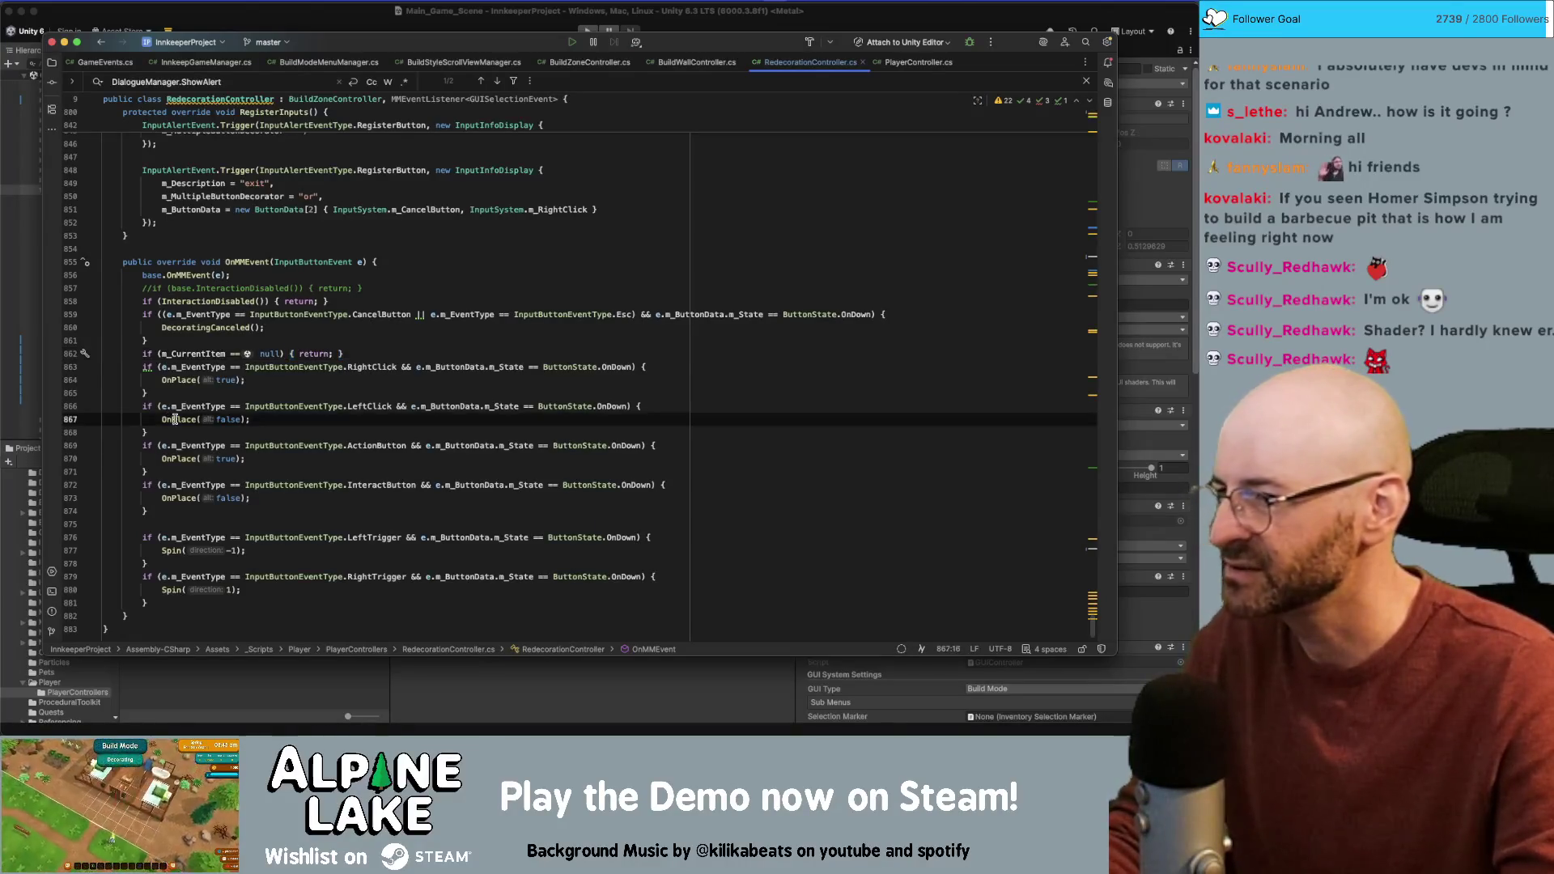
pyautogui.press('super+b')
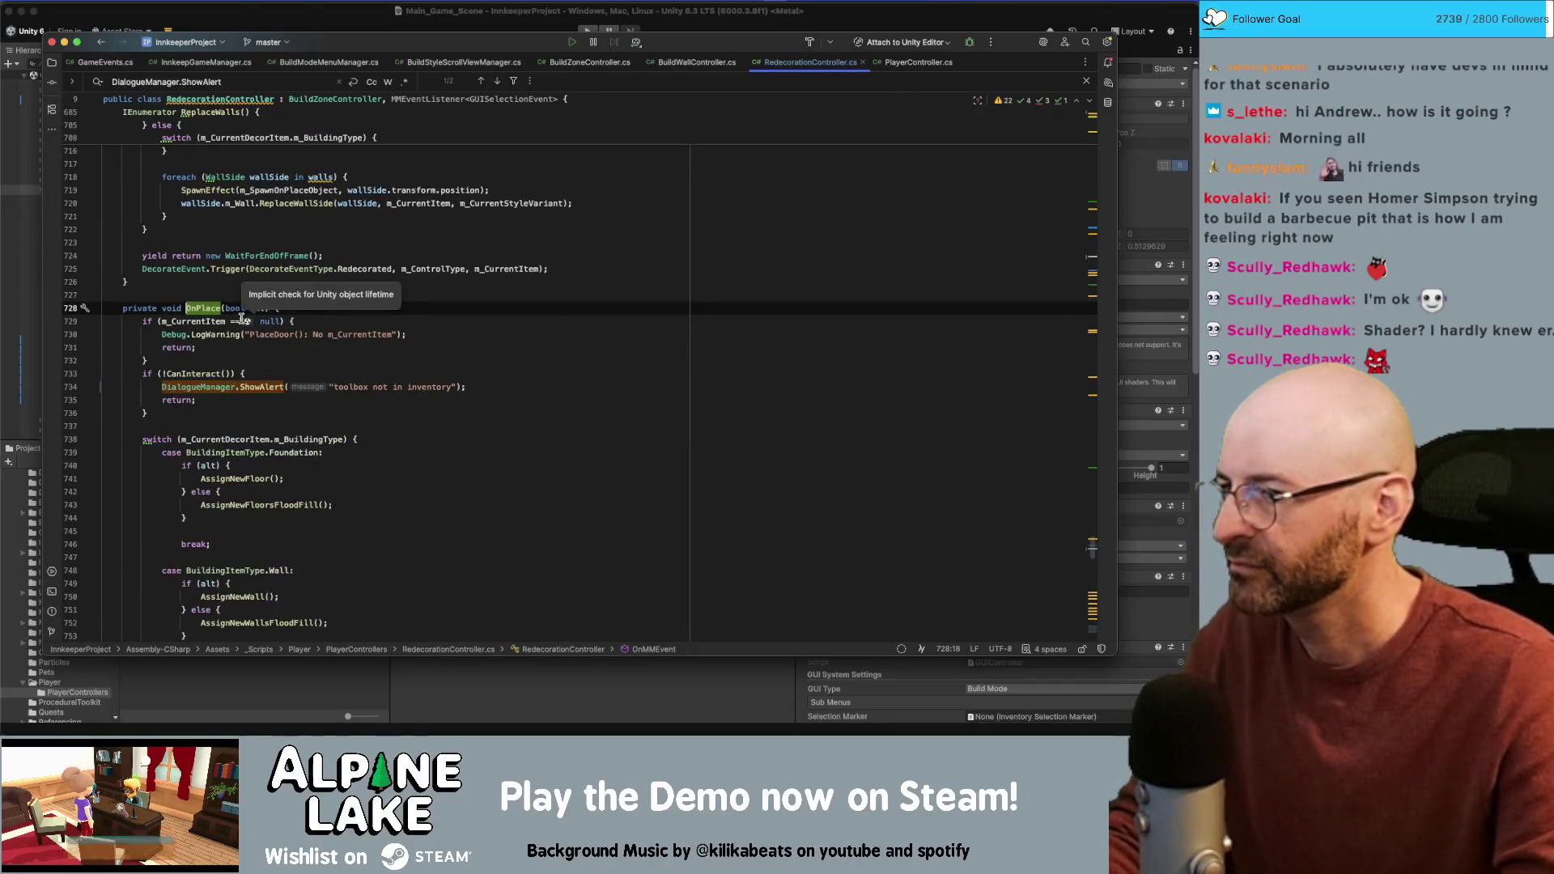
# Step: Move the m_CurrentItem null-check line below the RightClick and Interact input blocks
pyautogui.press('super+f')
pyautogui.press('Return')
pyautogui.press('Return')
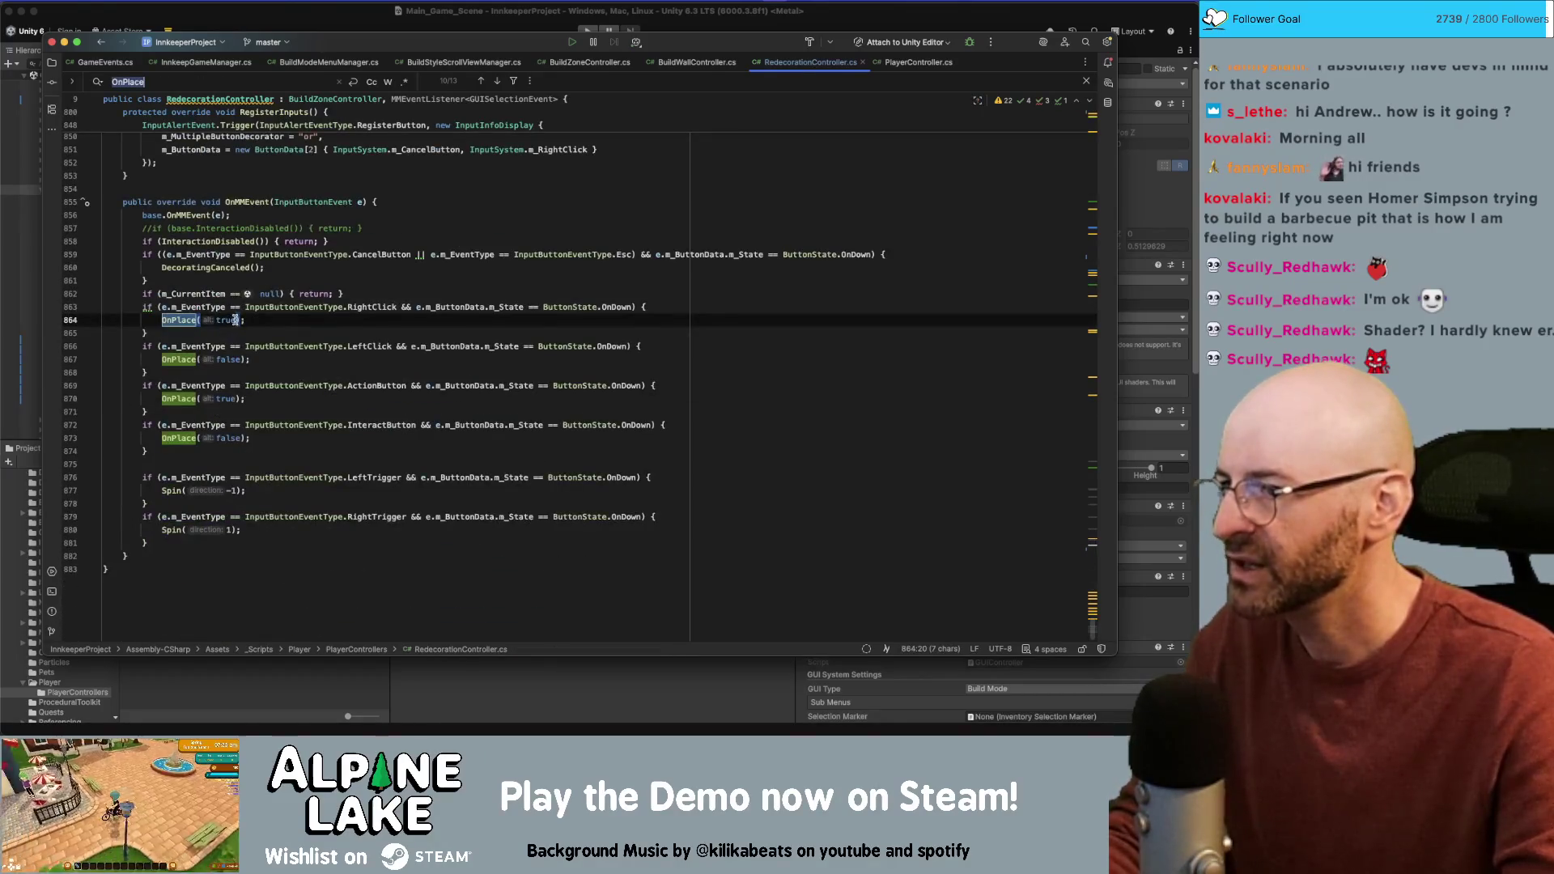
pyautogui.click(256, 294)
pyautogui.hotkey('alt', 'shift', 'Down')
pyautogui.hotkey('alt', 'shift', 'Down')
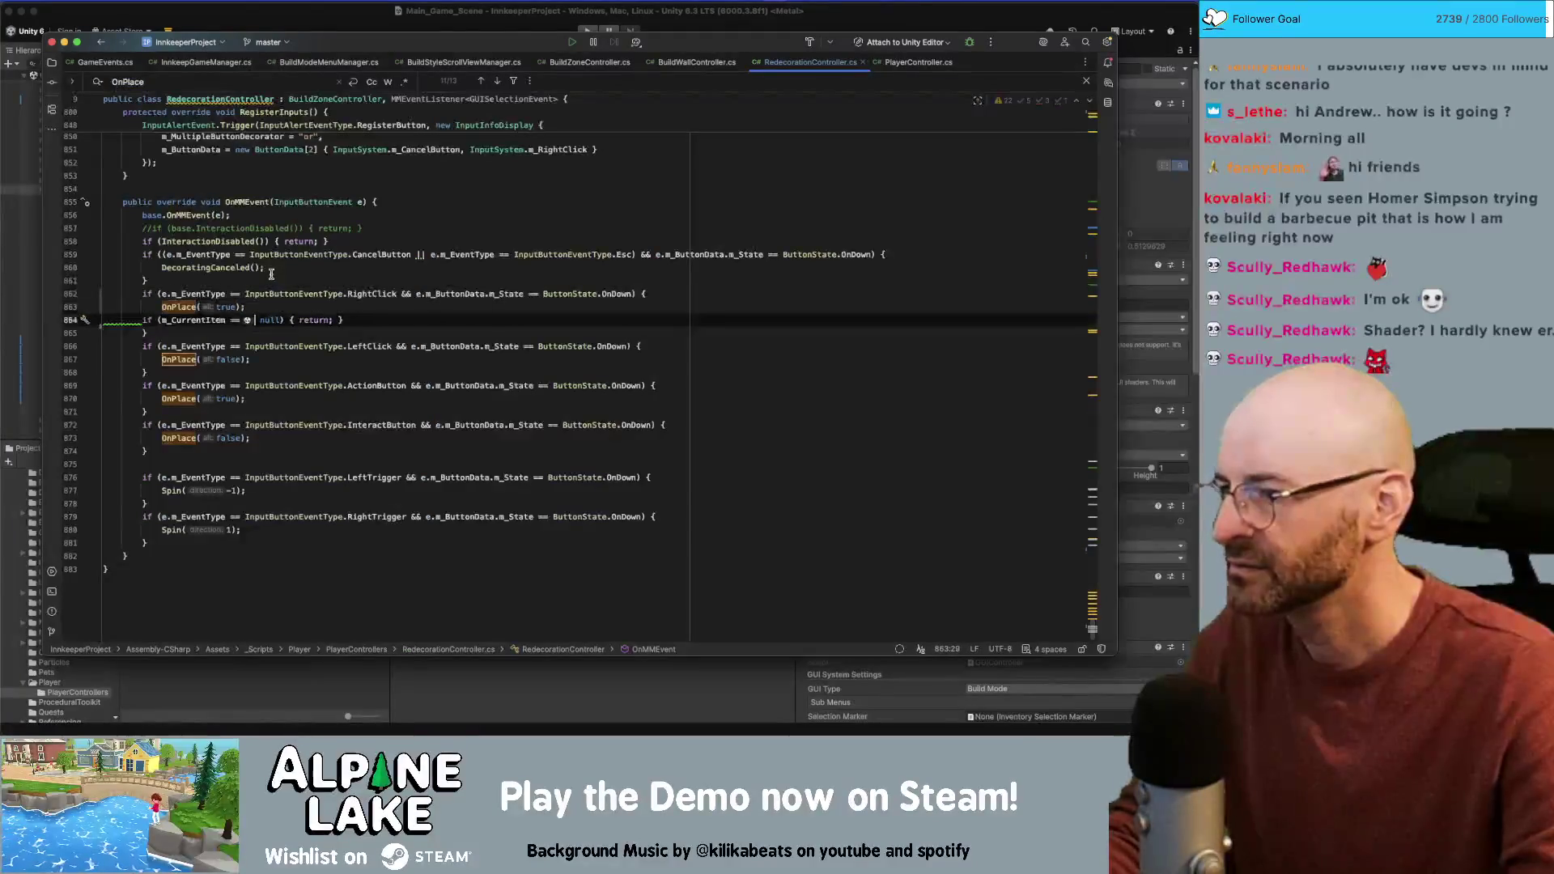
pyautogui.hotkey('alt', 'shift', 'Down')
pyautogui.hotkey('alt', 'shift', 'Down')
pyautogui.hotkey('alt', 'shift', 'Down')
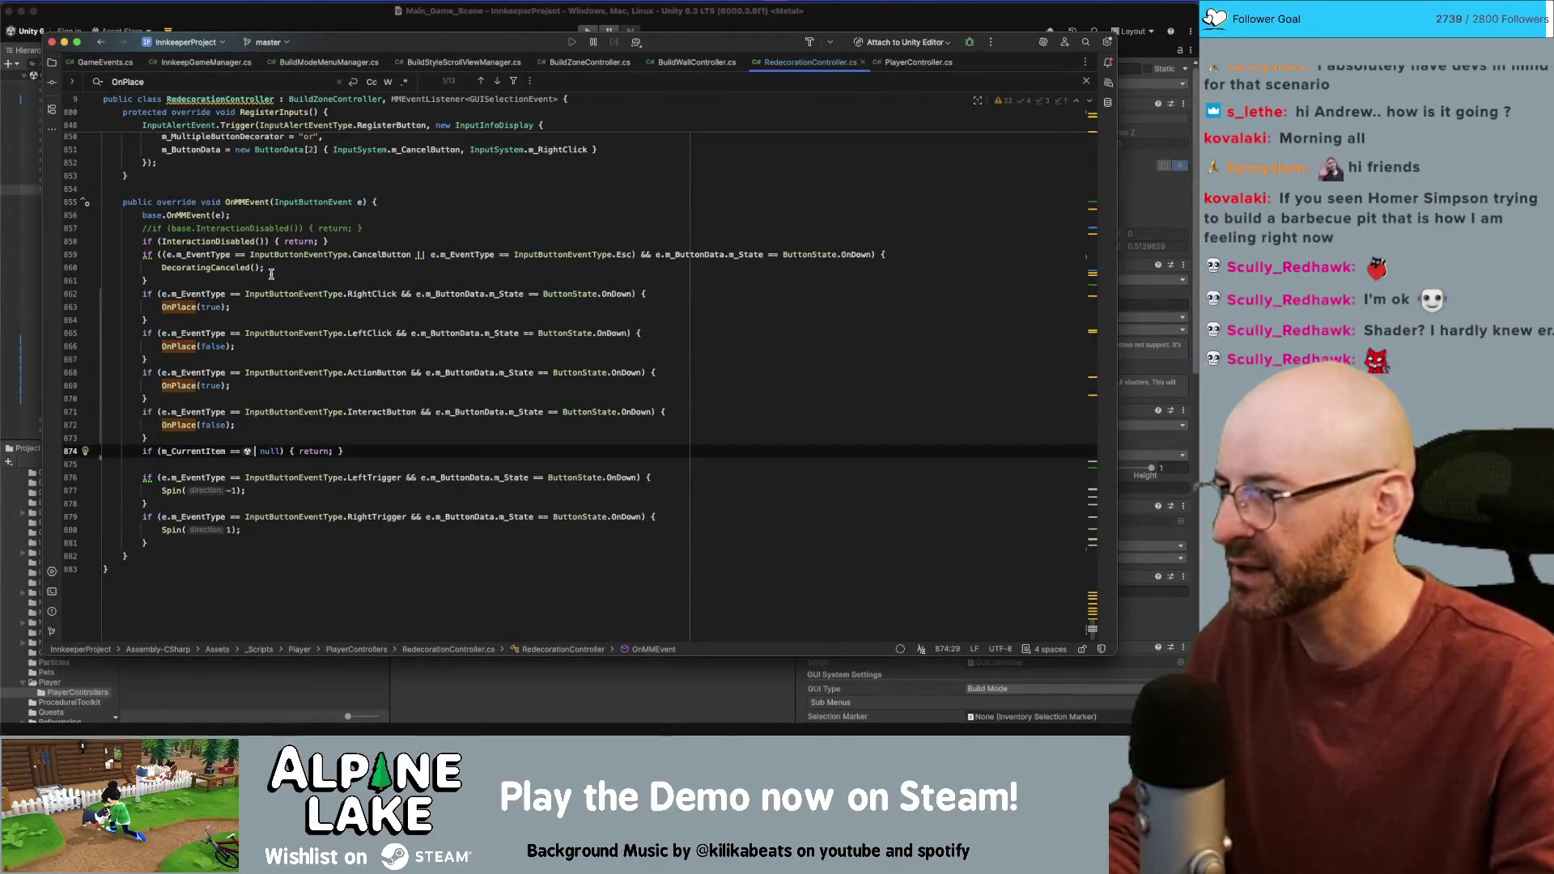
# Step: Add a ShowAlert("no styles discovered") call to OnPlace's null-item branch, then switch back to Unity
pyautogui.click(179, 305)
pyautogui.keyDown('super'); pyautogui.click(179, 305); pyautogui.keyUp('super')
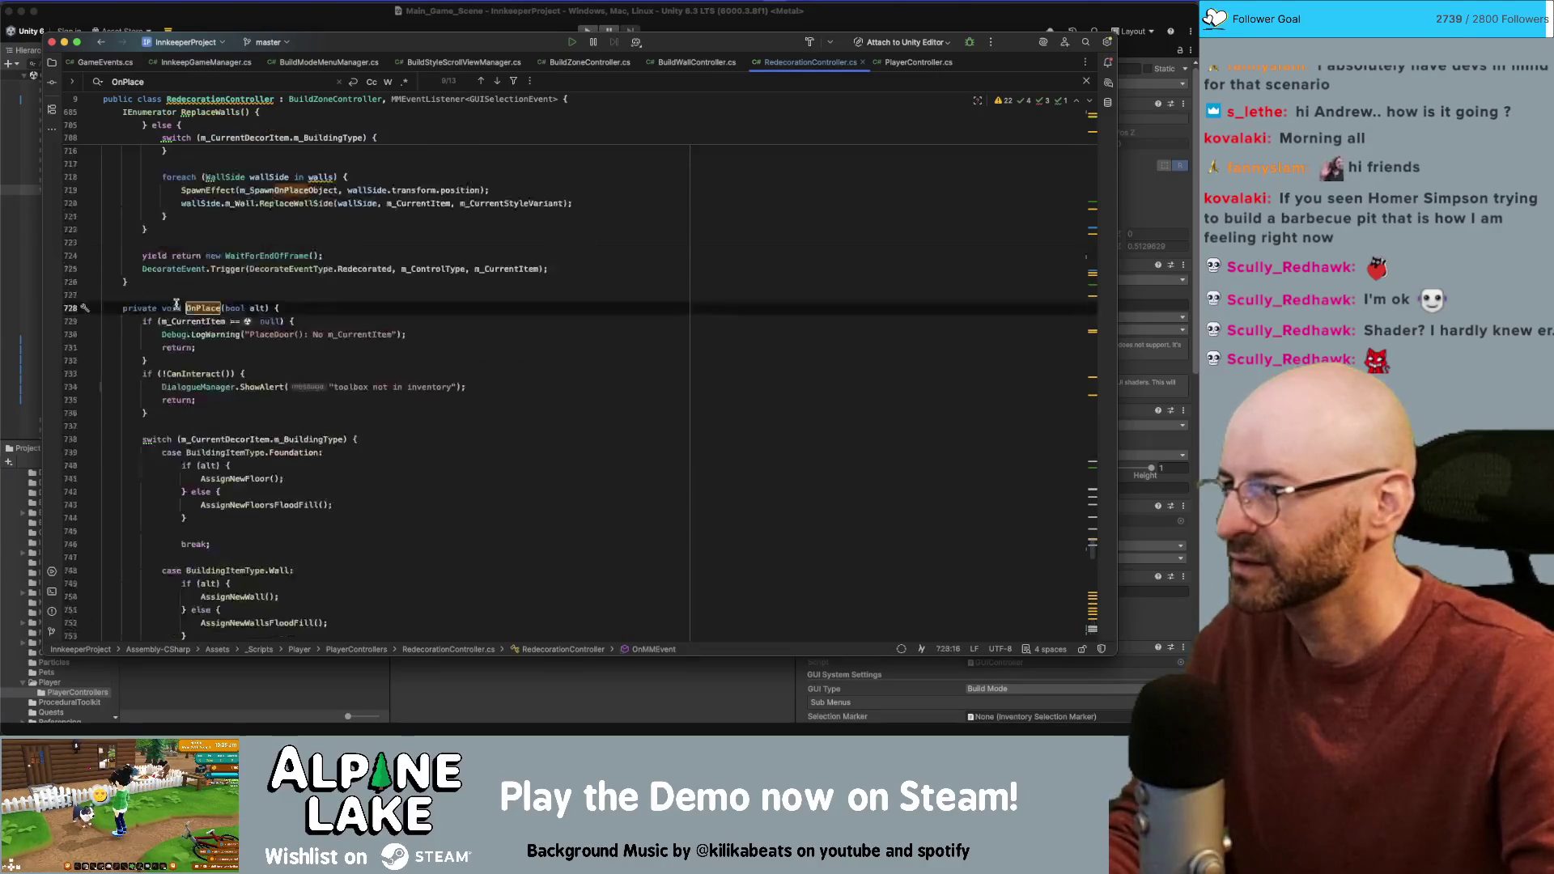
pyautogui.click(315, 335)
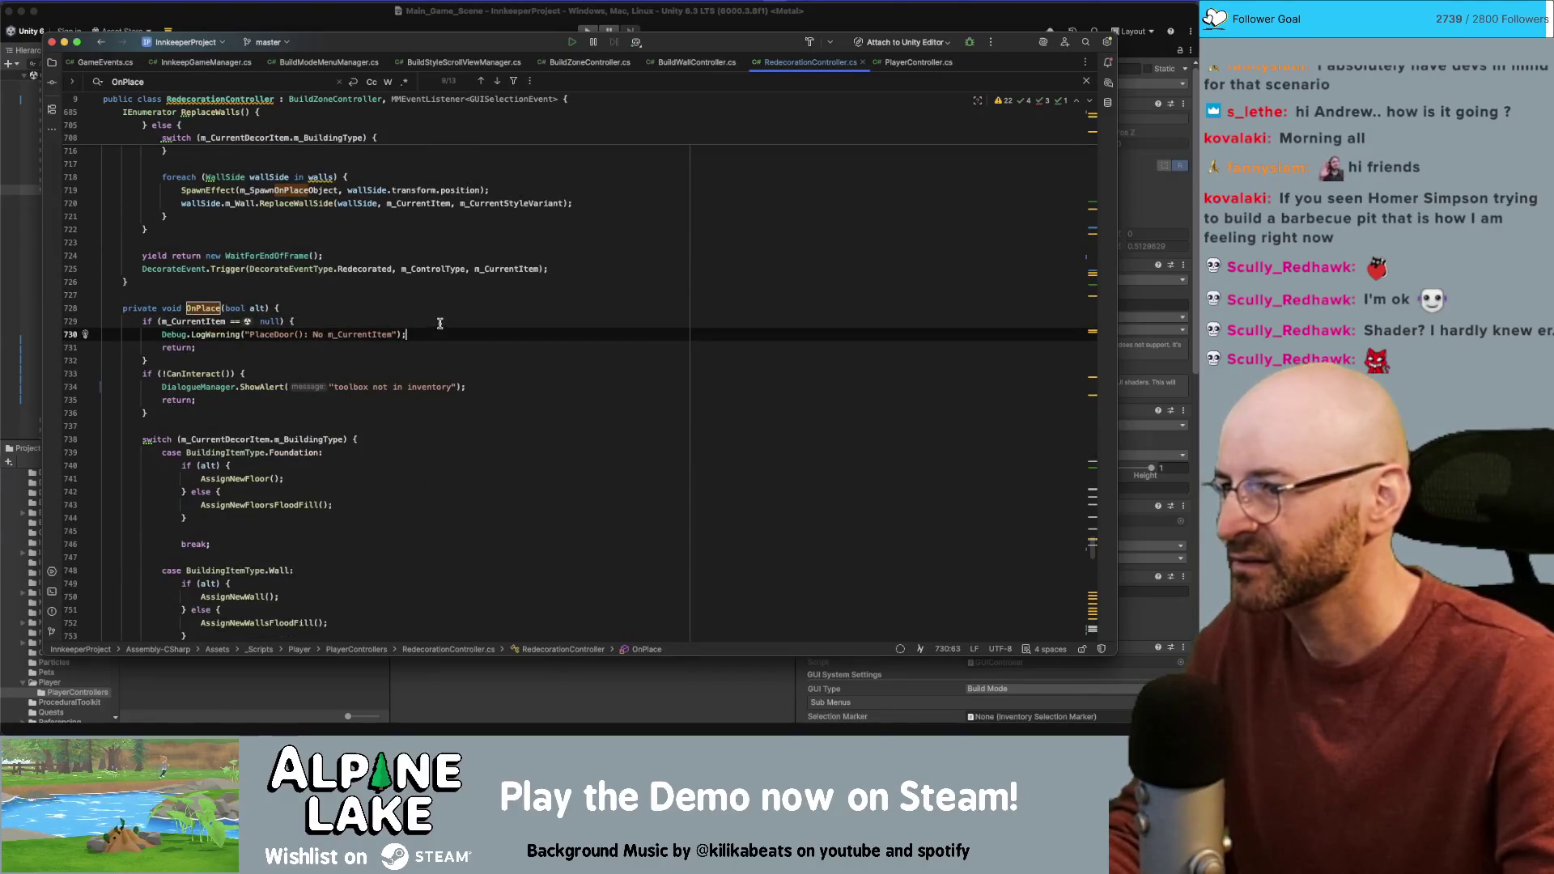
pyautogui.press('super+alt+Return')
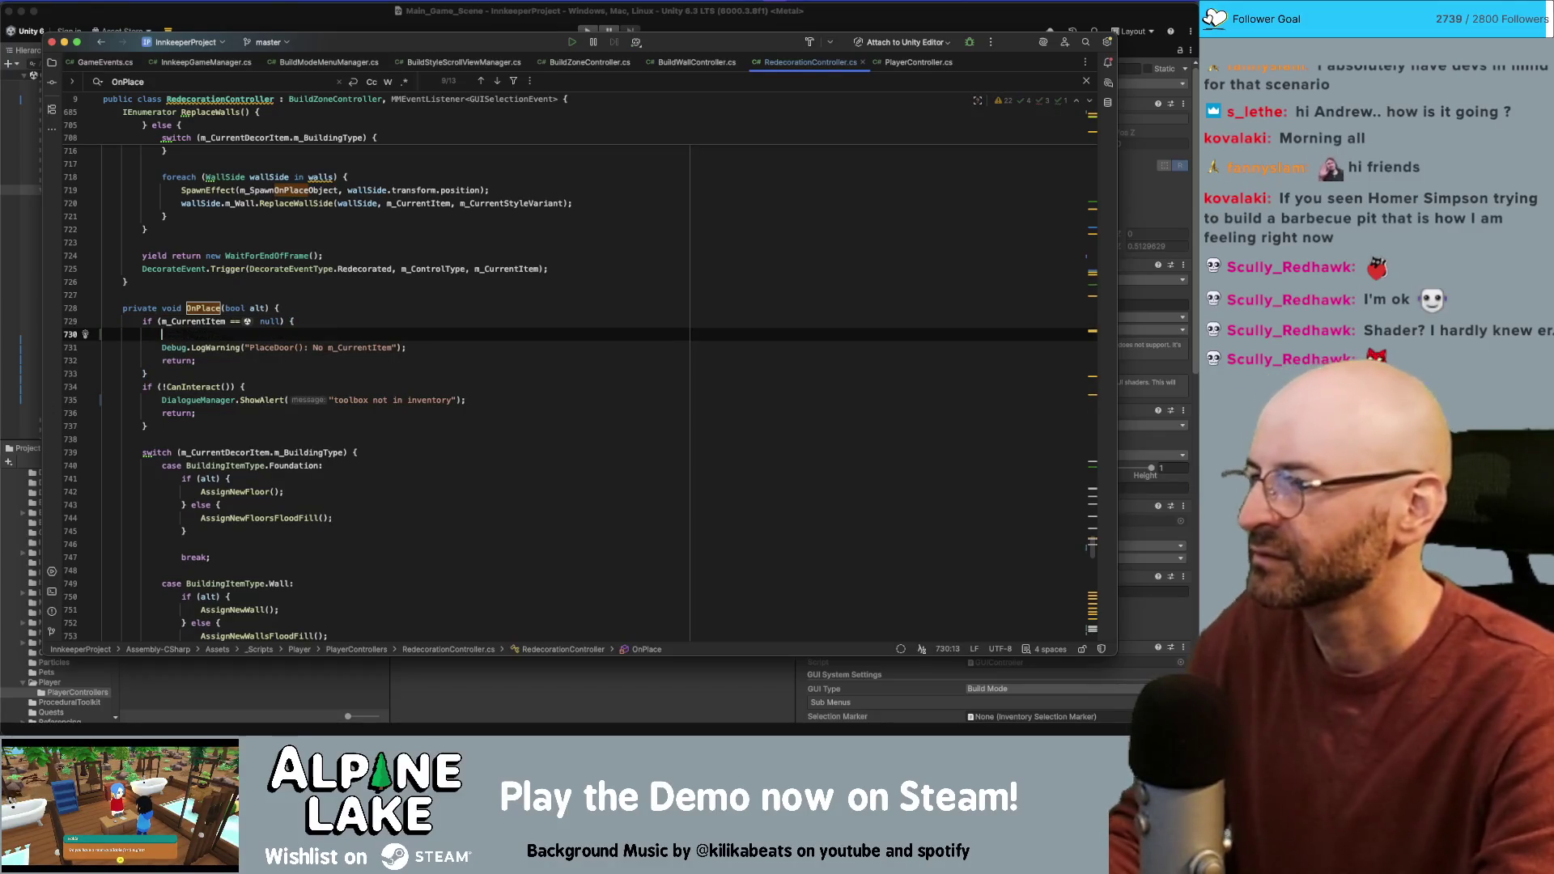
pyautogui.press('Down')
pyautogui.press('Down')
pyautogui.press('Down')
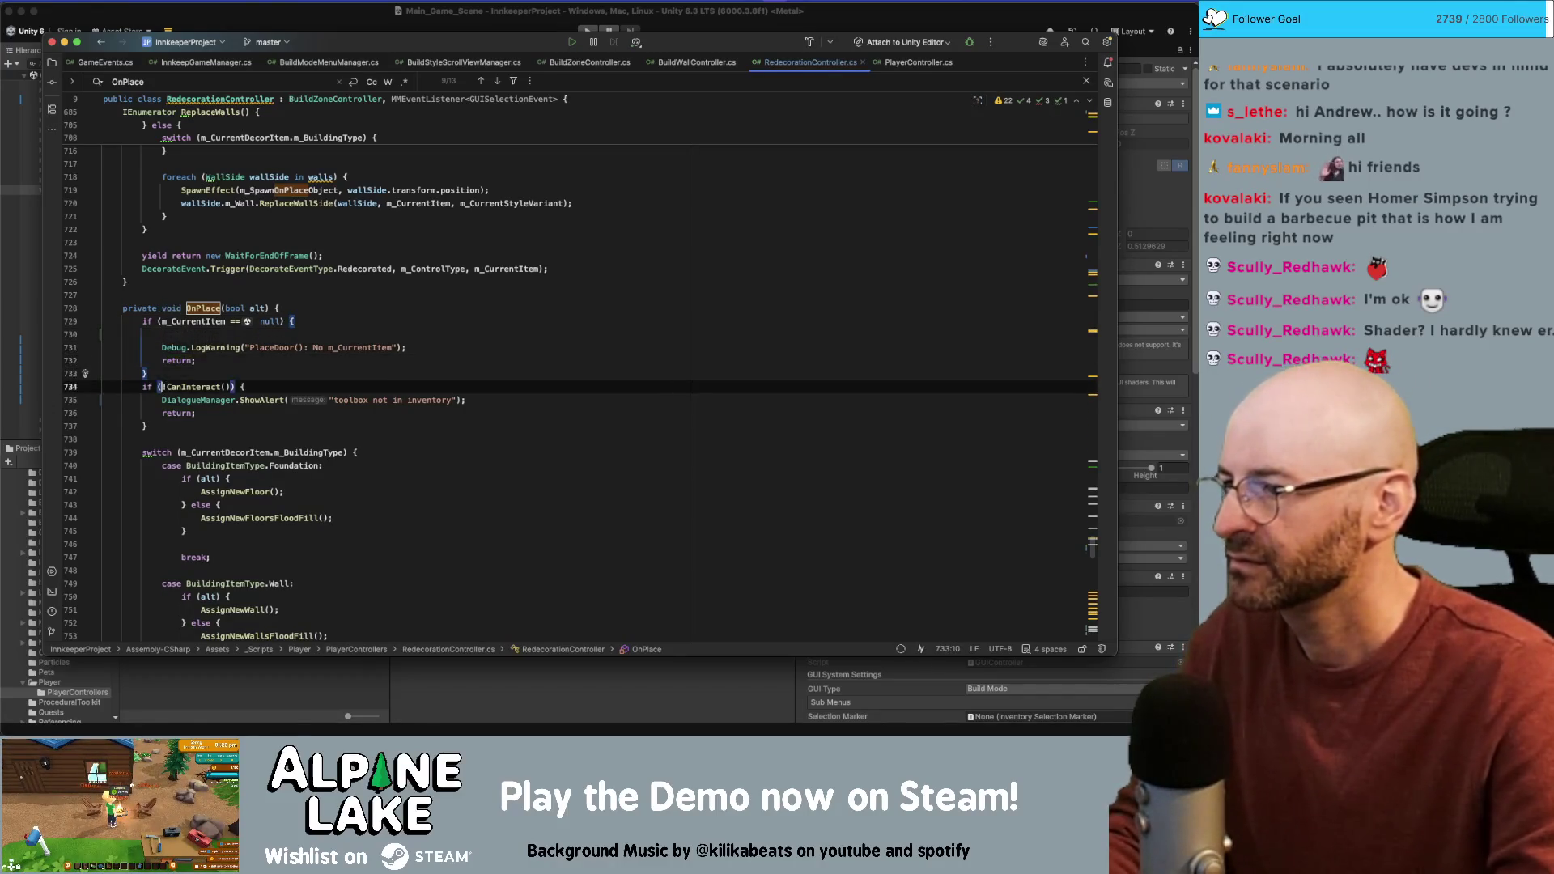
pyautogui.press('Down')
pyautogui.press('Up')
pyautogui.press('Up')
pyautogui.press('Up')
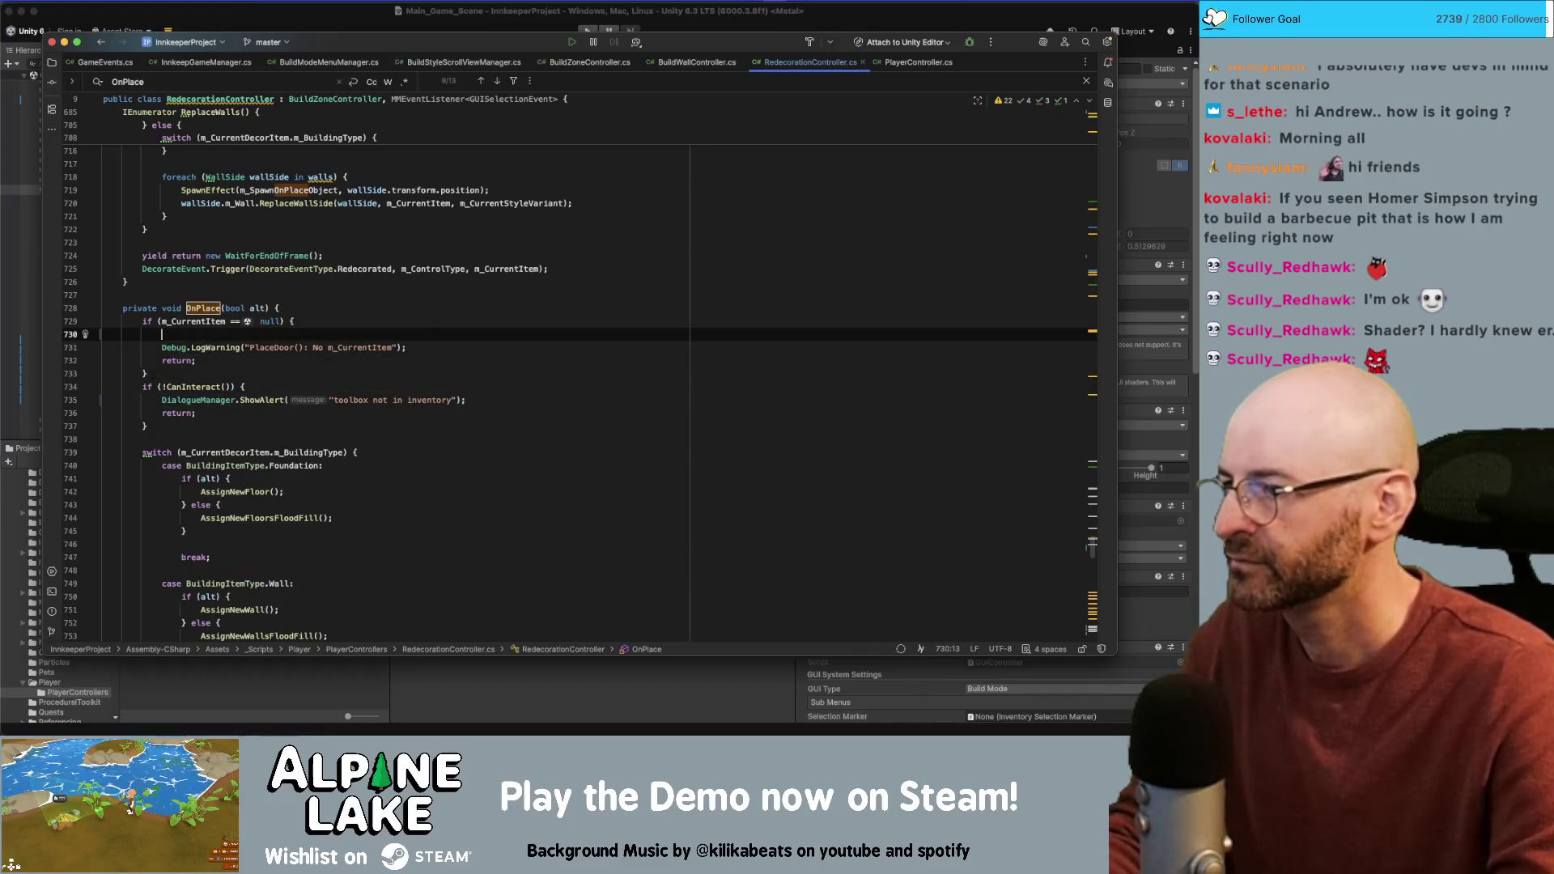
pyautogui.press('Tab')
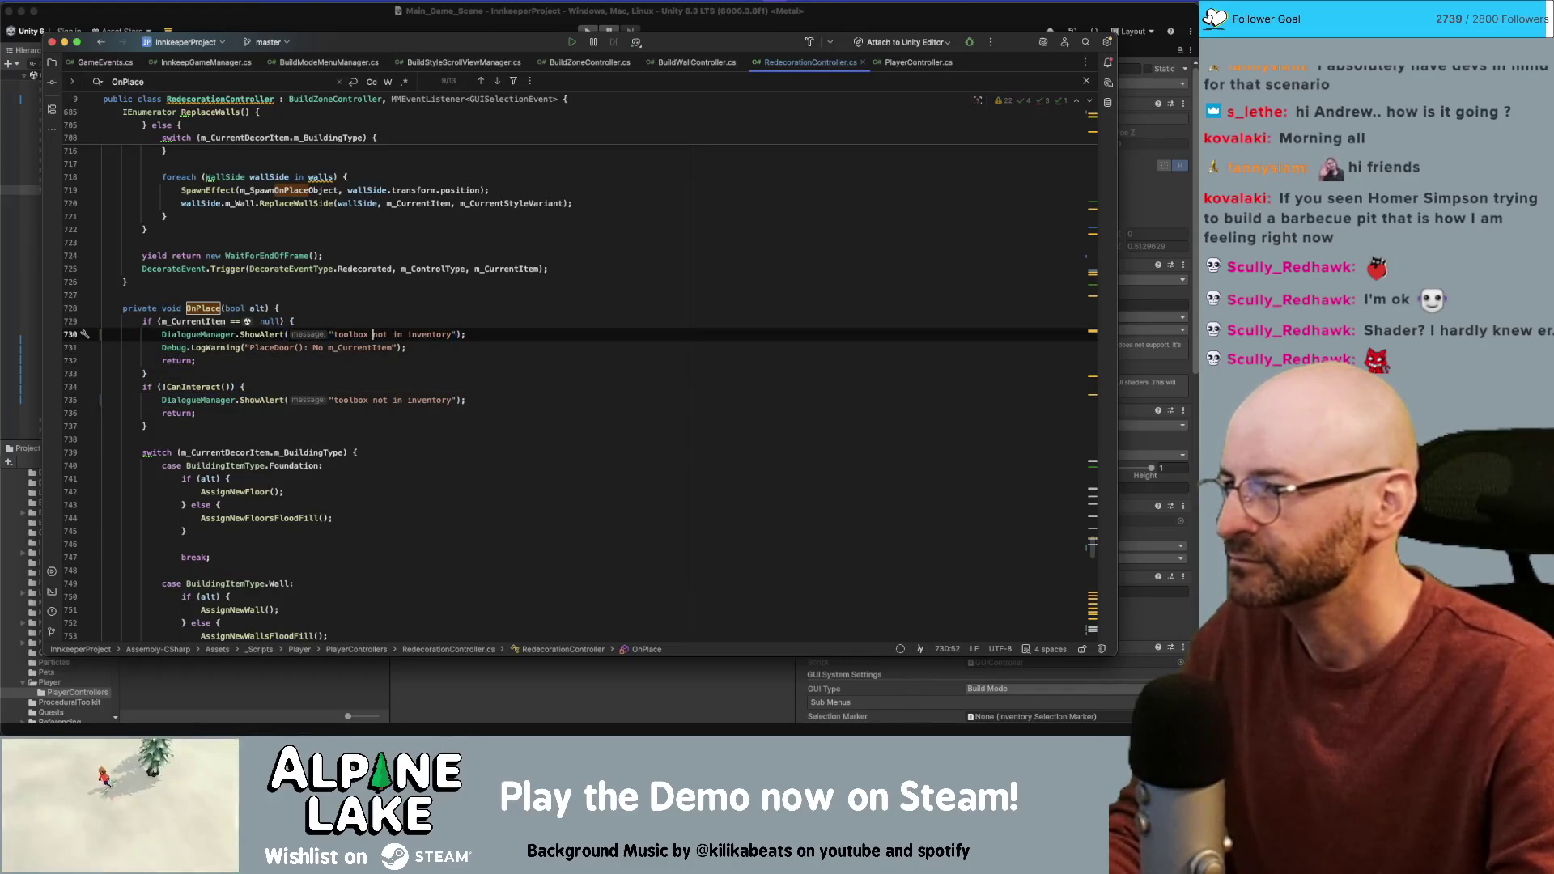
pyautogui.write('no styles dis')
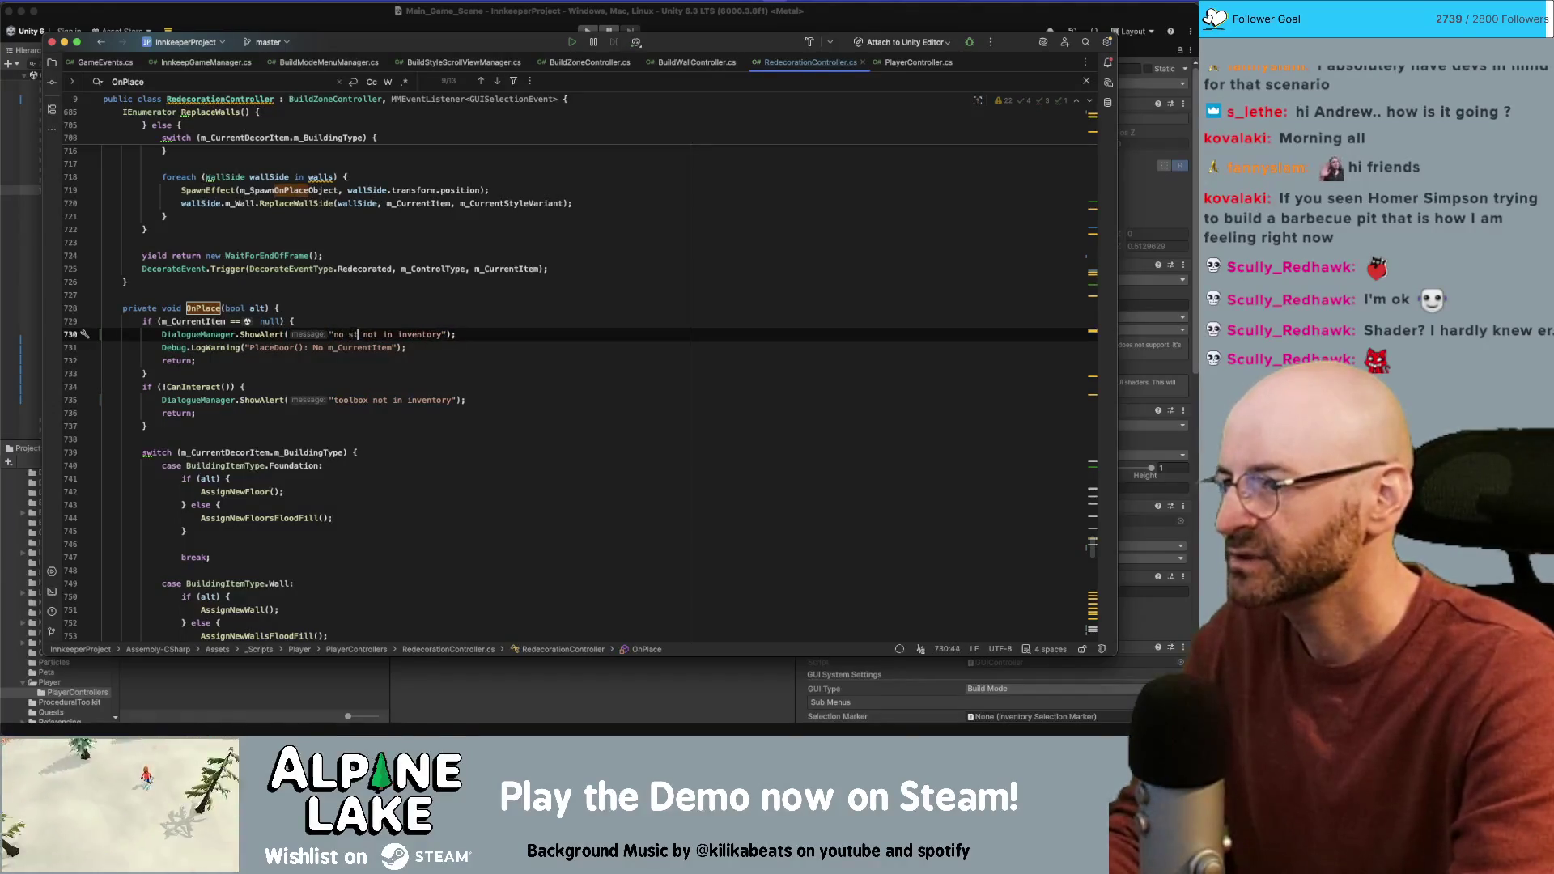
pyautogui.write('covered')
pyautogui.hotkey('shift', 'alt', 'Right')
pyautogui.hotkey('shift', 'alt', 'Right')
pyautogui.hotkey('shift', 'alt', 'Right')
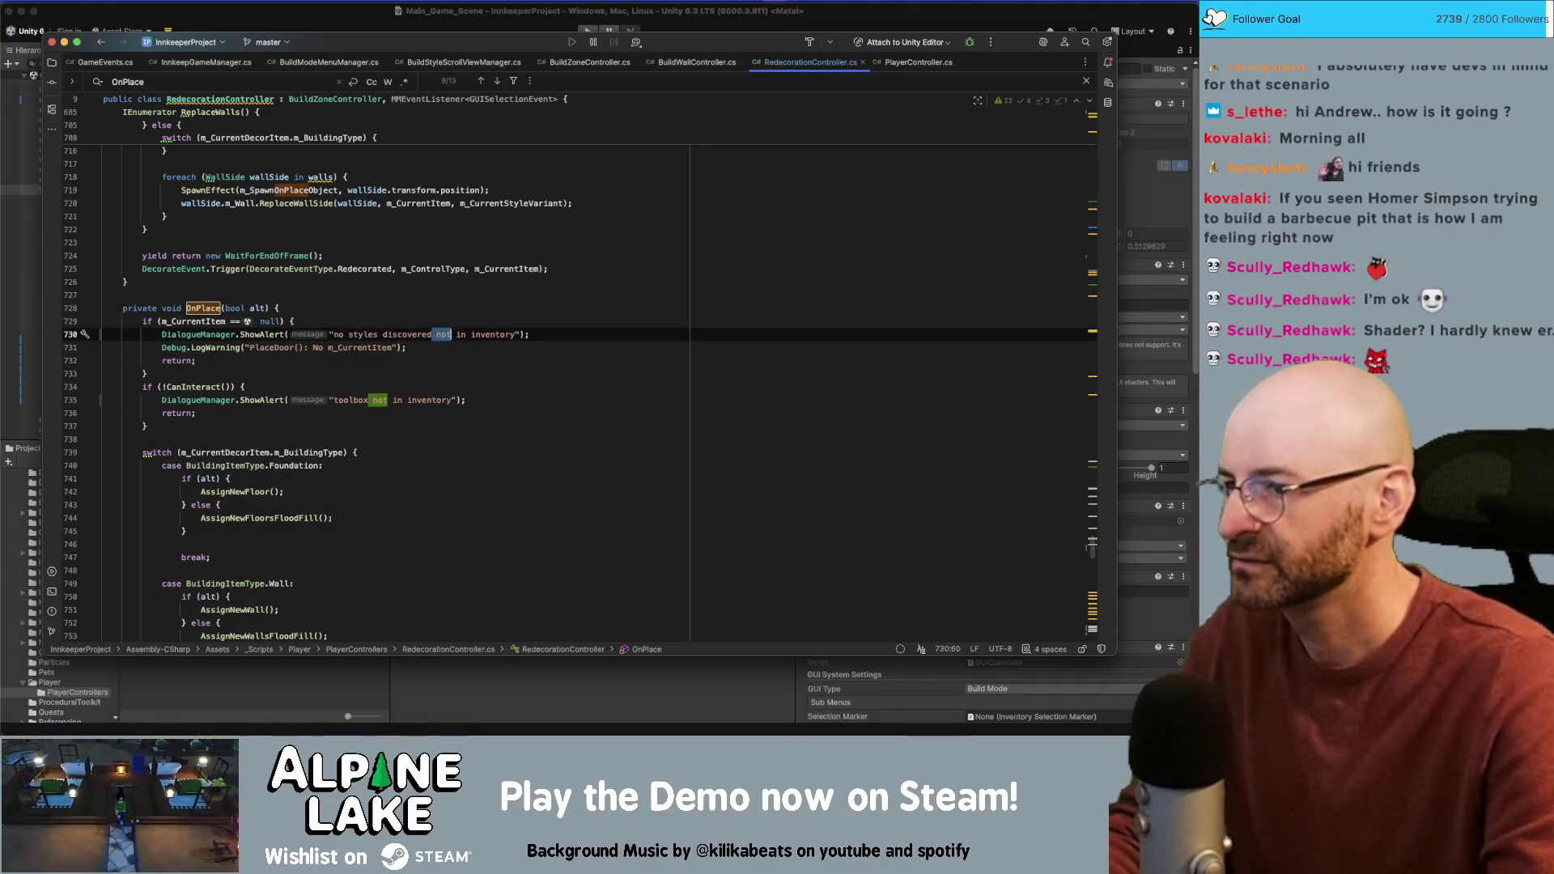
pyautogui.press('BackSpace')
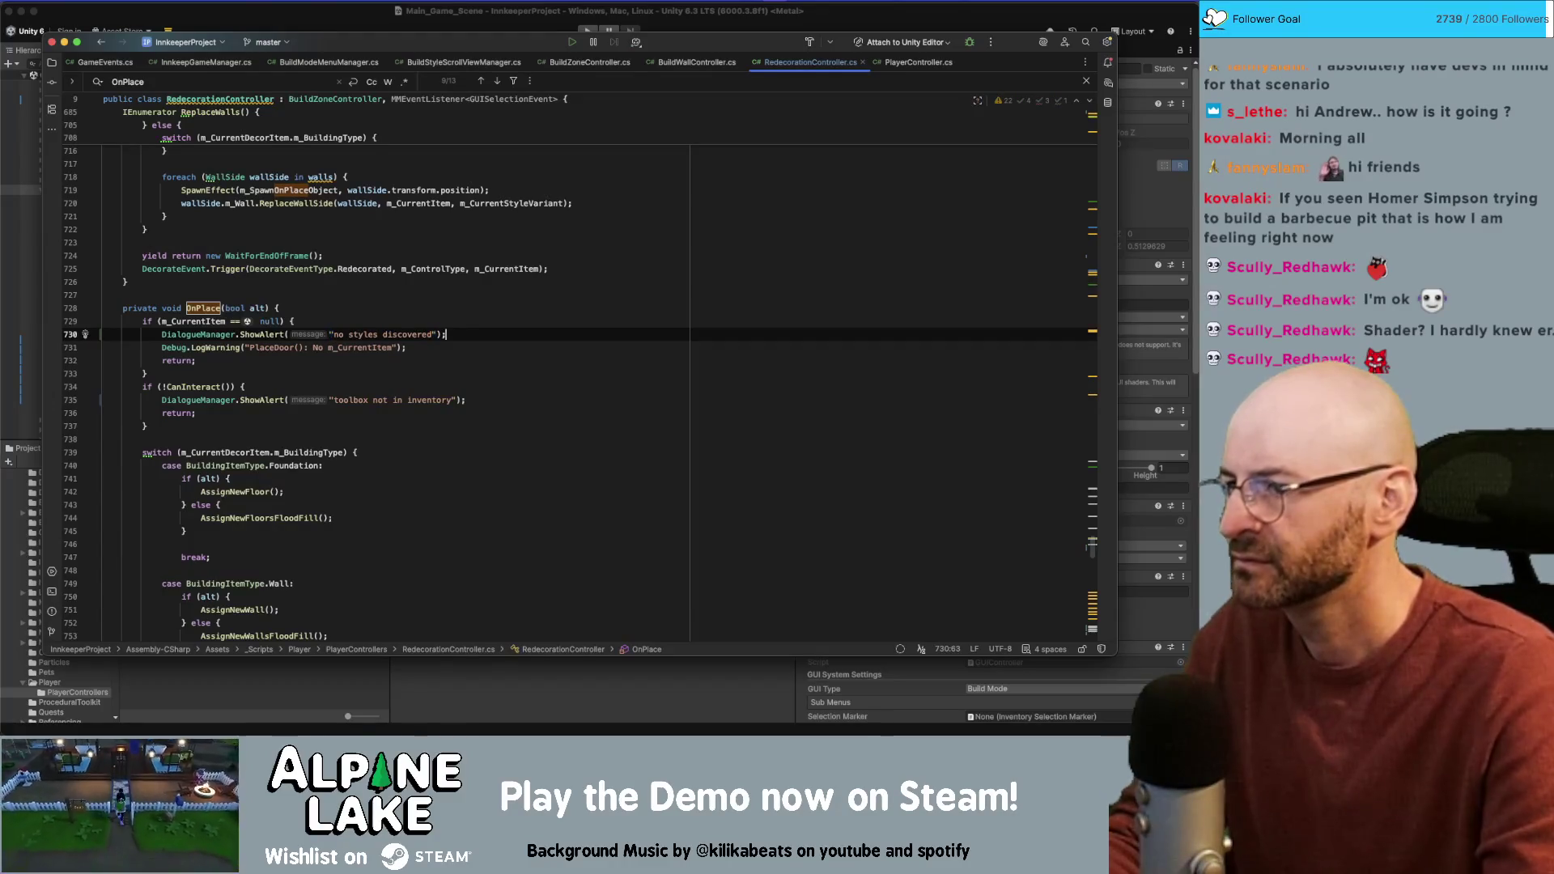
pyautogui.click(443, 345)
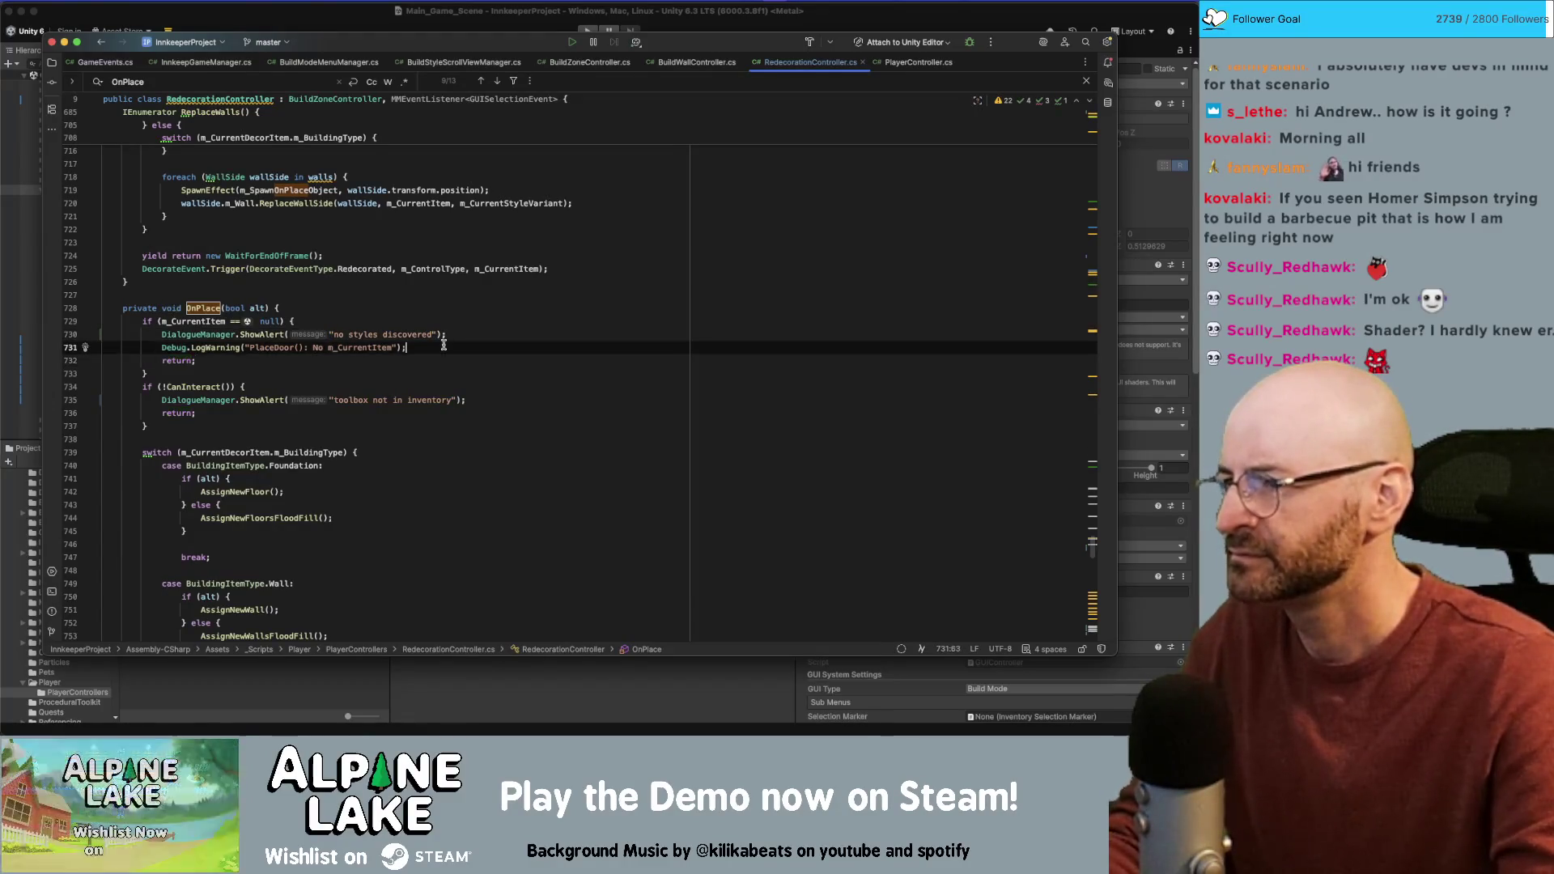
pyautogui.click(297, 30)
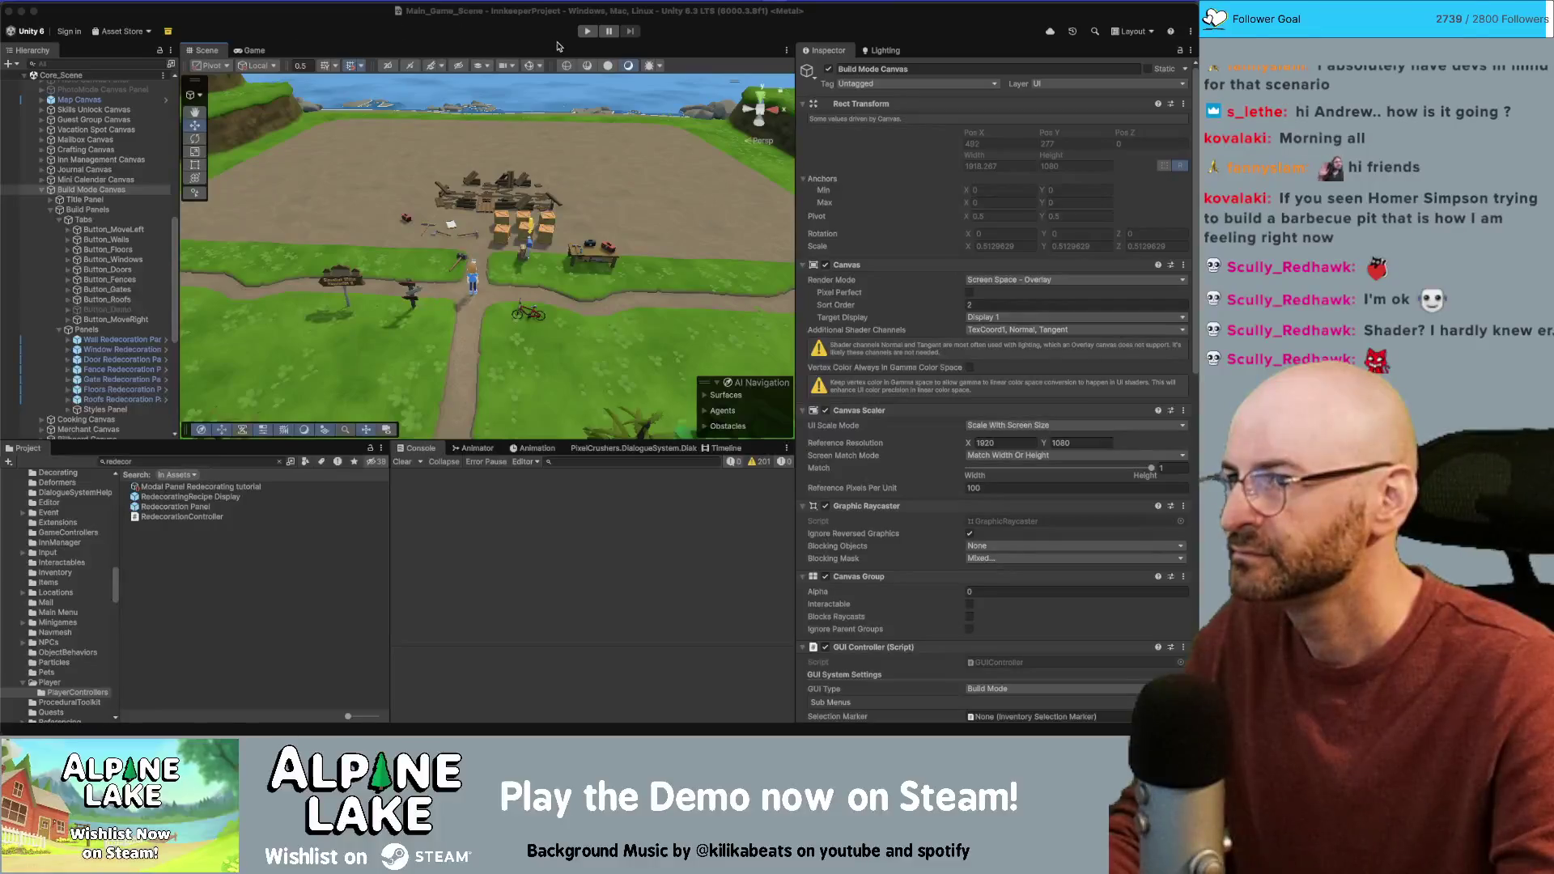
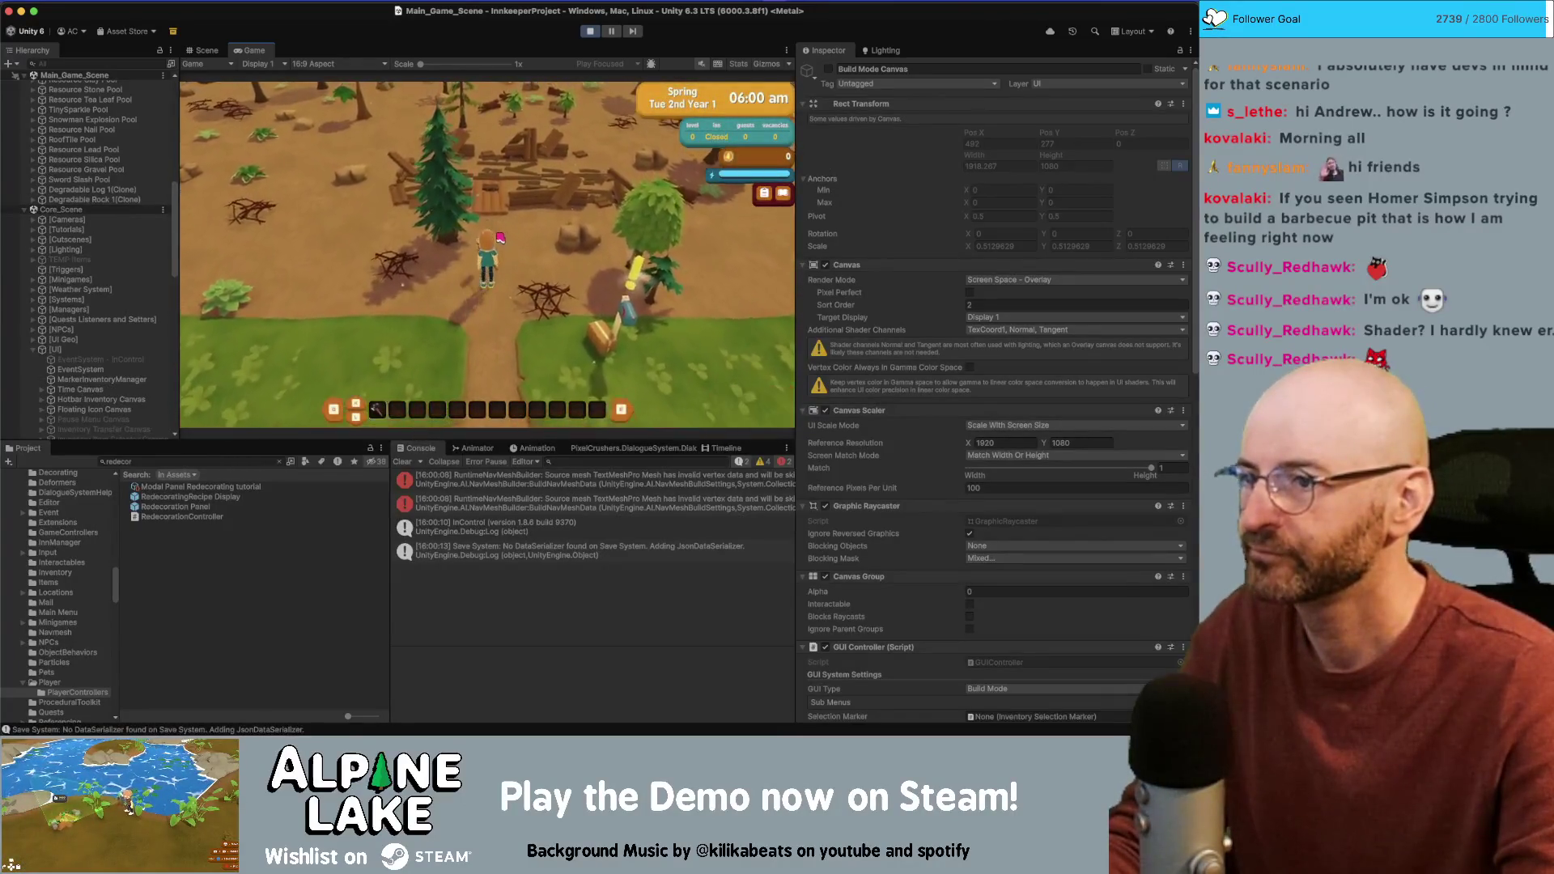
# Step: Dismiss the tutorial, try demolishing, then redecorate while browsing the recipes and styles categories
pyautogui.click(489, 374)
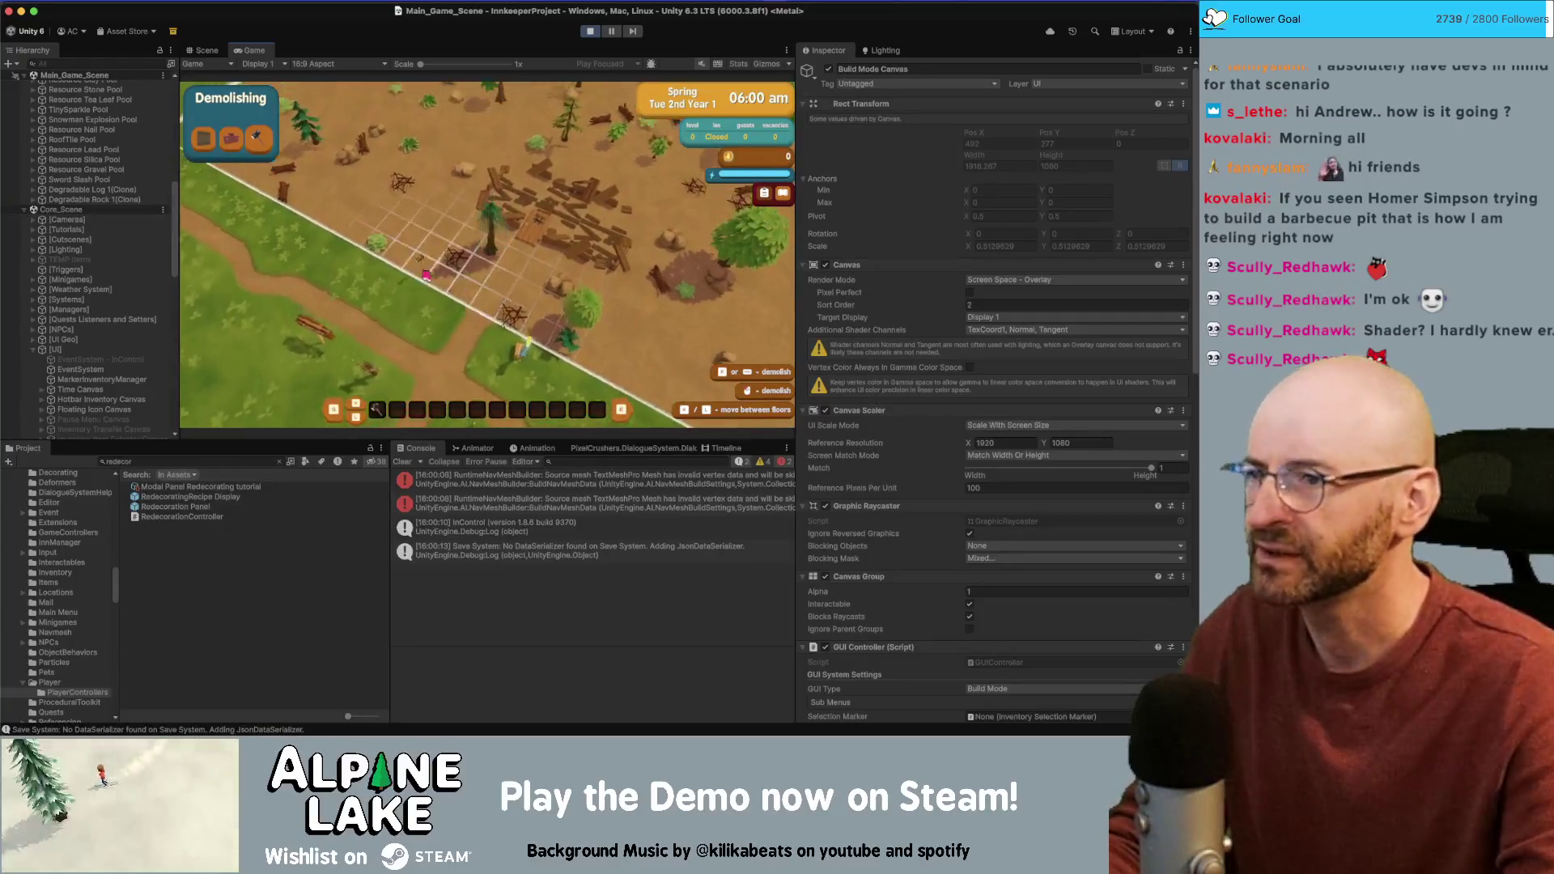
pyautogui.press('e')
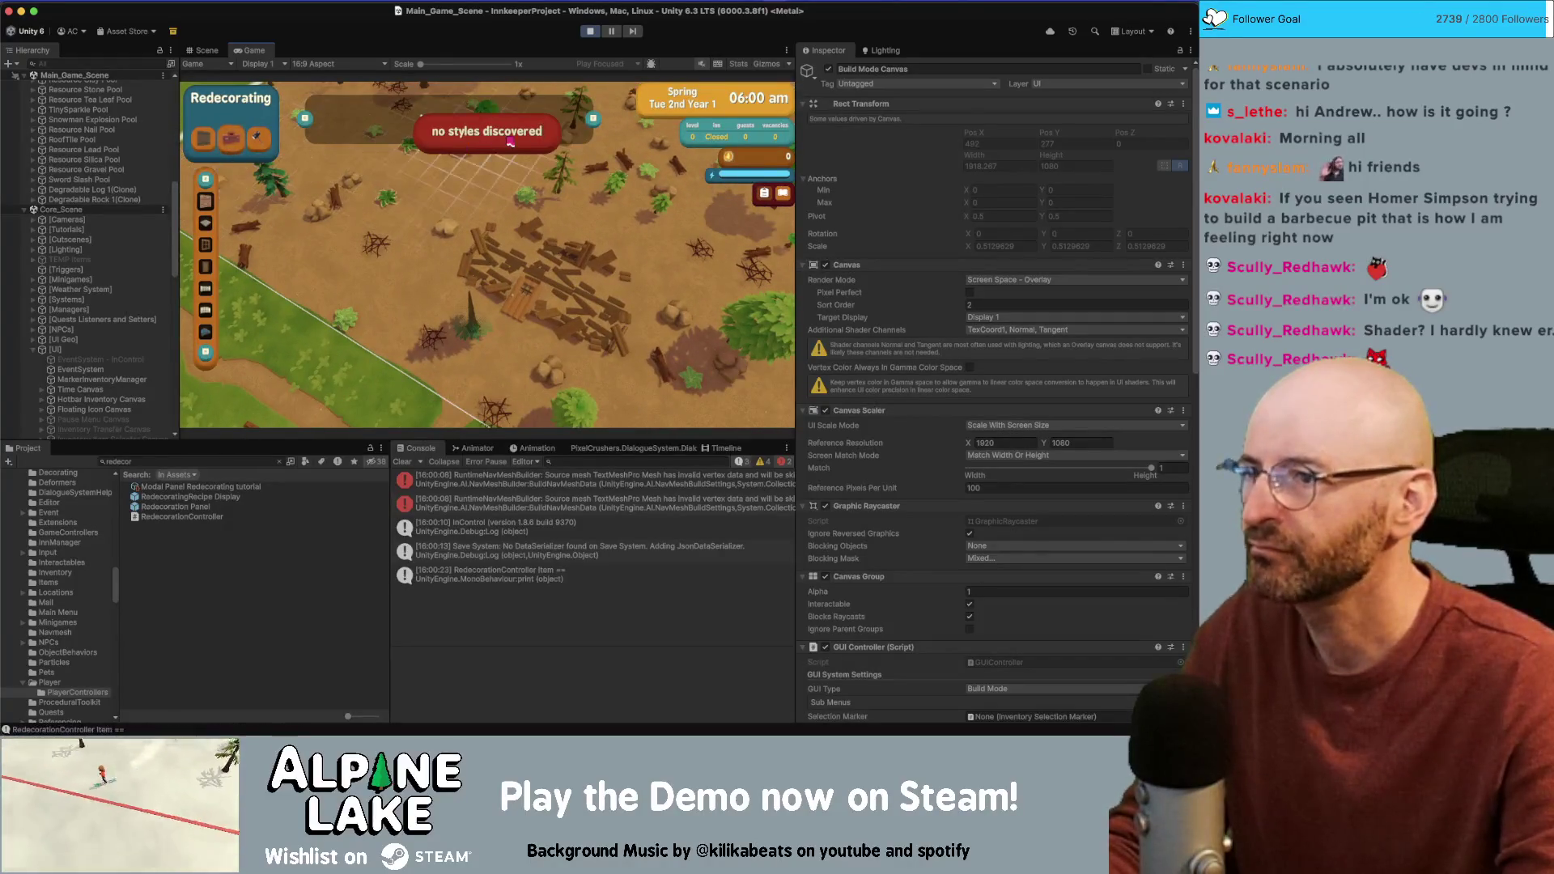
pyautogui.press('w')
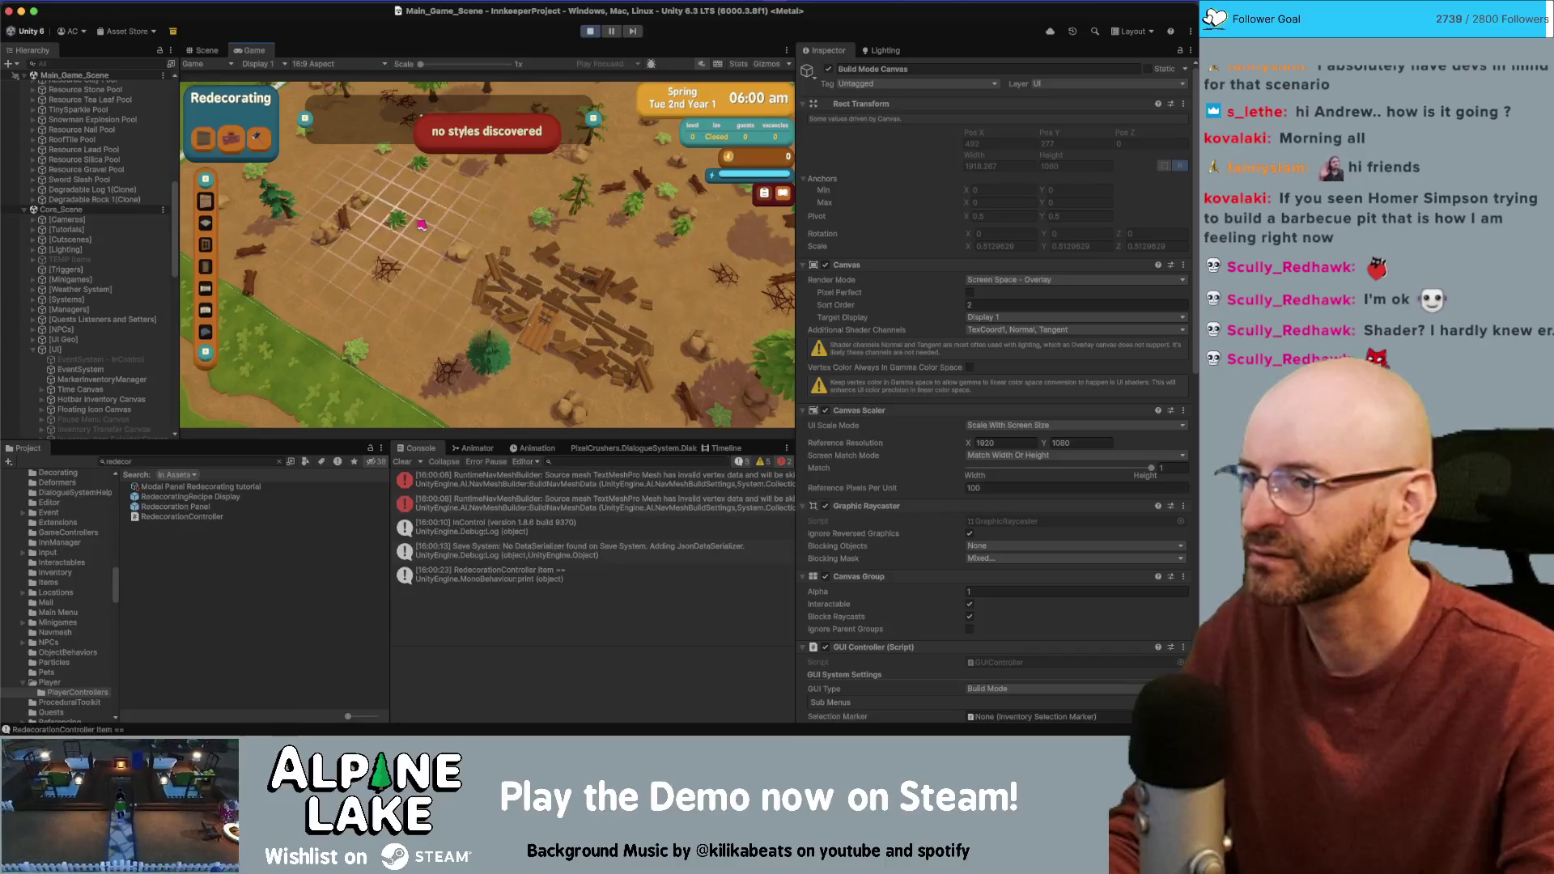
pyautogui.click(207, 217)
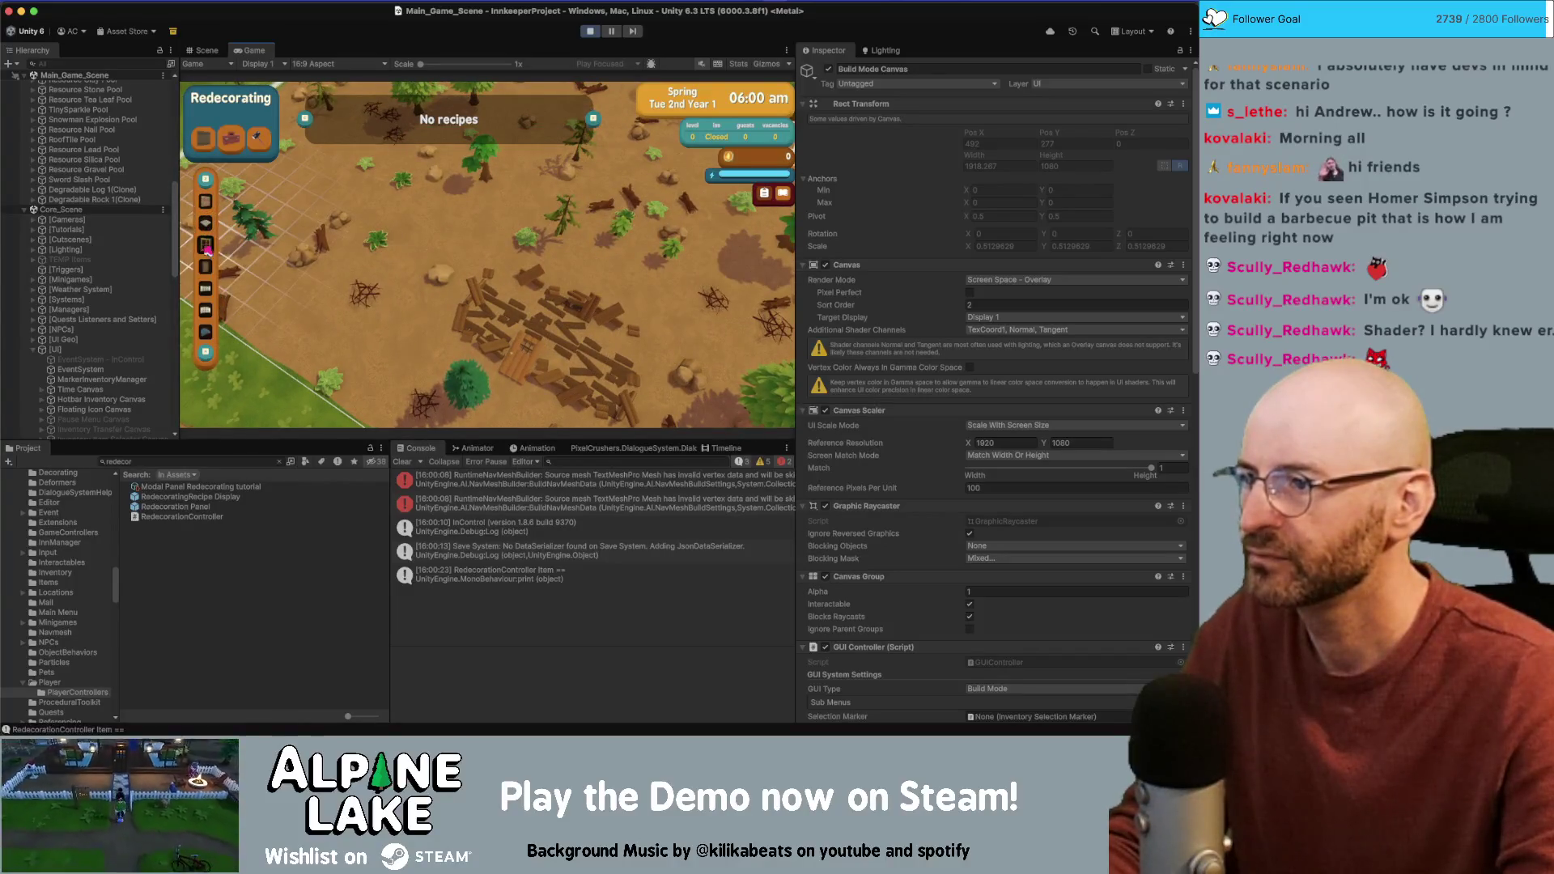
pyautogui.click(275, 217)
pyautogui.press('w')
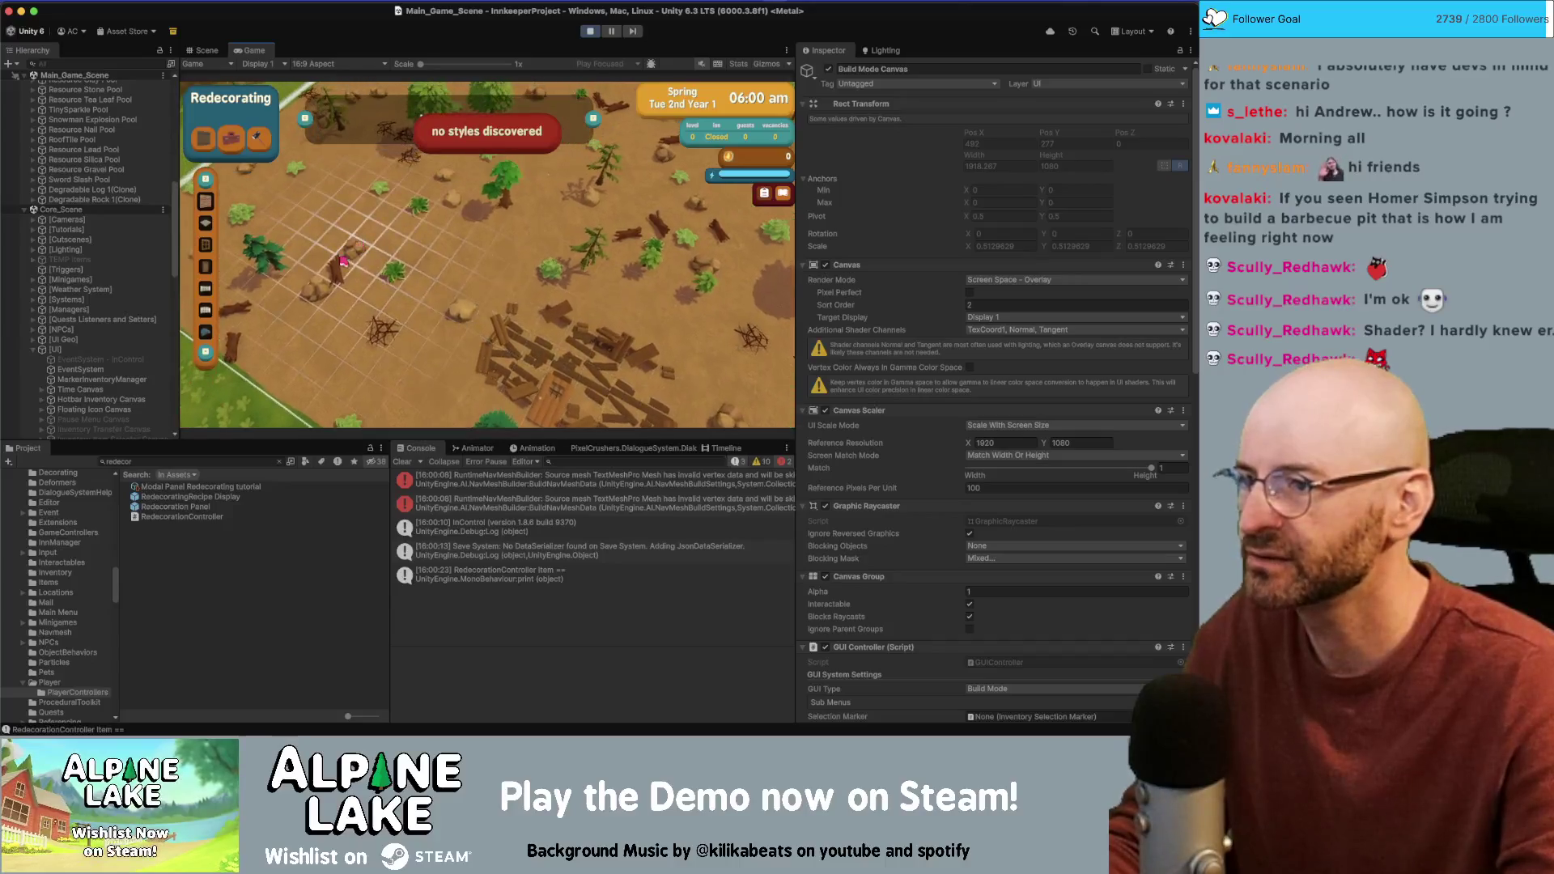
pyautogui.press('s')
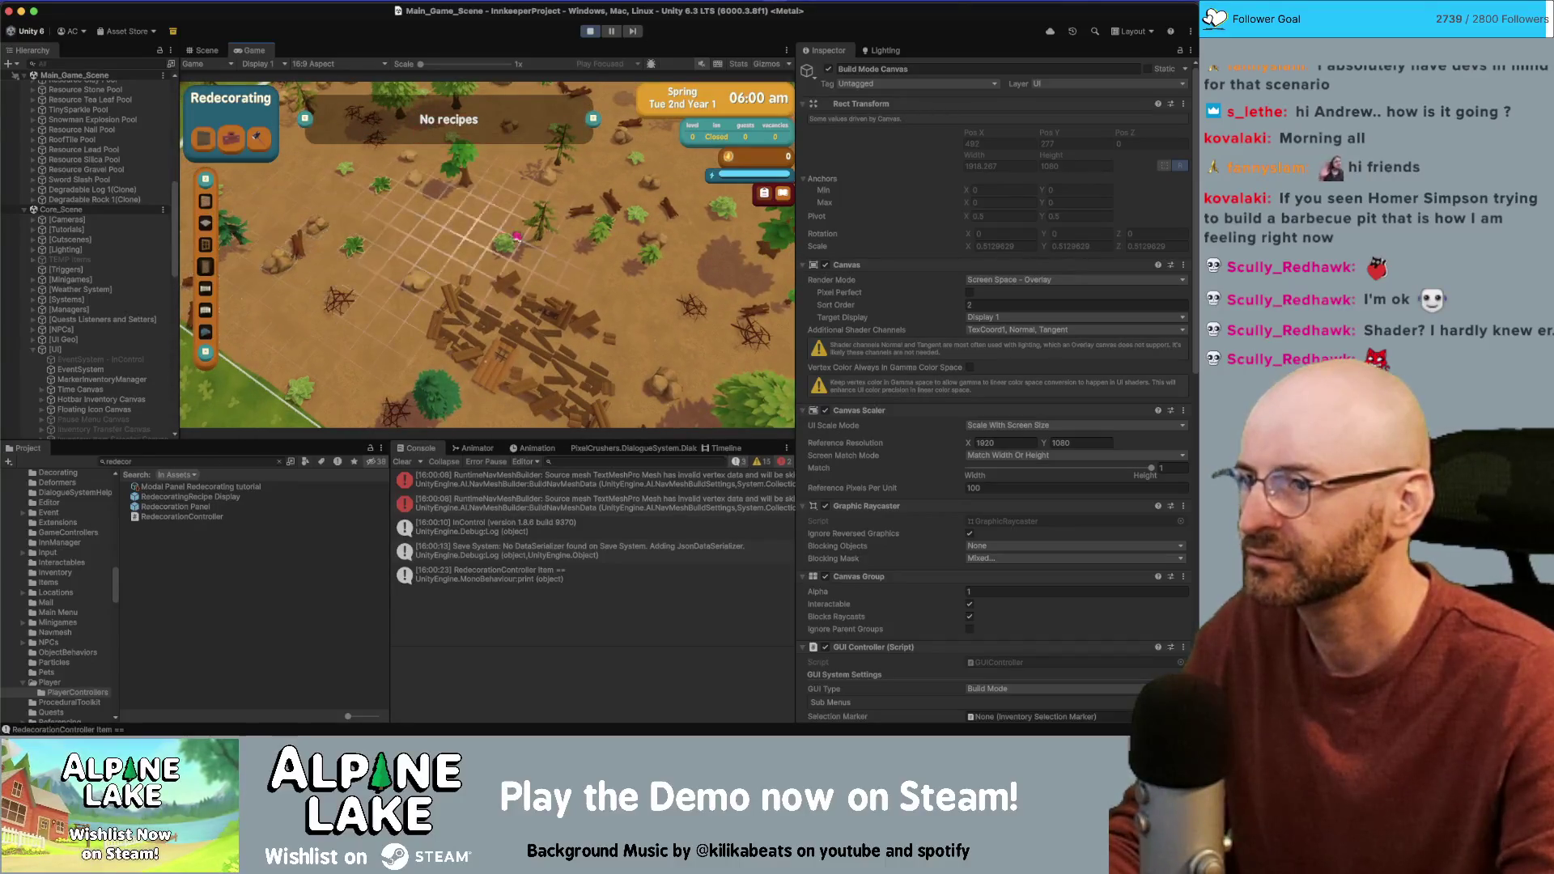
pyautogui.press('s')
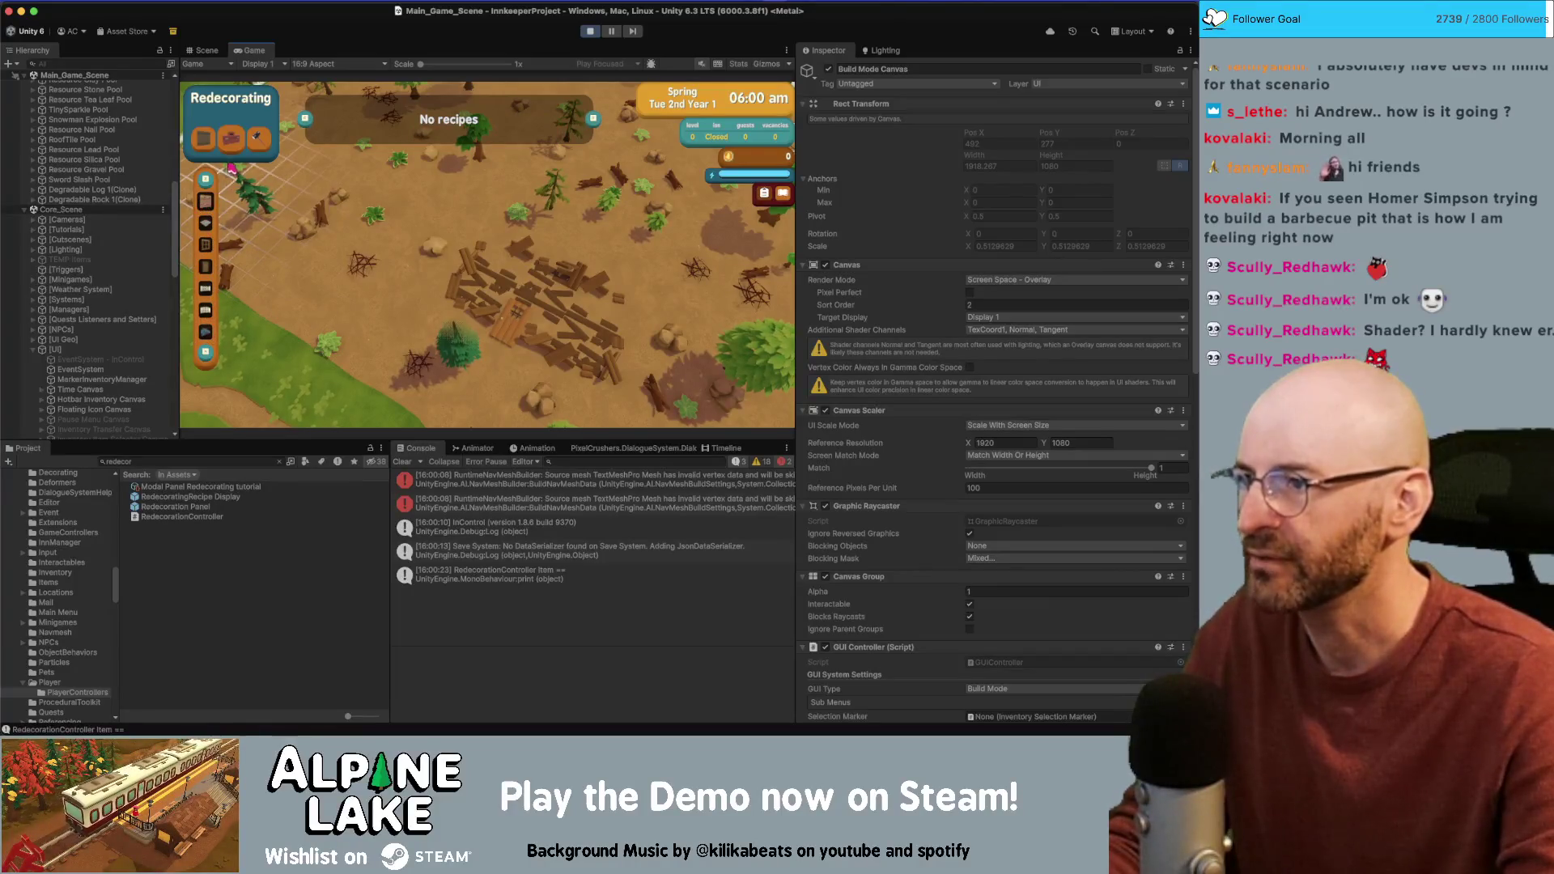
# Step: Try Building Walls mode, stop the game, and return to Rider
pyautogui.click(207, 141)
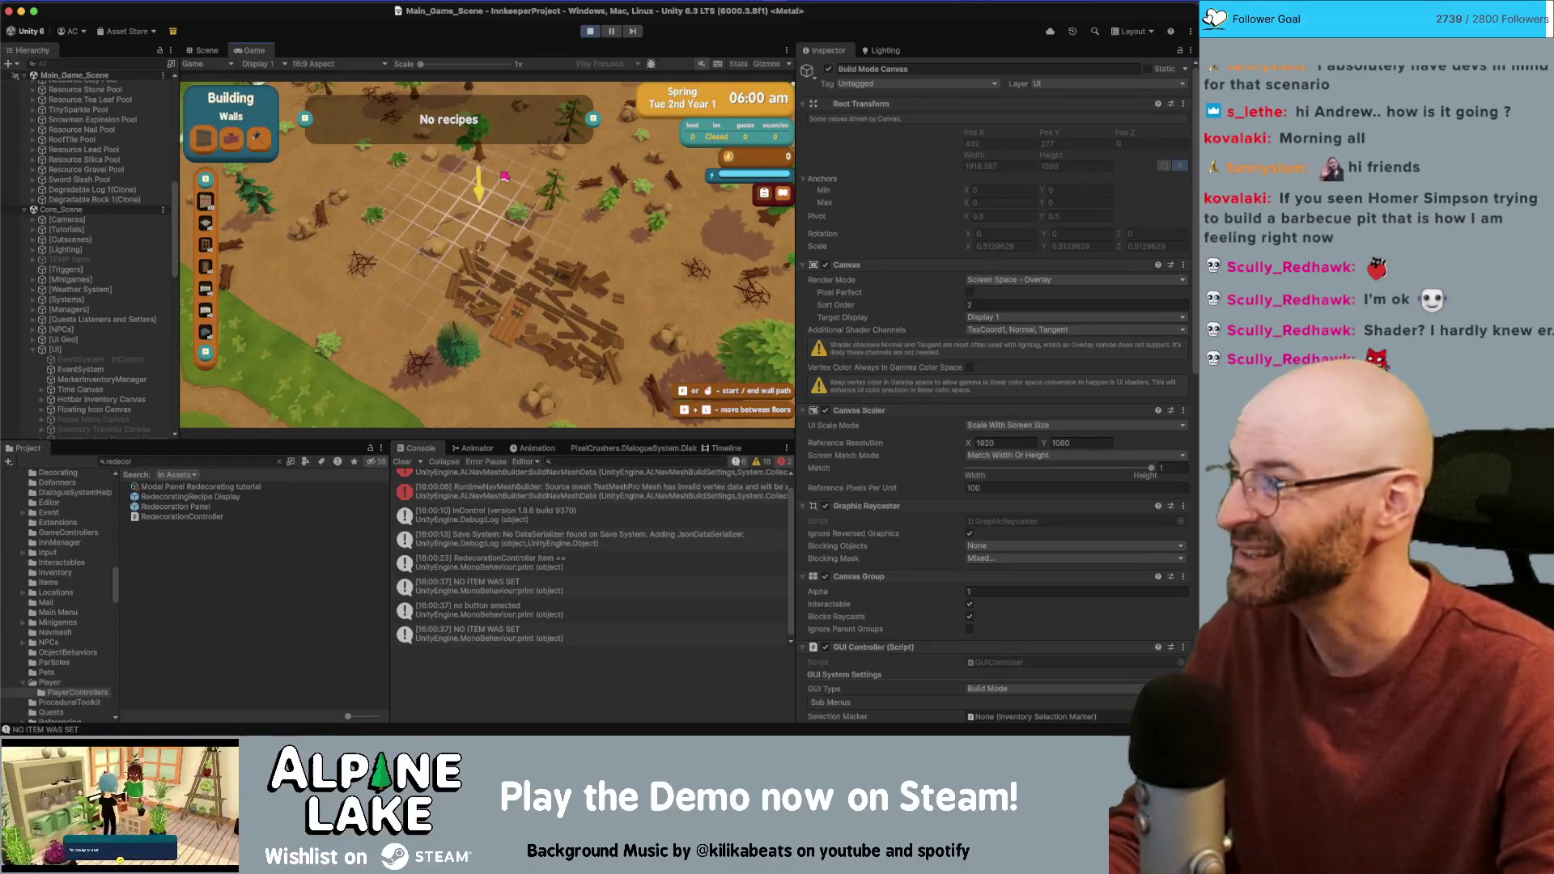
pyautogui.click(584, 33)
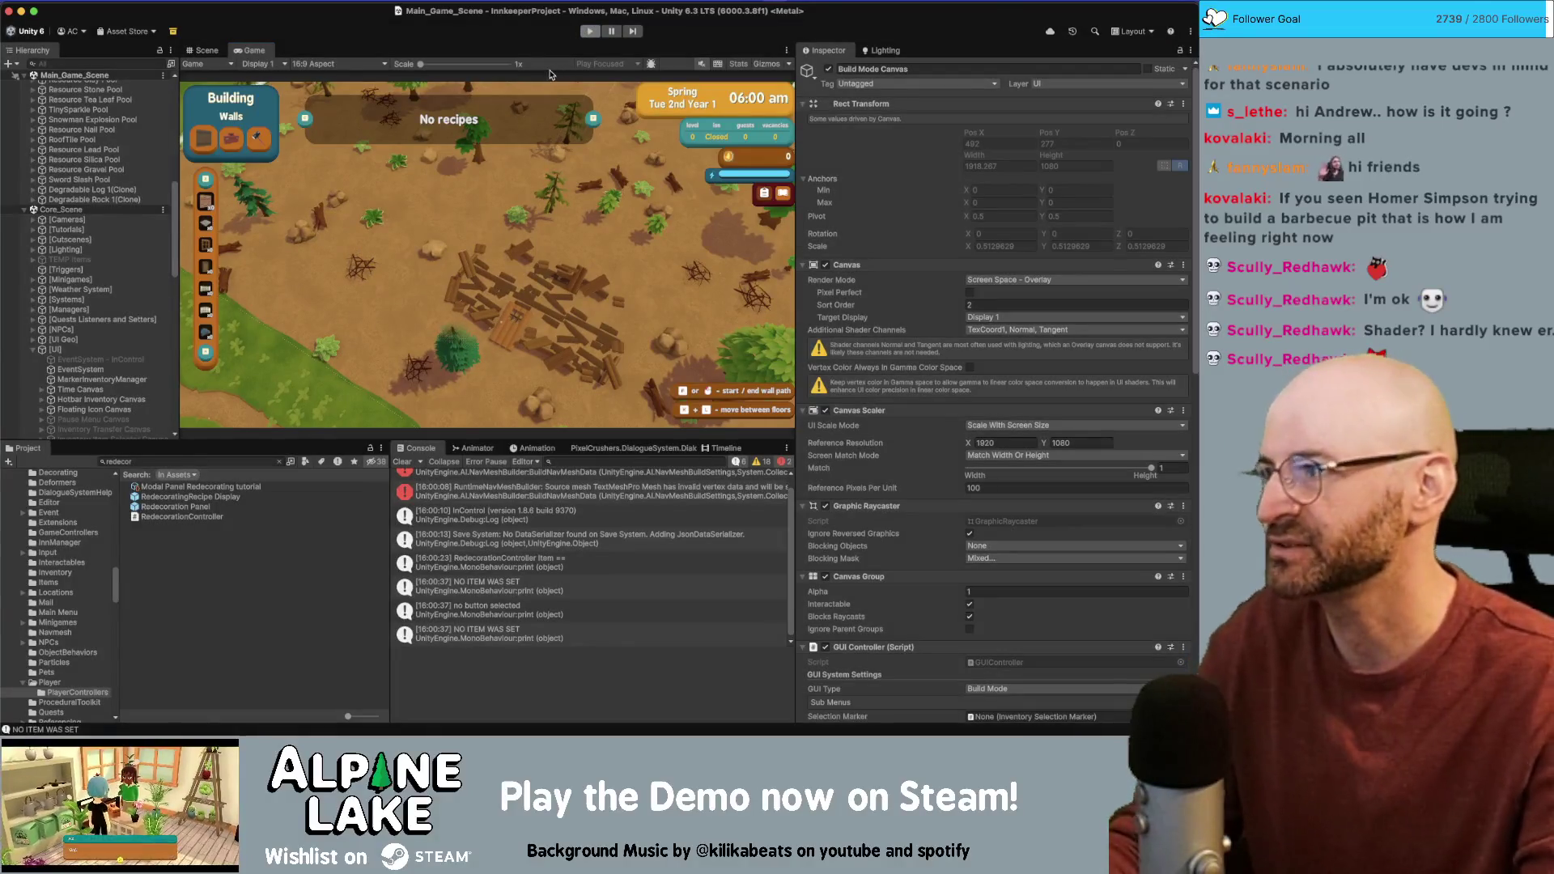
pyautogui.press('super+Tab')
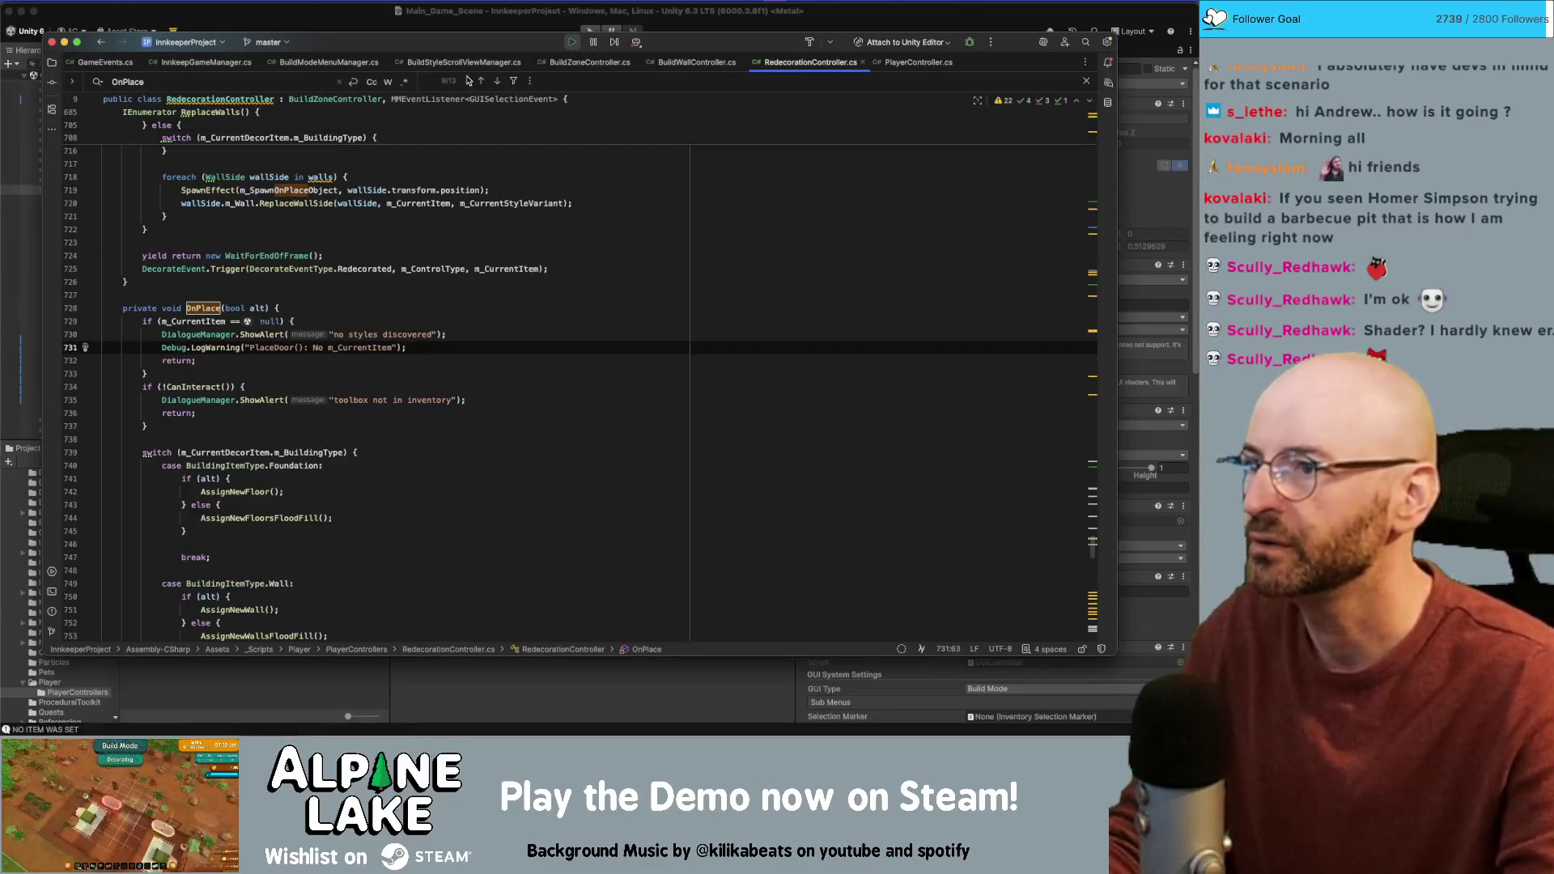
# Step: In BuildWallController.cs, move the m_CurrentItem null-check line below LeftClick to the handler's end
pyautogui.click(696, 63)
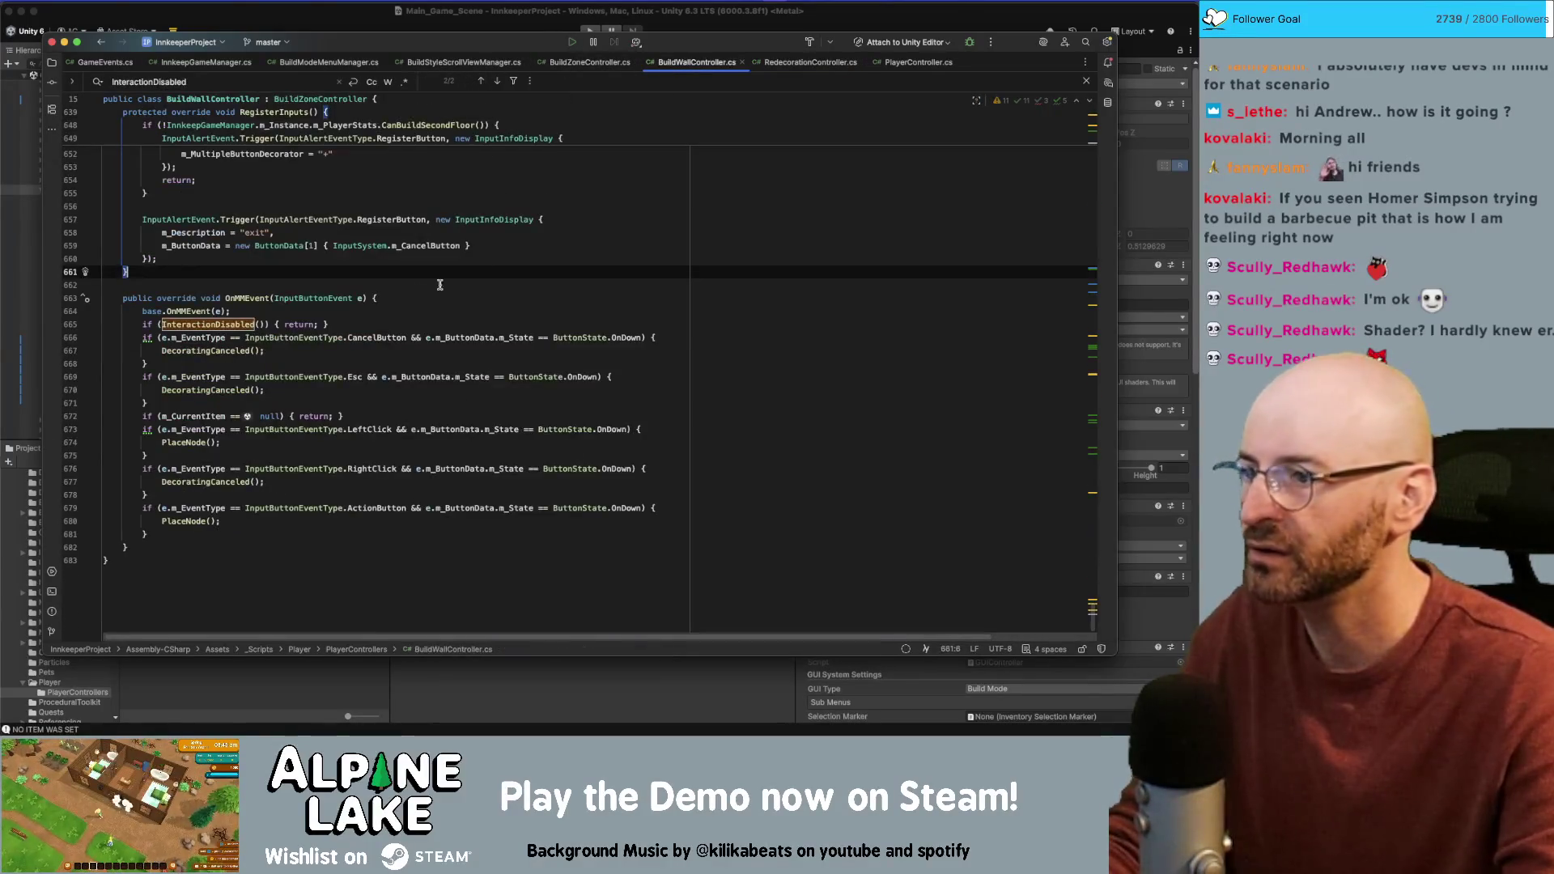
pyautogui.click(231, 443)
pyautogui.click(246, 419)
pyautogui.hotkey('alt', 'shift', 'Down')
pyautogui.hotkey('alt', 'shift', 'Down')
pyautogui.hotkey('alt', 'shift', 'Down')
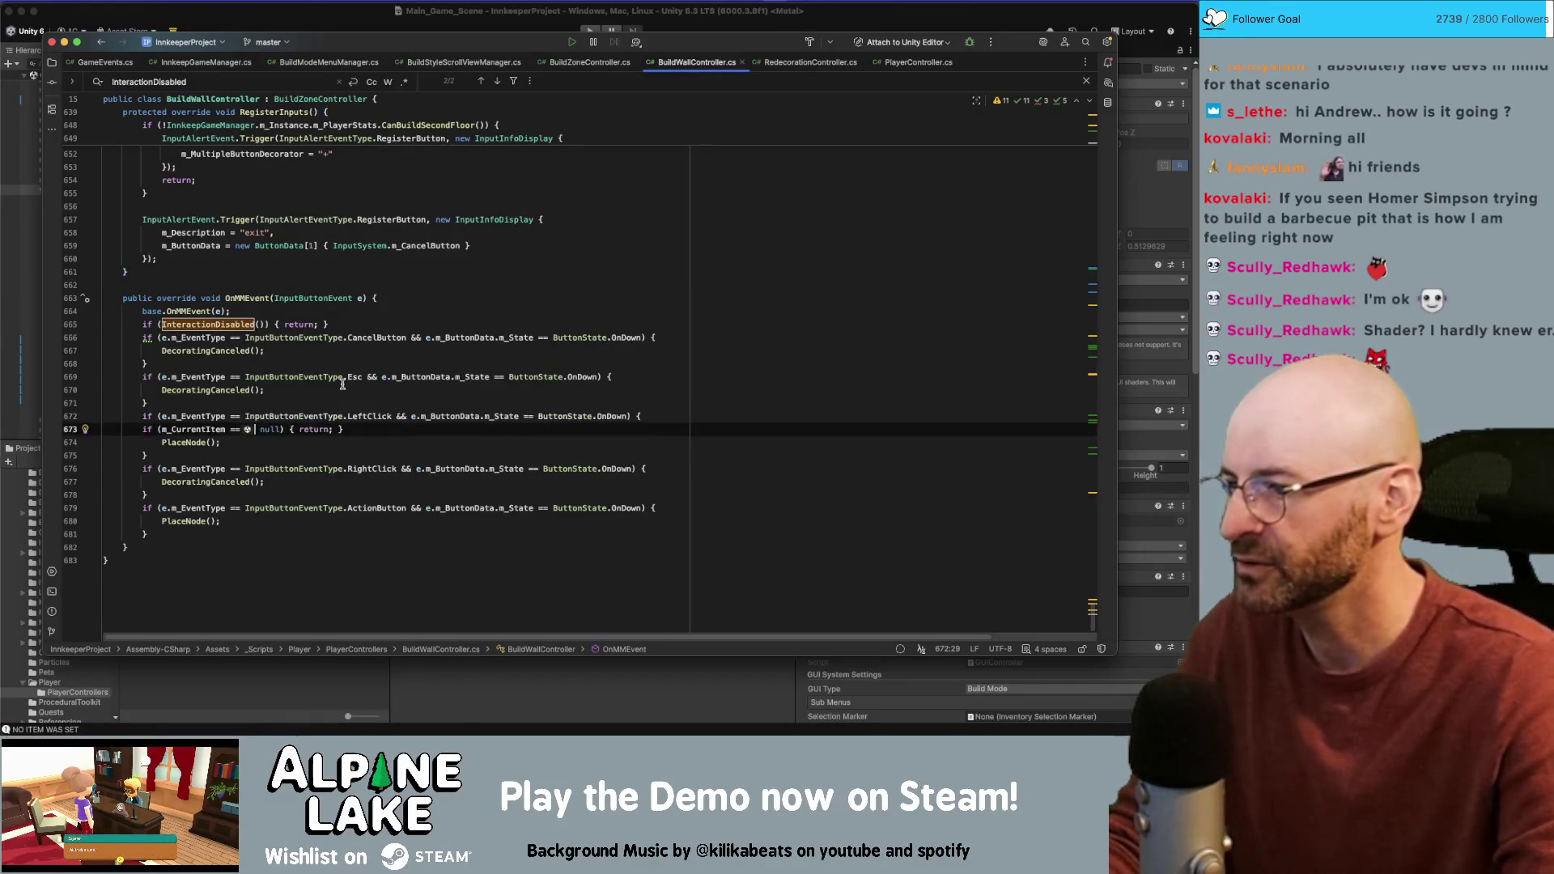
pyautogui.hotkey('alt', 'shift', 'Up')
pyautogui.hotkey('alt', 'shift', 'Up')
pyautogui.hotkey('alt', 'shift', 'Up')
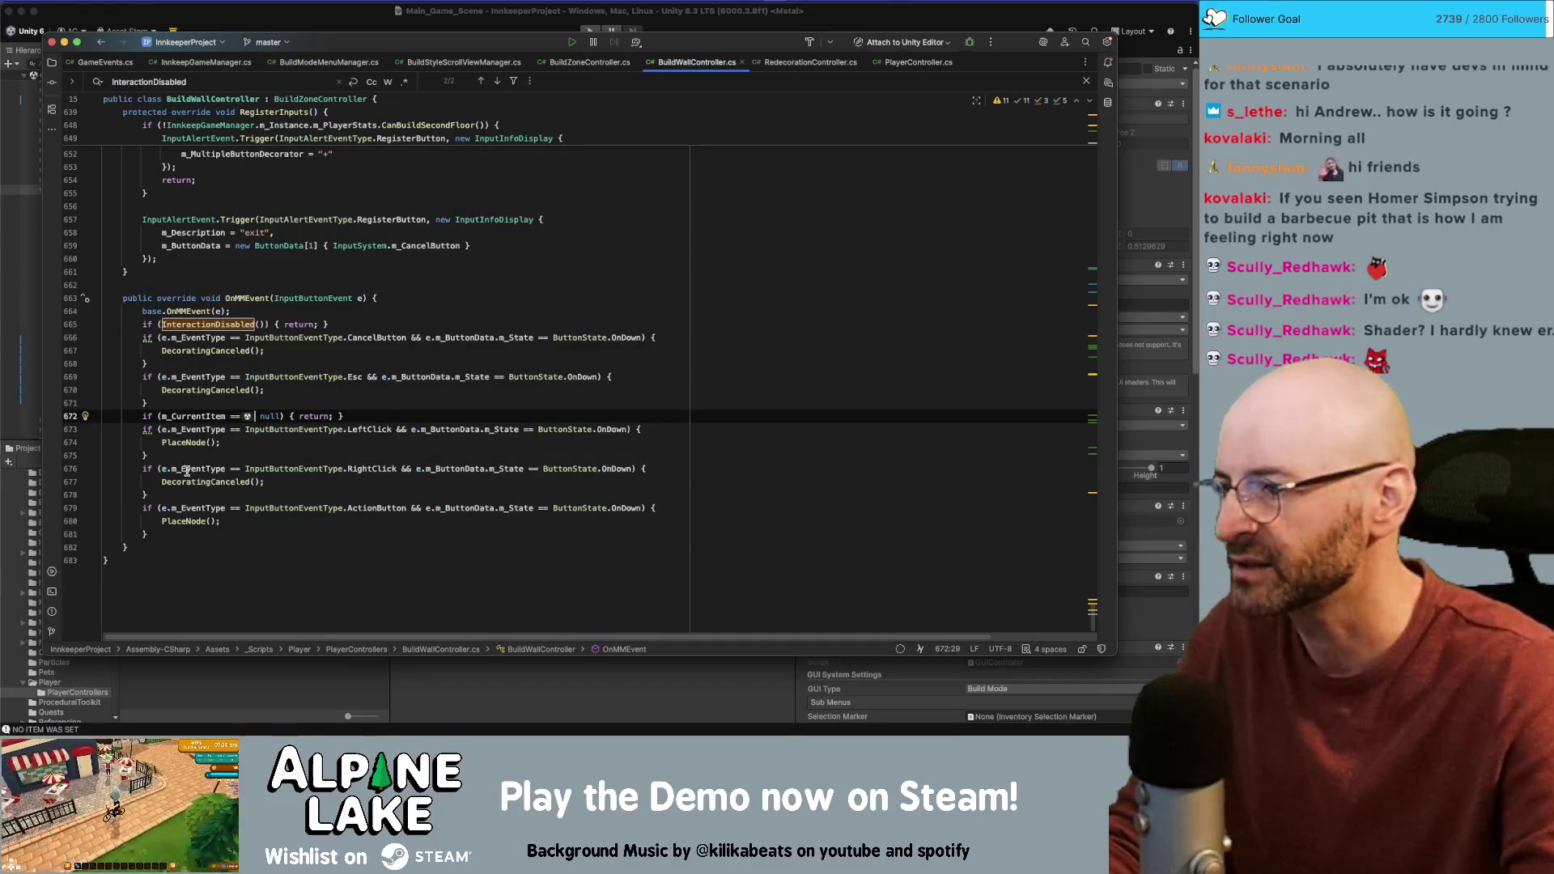
pyautogui.press('Left')
pyautogui.press('Left')
pyautogui.press('Left')
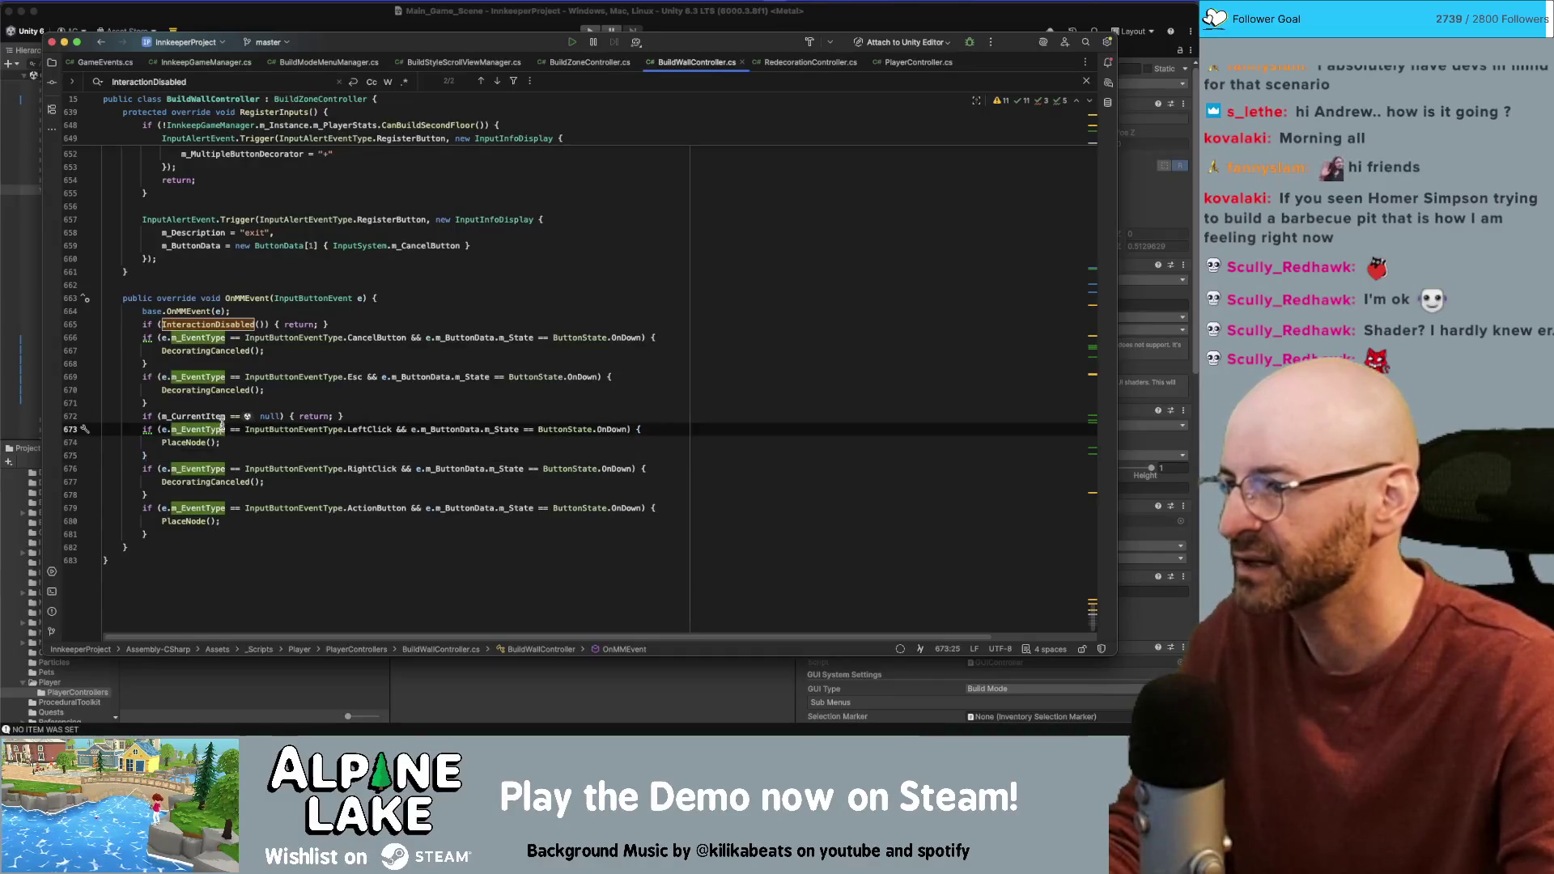
pyautogui.press('Home')
pyautogui.hotkey('alt', 'shift', 'Down')
pyautogui.hotkey('alt', 'shift', 'Down')
pyautogui.hotkey('alt', 'shift', 'Down')
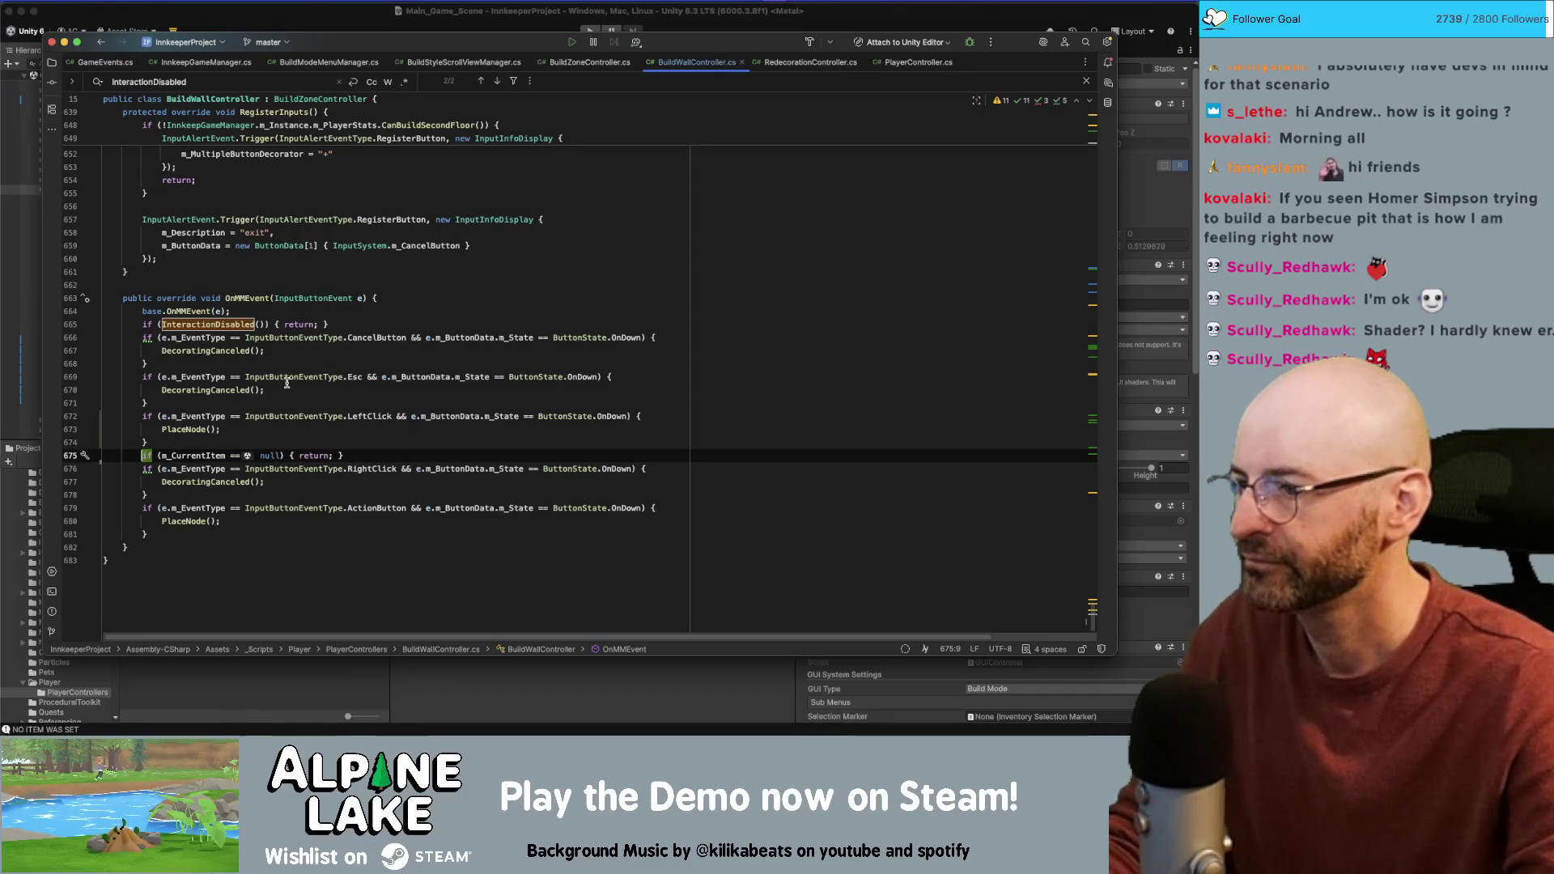
pyautogui.hotkey('alt', 'shift', 'Down')
pyautogui.hotkey('alt', 'shift', 'Down')
pyautogui.hotkey('alt', 'shift', 'Down')
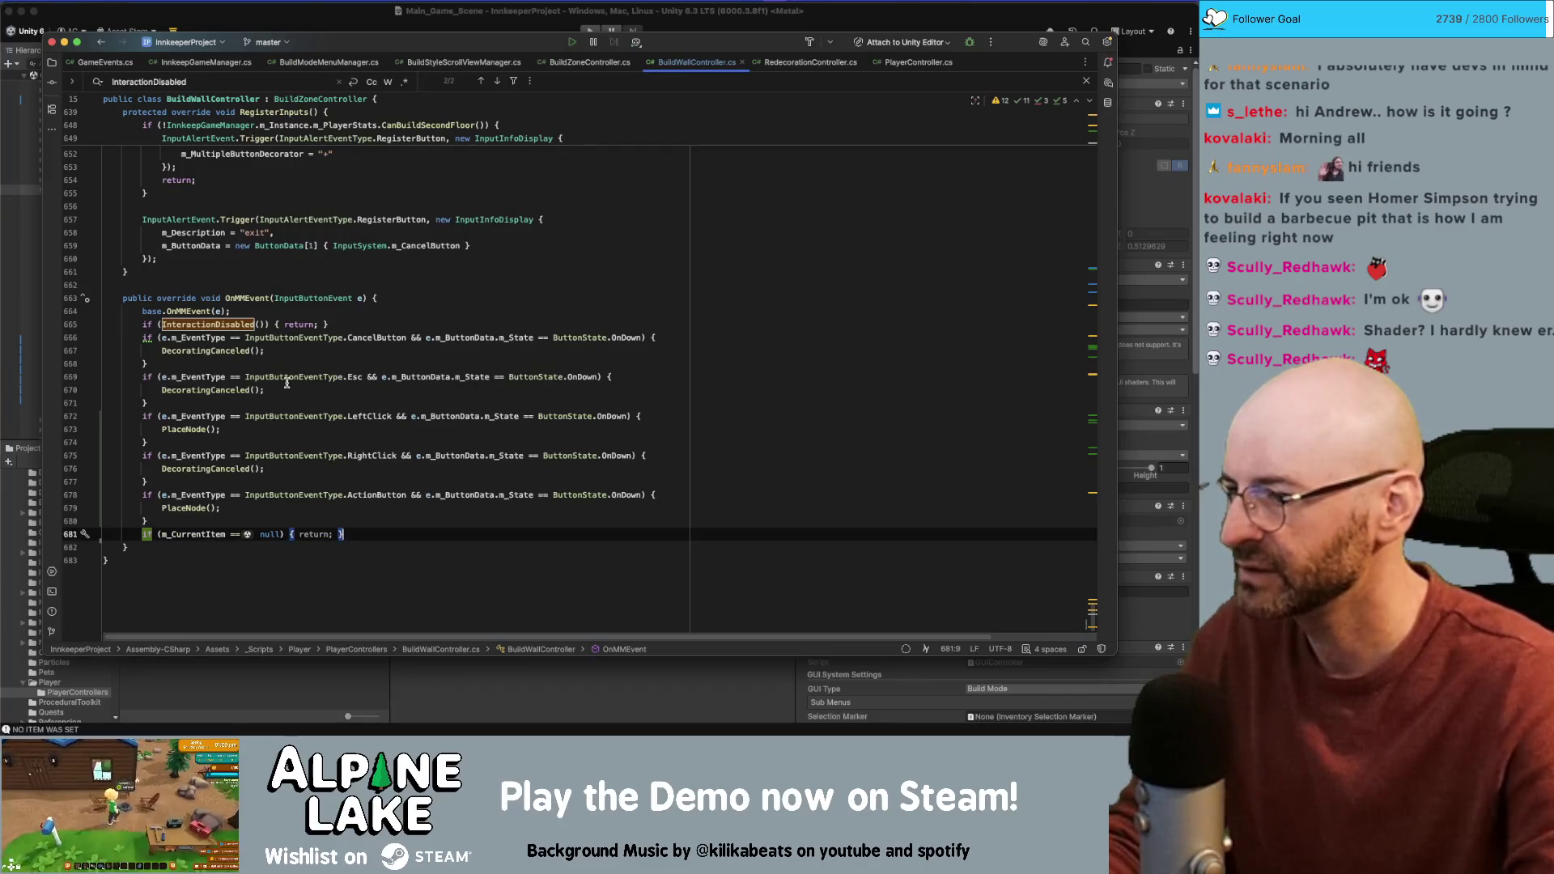
# Step: Delete the m_CurrentItem null-check line and jump to the PlaceNode definition
pyautogui.hotkey('shift', 'Home')
pyautogui.press('BackSpace')
pyautogui.press('BackSpace')
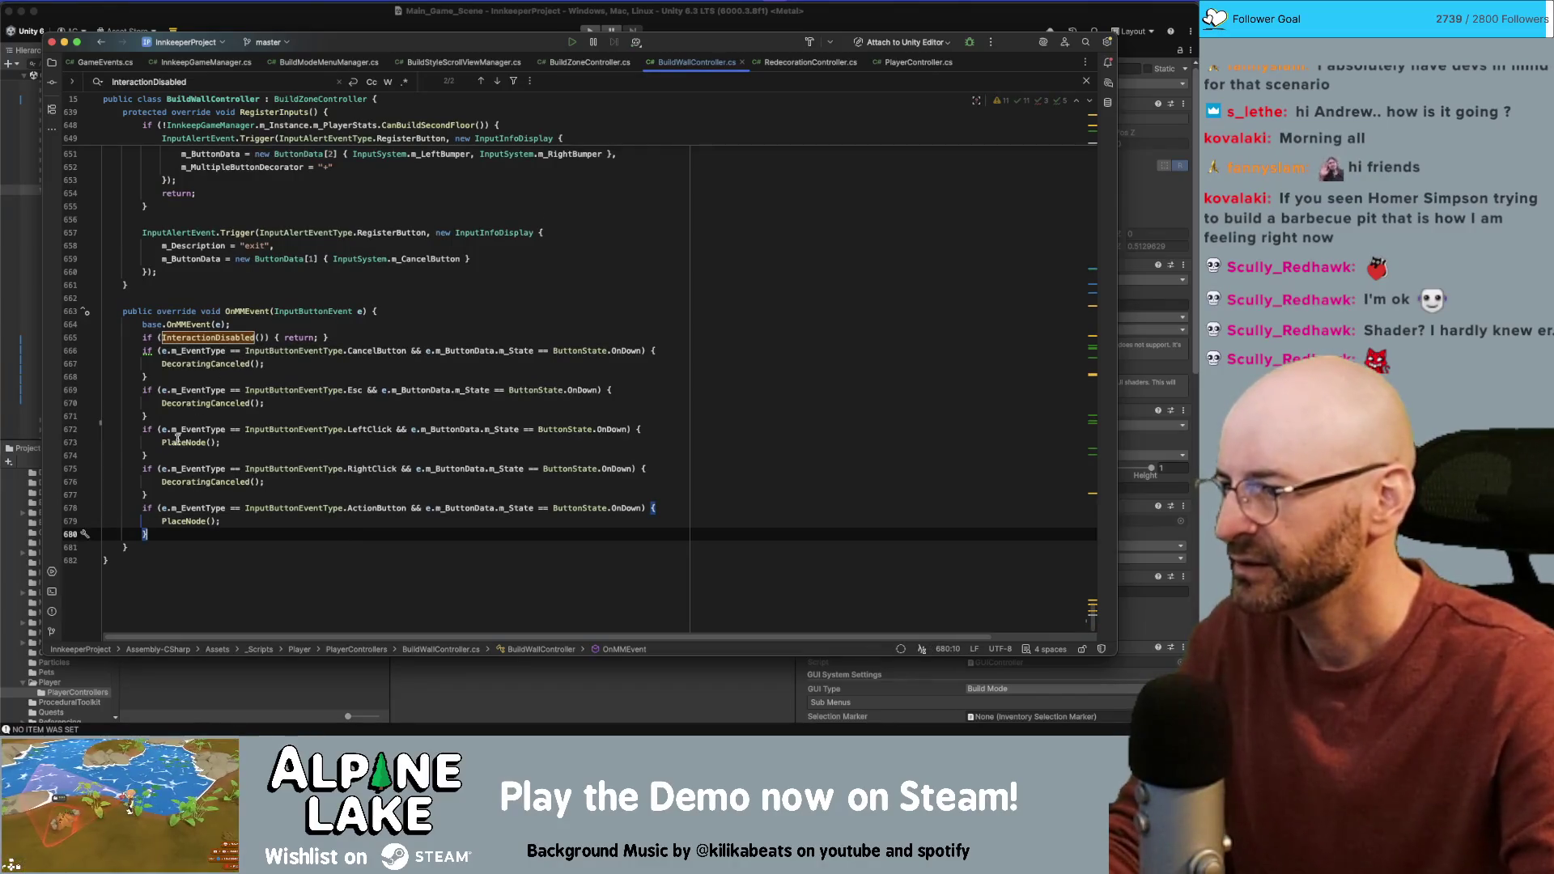
pyautogui.keyDown('super'); pyautogui.click(178, 438); pyautogui.keyUp('super')
# Step: Start PlaceNode with a null check on m_CurrentItem that returns
pyautogui.click(255, 311)
pyautogui.press('Return')
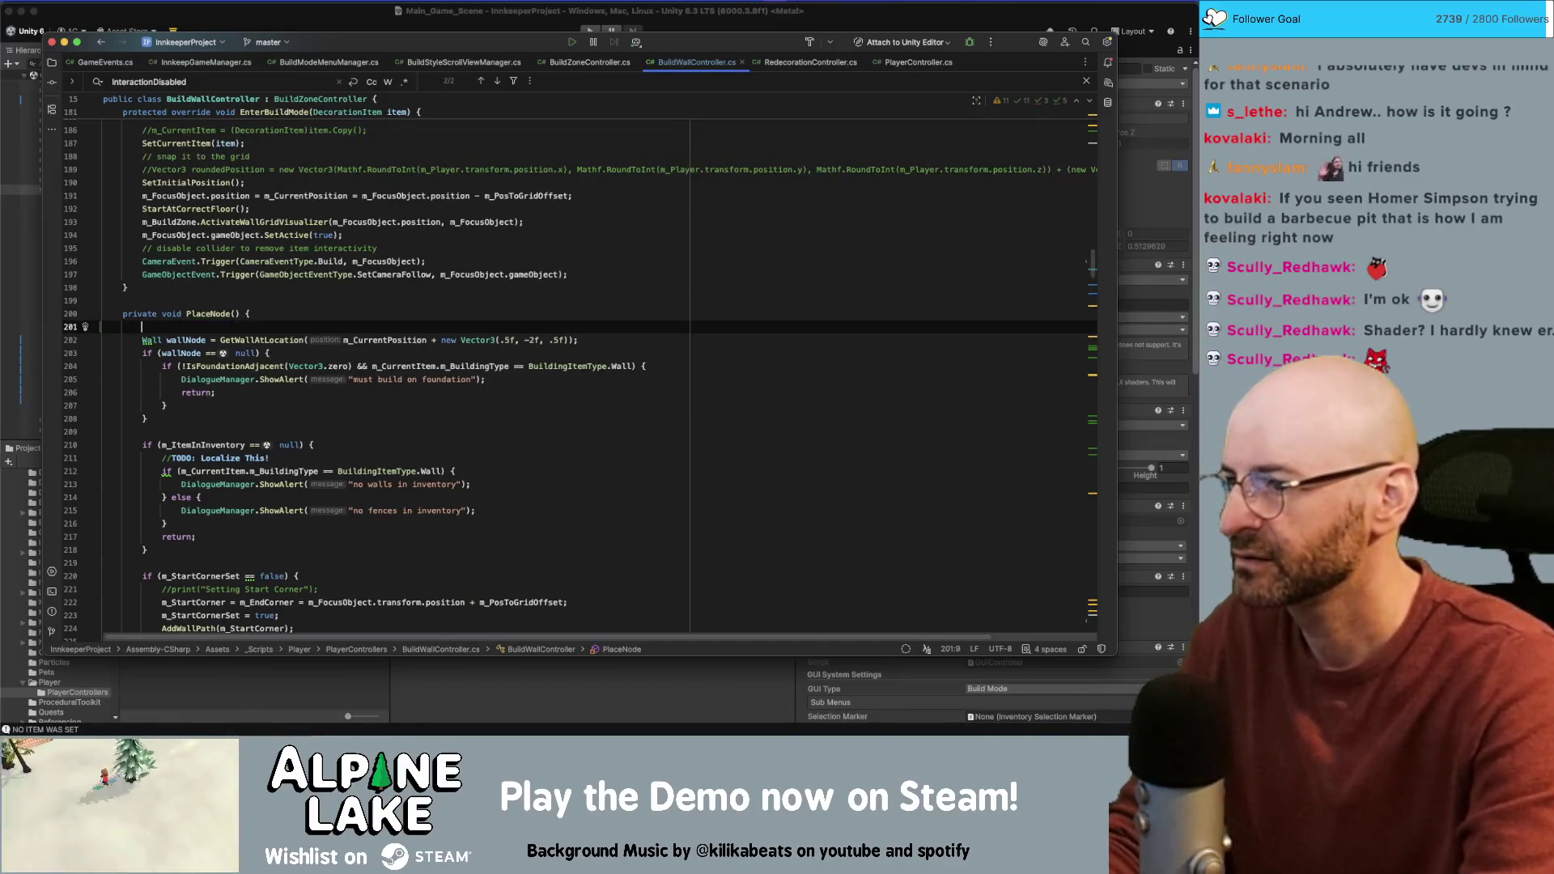
pyautogui.write('if(m_Current')
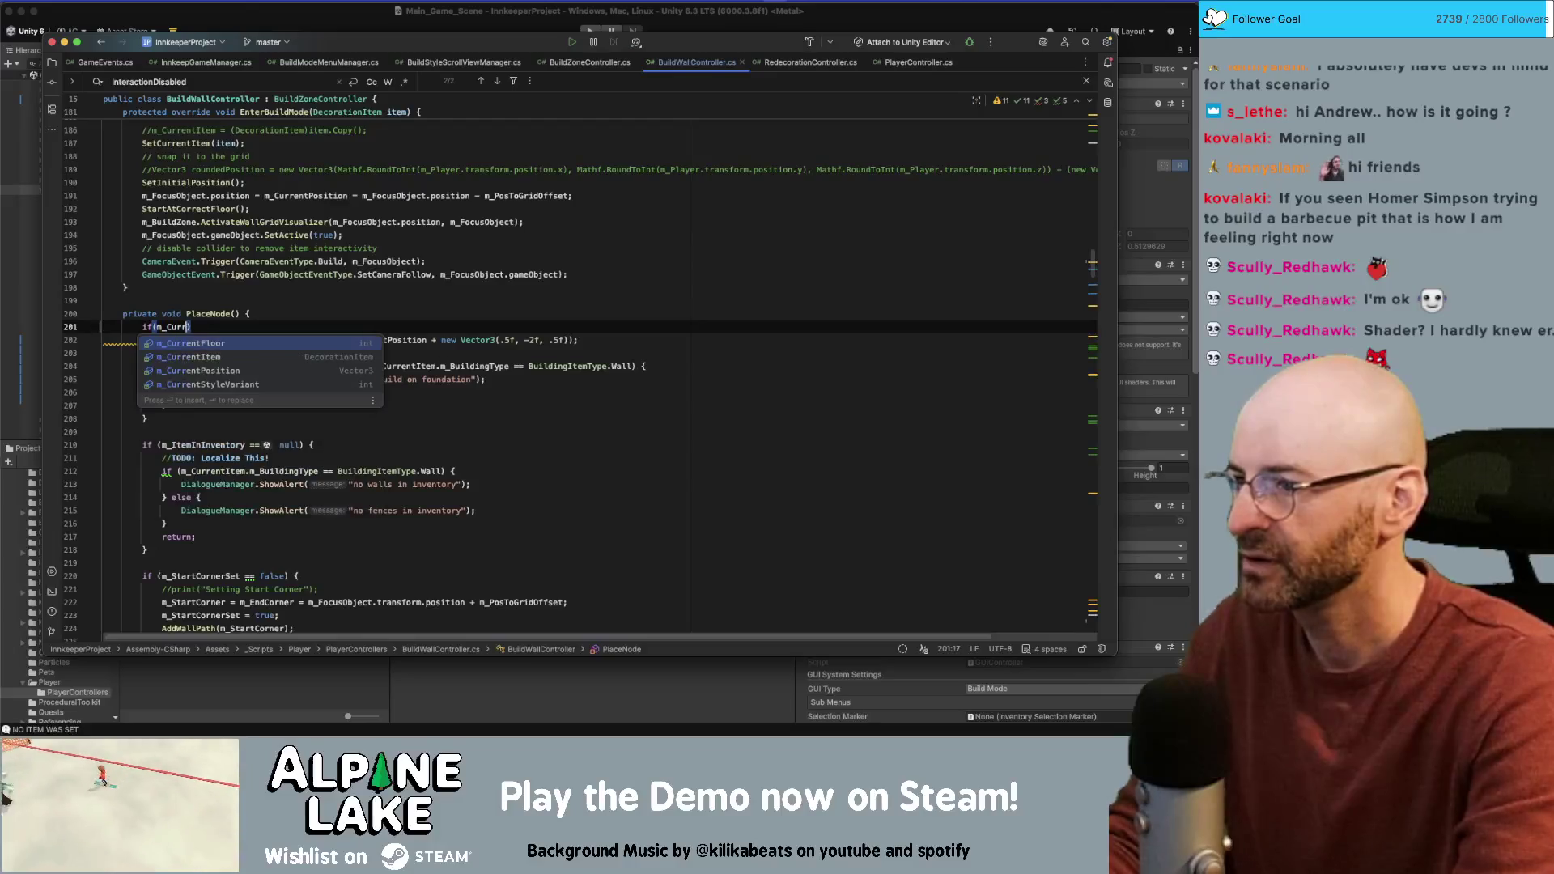
pyautogui.press('Down')
pyautogui.press('Return')
pyautogui.write('ull) {')
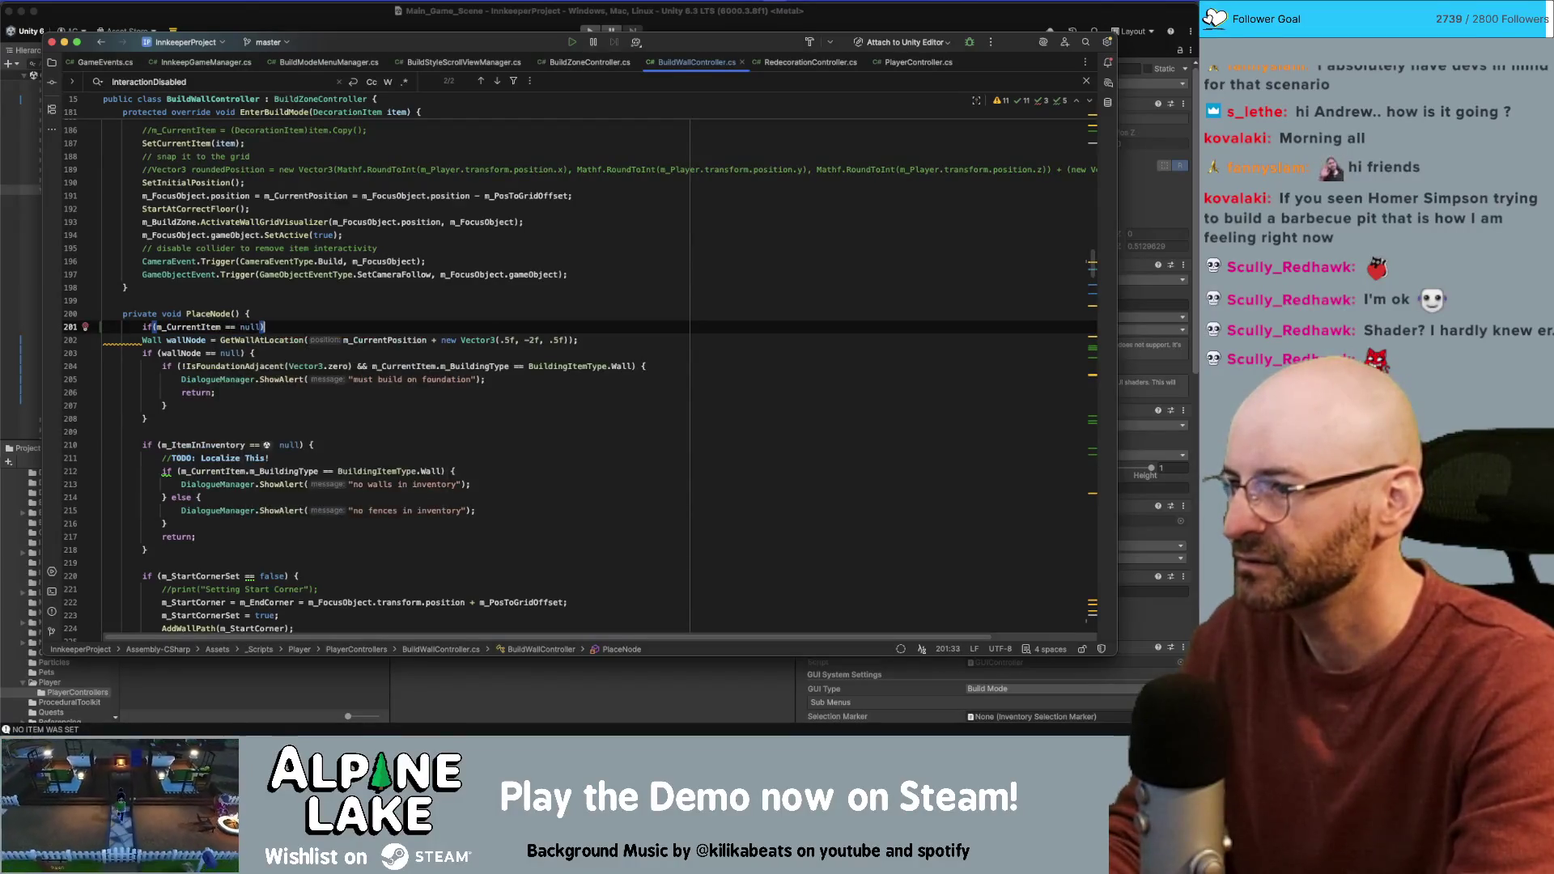
pyautogui.press('Return')
pyautogui.write('retu')
pyautogui.press('Return')
pyautogui.write(';')
pyautogui.hotkey('ctrl', 'alt', 'Return')
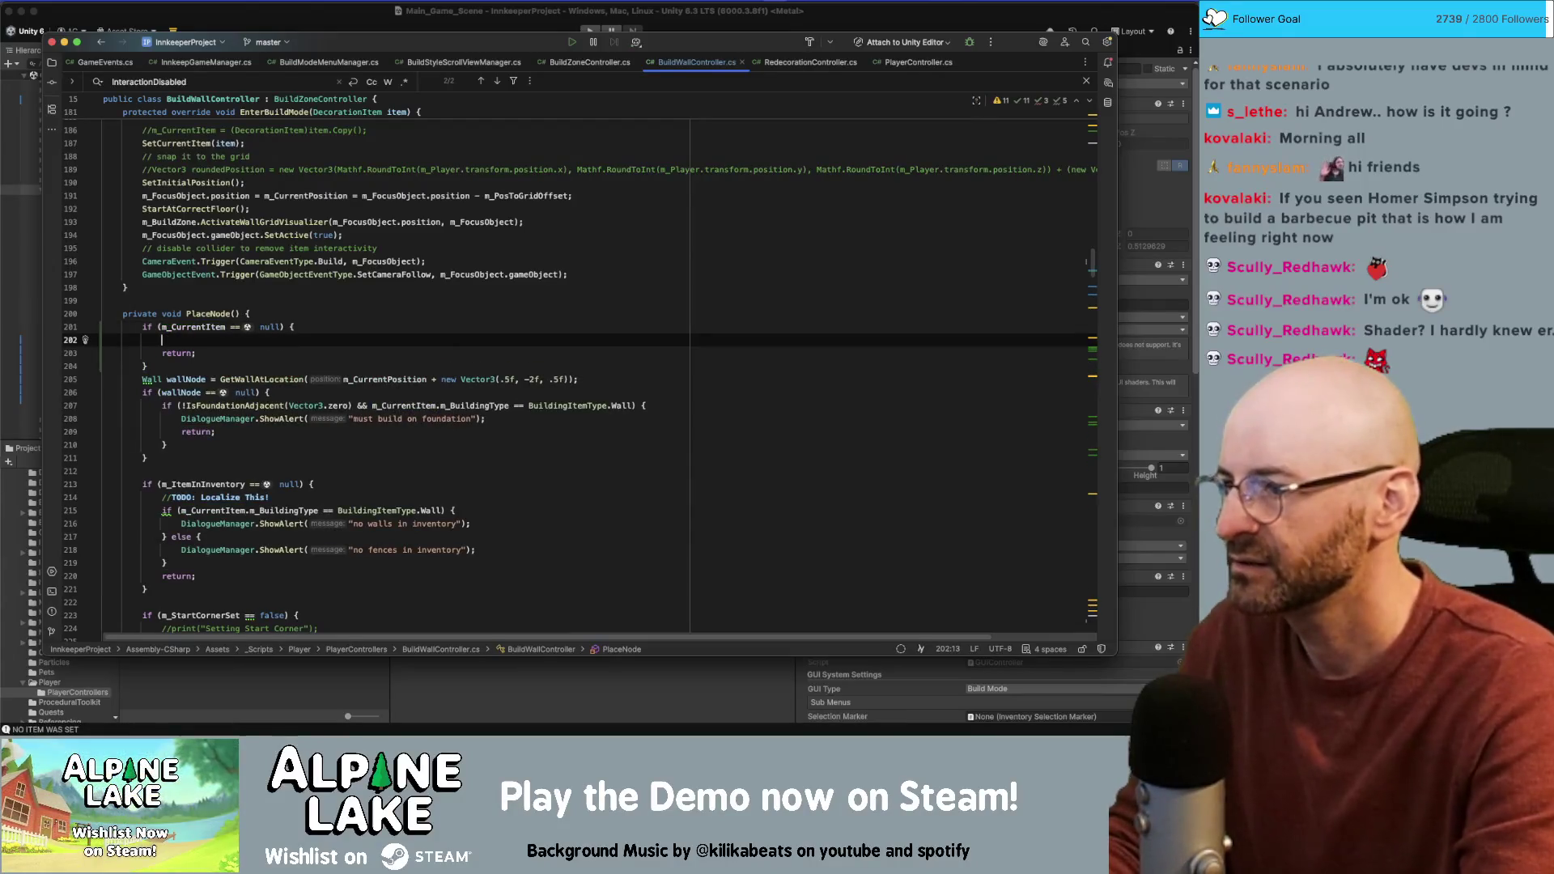
# Step: Inside the check, call DialogueManager.ShowAlert with "no wall items in inventory"
pyautogui.write('DialogueMana')
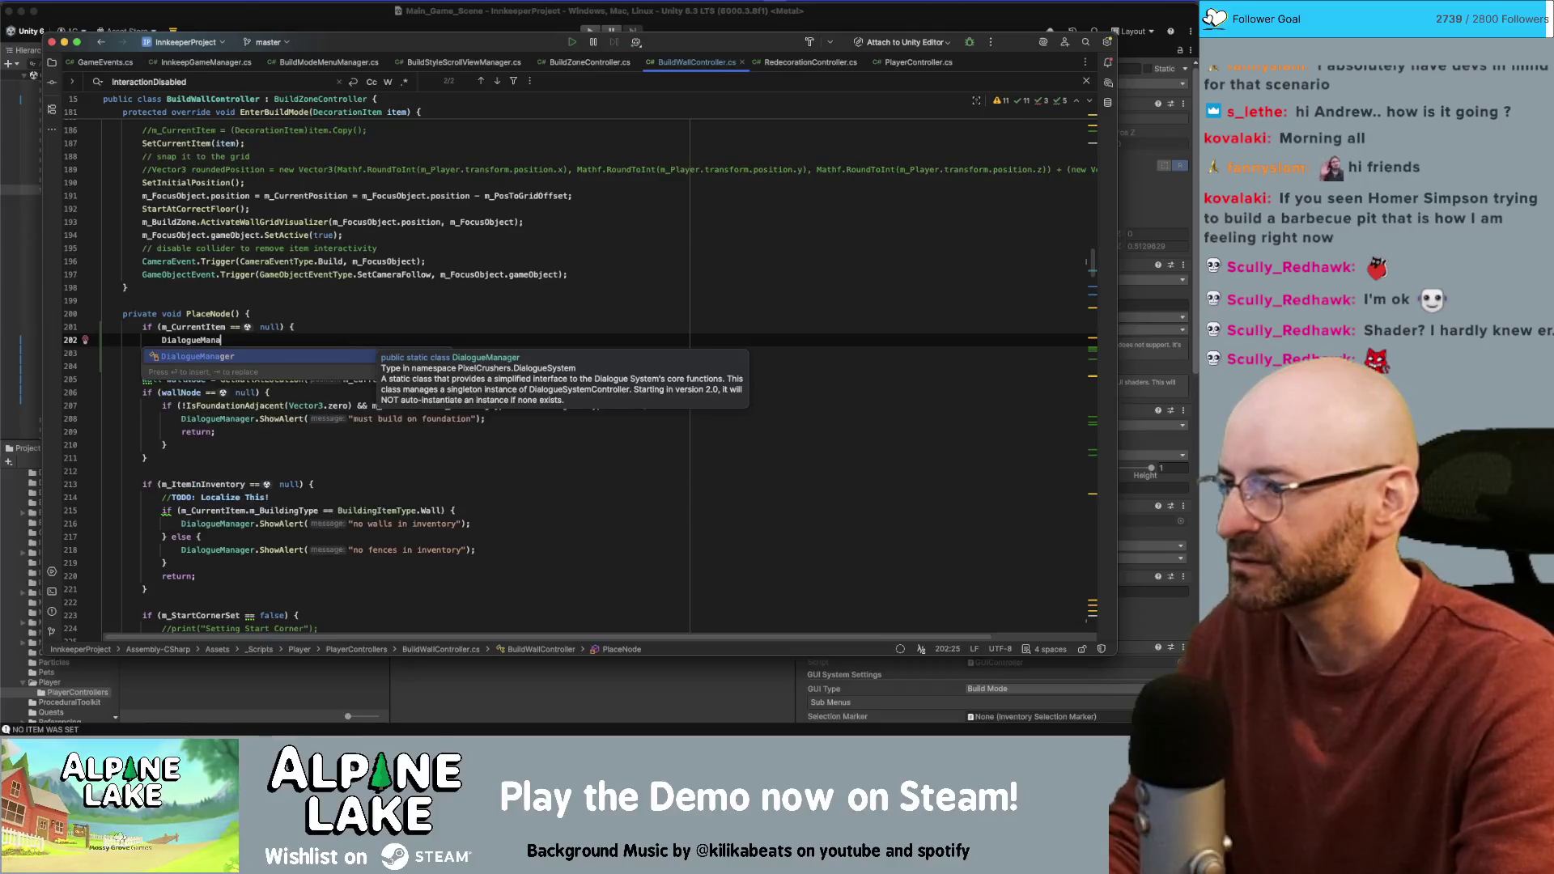
pyautogui.press('Return')
pyautogui.write('.Showa')
pyautogui.press('Return')
pyautogui.write('"no')
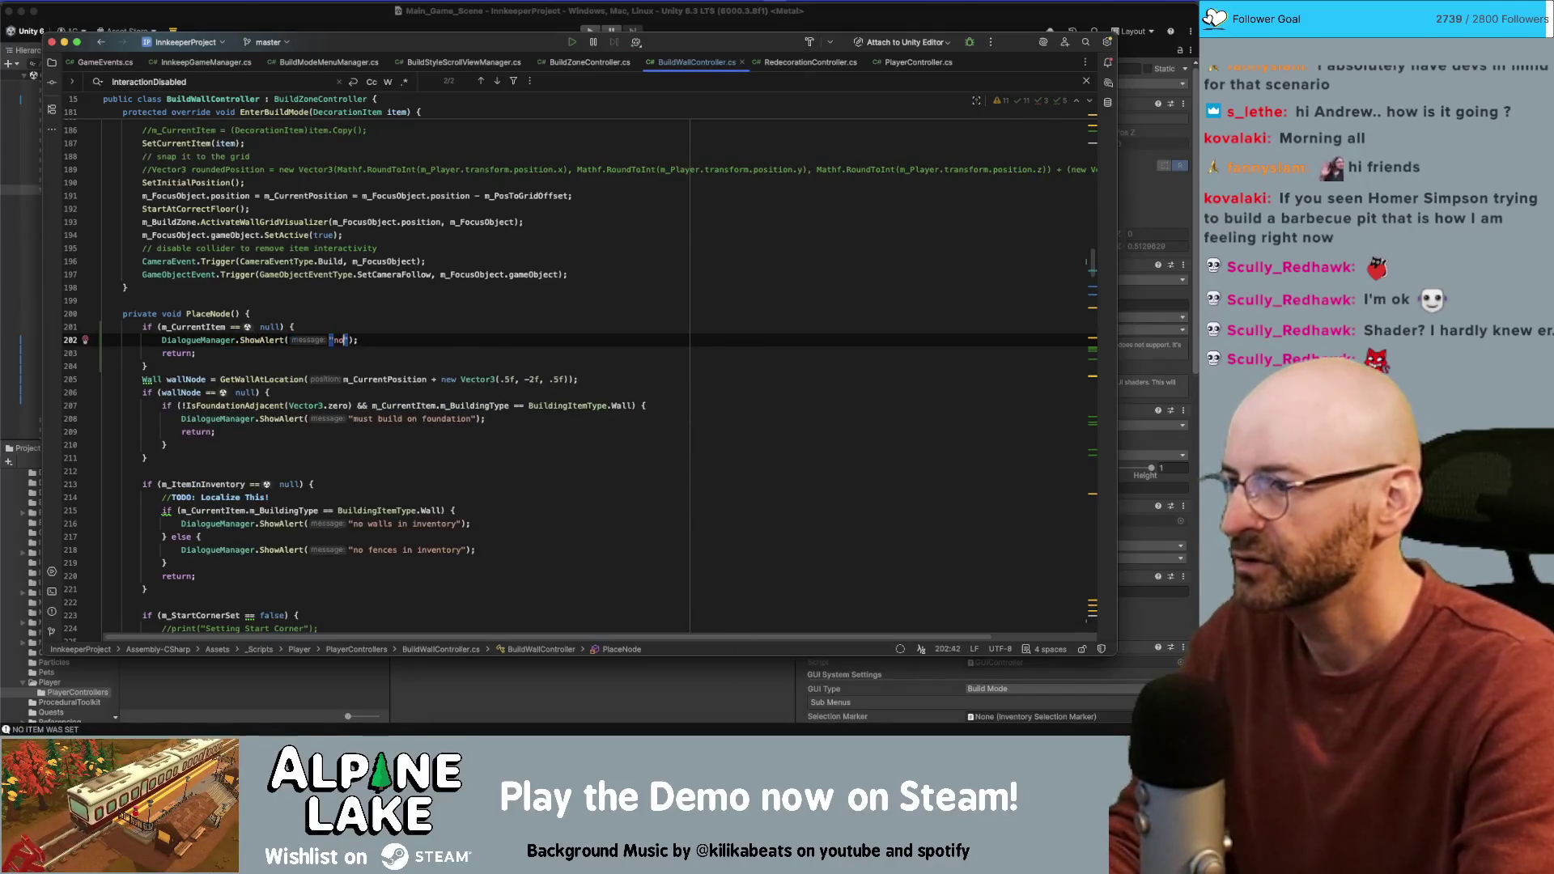
pyautogui.write(' wall items in')
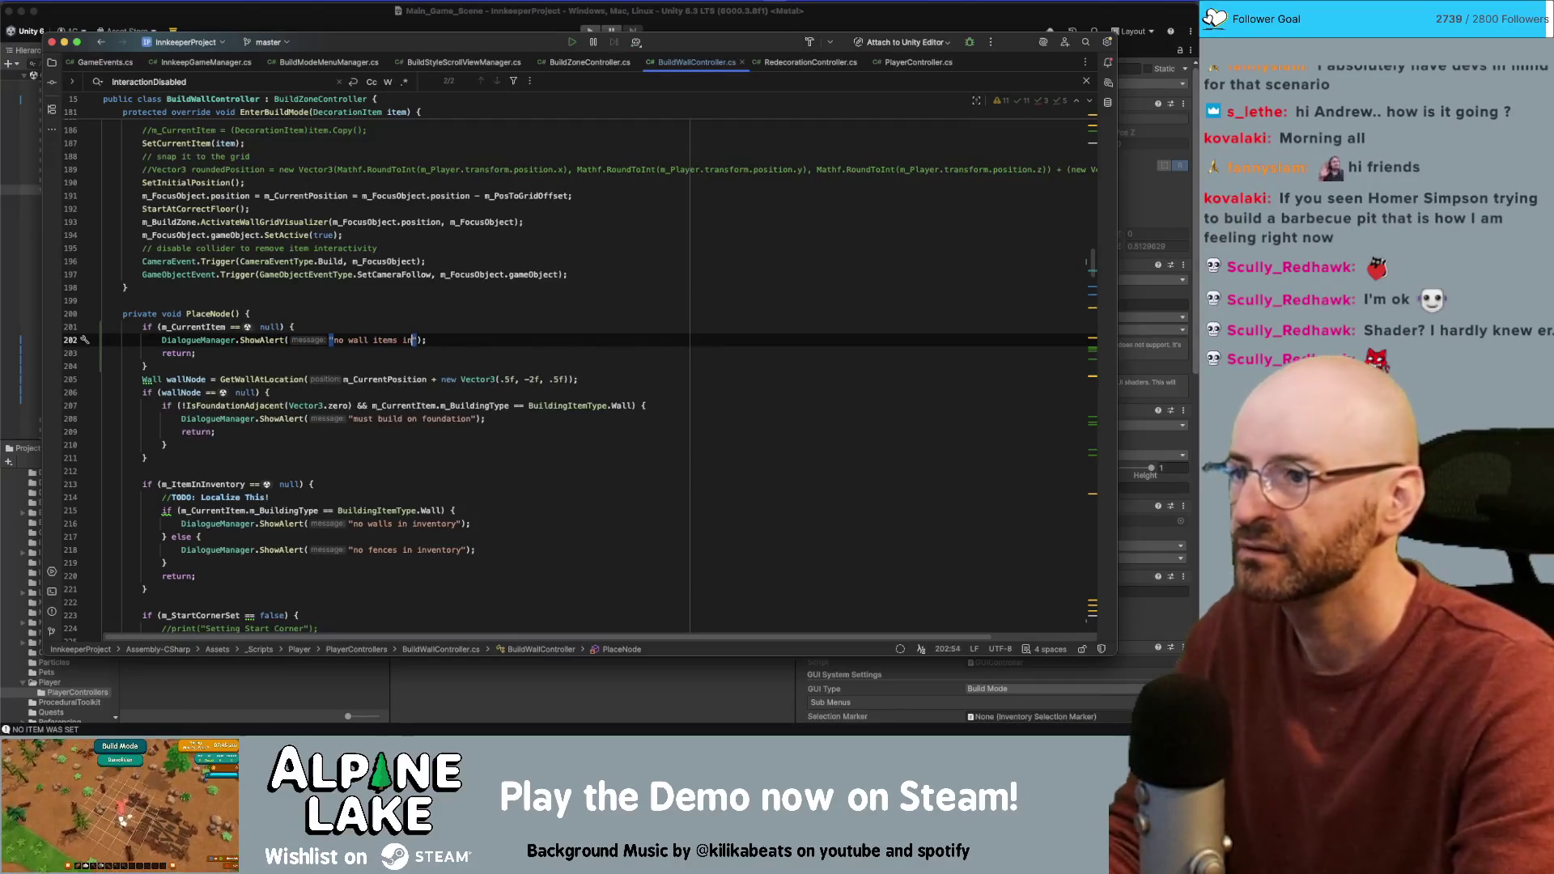
pyautogui.write(' inventory')
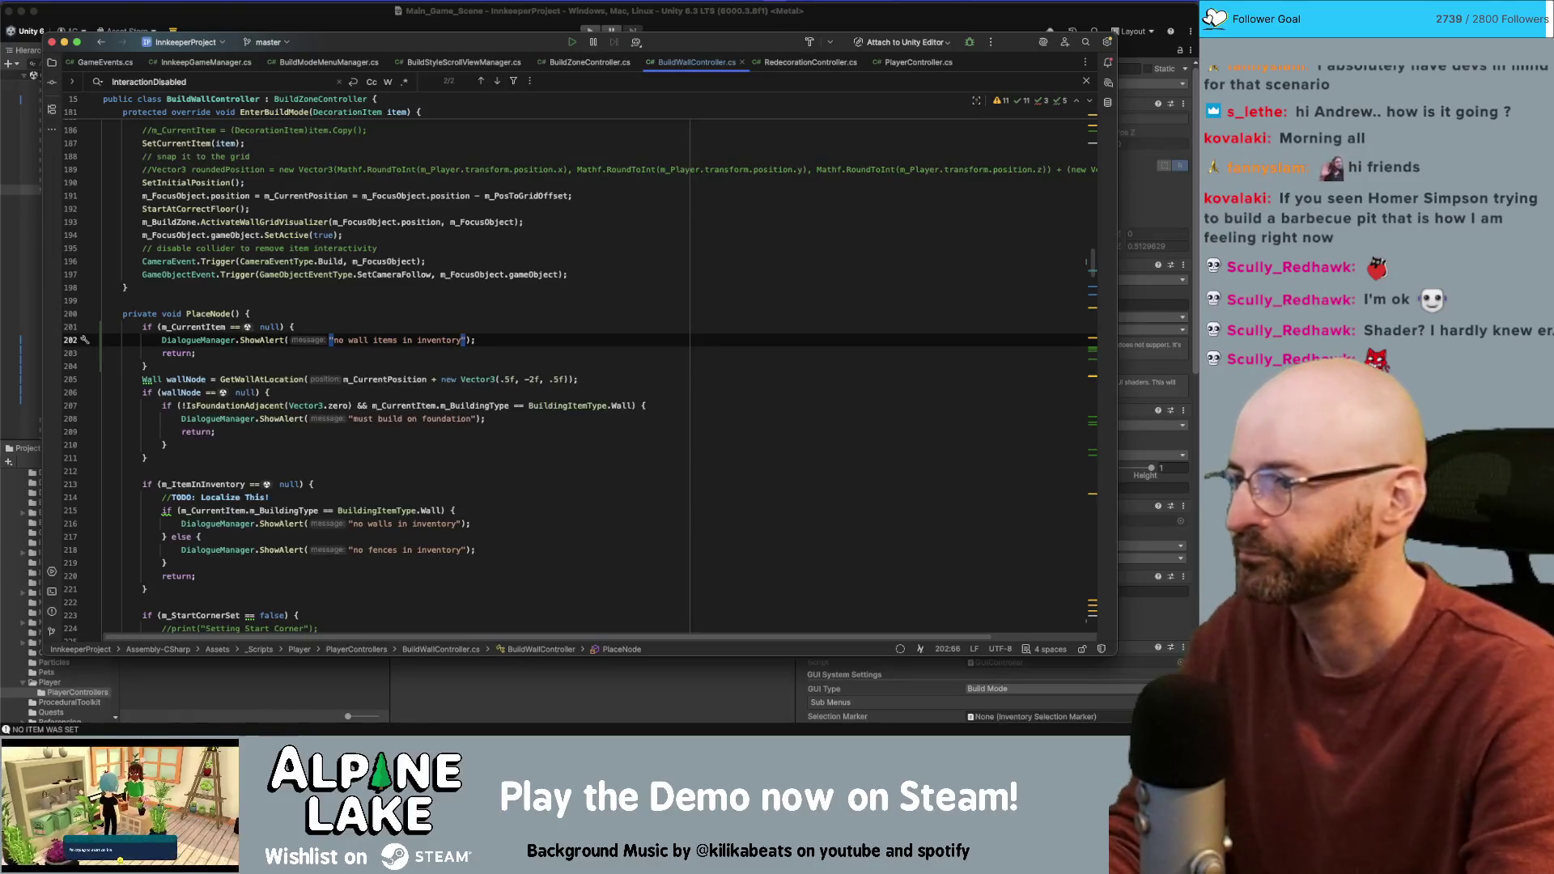
# Step: Reword the alert message to "no wall styles discovered"
pyautogui.hotkey('alt', 'shift', 'Left')
pyautogui.hotkey('alt', 'shift', 'Left')
pyautogui.hotkey('alt', 'shift', 'Left')
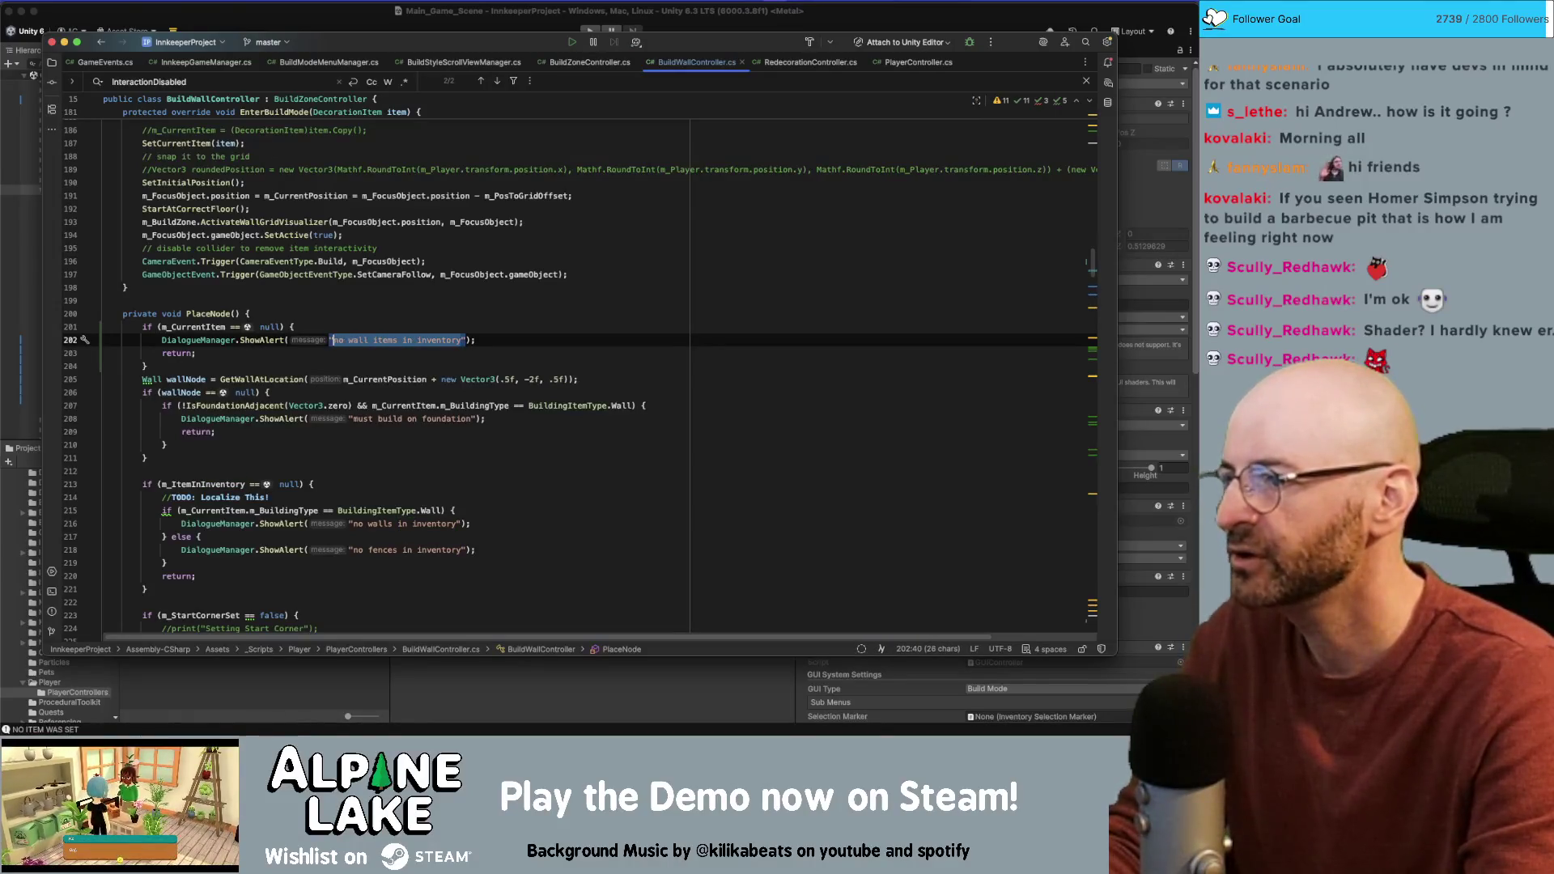
pyautogui.write('no wall styles disco')
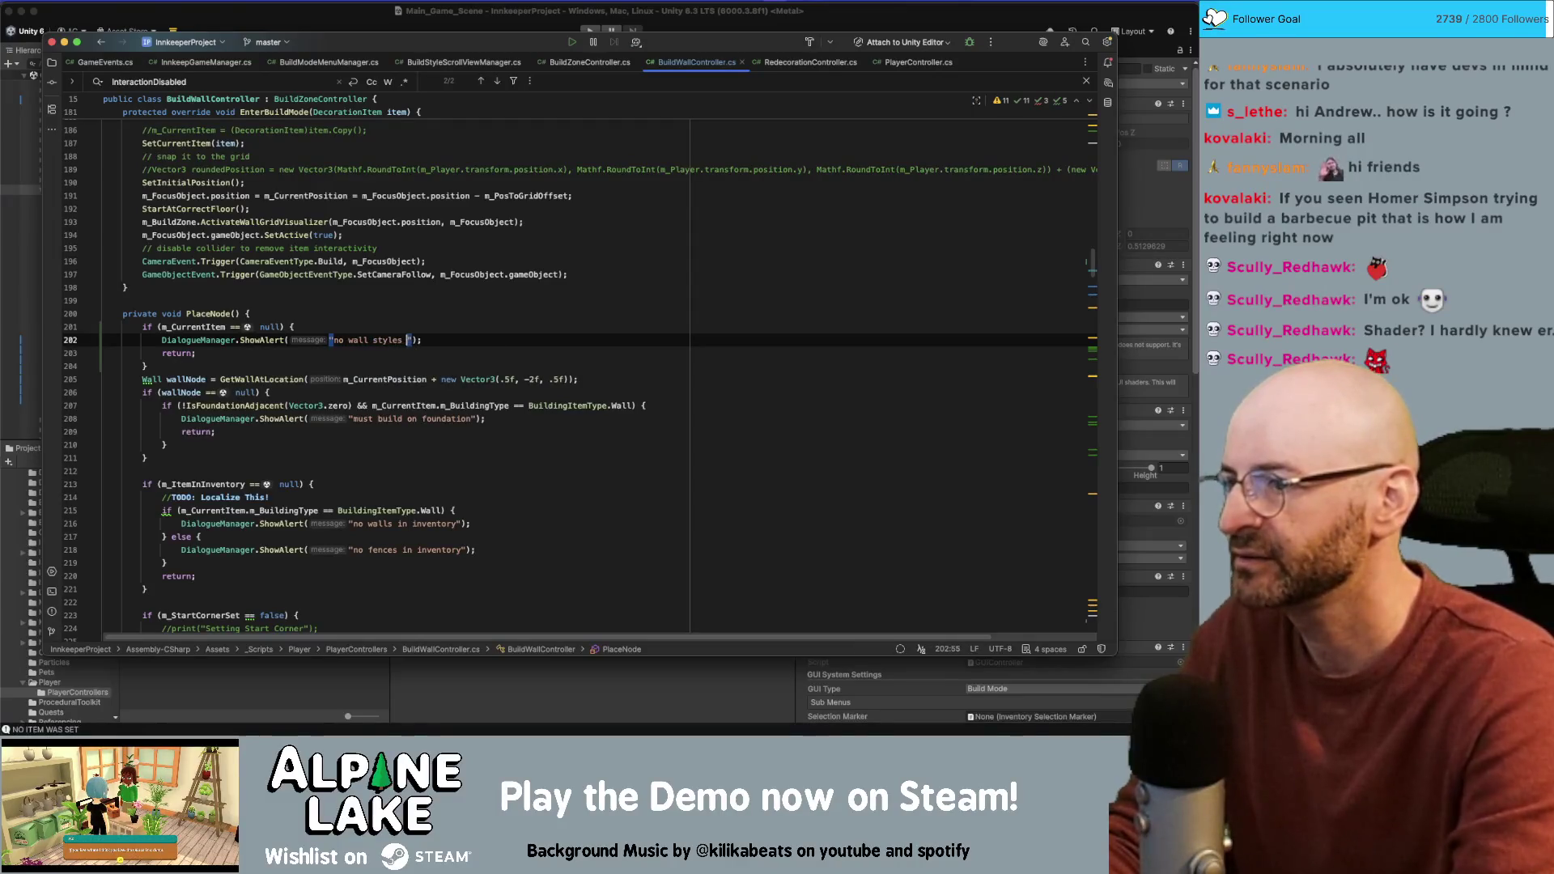
pyautogui.write('vered')
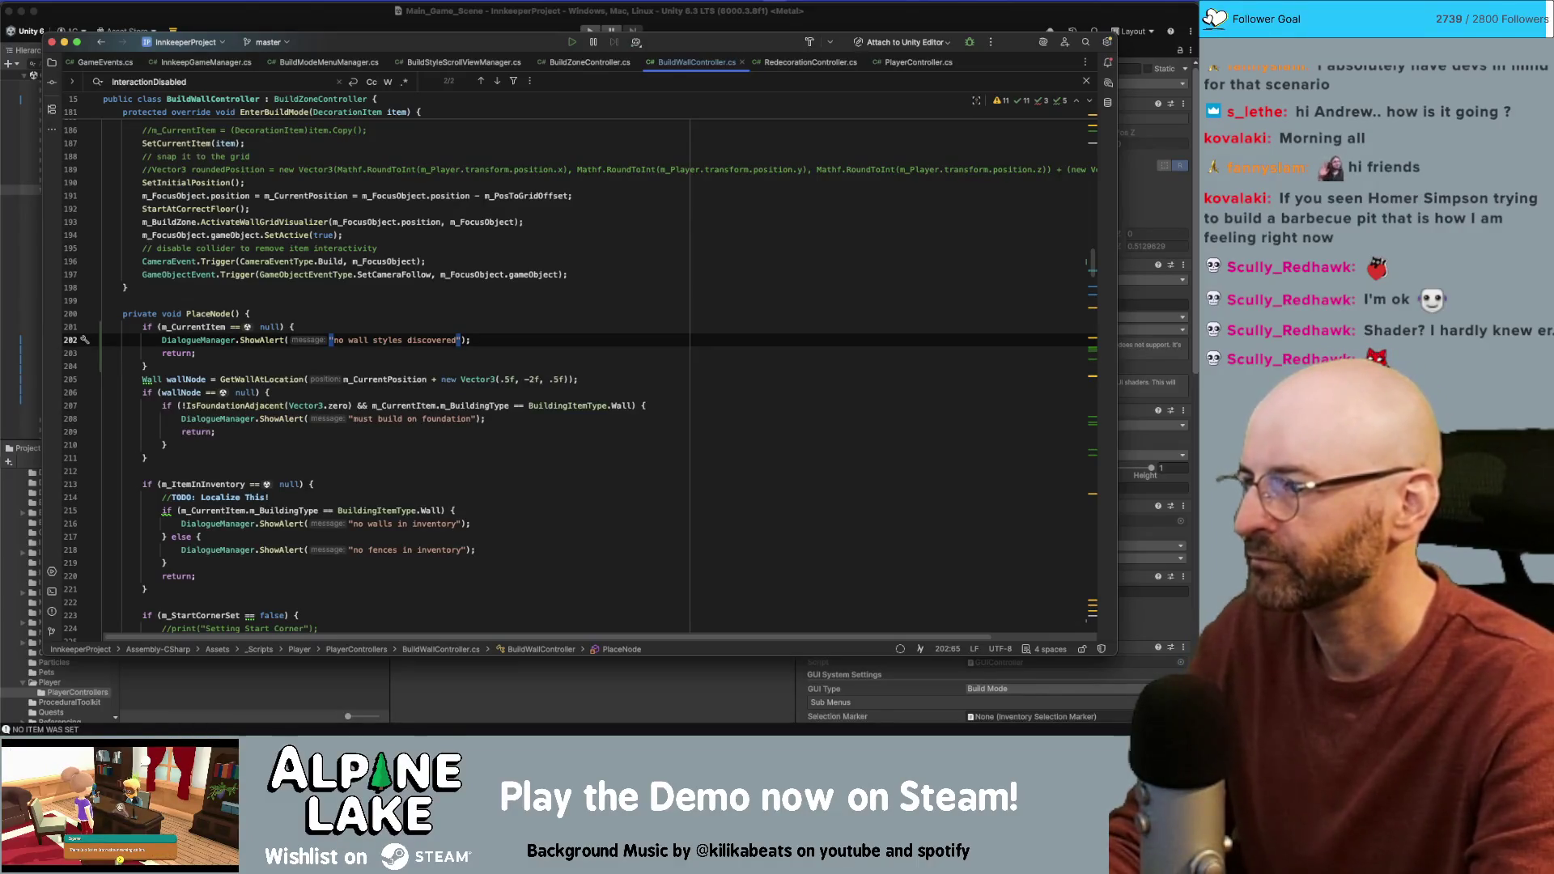
pyautogui.hotkey('alt', 'shift', 'Right')
pyautogui.press('BackSpace')
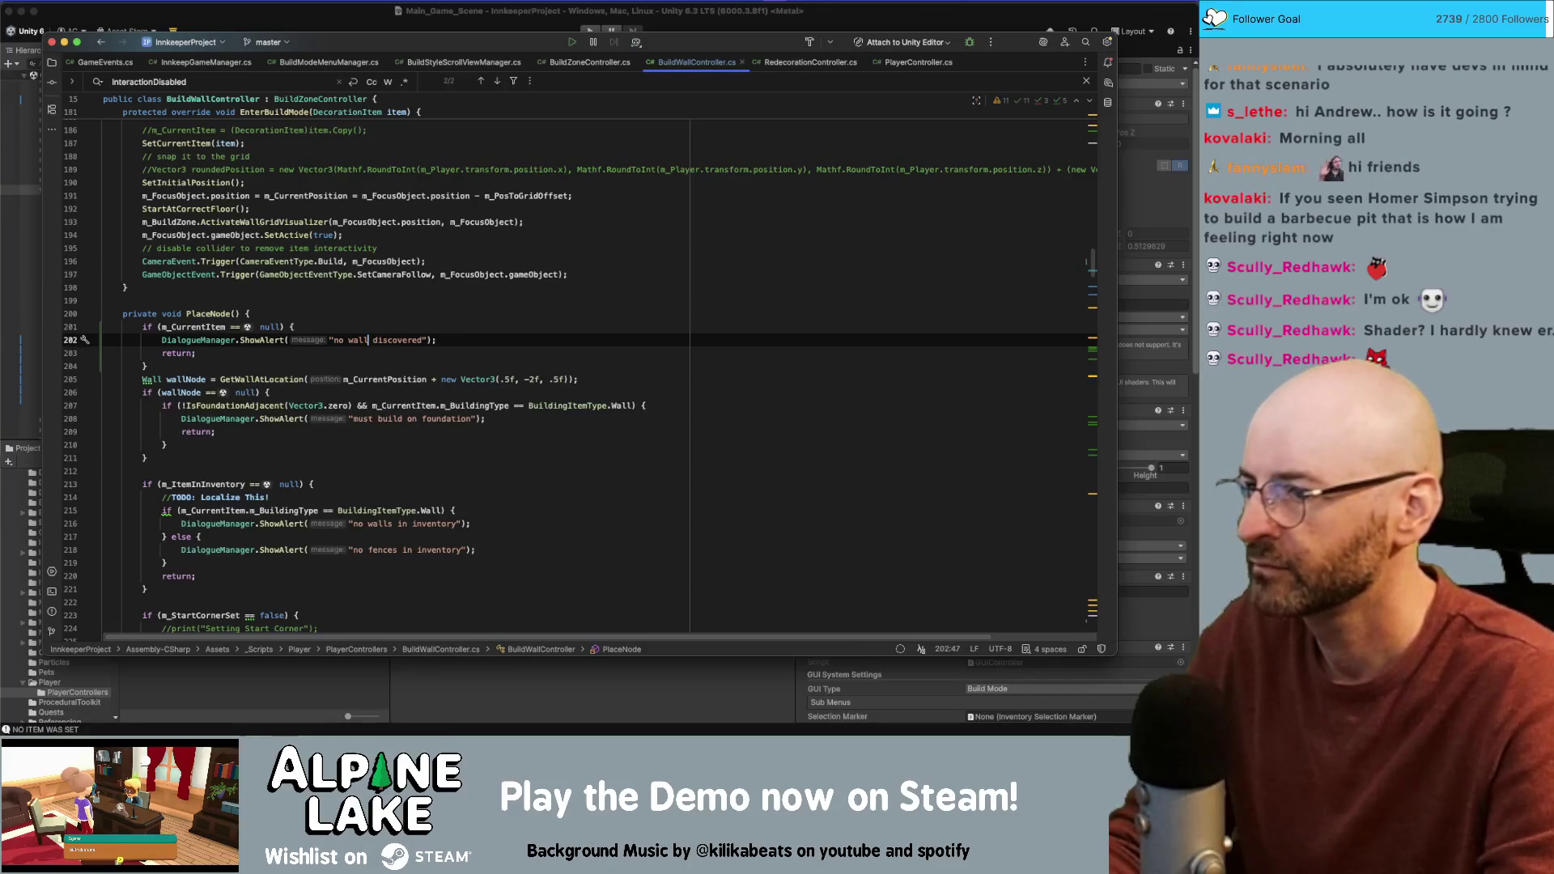
pyautogui.write('s')
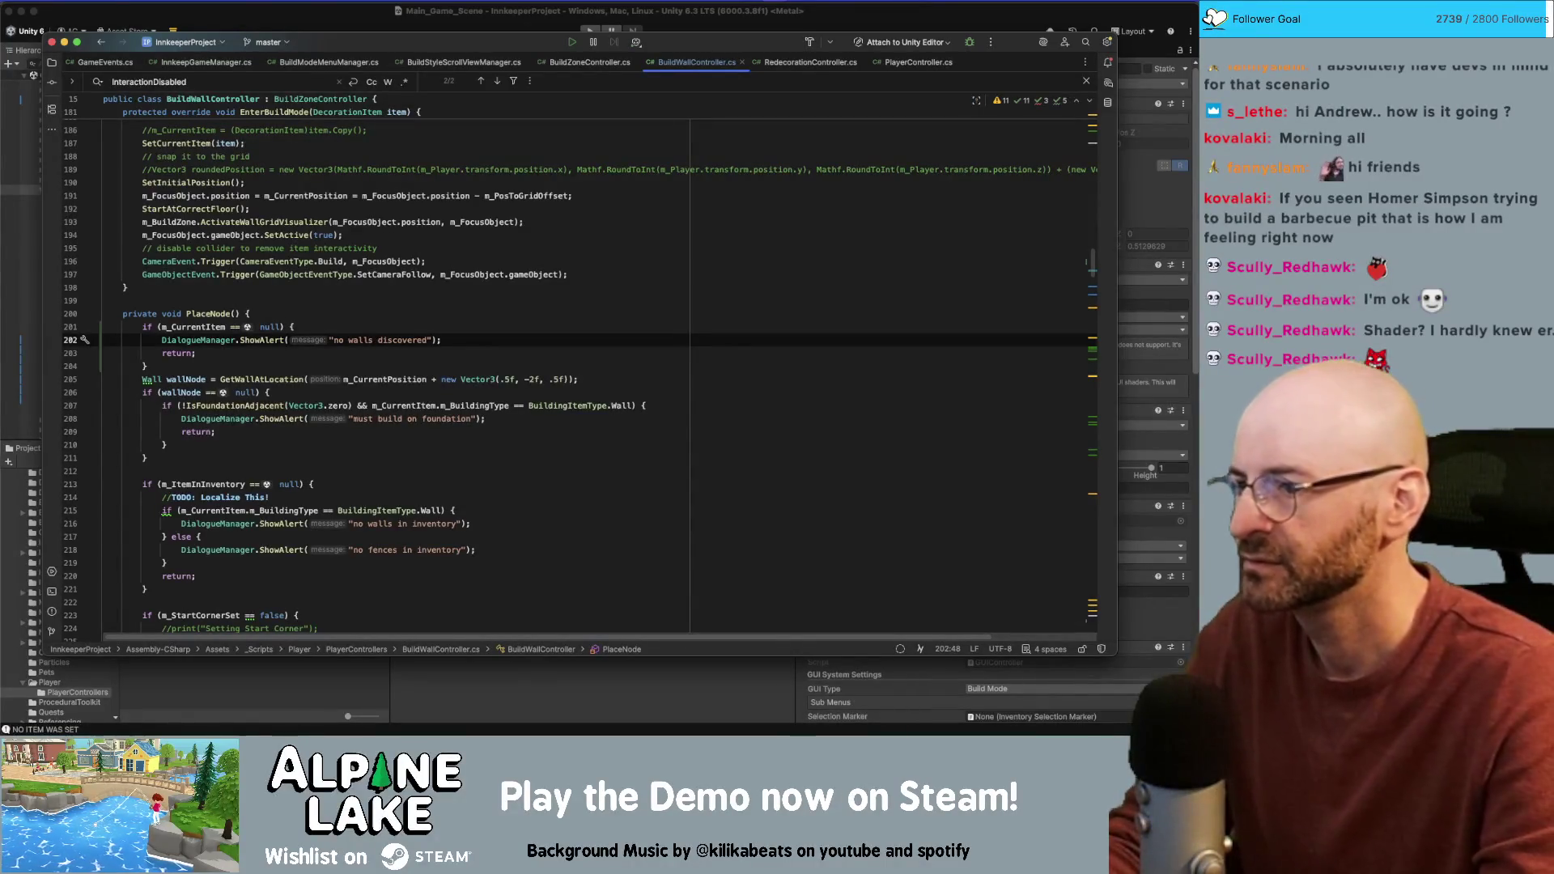
pyautogui.press('BackSpace')
pyautogui.write('les')
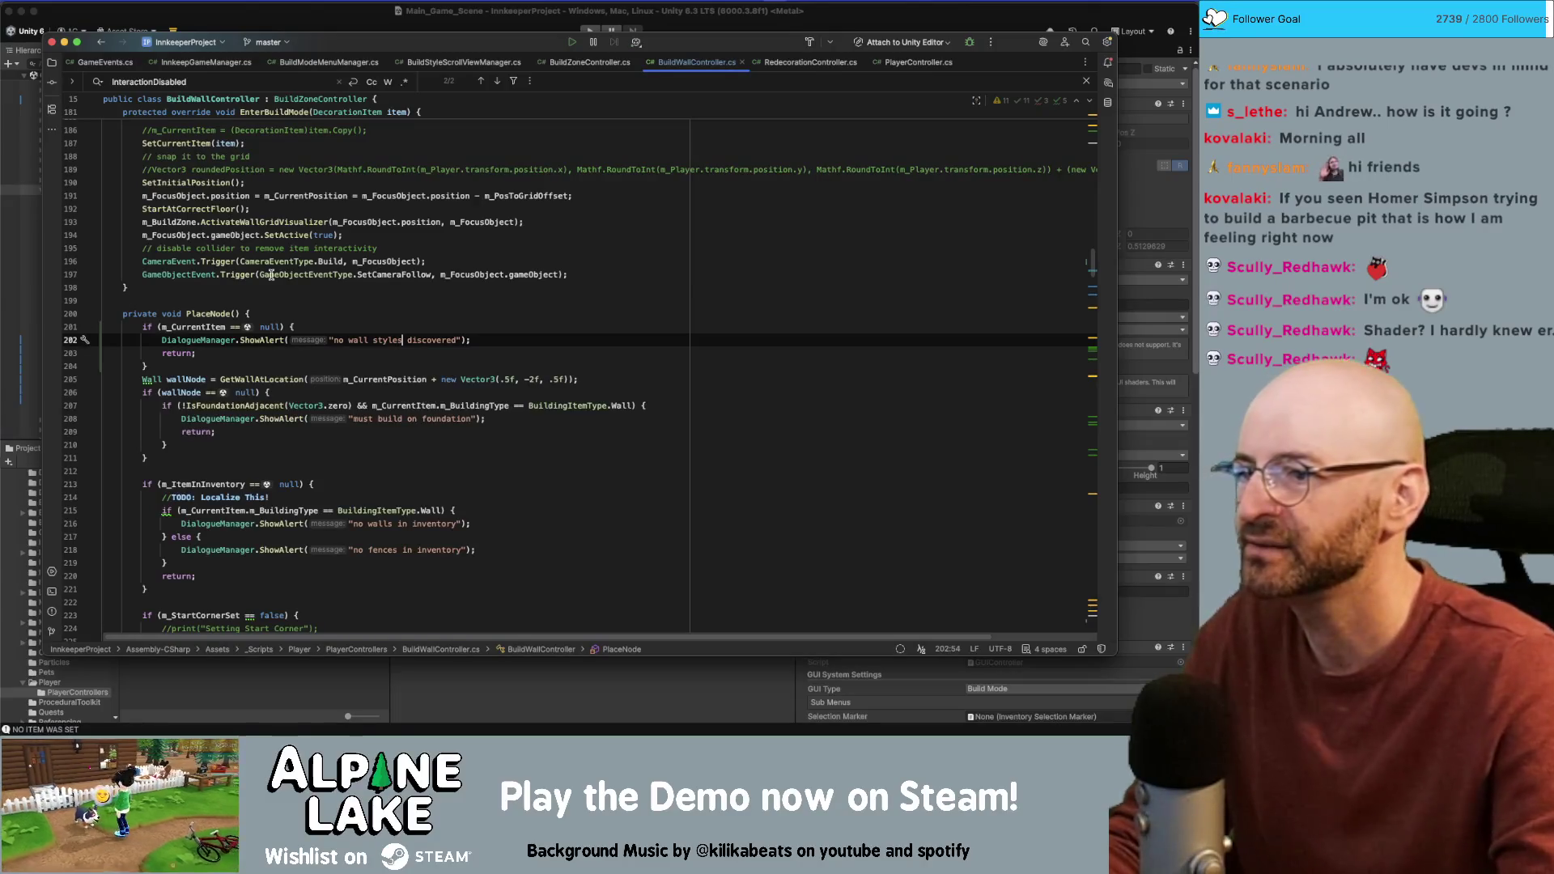
pyautogui.click(302, 306)
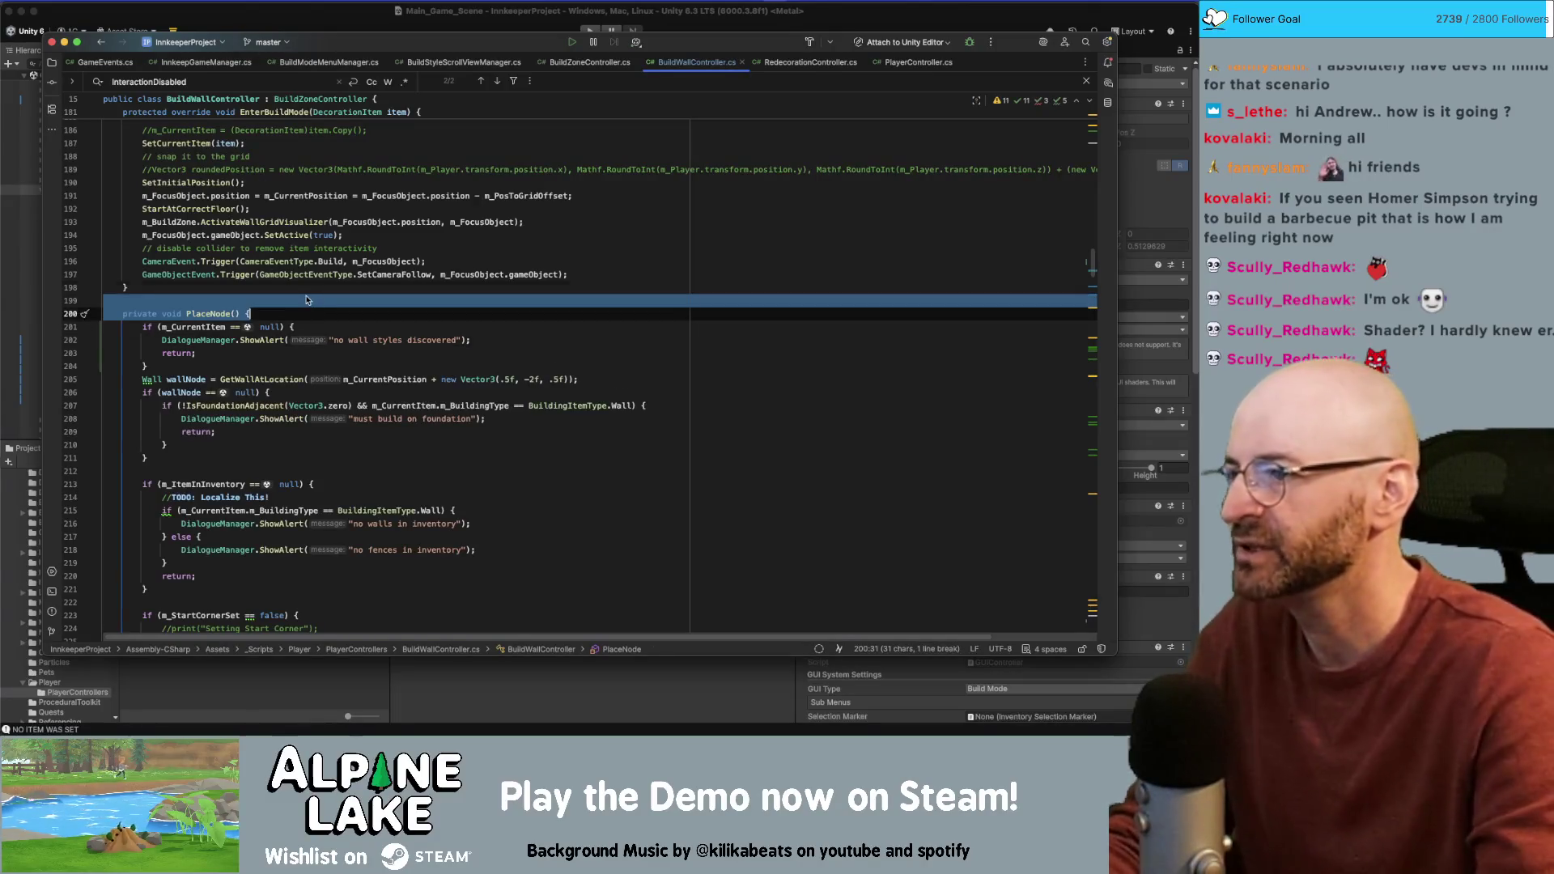
# Step: Write '//TODO: Localize This!' above PlaceNode and copy it above OnPlace in RedecorationController.cs
pyautogui.press('Return')
pyautogui.press('Return')
pyautogui.write('//TODO:')
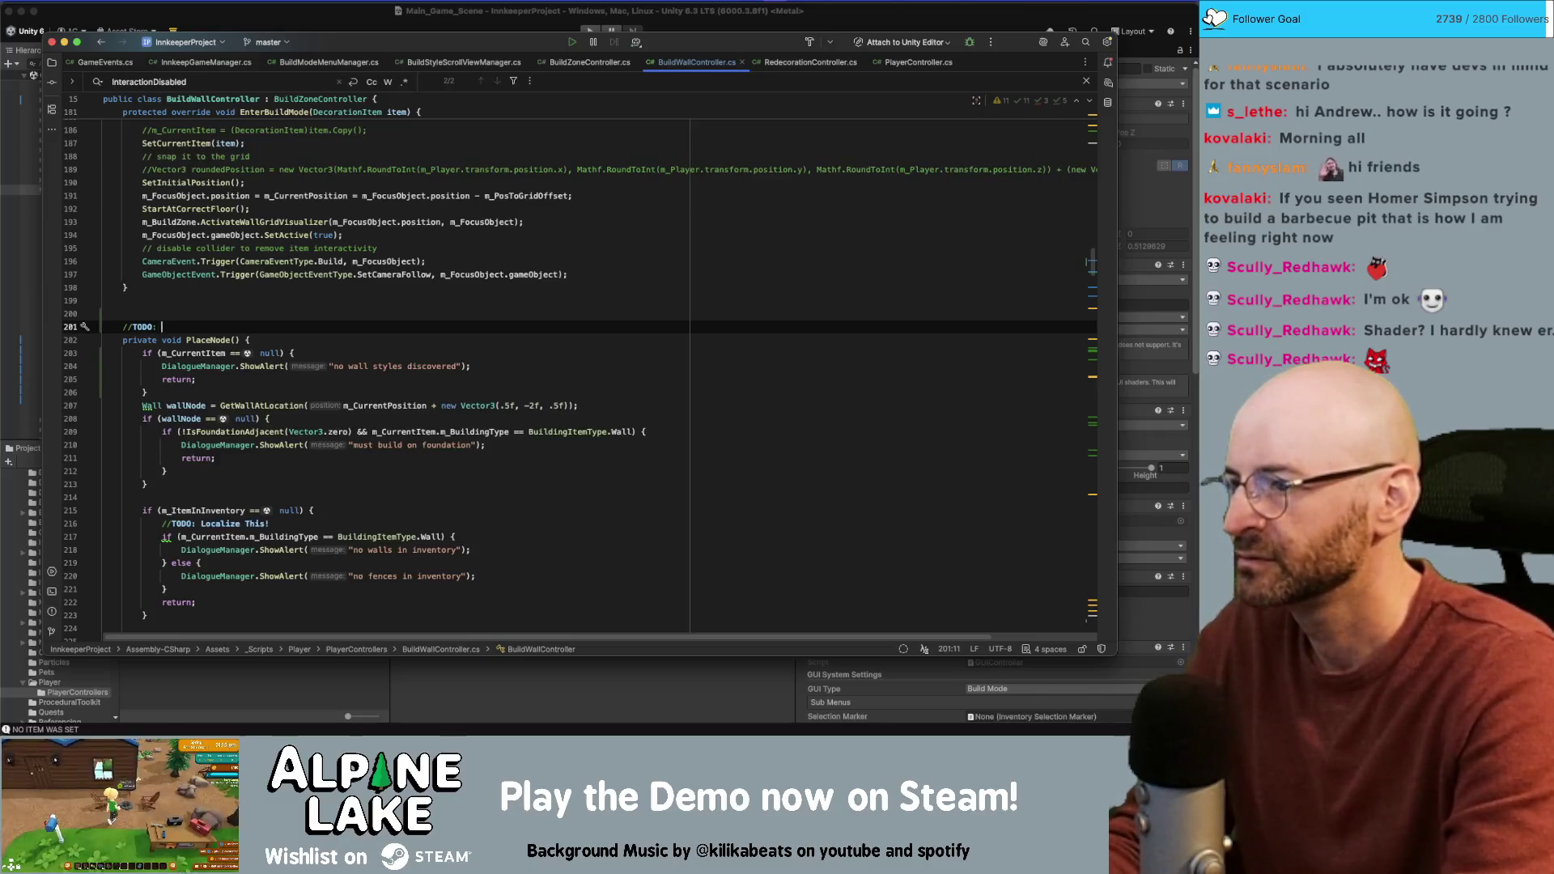
pyautogui.write('Localize Th')
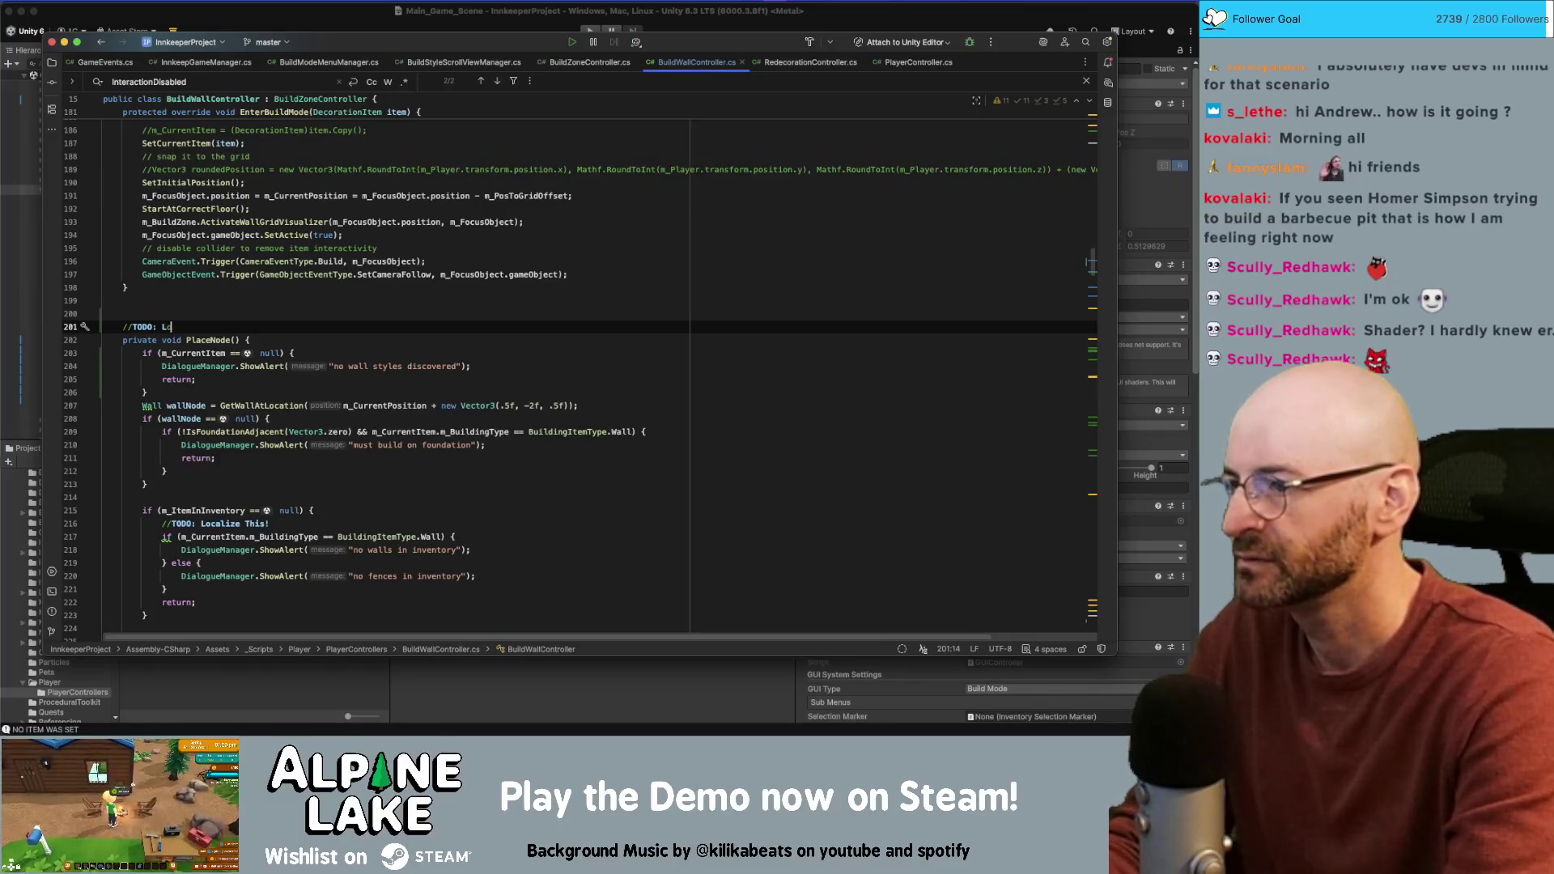
pyautogui.write('is!')
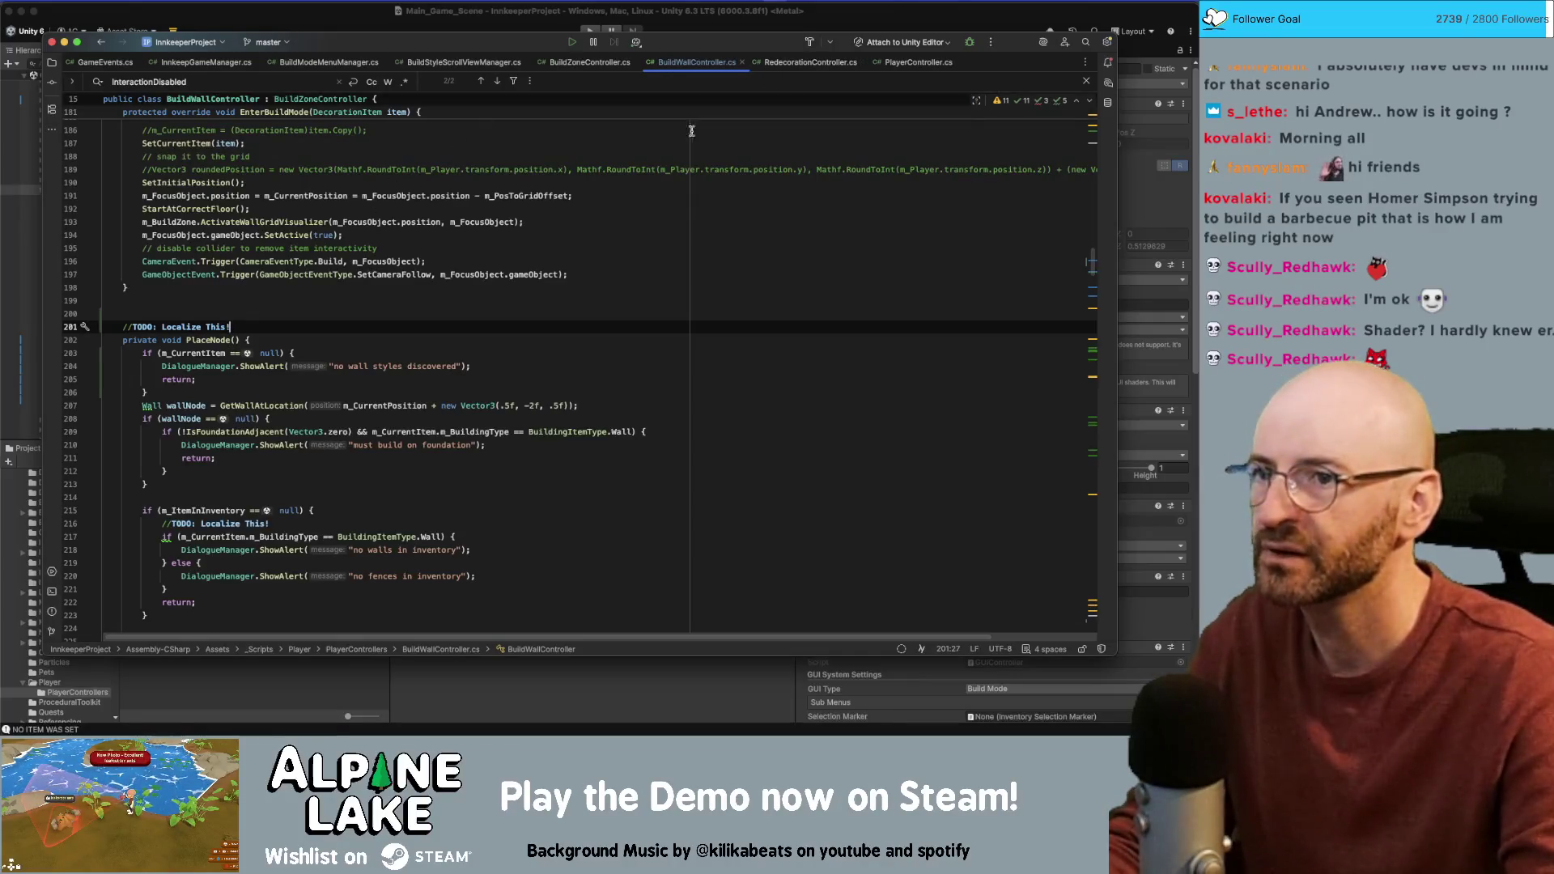
pyautogui.hotkey('shift', 'Home')
pyautogui.press('super+shift+Down')
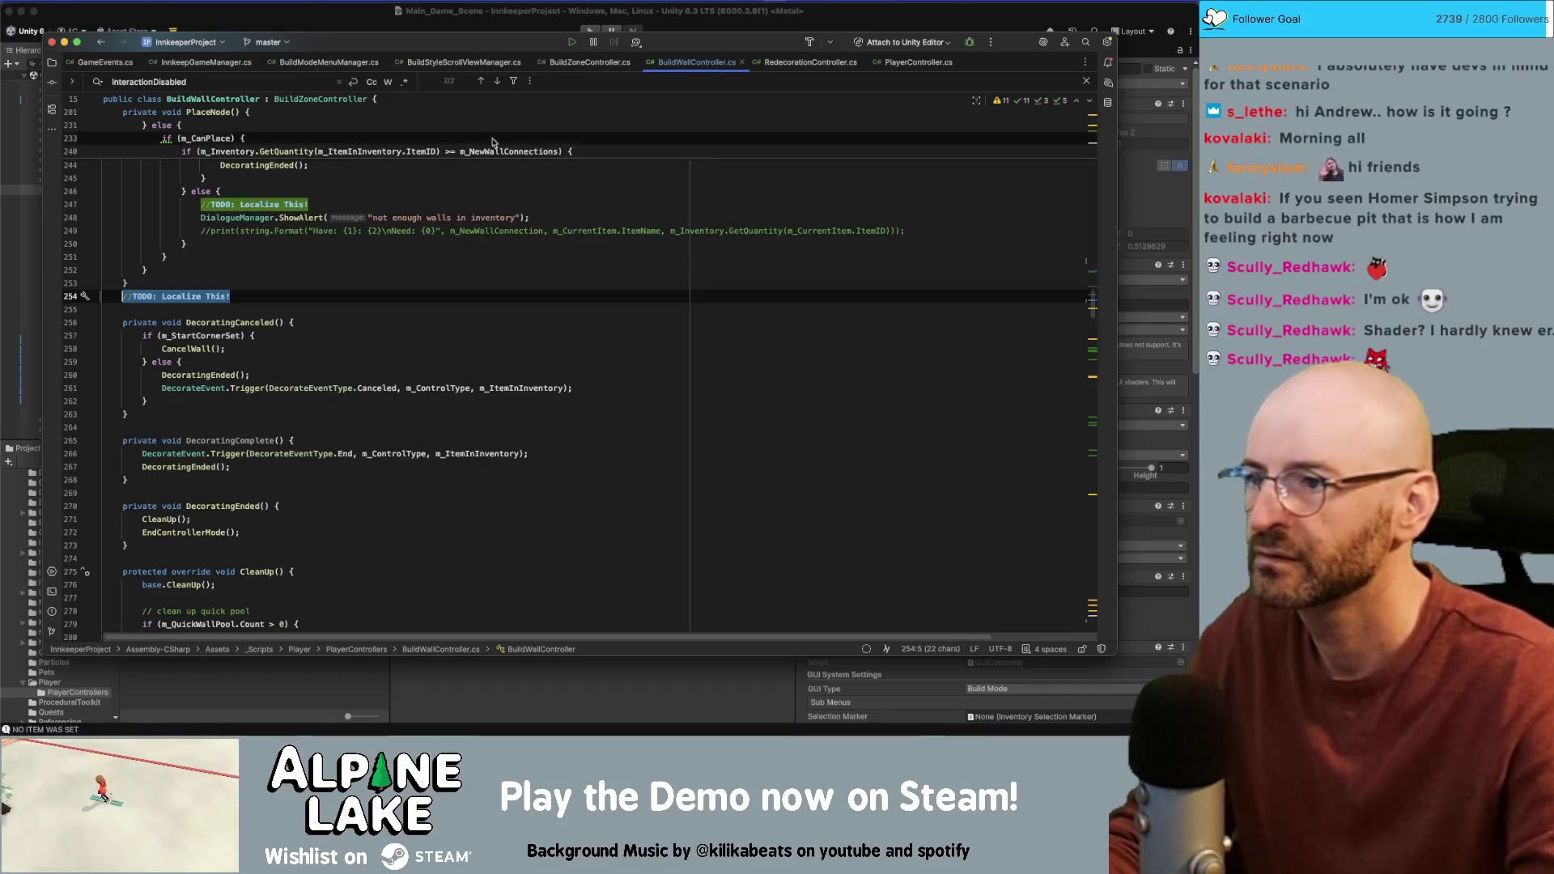
pyautogui.click(807, 72)
pyautogui.click(383, 295)
pyautogui.hotkey('shift', 'F3')
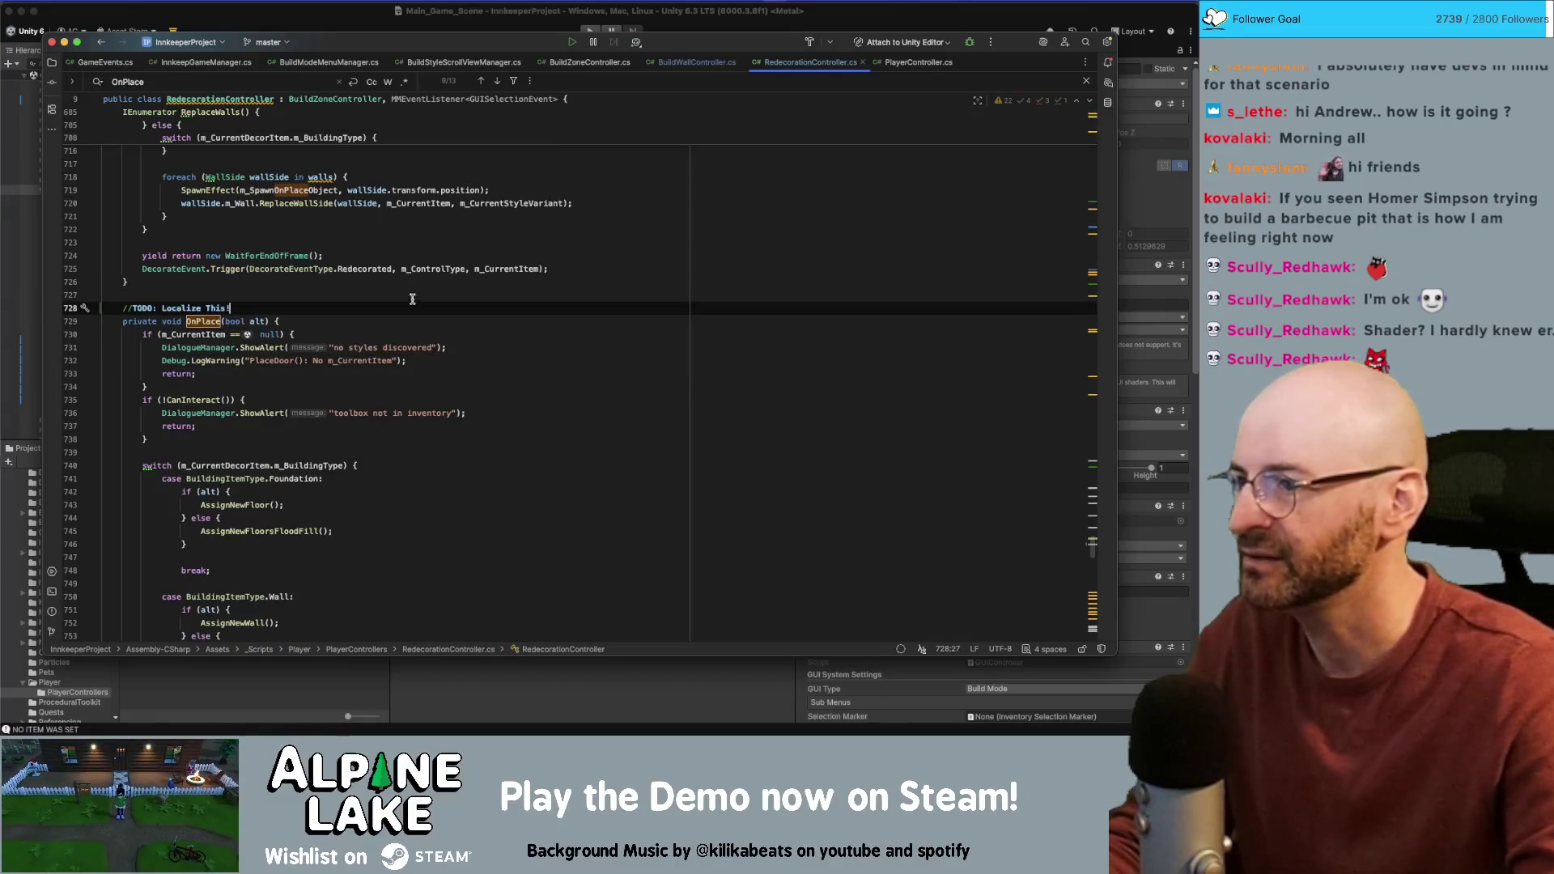
pyautogui.scroll(10, 409, 306)
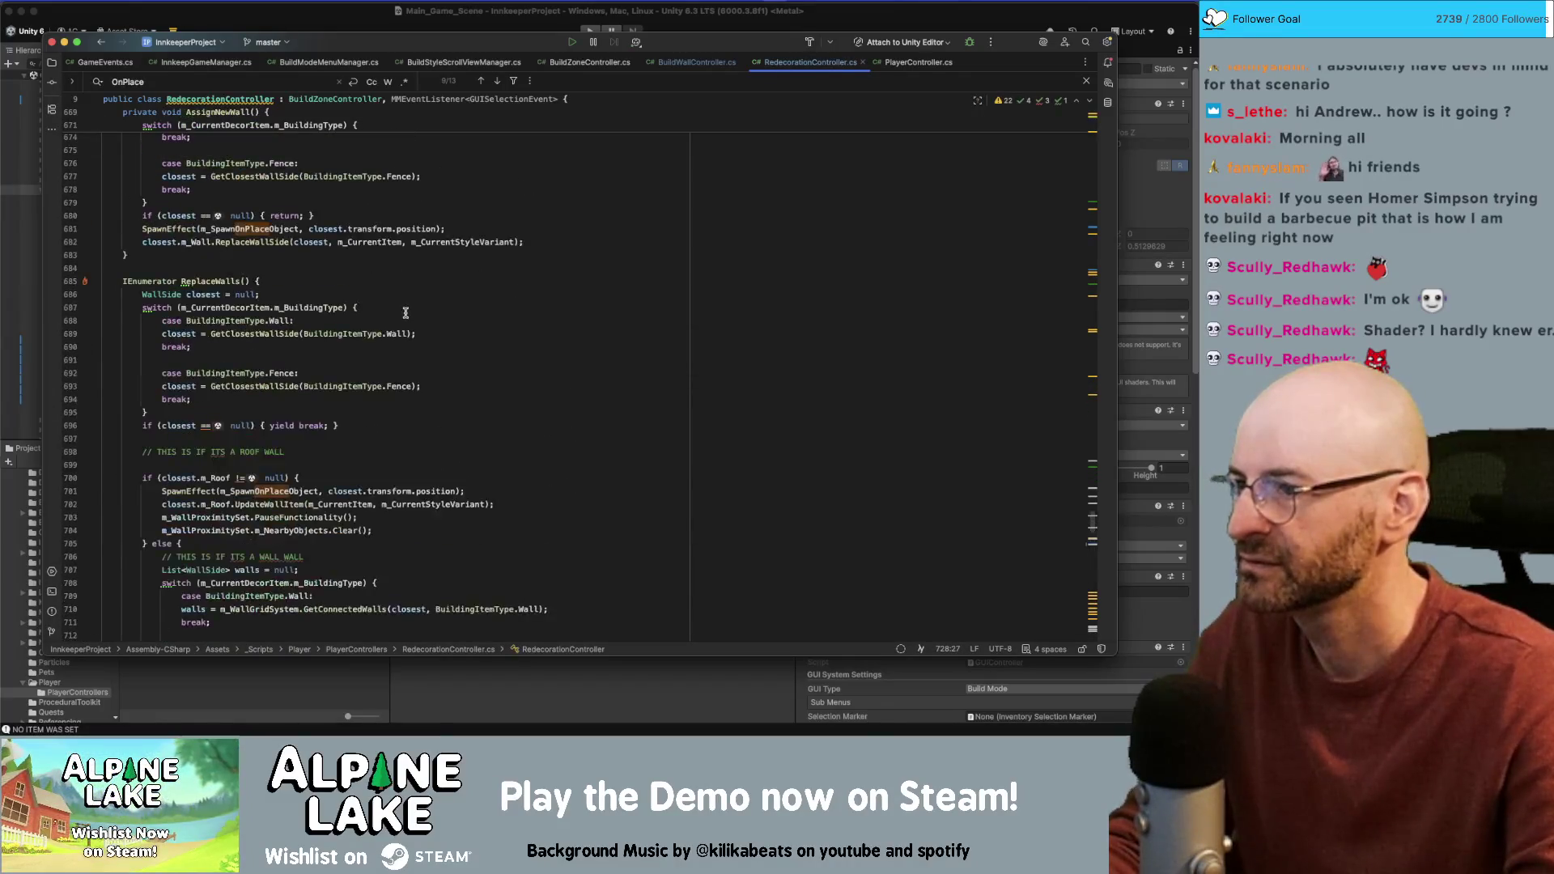
pyautogui.scroll(4, 402, 314)
pyautogui.scroll(10, 402, 314)
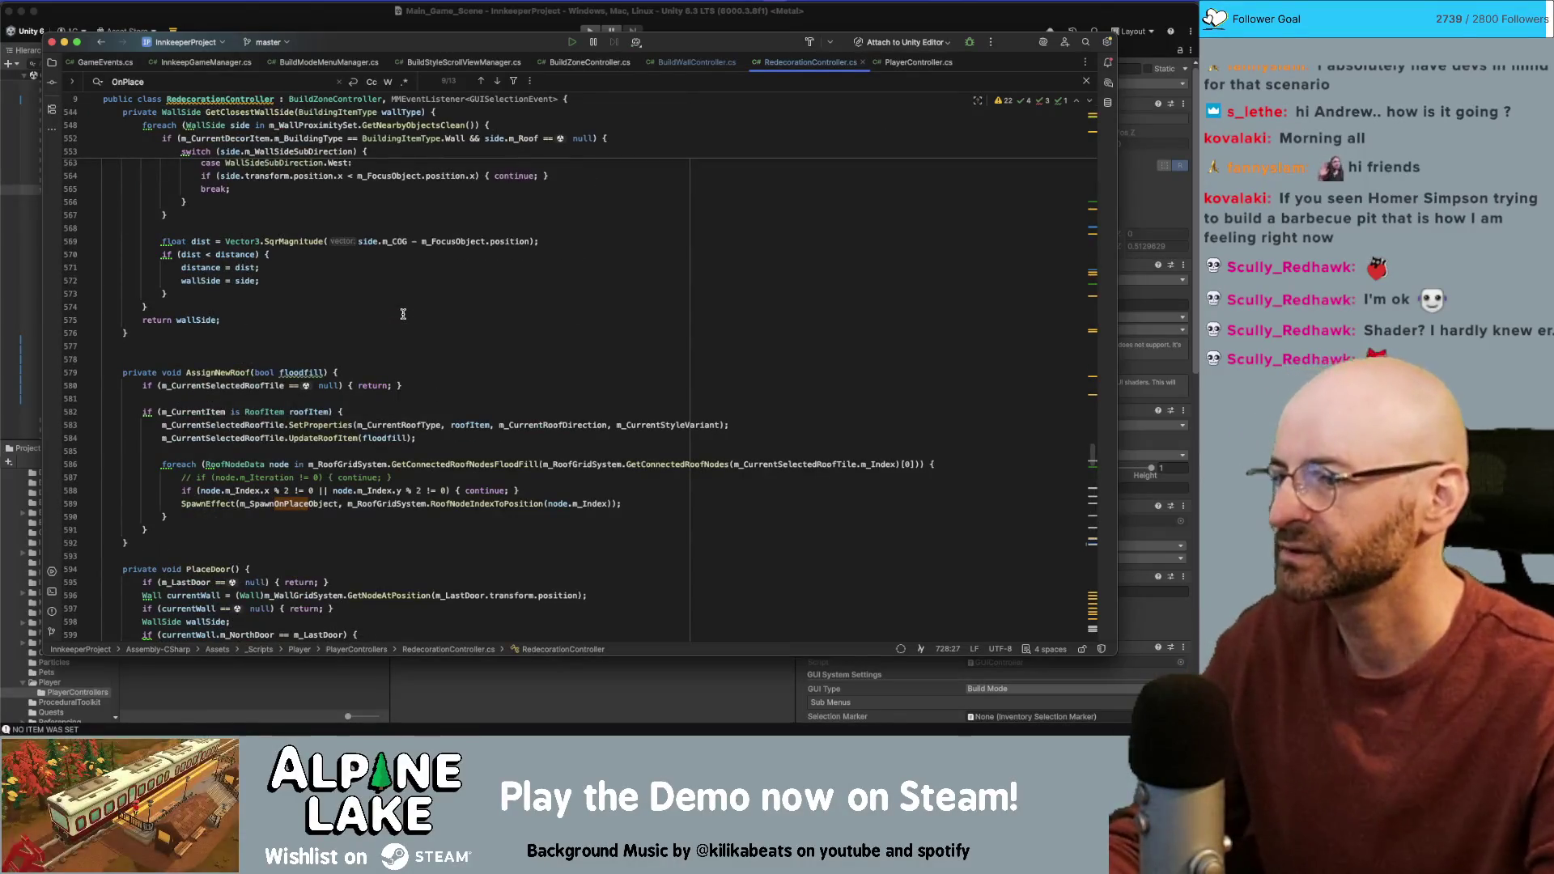
pyautogui.scroll(-12, 402, 314)
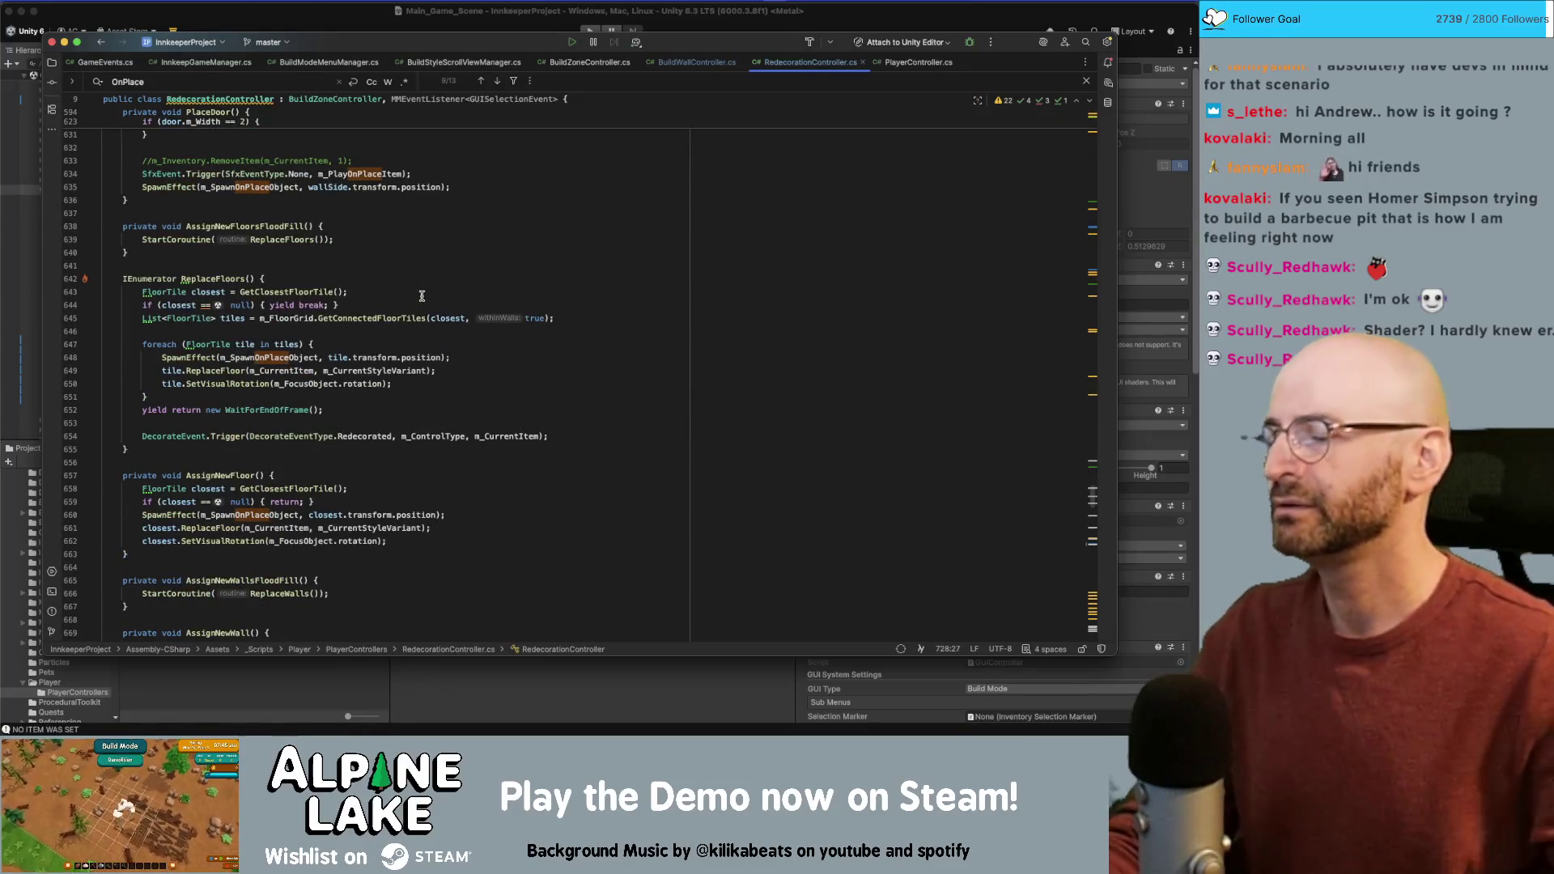
pyautogui.click(417, 25)
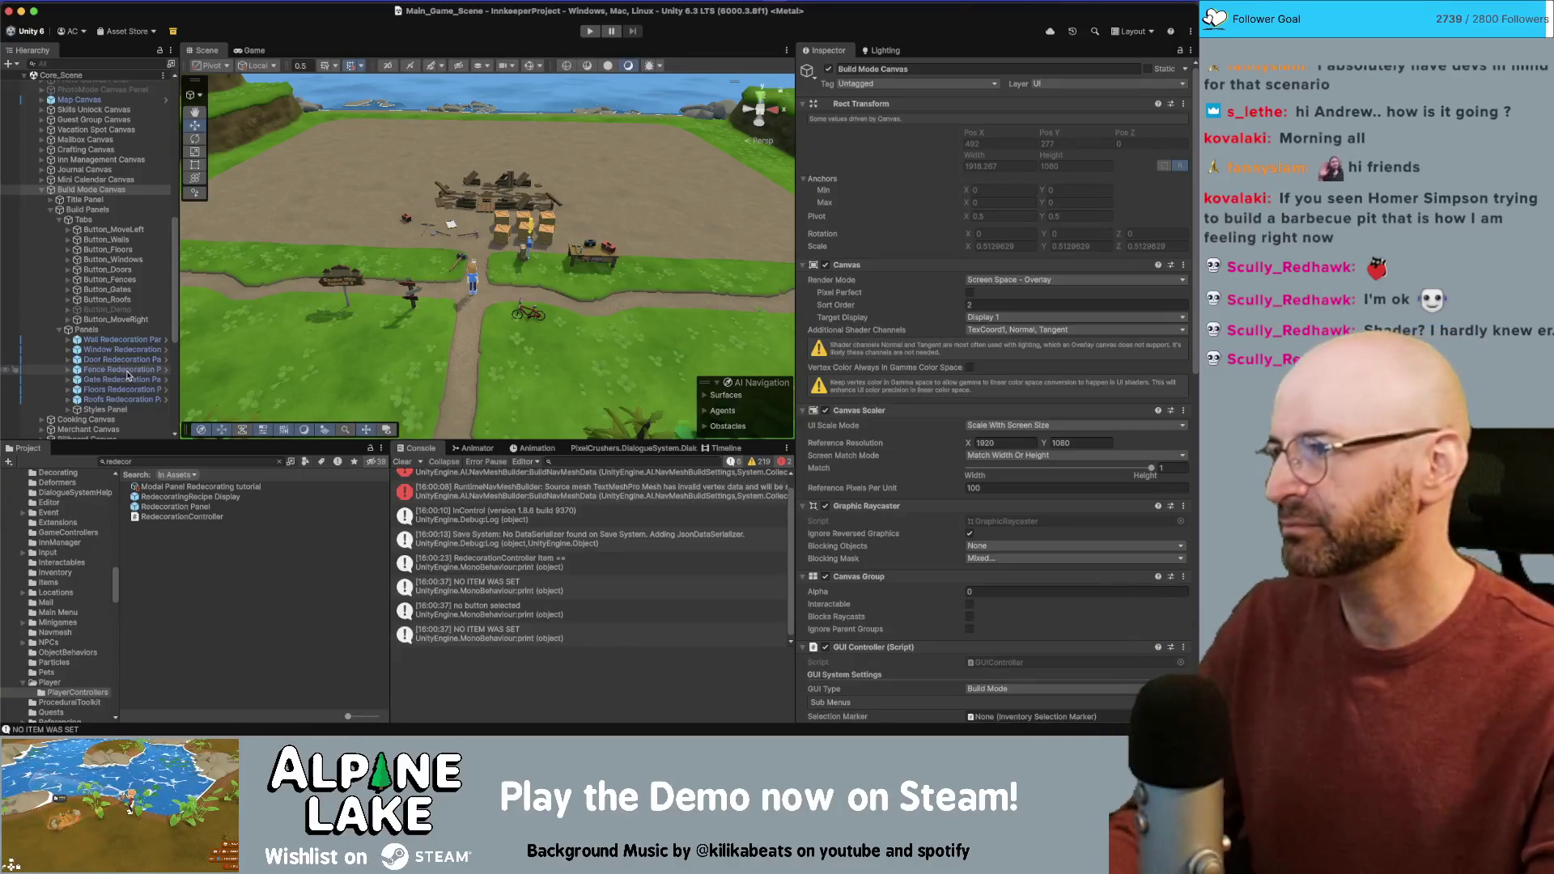
pyautogui.press('super+Tab')
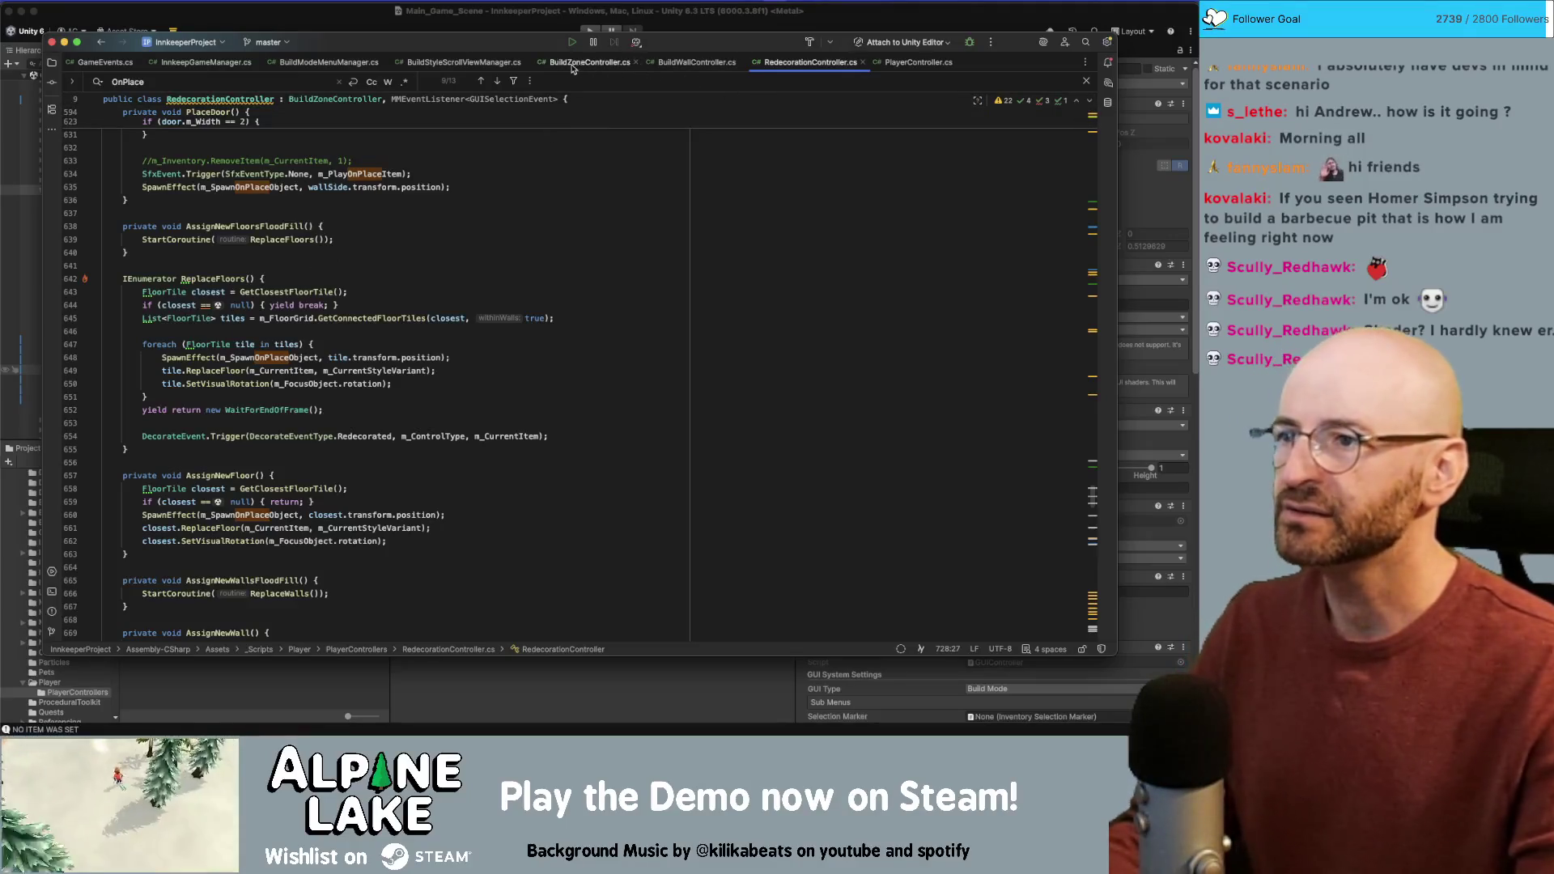
pyautogui.click(328, 65)
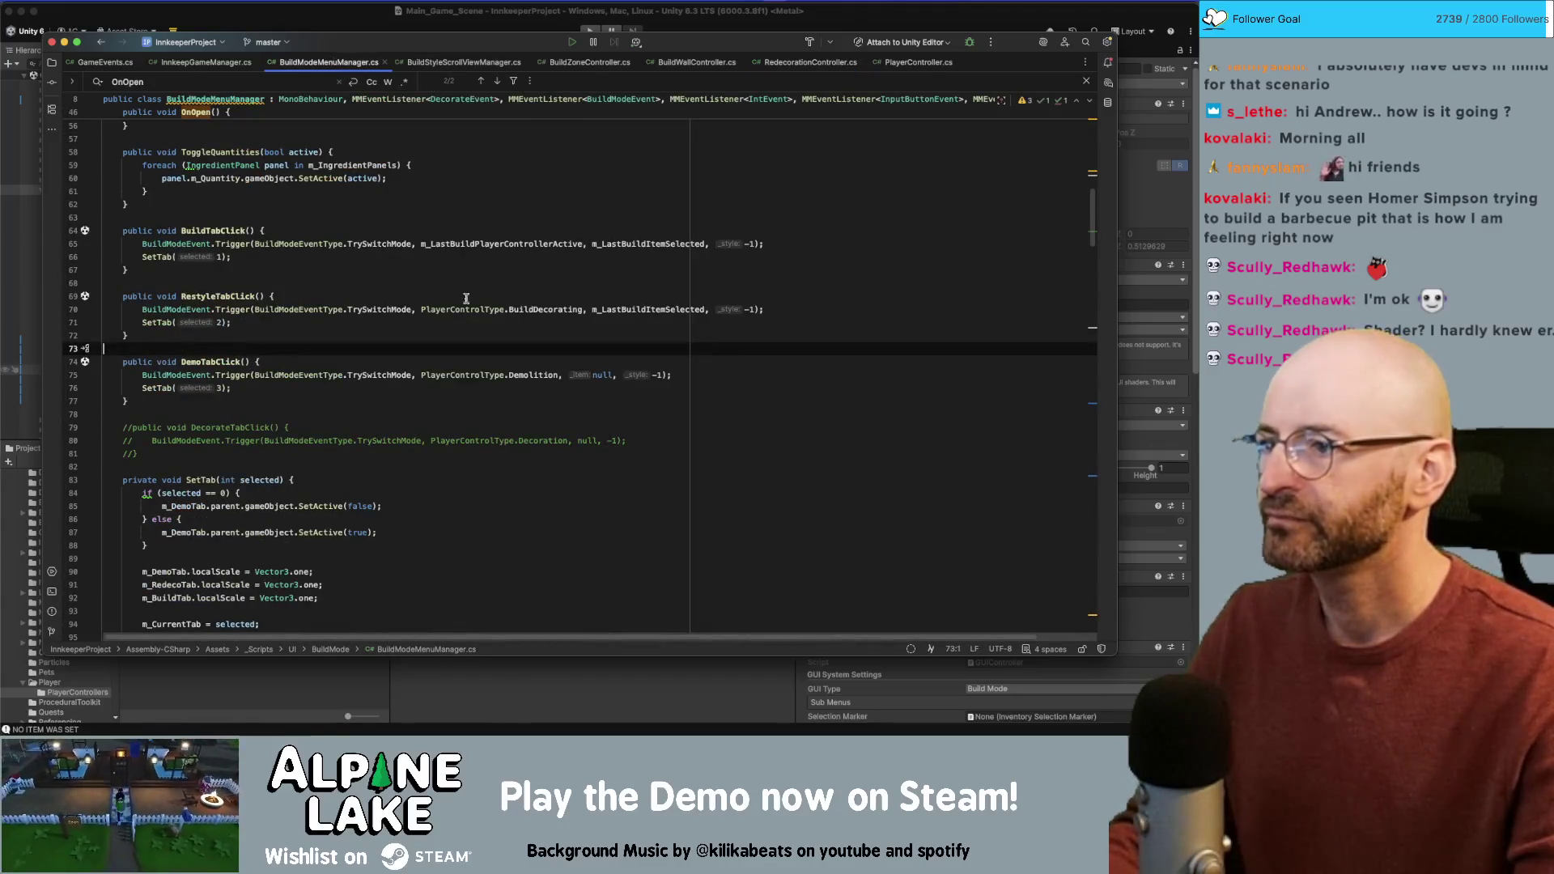
# Step: Scroll to OnOpen in BuildModeMenuManager.cs and select the word Open in its state check
pyautogui.scroll(10, 475, 190)
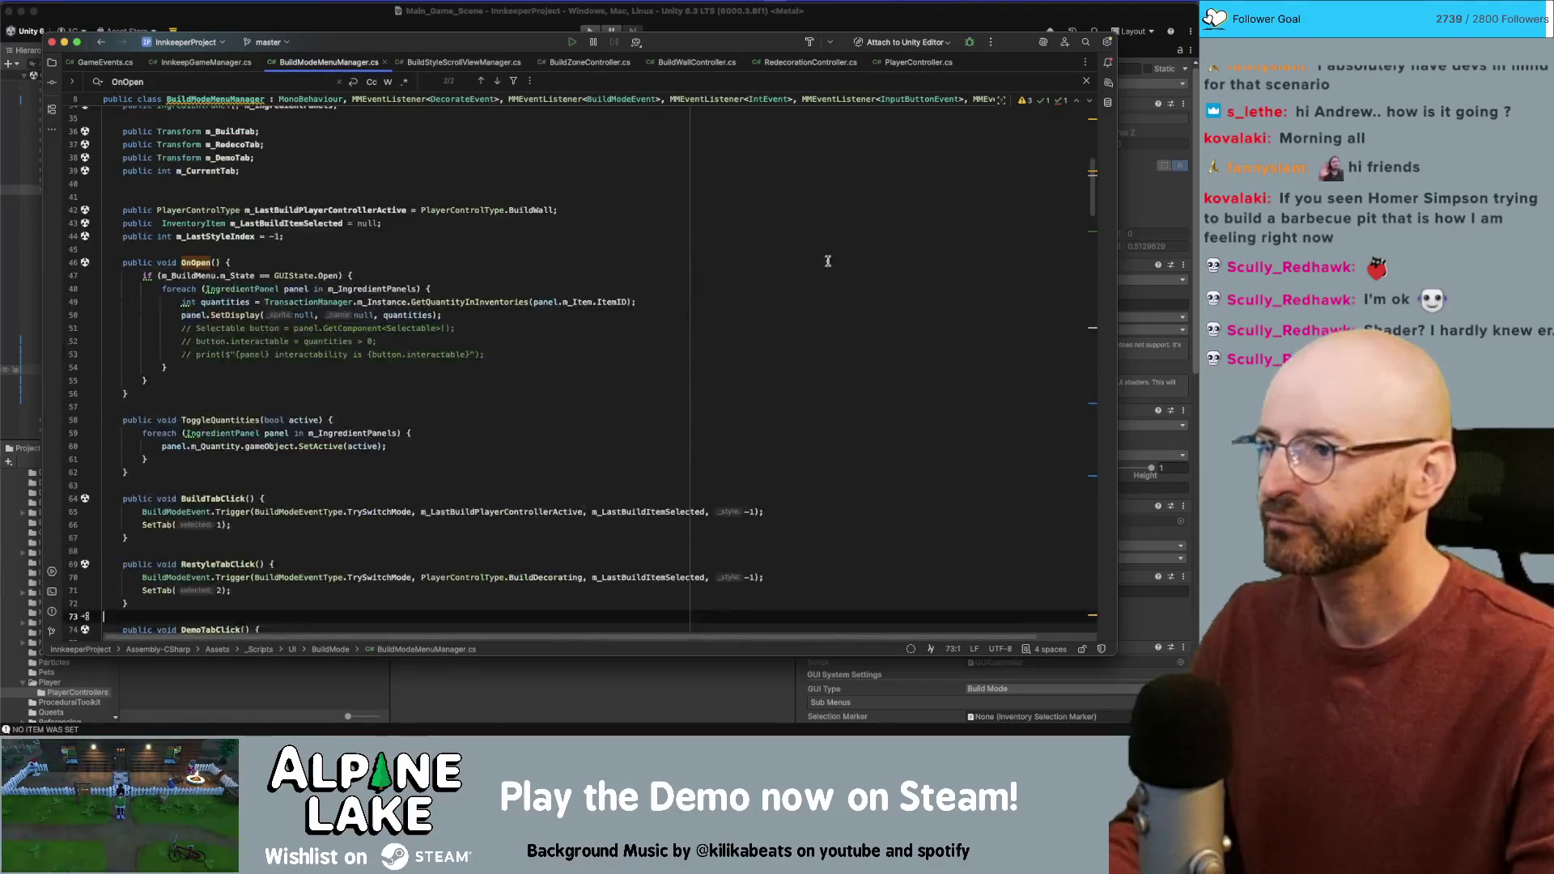
pyautogui.scroll(-5, 314, 158)
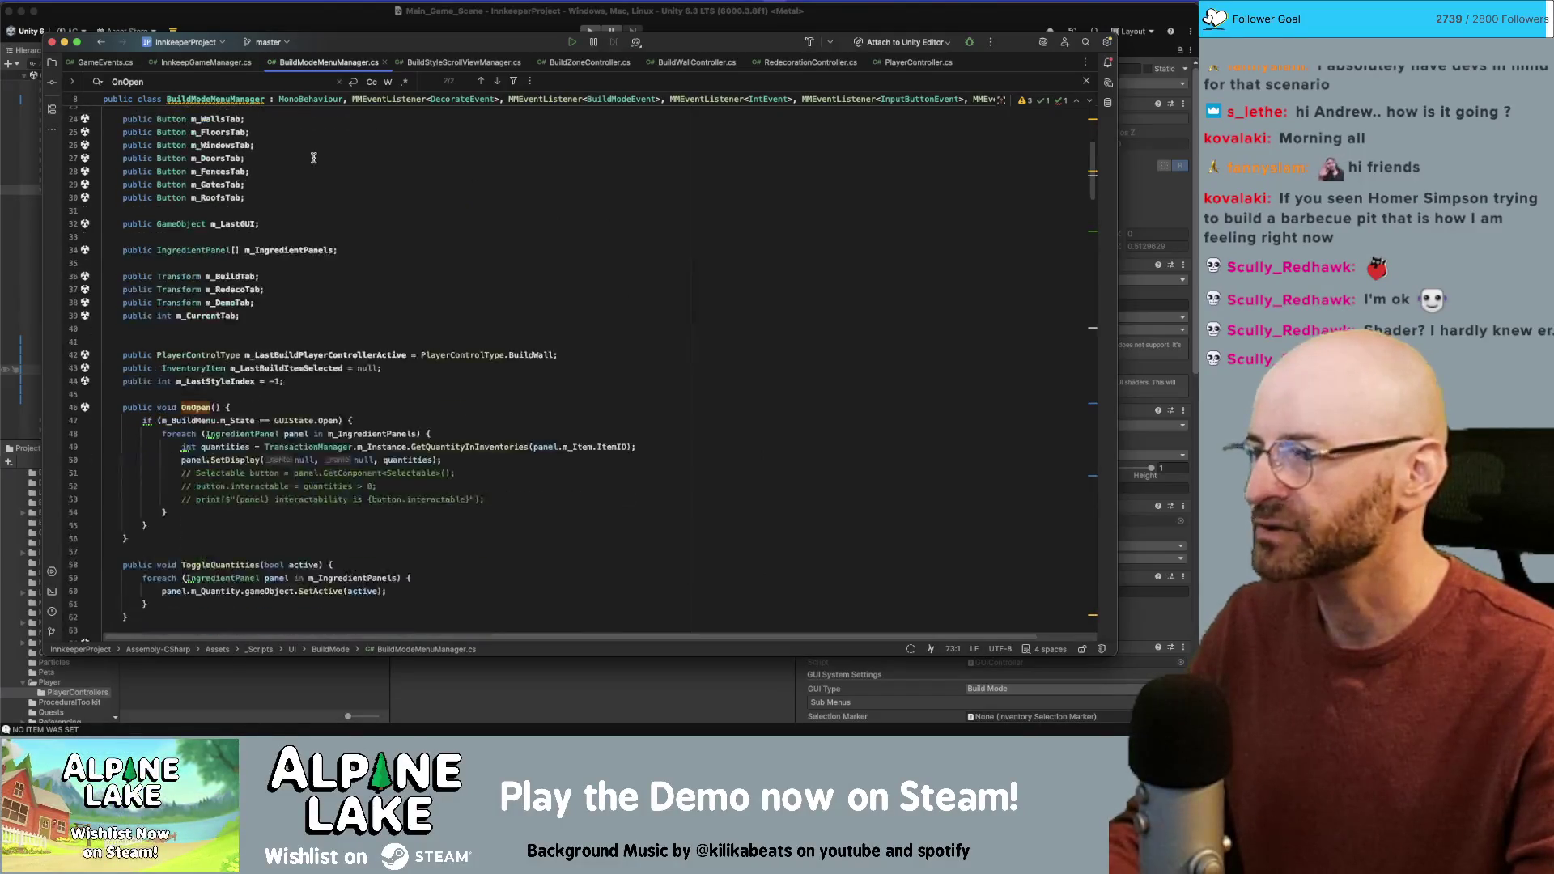
pyautogui.doubleClick(332, 419)
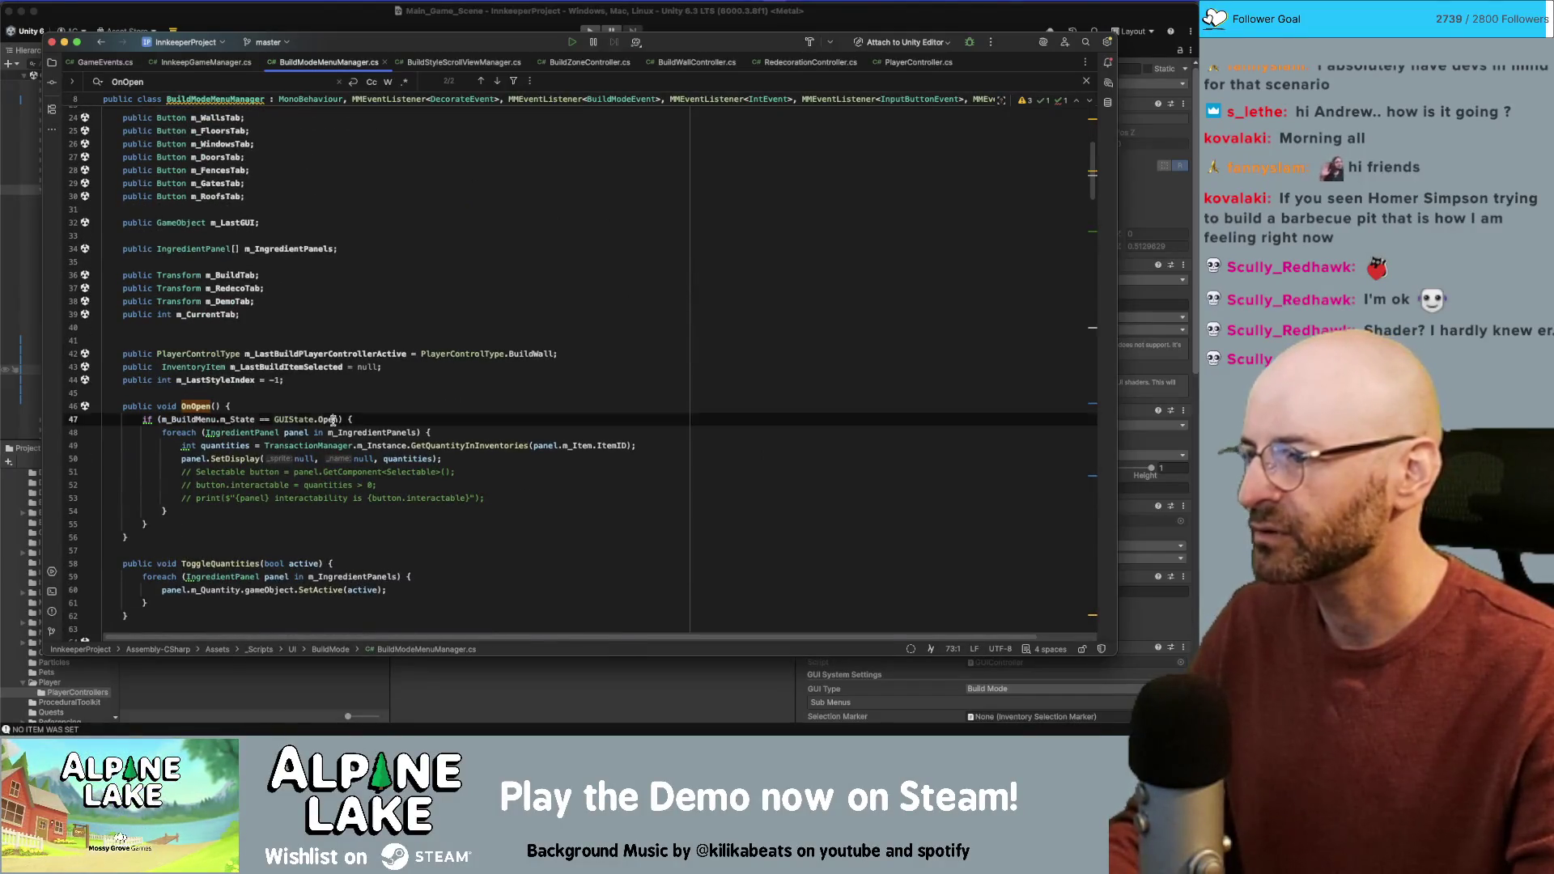
# Step: Search the file for OnOpen to locate its declaration and other call
pyautogui.doubleClick(210, 407)
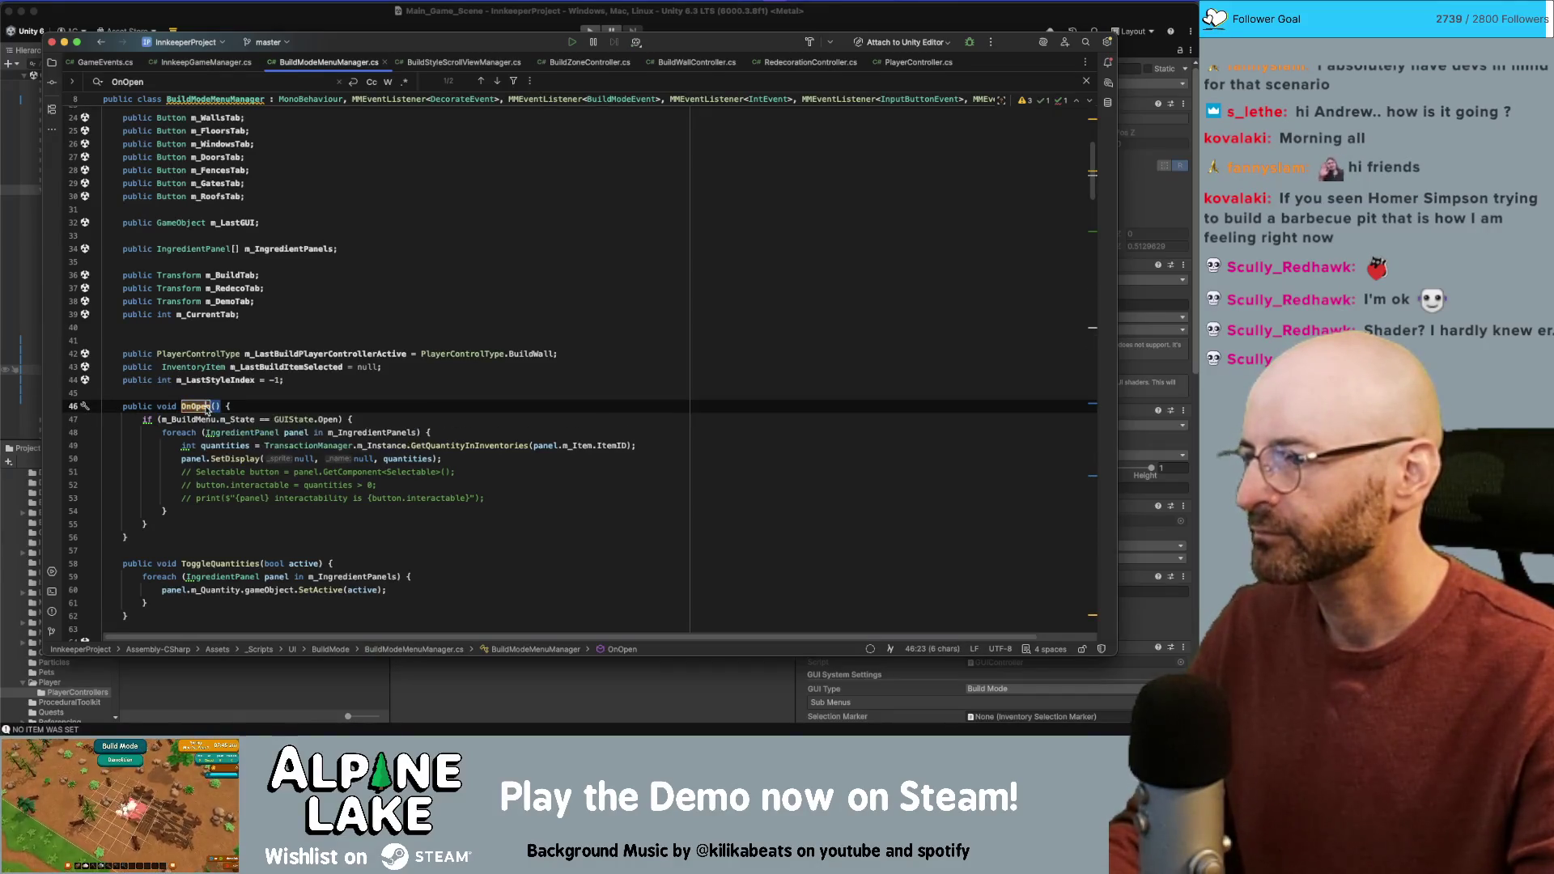
pyautogui.moveTo(1093, 188); pyautogui.dragTo(1093, 620)
pyautogui.scroll(20, 407, 399)
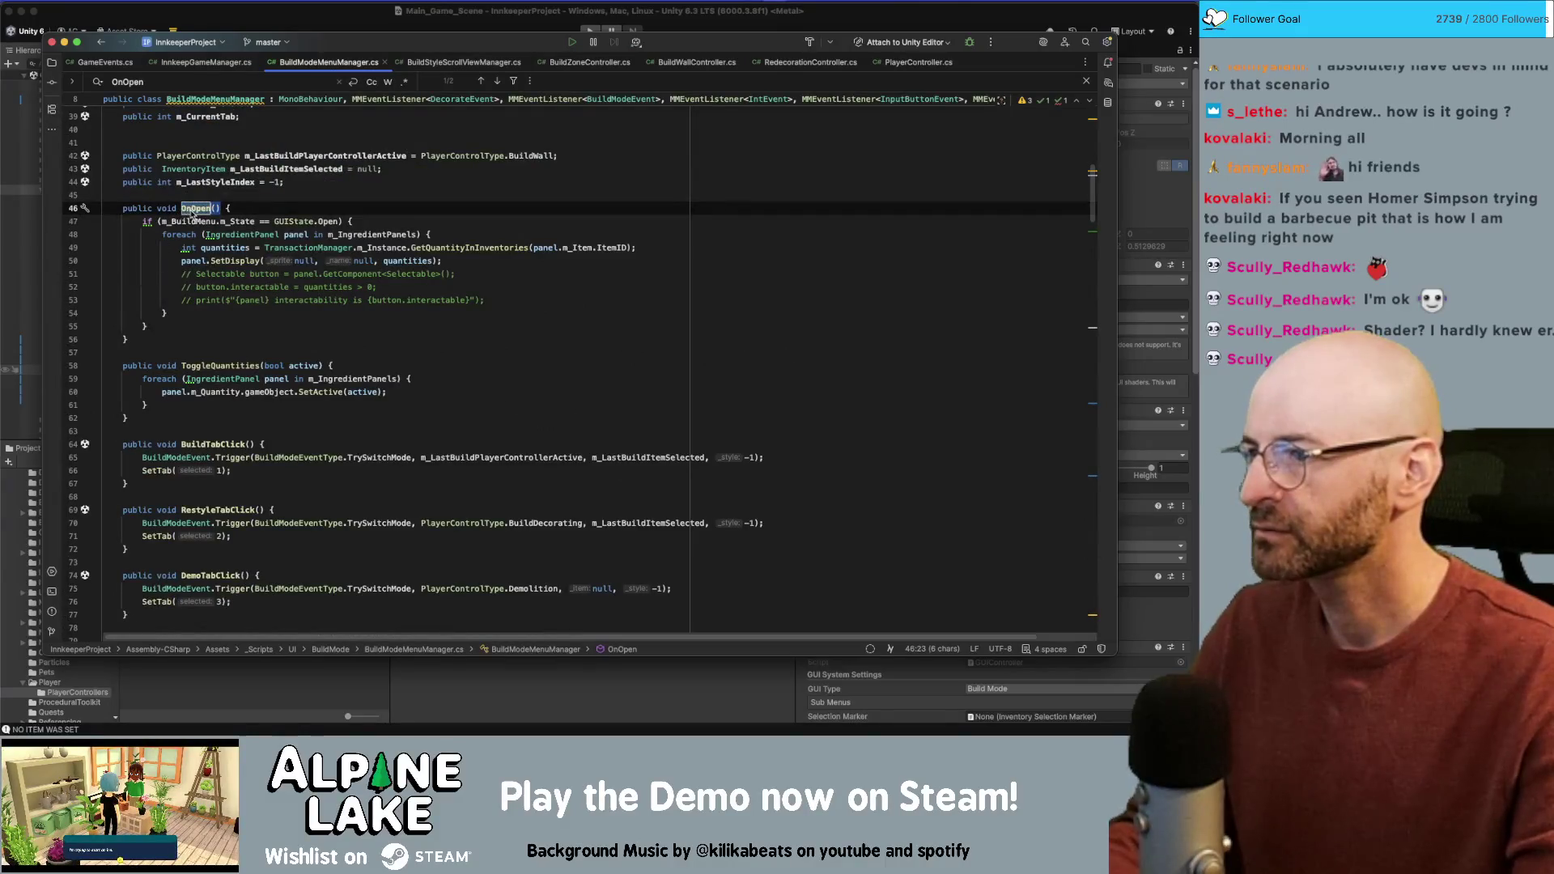
pyautogui.press('super+f')
pyautogui.press('Return')
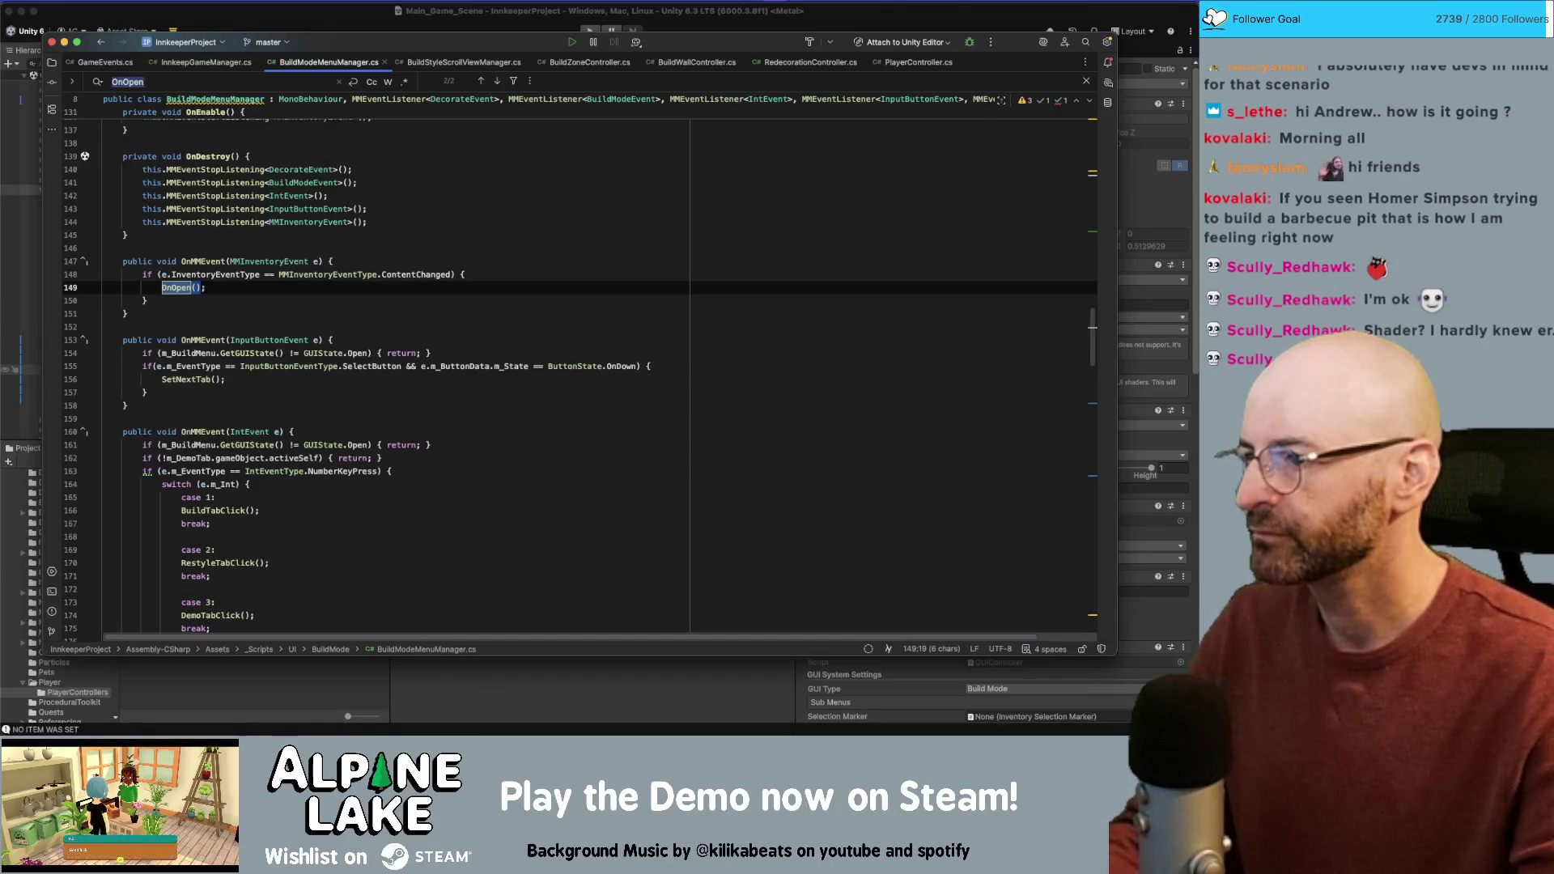
pyautogui.press('Return')
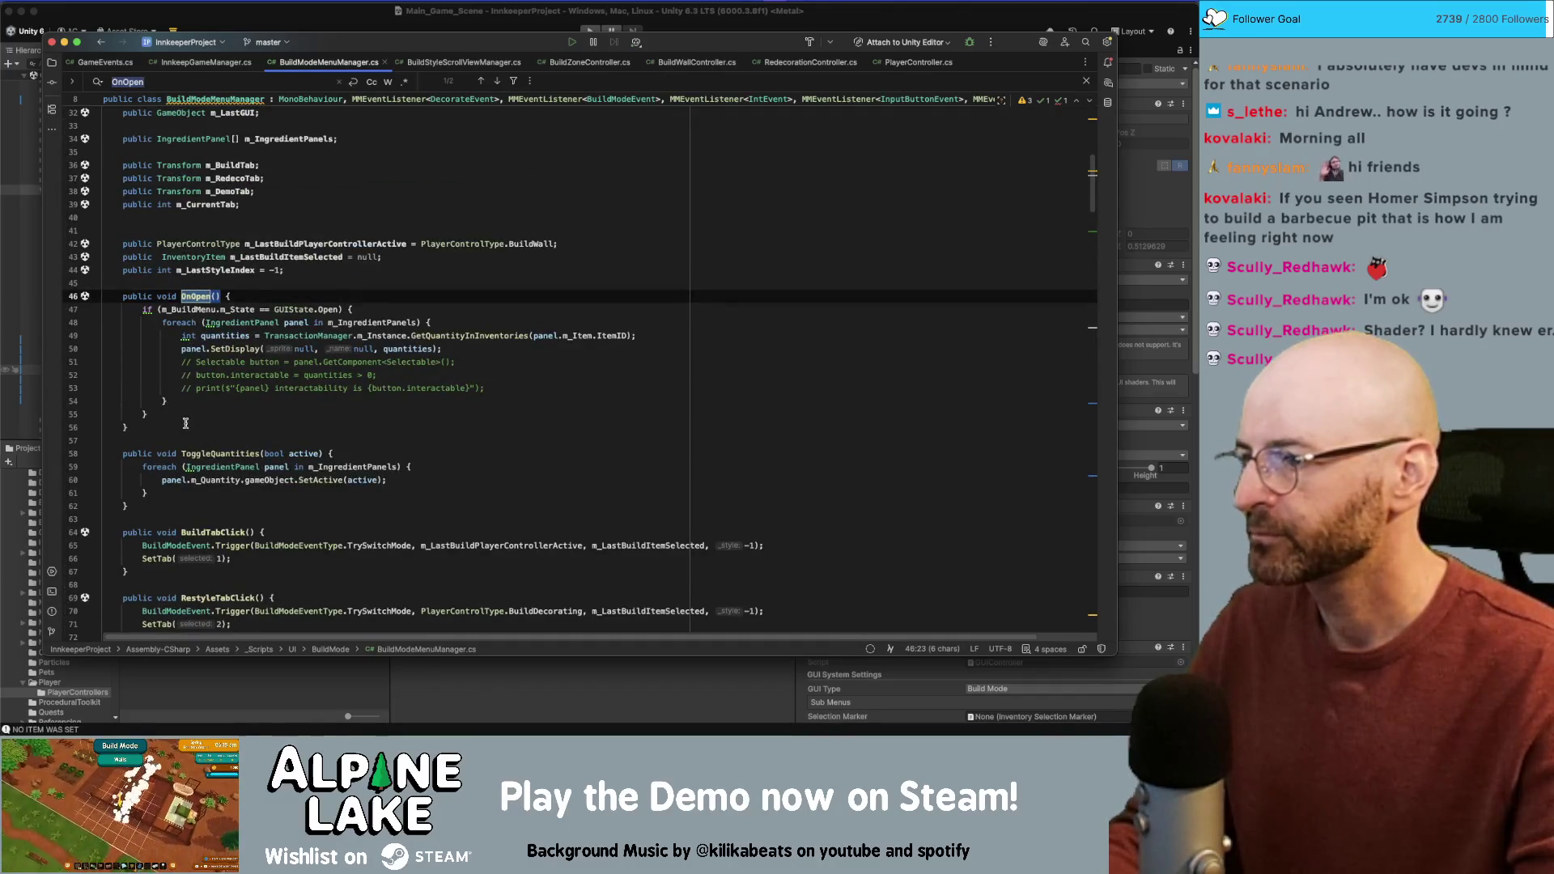
# Step: Create a private ConfigureIngredientPanels() method and move OnOpen's if block into it
pyautogui.click(186, 424)
pyautogui.press('Return')
pyautogui.press('Return')
pyautogui.write('pro')
pyautogui.write('ivate void ')
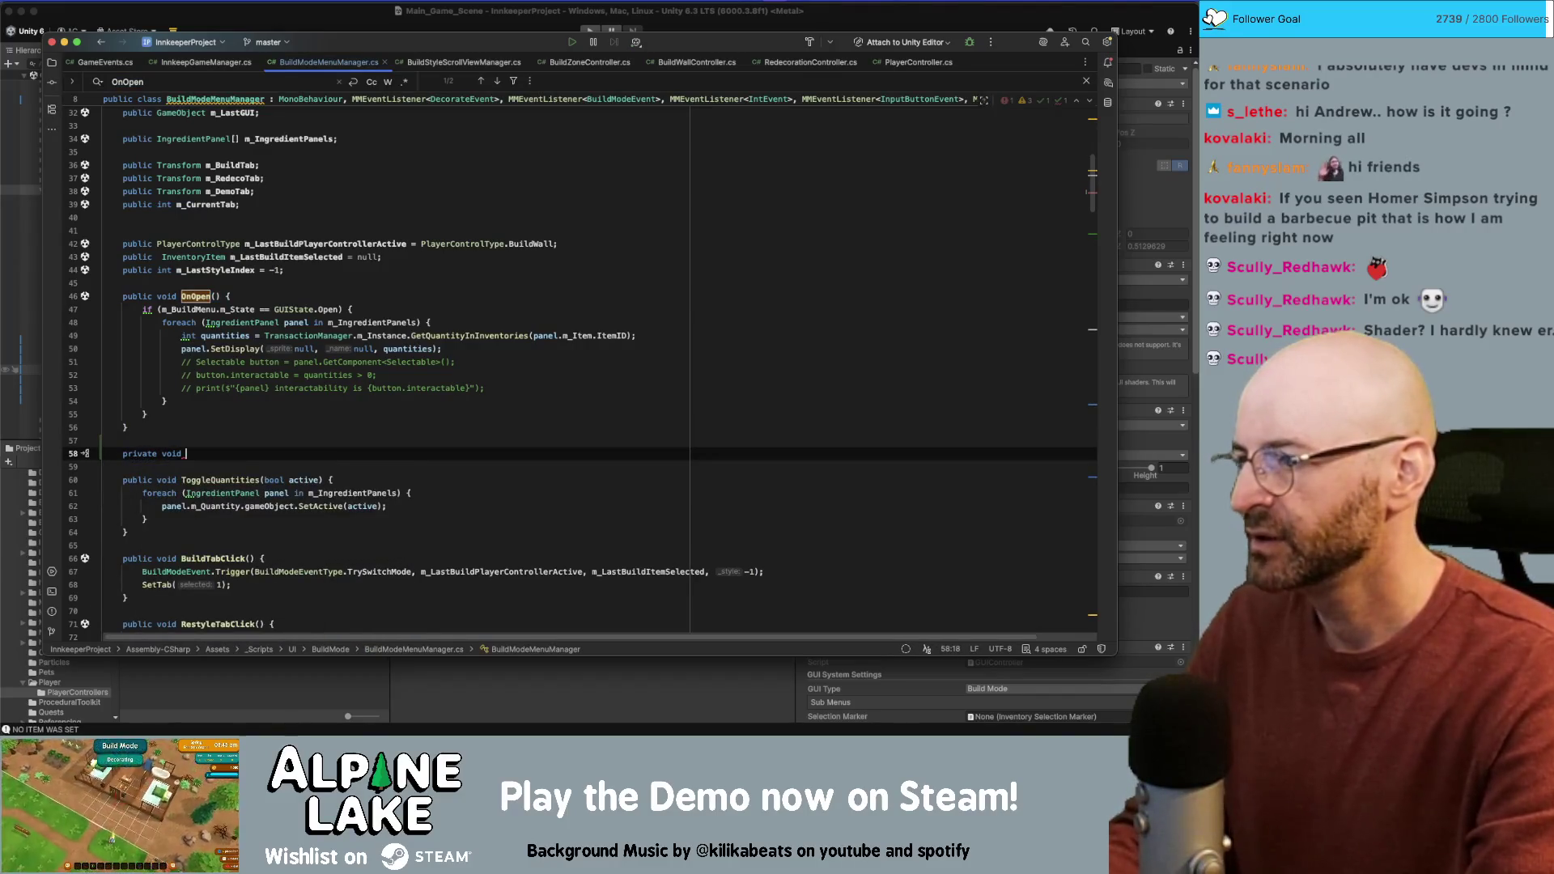
pyautogui.write('Configure')
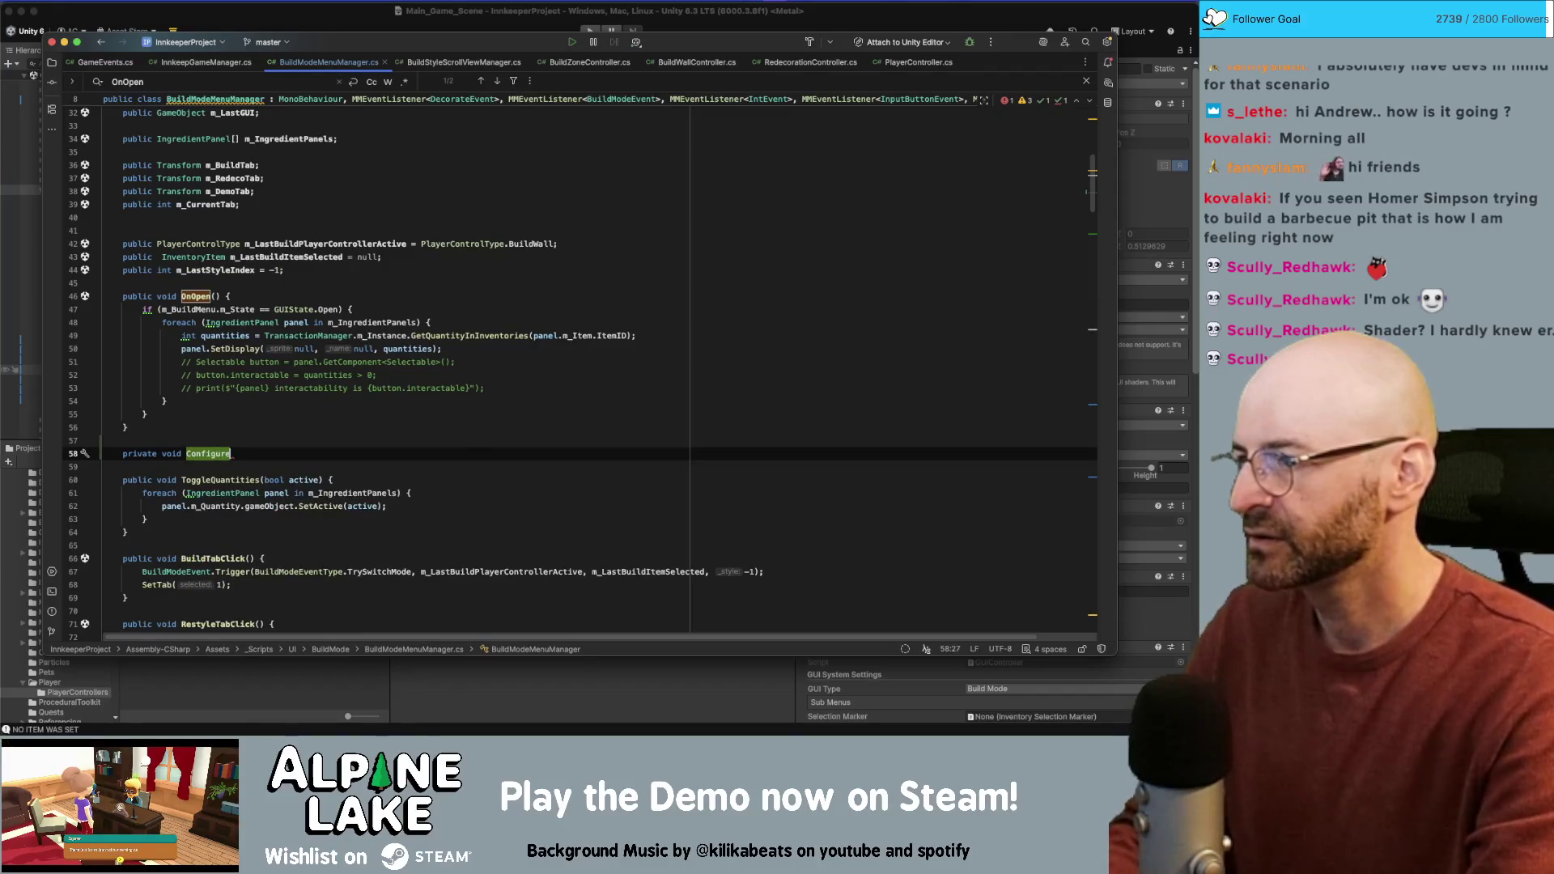
pyautogui.write('IngredientPanels() {')
pyautogui.press('Return')
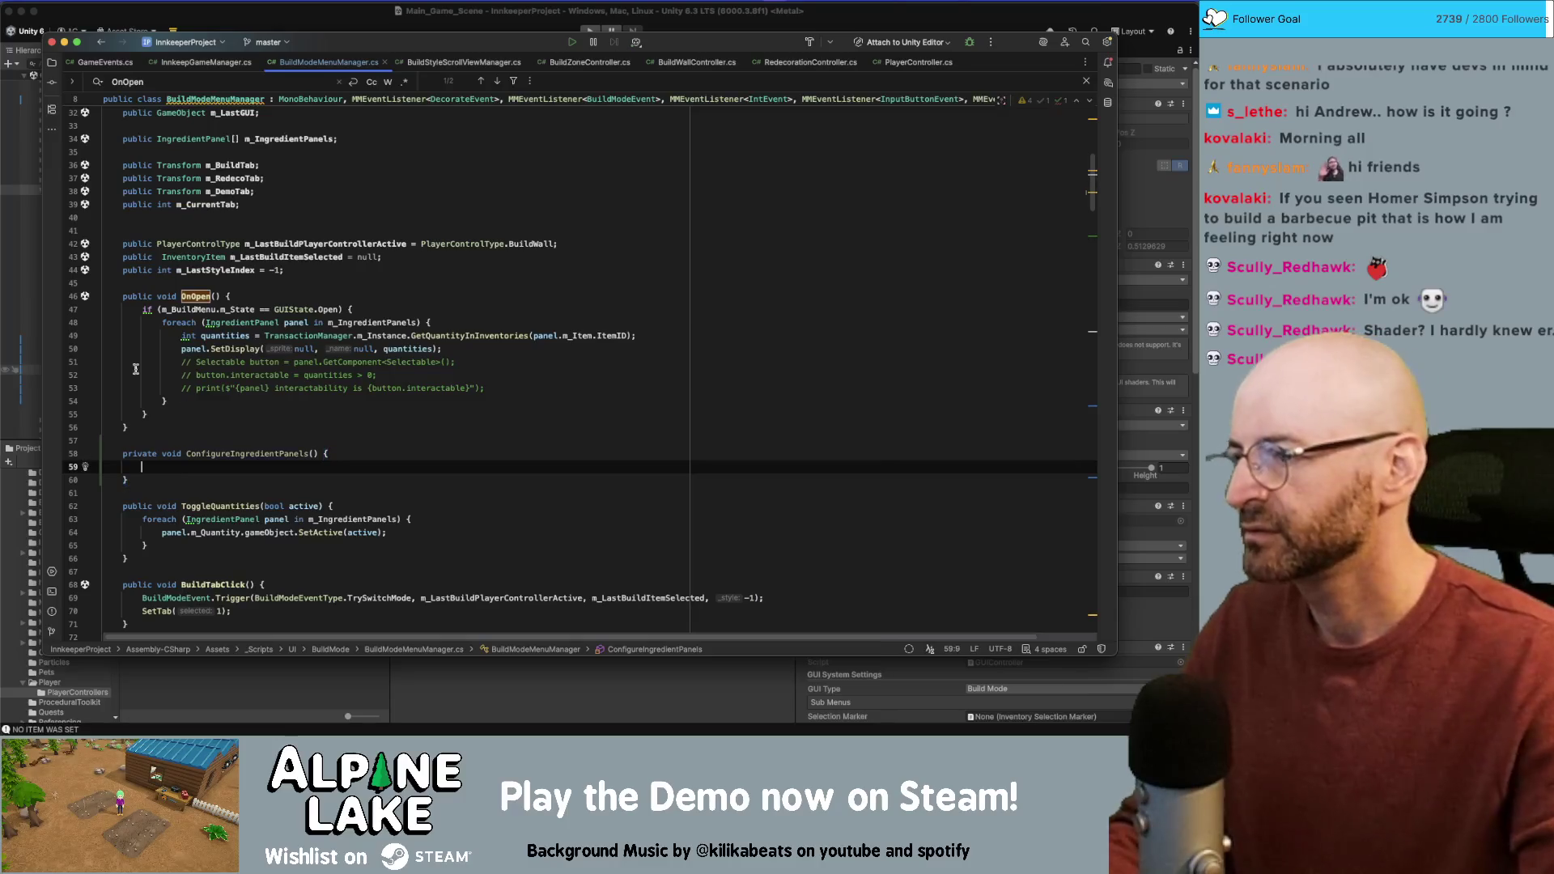
pyautogui.click(148, 415)
pyautogui.hotkey('alt', 'Up')
pyautogui.hotkey('alt', 'Up')
pyautogui.hotkey('alt', 'Up')
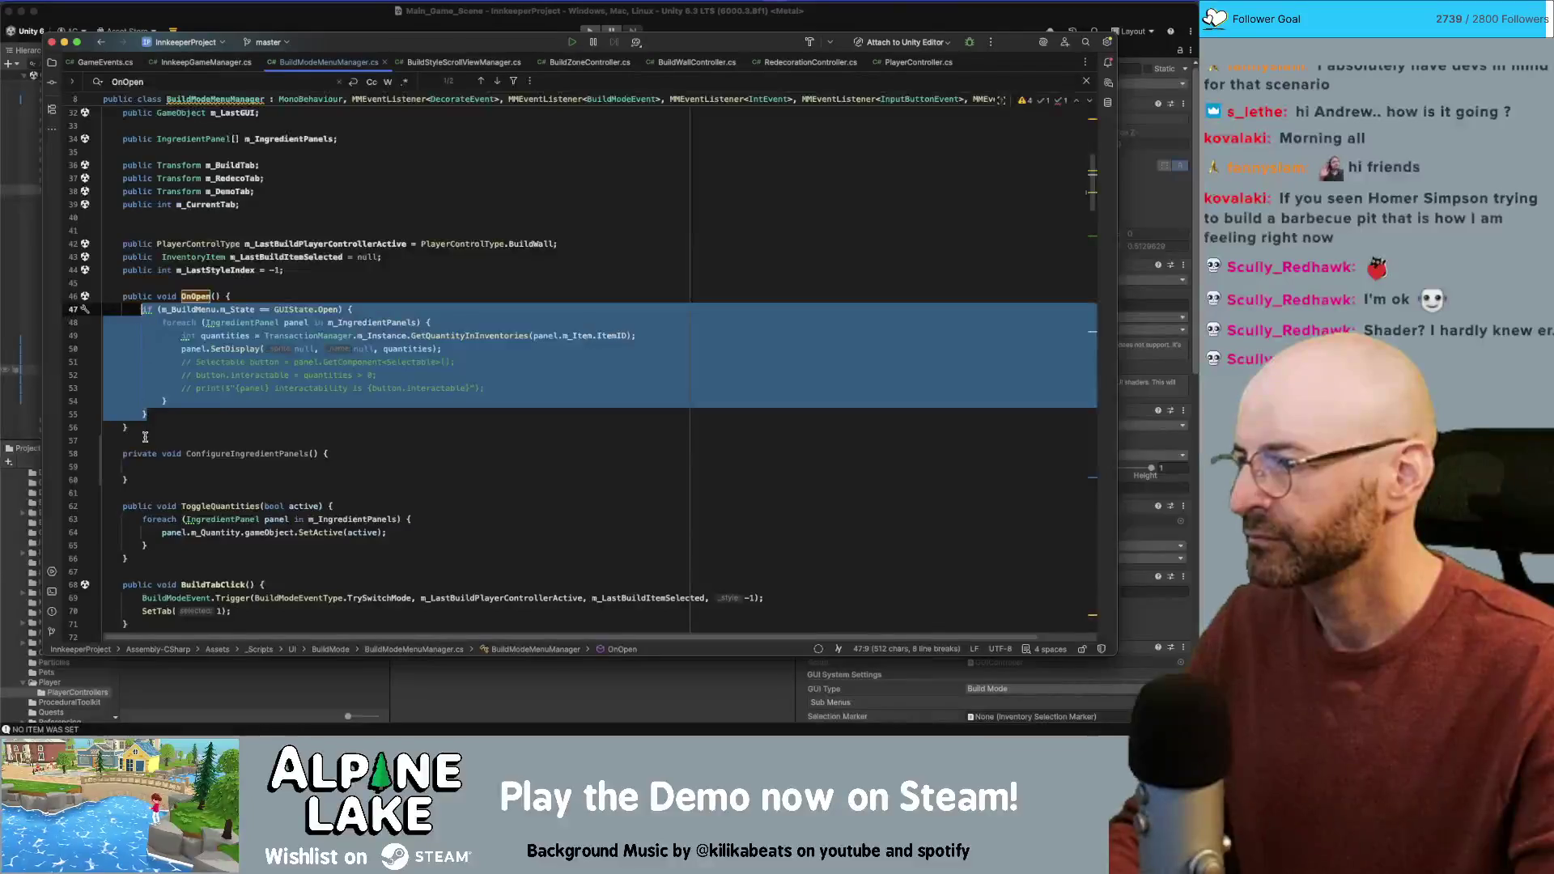
pyautogui.press('BackSpace')
pyautogui.click(161, 367)
pyautogui.press('super+v')
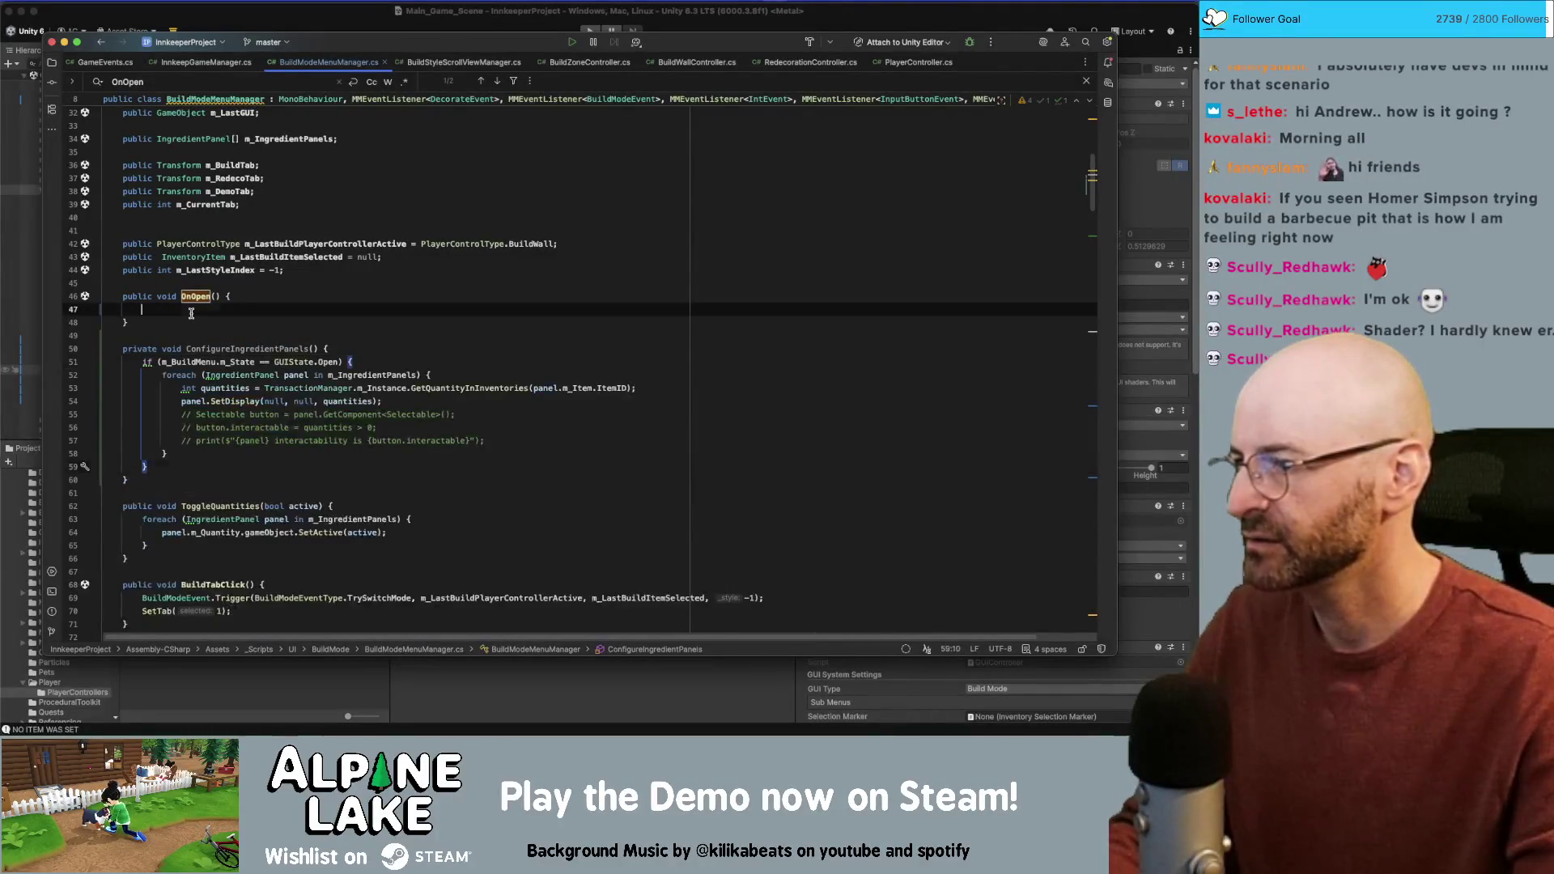
# Step: Call ConfigureIngredientPanels() from OnOpen and in place of the OnOpen call on line 153
pyautogui.click(146, 310)
pyautogui.write('C')
pyautogui.press('Return')
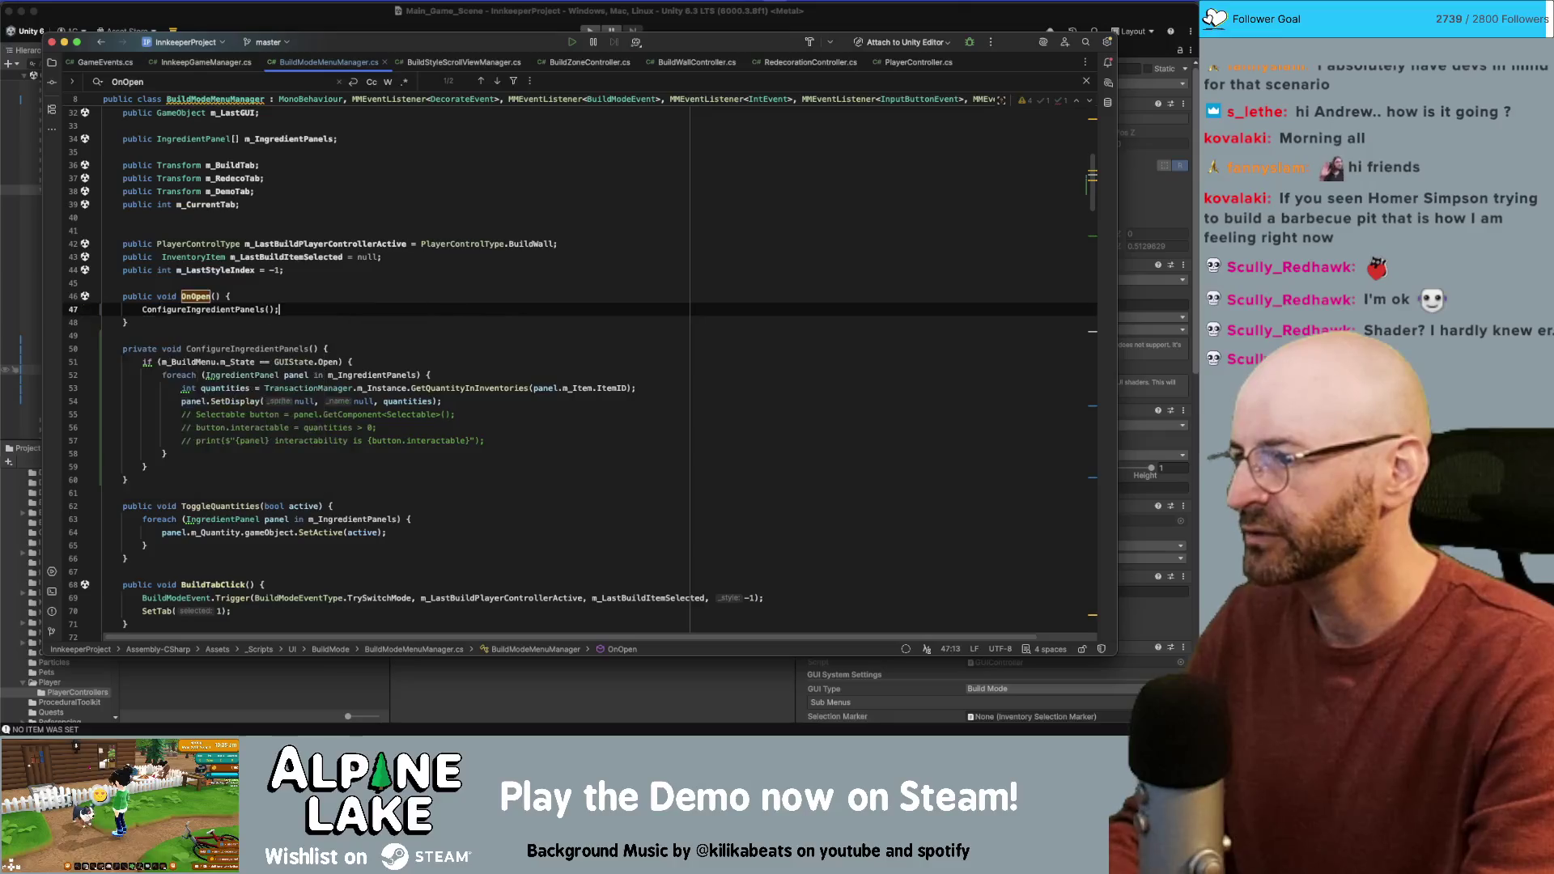
pyautogui.doubleClick(232, 351)
pyautogui.press('super+c')
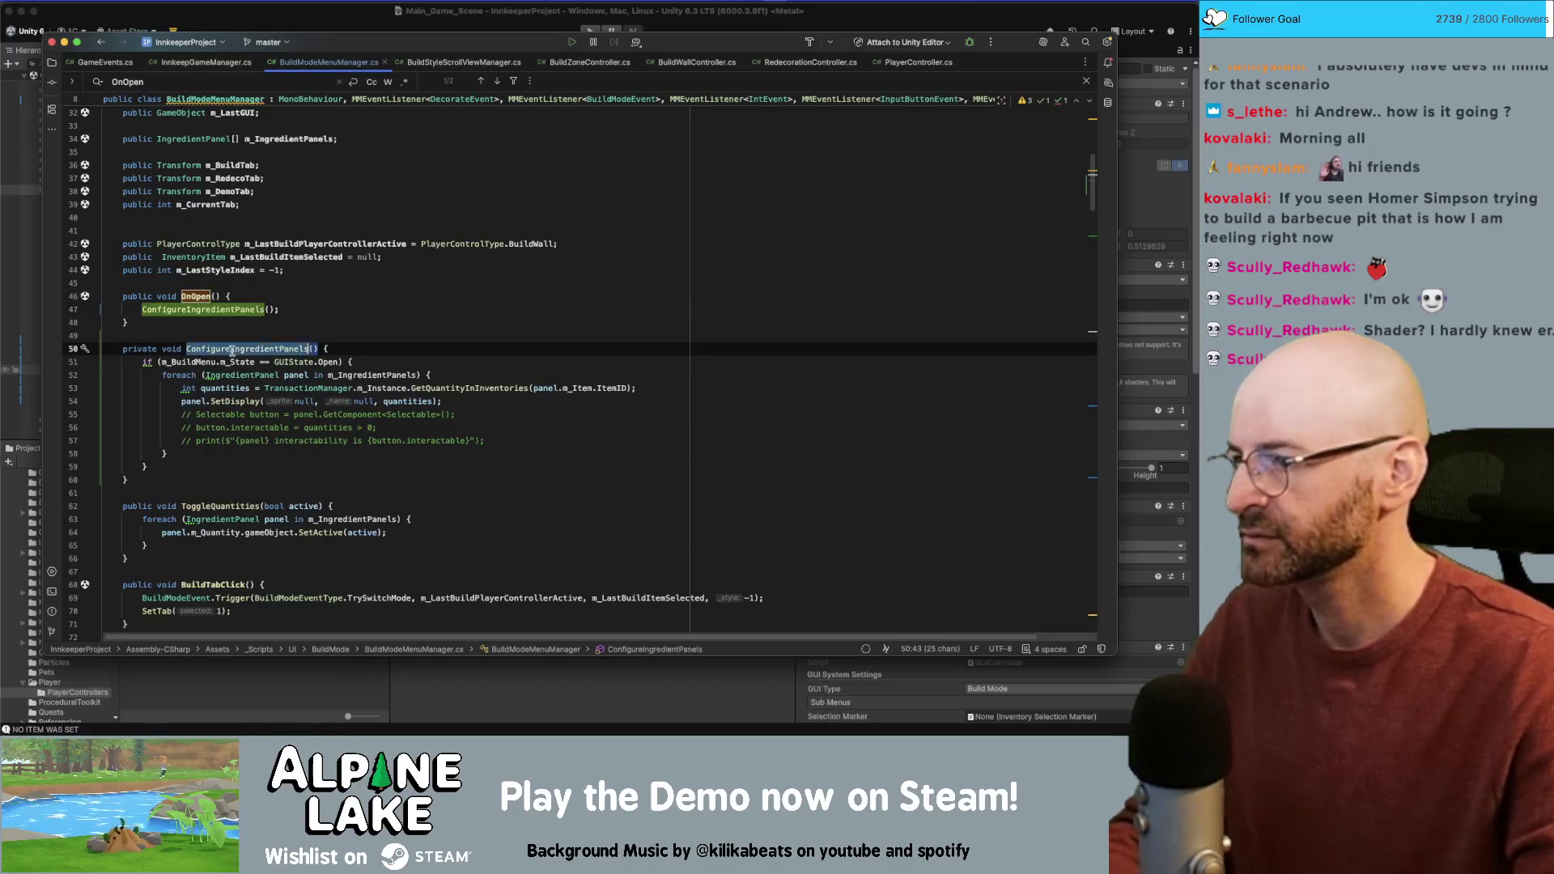
pyautogui.press('Return')
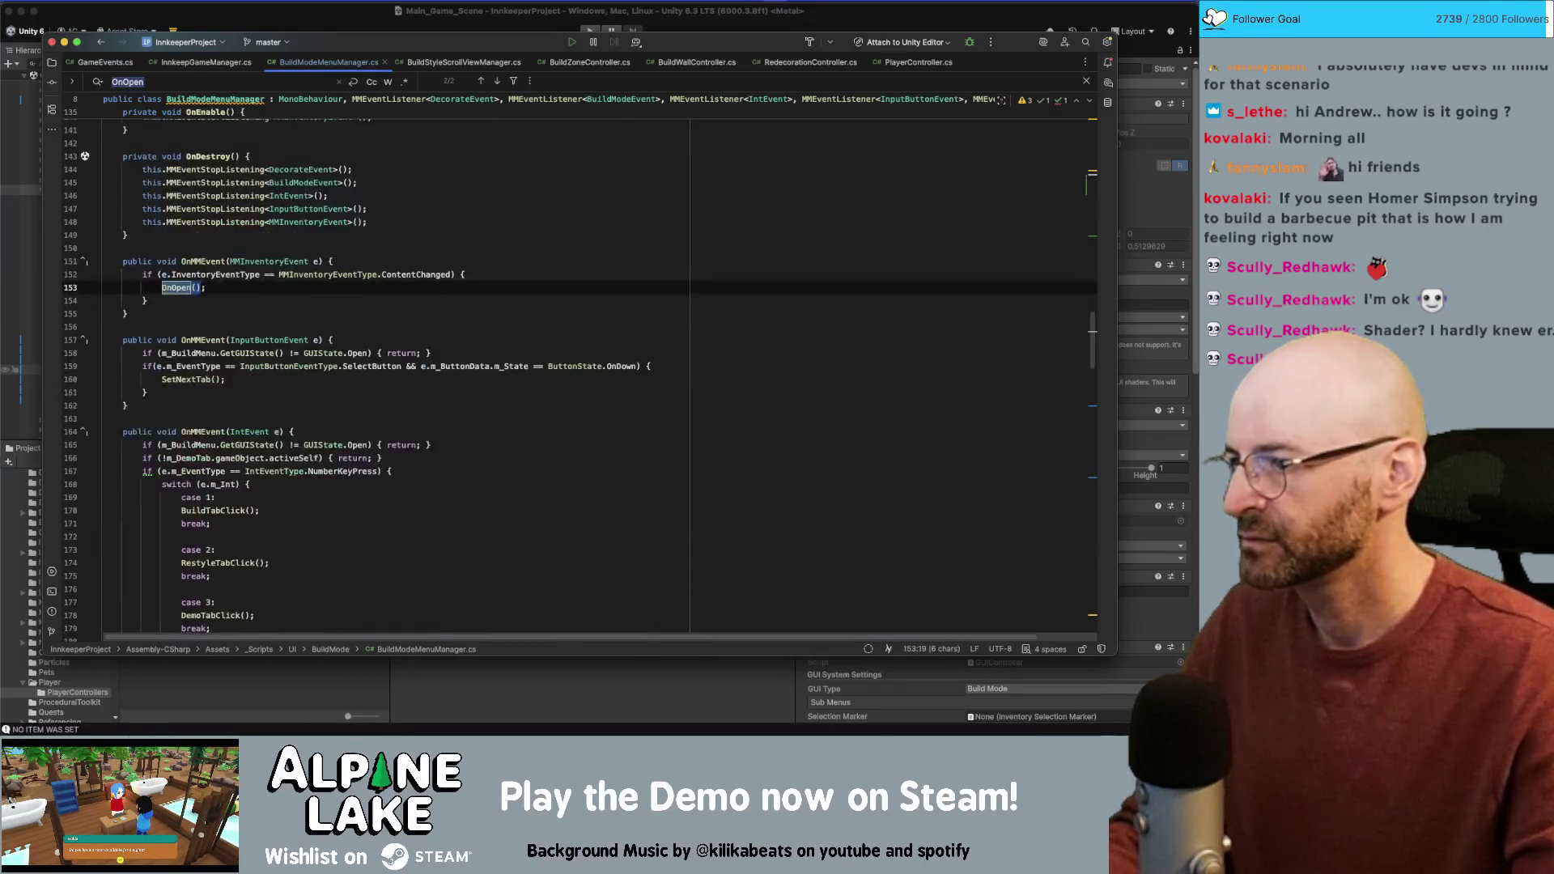
pyautogui.press('Escape')
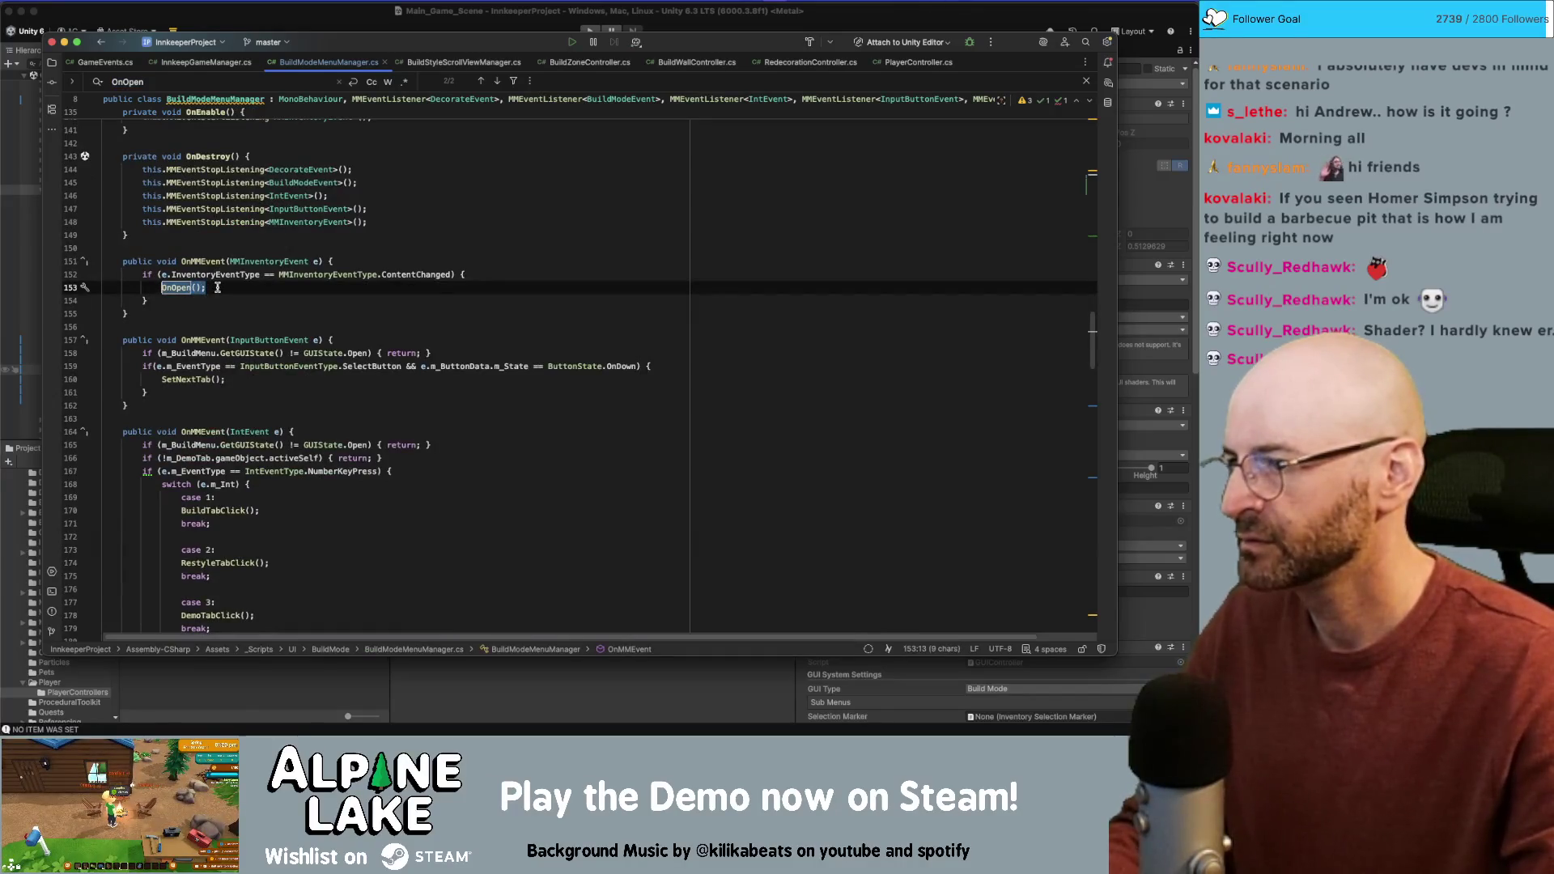
pyautogui.hotkey('alt', 'shift', 'Right')
pyautogui.press('super+v')
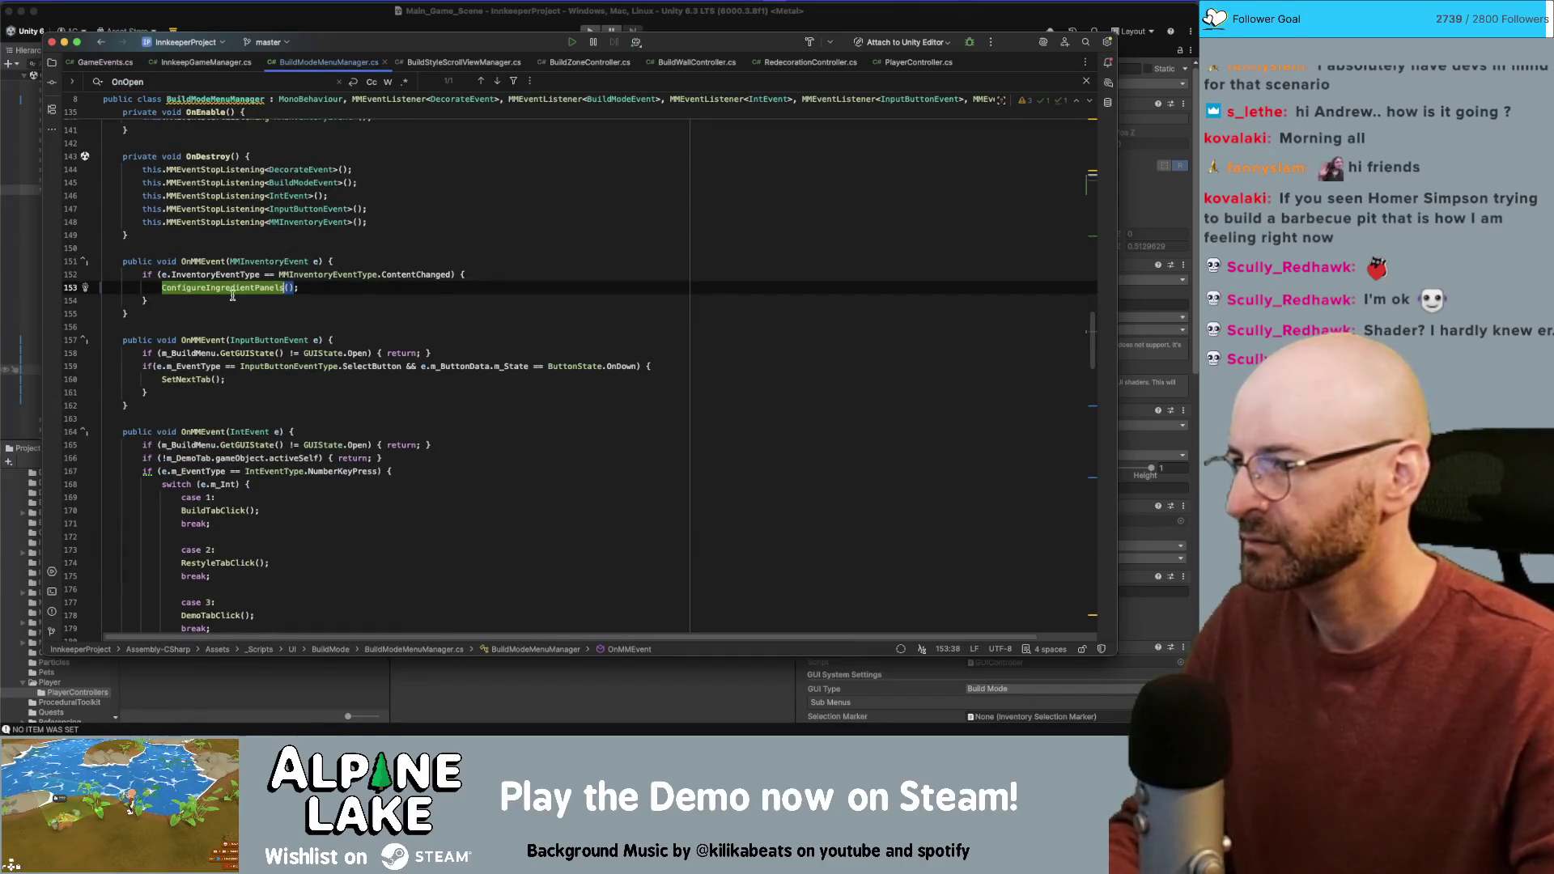
pyautogui.scroll(1, 324, 203)
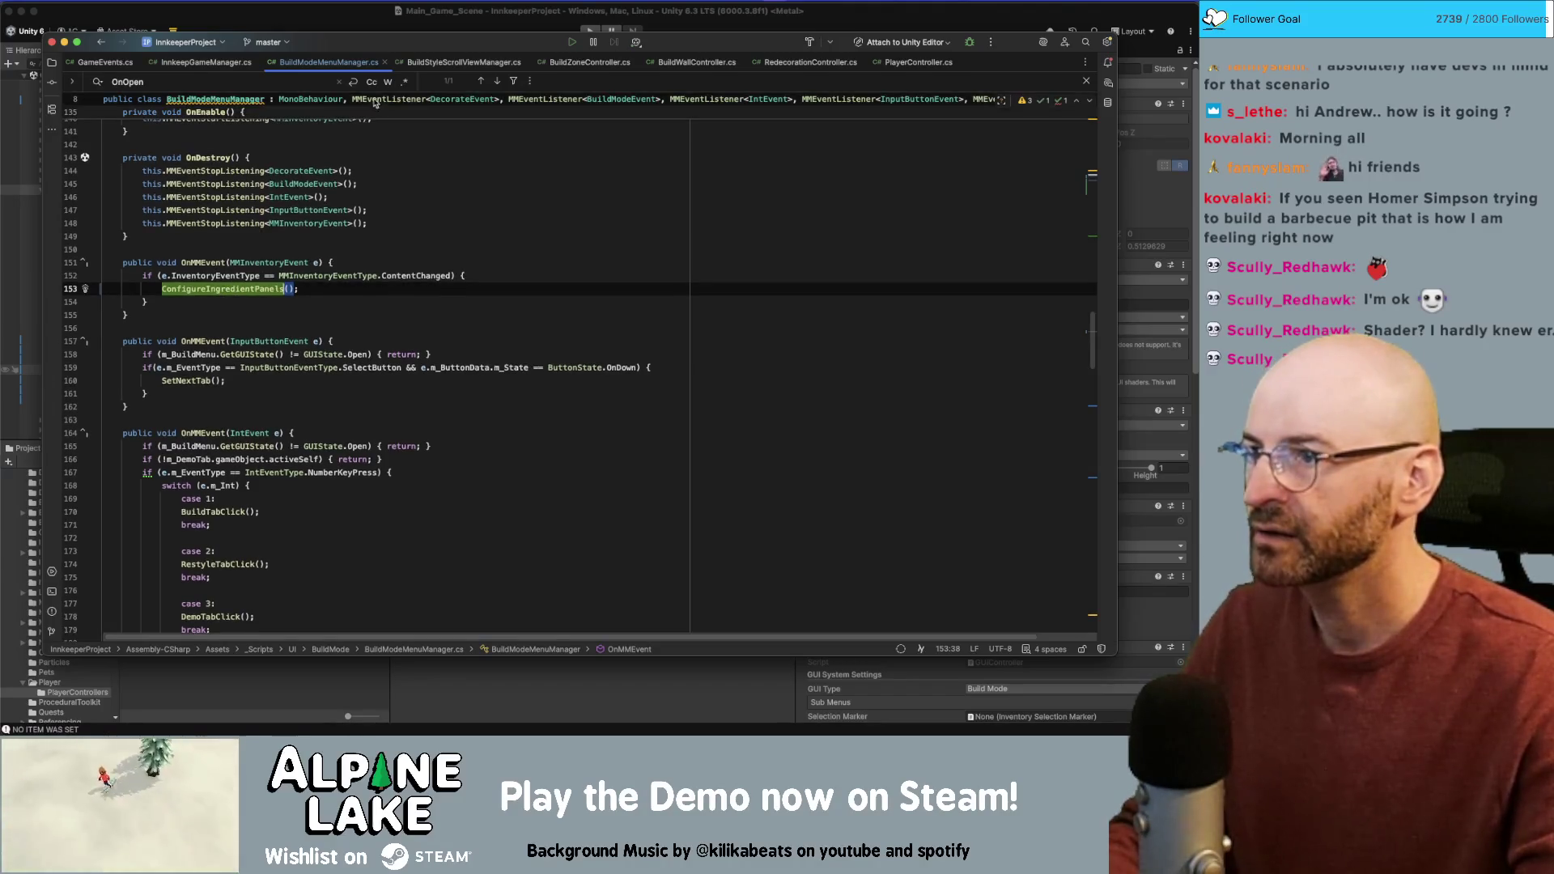
pyautogui.scroll(20, 472, 409)
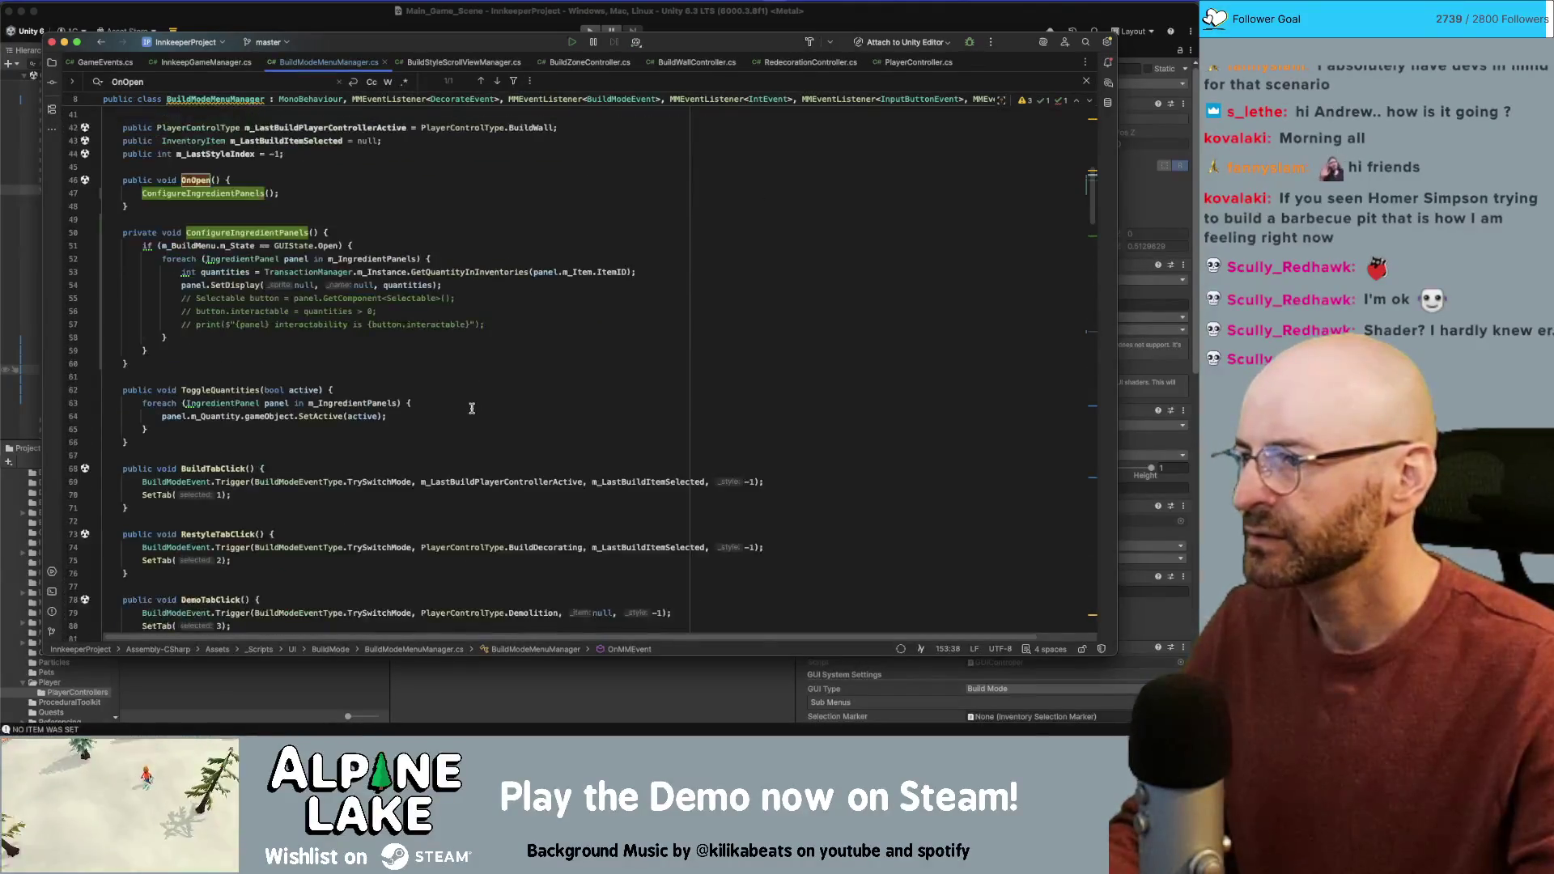
pyautogui.click(434, 465)
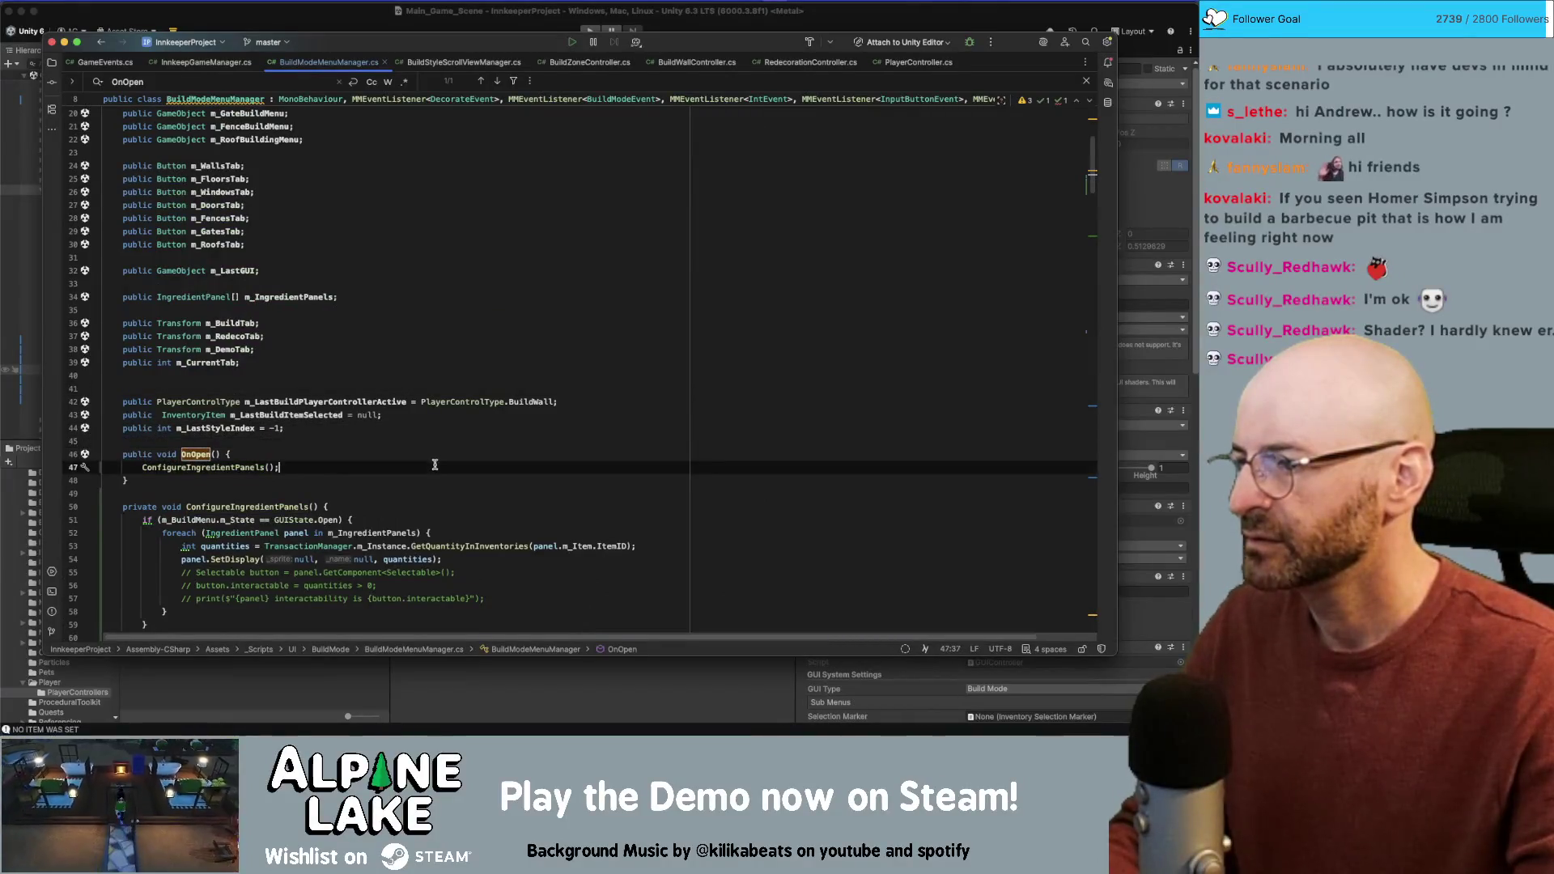
# Step: Insert an empty line 48 after the ConfigureIngredientPanels() call
pyautogui.scroll(-3, 436, 458)
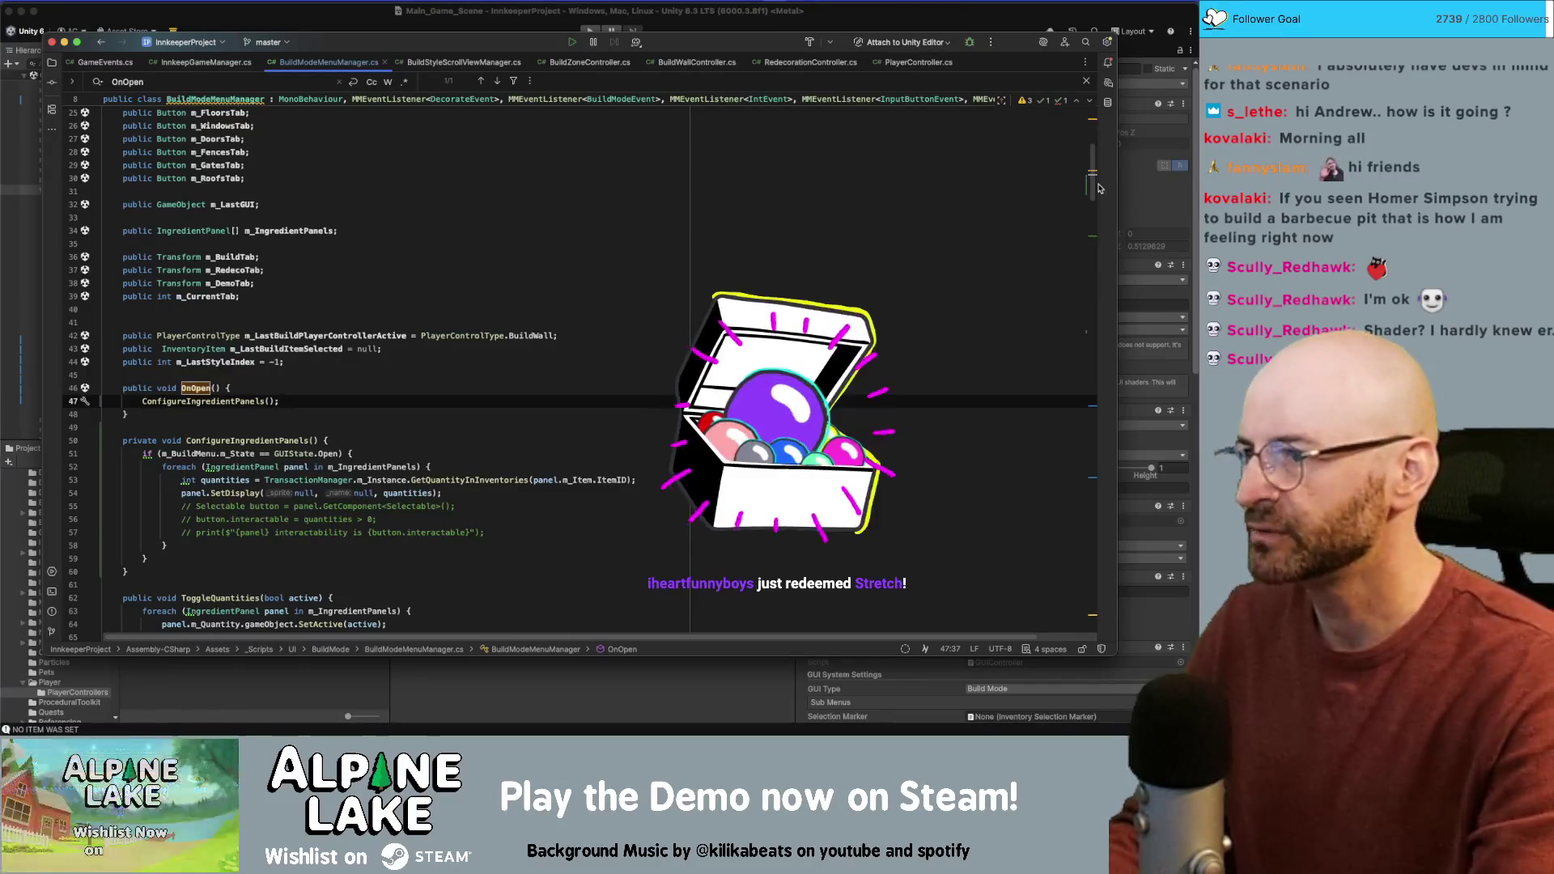
pyautogui.press('Return')
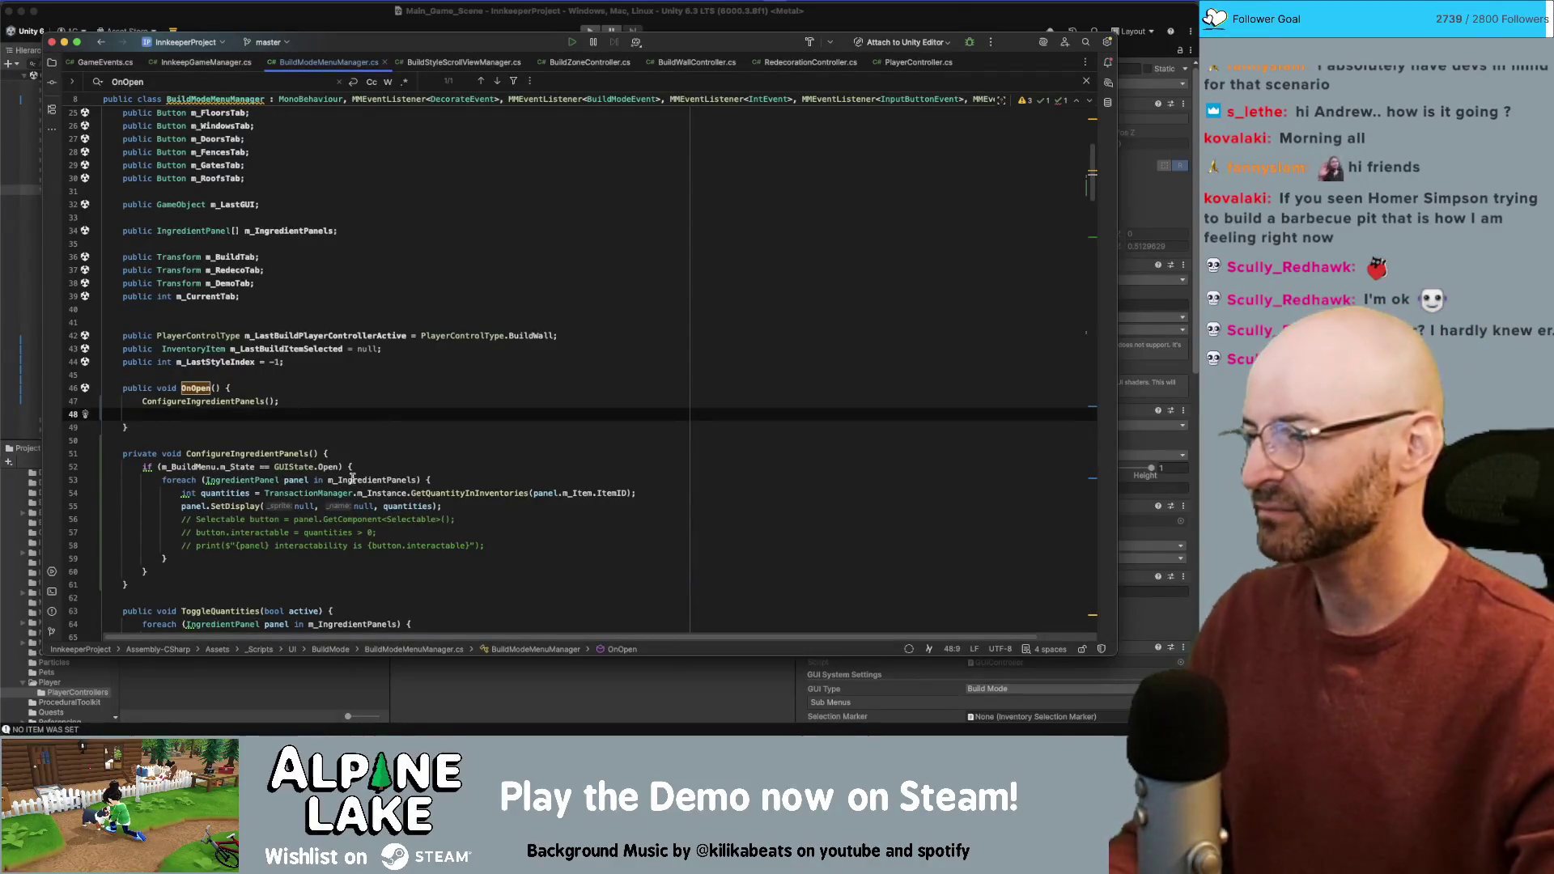
# Step: Return to the empty OnOpen line and search the file for 'tryswitch'
pyautogui.click(510, 545)
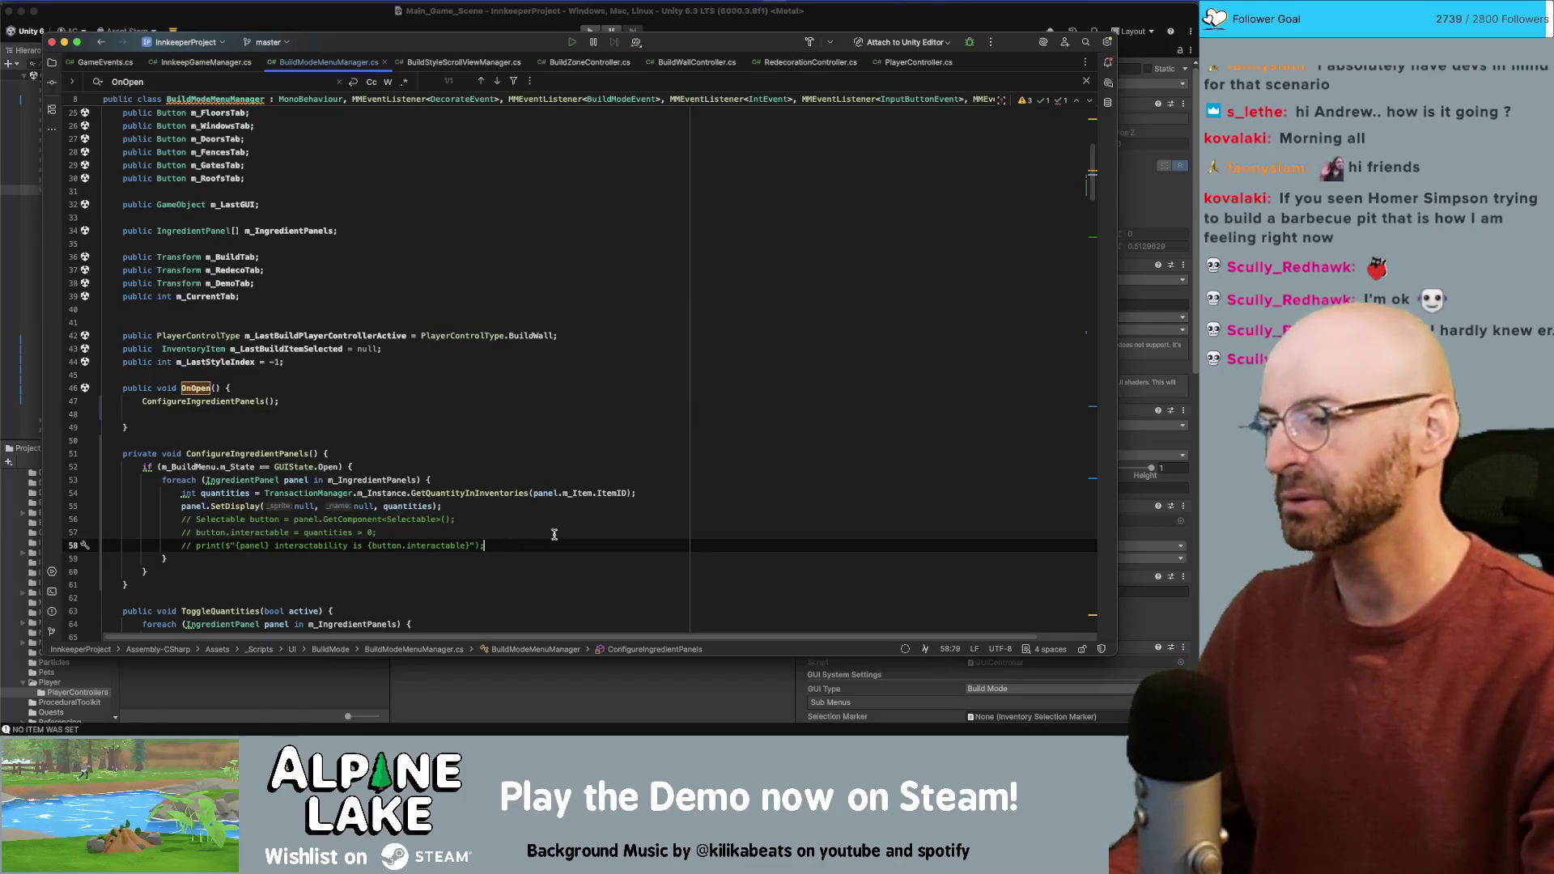
pyautogui.press('Up')
pyautogui.press('Up')
pyautogui.press('Up')
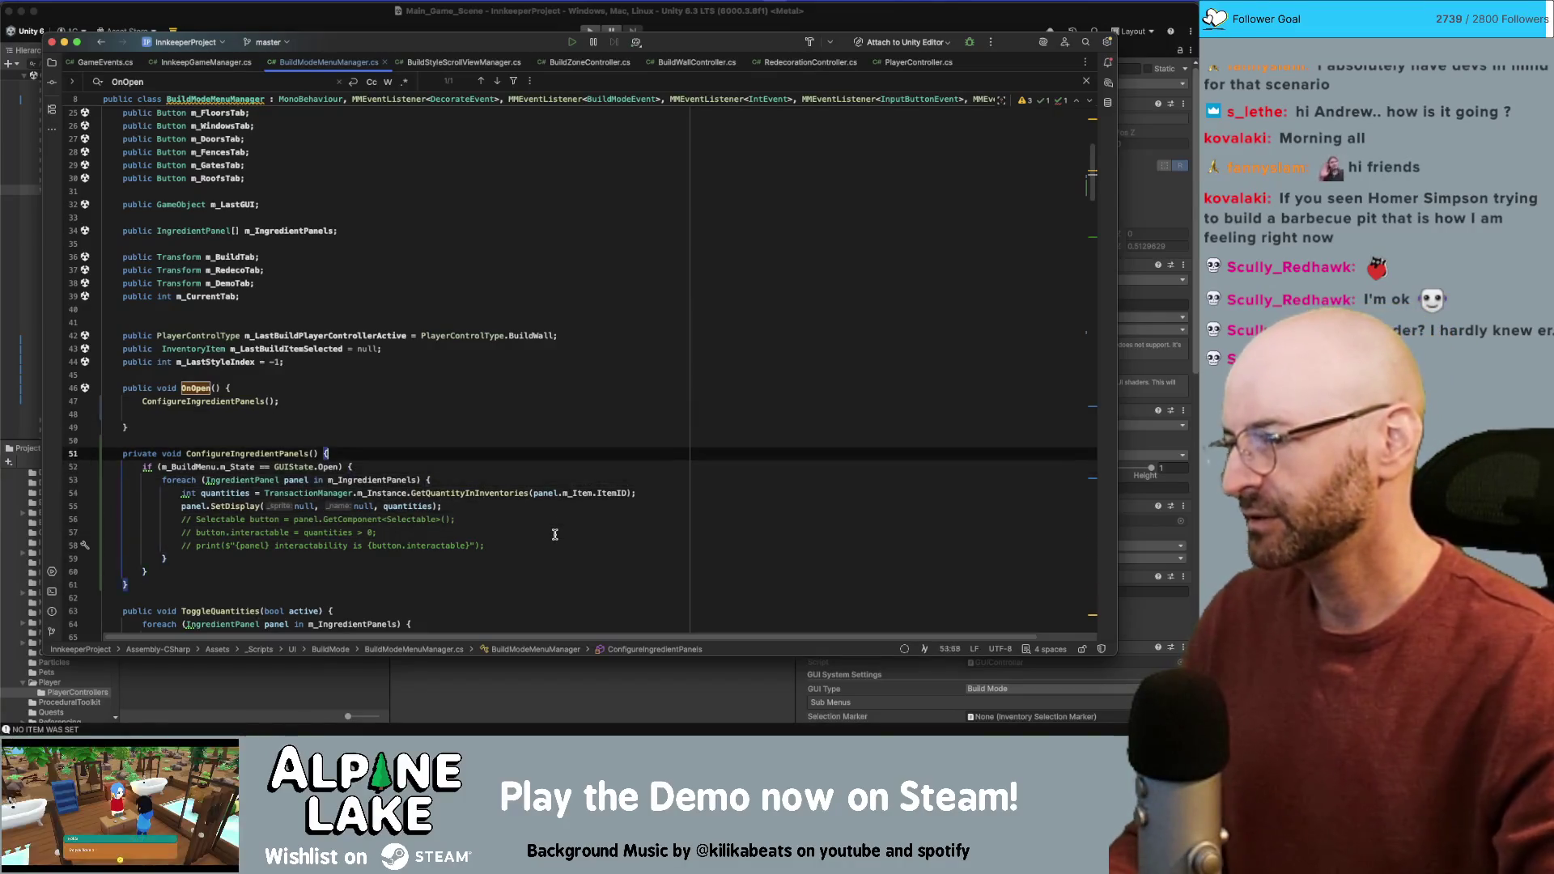
pyautogui.scroll(-10, 526, 515)
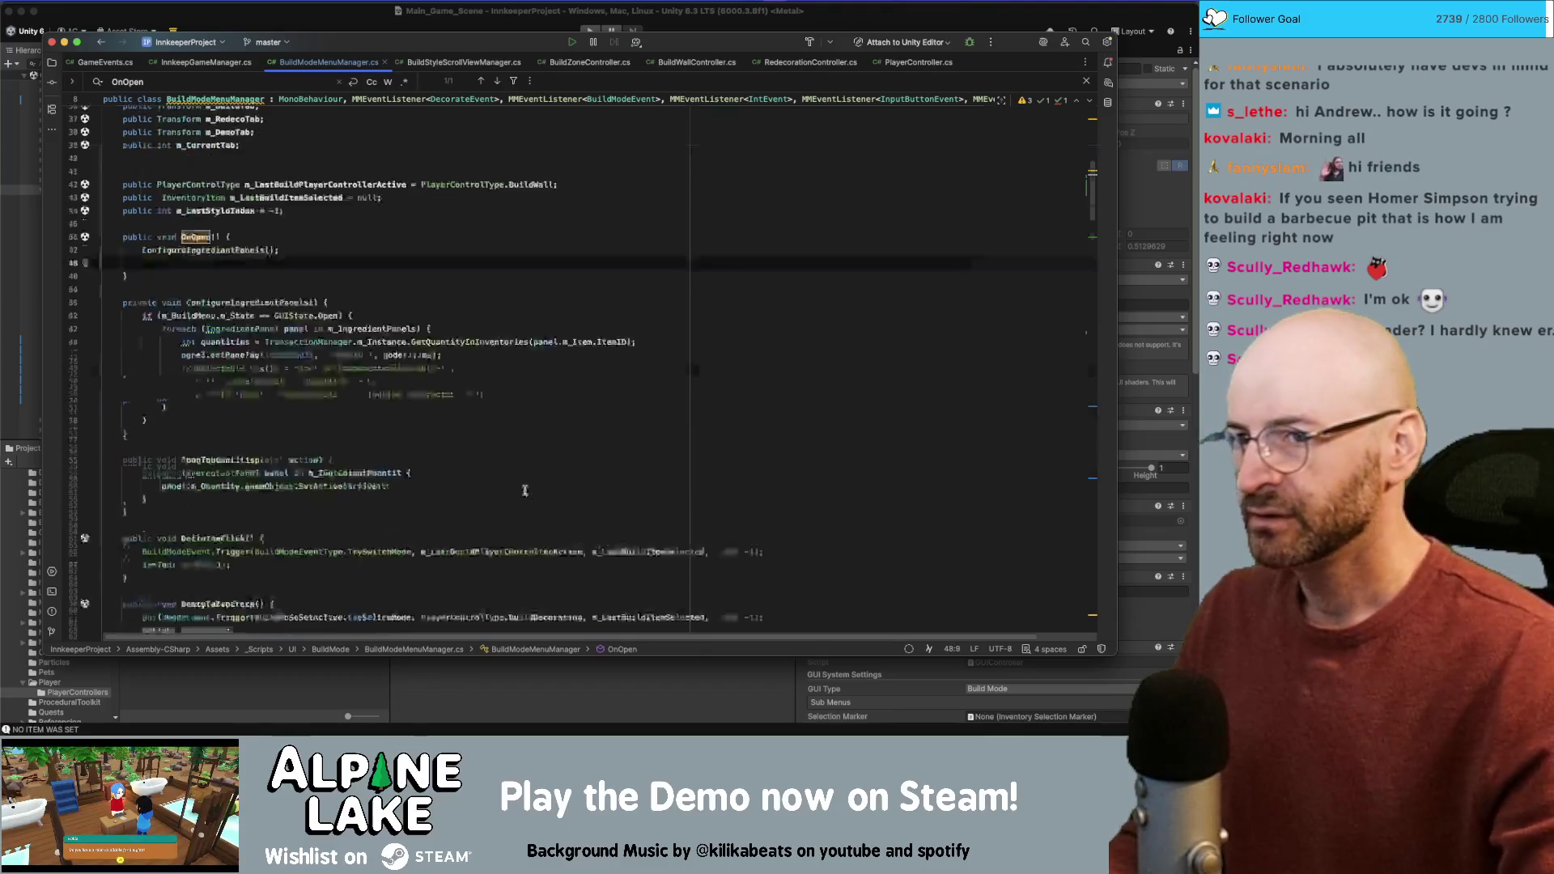
pyautogui.click(524, 436)
pyautogui.press('super+f')
pyautogui.write('switch')
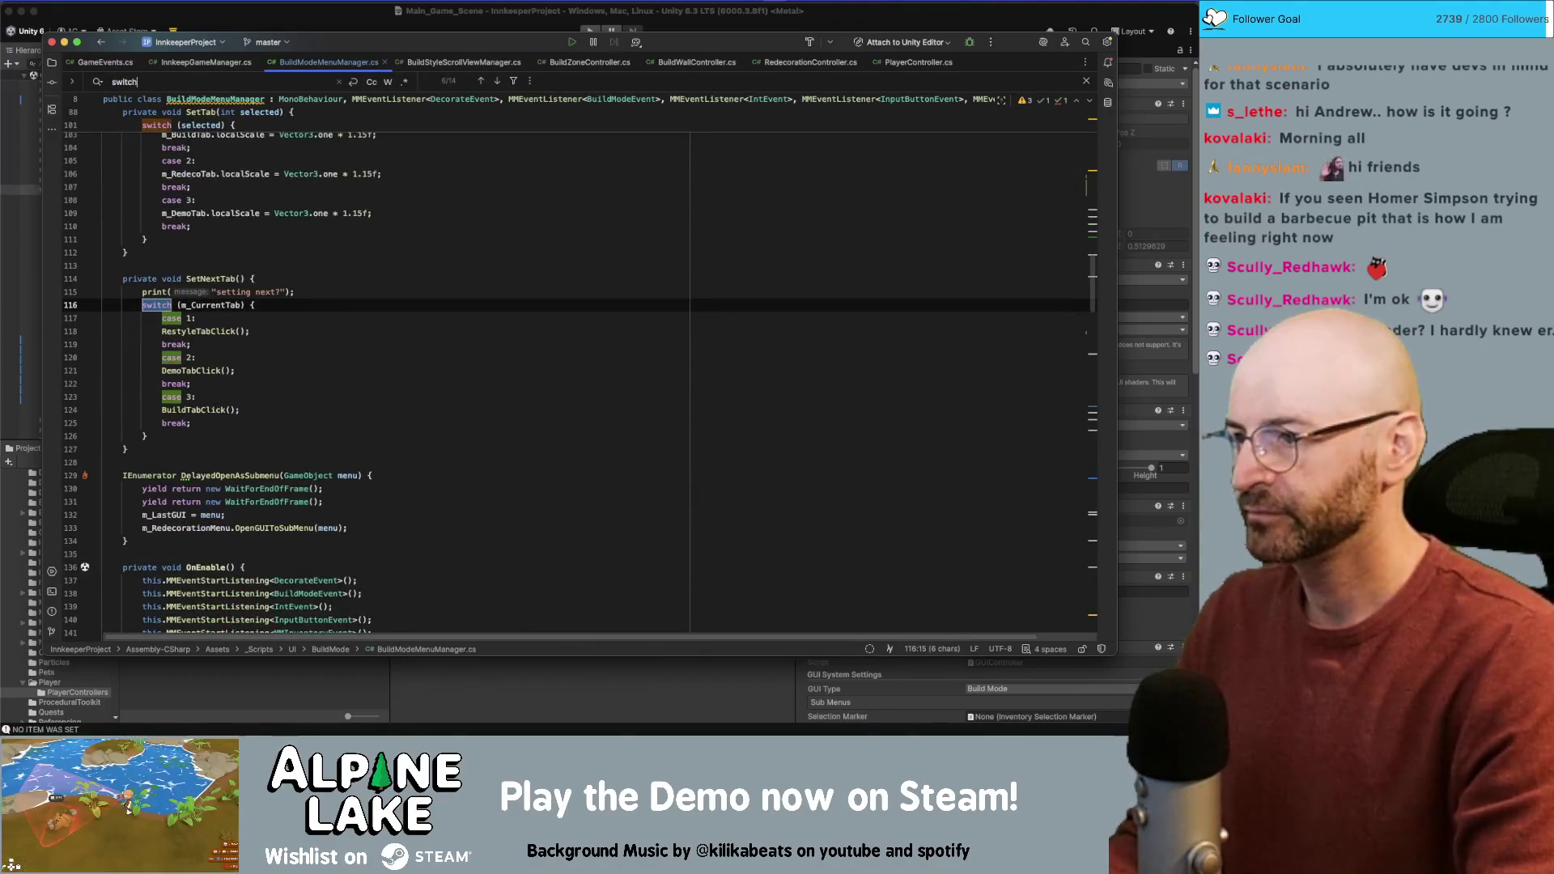
pyautogui.write('tryswitch')
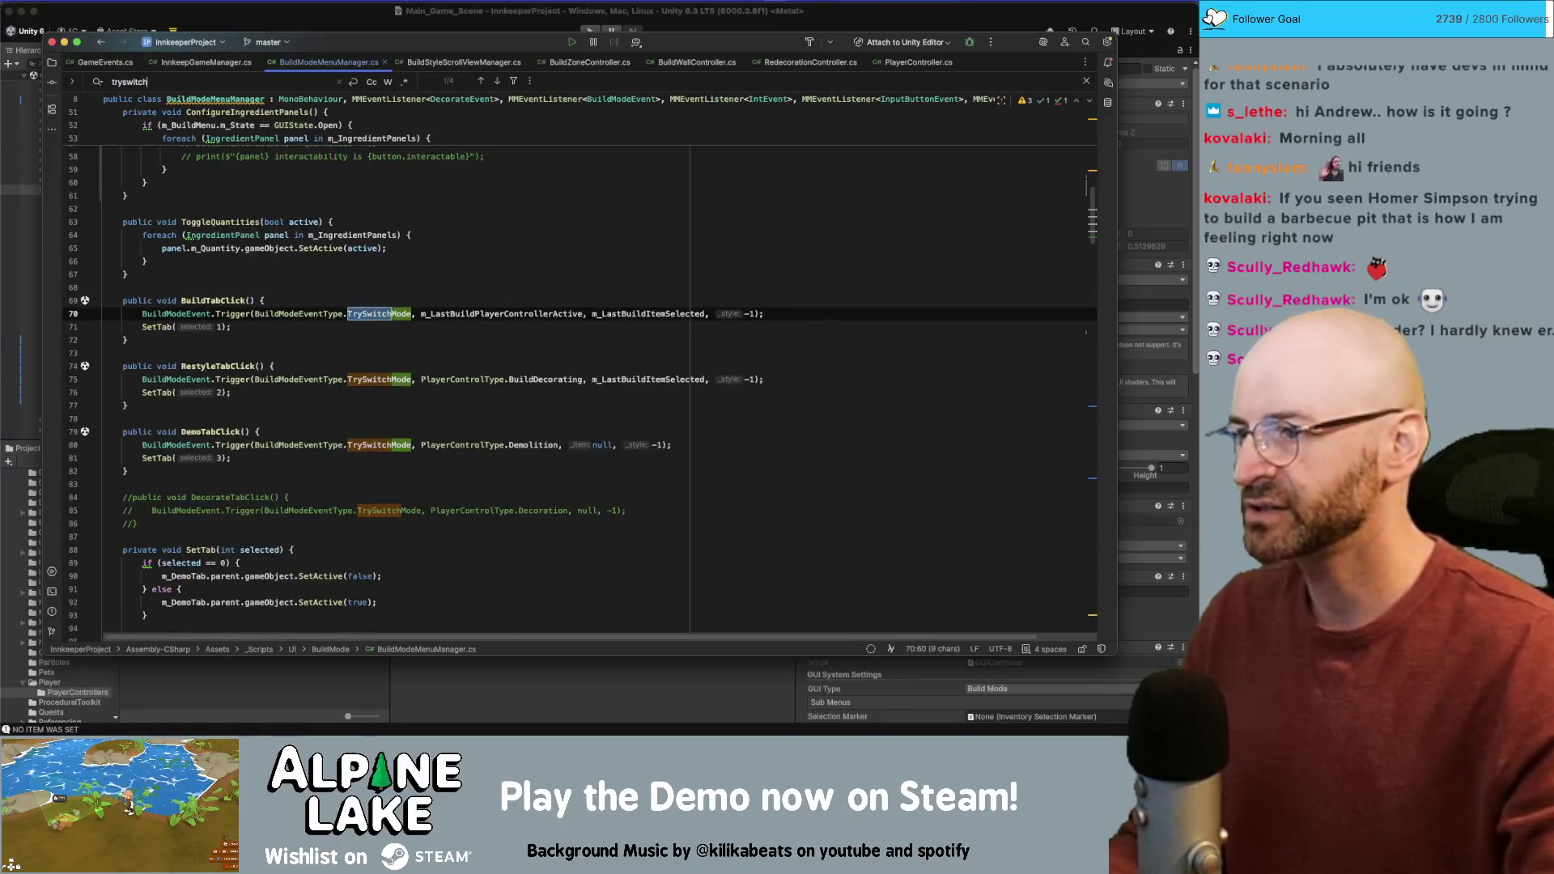
# Step: Select the BuildModeEvent.Trigger statement in BuildTabClick, then bring Unity forward
pyautogui.click(309, 314)
pyautogui.hotkey('alt', 'Up')
pyautogui.hotkey('alt', 'Up')
pyautogui.hotkey('alt', 'Up')
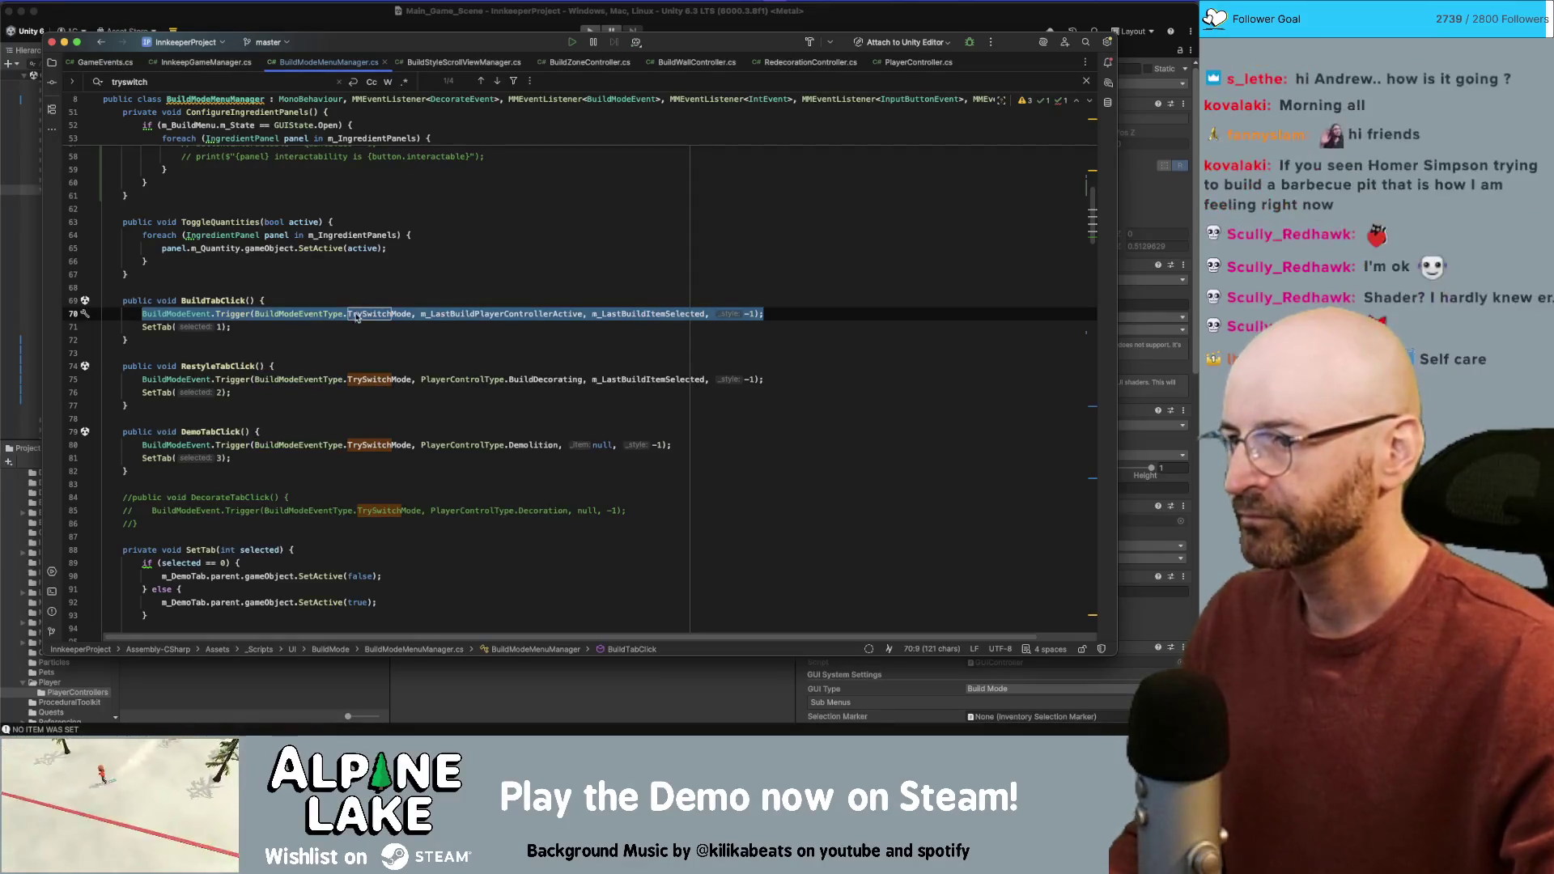
pyautogui.scroll(10, 348, 340)
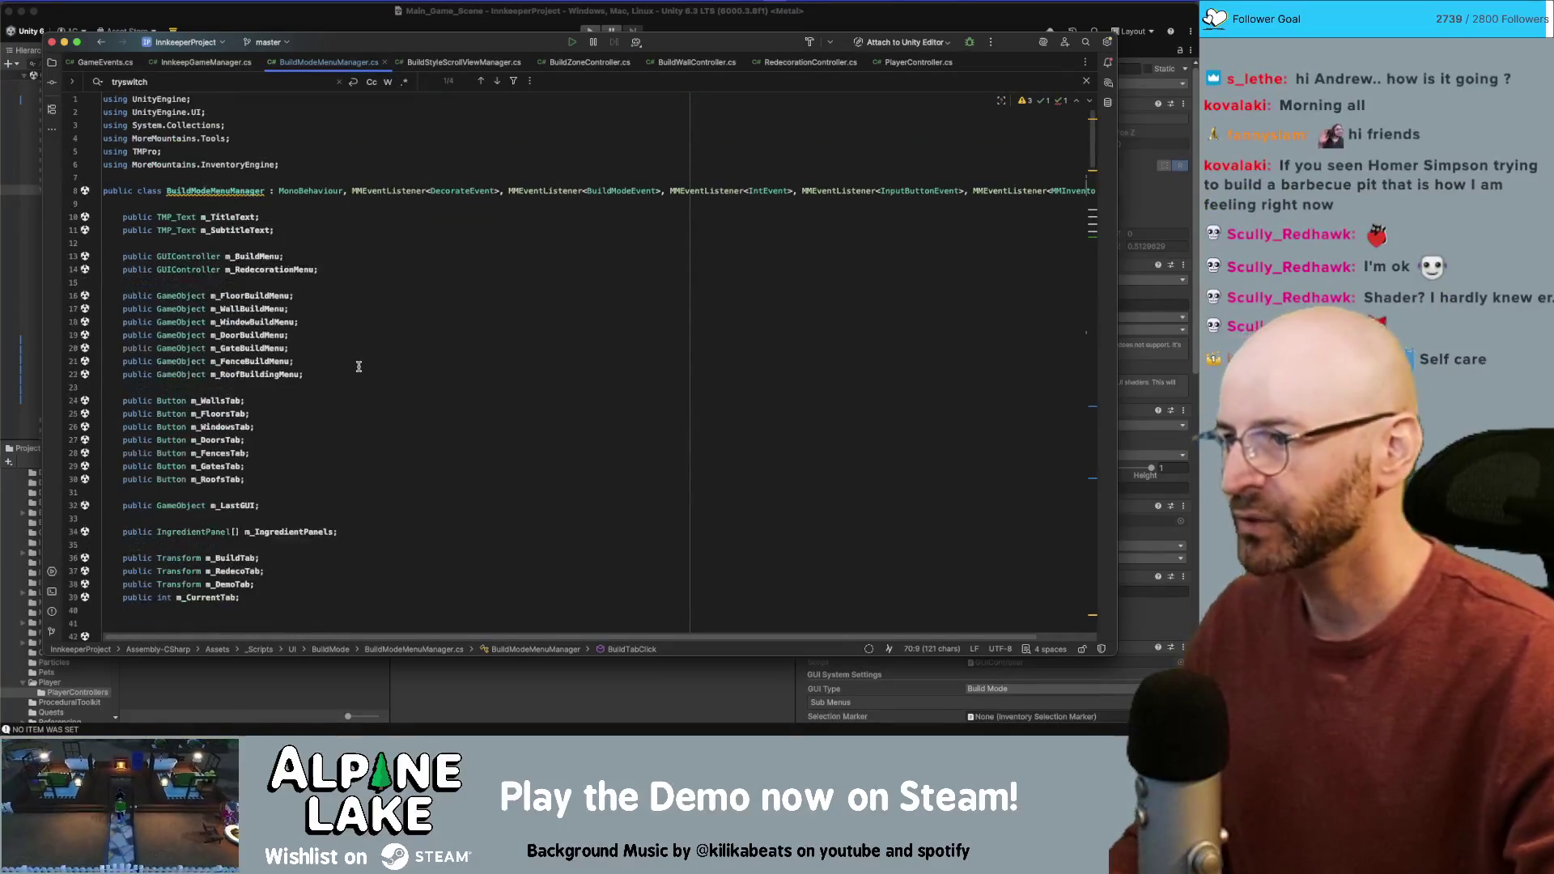
pyautogui.scroll(-3, 361, 362)
pyautogui.click(366, 338)
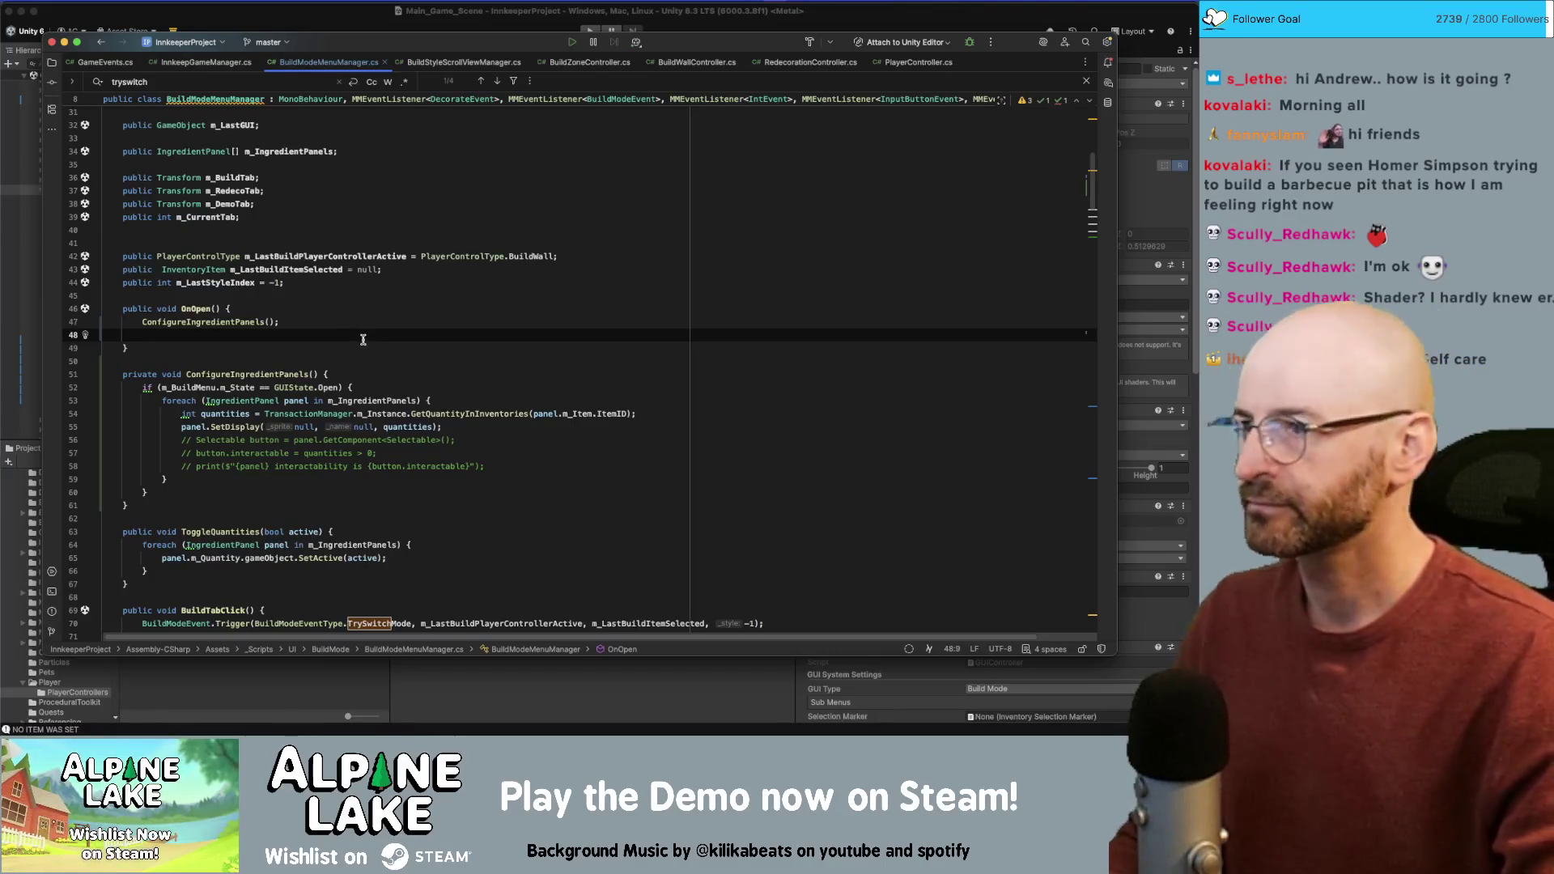
pyautogui.click(349, 31)
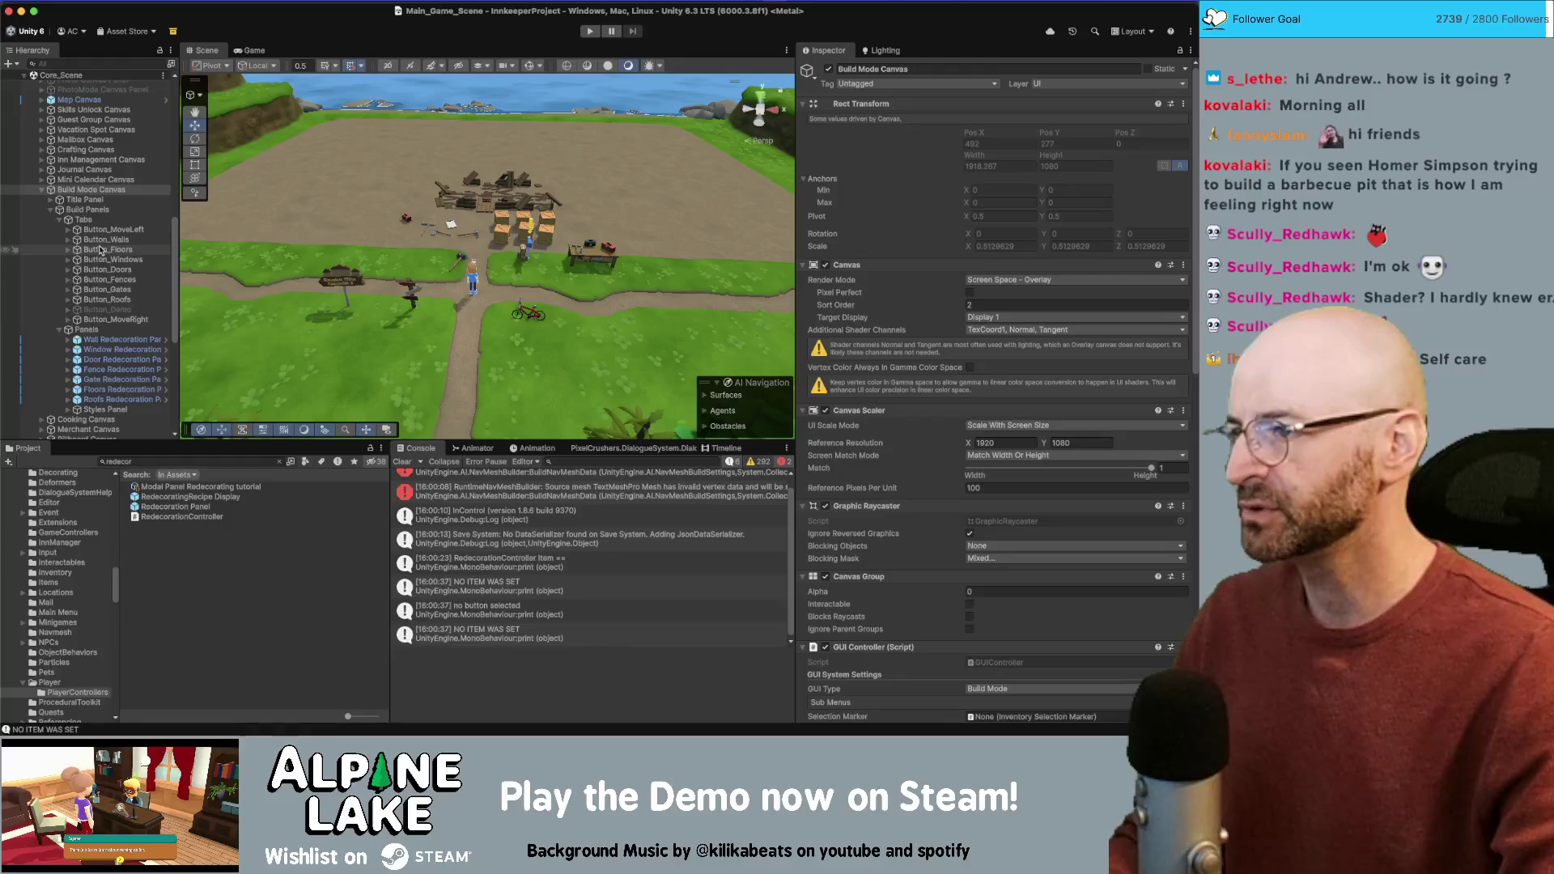
# Step: Inspect Button_Walls and Button_Windows in the Hierarchy, then go back to BuildModeMenuManager.cs
pyautogui.click(101, 240)
pyautogui.click(107, 259)
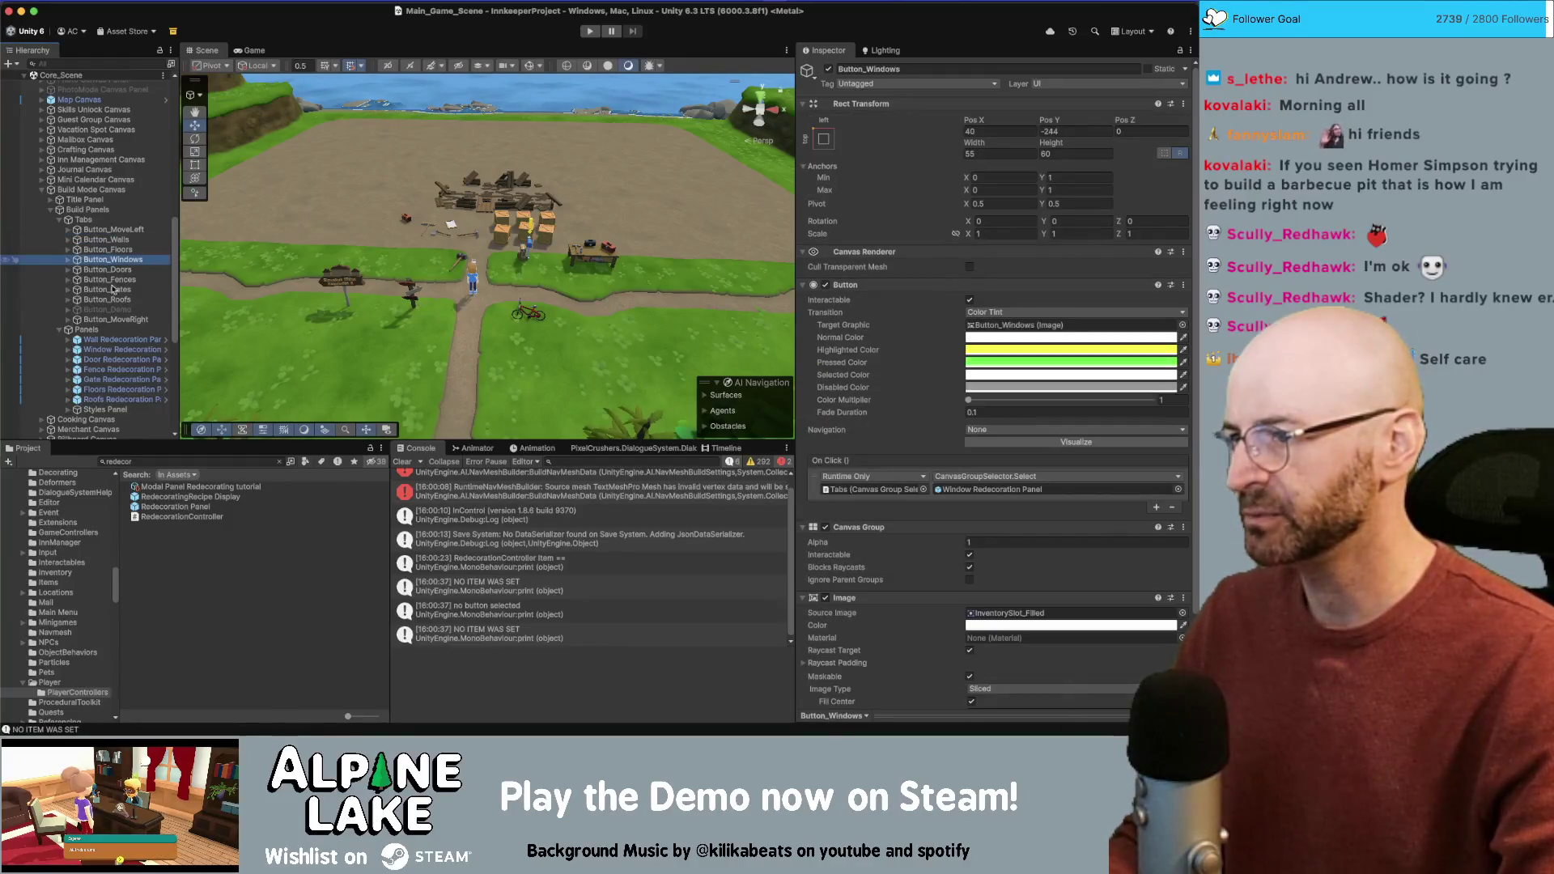
pyautogui.press('super+Tab')
pyautogui.scroll(3, 261, 284)
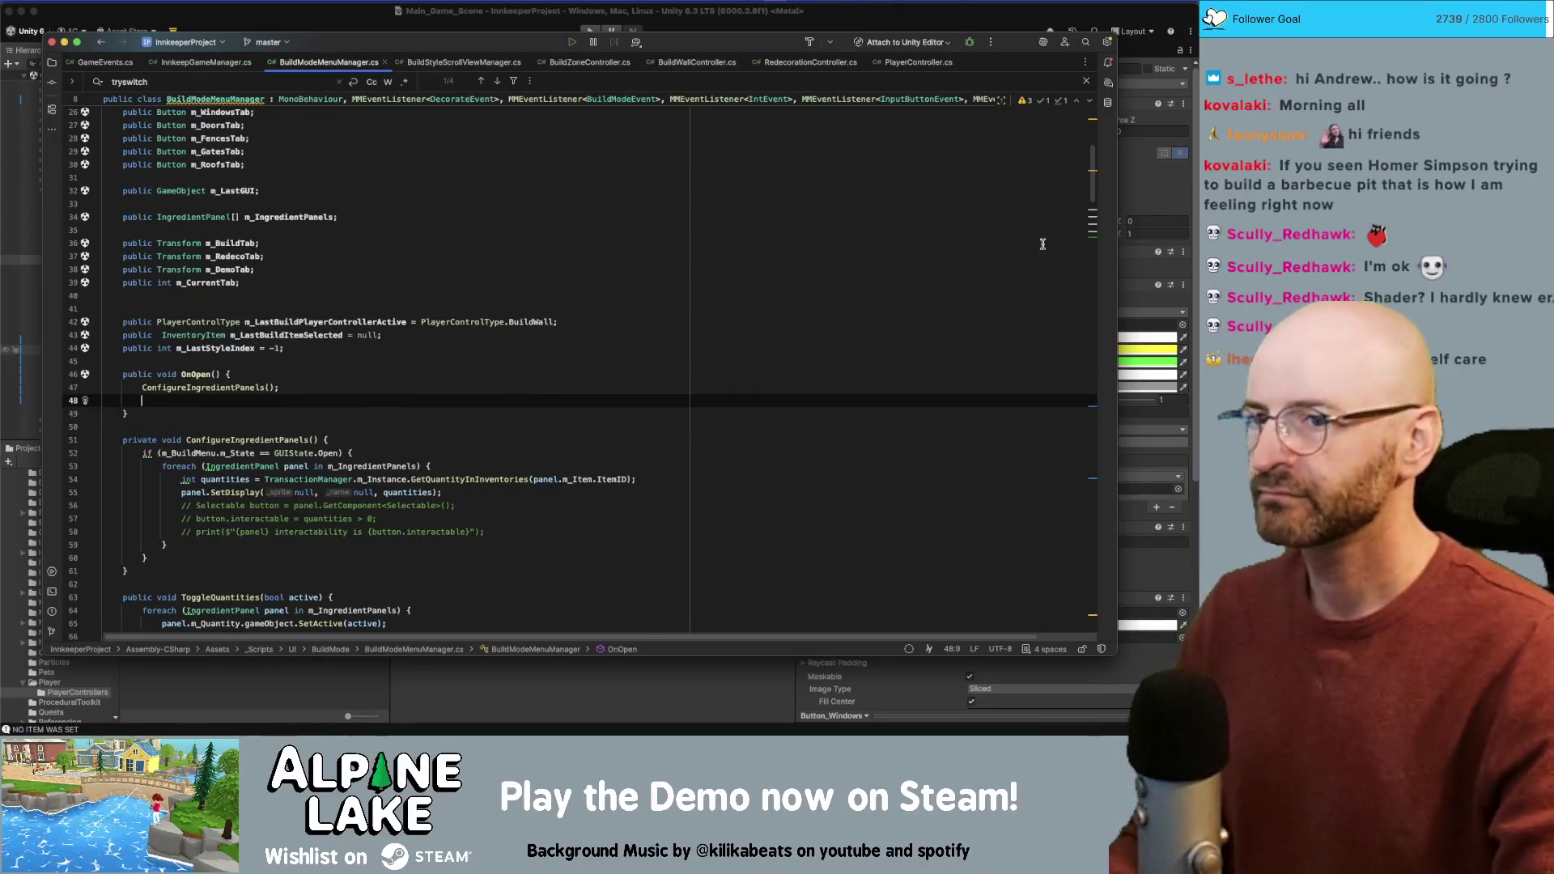
pyautogui.moveTo(1093, 174)
pyautogui.mouseDown()
pyautogui.moveTo(1097, 534)
pyautogui.moveTo(1103, 190)
pyautogui.mouseUp()
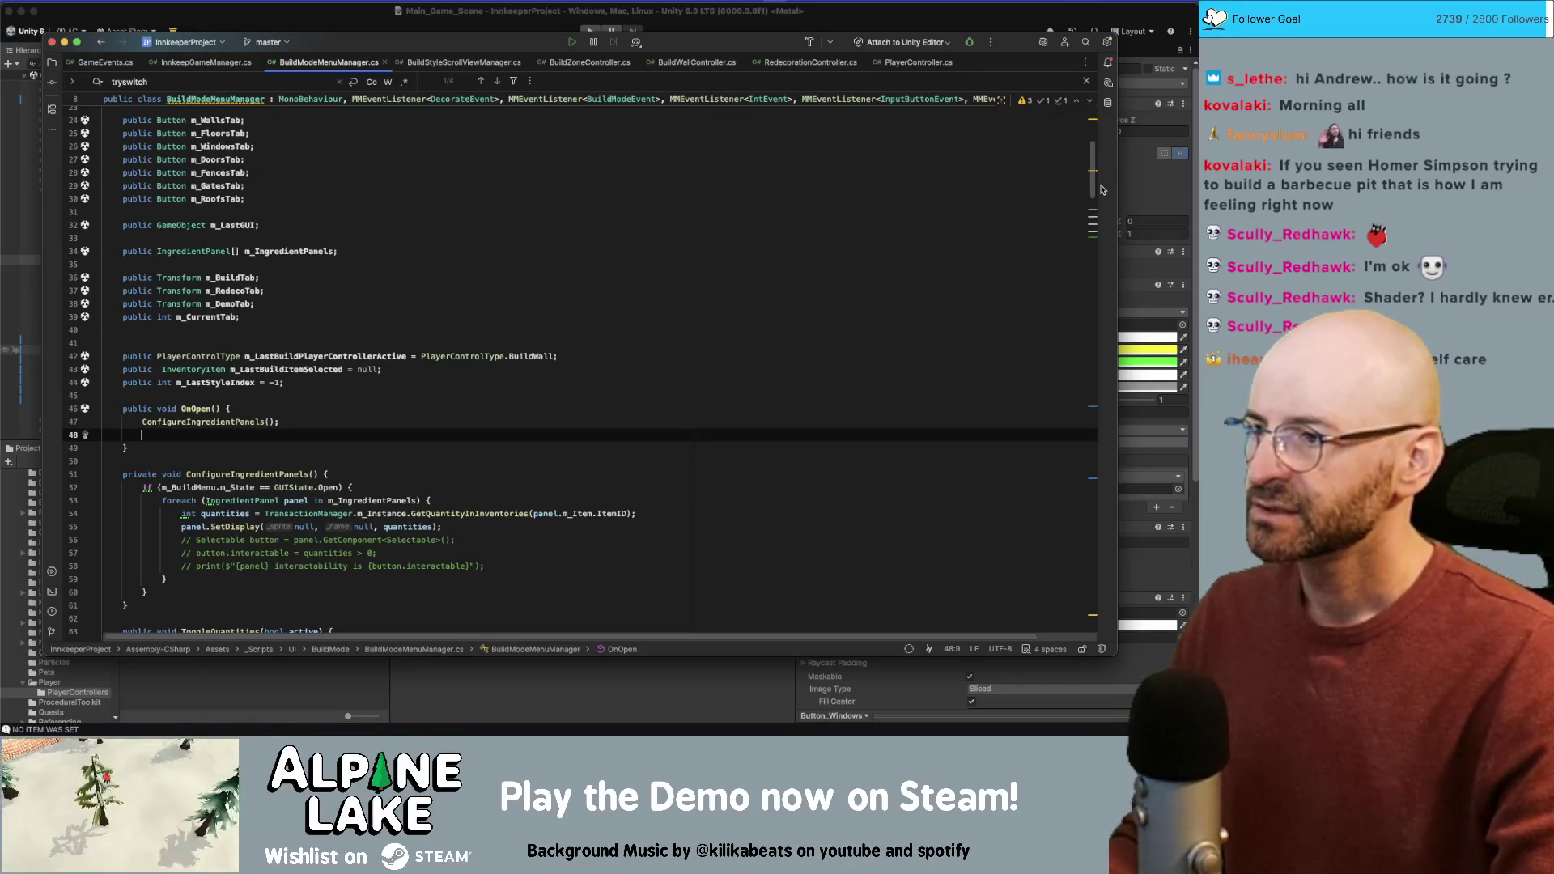
pyautogui.moveTo(1101, 189); pyautogui.dragTo(1101, 194)
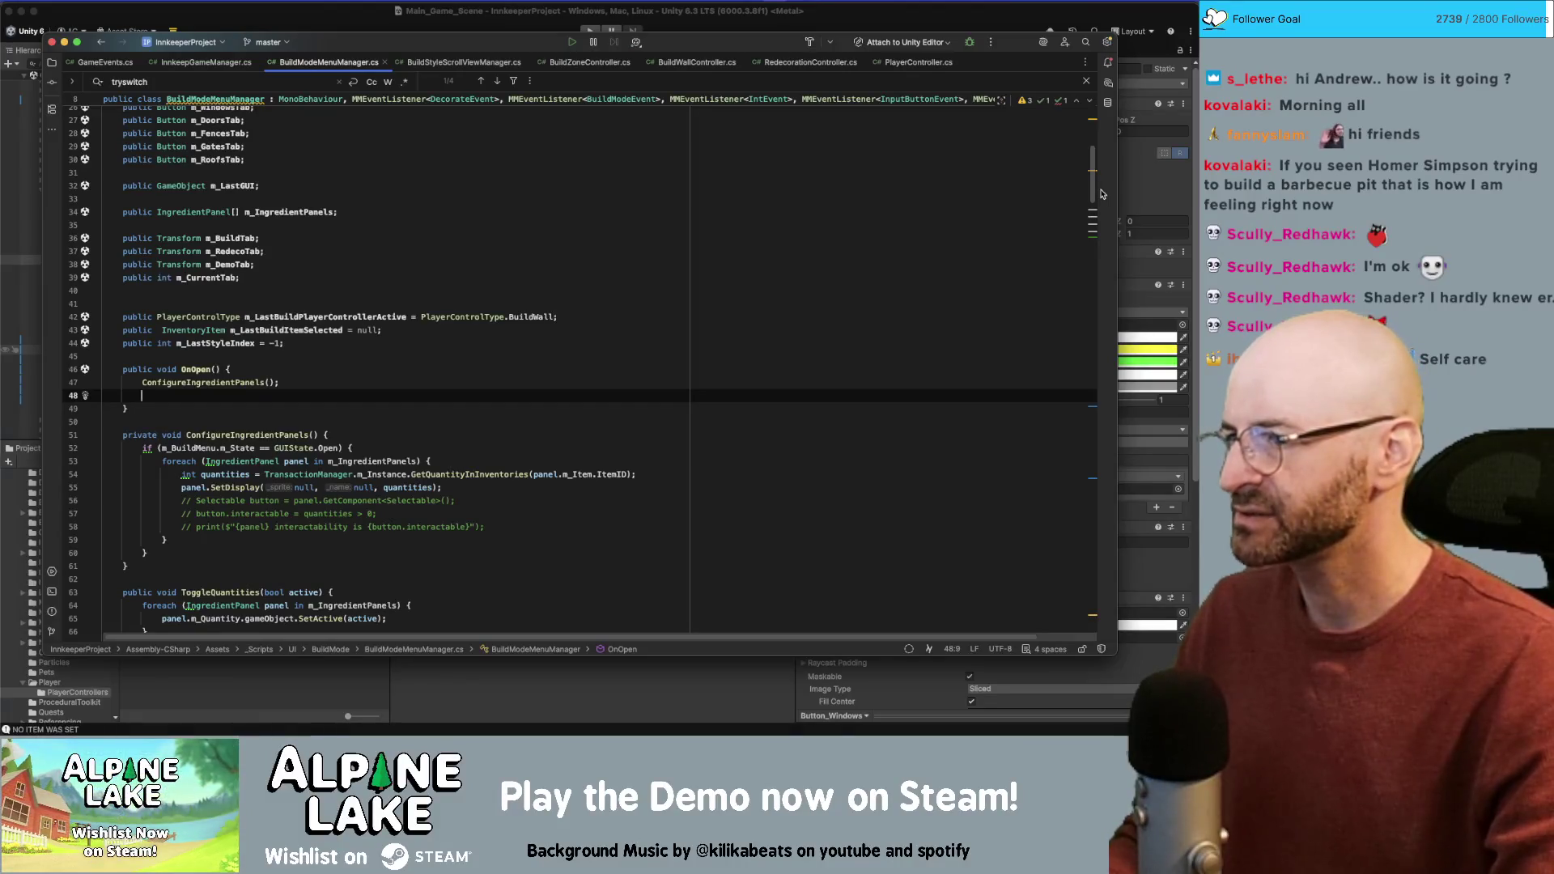
pyautogui.scroll(-1, 1101, 194)
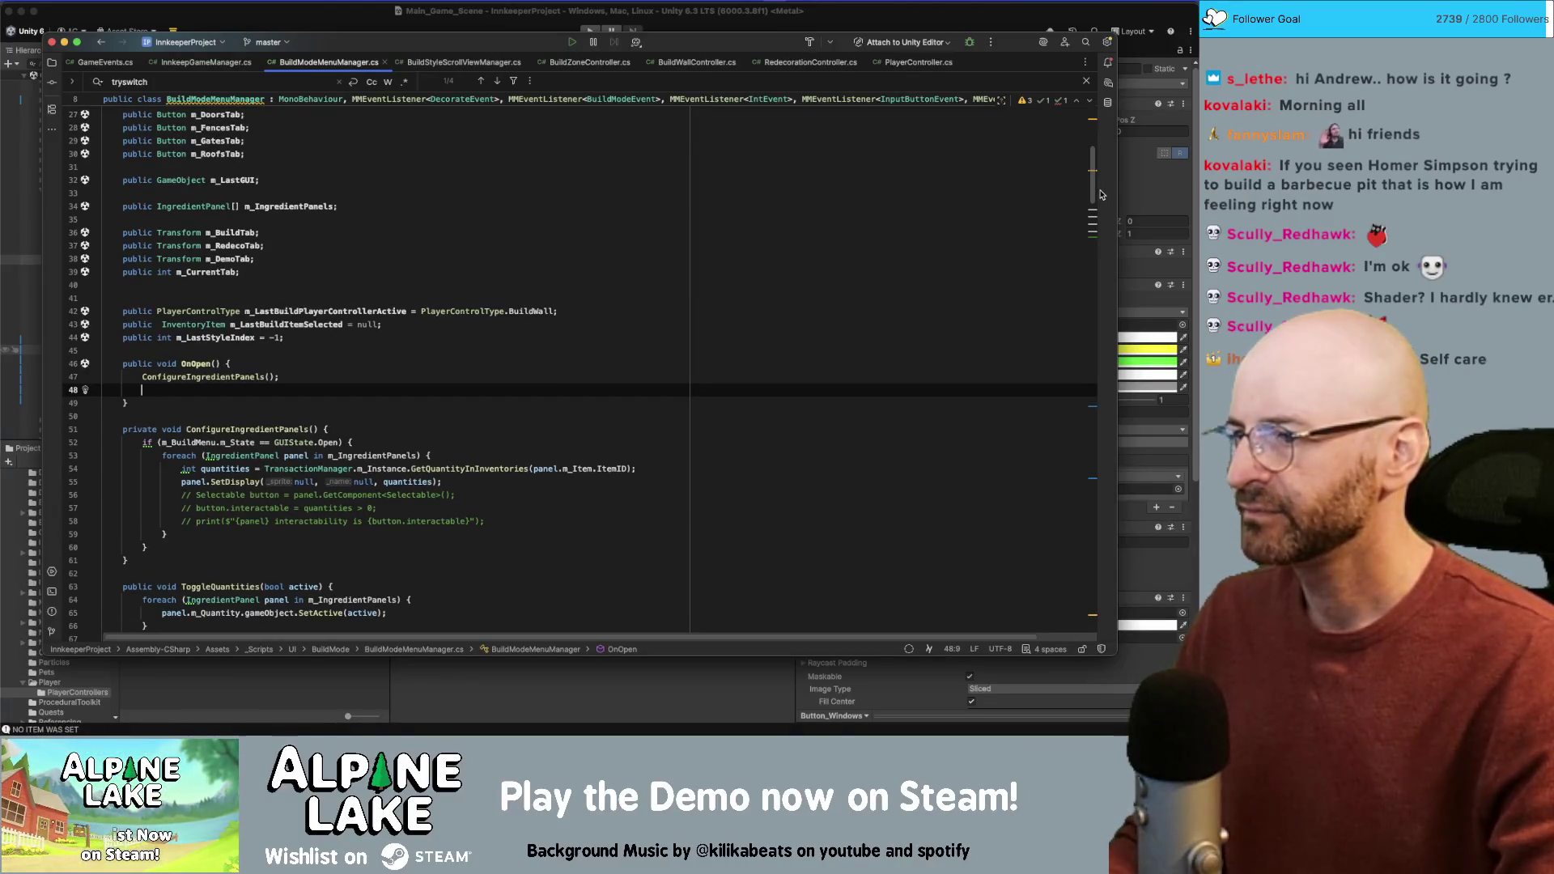
pyautogui.scroll(-2, 1102, 195)
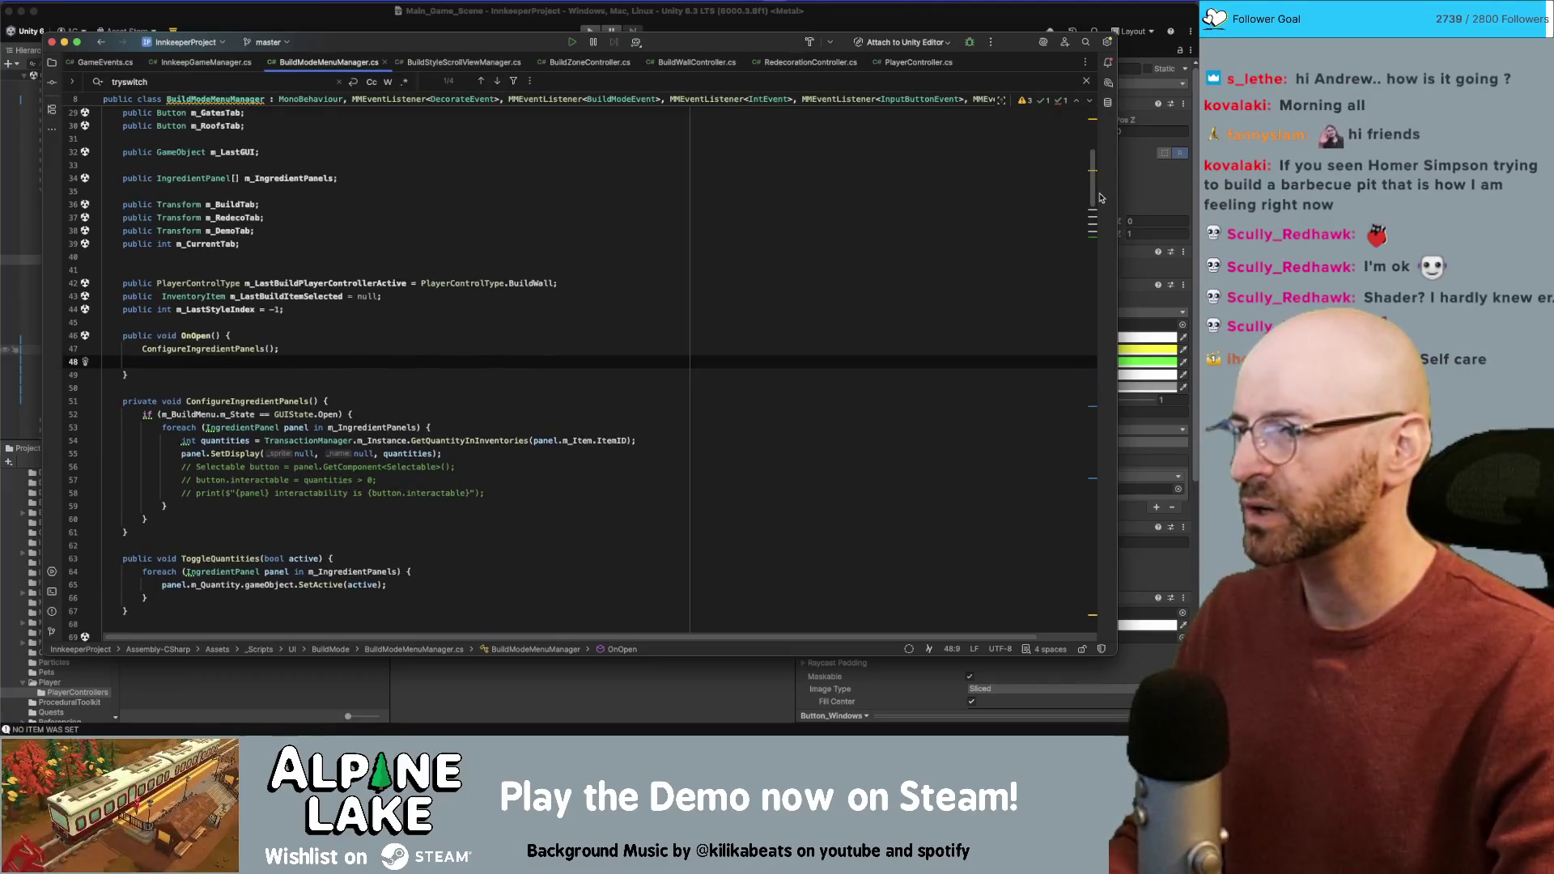
pyautogui.scroll(-2, 1101, 197)
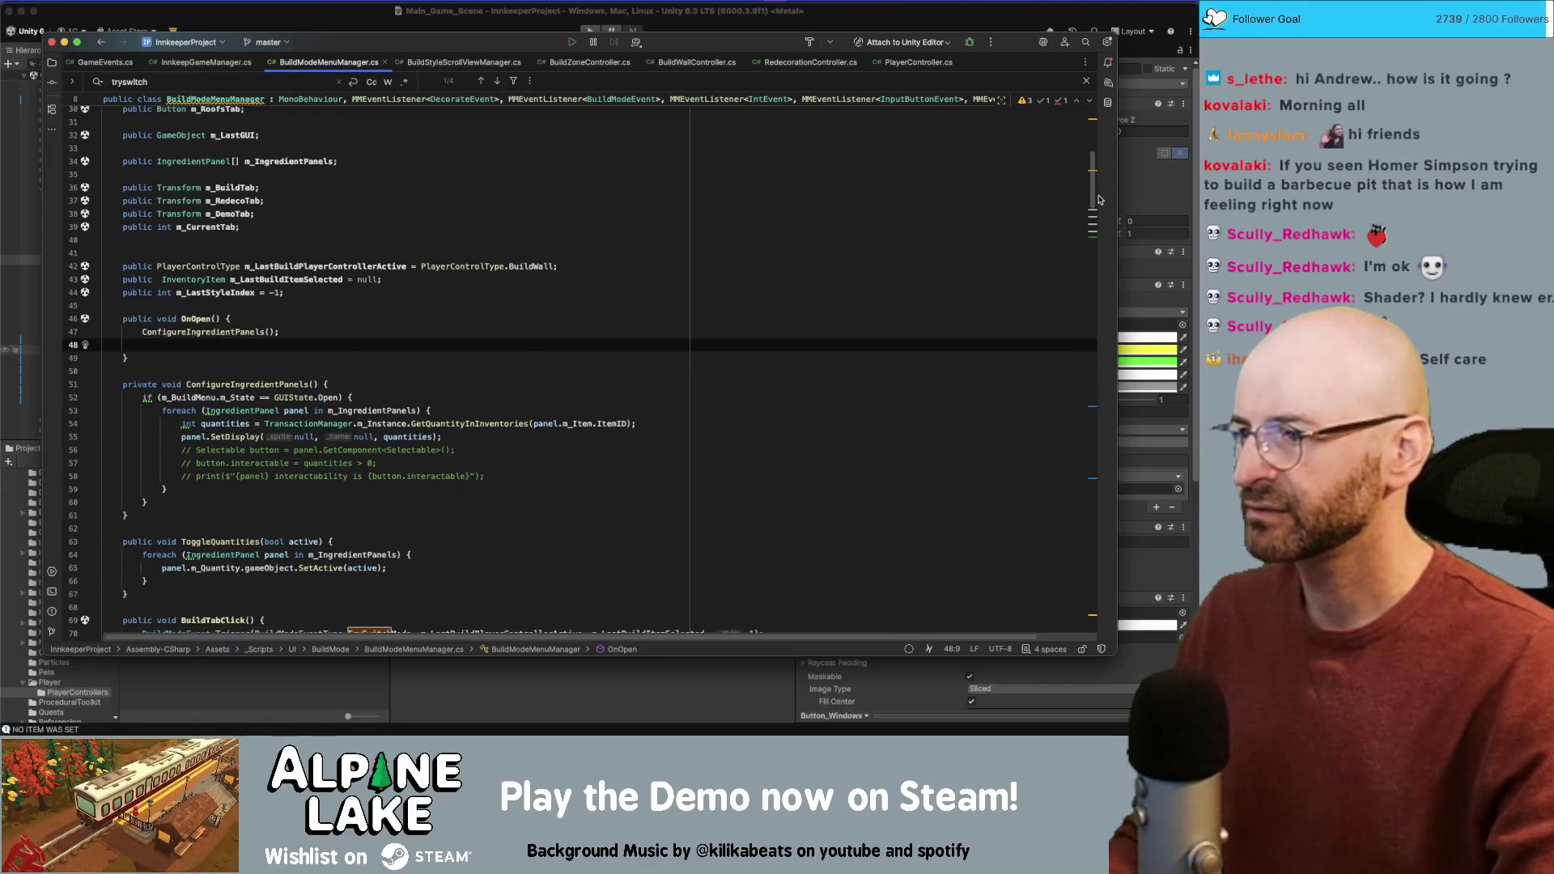
pyautogui.scroll(-8, 1099, 196)
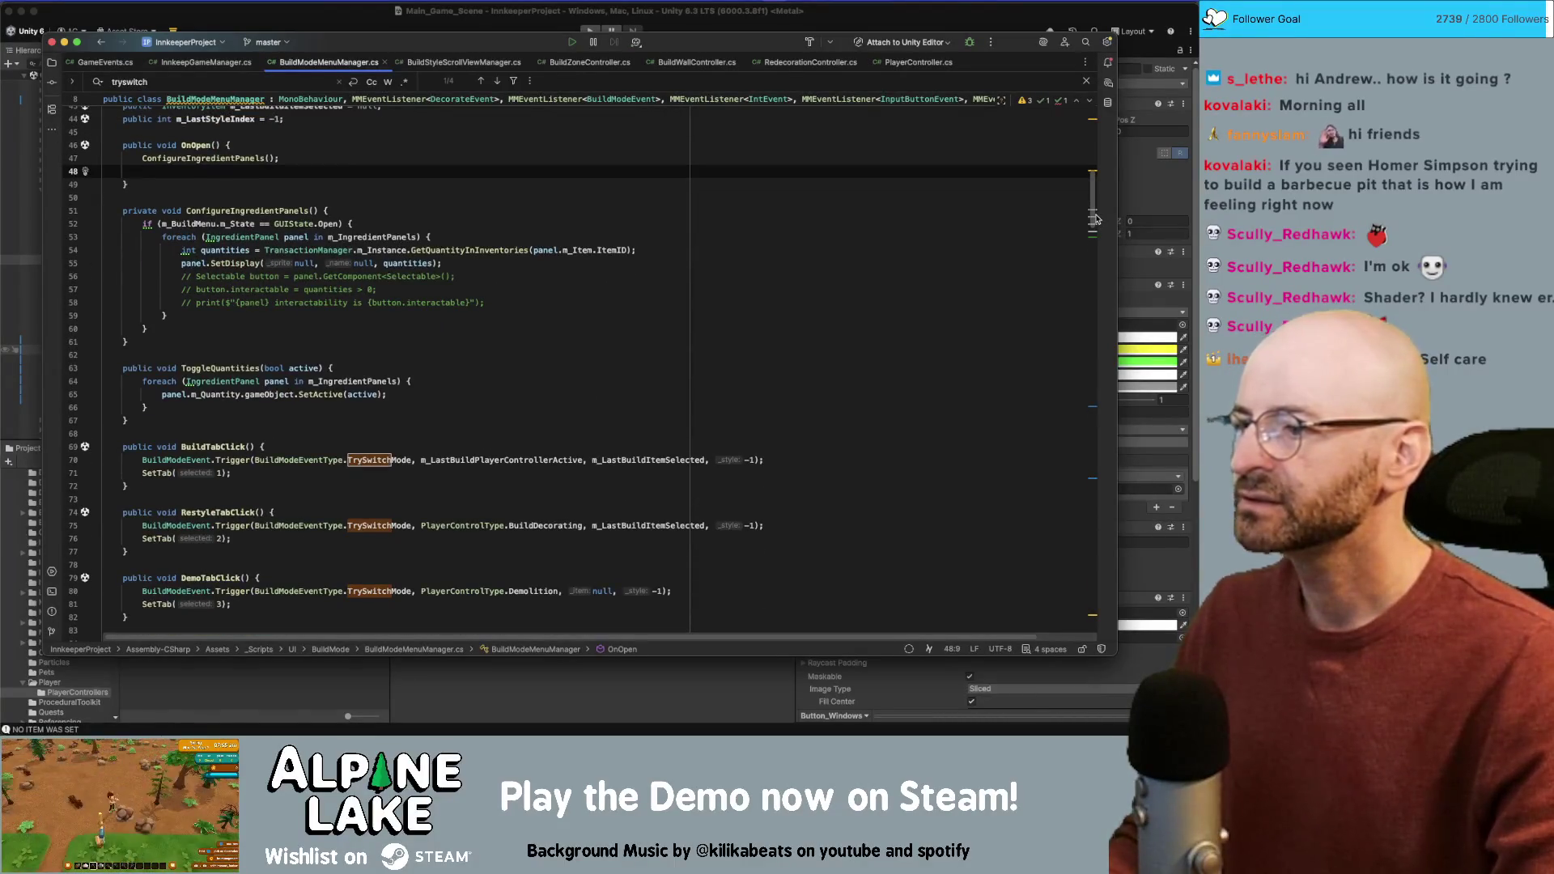
pyautogui.scroll(-15, 1097, 219)
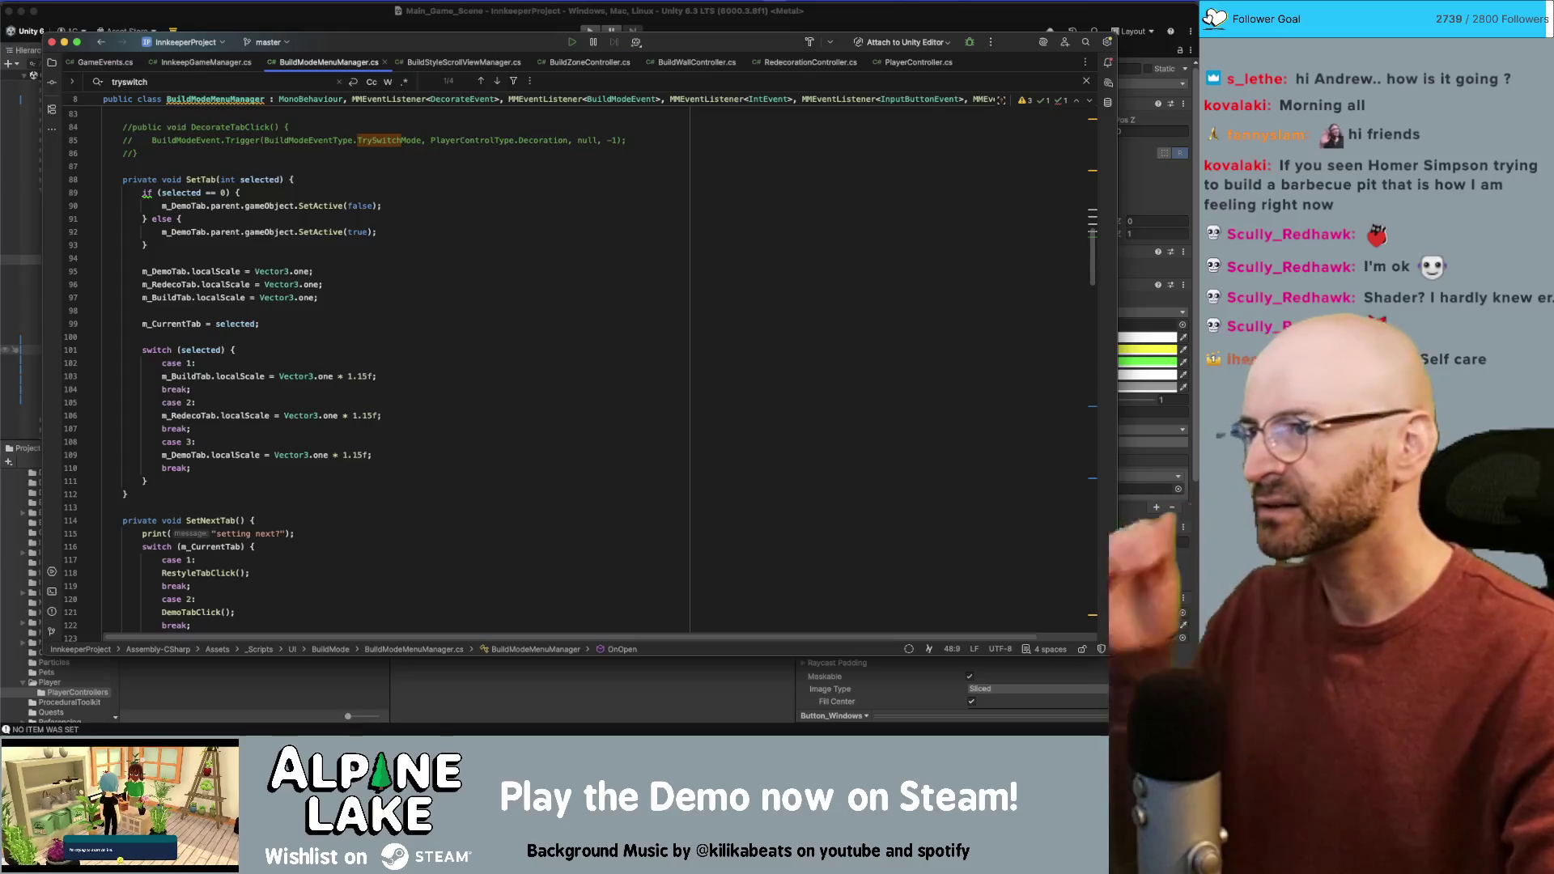
pyautogui.press('super+Tab')
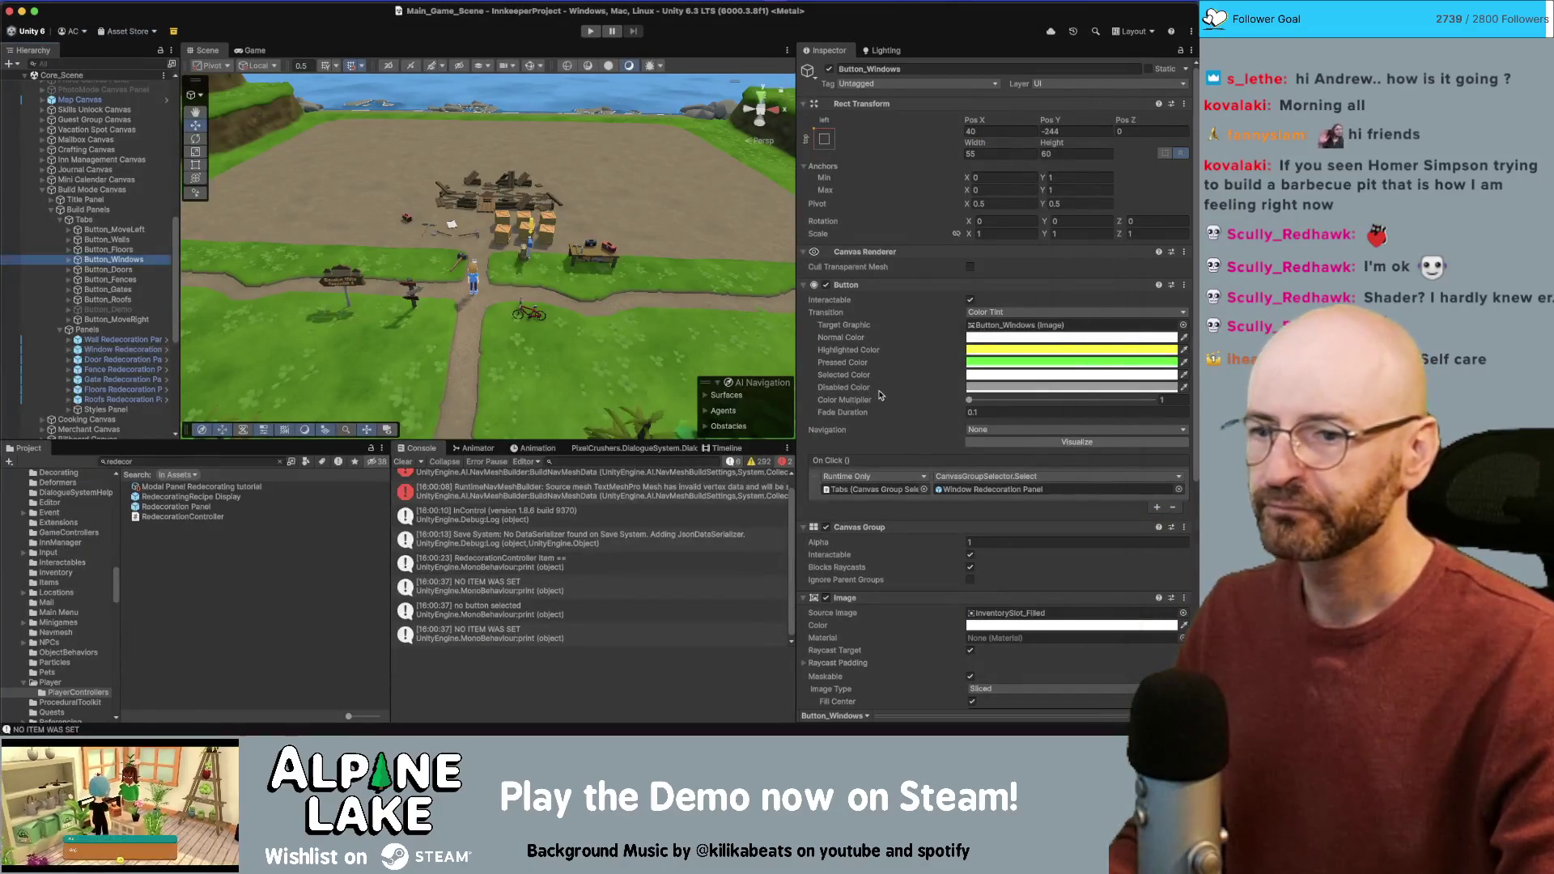
# Step: Check Button_Windows' On Click list and Build Mode Canvas, then view the TrySwitchMode tab handlers
pyautogui.scroll(-1, 881, 395)
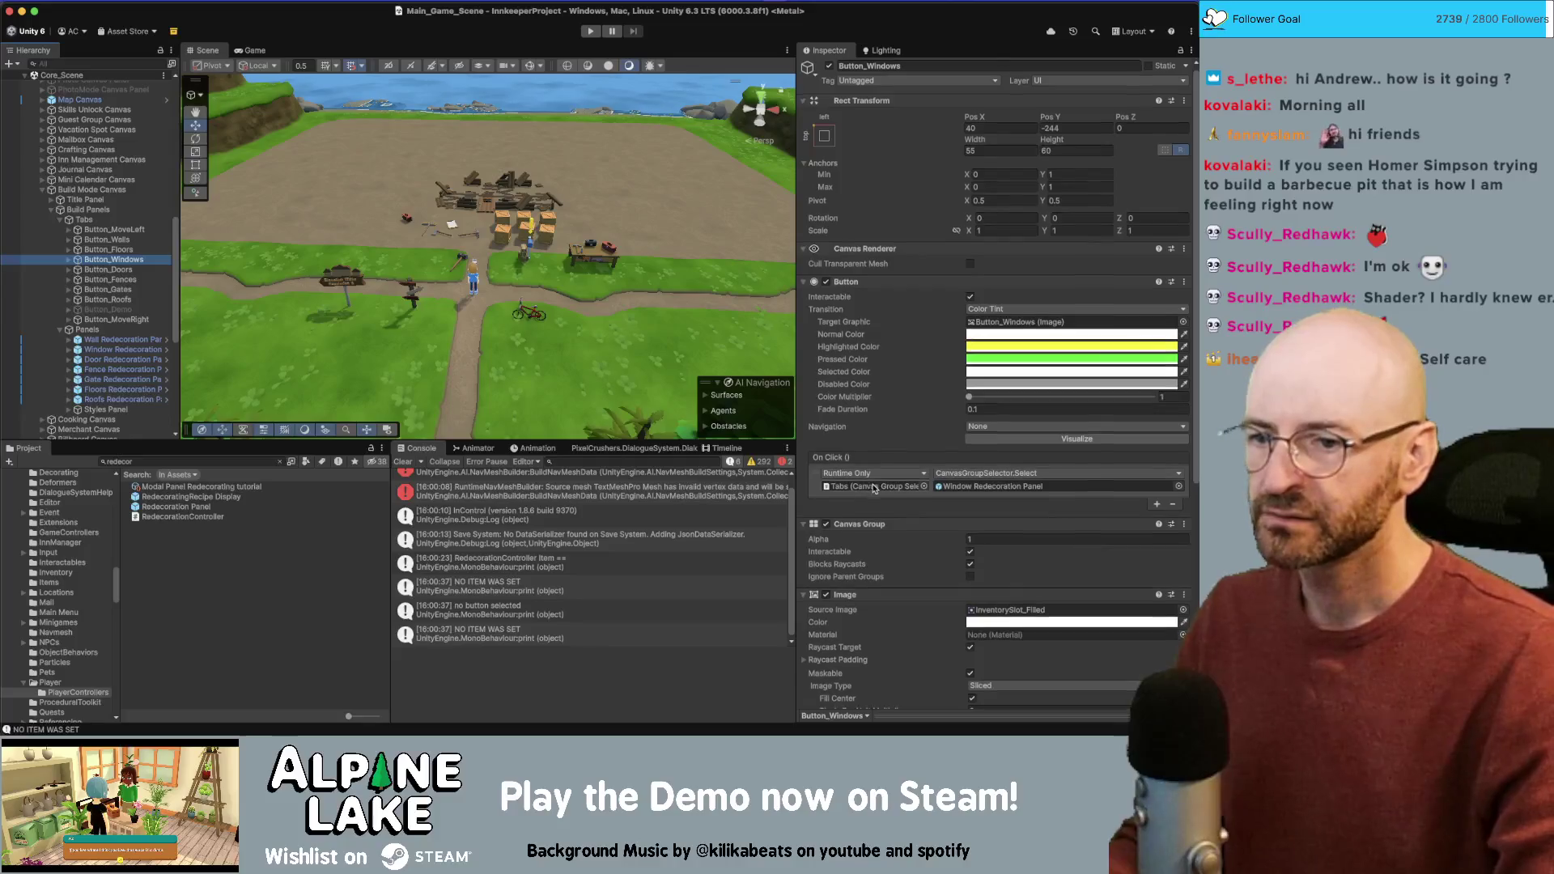
pyautogui.scroll(-1, 875, 486)
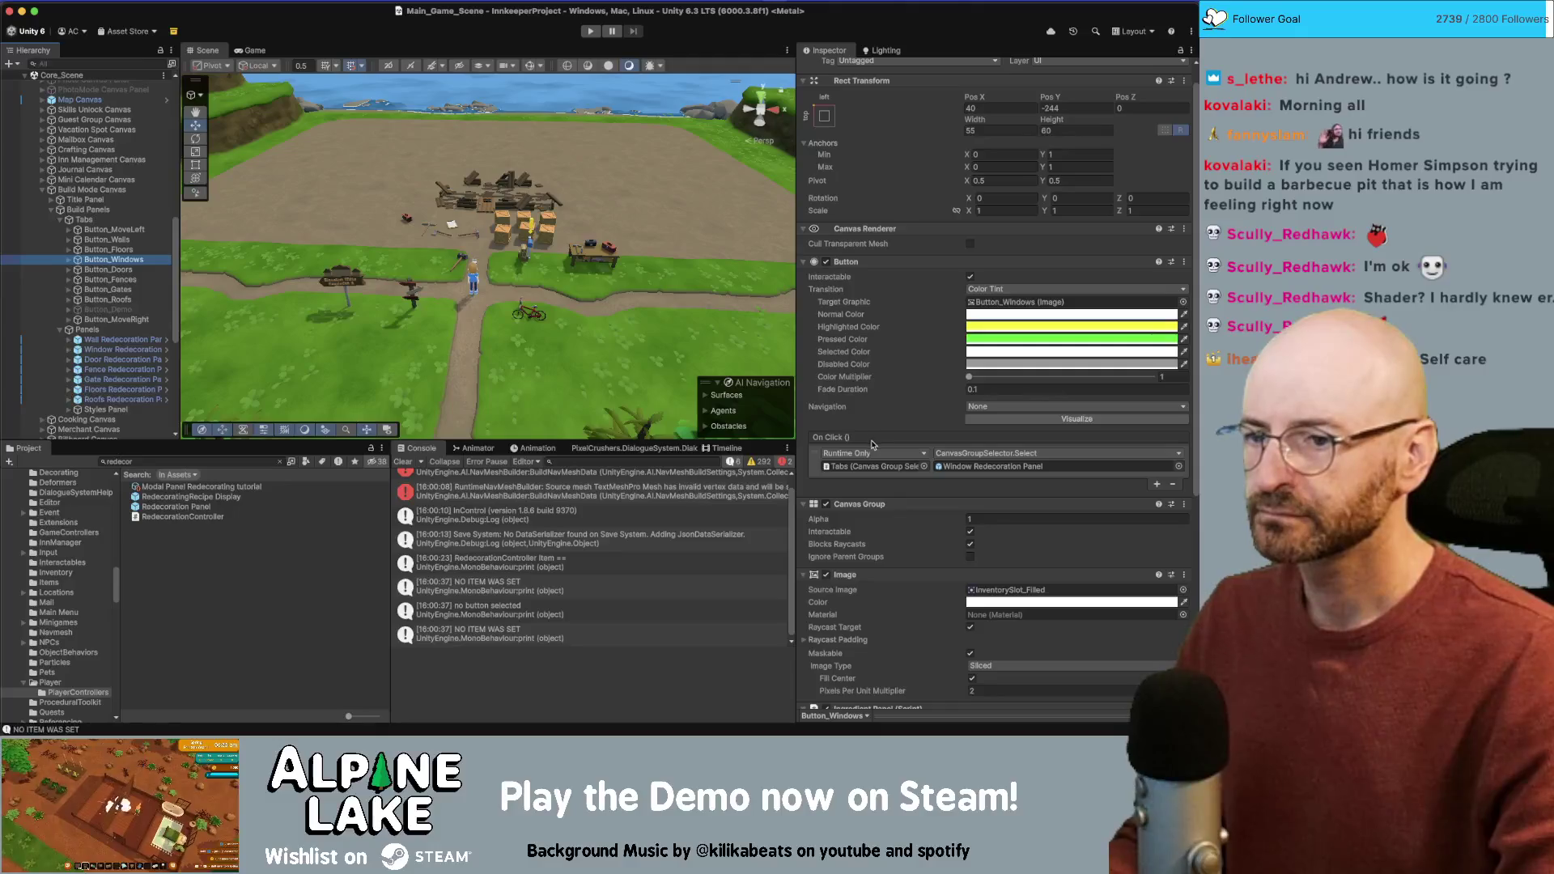
pyautogui.click(89, 190)
pyautogui.press('super+Tab')
pyautogui.scroll(-5, 450, 360)
pyautogui.scroll(5, 445, 345)
pyautogui.scroll(10, 444, 340)
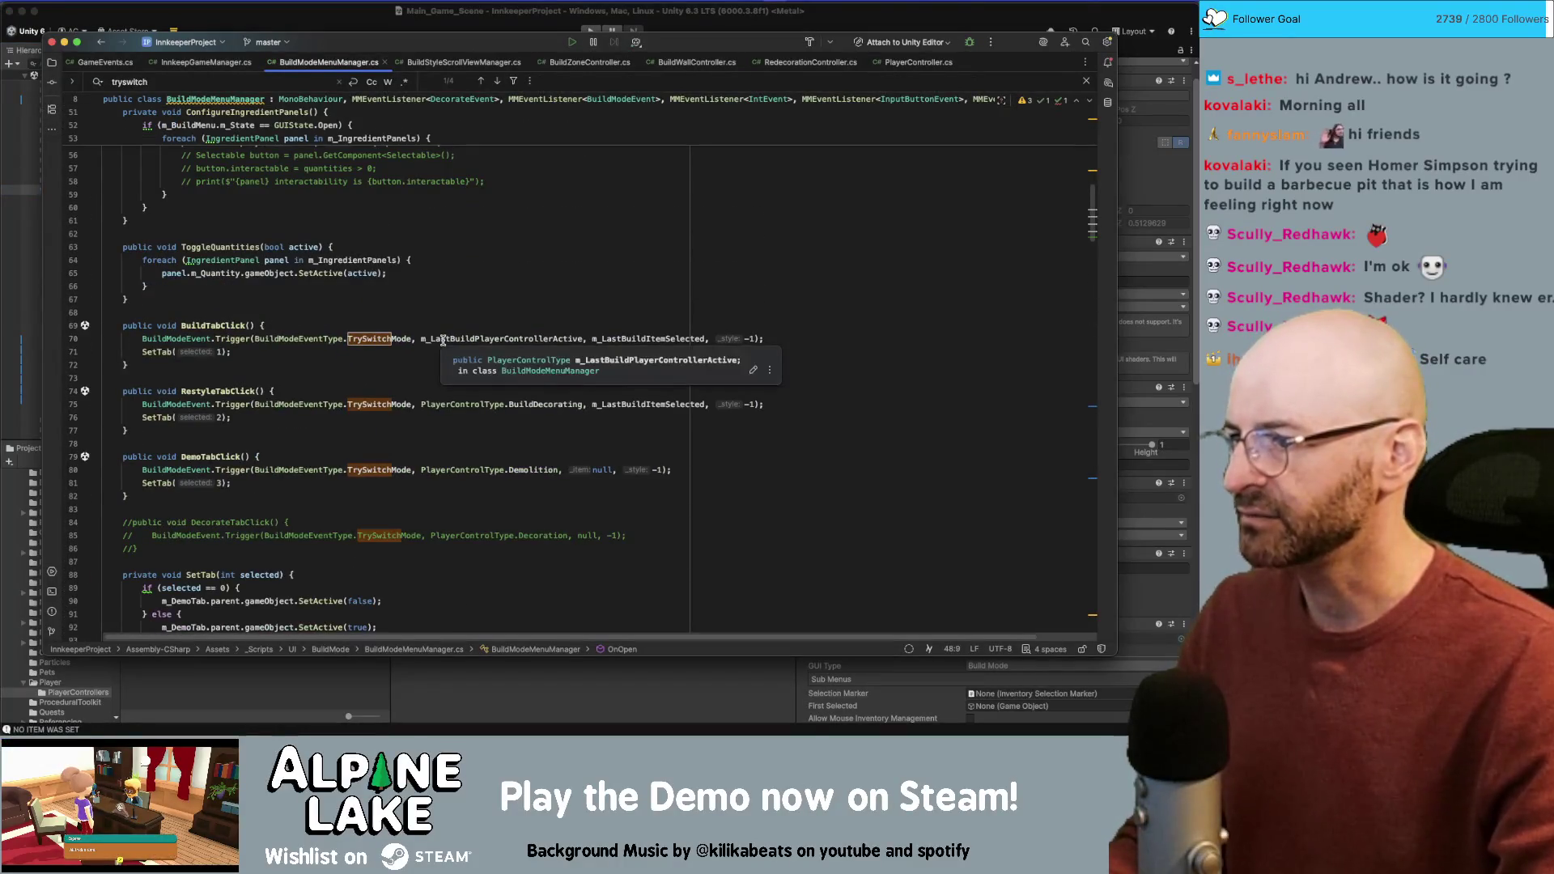
# Step: Add a public void BuildTypeTabClicked(int which) method below DemoTabClick
pyautogui.scroll(-2, 331, 324)
pyautogui.click(295, 436)
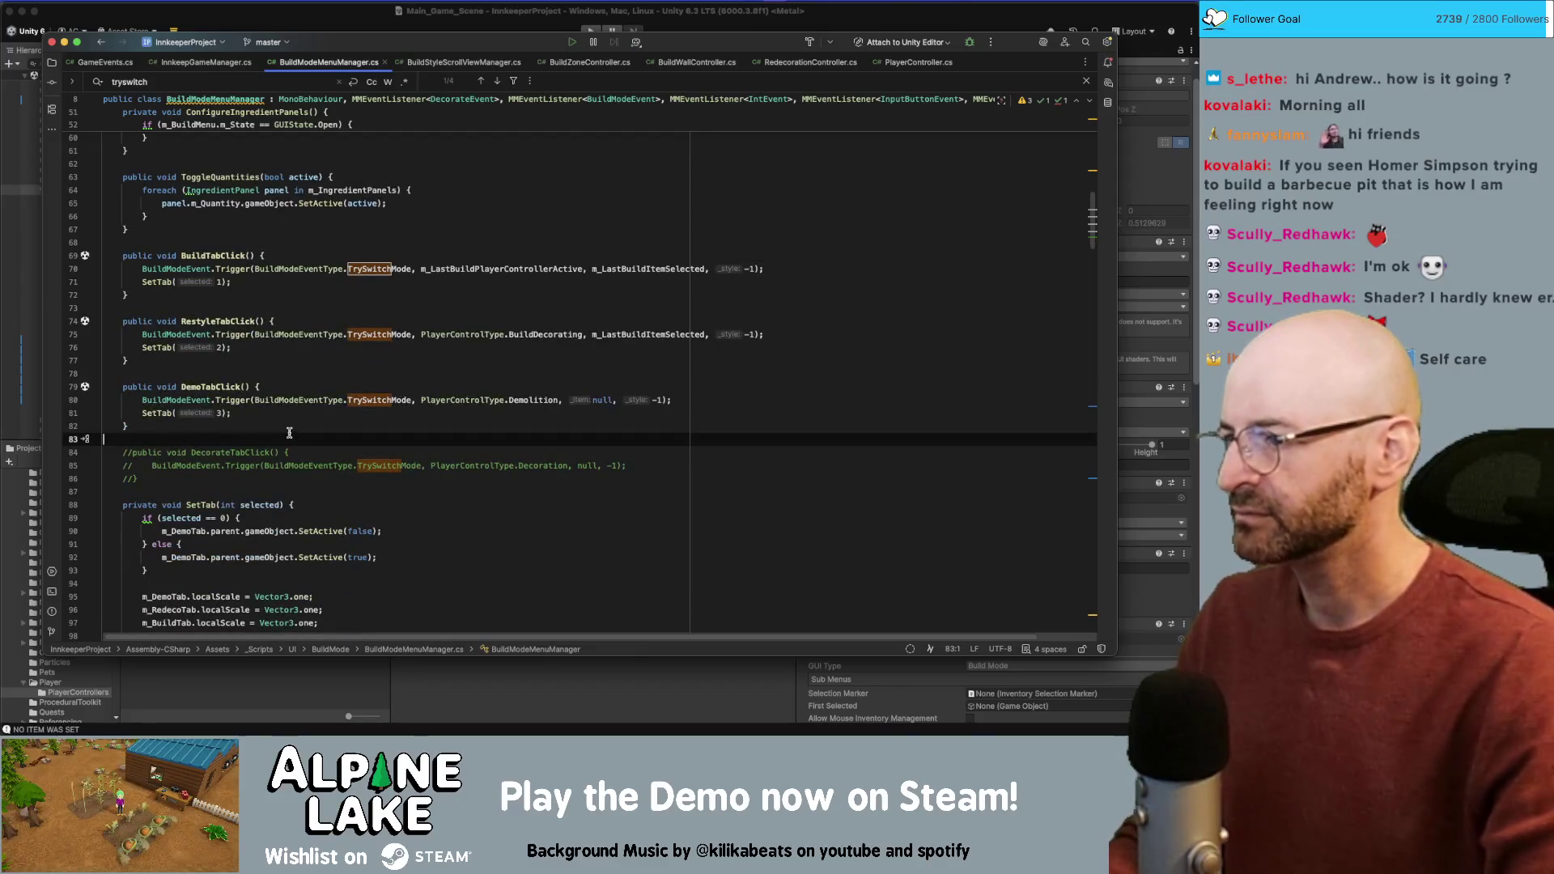
pyautogui.press('Return')
pyautogui.press('Return')
pyautogui.press('Up')
pyautogui.write('public void')
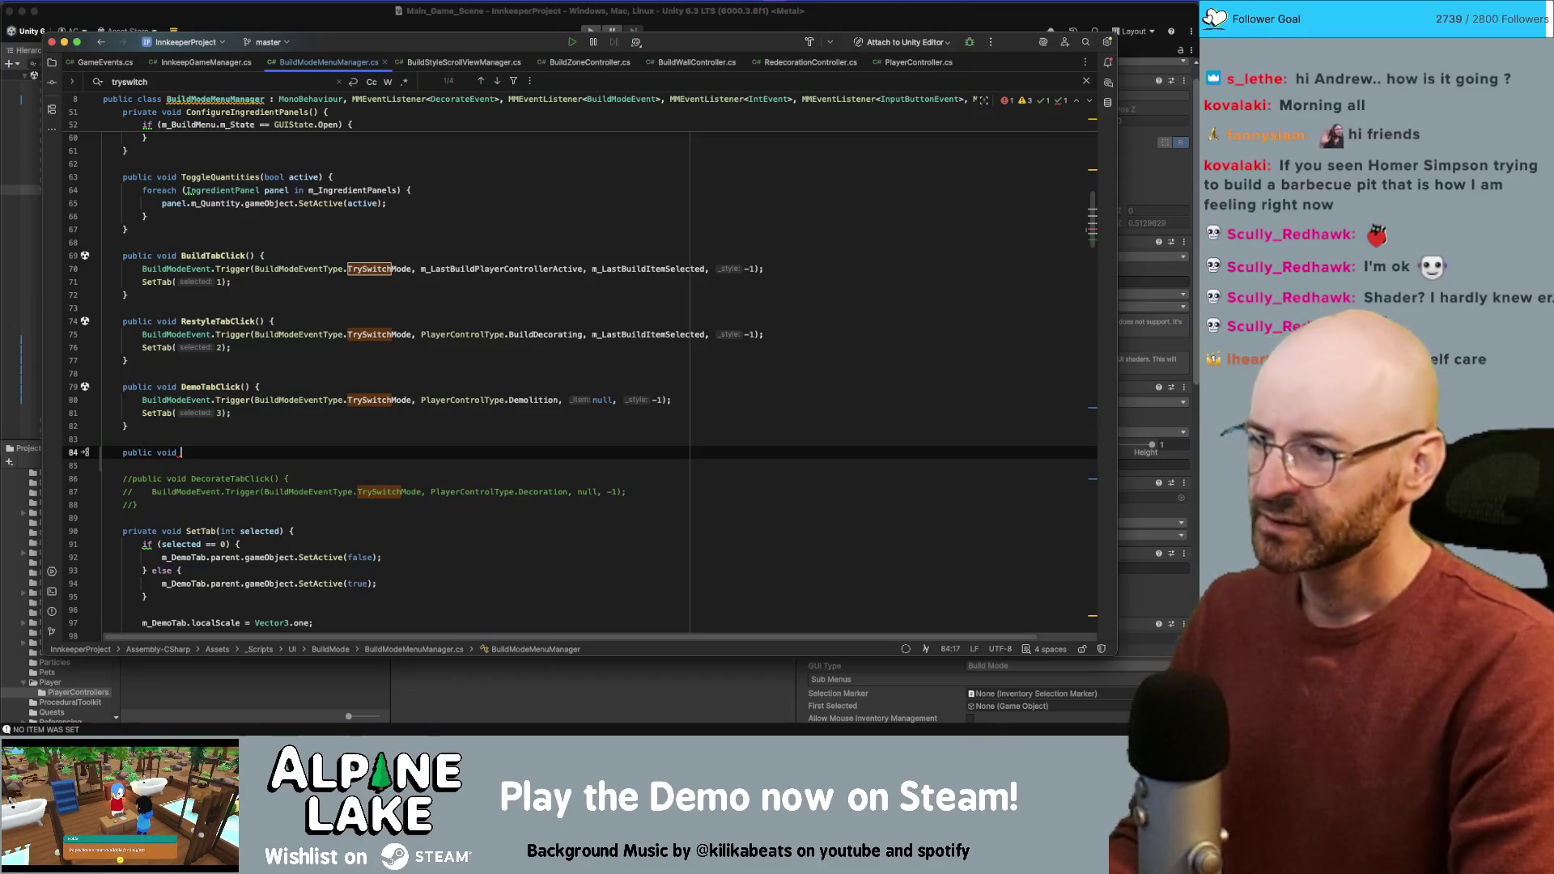
pyautogui.write('TabClicked')
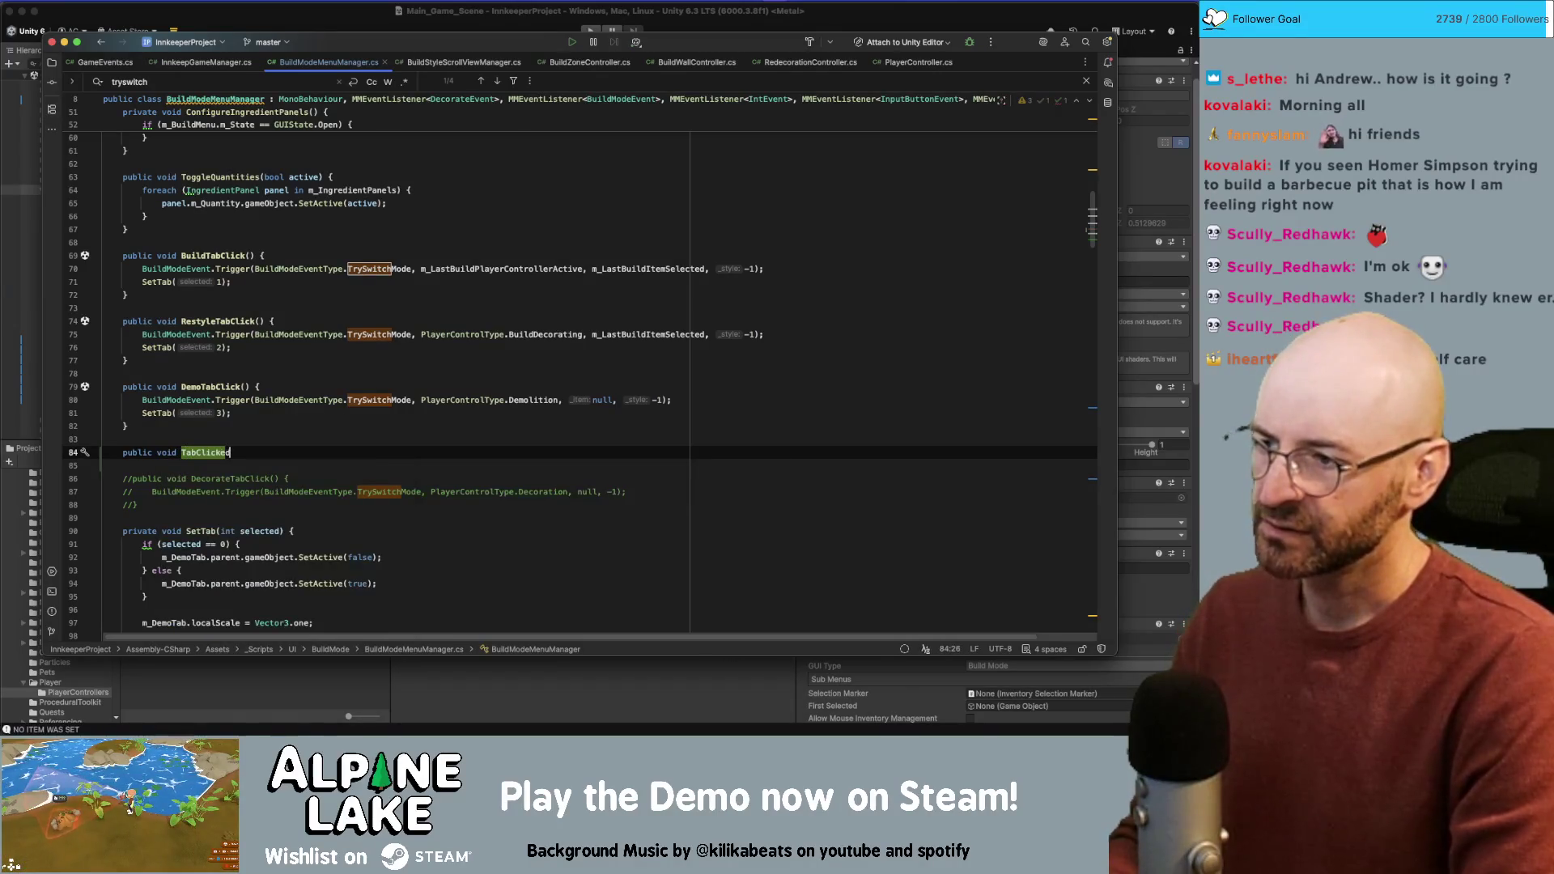
pyautogui.write('Build')
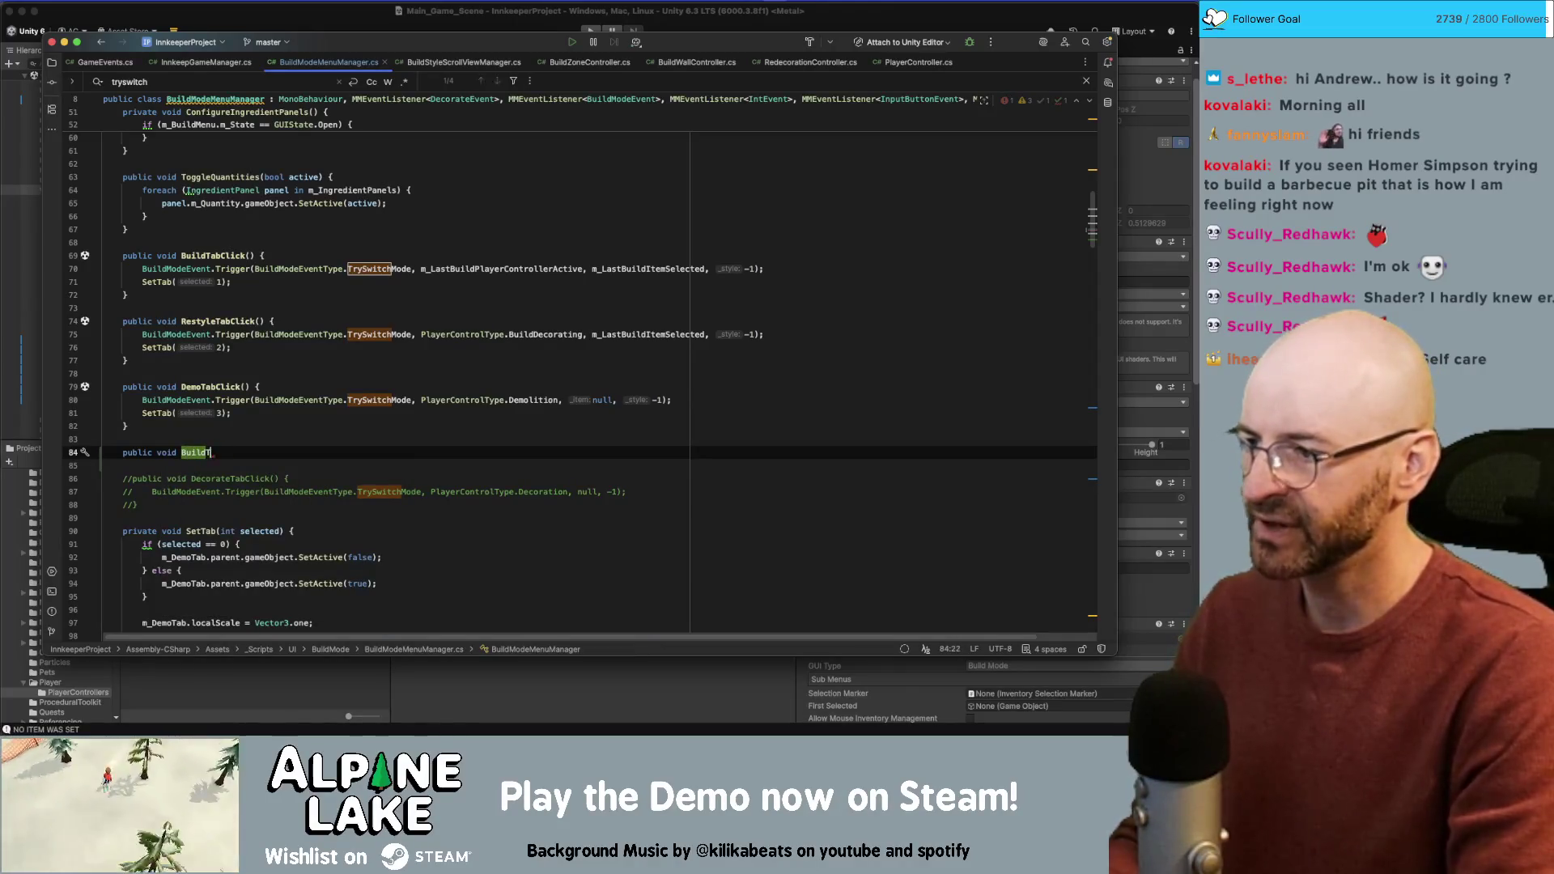
pyautogui.write('Clicked() {')
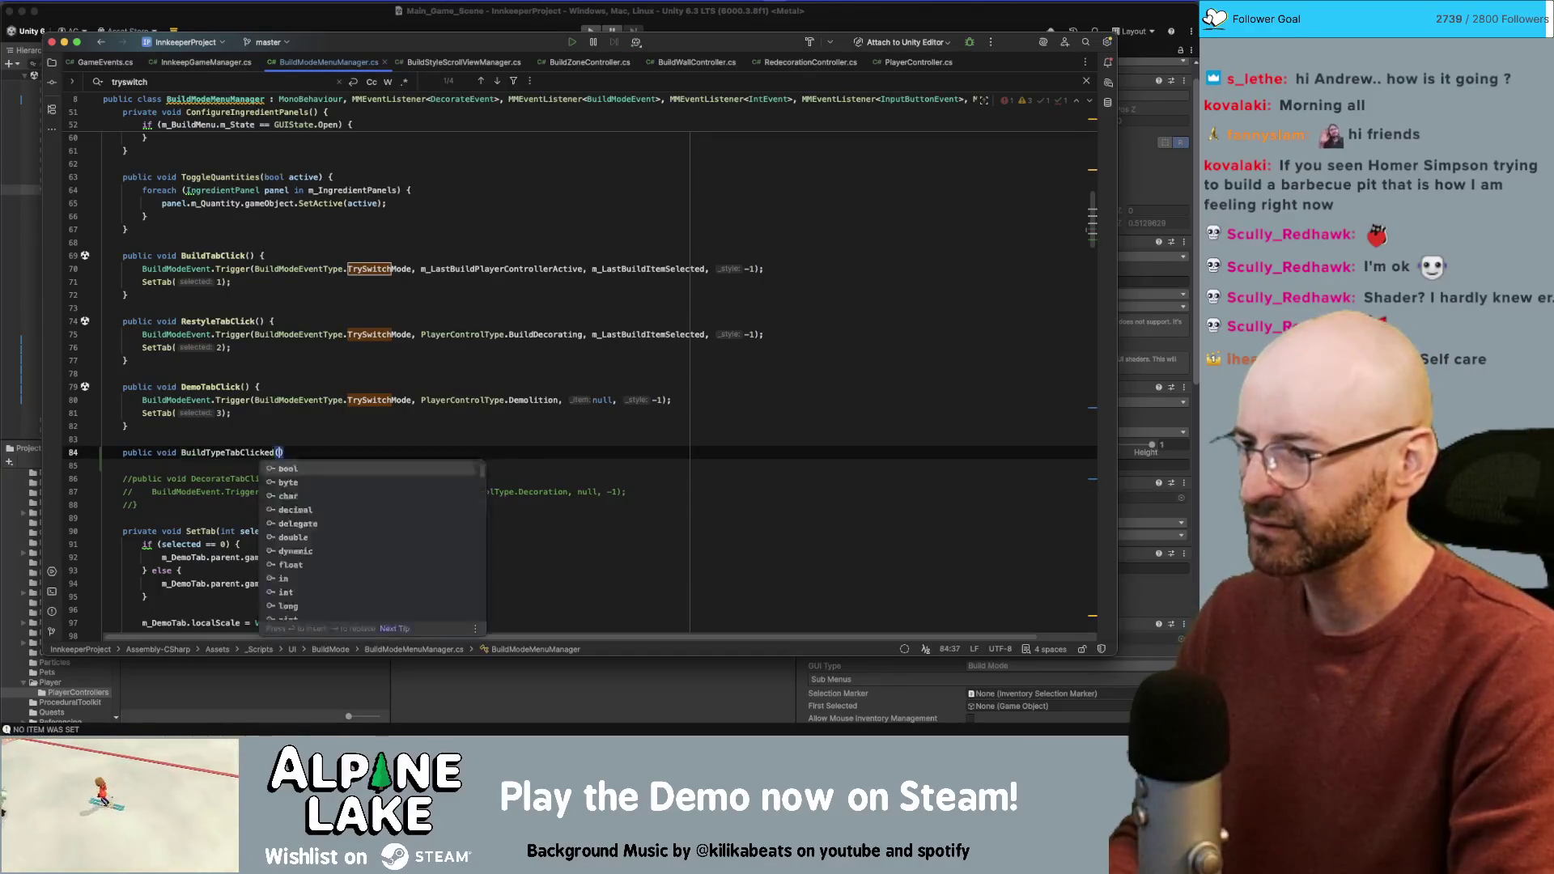
pyautogui.press('Return')
pyautogui.click(294, 452)
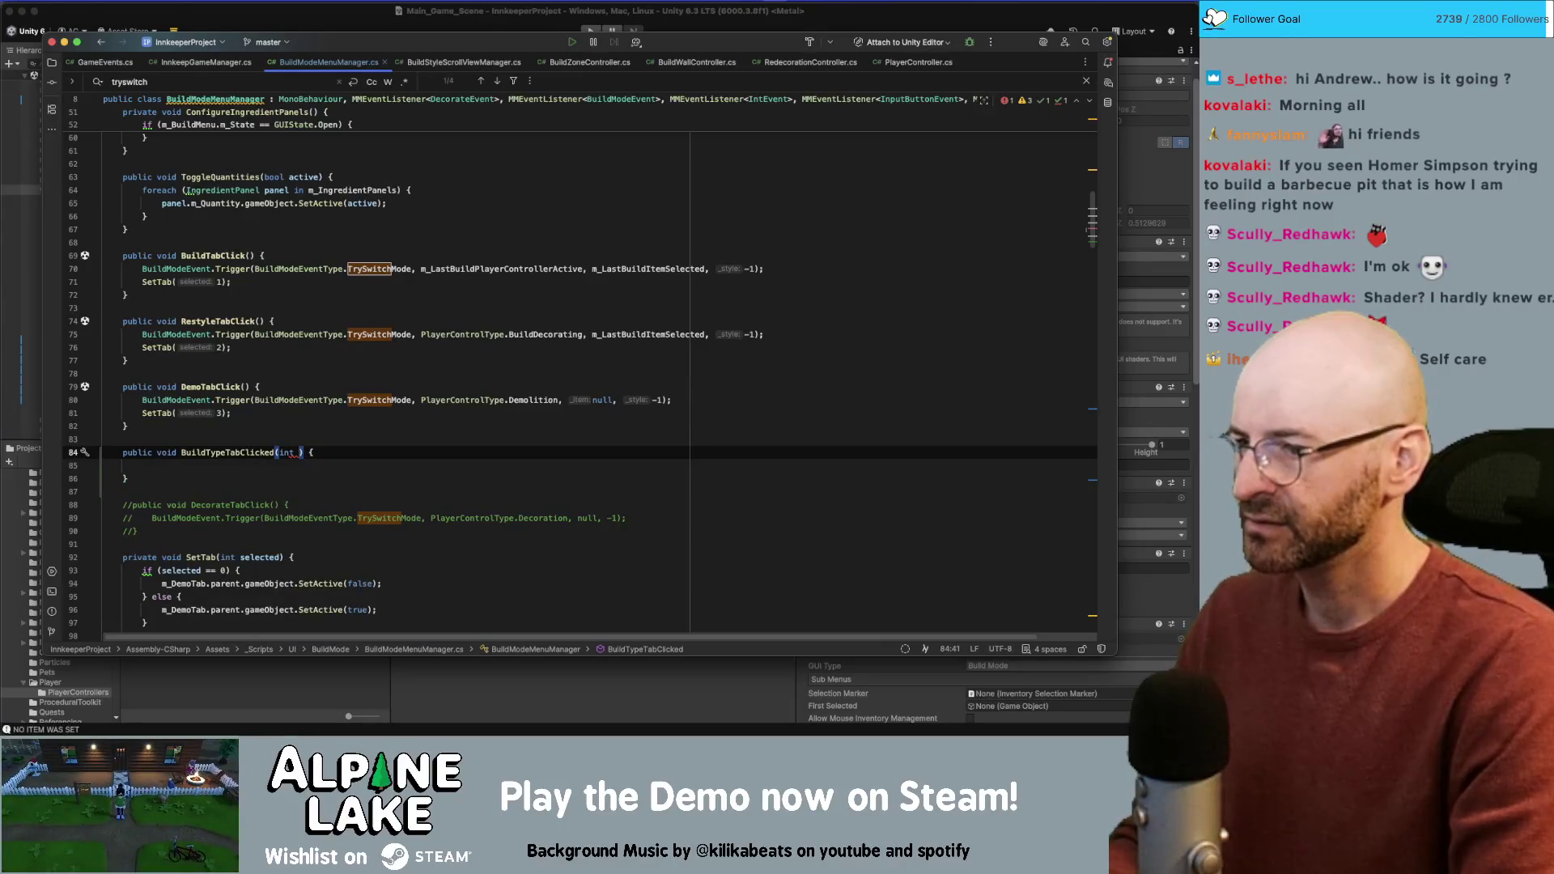
pyautogui.write('which')
pyautogui.press('End')
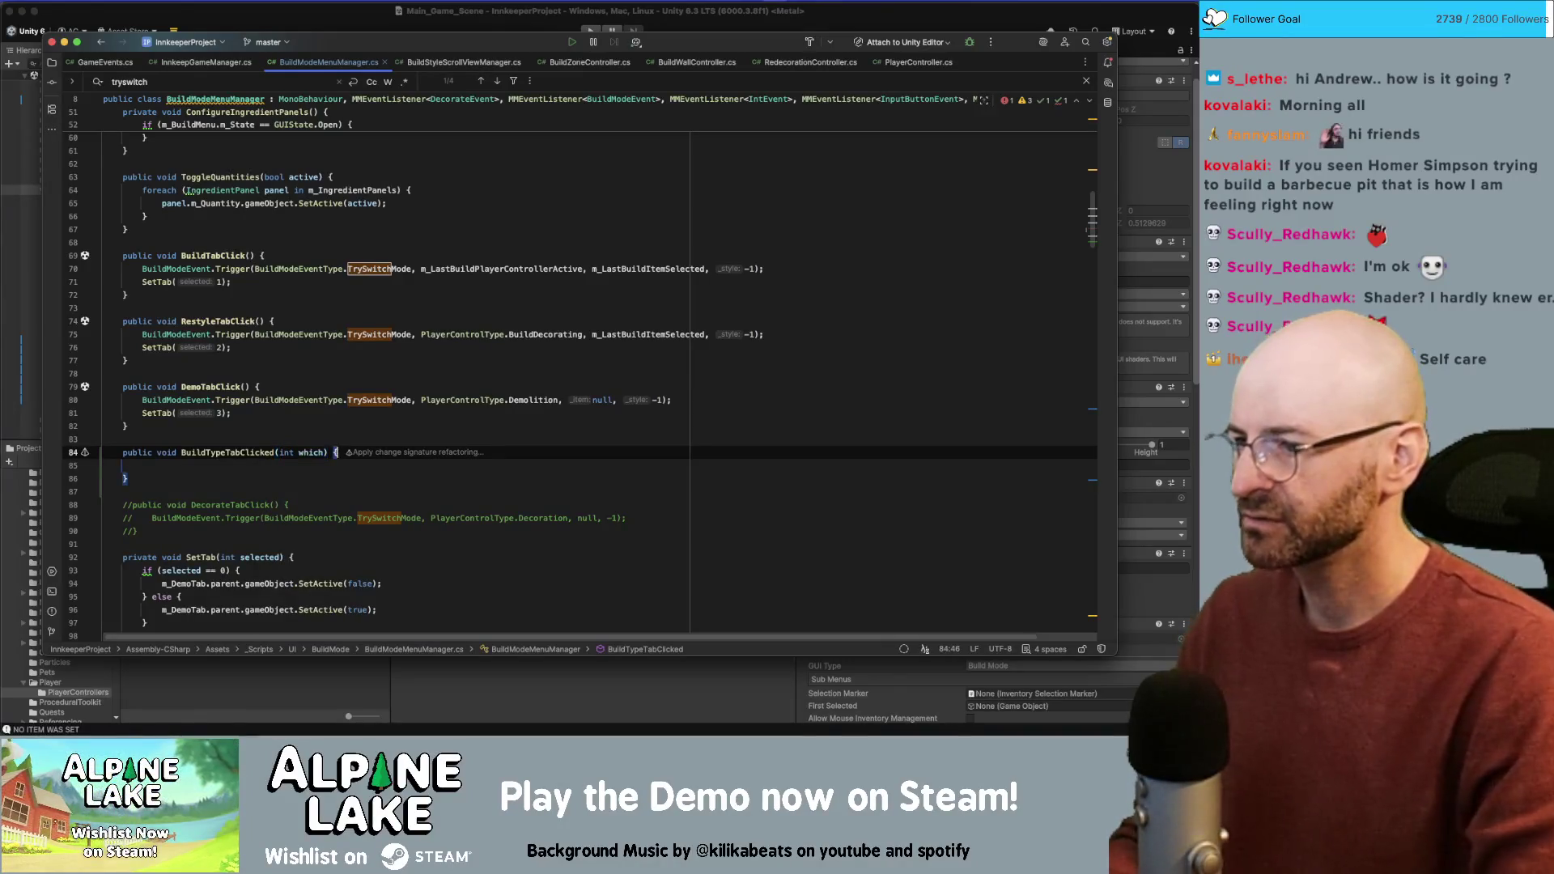
pyautogui.press('Return')
# Step: Write a switch(which) statement with its opening brace in the method body
pyautogui.write('if(whic')
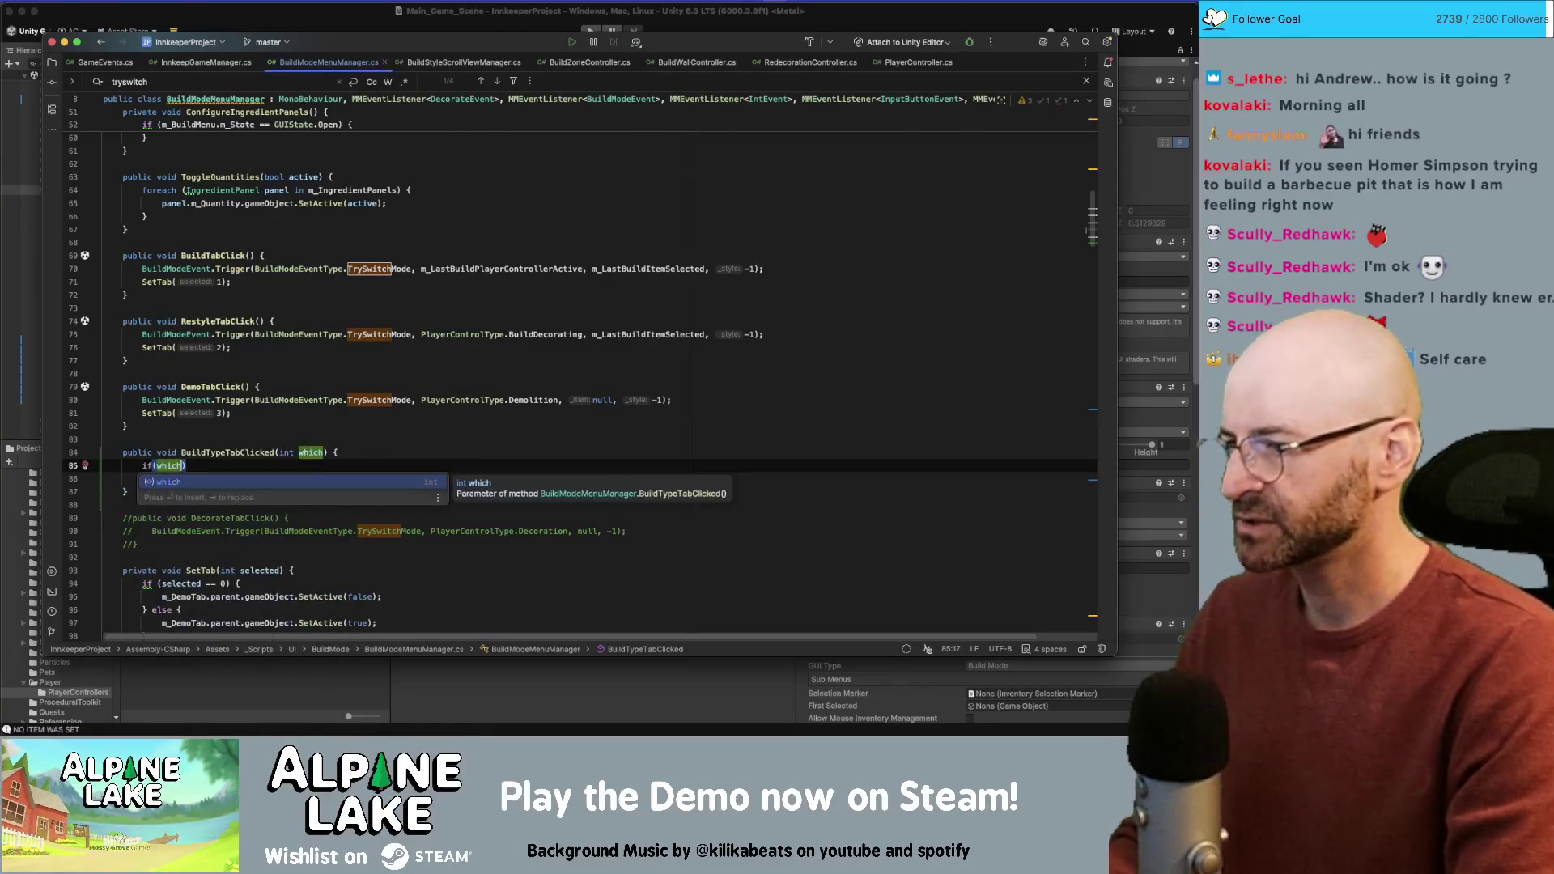
pyautogui.write('h')
pyautogui.press('Home')
pyautogui.press('Delete')
pyautogui.press('Delete')
pyautogui.write('switch')
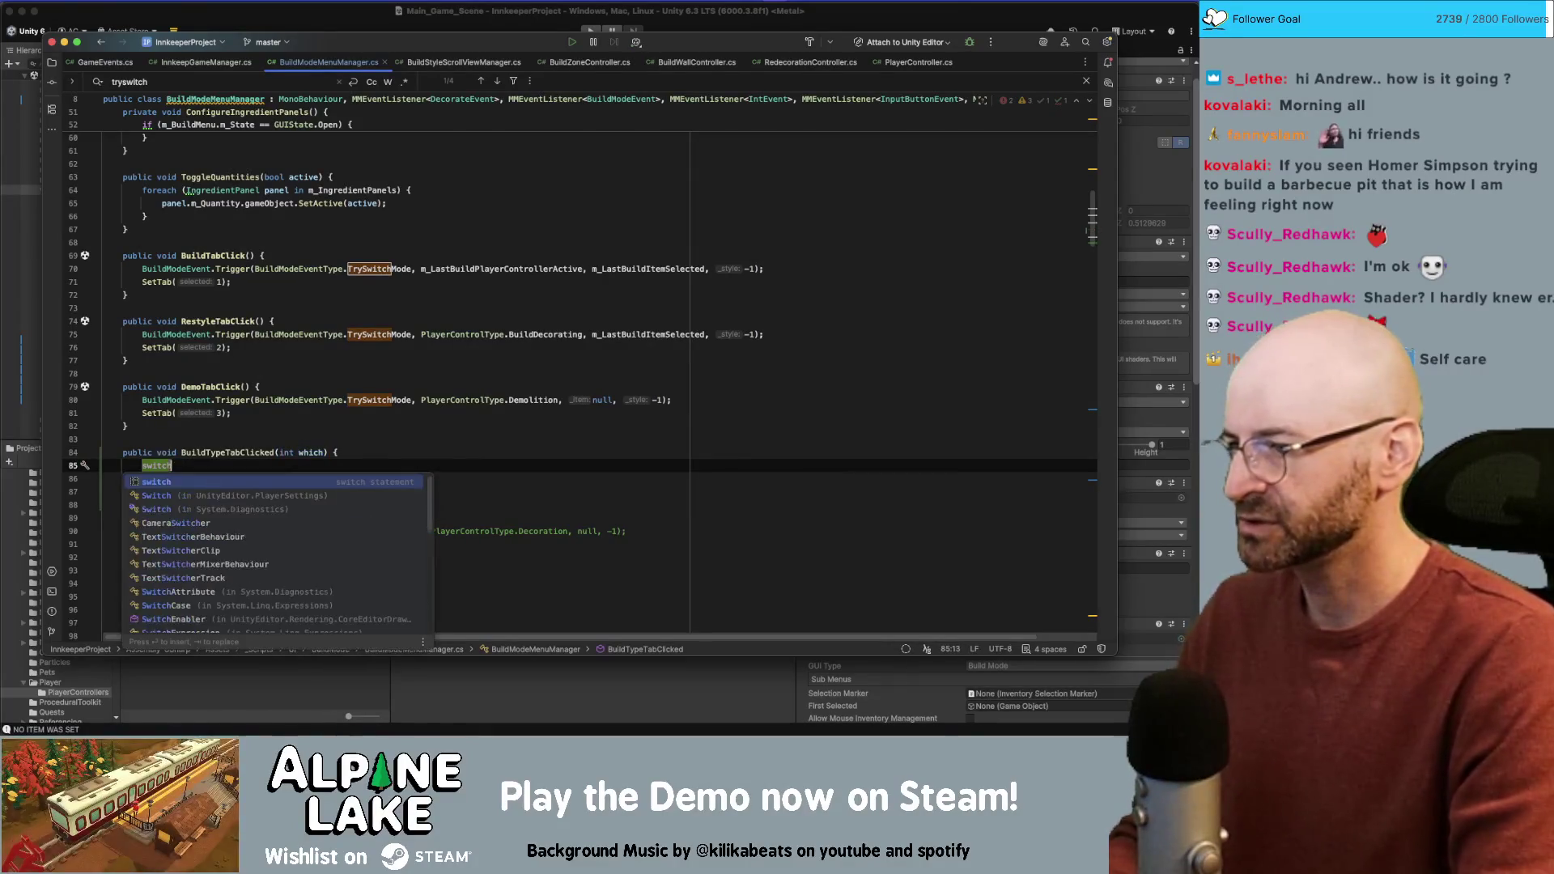
pyautogui.press('BackSpace')
pyautogui.press('BackSpace')
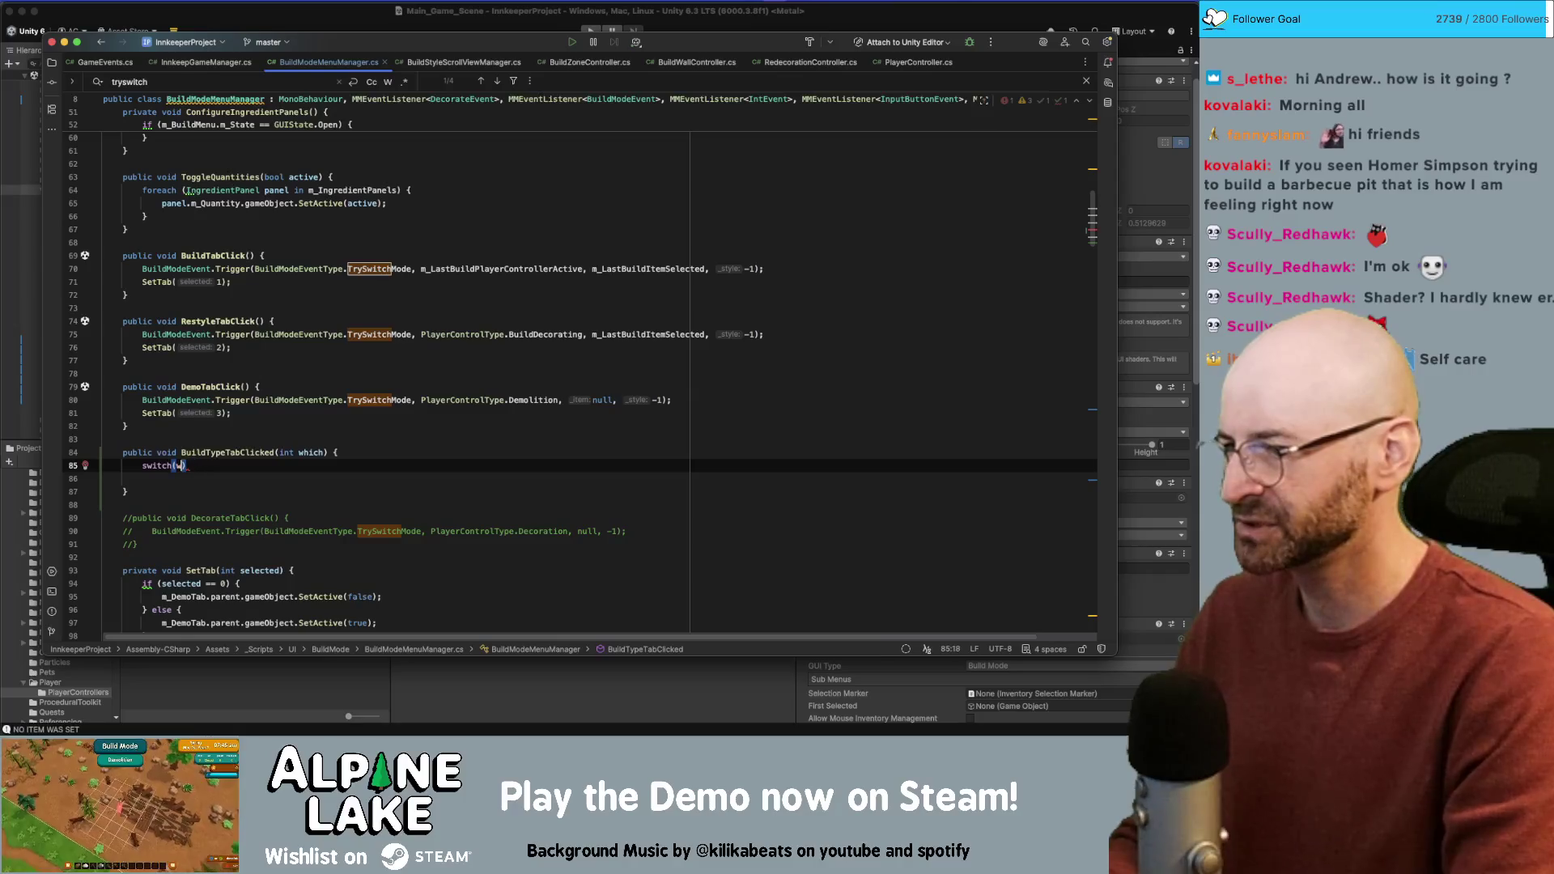
pyautogui.write('ich')
pyautogui.press('End')
pyautogui.press('Return')
pyautogui.write('{')
# Step: Add case 0: and case 1:, each followed by break;
pyautogui.press('Return')
pyautogui.write('case 0')
pyautogui.write(':')
pyautogui.press('Return')
pyautogui.write('break;')
pyautogui.press('Return')
pyautogui.write('case 1:')
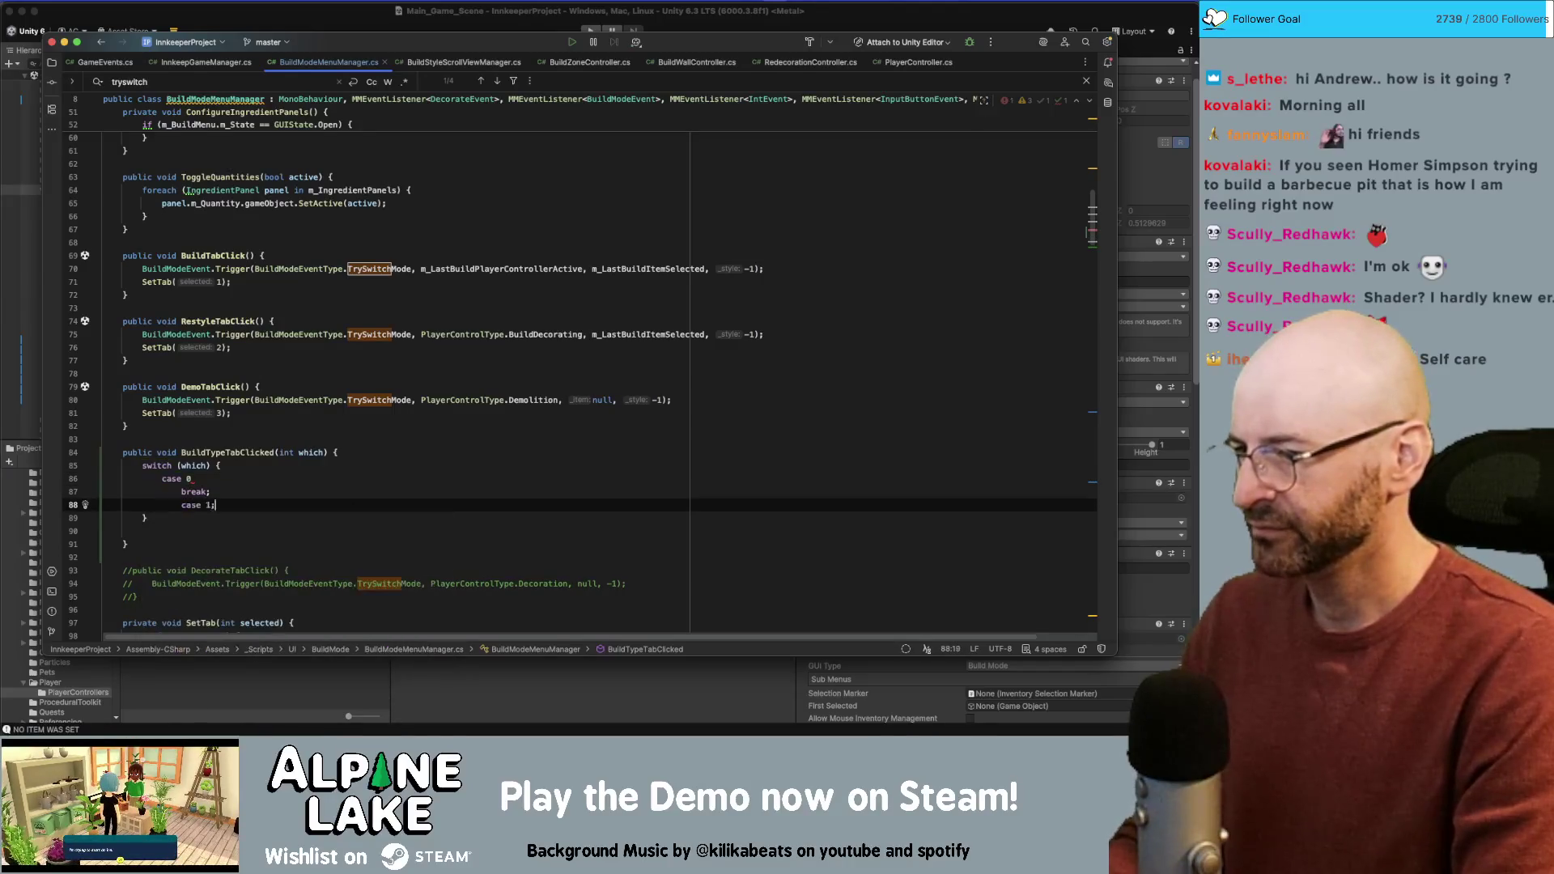
pyautogui.press('Return')
pyautogui.write('break;')
# Step: Duplicate the case block and renumber the copies to cases 2, 3 and 4
pyautogui.press('Up')
pyautogui.press('Up')
pyautogui.press('Up')
pyautogui.click(210, 518)
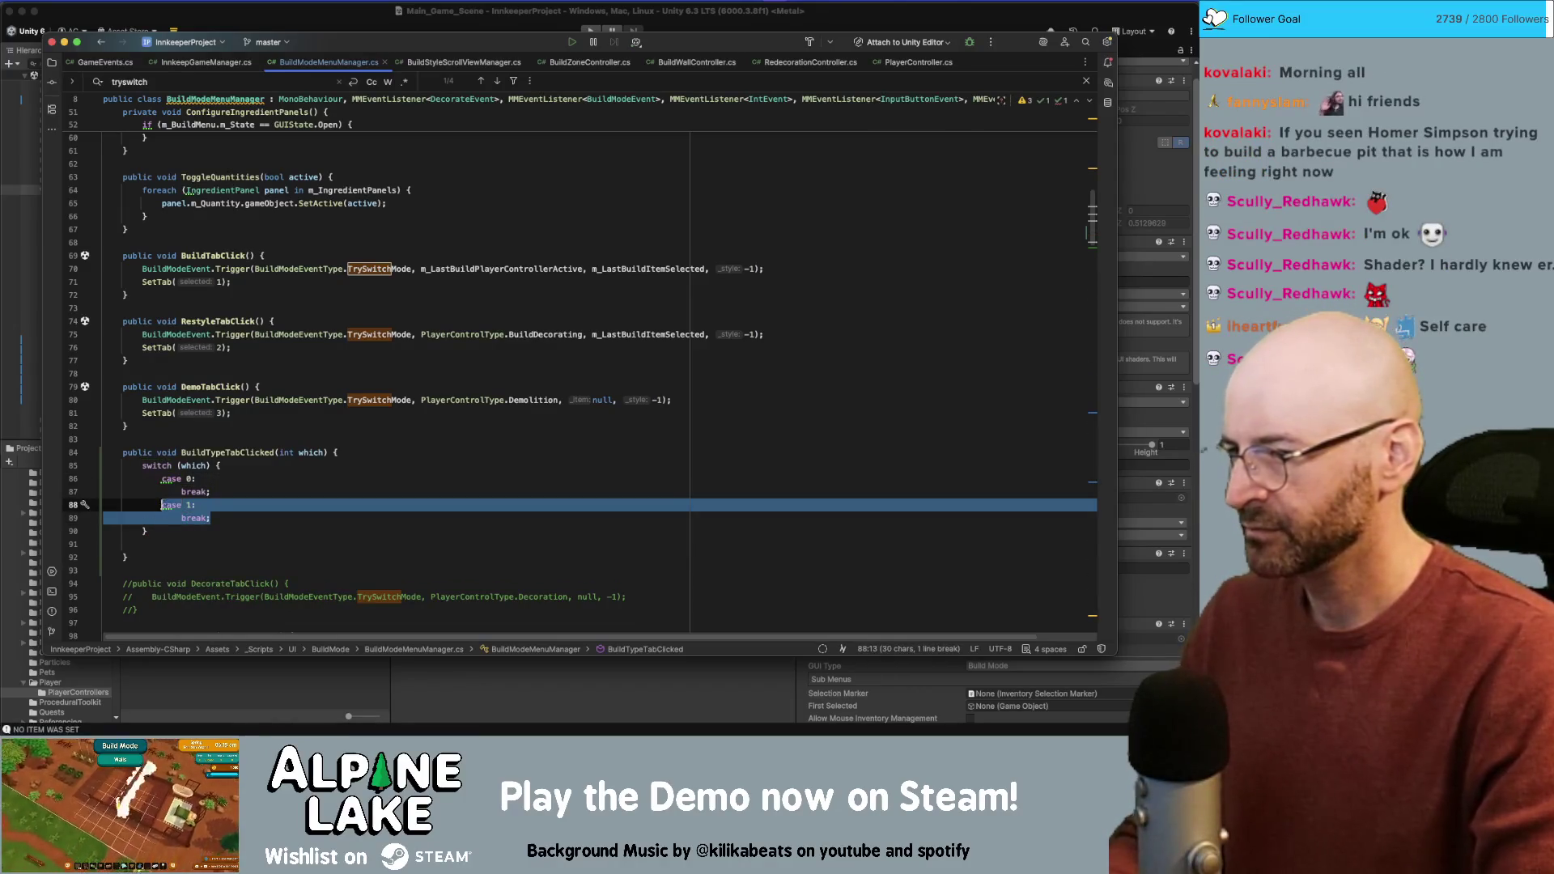
pyautogui.press('Return')
pyautogui.press('super+v')
pyautogui.press('super+v')
pyautogui.press('super+v')
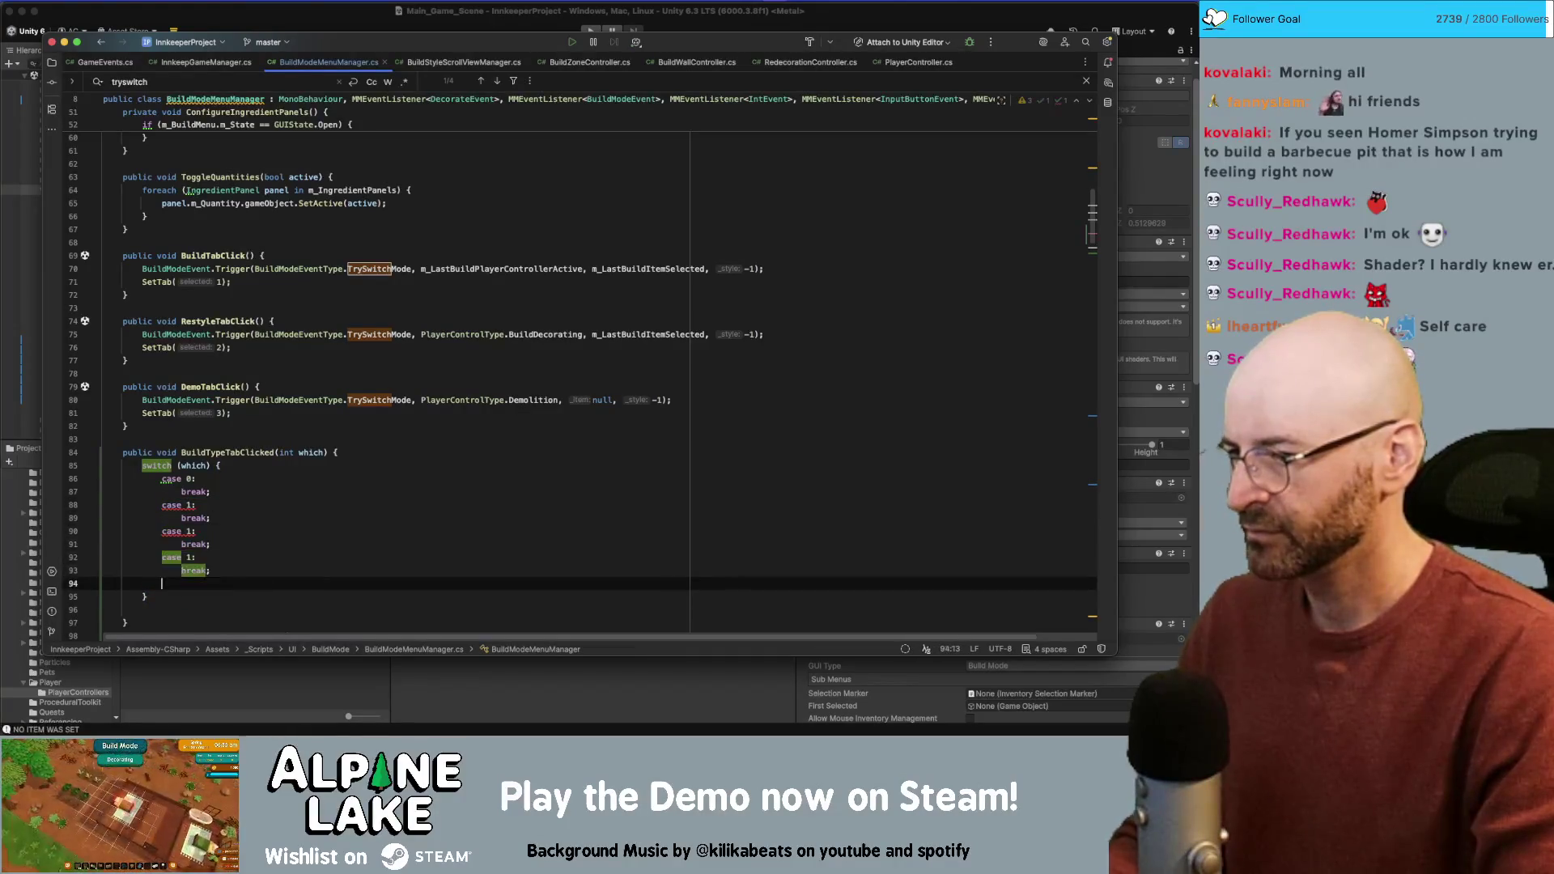
pyautogui.click(196, 531)
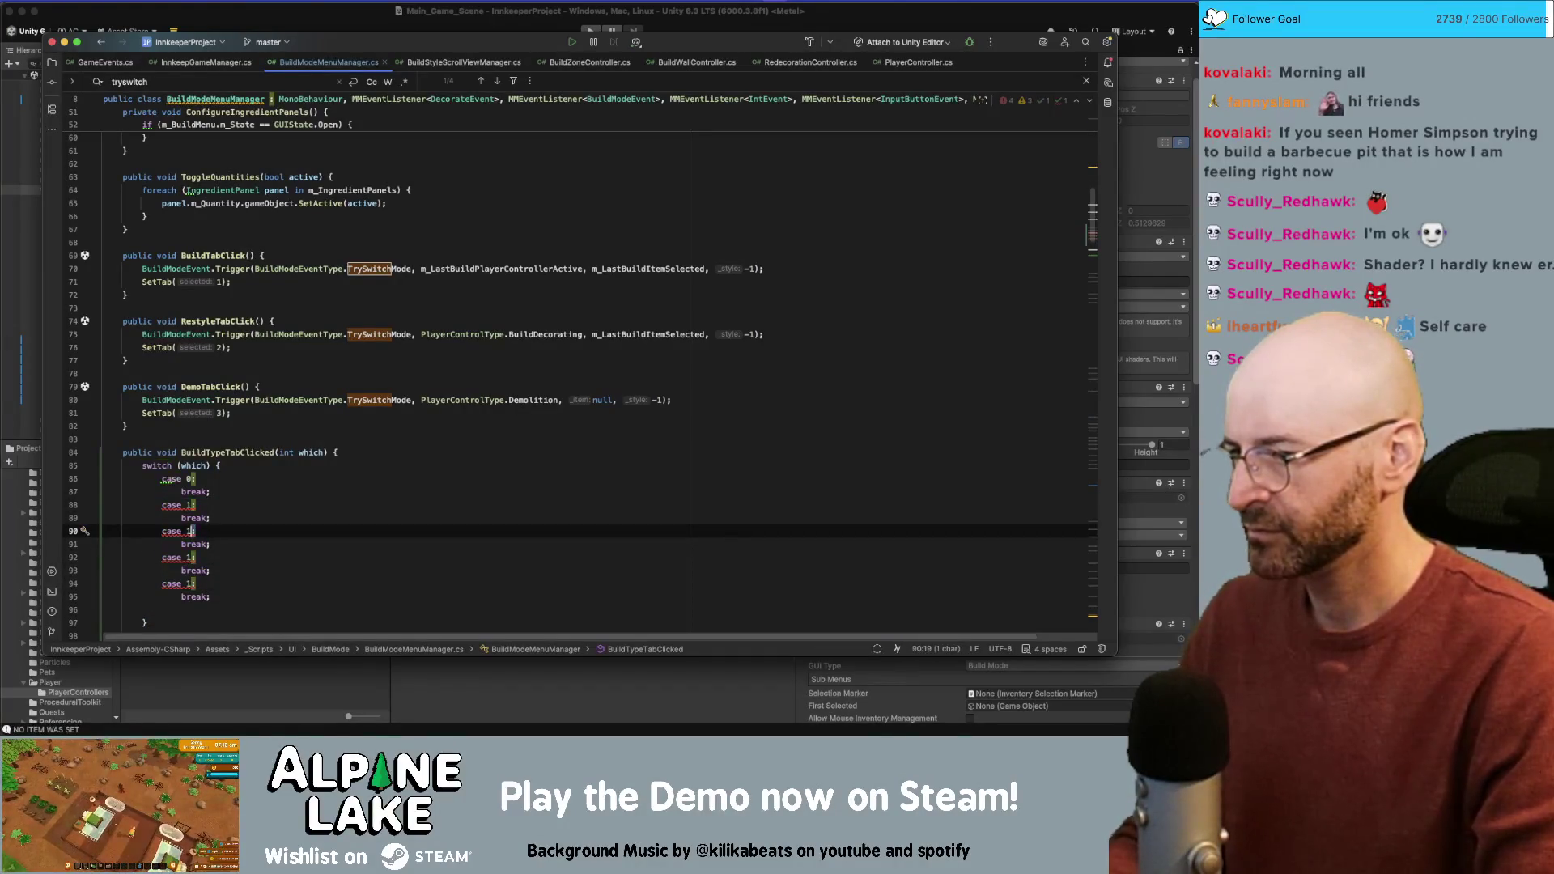
pyautogui.press('BackSpace')
pyautogui.press('BackSpace')
pyautogui.write('2')
pyautogui.press('Down')
pyautogui.press('Down')
pyautogui.press('BackSpace')
pyautogui.write('3')
pyautogui.press('Down')
pyautogui.press('Down')
pyautogui.press('BackSpace')
pyautogui.write('4')
# Step: Start a new comment line above the BuildTypeTabClicked method
pyautogui.click(259, 452)
pyautogui.click(256, 446)
pyautogui.press('Return')
pyautogui.press('Return')
pyautogui.write('// 0 == floors   1 ==')
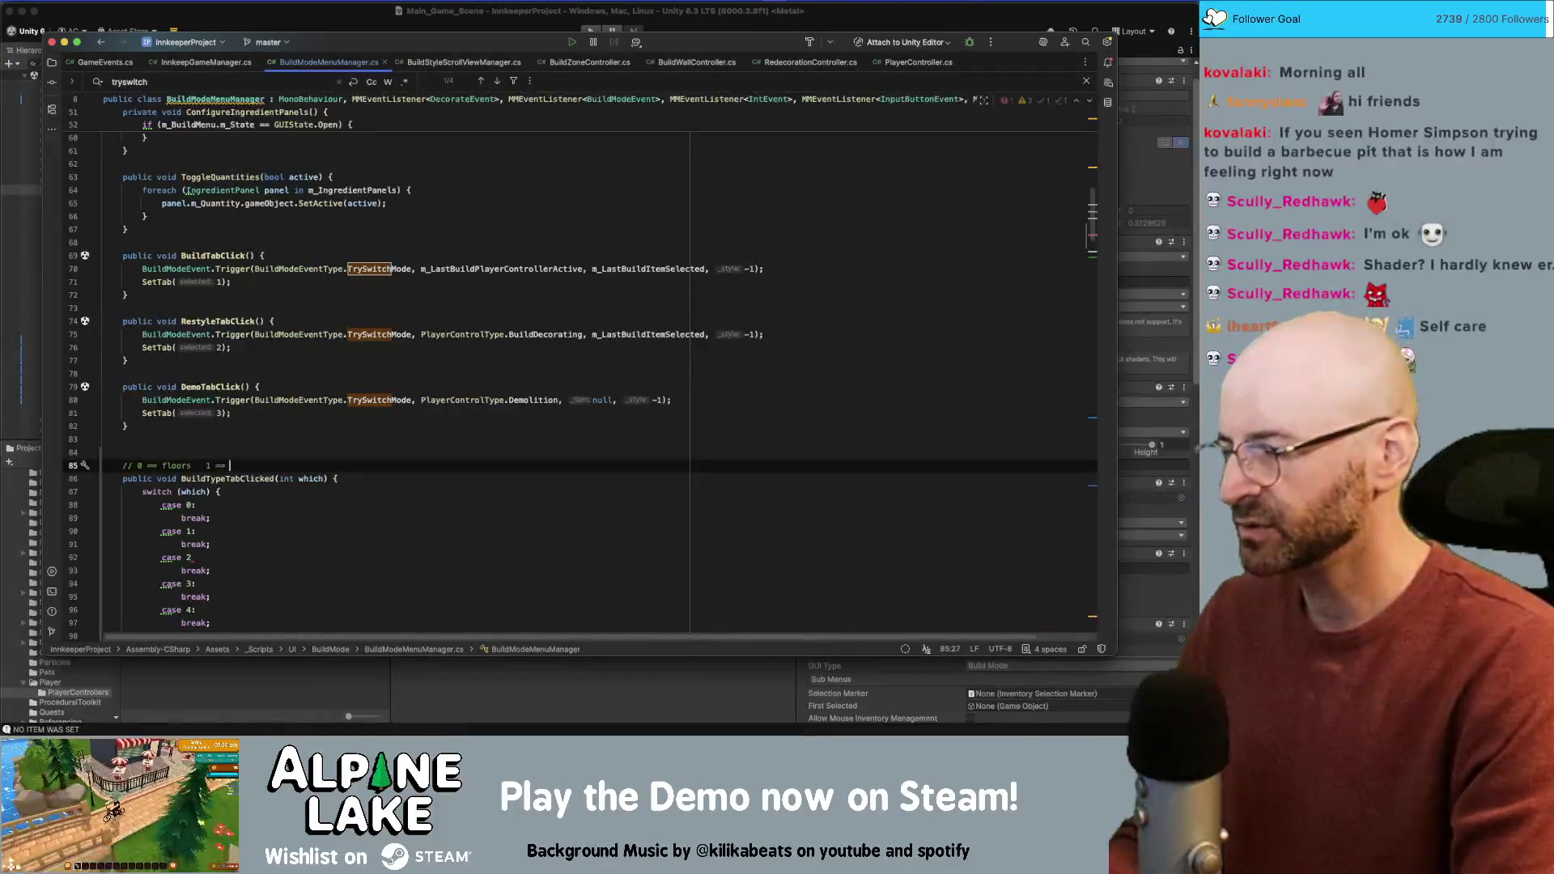
# Step: Write the comment mapping 0 floors, 1 walls/fences, 2 doors/windows/gates, 3 roofs
pyautogui.write('wa')
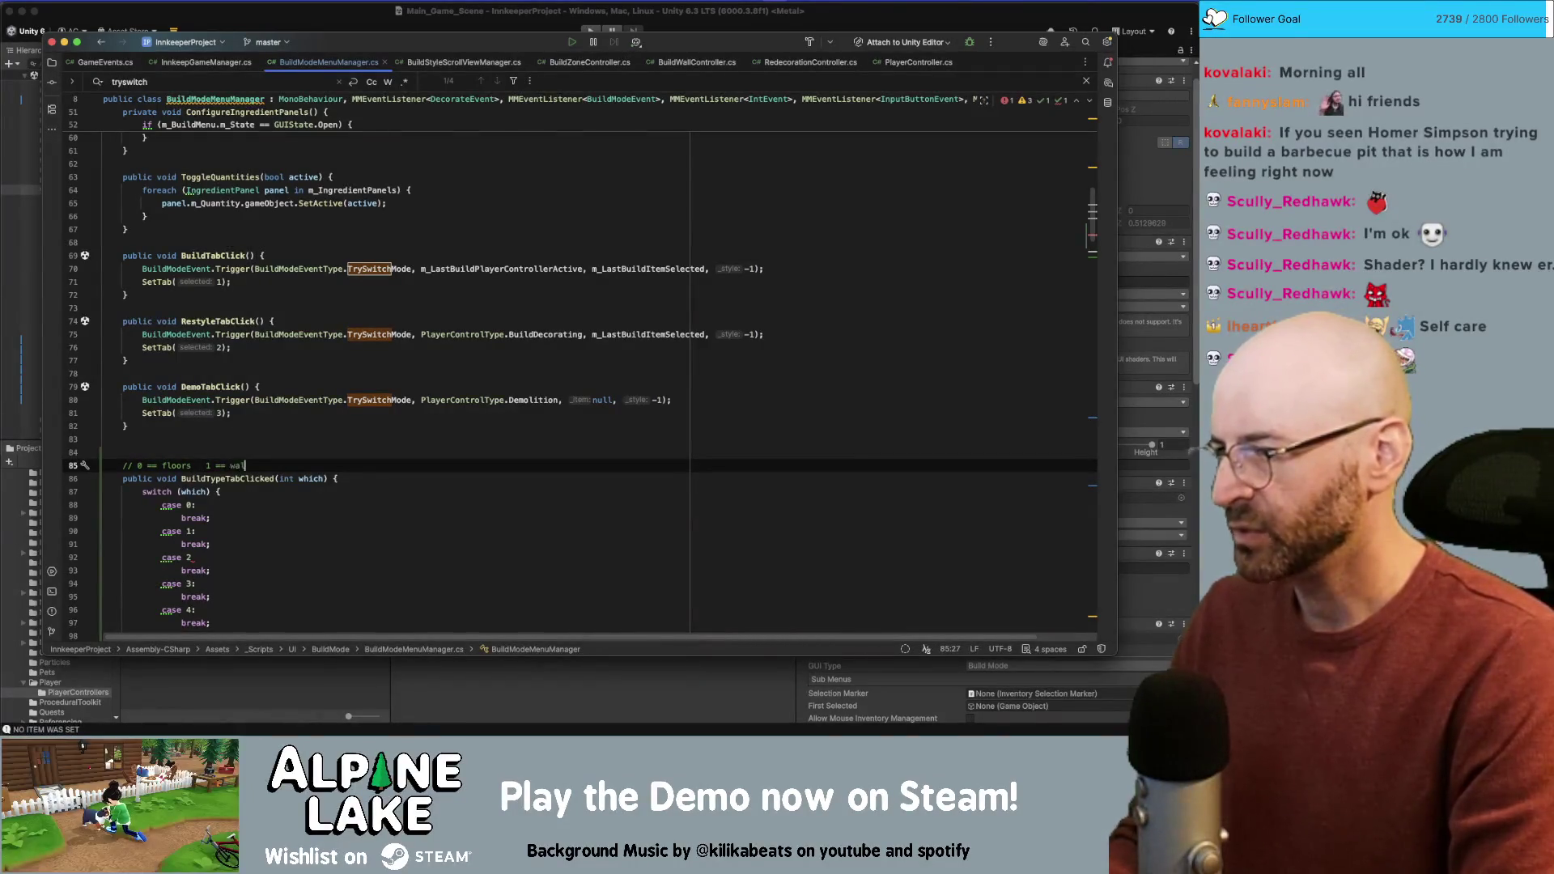
pyautogui.write('lls   2 == doors   3 == roofs')
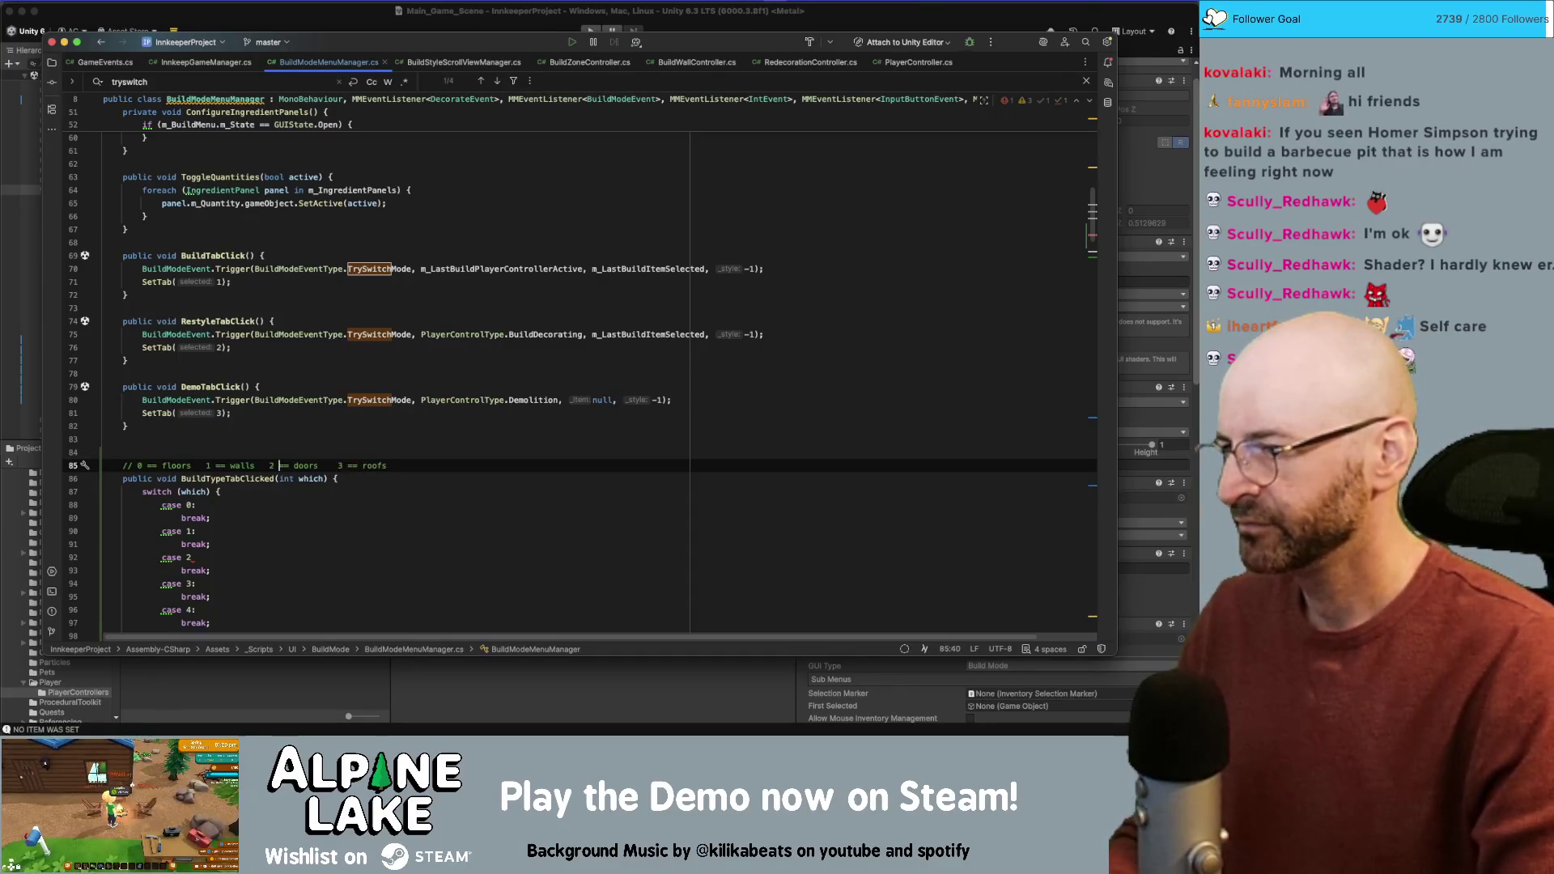
pyautogui.write('fences   2 == doors/w')
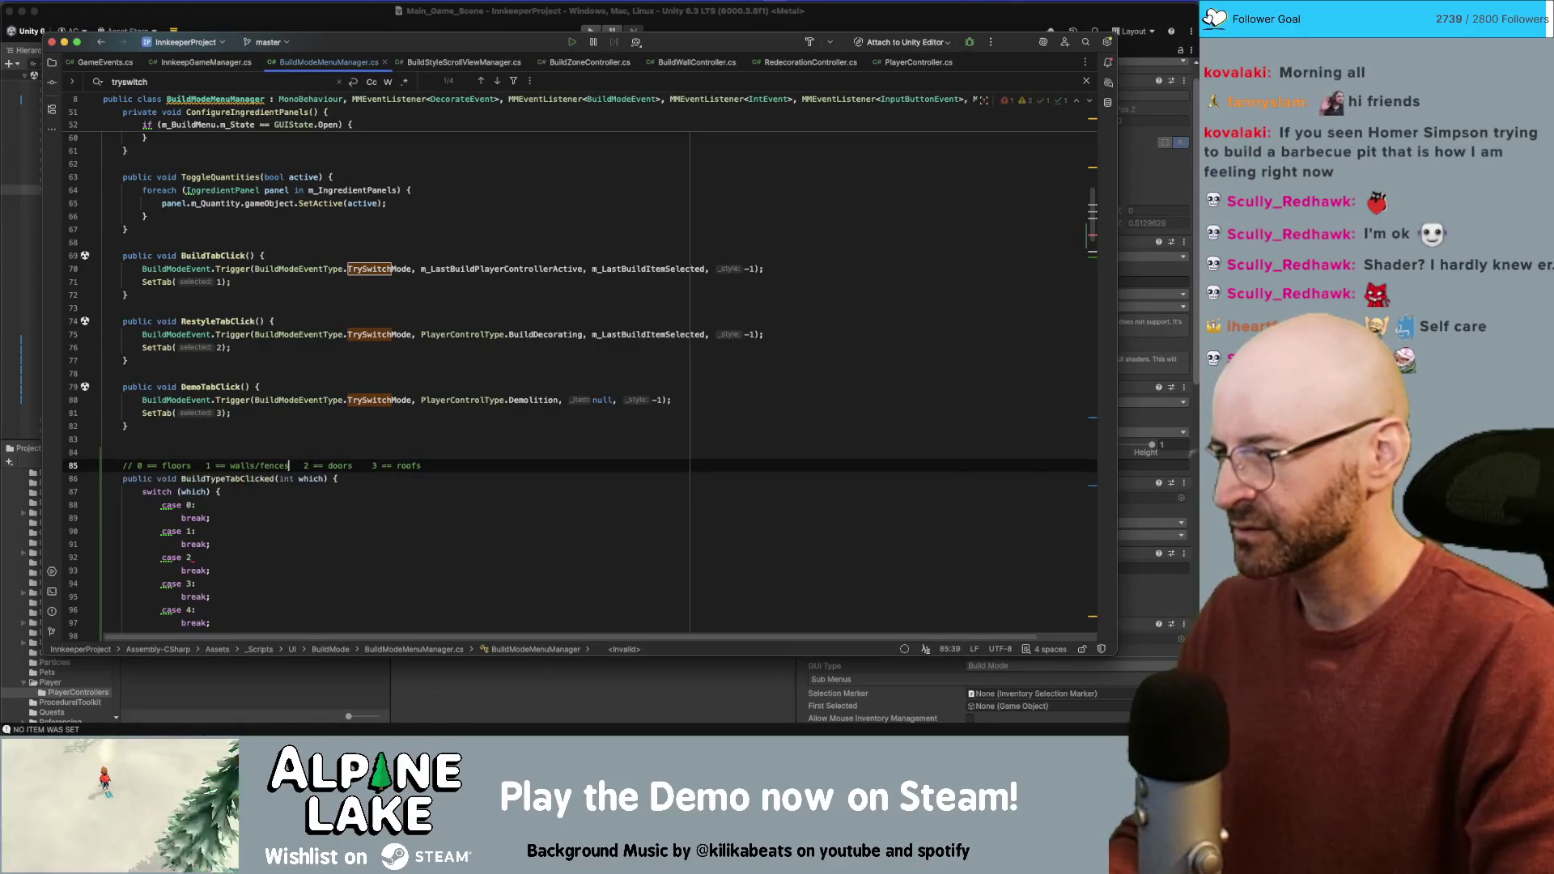
pyautogui.write('indows/gates')
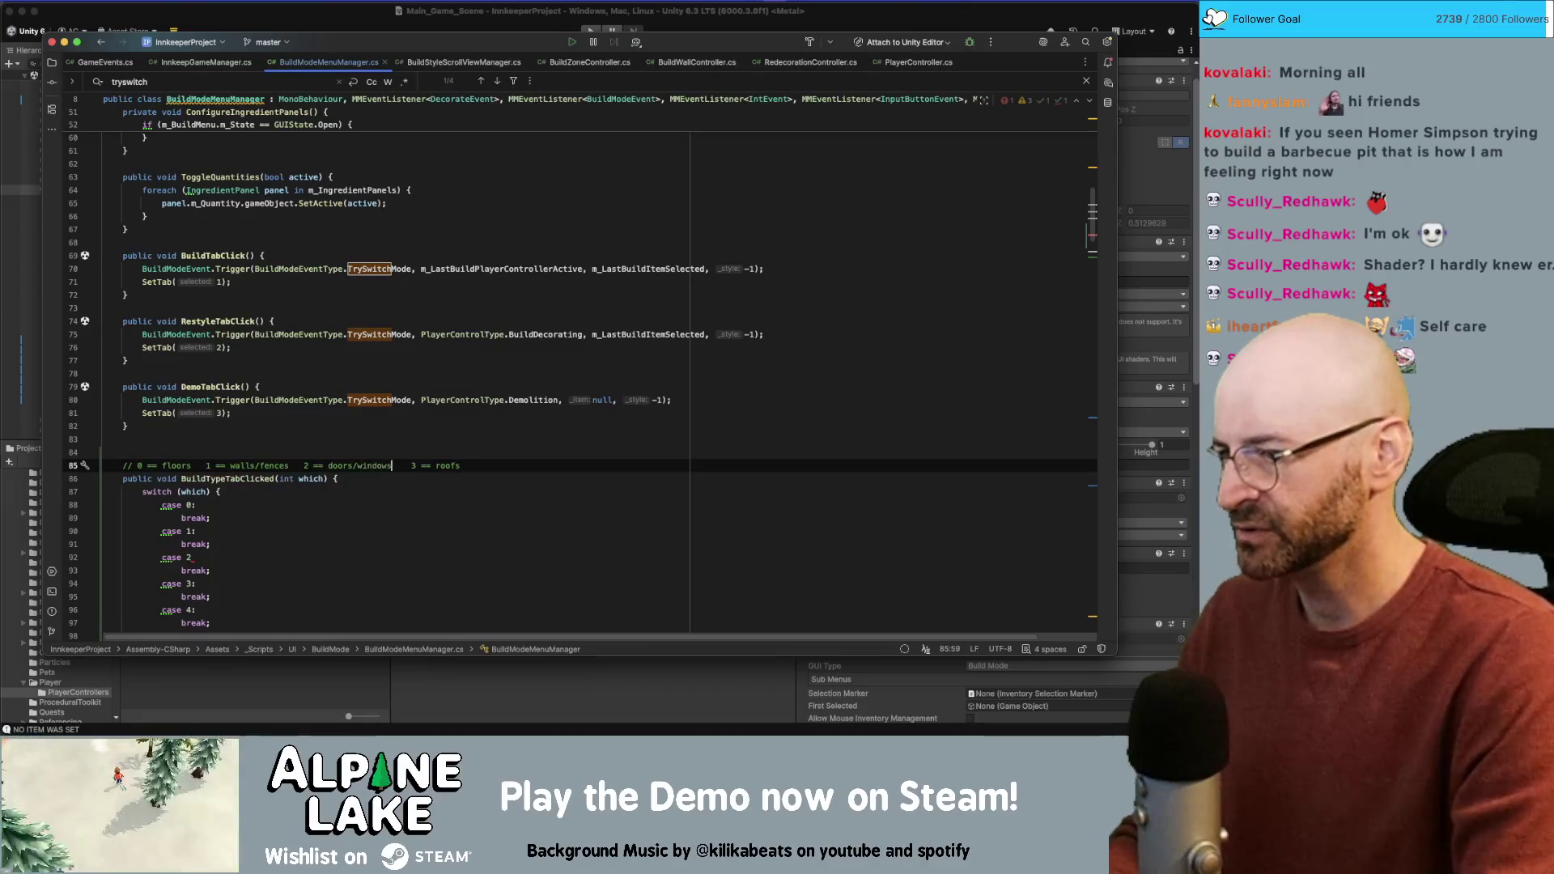
pyautogui.press('Tab')
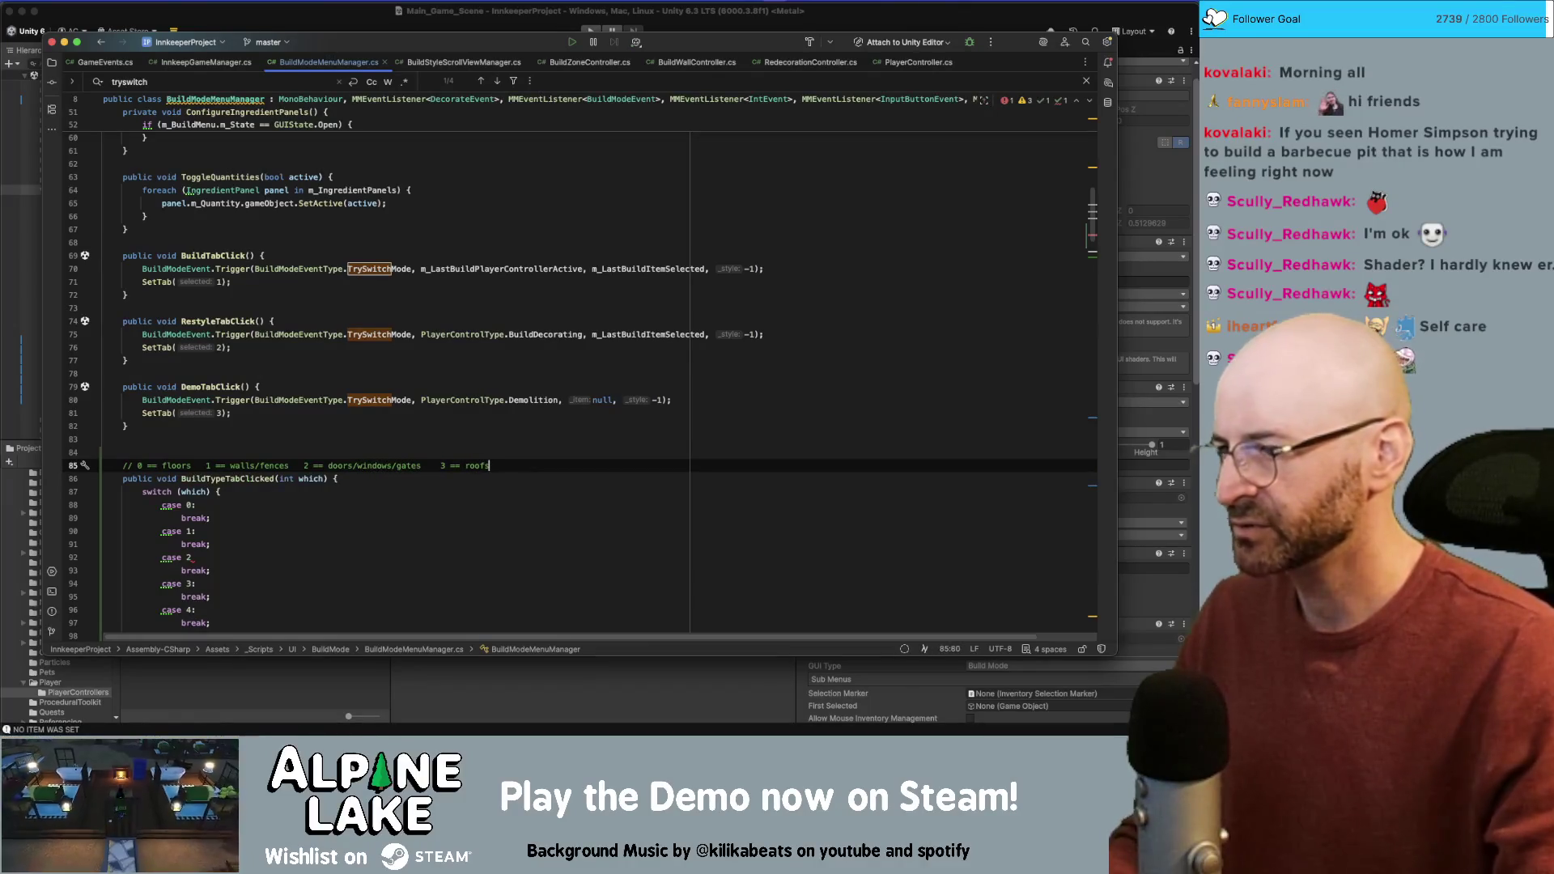
# Step: Delete the case 4 block, add the missing colon after case 2, and remove a stray blank line
pyautogui.scroll(-1, 241, 457)
pyautogui.click(254, 604)
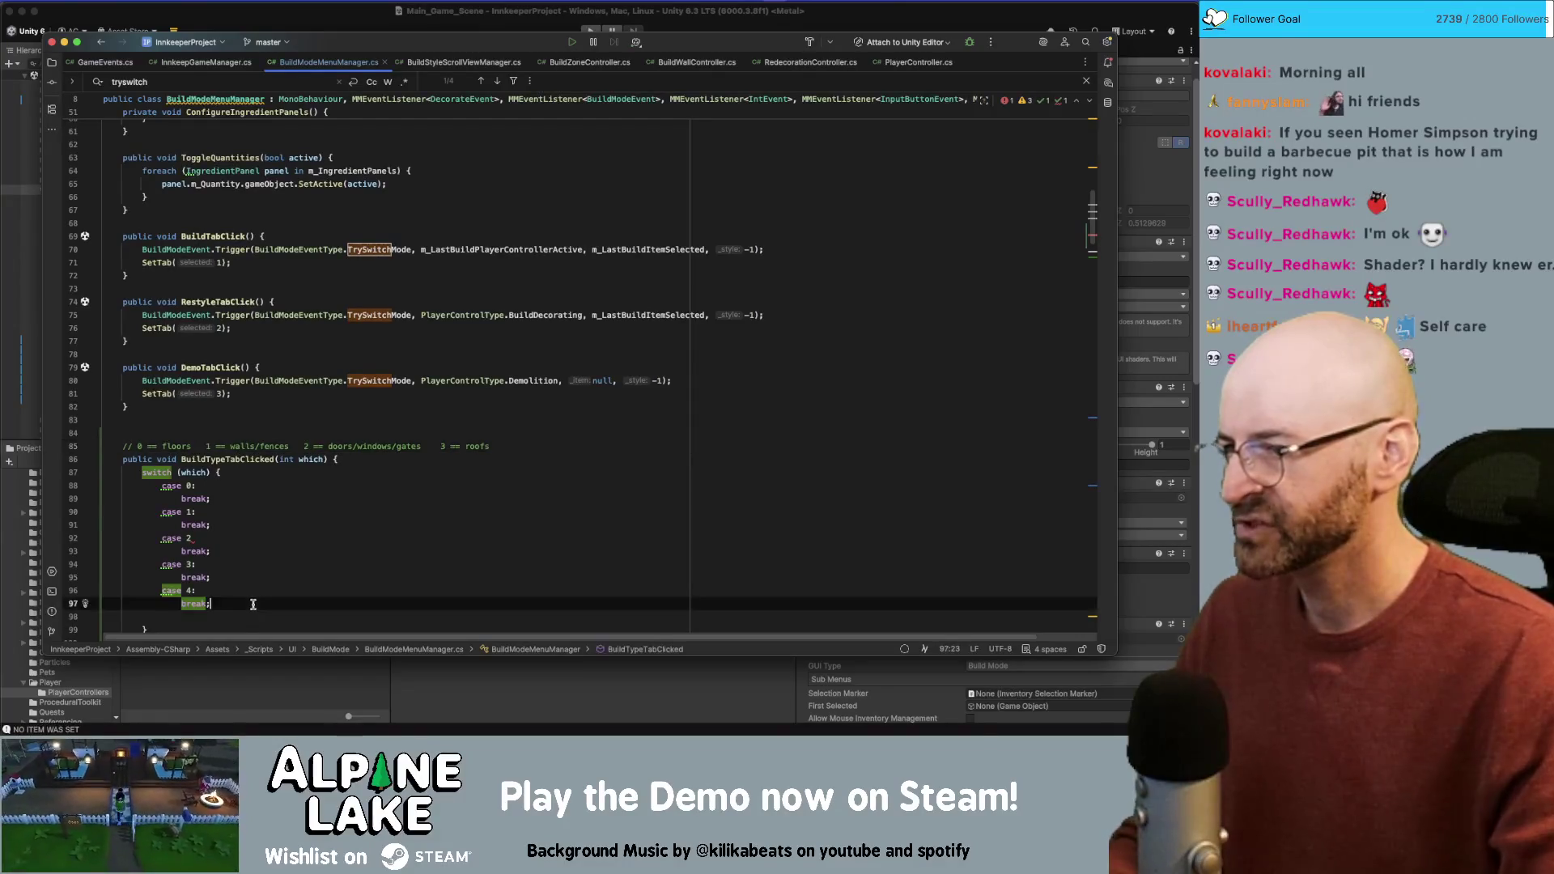
pyautogui.press('super+BackSpace')
pyautogui.press('super+BackSpace')
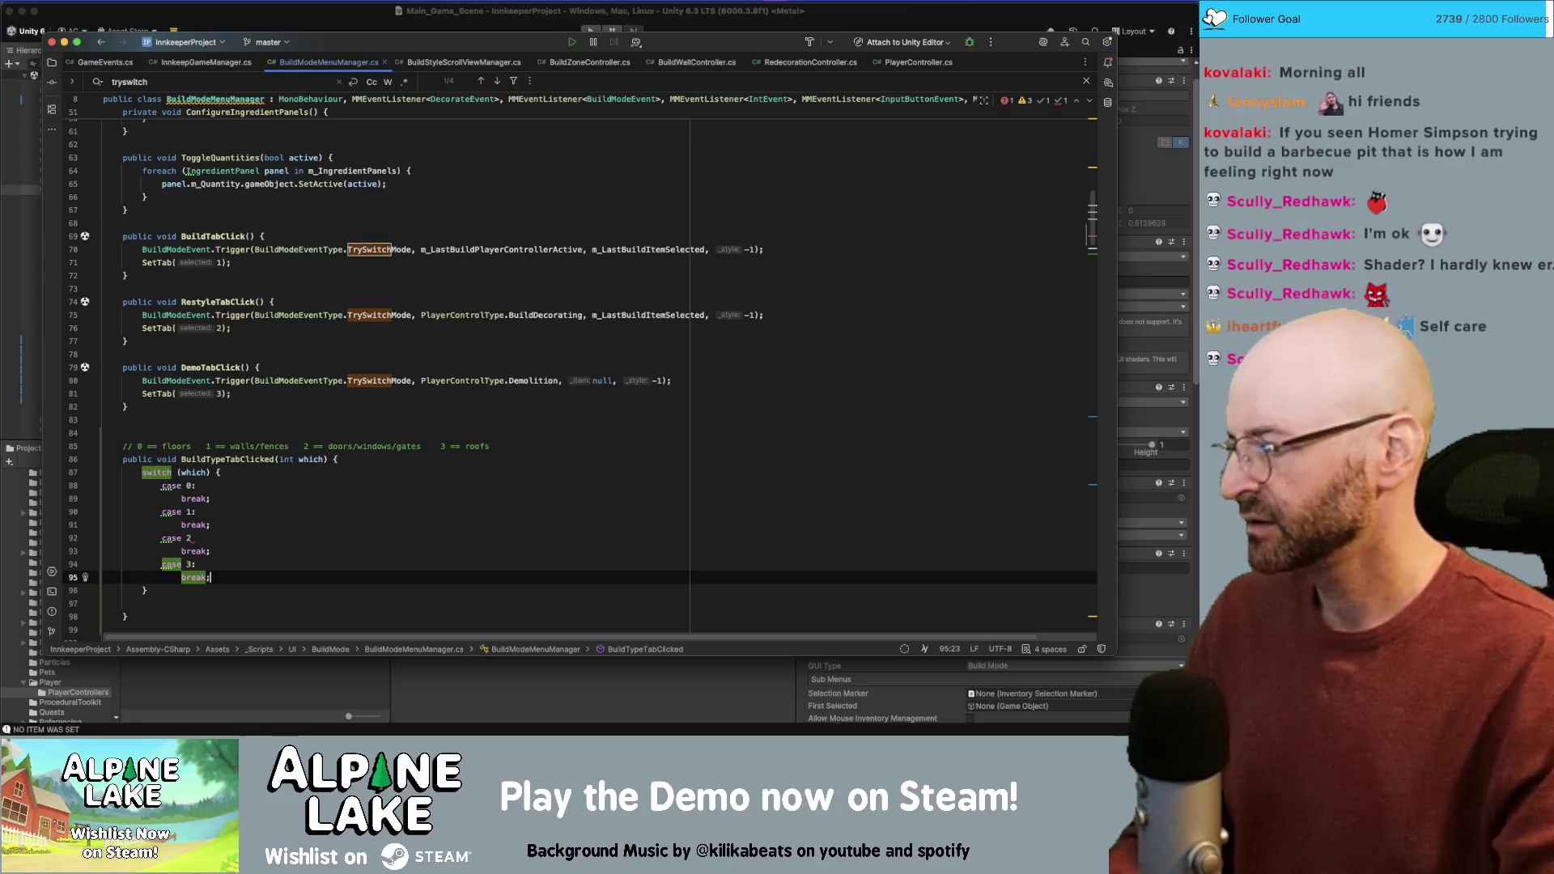
pyautogui.click(339, 540)
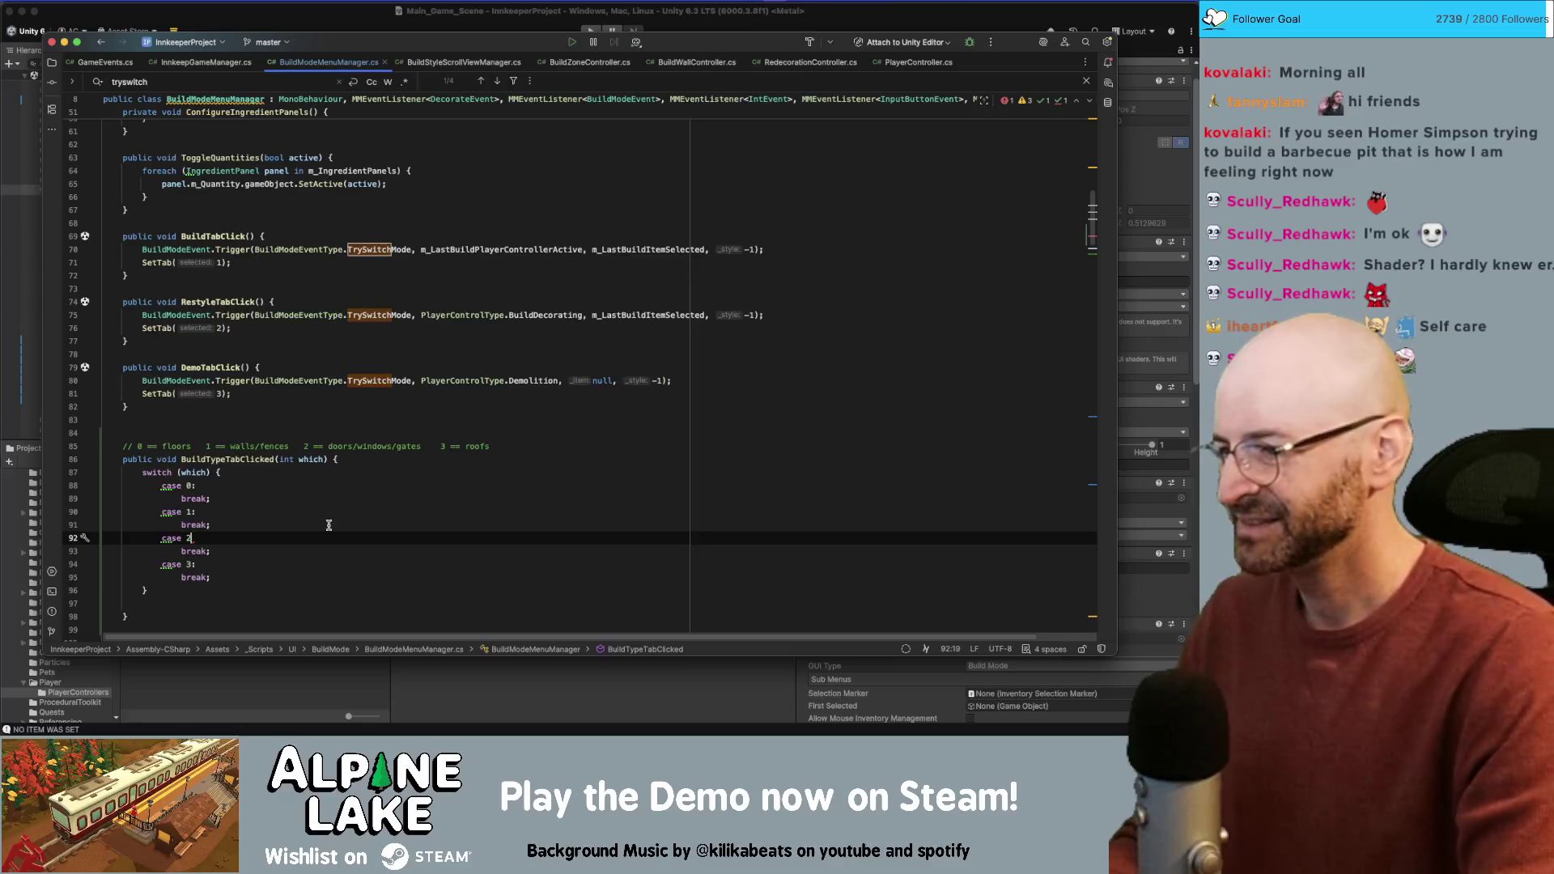
pyautogui.write(':')
pyautogui.click(314, 525)
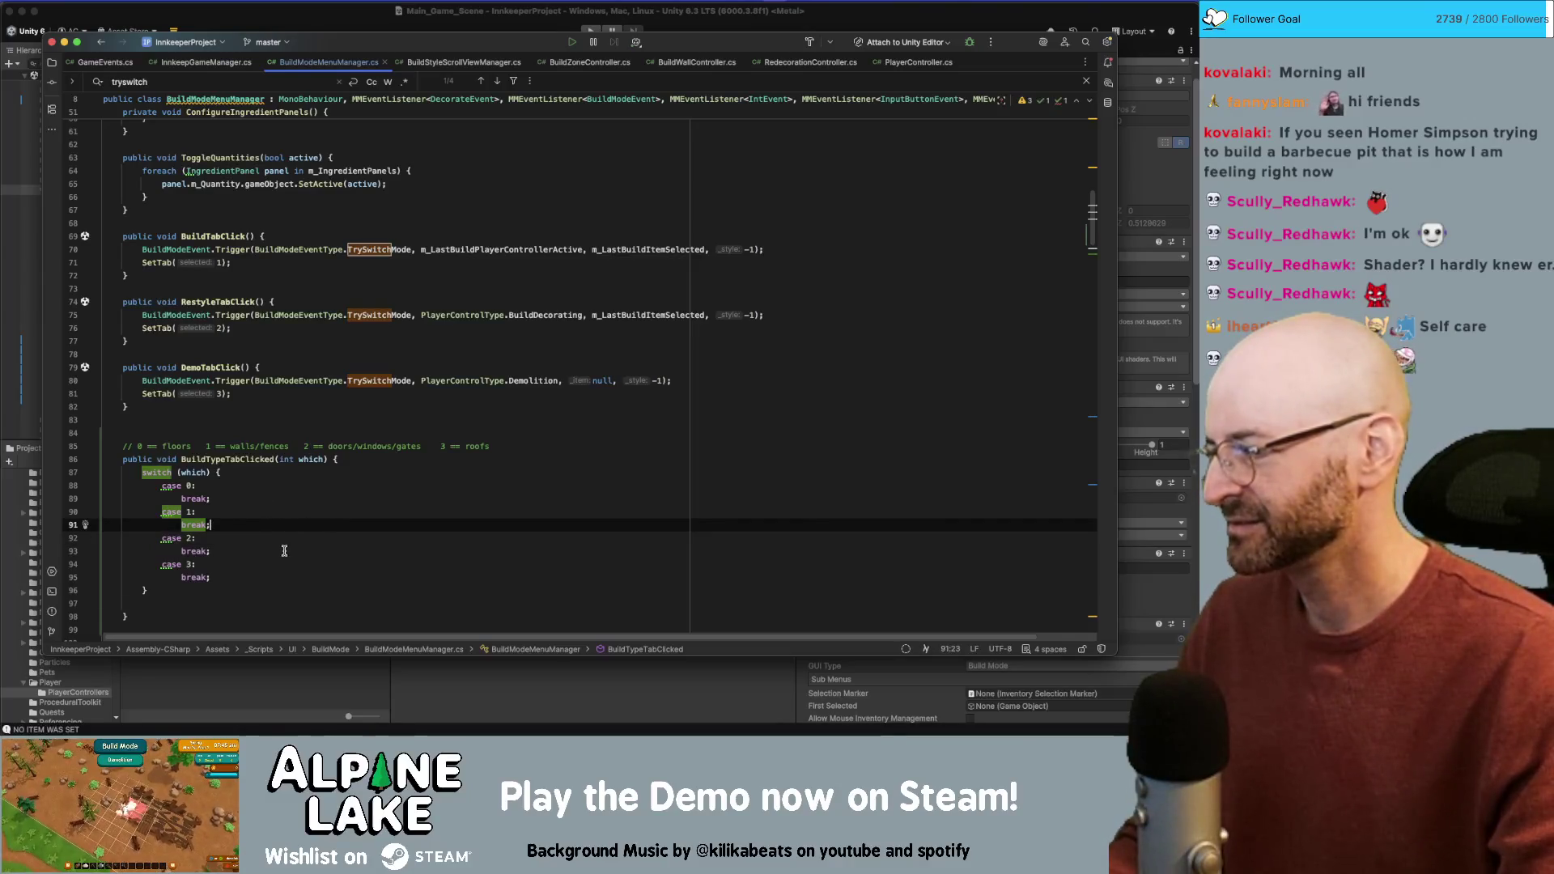
pyautogui.scroll(-2, 285, 534)
pyautogui.click(296, 415)
pyautogui.click(394, 536)
pyautogui.press('BackSpace')
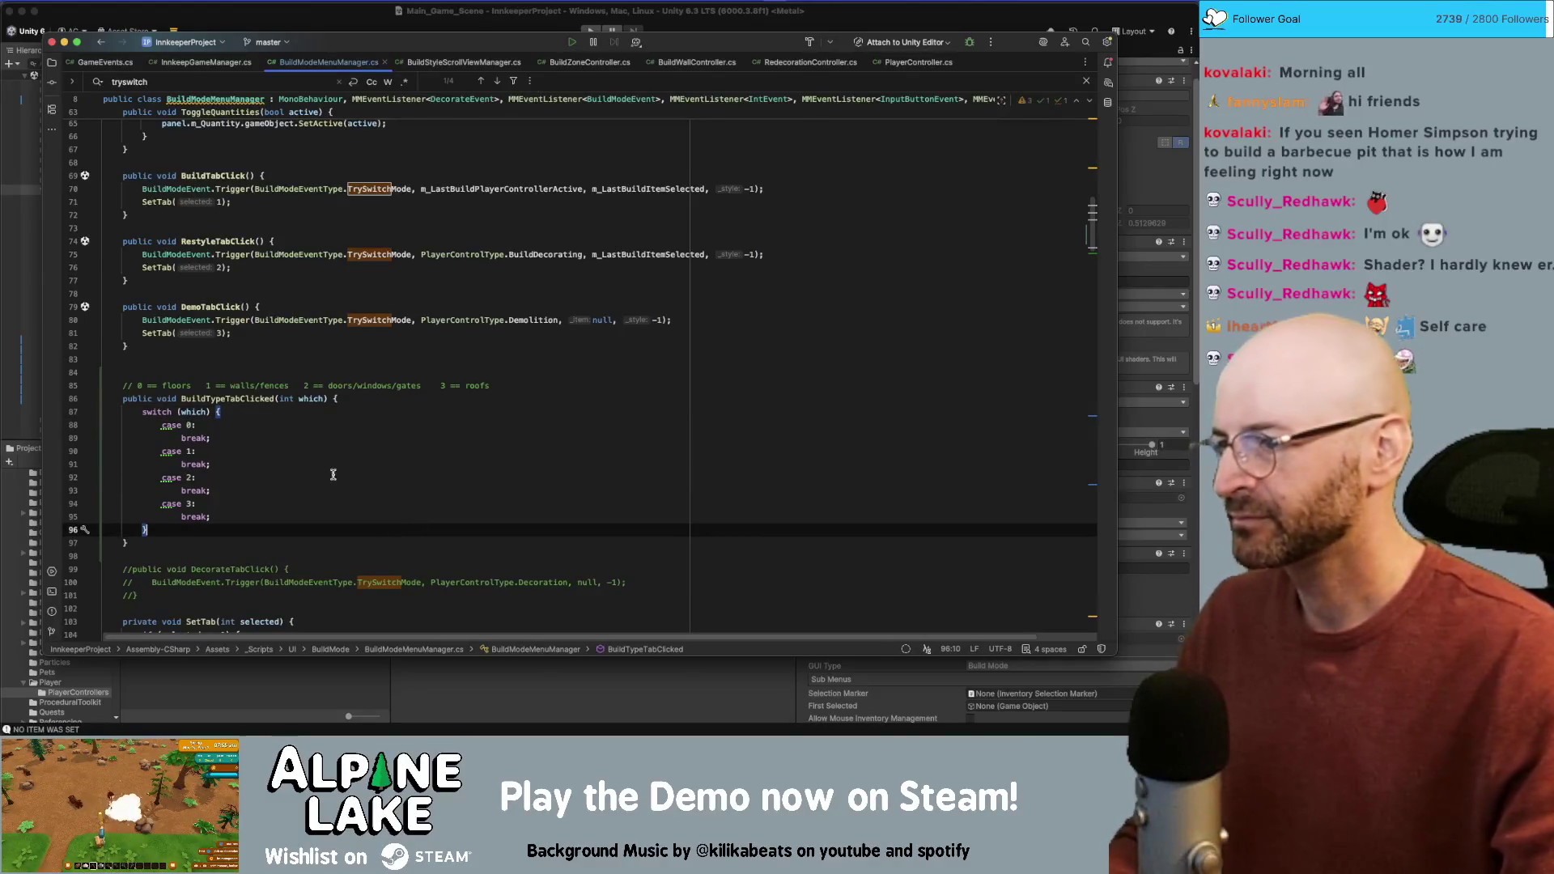
# Step: Switch to Unity so the scripts recompile
pyautogui.doubleClick(244, 400)
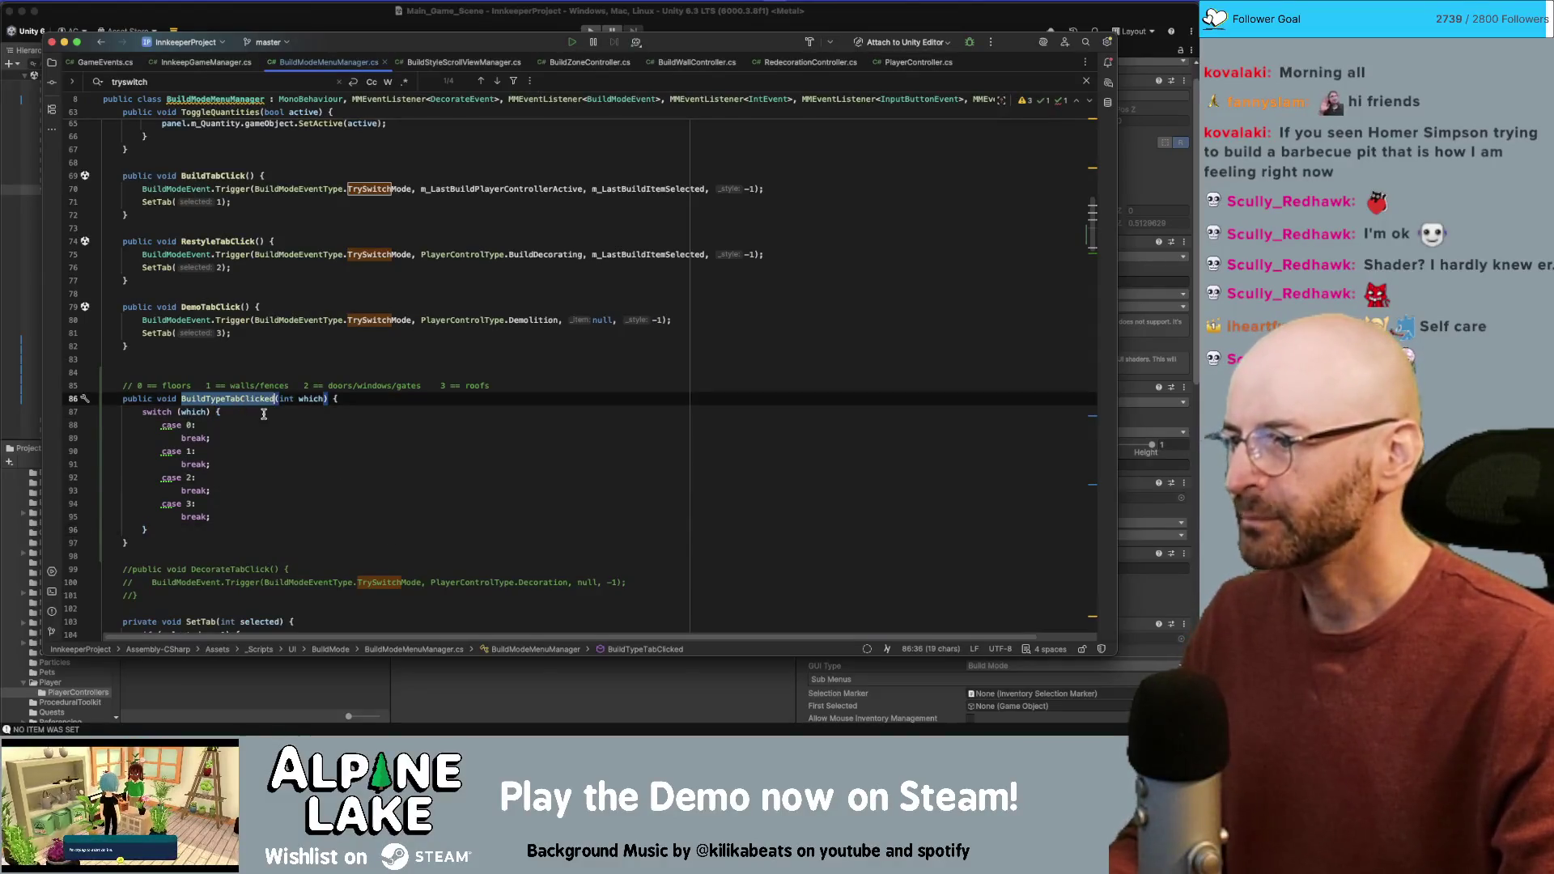
pyautogui.click(279, 451)
pyautogui.click(321, 16)
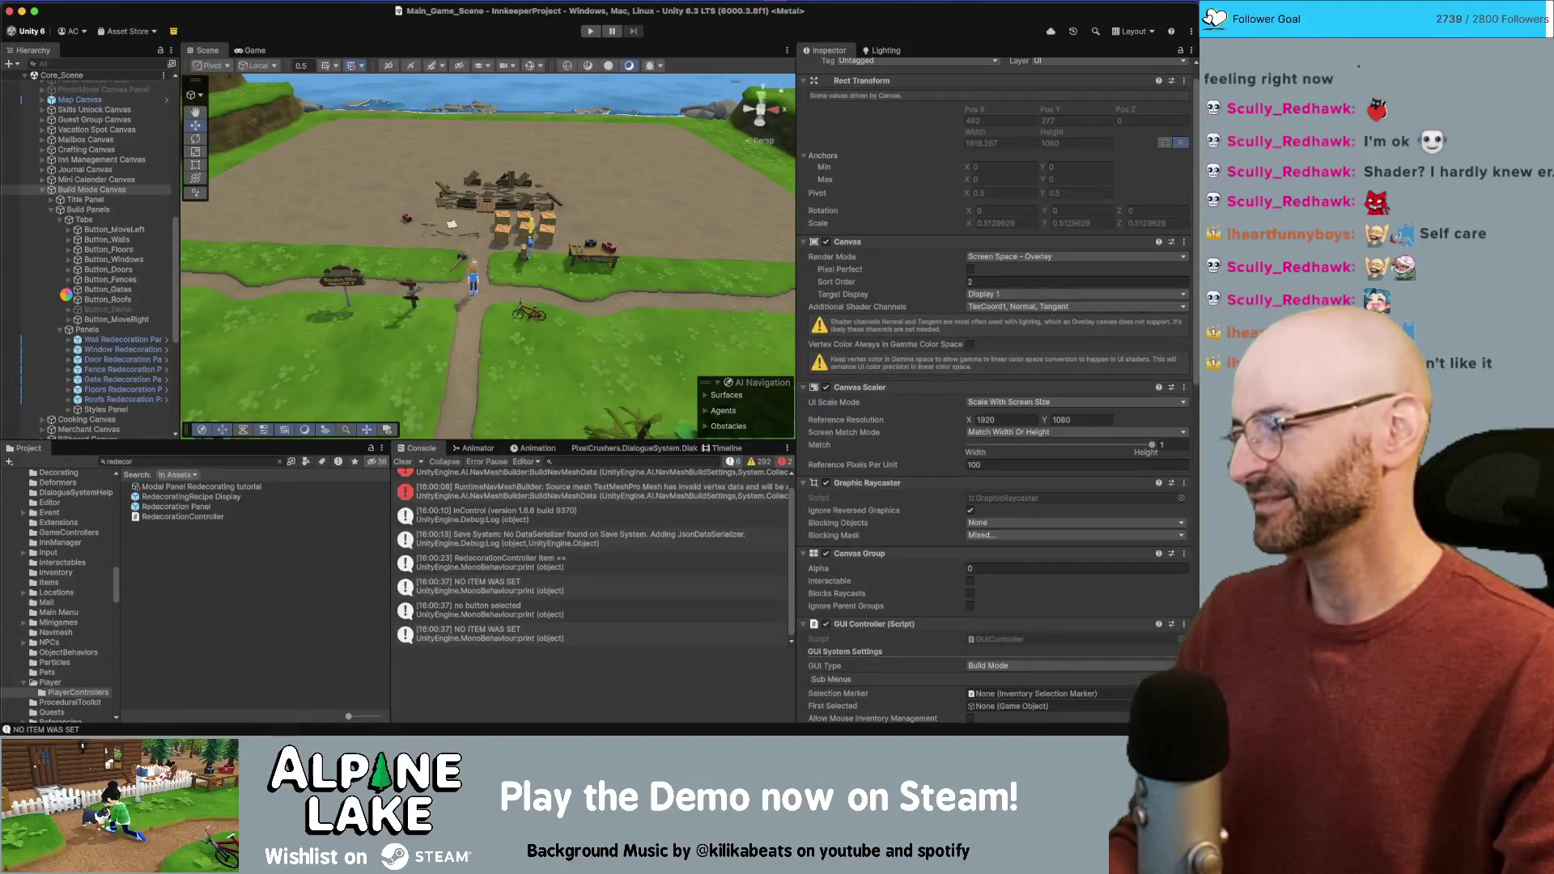
# Step: Give the wall-to-roof tab buttons an On Click event calling Build Mode Canvas's BuildTypeTabClicked
pyautogui.click(110, 242)
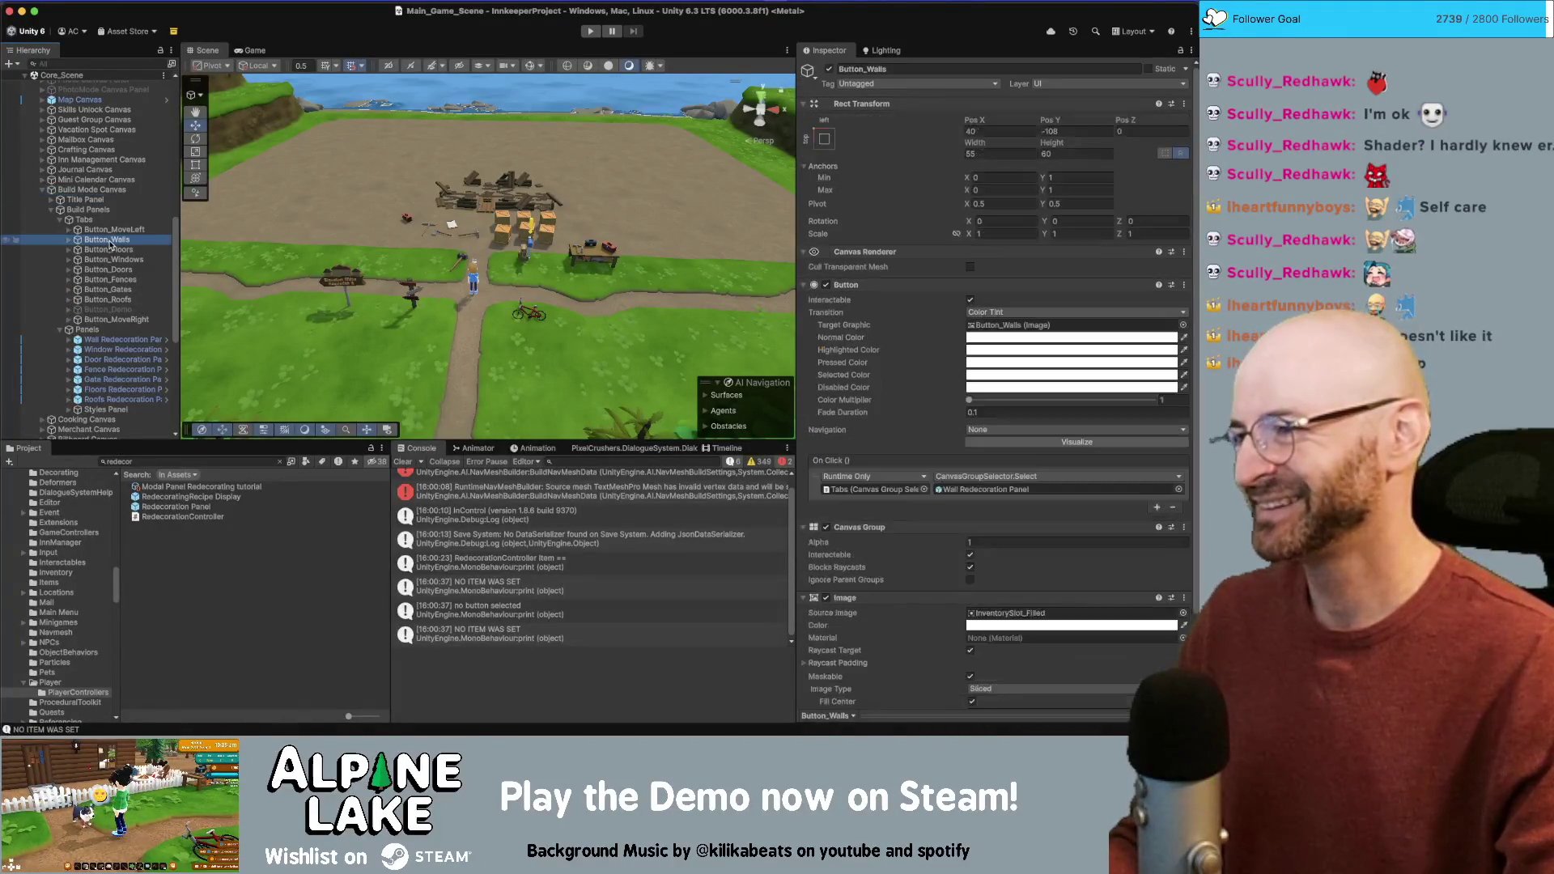
pyautogui.keyDown('shift'); pyautogui.click(125, 300); pyautogui.keyUp('shift')
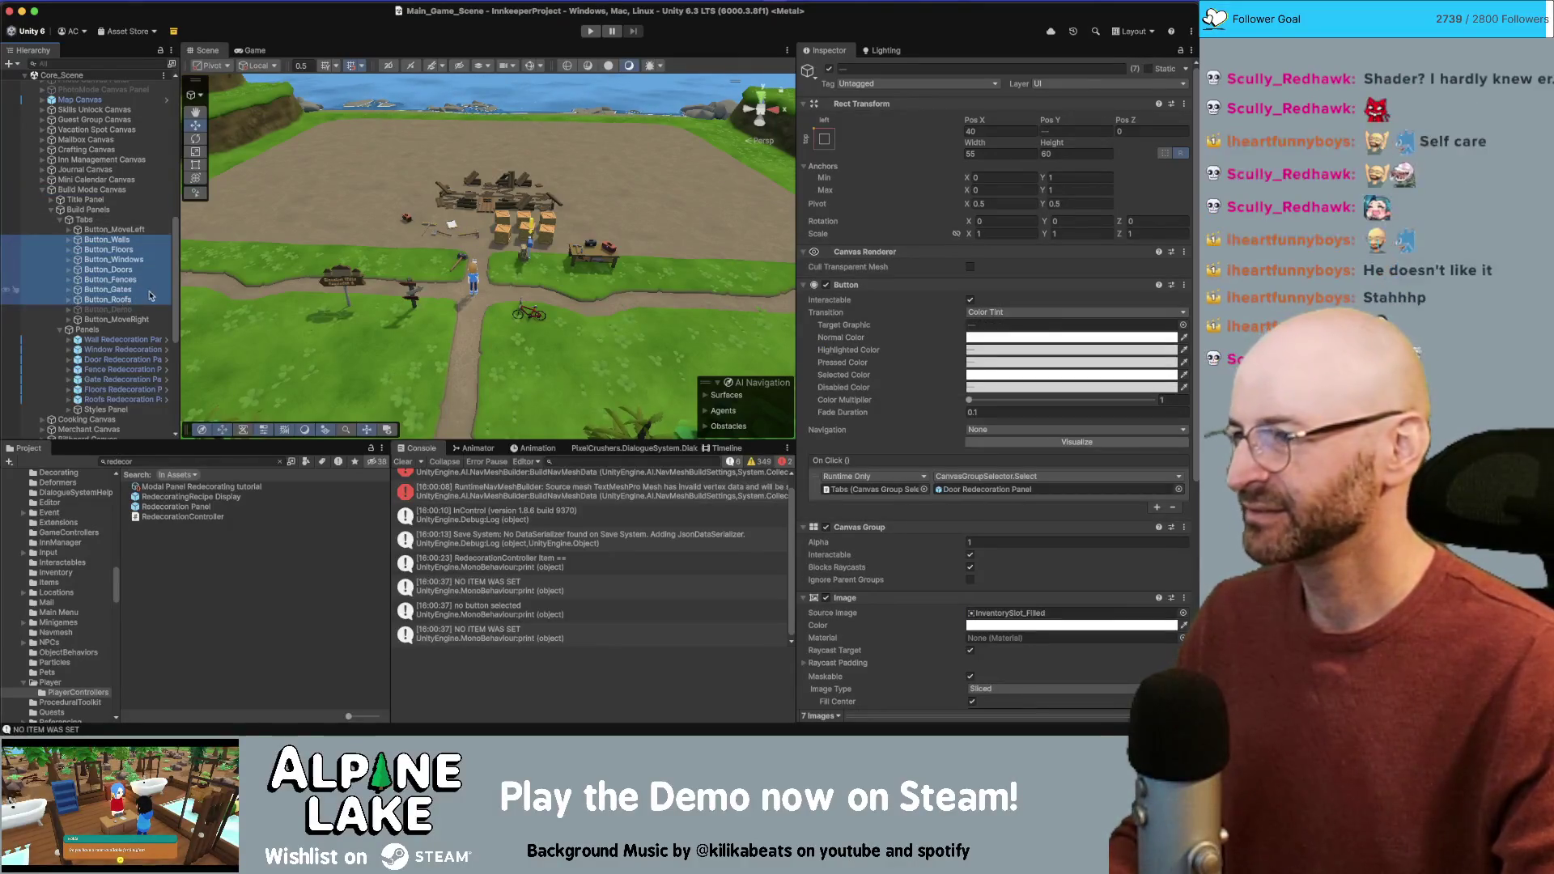
pyautogui.scroll(-1, 1044, 429)
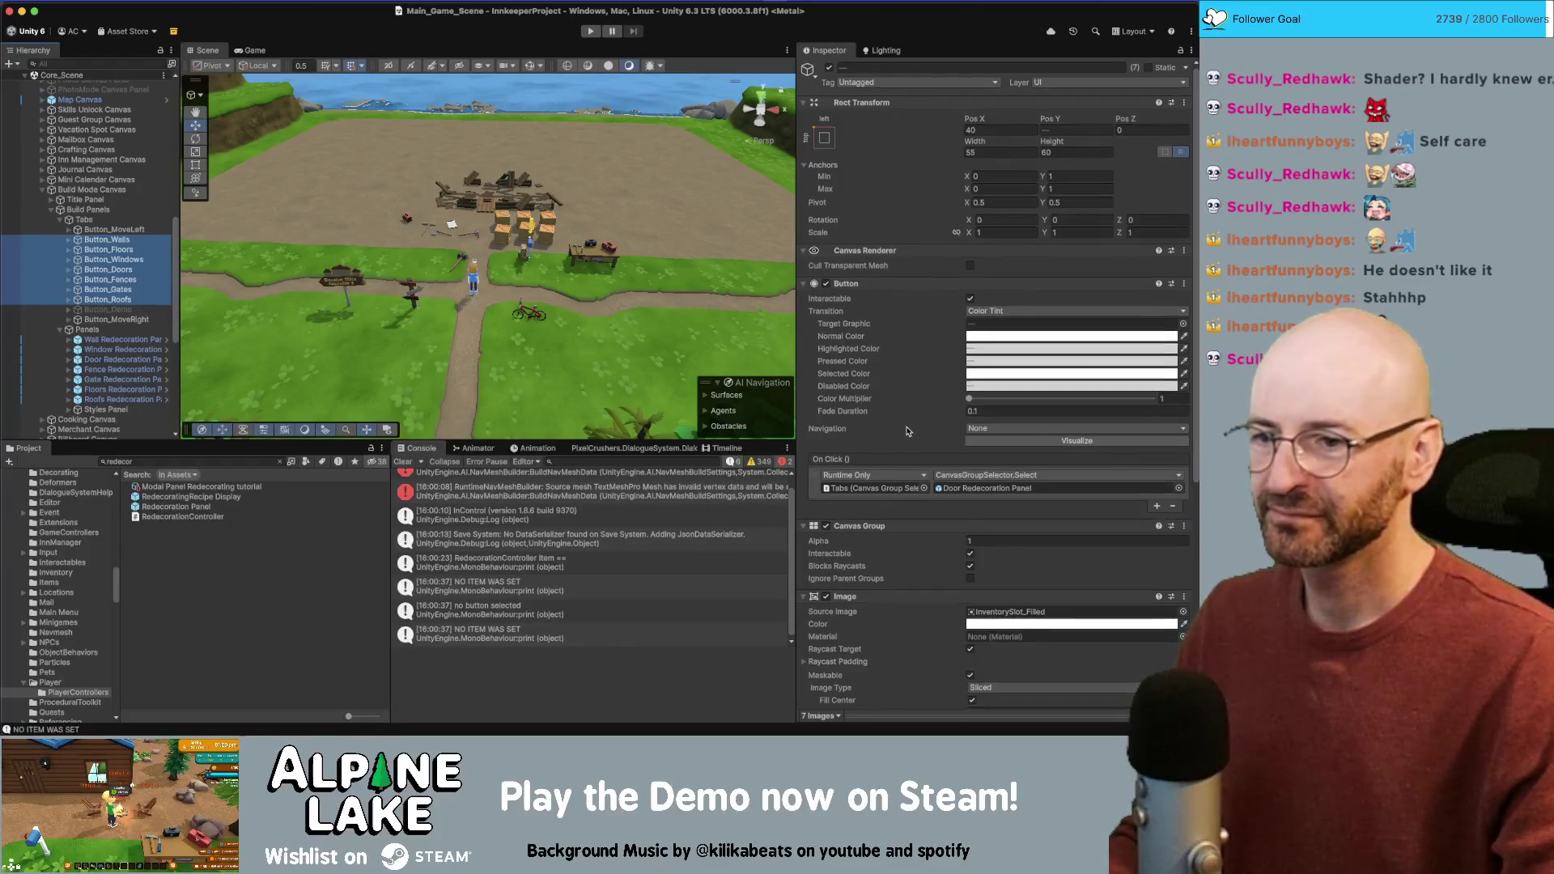
pyautogui.click(1157, 470)
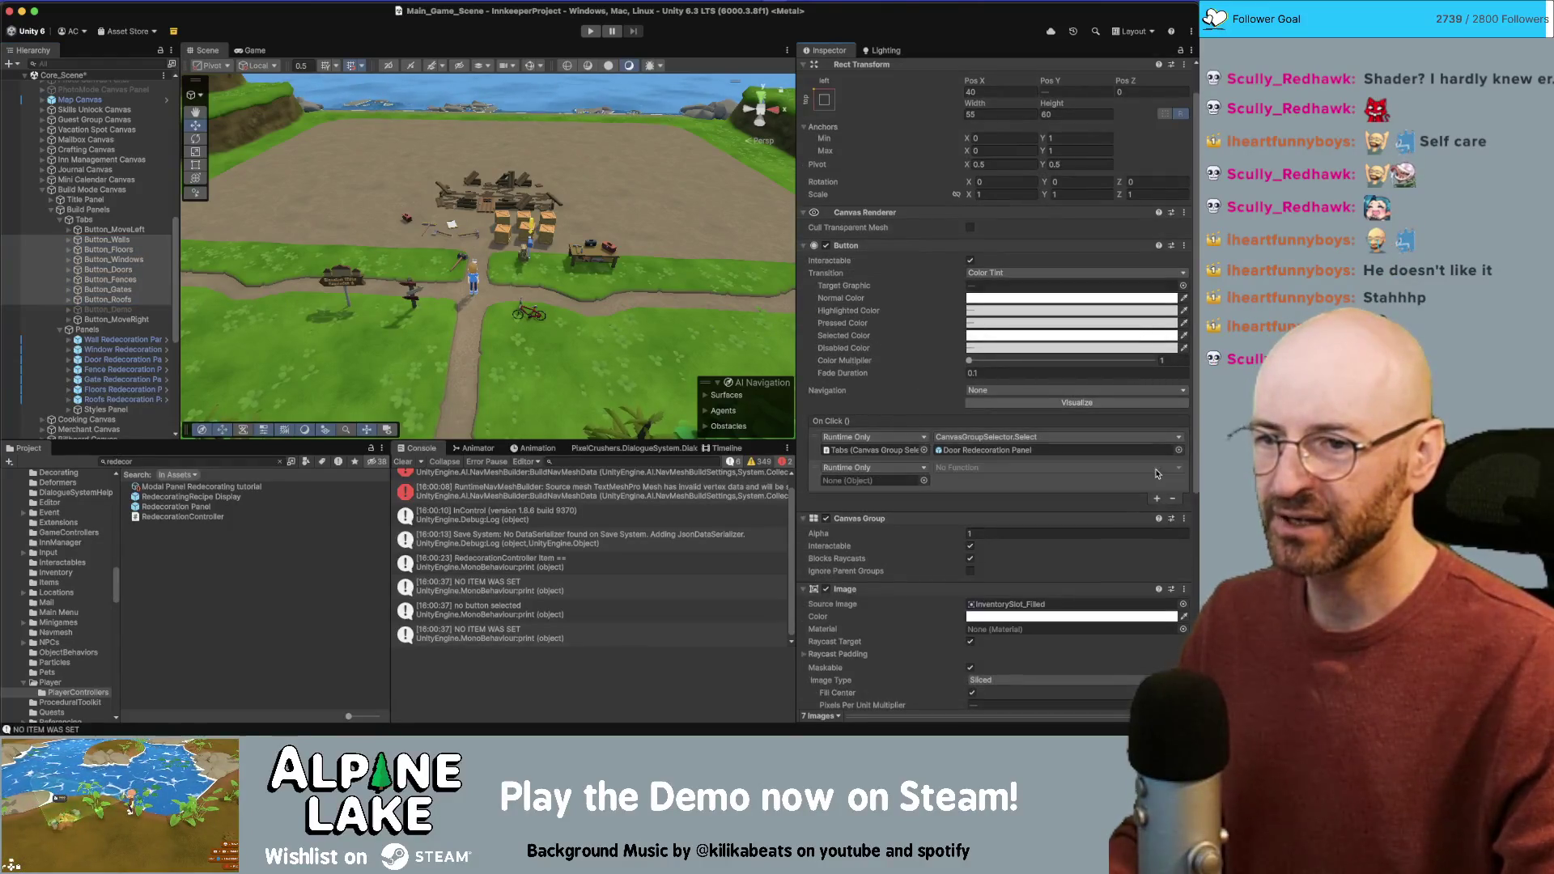
pyautogui.moveTo(89, 190); pyautogui.dragTo(671, 307)
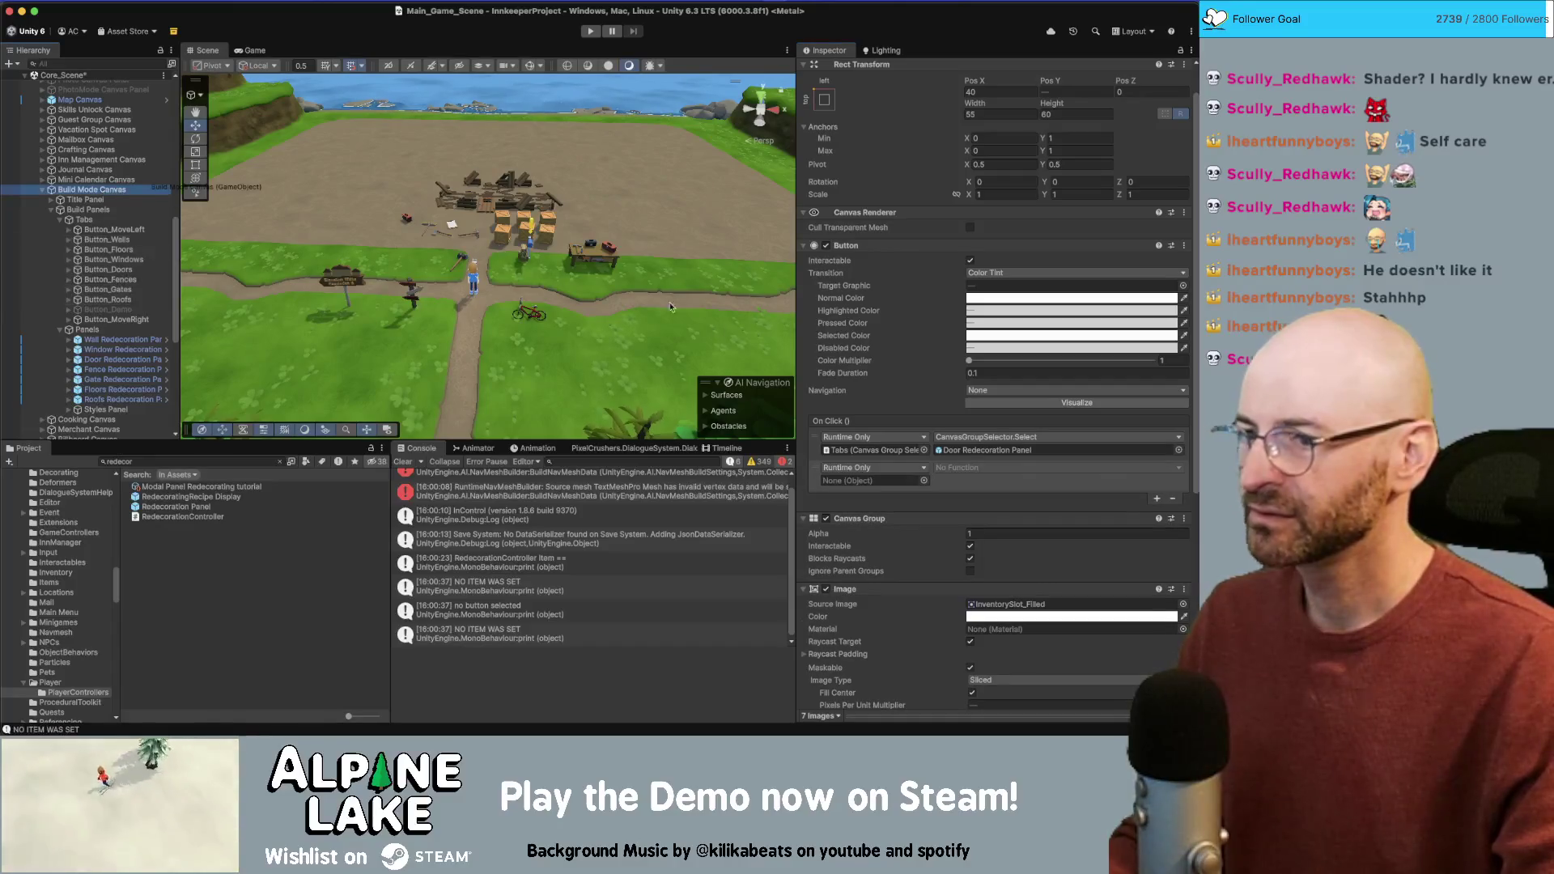
pyautogui.moveTo(852, 473); pyautogui.dragTo(855, 478)
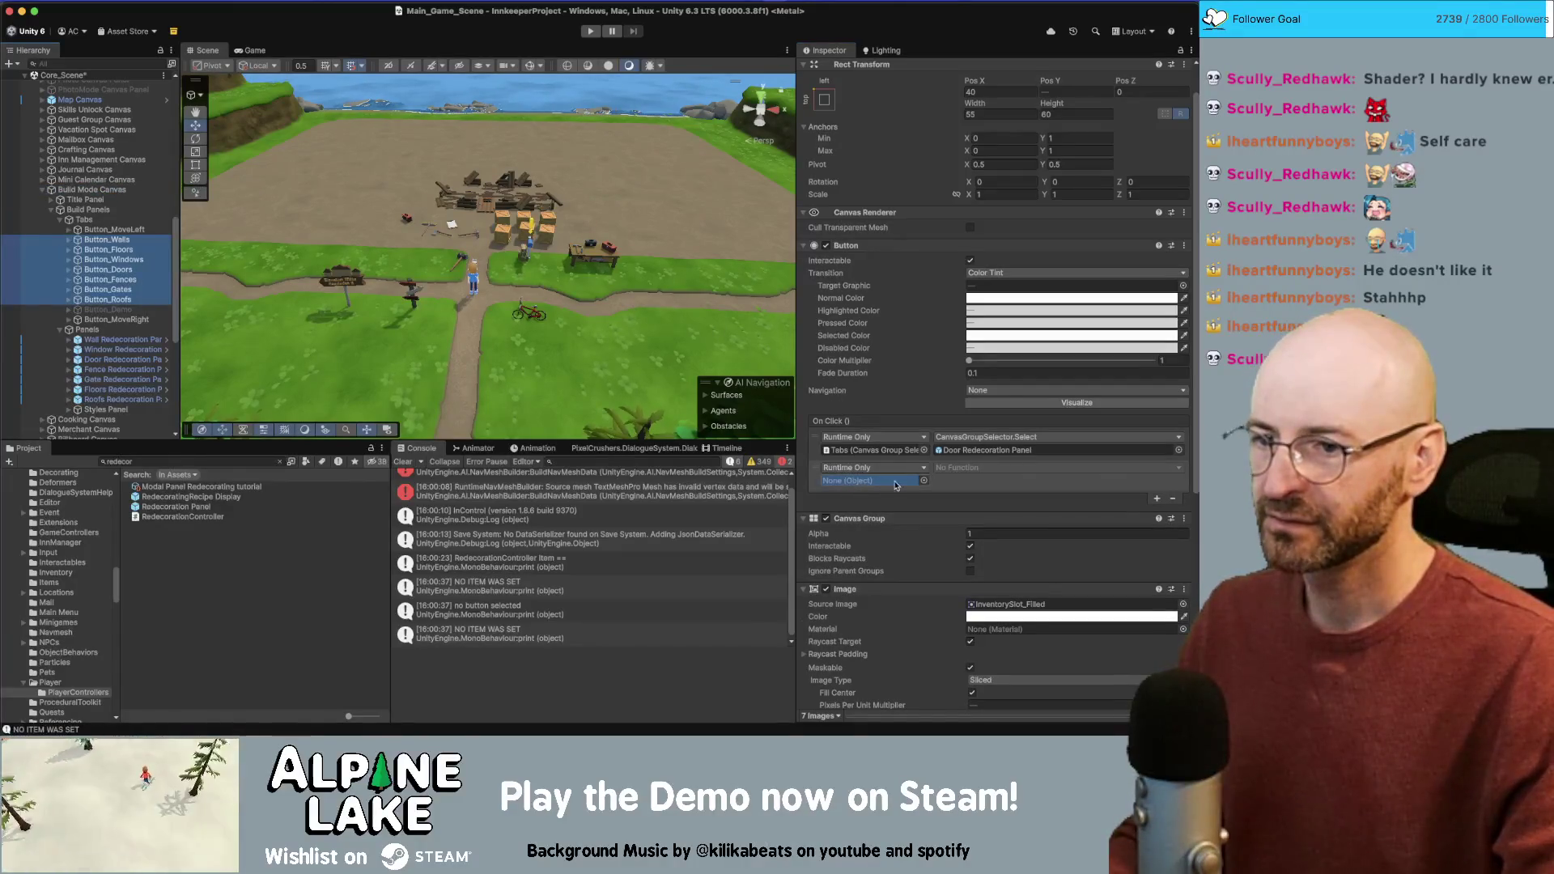
pyautogui.click(960, 471)
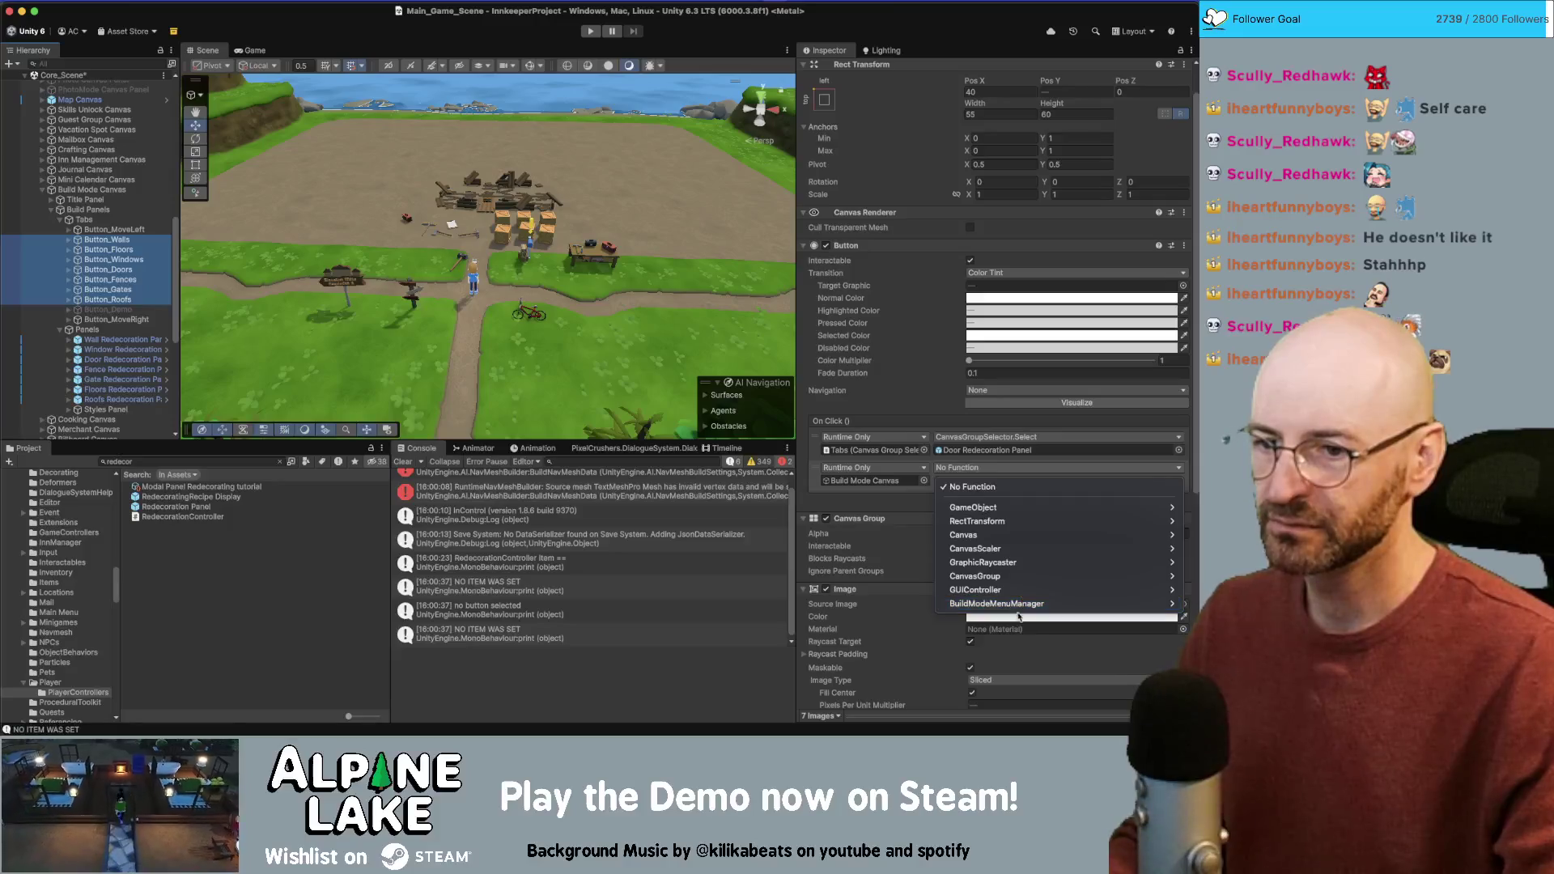
pyautogui.moveTo(1016, 606)
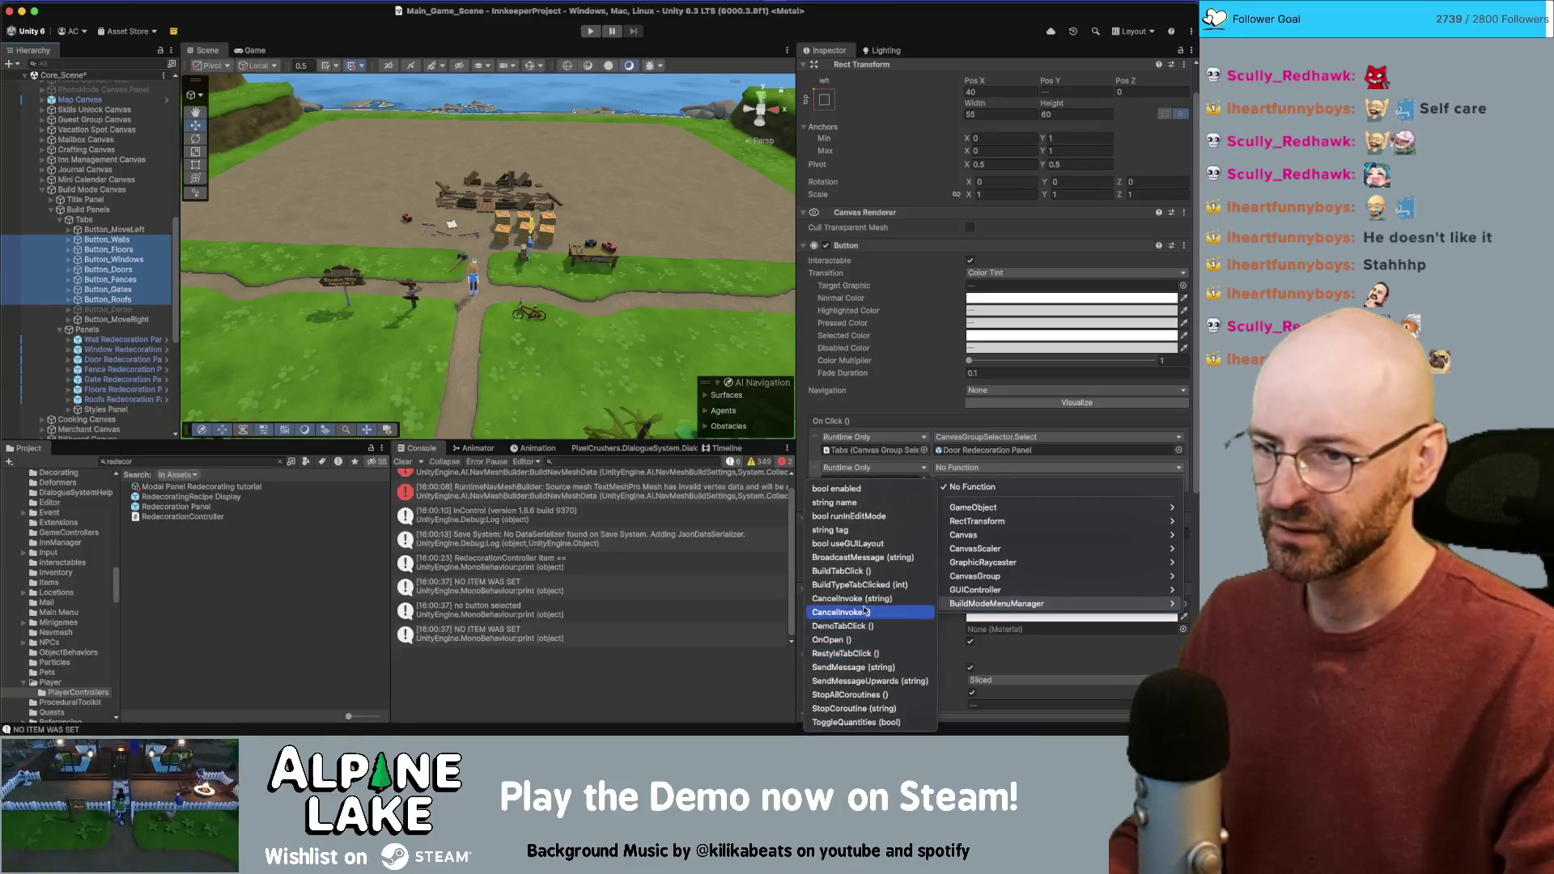
pyautogui.click(846, 586)
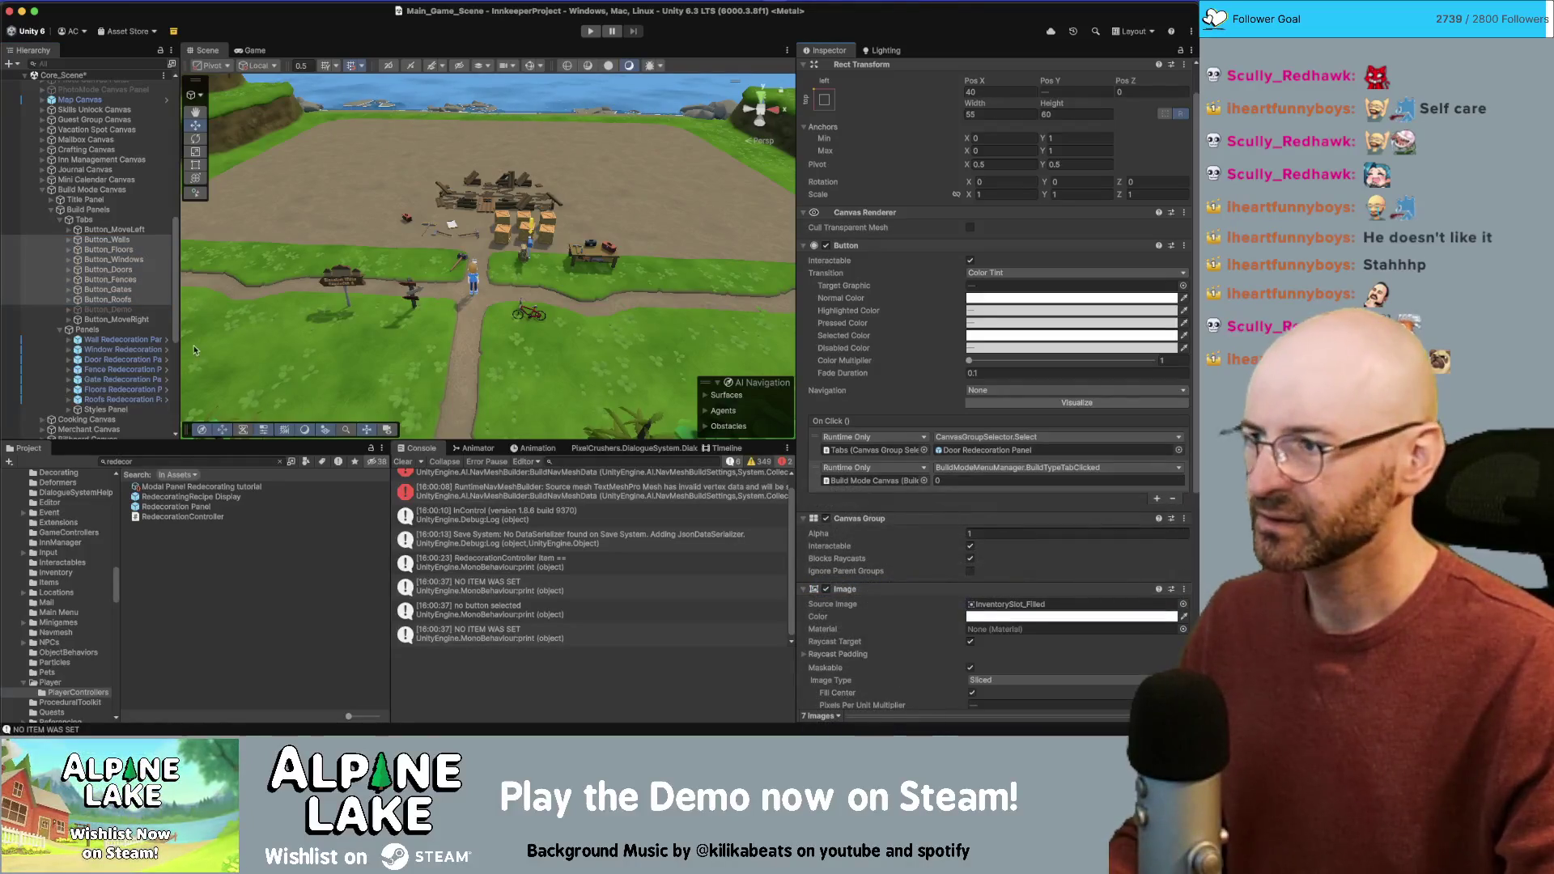
# Step: Set each button's int: 1 for Walls/Fences, 2 for Doors/Windows/Gates, 3 for Roofs
pyautogui.click(109, 240)
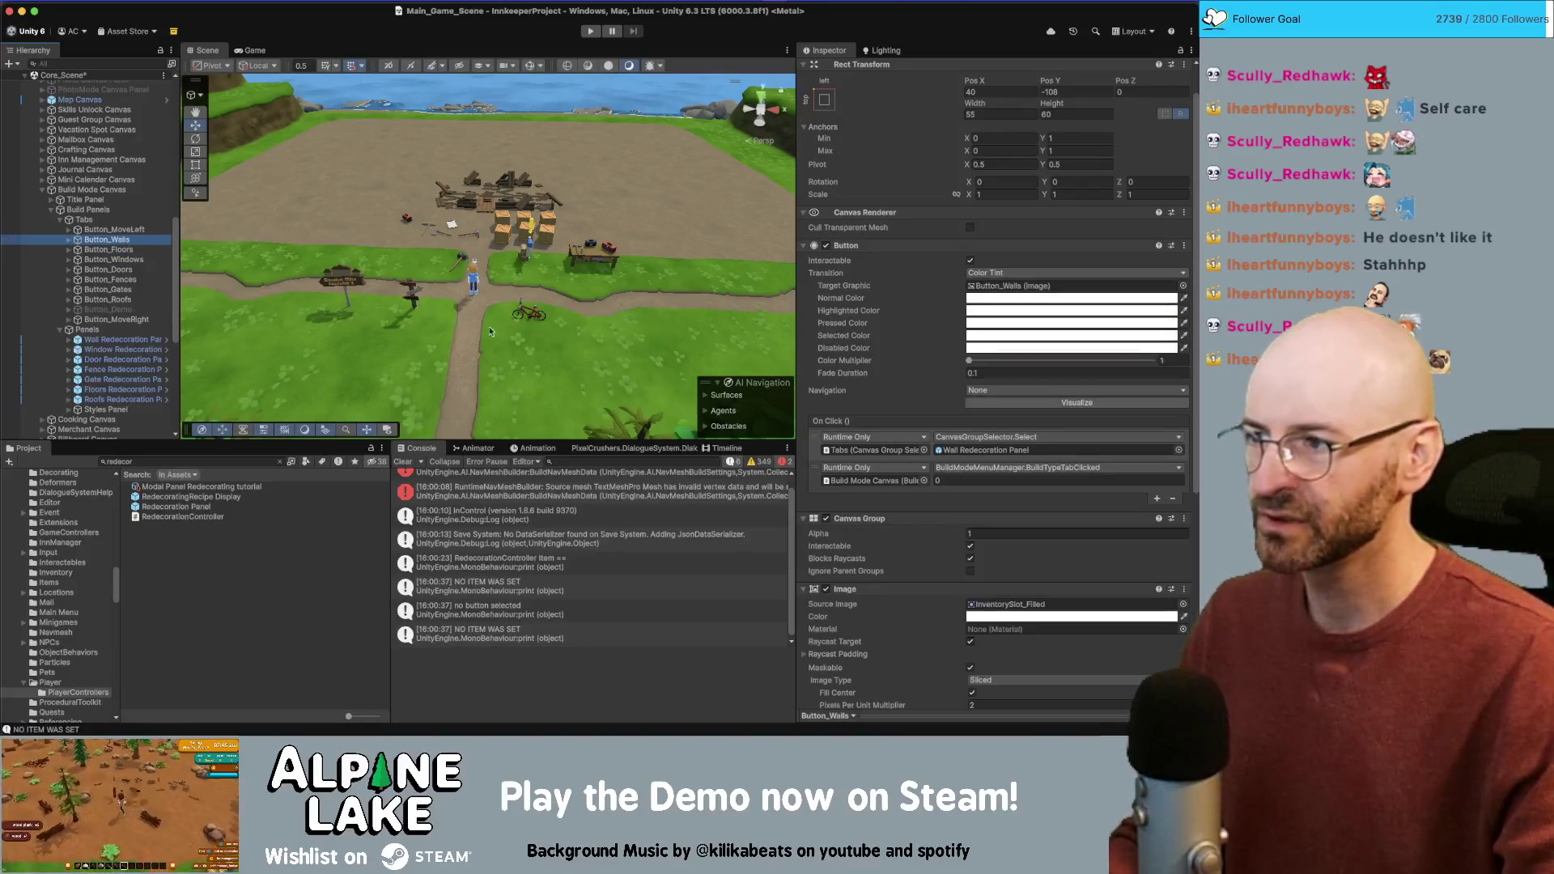
pyautogui.click(954, 479)
pyautogui.write('1')
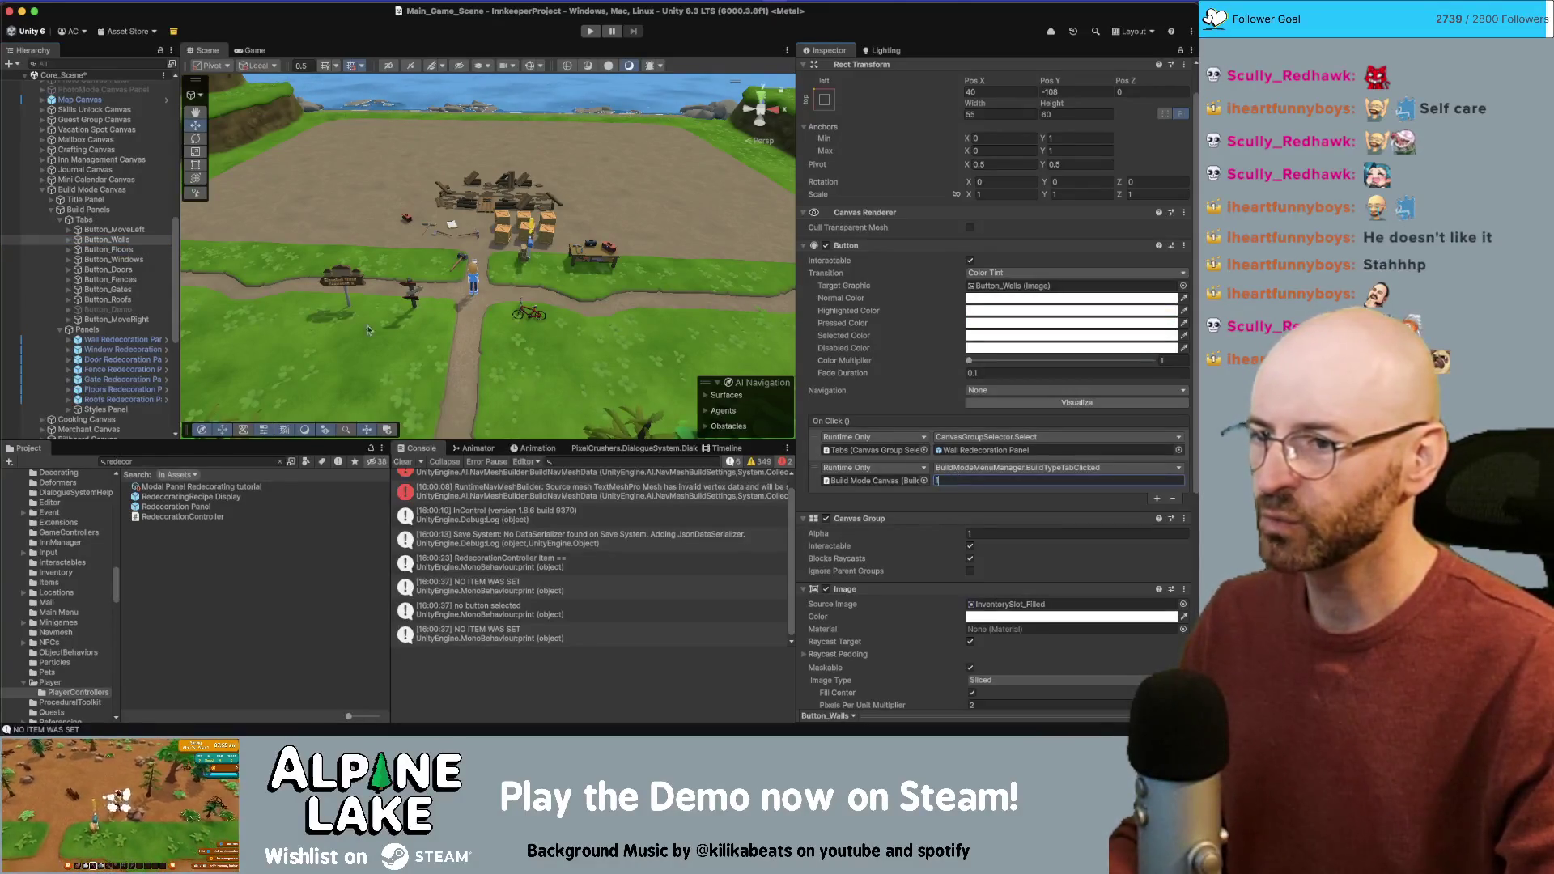
pyautogui.click(134, 275)
pyautogui.click(956, 481)
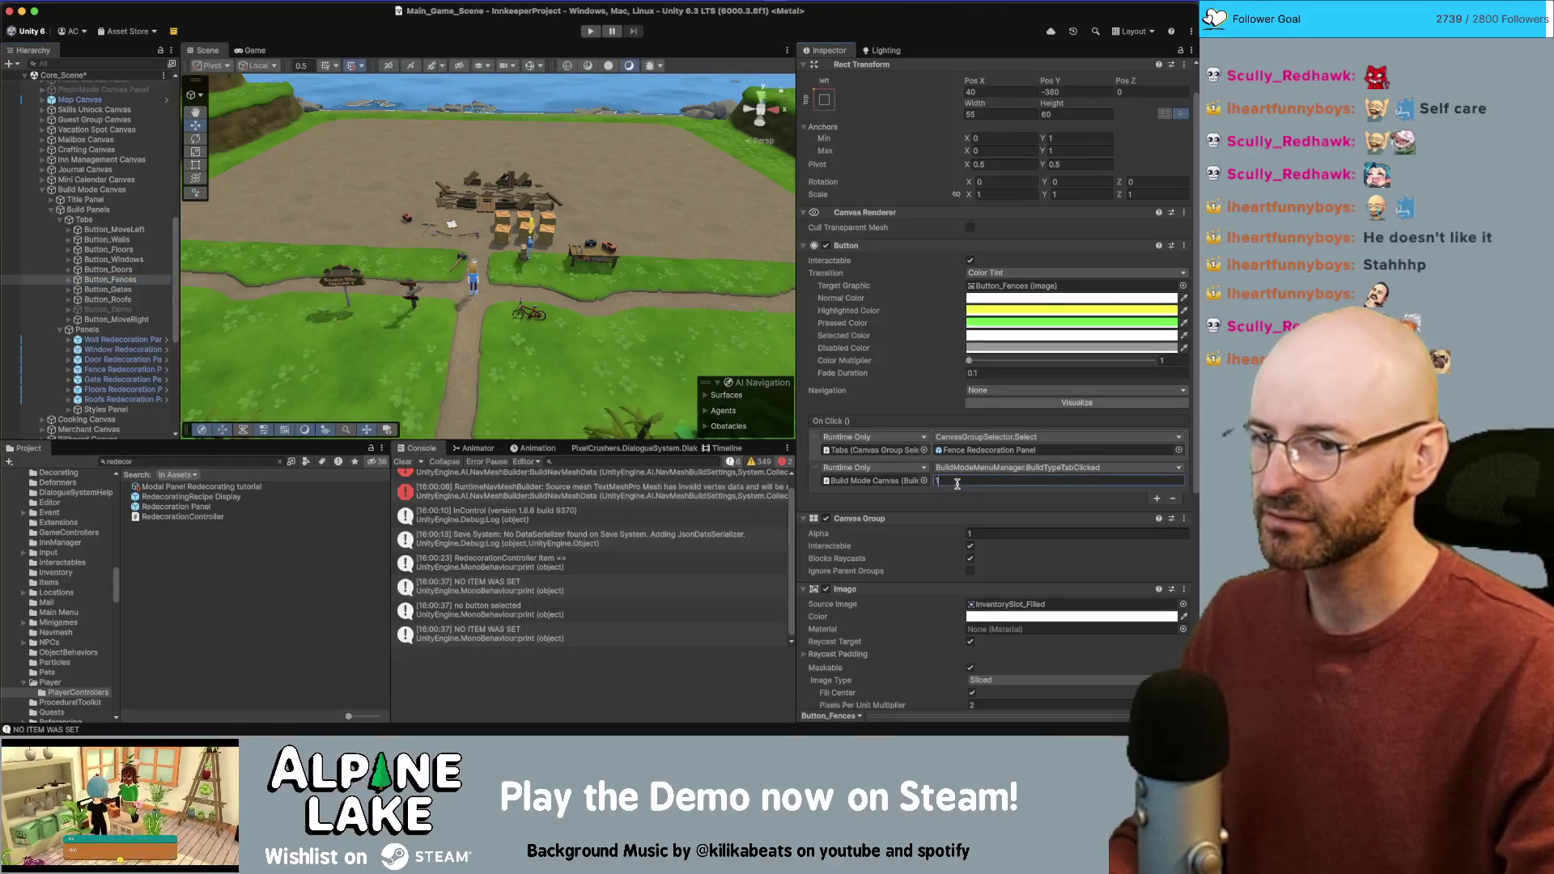
pyautogui.click(131, 259)
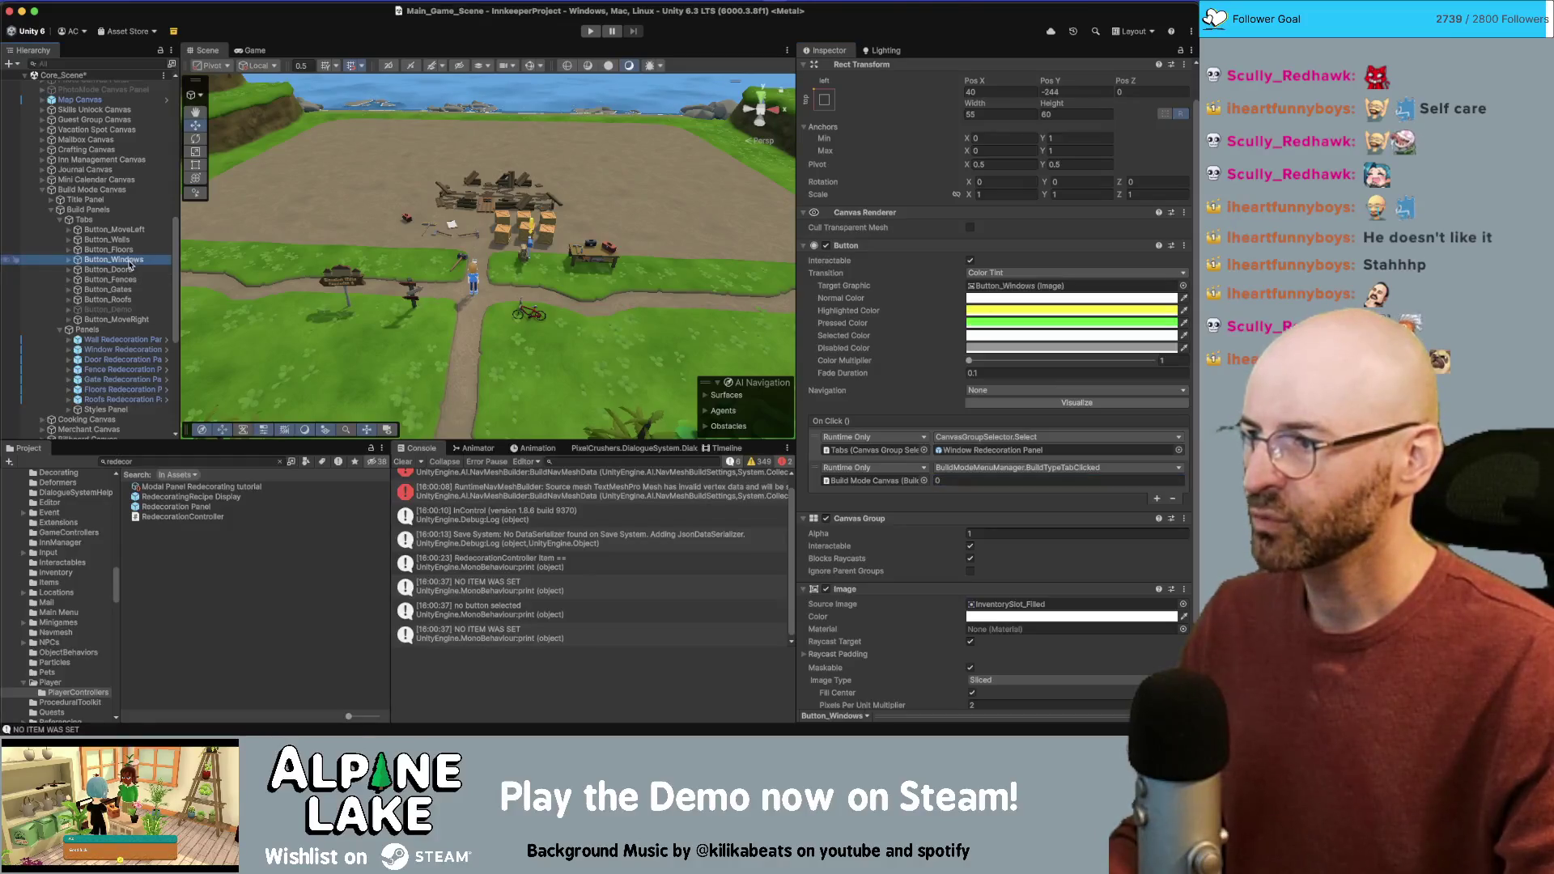
pyautogui.keyDown('super'); pyautogui.click(127, 271); pyautogui.keyUp('super')
pyautogui.keyDown('super'); pyautogui.click(122, 289); pyautogui.keyUp('super')
pyautogui.click(962, 480)
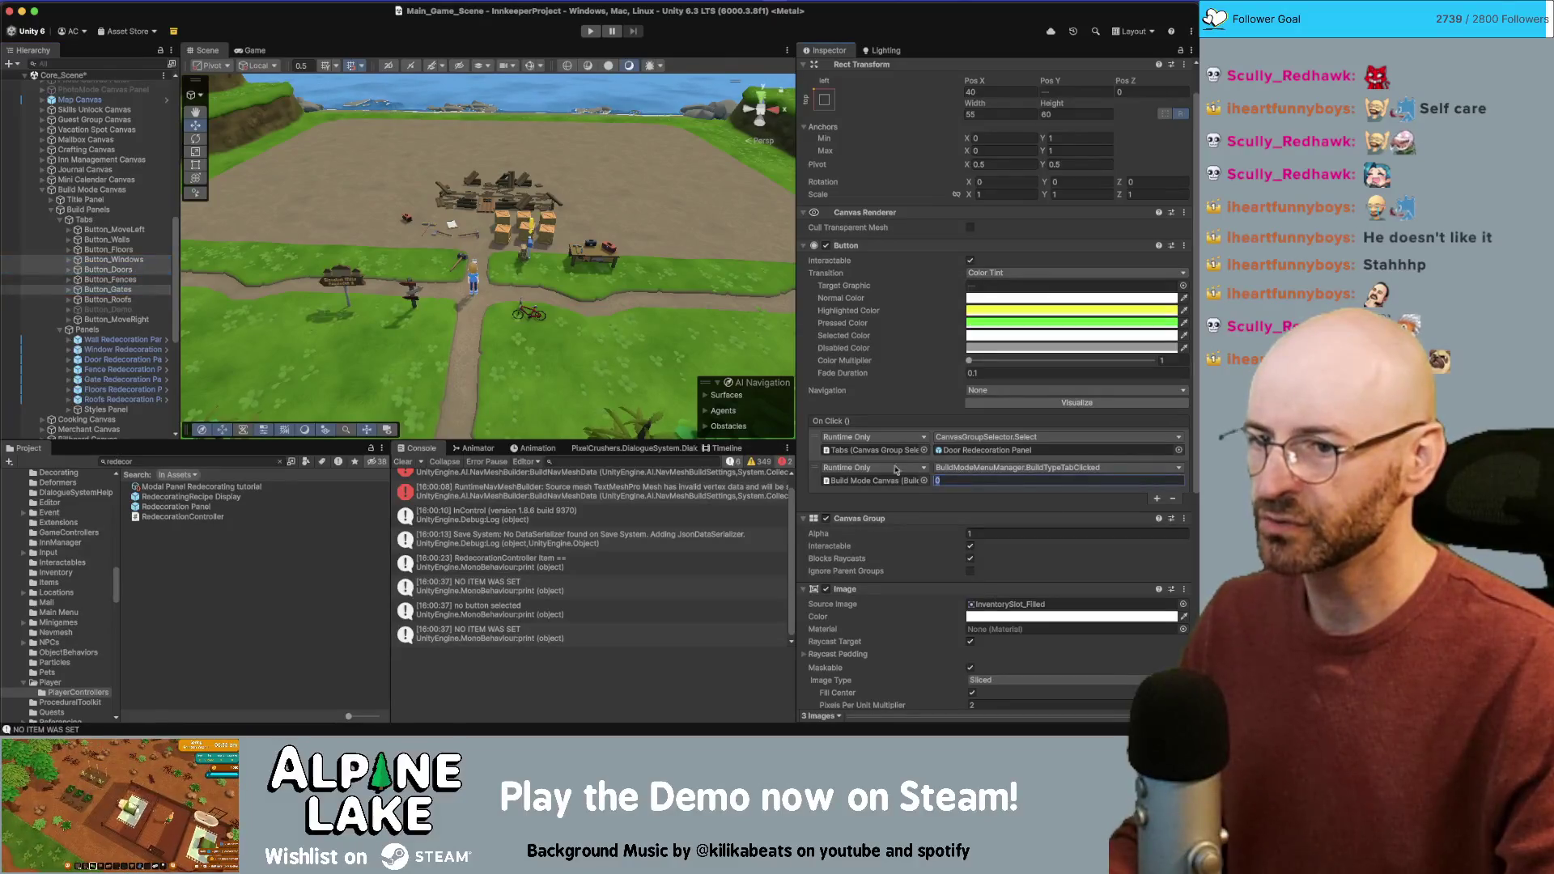
pyautogui.click(127, 298)
pyautogui.click(971, 479)
pyautogui.press('super+Tab')
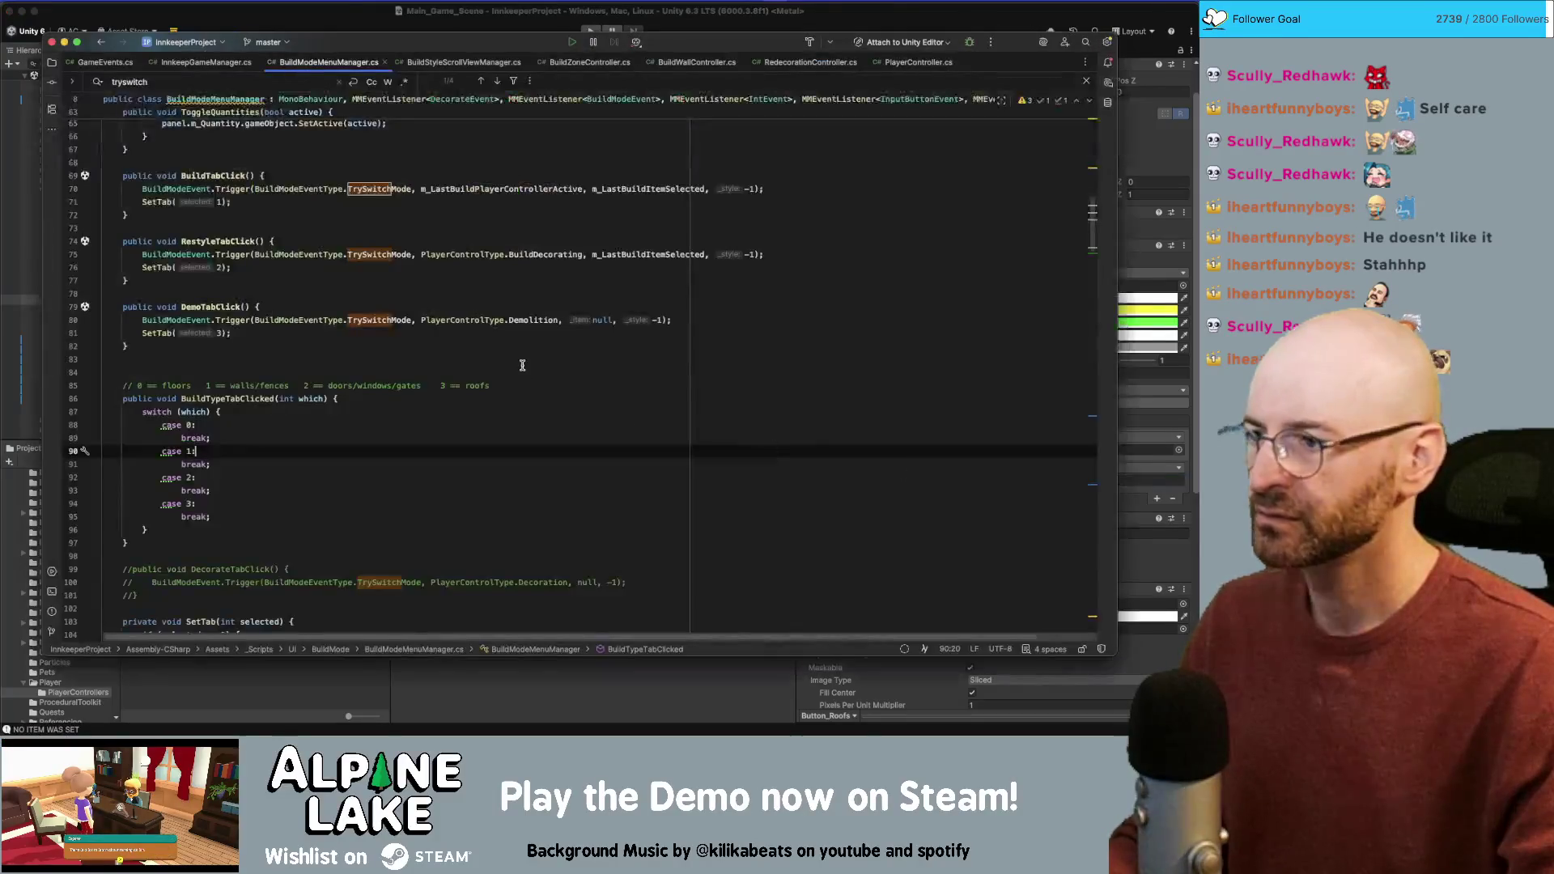
# Step: Copy the existing BuildModeEvent.Trigger call and paste it under case 0
pyautogui.click(177, 384)
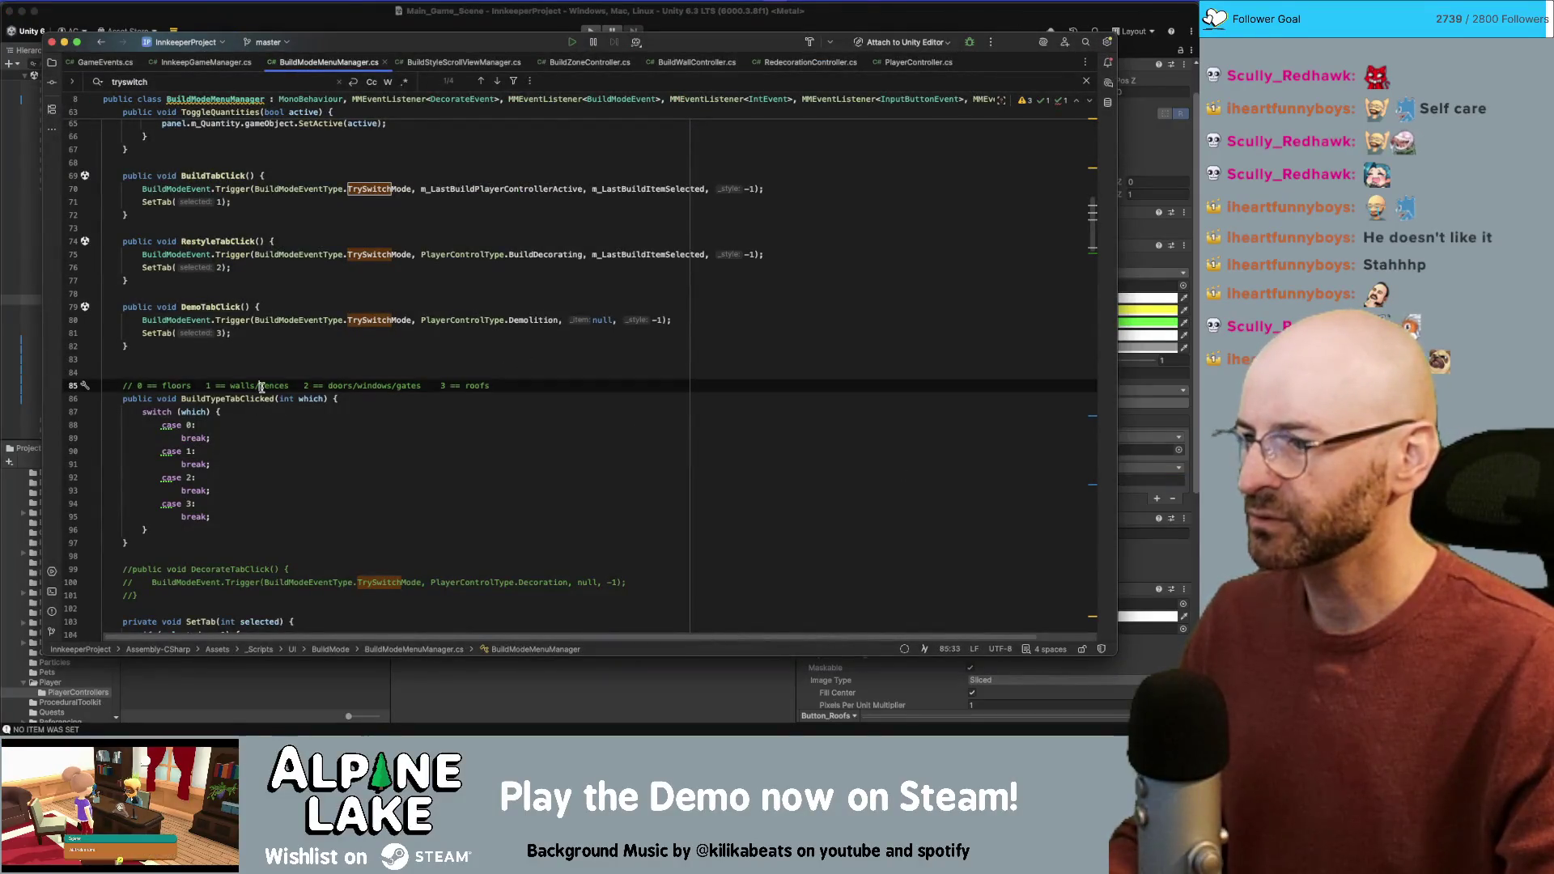
pyautogui.doubleClick(377, 387)
pyautogui.click(366, 387)
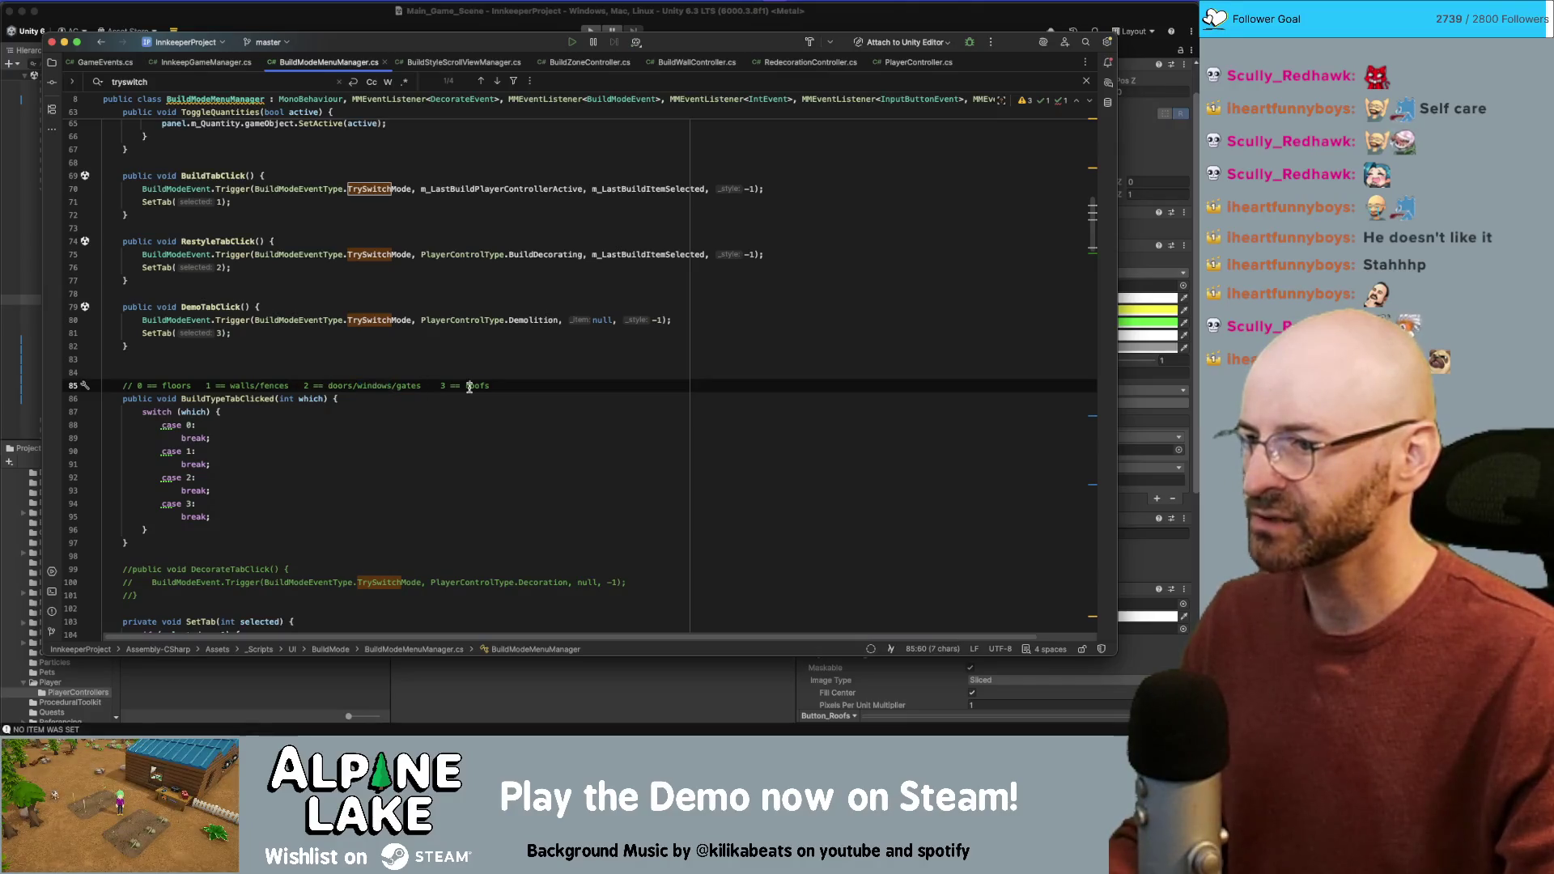
pyautogui.press('Down')
pyautogui.press('Down')
pyautogui.press('Down')
pyautogui.press('Up')
pyautogui.press('Up')
pyautogui.press('Up')
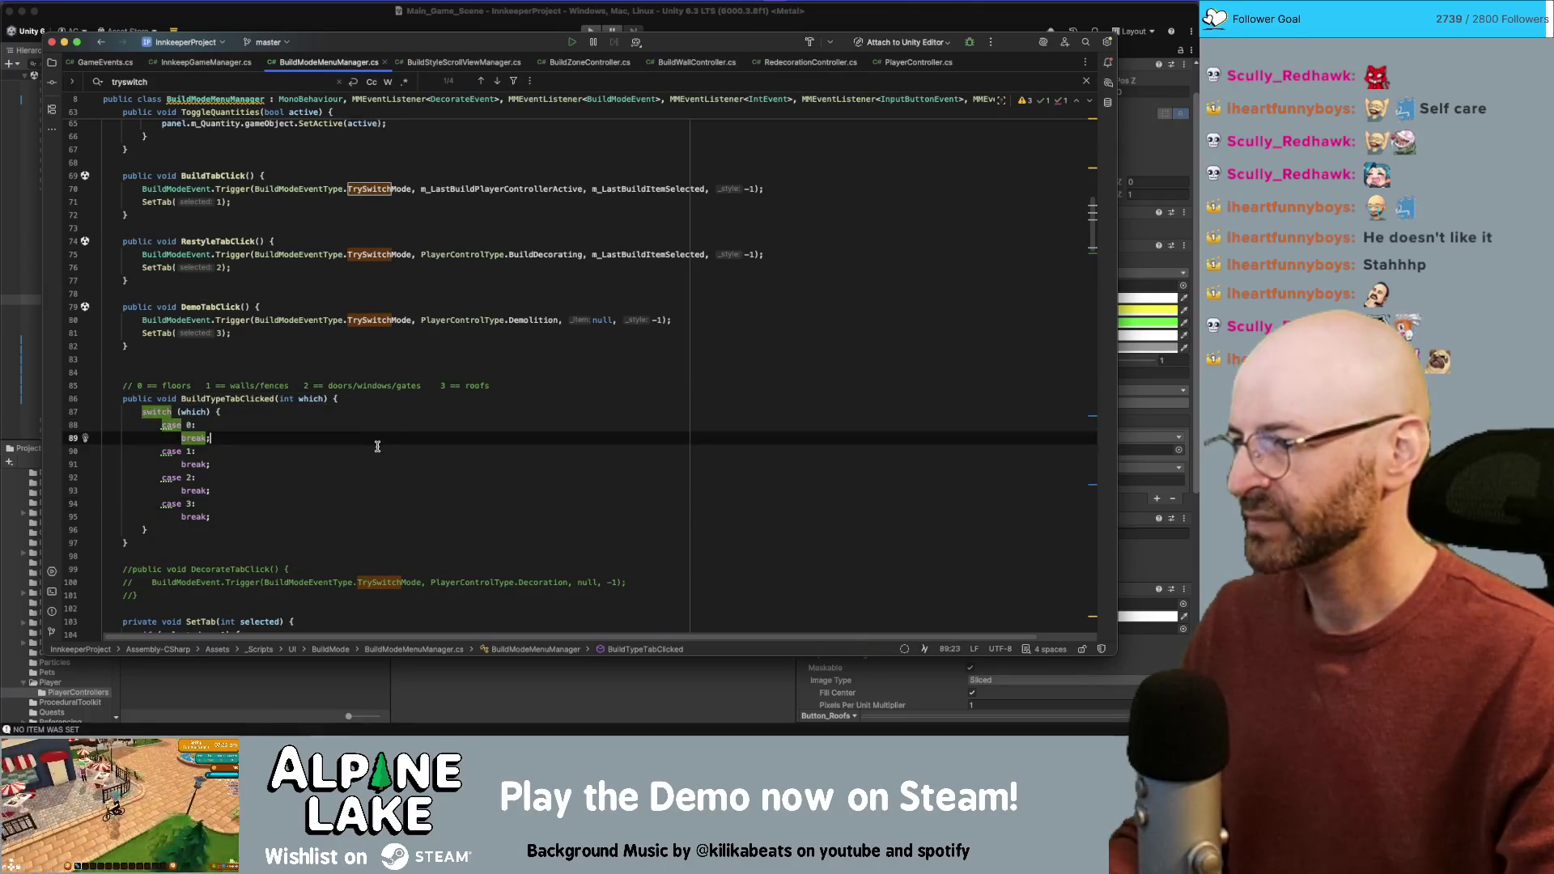
pyautogui.click(393, 321)
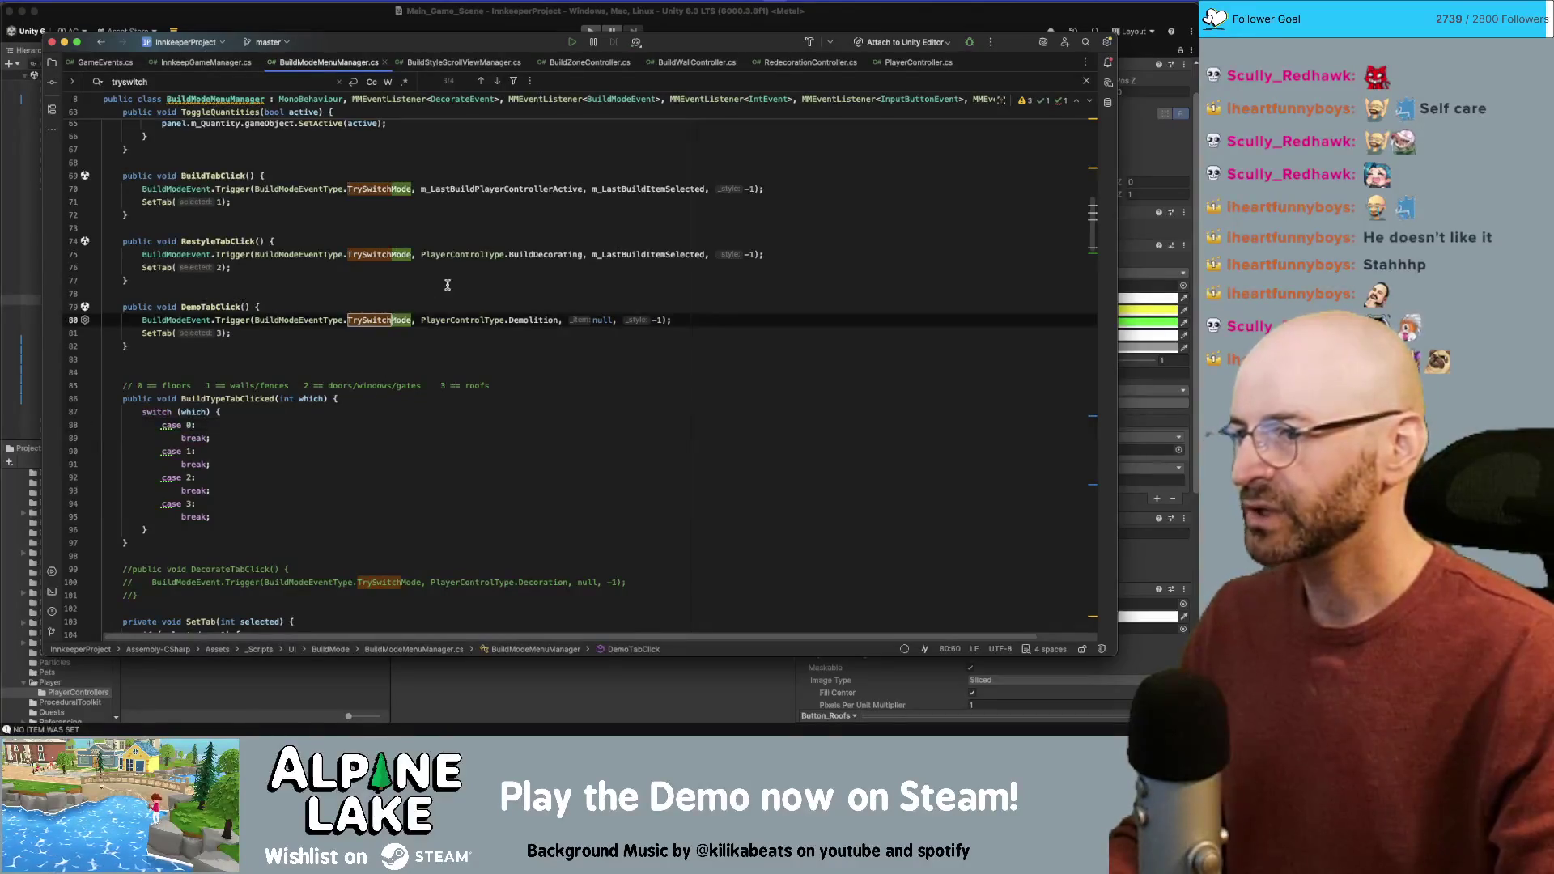
pyautogui.doubleClick(525, 190)
pyautogui.click(526, 190)
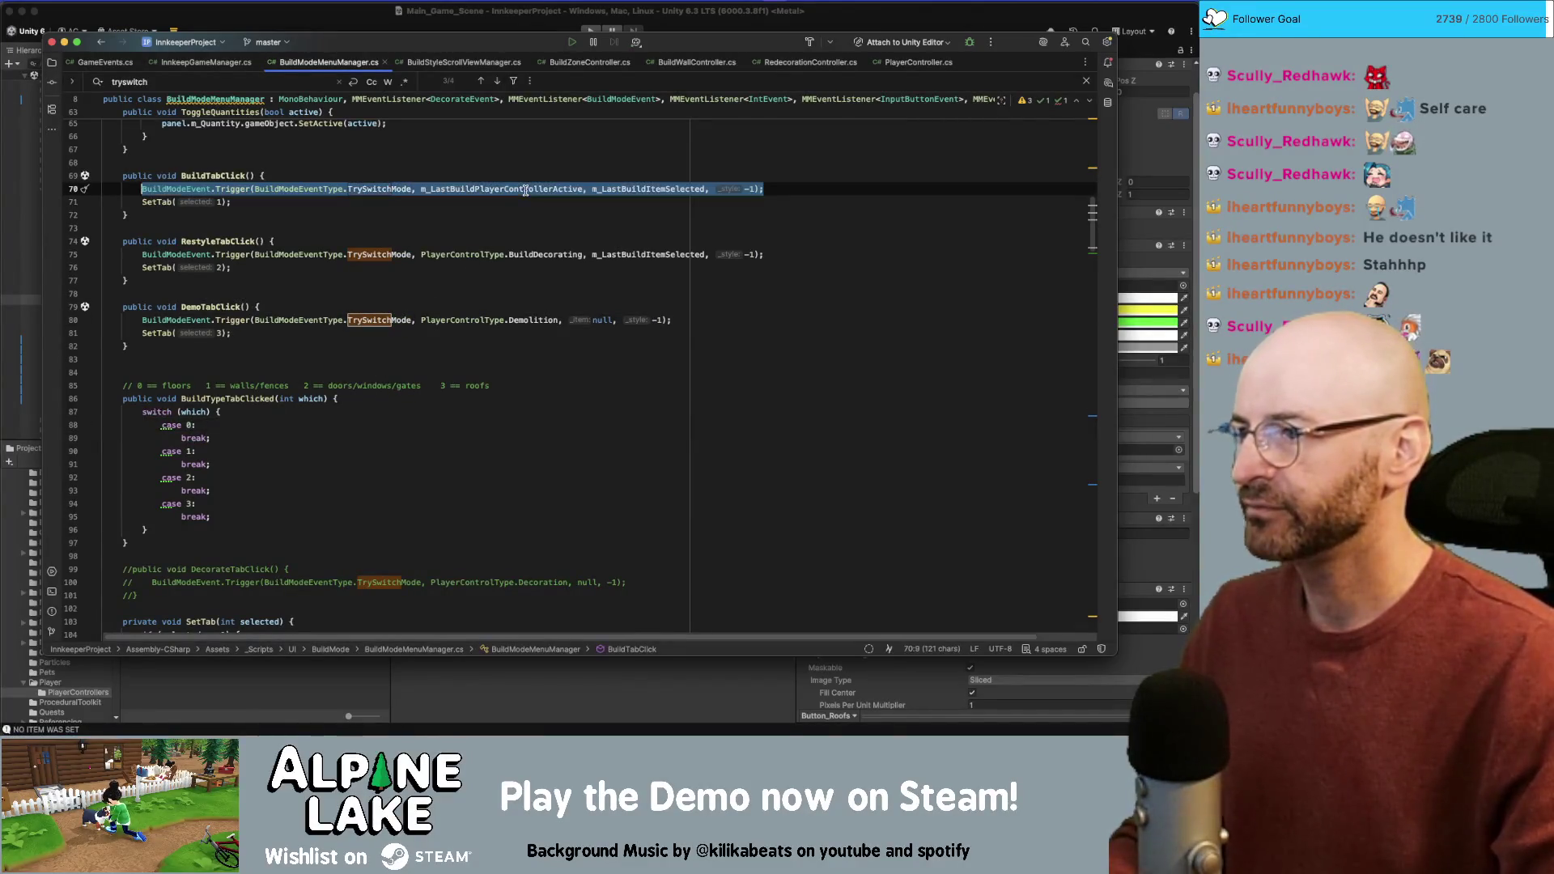
pyautogui.press('Down')
pyautogui.press('Down')
pyautogui.press('Down')
pyautogui.press('Up')
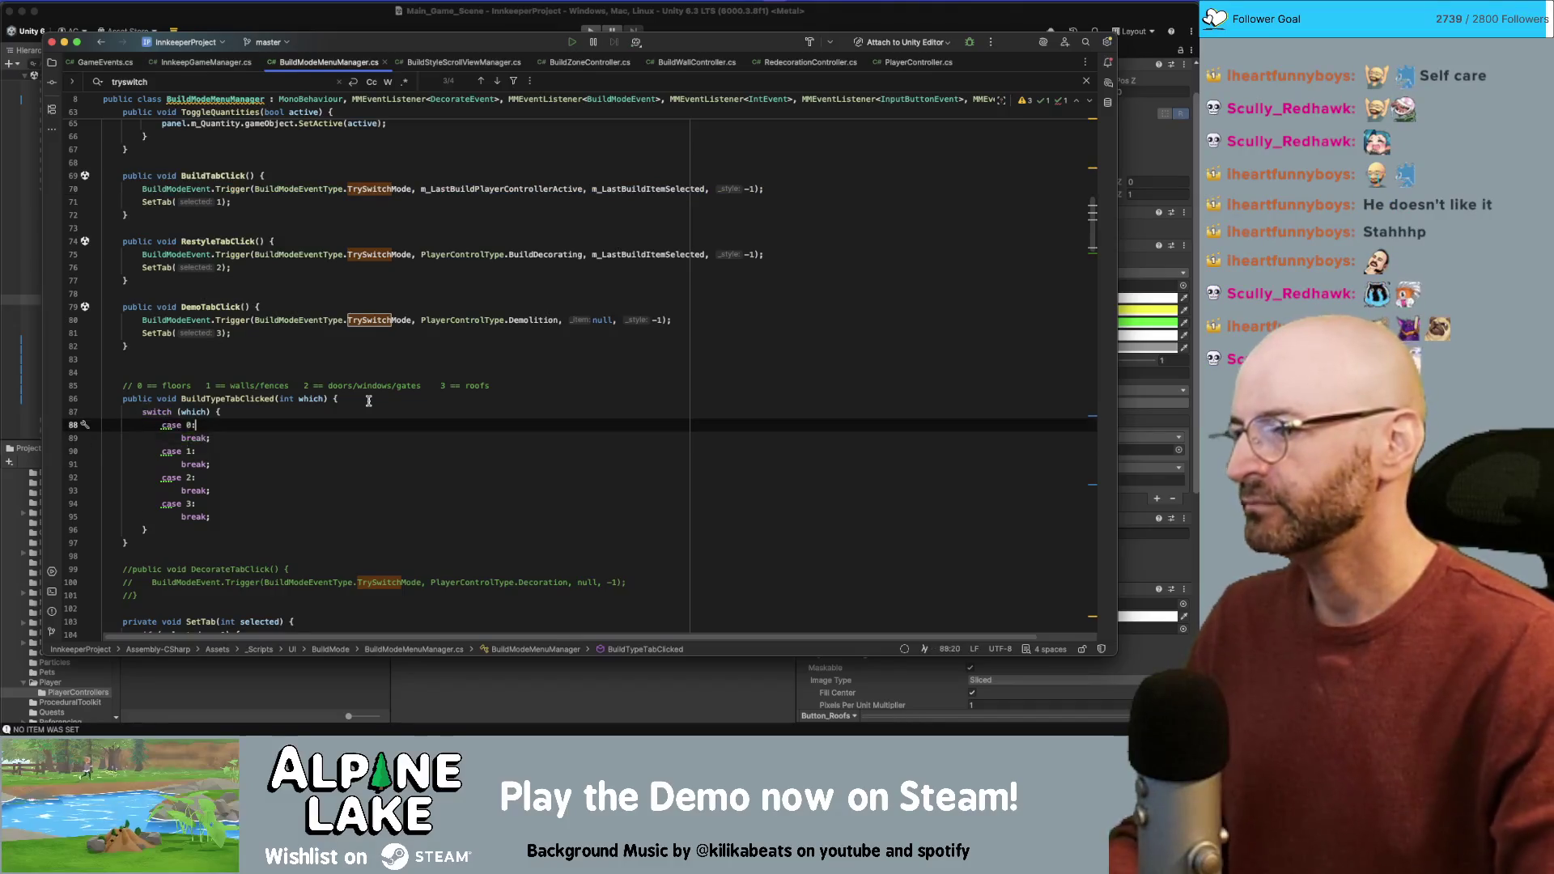
pyautogui.press('Return')
pyautogui.write('BuildModeEvent.Trigger(BuildModeEventType.TrySwitchMode, m_LastBuildPlayerControllerActive, m_LastBuildItemSelected, -1);')
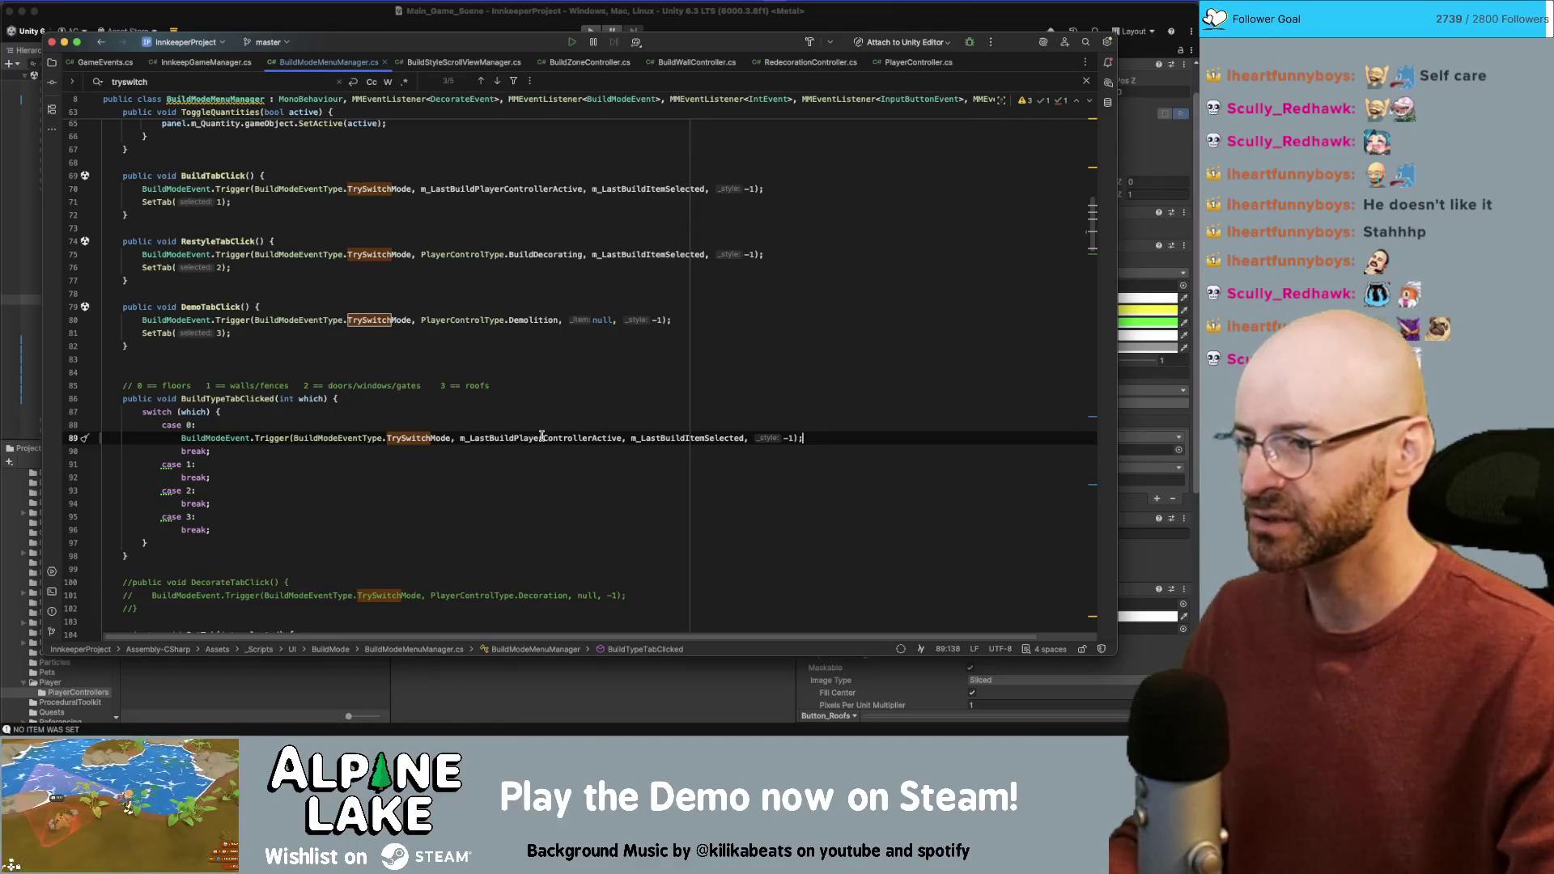
# Step: Change the case 0 call's argument to PlayerControlType.BuildFoundation
pyautogui.moveTo(542, 436)
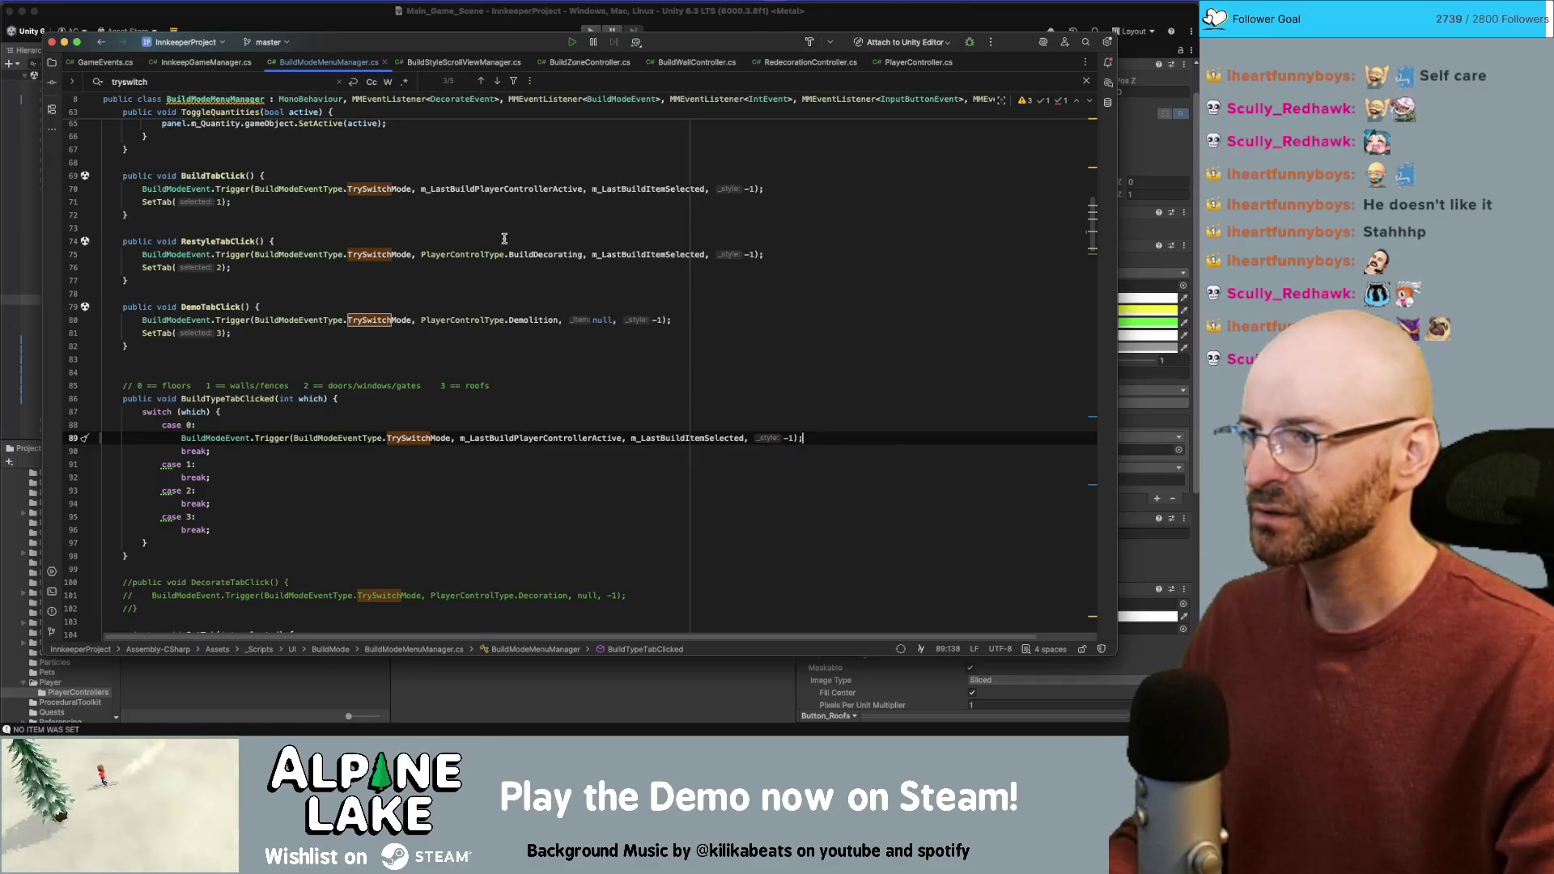
pyautogui.moveTo(422, 255); pyautogui.dragTo(573, 255)
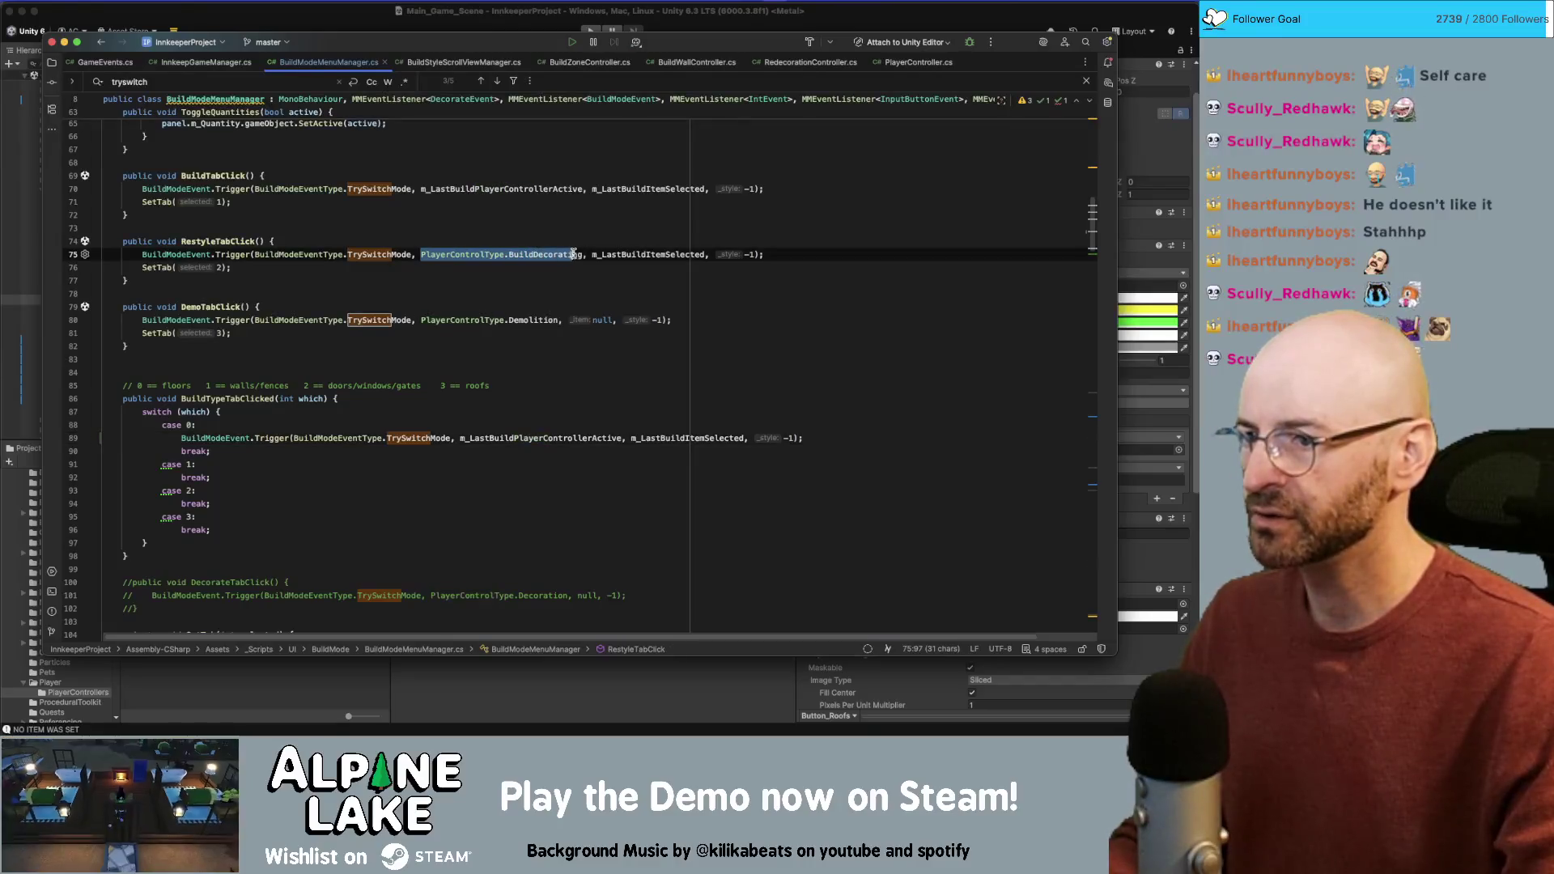
pyautogui.doubleClick(568, 438)
pyautogui.write('Playercontroltype')
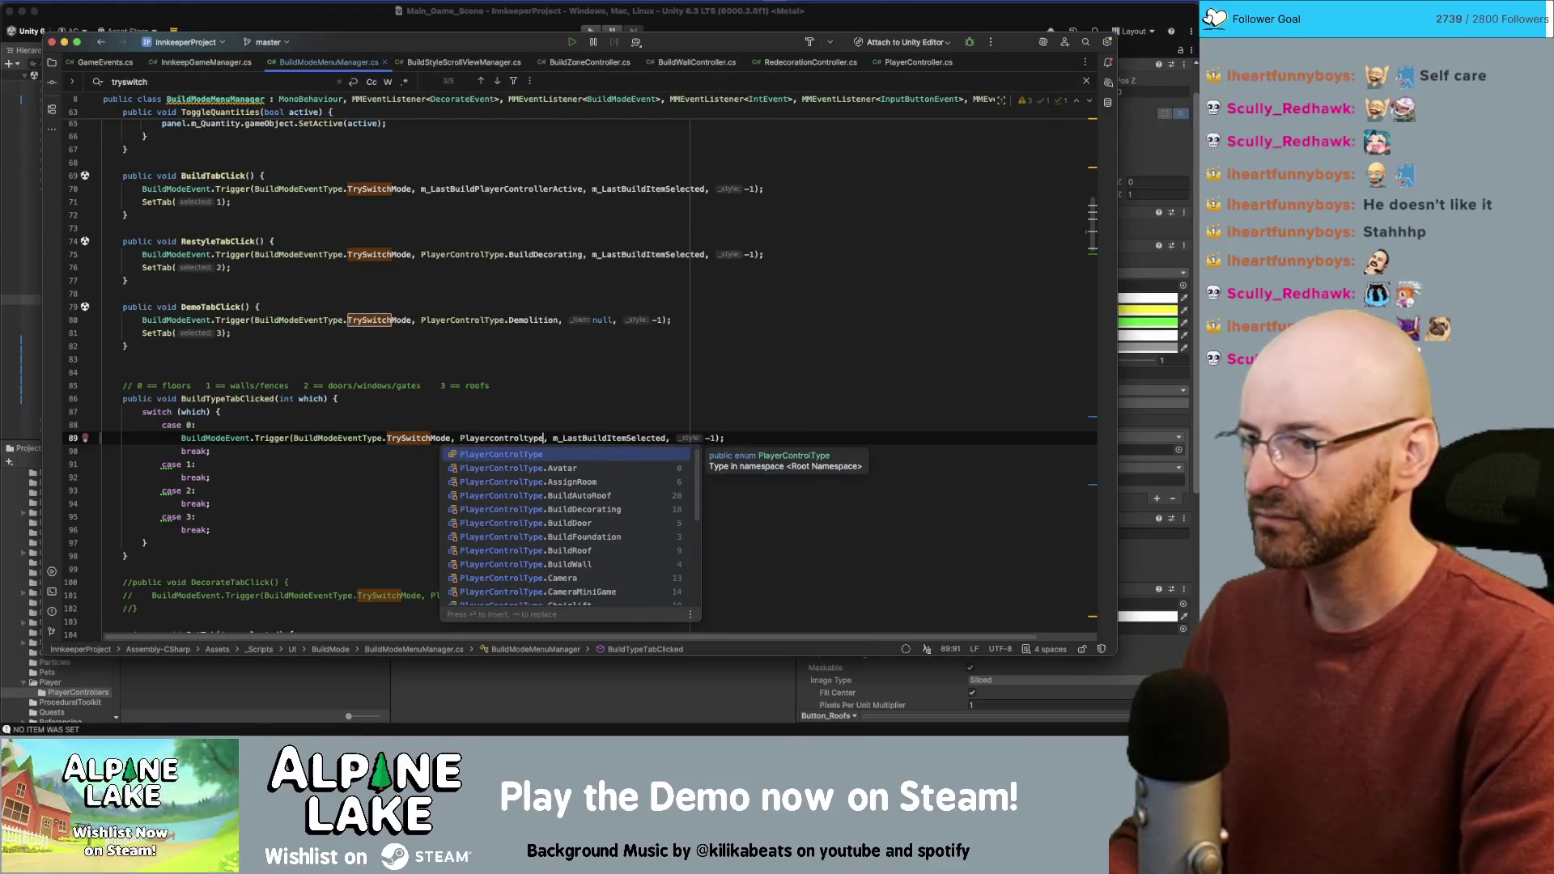
pyautogui.press('Return')
pyautogui.write('.')
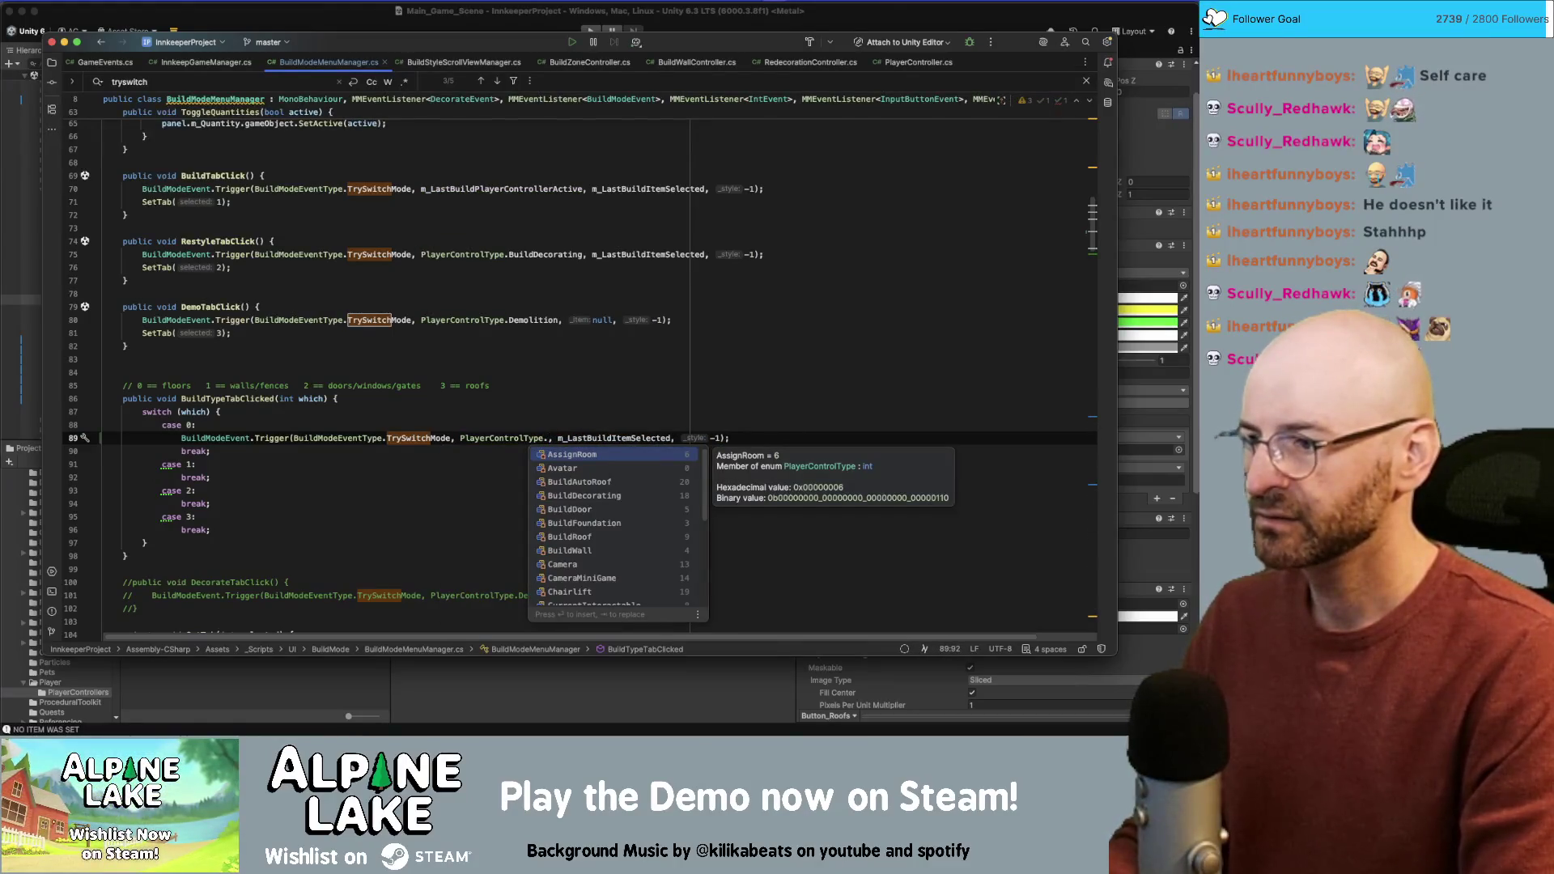
pyautogui.write('build')
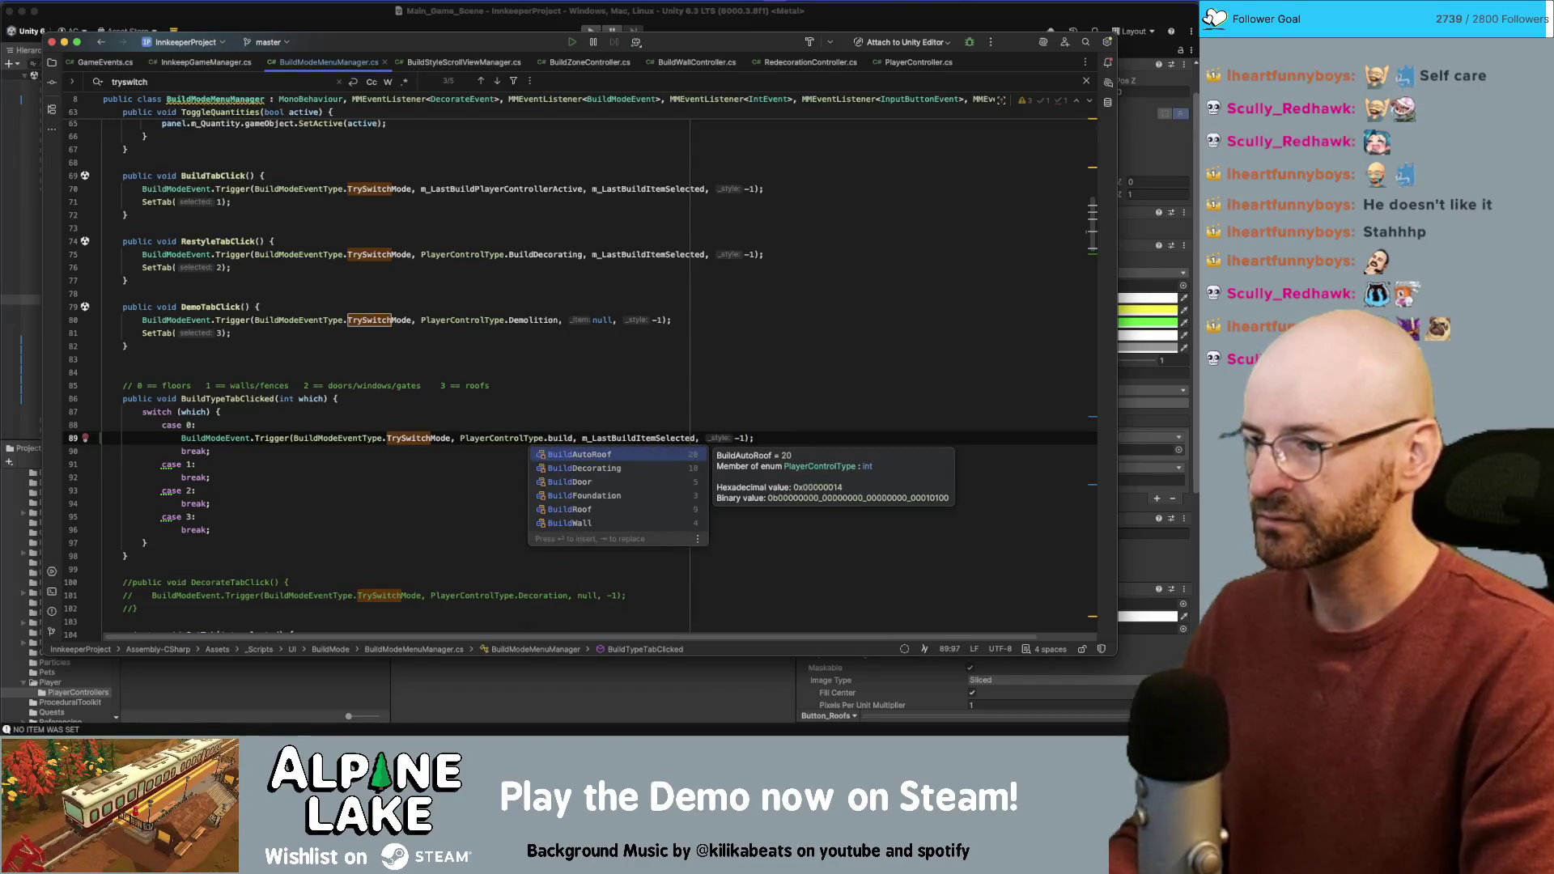
pyautogui.write('f')
pyautogui.press('Return')
pyautogui.click(631, 438)
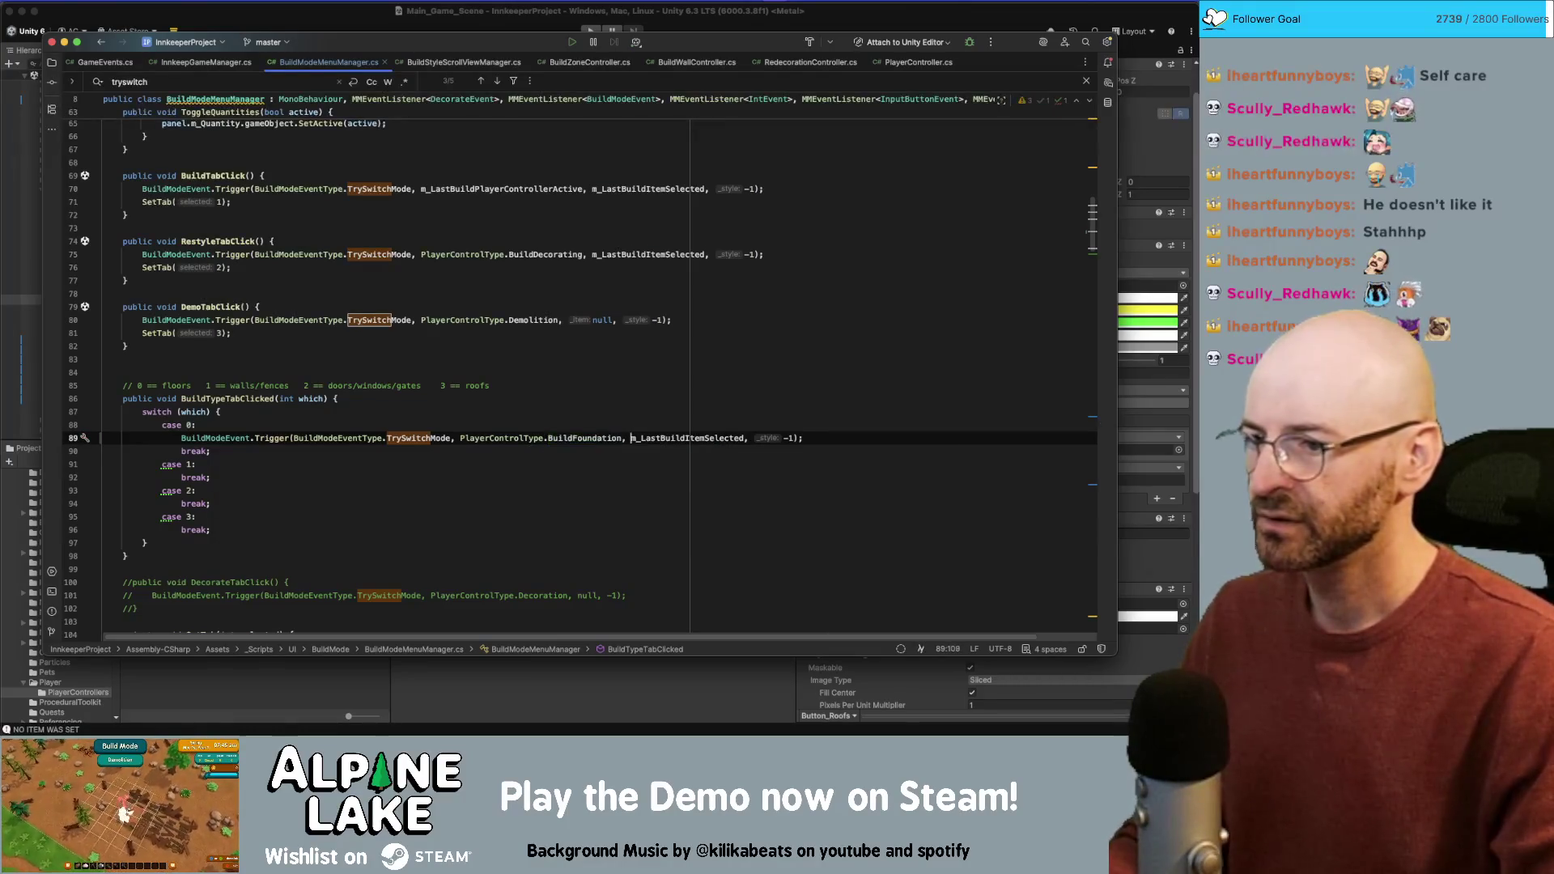
pyautogui.click(631, 438)
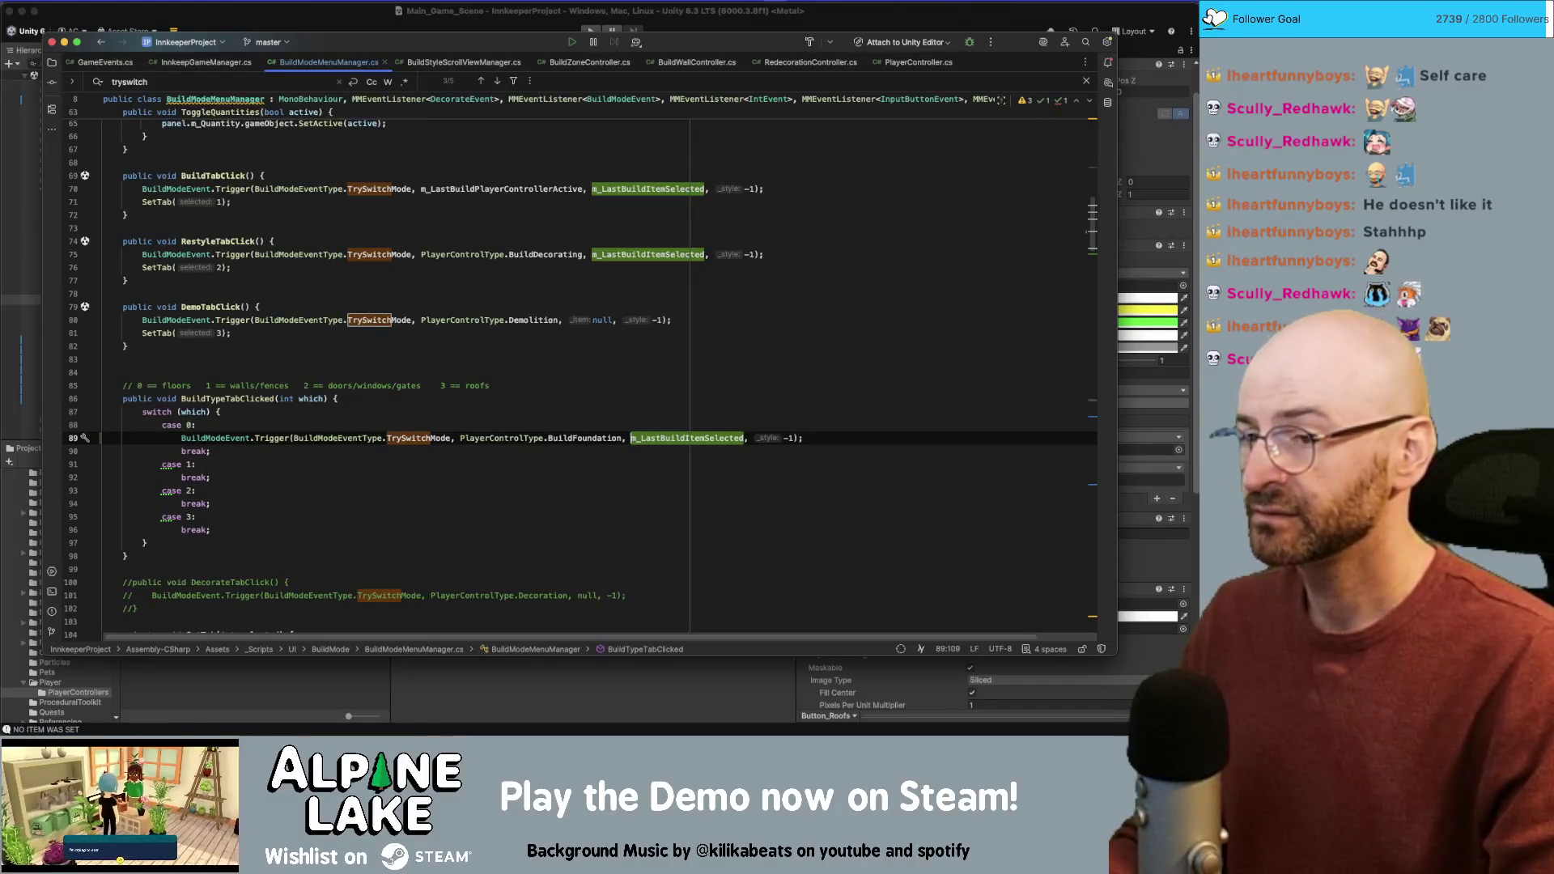
# Step: Copy the case 0 trigger line into cases 1, 2 and 3
pyautogui.press('End')
pyautogui.hotkey('shift', 'Home')
pyautogui.press('super+c')
pyautogui.press('Down')
pyautogui.press('Down')
pyautogui.press('End')
pyautogui.press('Return')
pyautogui.press('super+v')
pyautogui.press('Down')
pyautogui.press('Down')
pyautogui.press('End')
pyautogui.press('Return')
pyautogui.press('super+v')
pyautogui.press('Down')
pyautogui.press('Down')
pyautogui.press('End')
pyautogui.press('Return')
pyautogui.press('super+v')
# Step: Change cases 1, 2 and 3 to BuildWall, BuildDoor and BuildAutoRoof
pyautogui.doubleClick(585, 477)
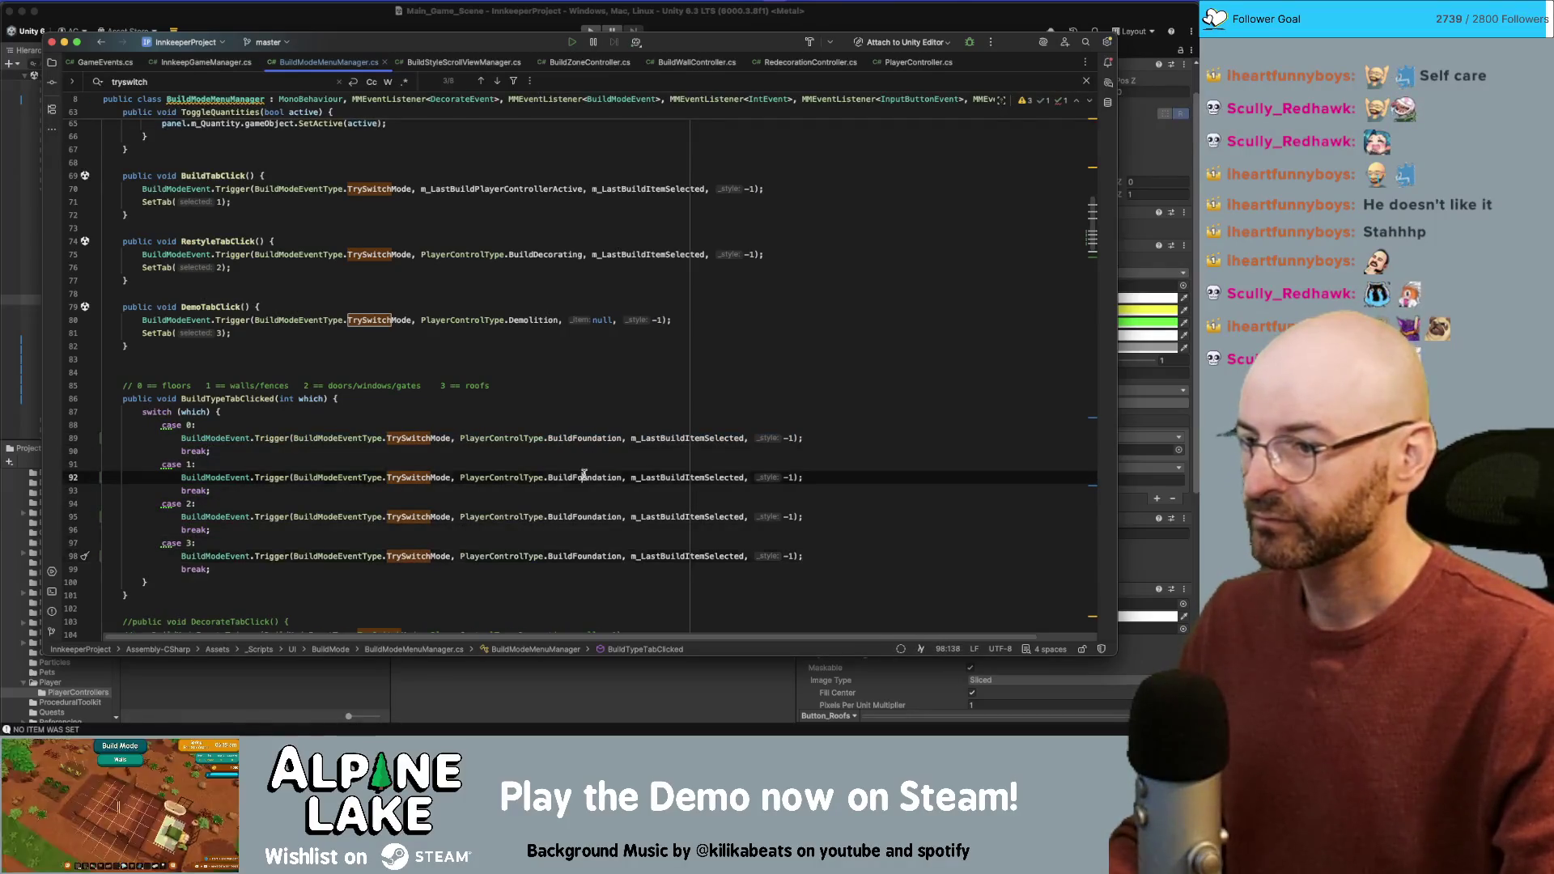
pyautogui.write('wall')
pyautogui.press('Return')
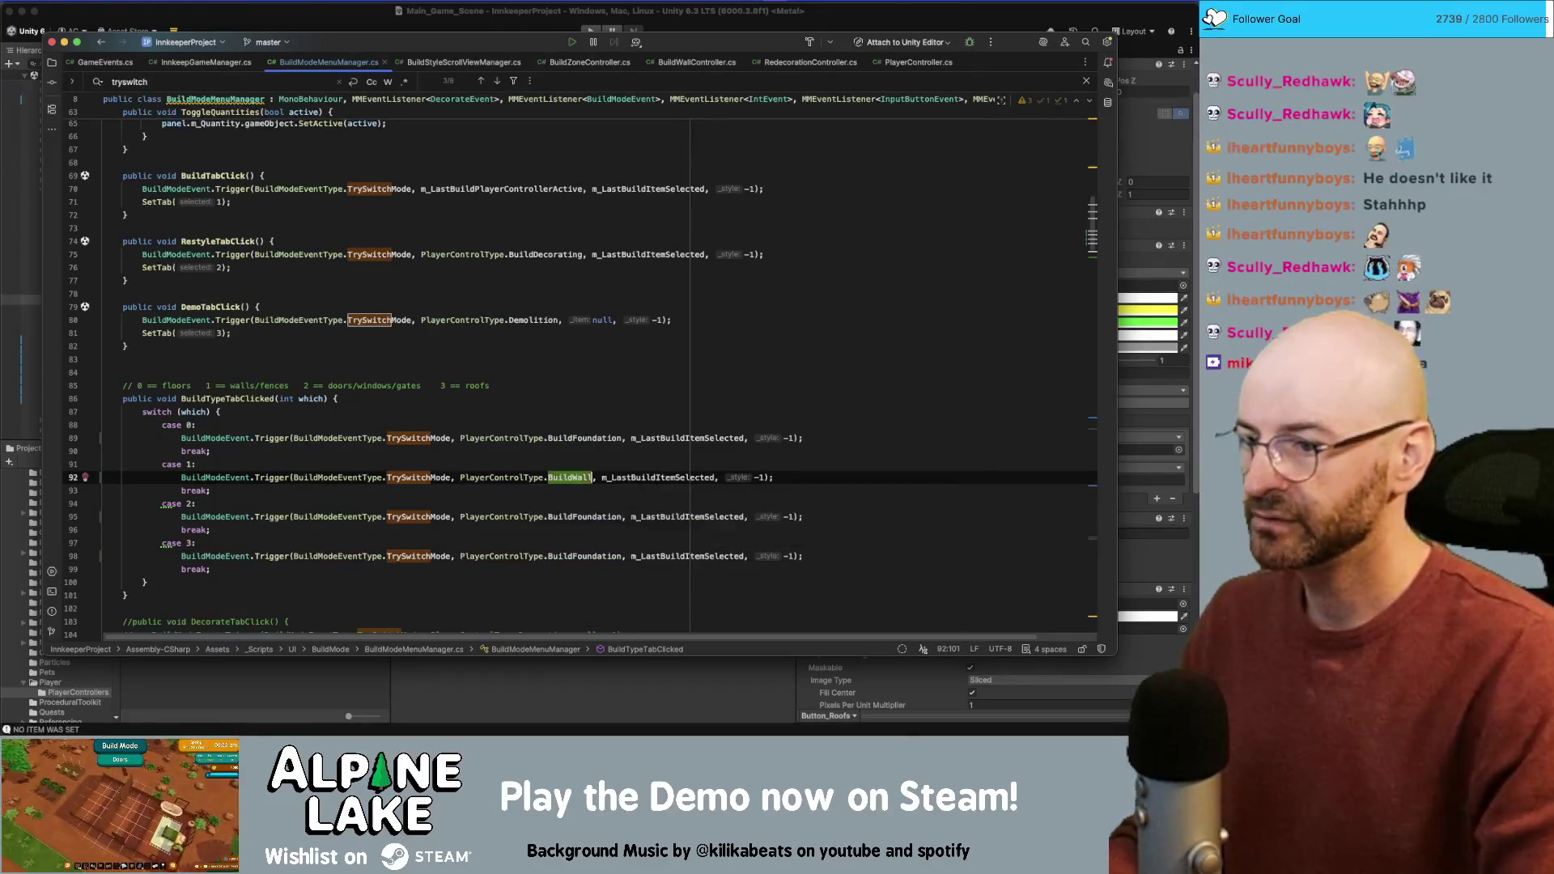
pyautogui.doubleClick(583, 516)
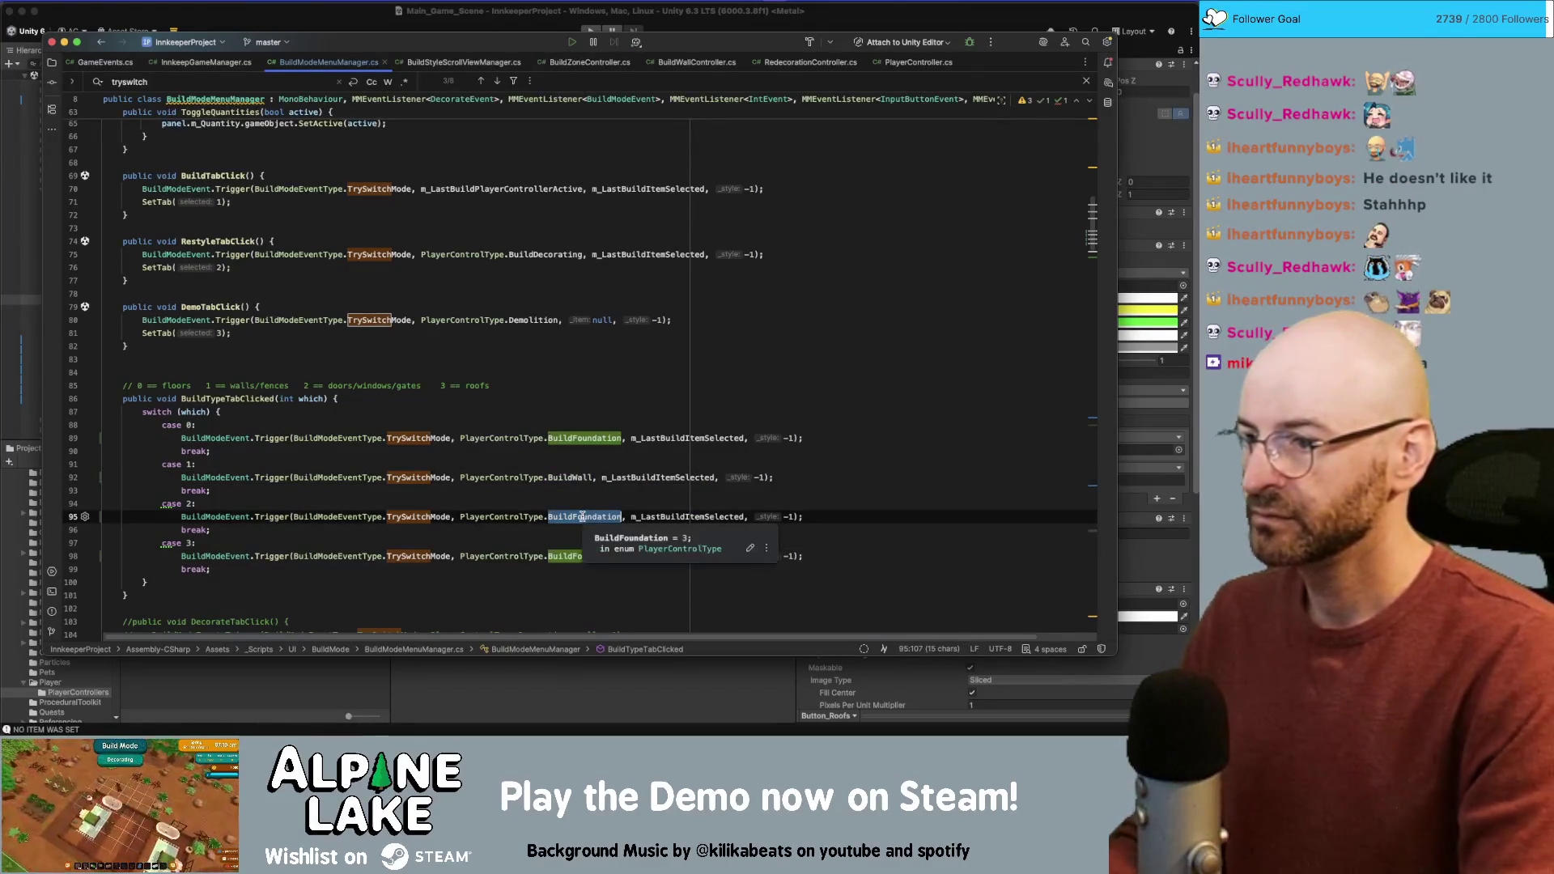
pyautogui.write('door')
pyautogui.press('Return')
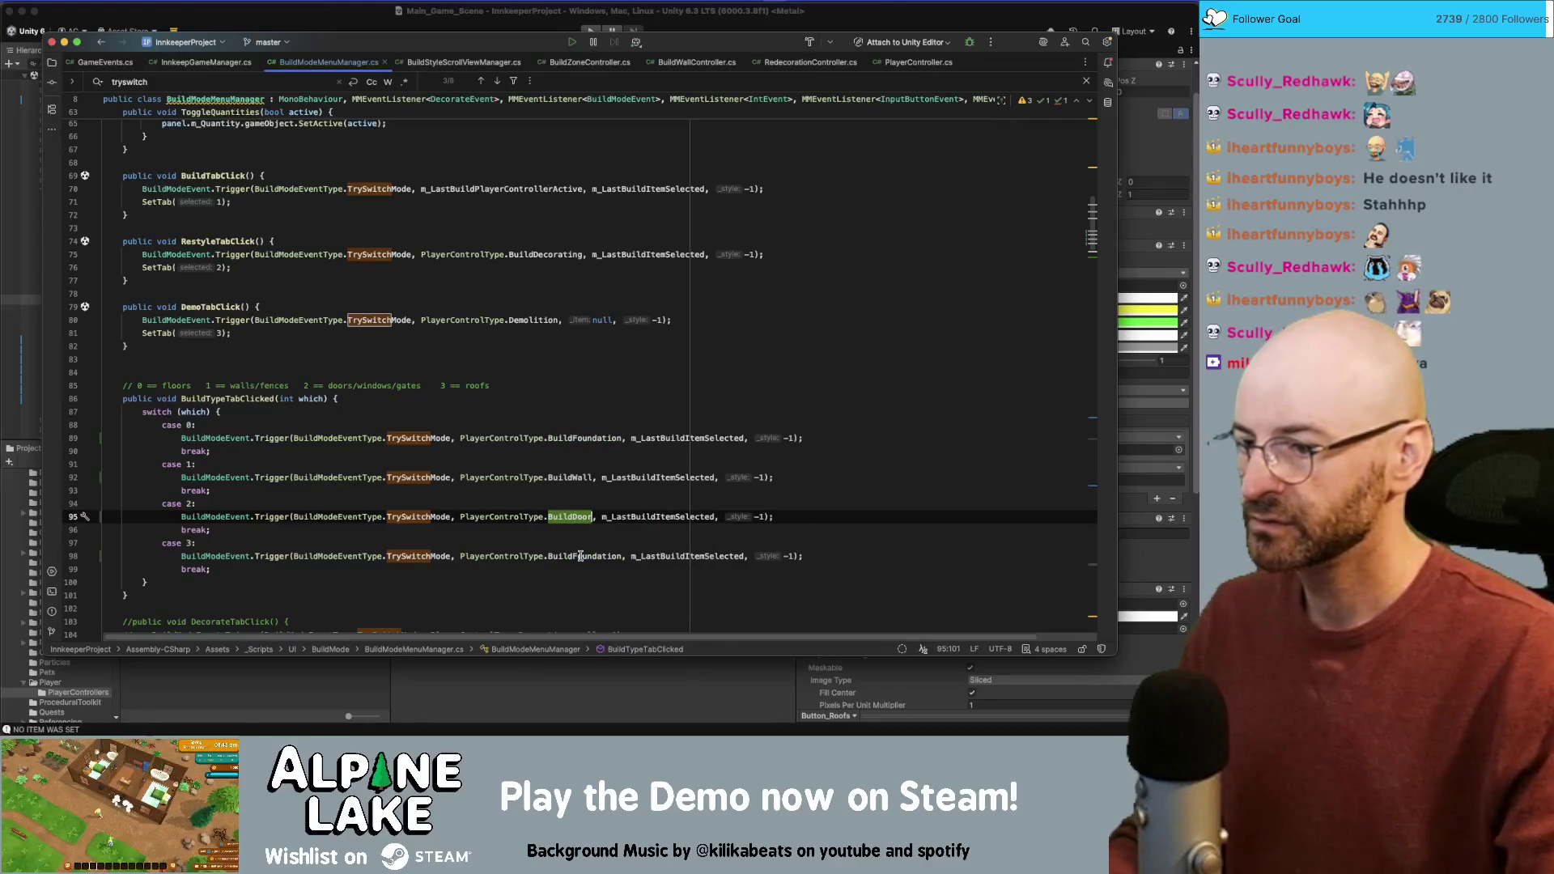
pyautogui.doubleClick(581, 556)
pyautogui.write('roof')
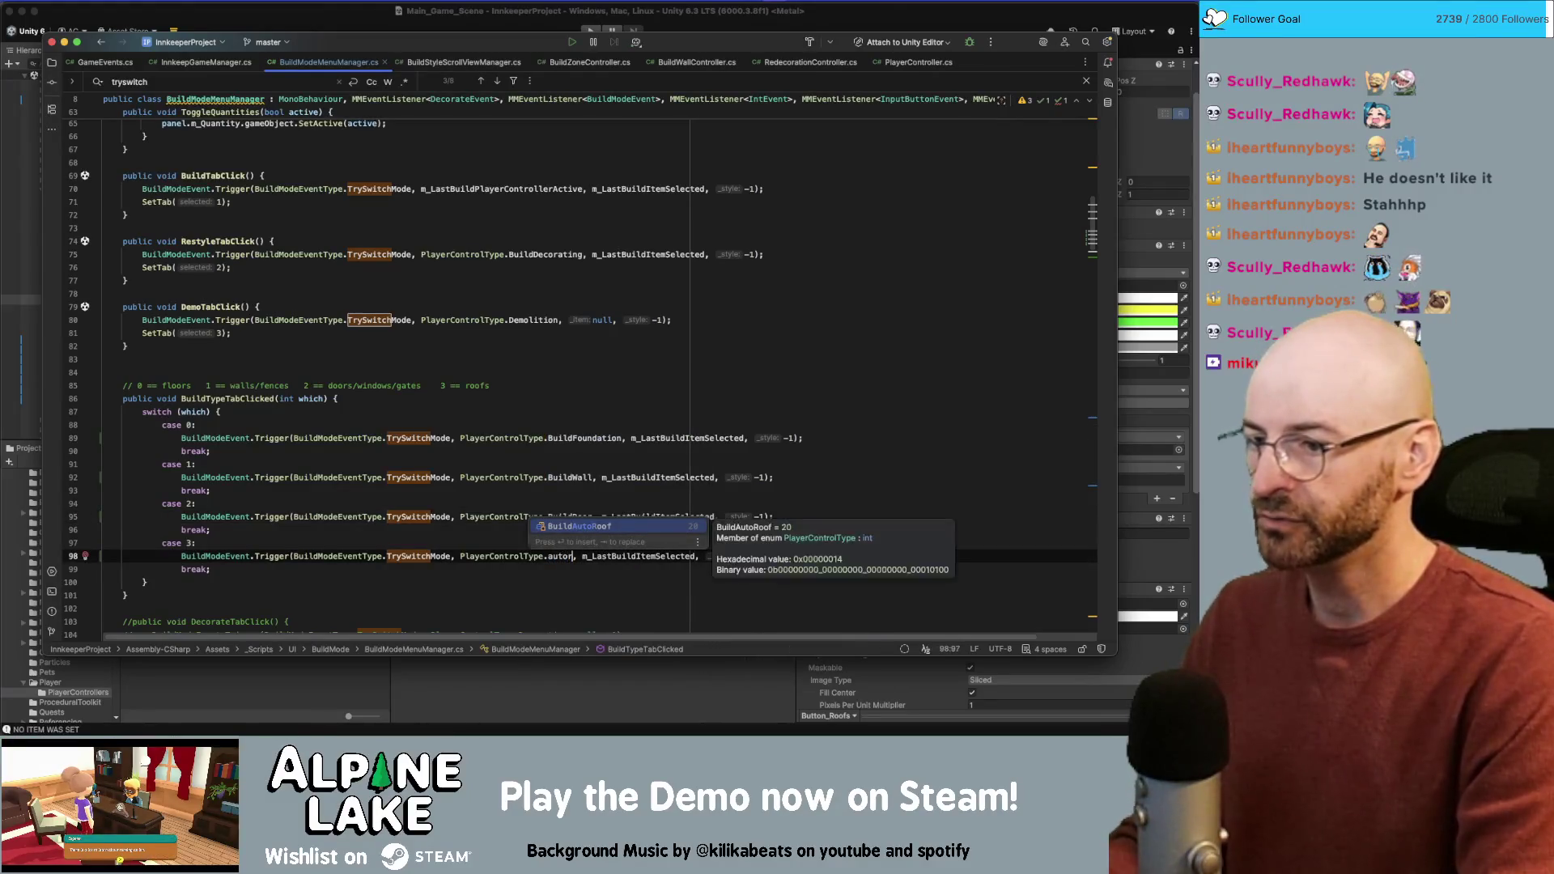
pyautogui.press('Return')
# Step: Save the script and return to Unity so it refreshes
pyautogui.click(729, 373)
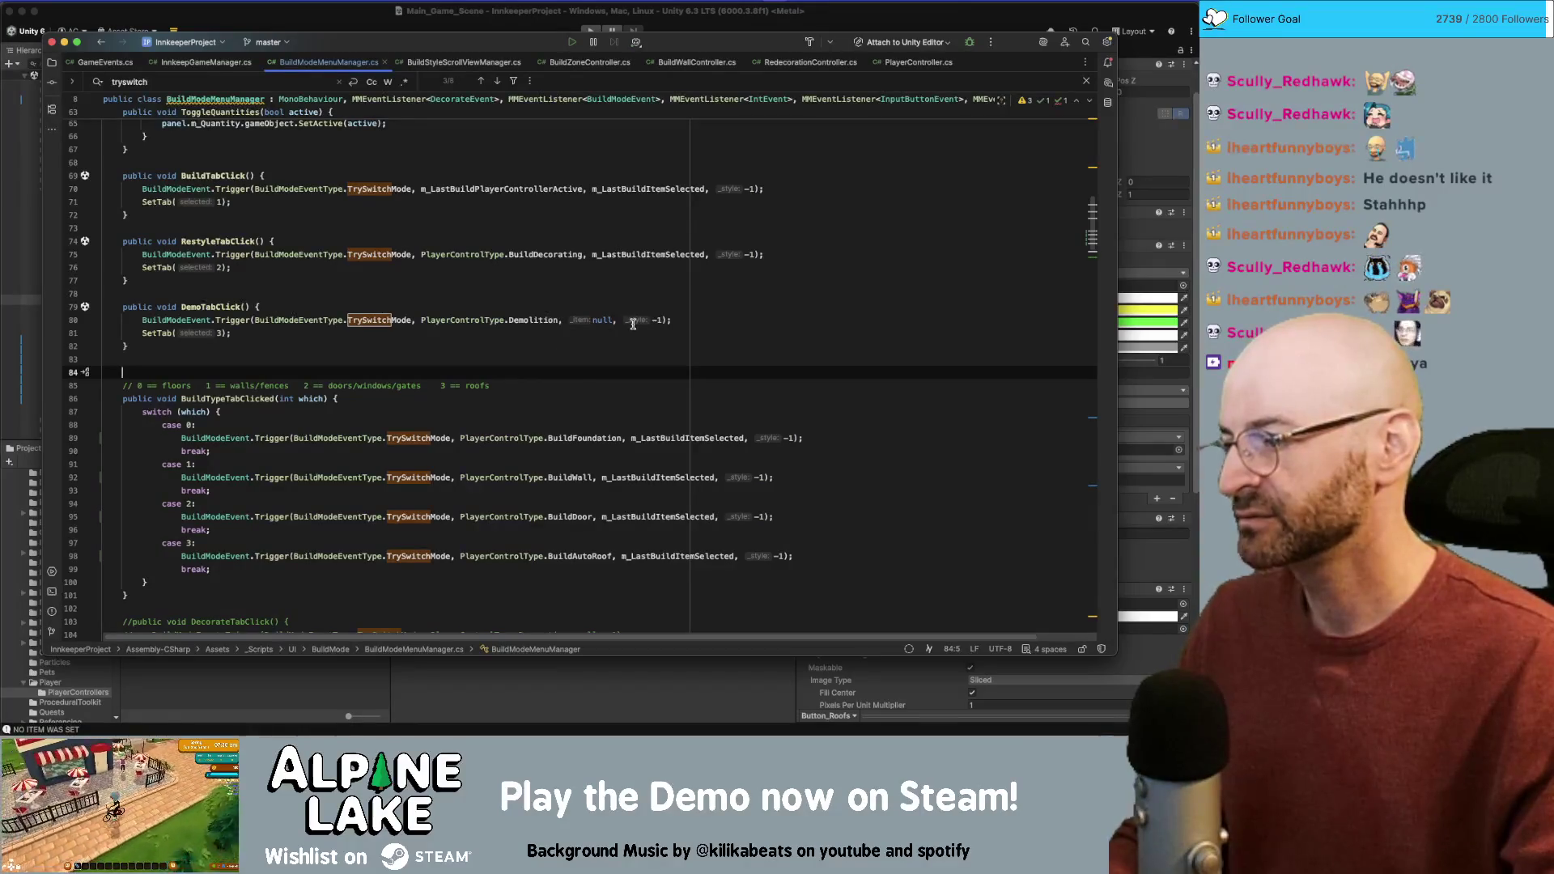
pyautogui.press('Down')
pyautogui.press('Down')
pyautogui.press('Down')
pyautogui.press('End')
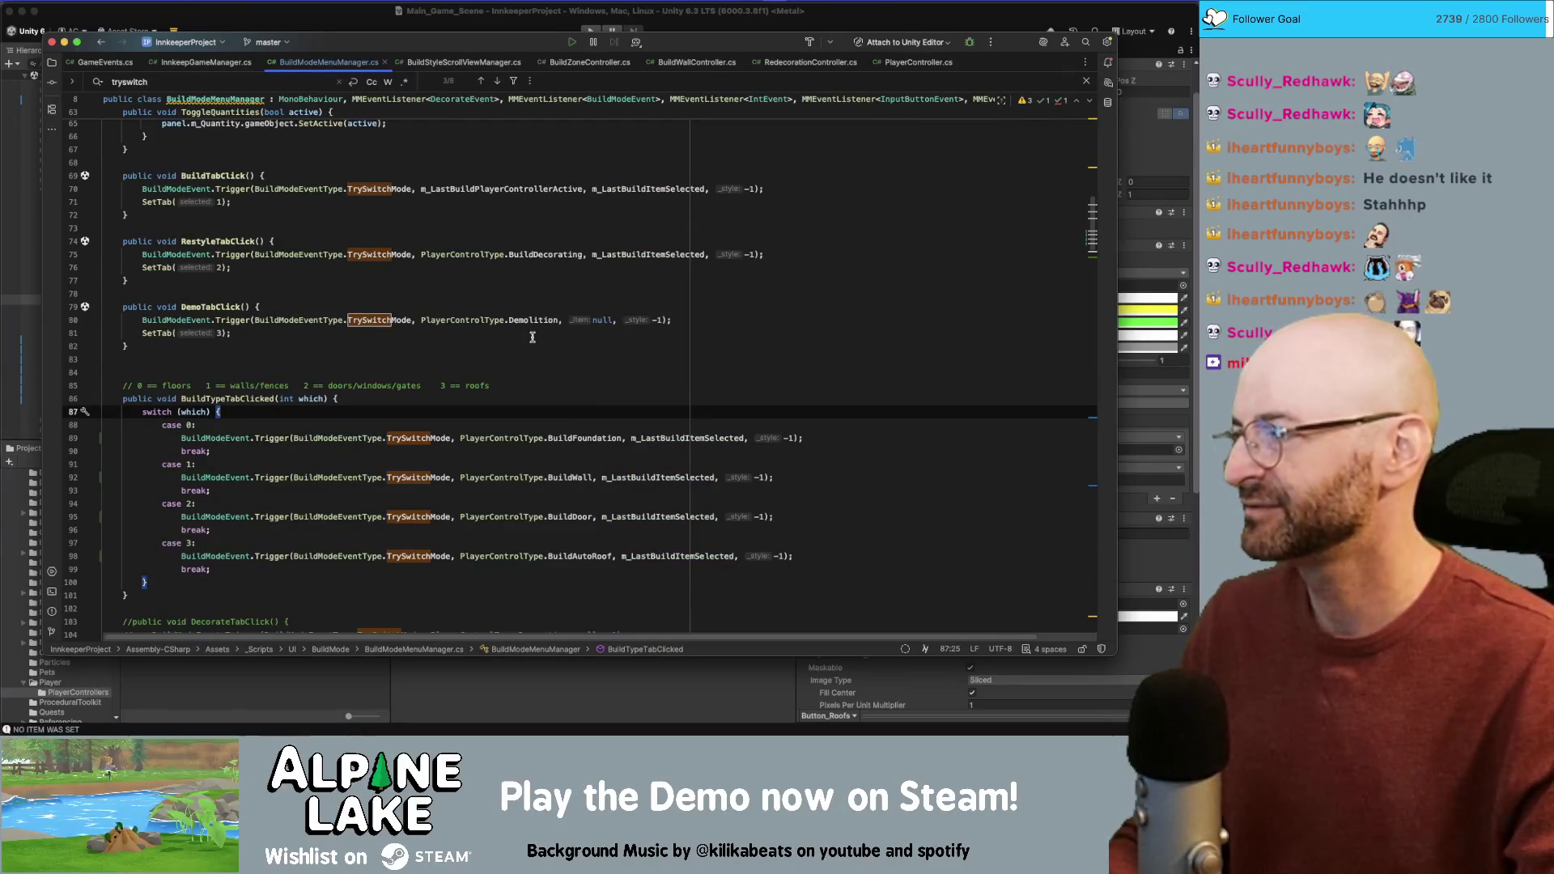
pyautogui.scroll(-1, 530, 332)
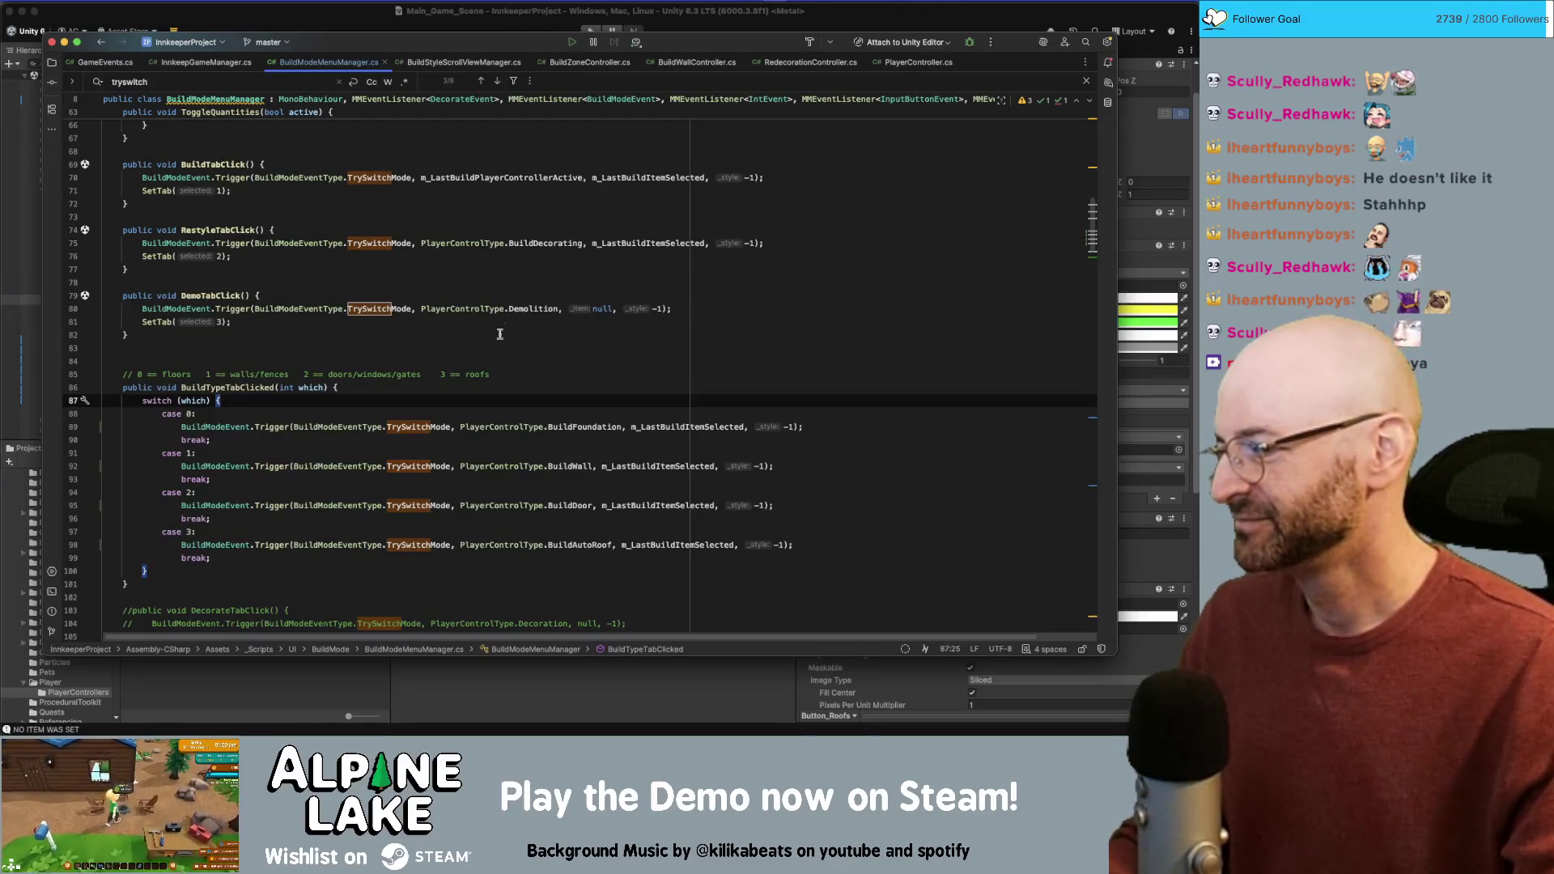
pyautogui.press('super+Tab')
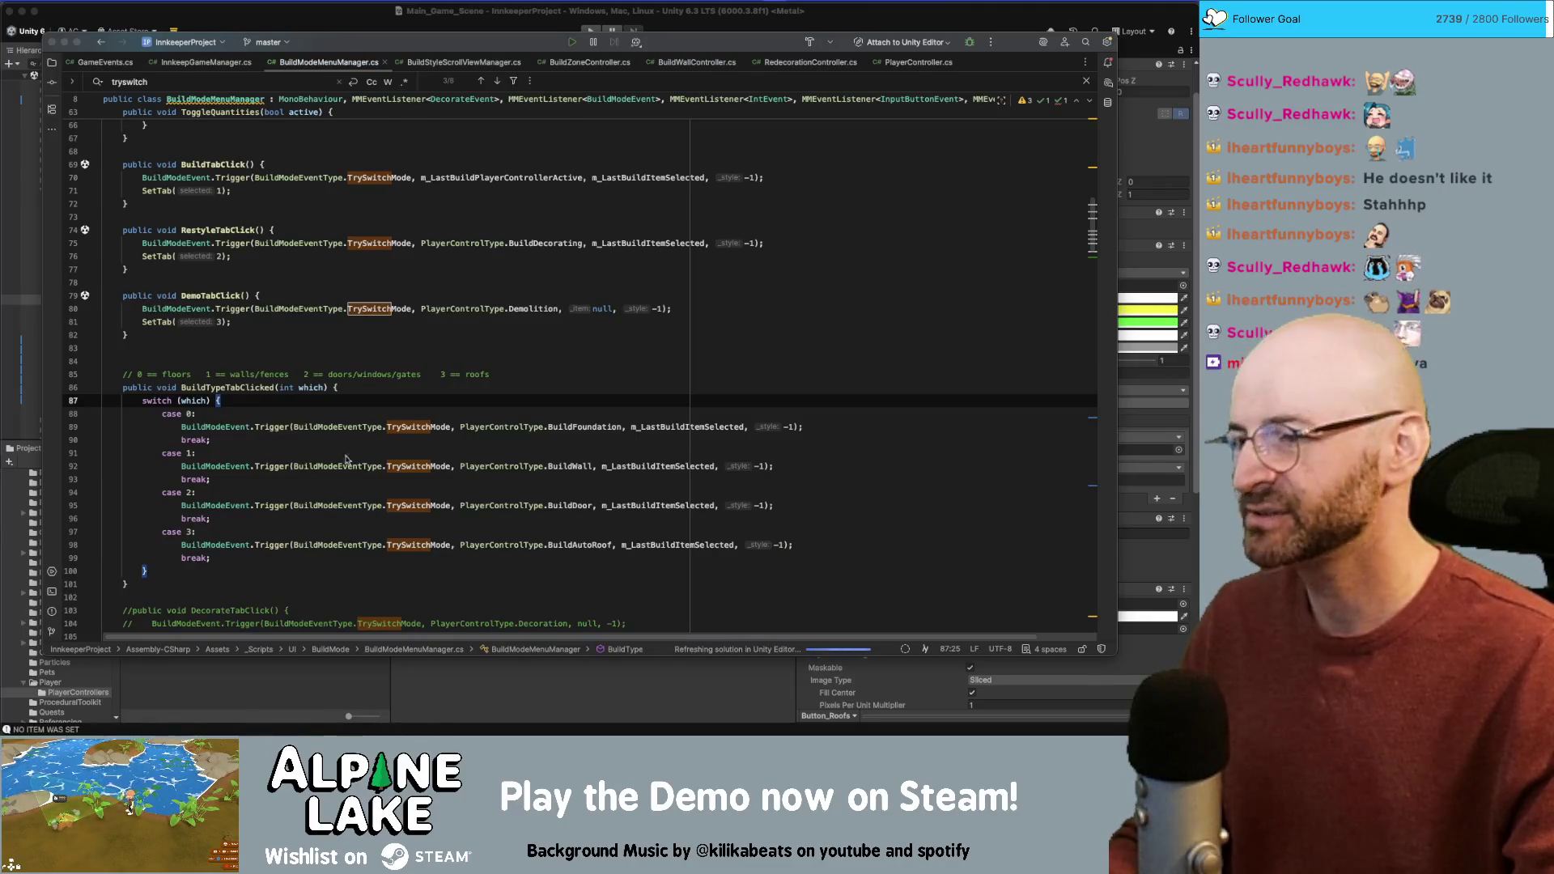
pyautogui.click(441, 424)
pyautogui.click(499, 382)
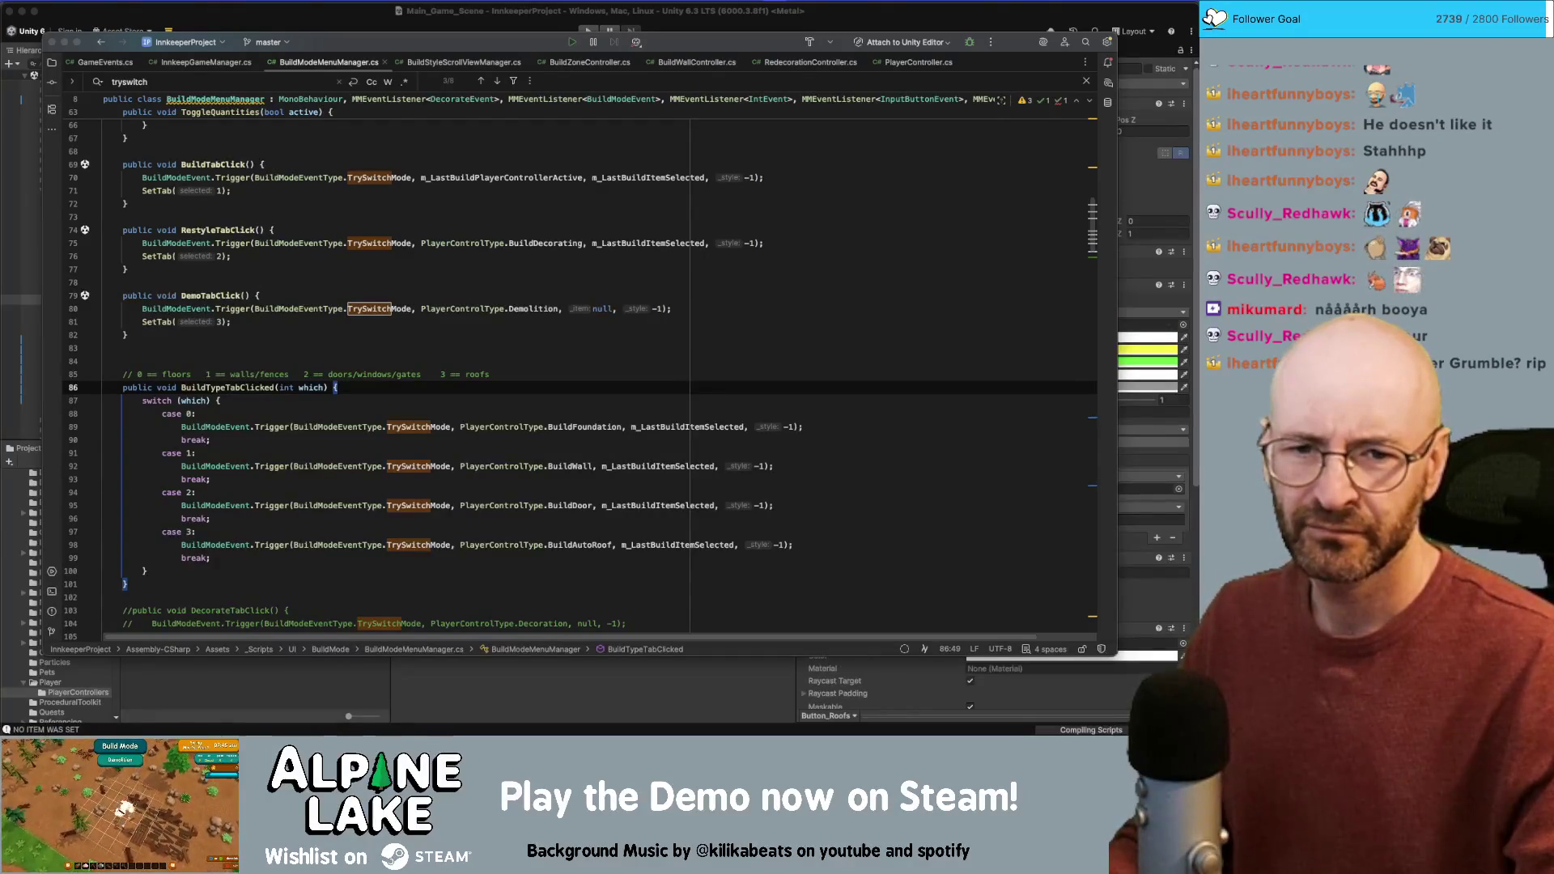
pyautogui.click(276, 20)
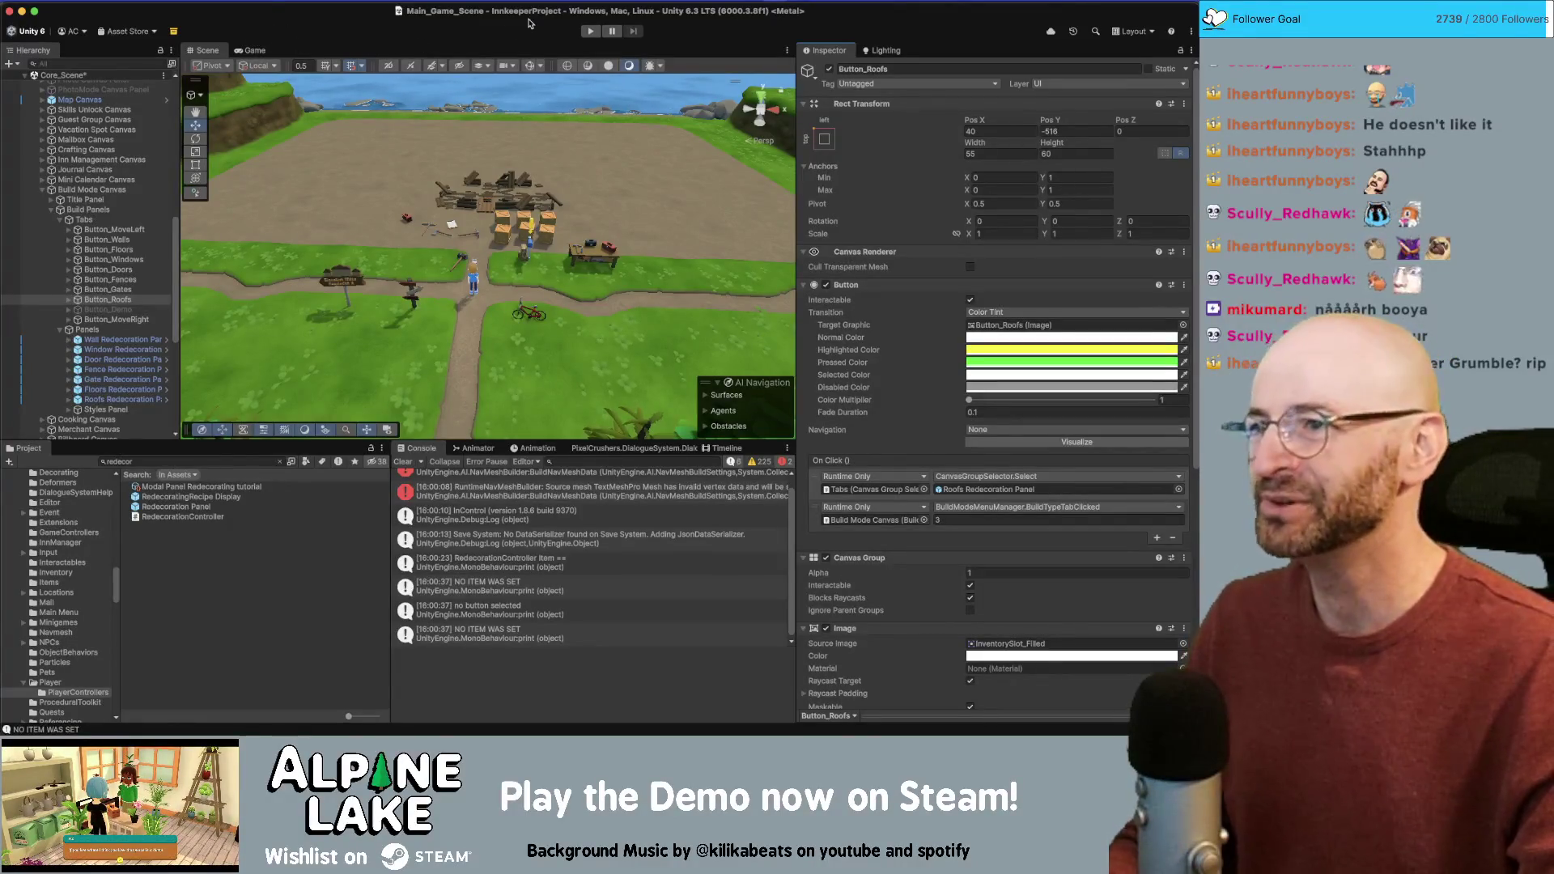
# Step: Enter play mode and dismiss the sledgehammer tutorial popup
pyautogui.click(588, 32)
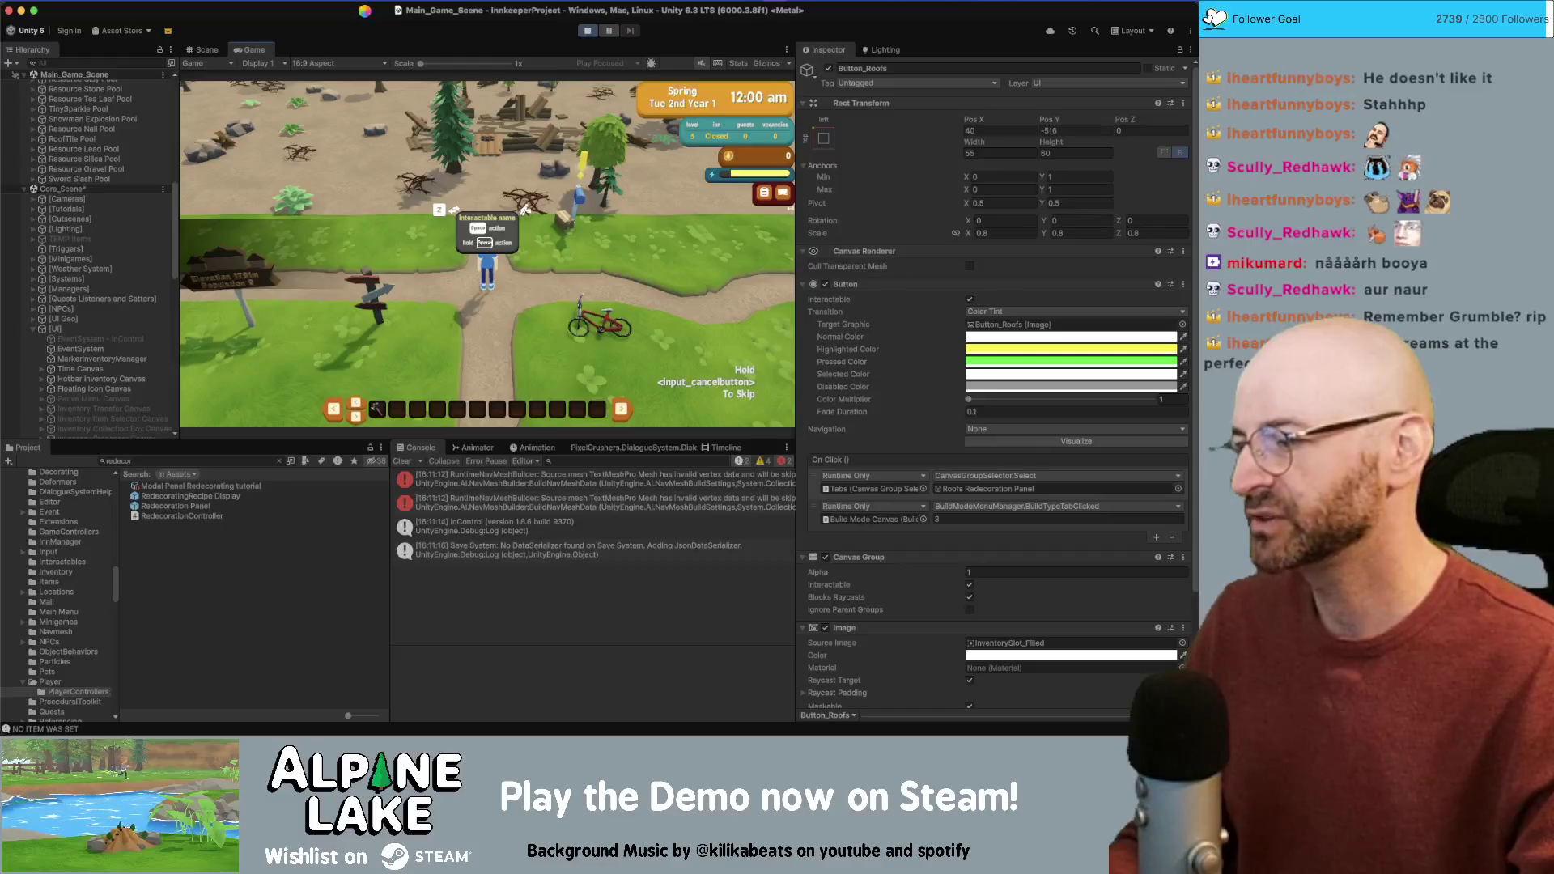
pyautogui.click(364, 14)
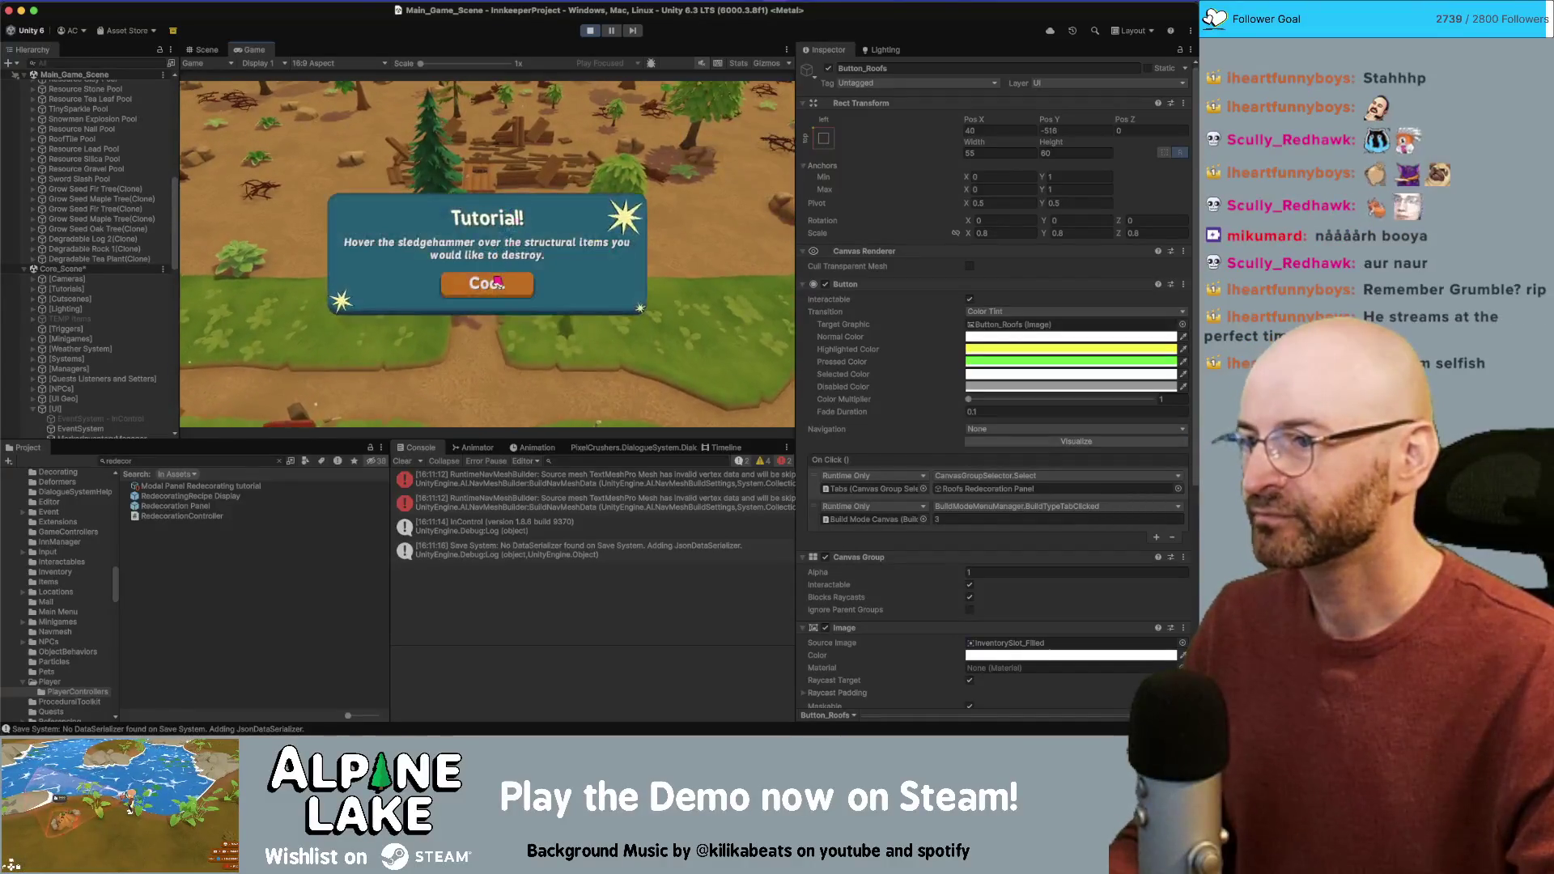
pyautogui.click(498, 281)
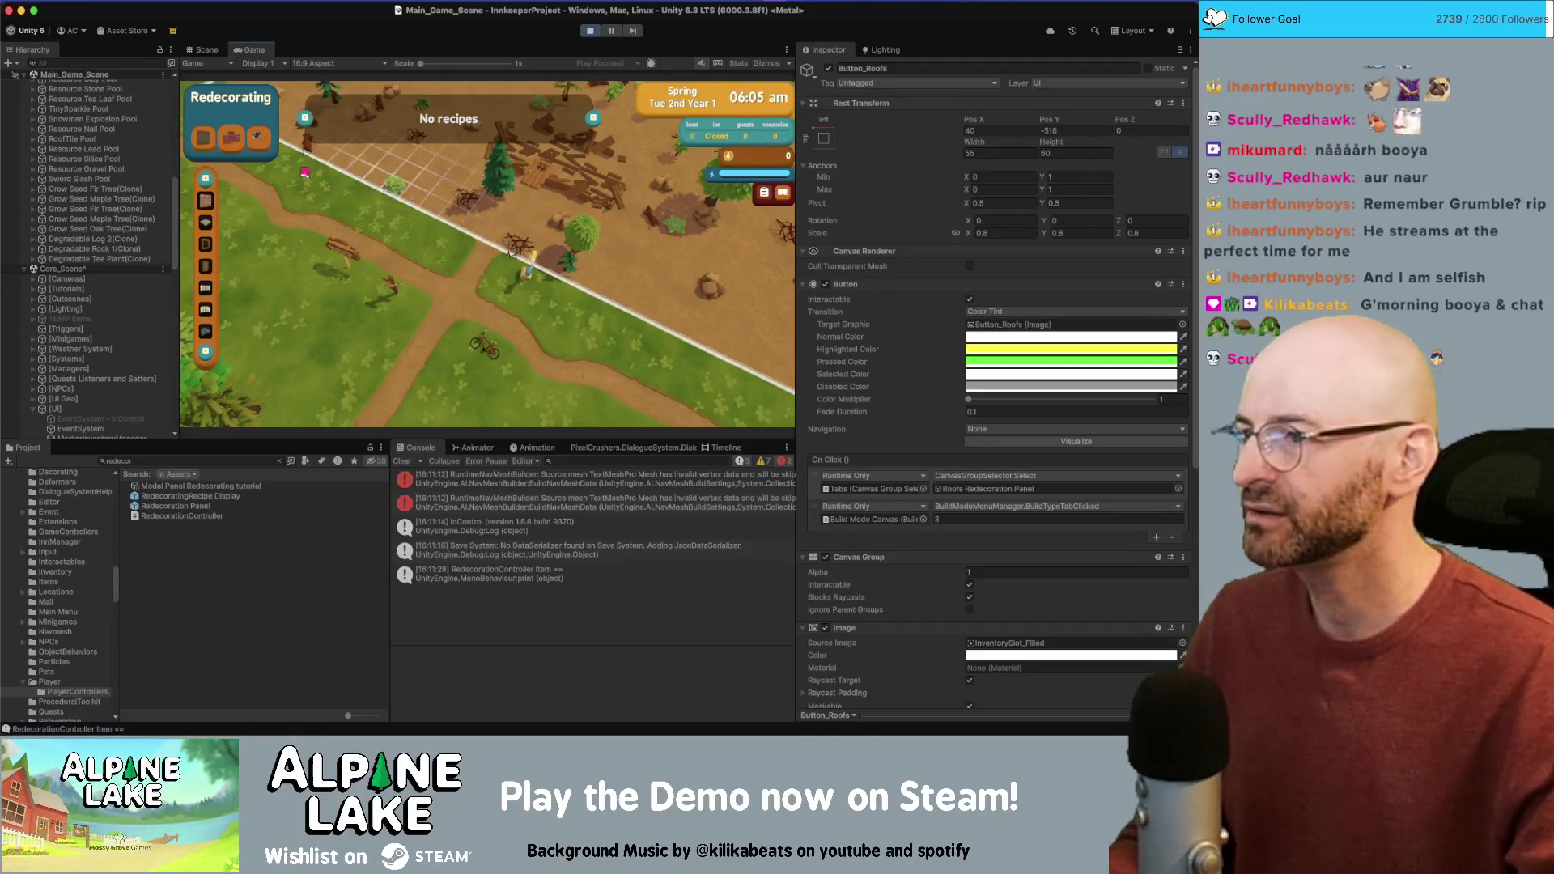
# Step: Try the Walls then Foundation build modes with W/D camera panning, then show the latest NullReferenceException's stack trace
pyautogui.click(209, 139)
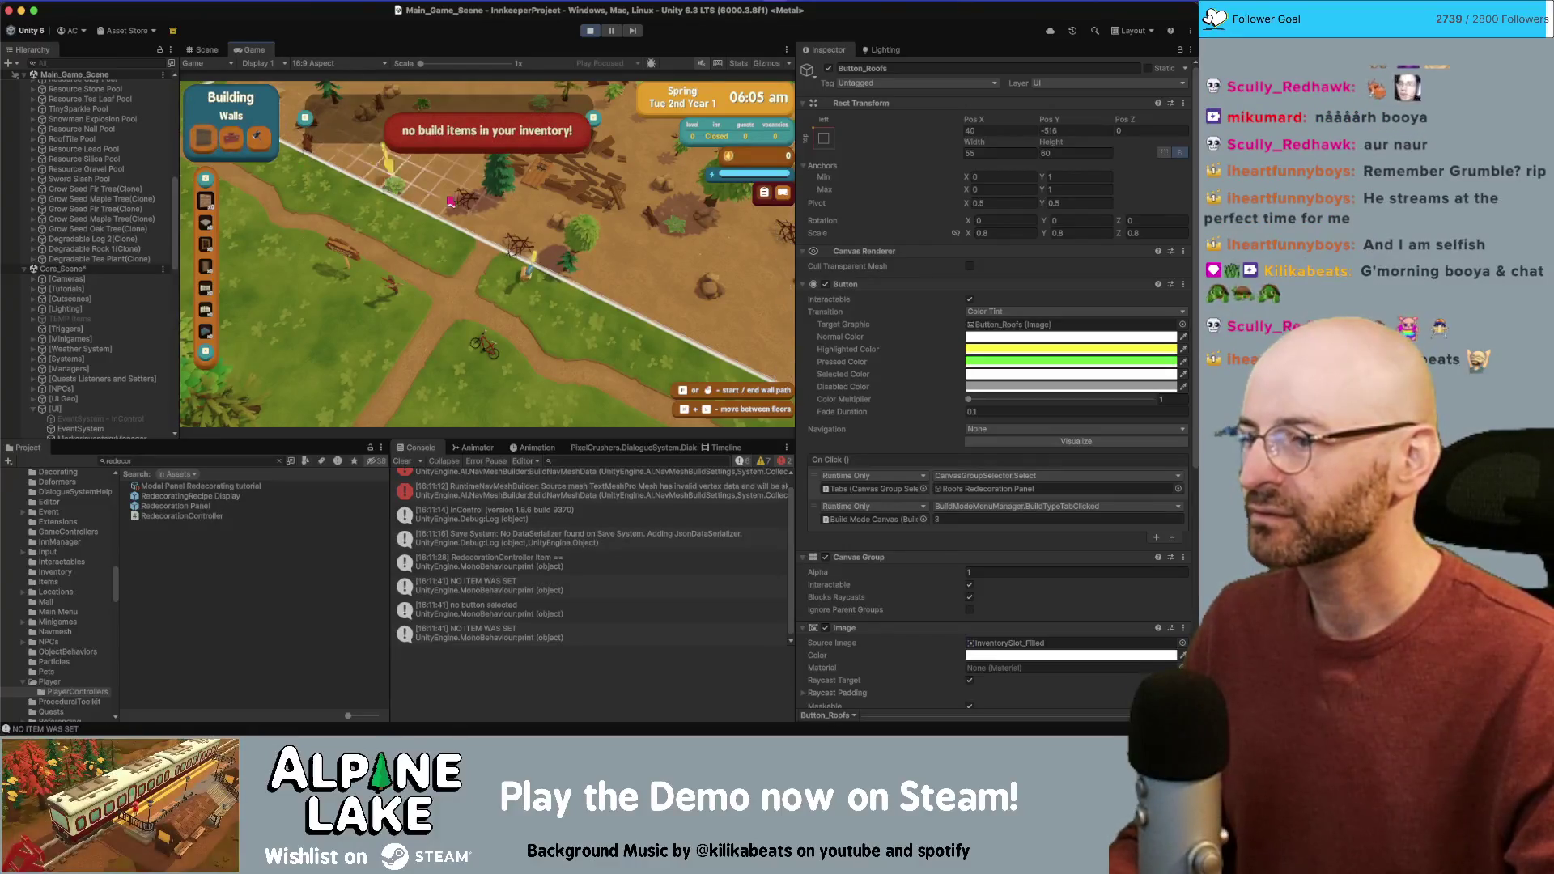
pyautogui.press('w')
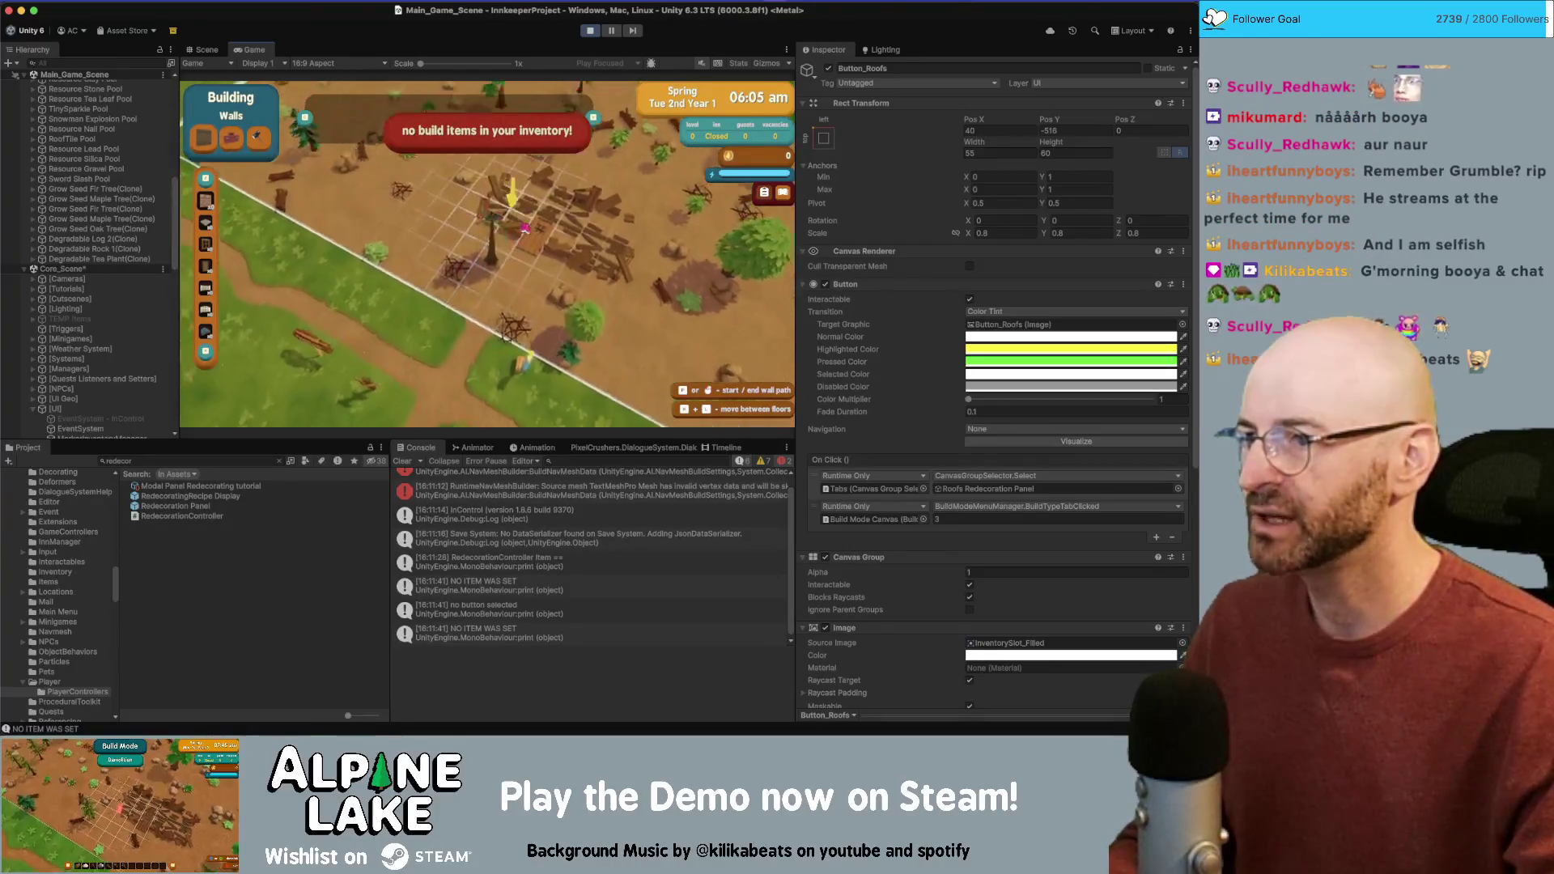
pyautogui.click(214, 205)
pyautogui.click(212, 225)
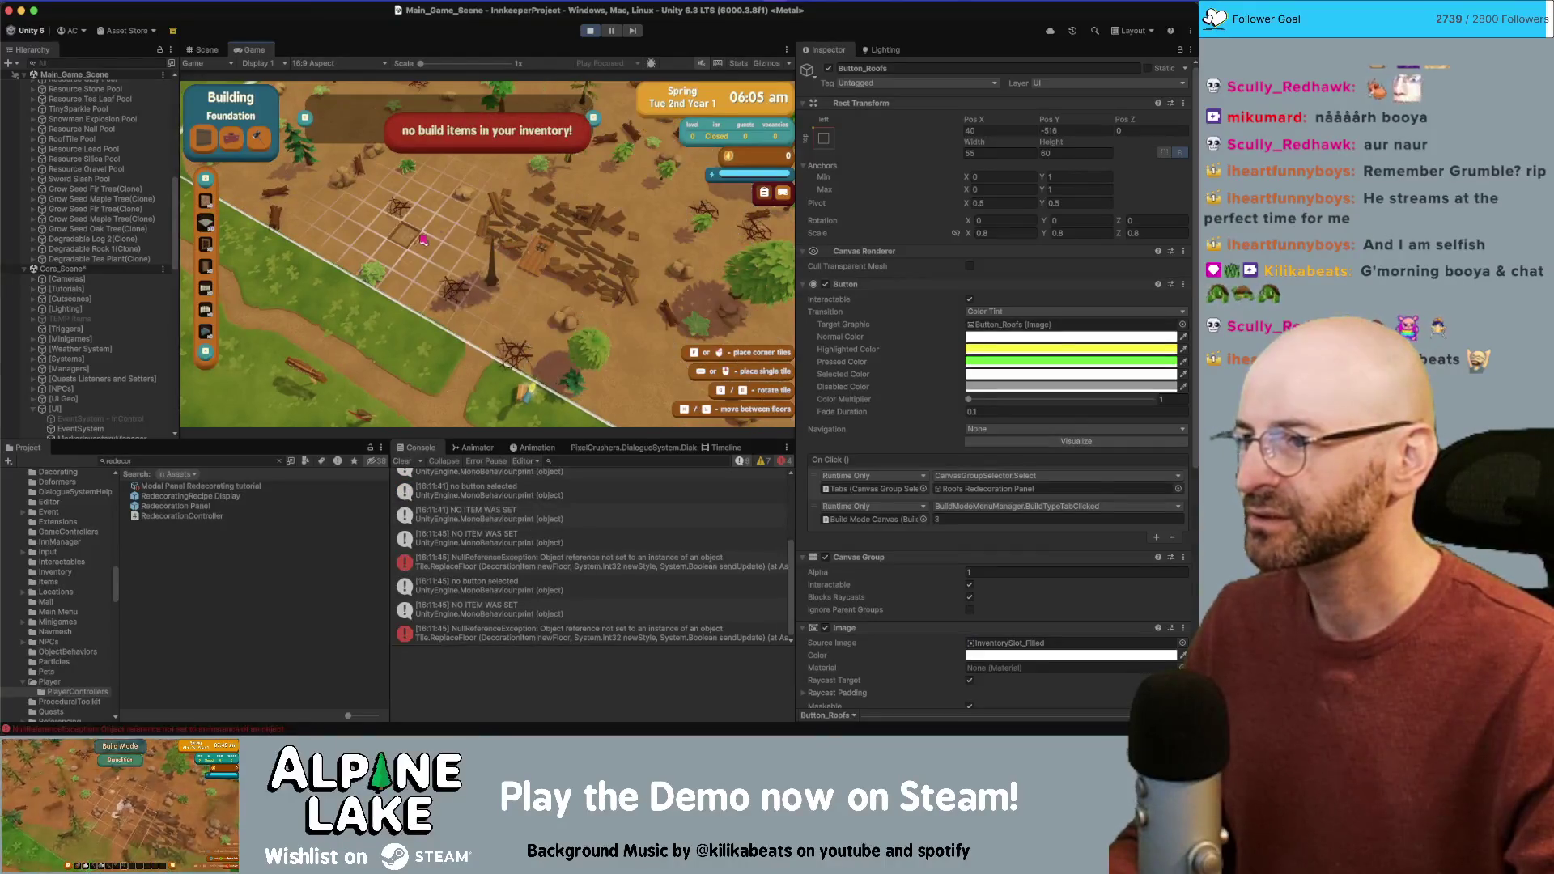
pyautogui.press('w')
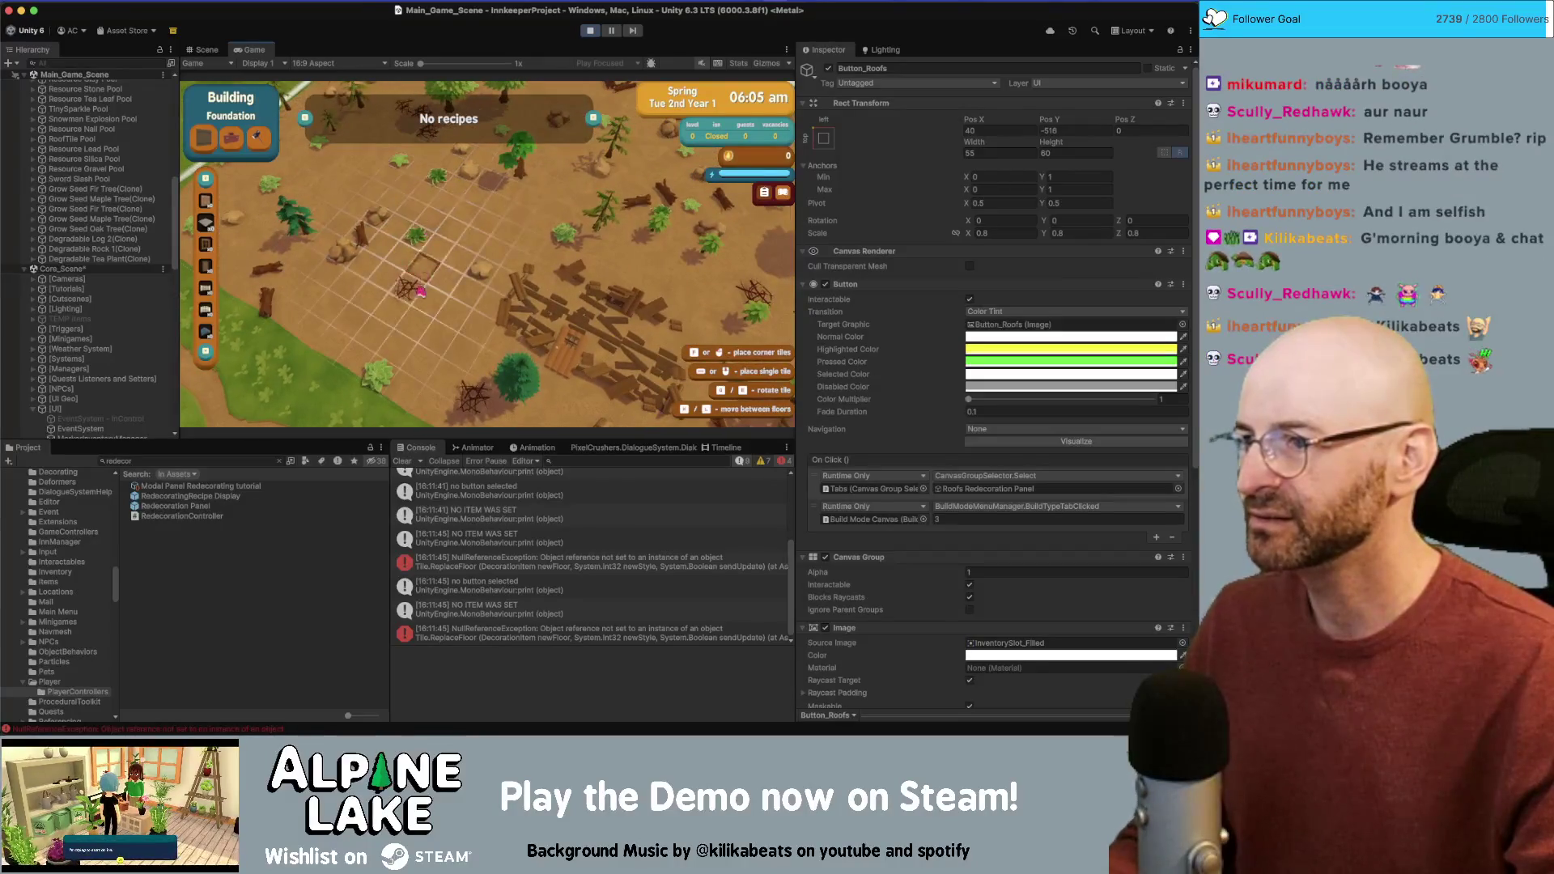
pyautogui.press('d')
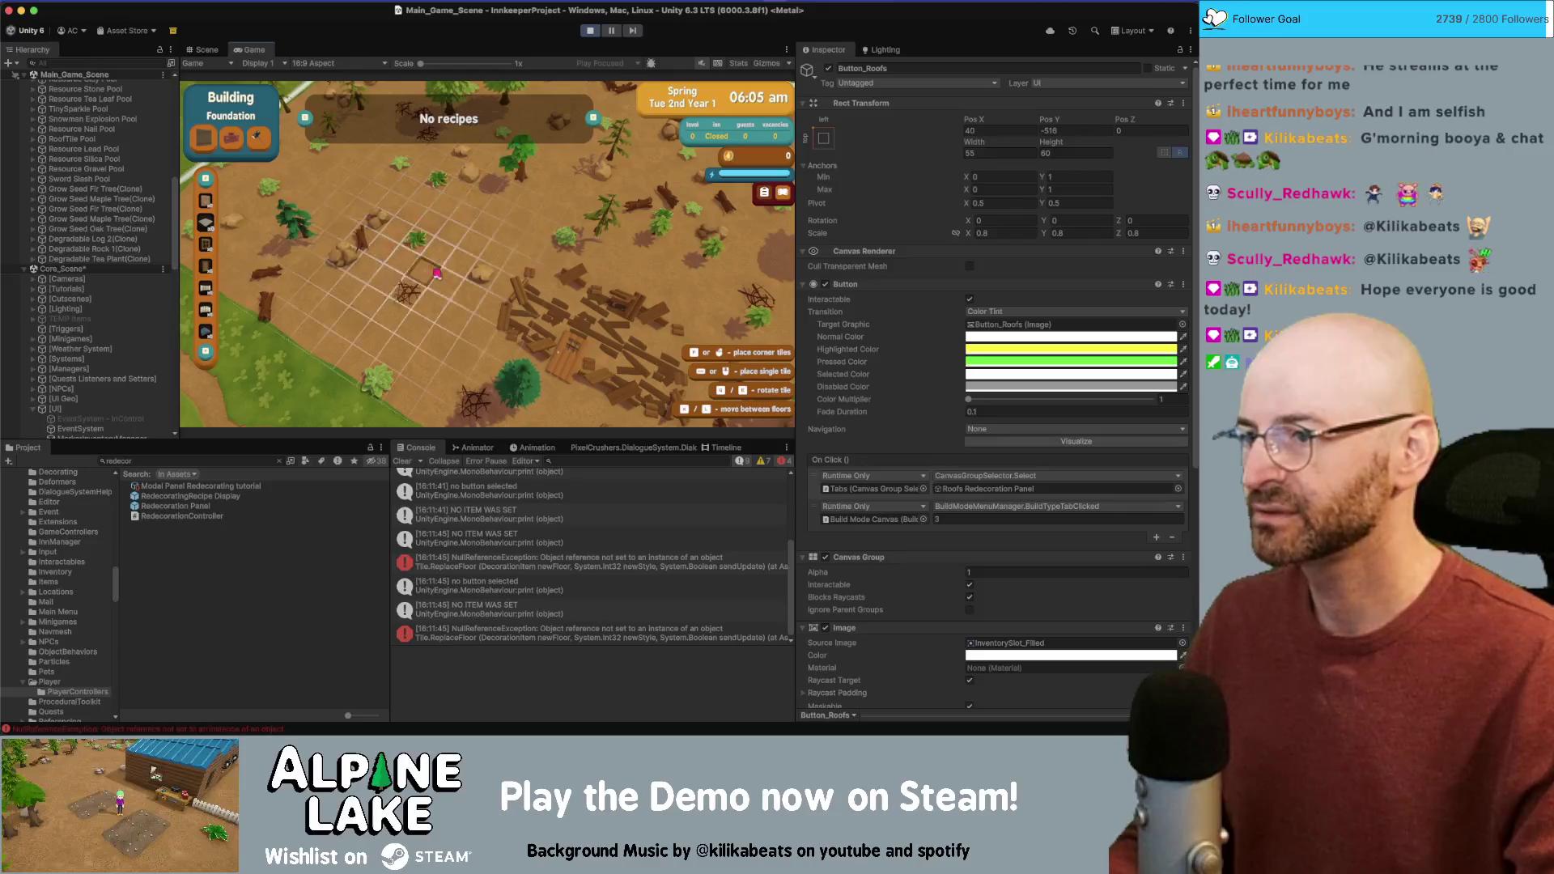
pyautogui.click(514, 637)
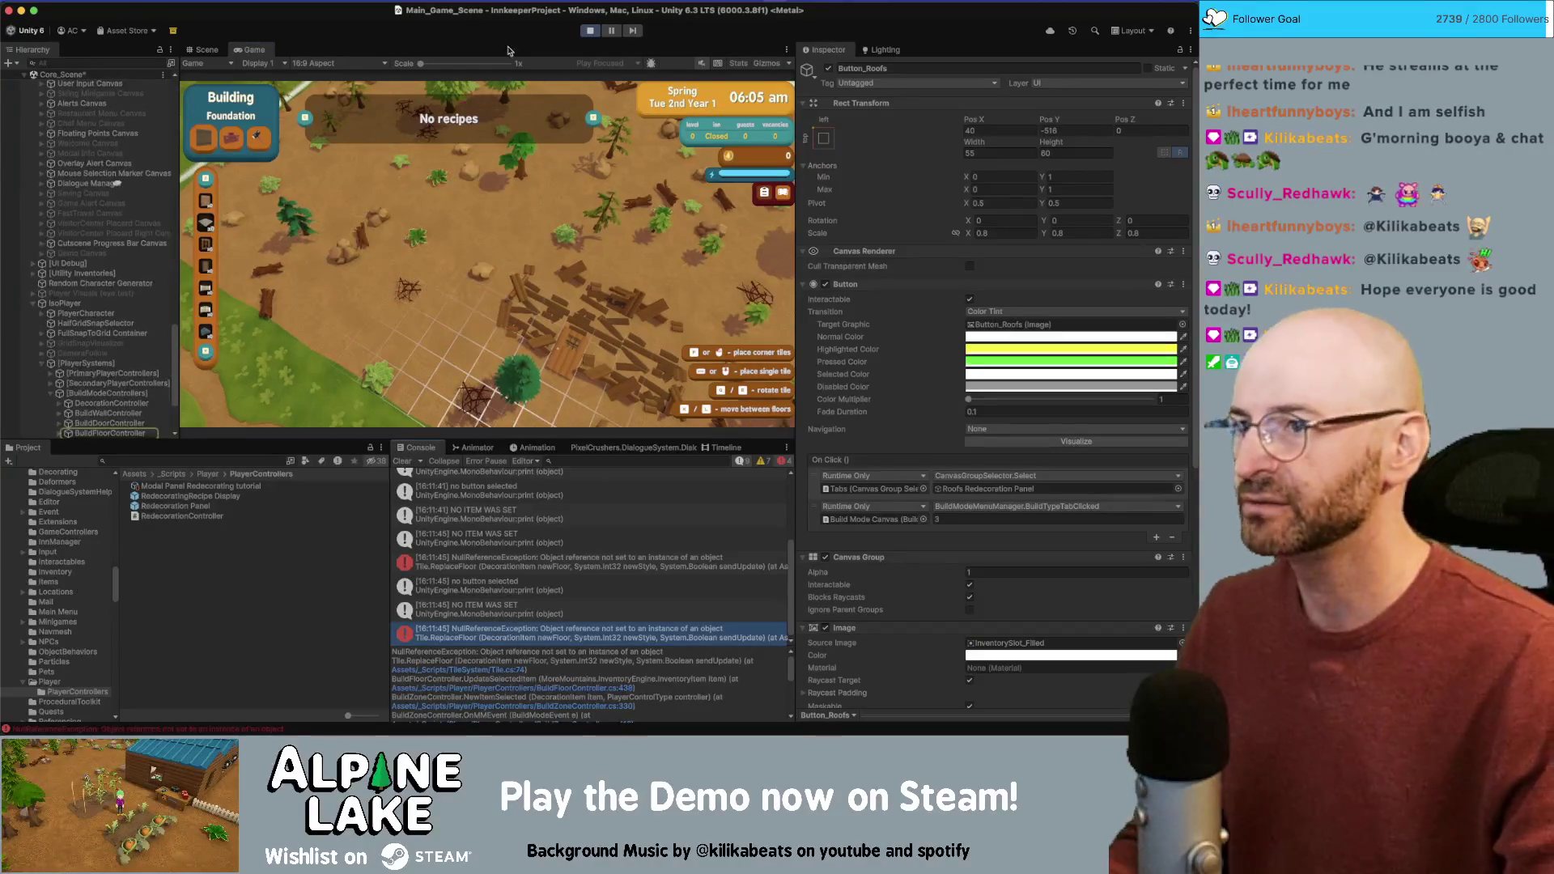
# Step: Stop Play mode and open the failing ReplaceFloor line in Tile.cs from the stack trace
pyautogui.hotkey('ctrl', 'p')
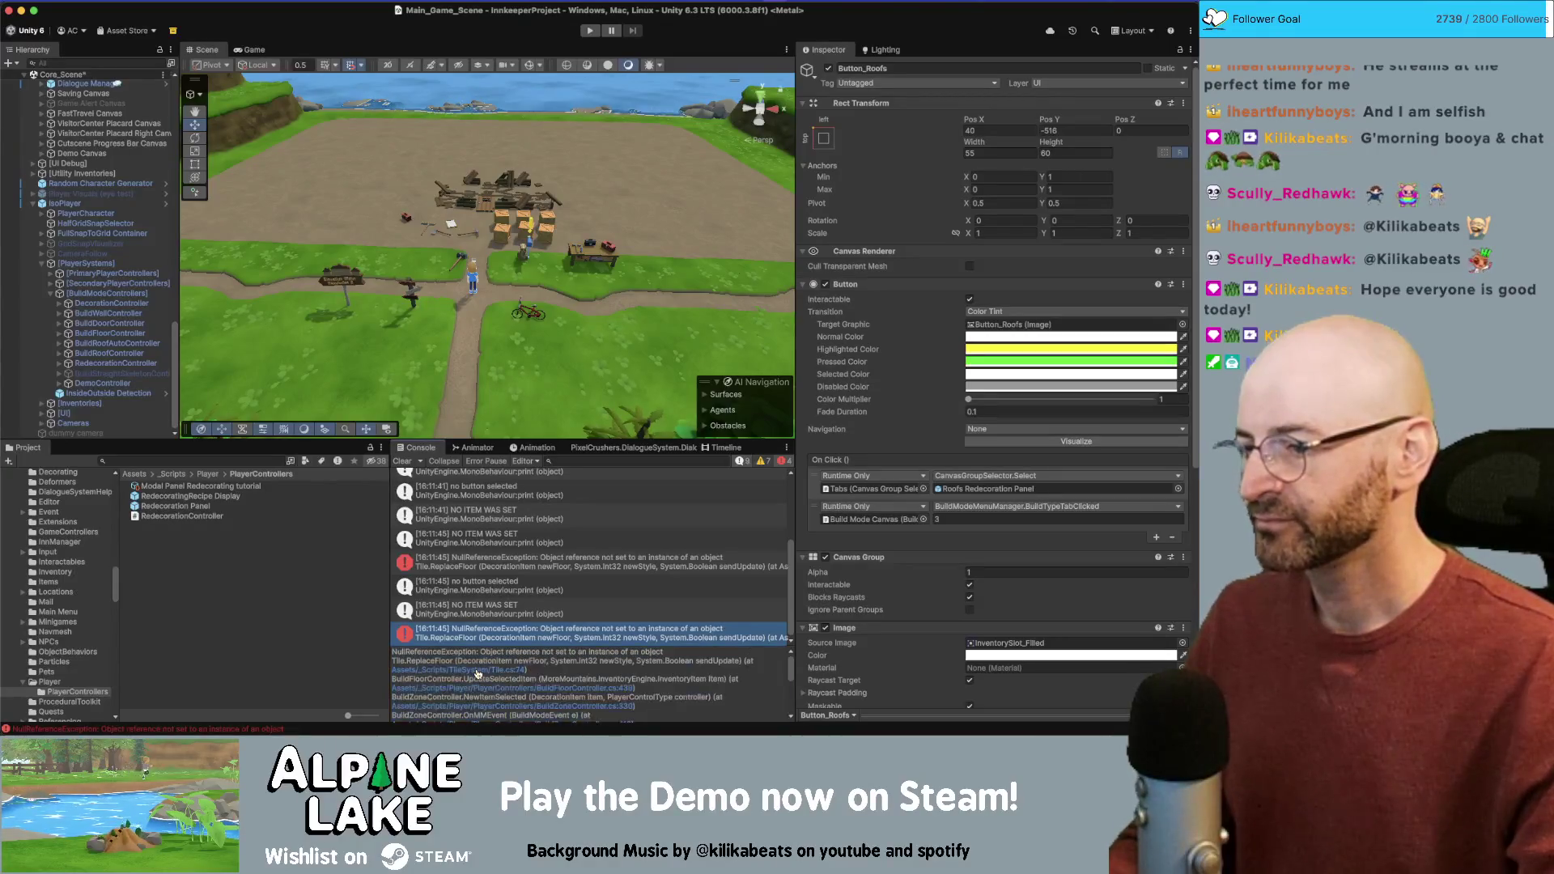
pyautogui.click(478, 671)
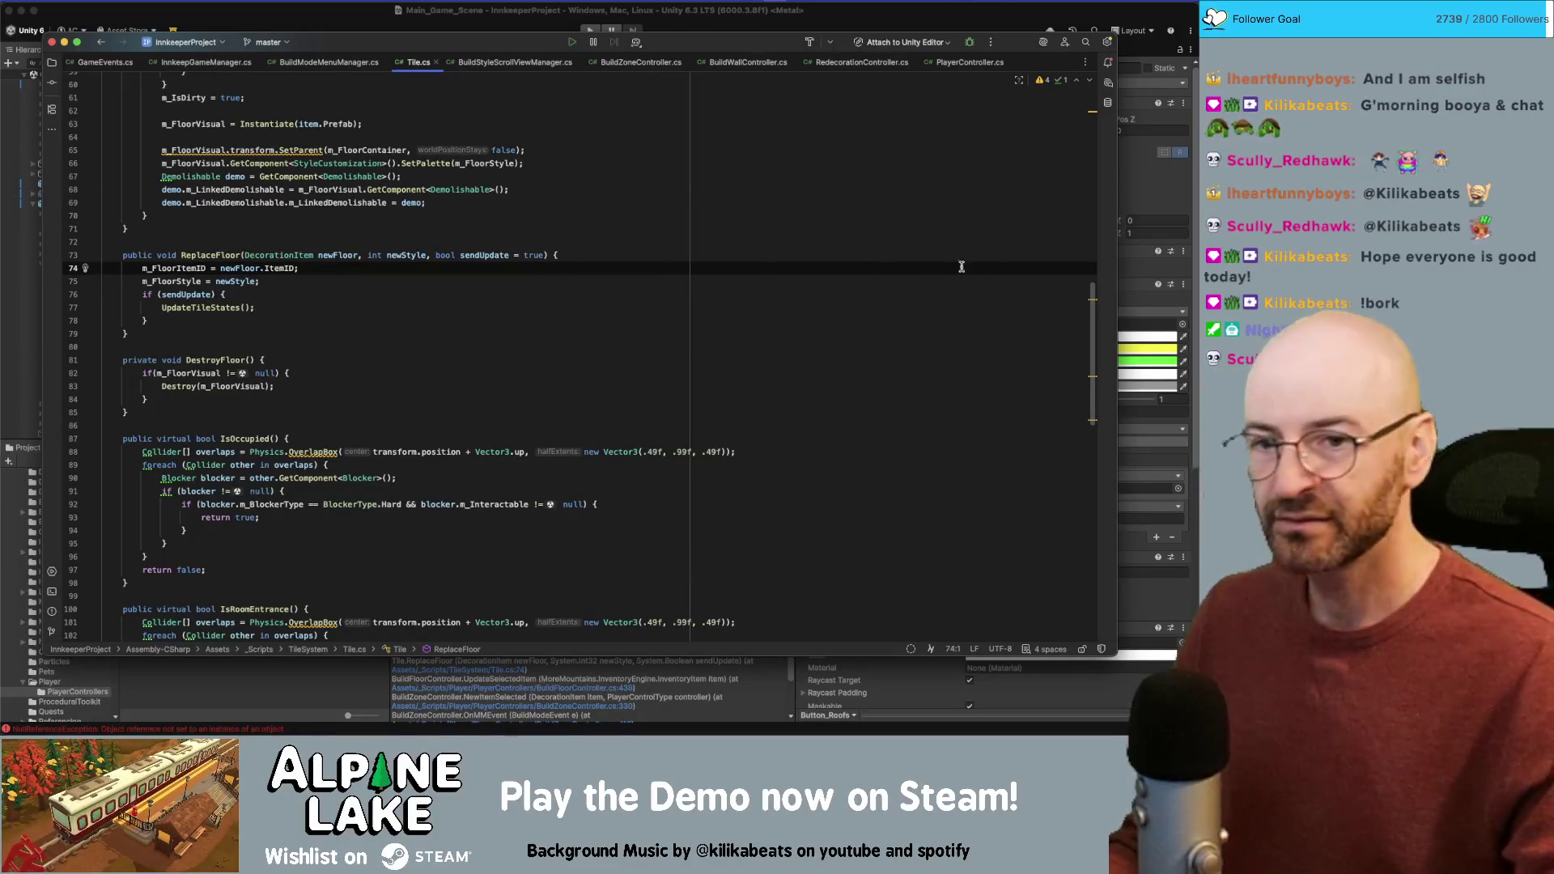
pyautogui.press('super+Tab')
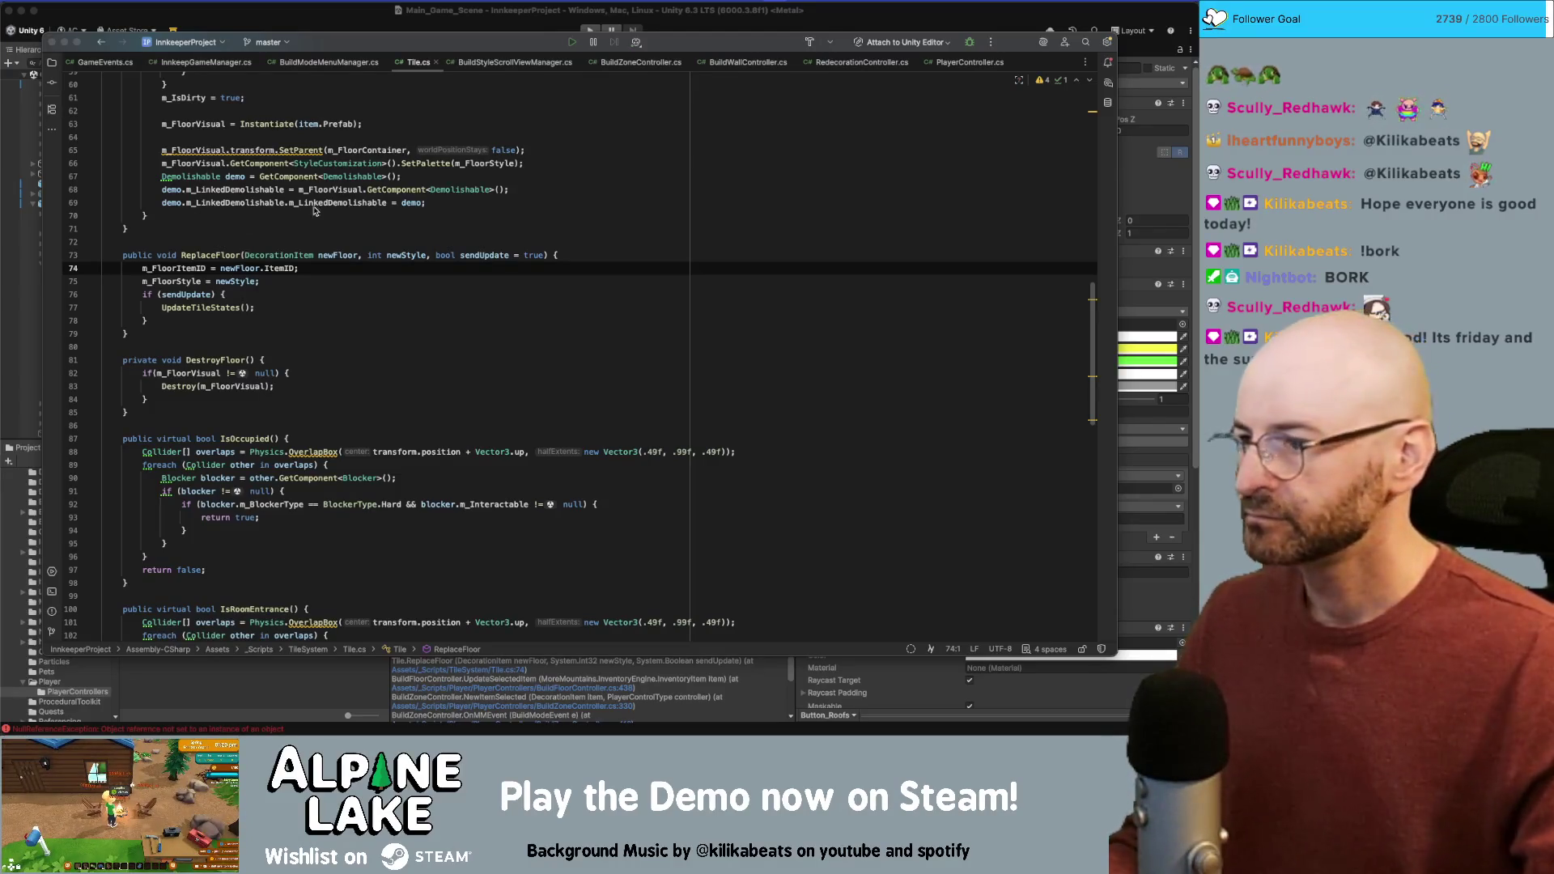
# Step: Read Tile.cs ReplaceFloor down to its closing brace, then bring the Unity editor forward
pyautogui.press('Down')
pyautogui.press('Down')
pyautogui.press('Down')
pyautogui.press('End')
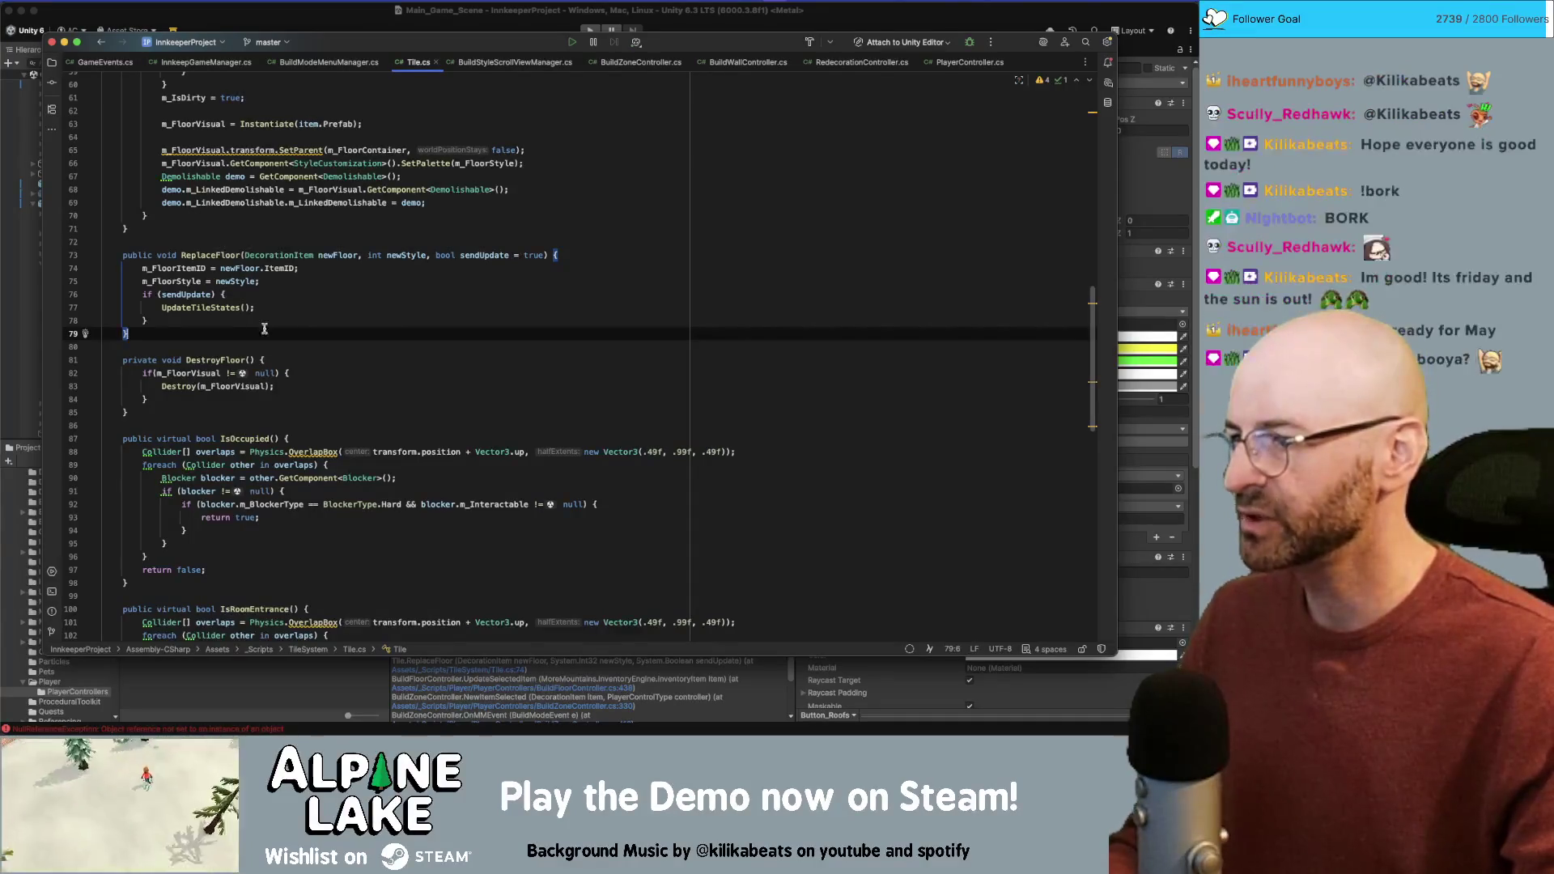
pyautogui.click(290, 19)
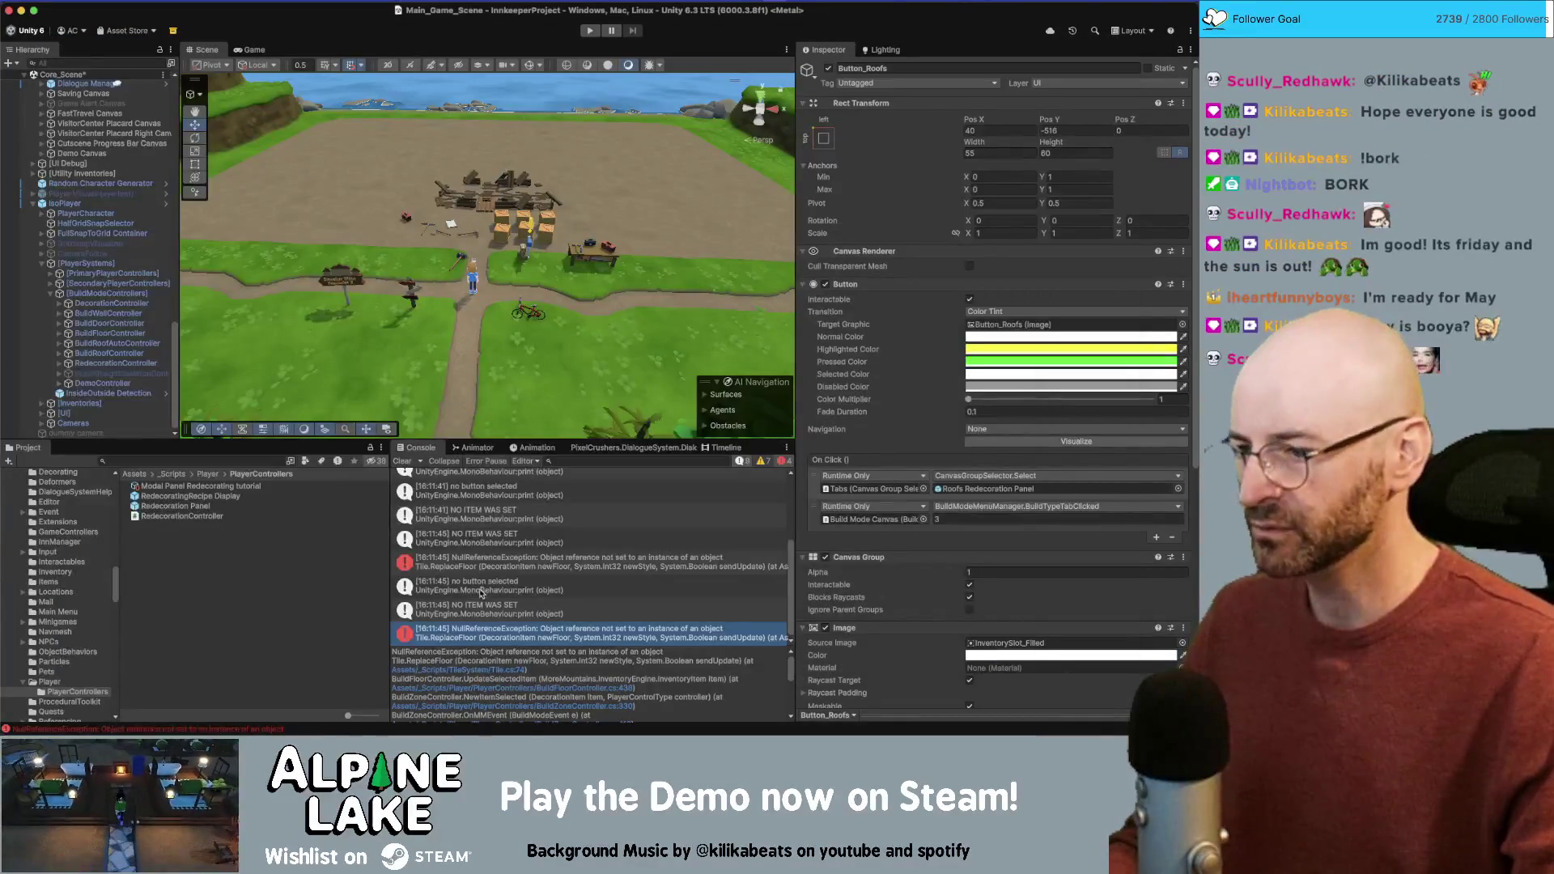
# Step: Open BuildFloorController.cs at the UpdateSelectedItem call from the Console stack trace
pyautogui.click(565, 688)
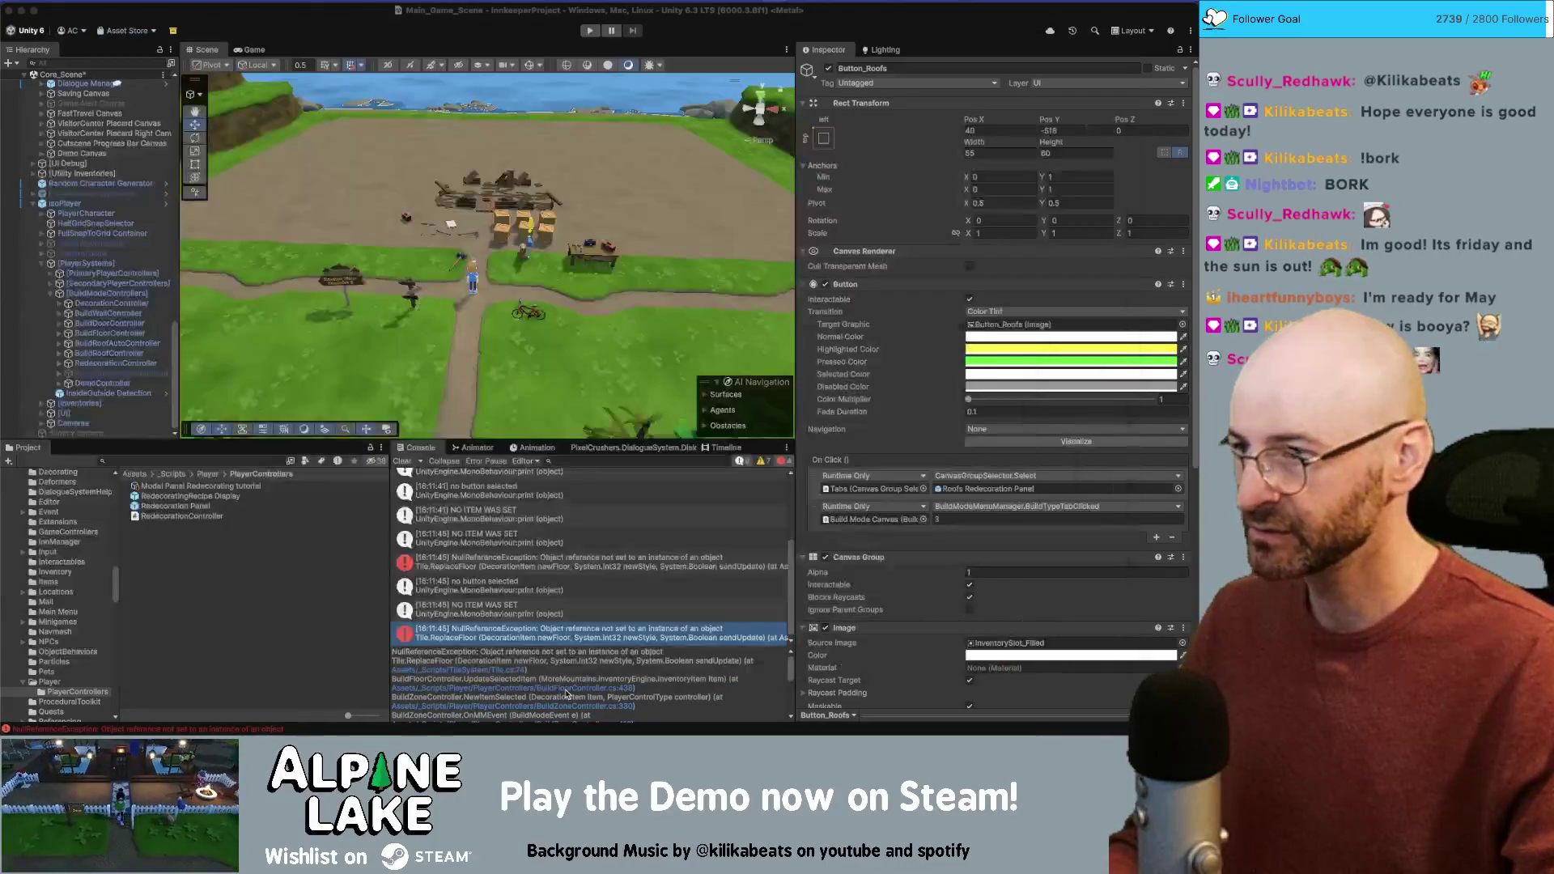
pyautogui.click(565, 694)
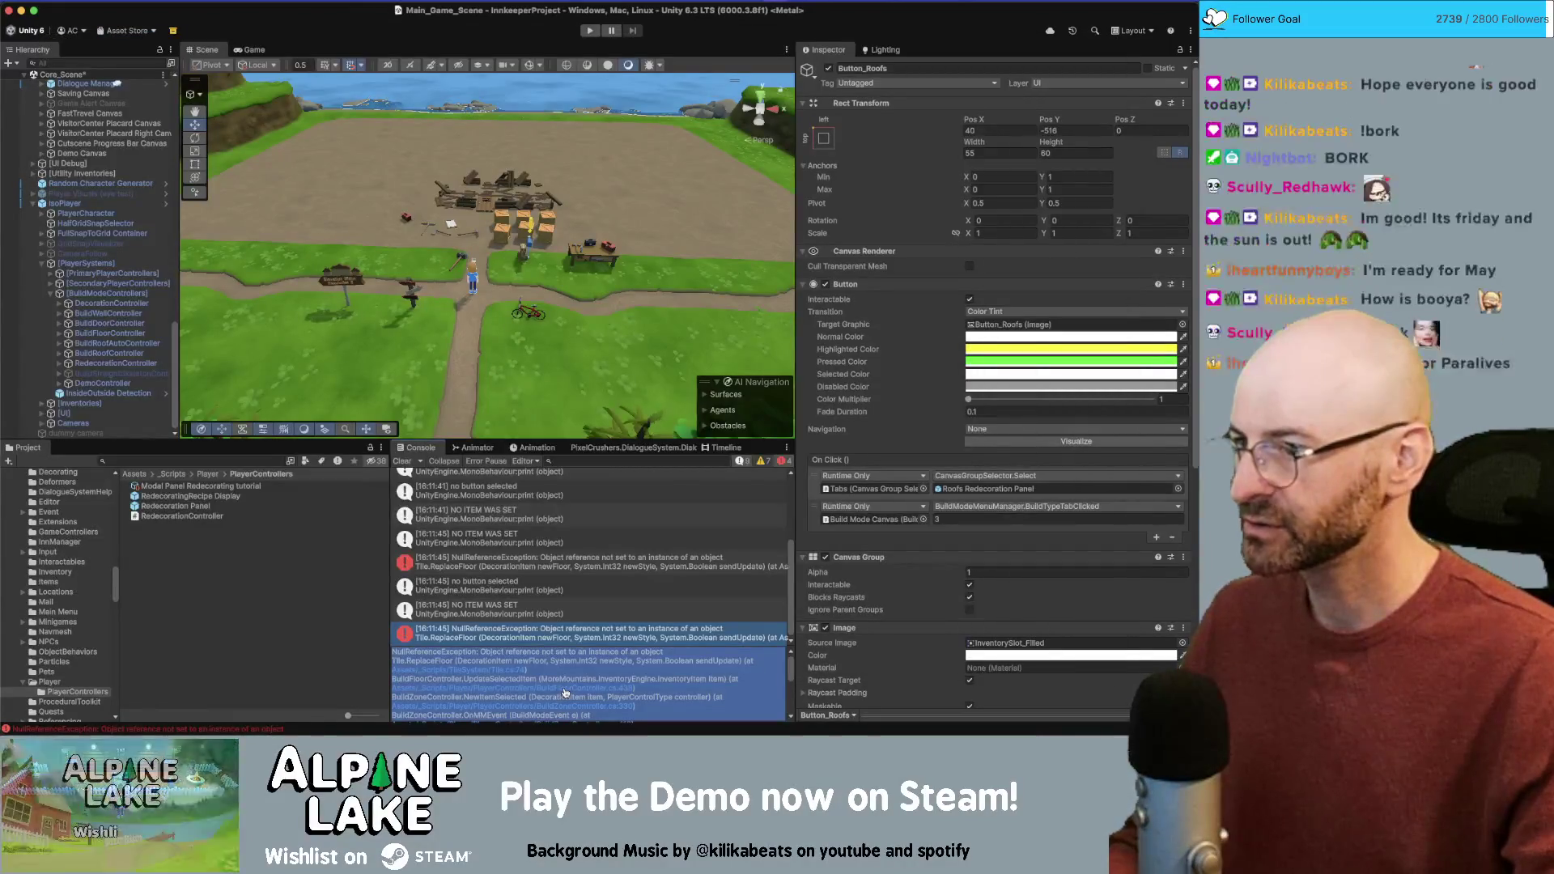
pyautogui.click(565, 689)
pyautogui.click(460, 266)
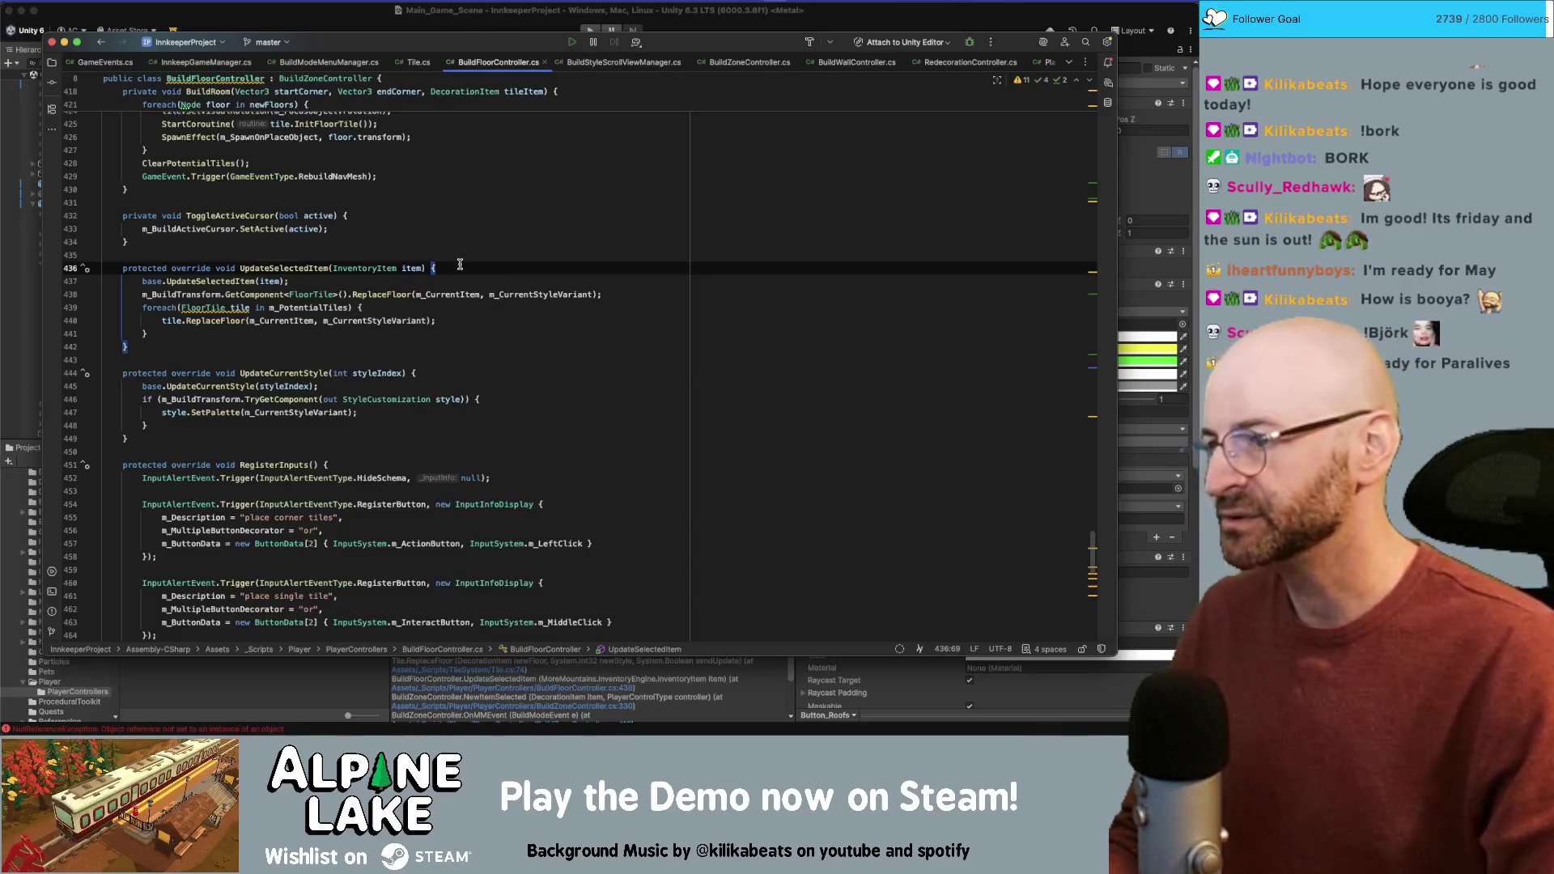
# Step: Add 'if (item == null) { return; }' after base.UpdateSelectedItem(item) in UpdateSelectedItem
pyautogui.press('Down')
pyautogui.press('Return')
pyautogui.write('if (item')
pyautogui.write(' == null) {')
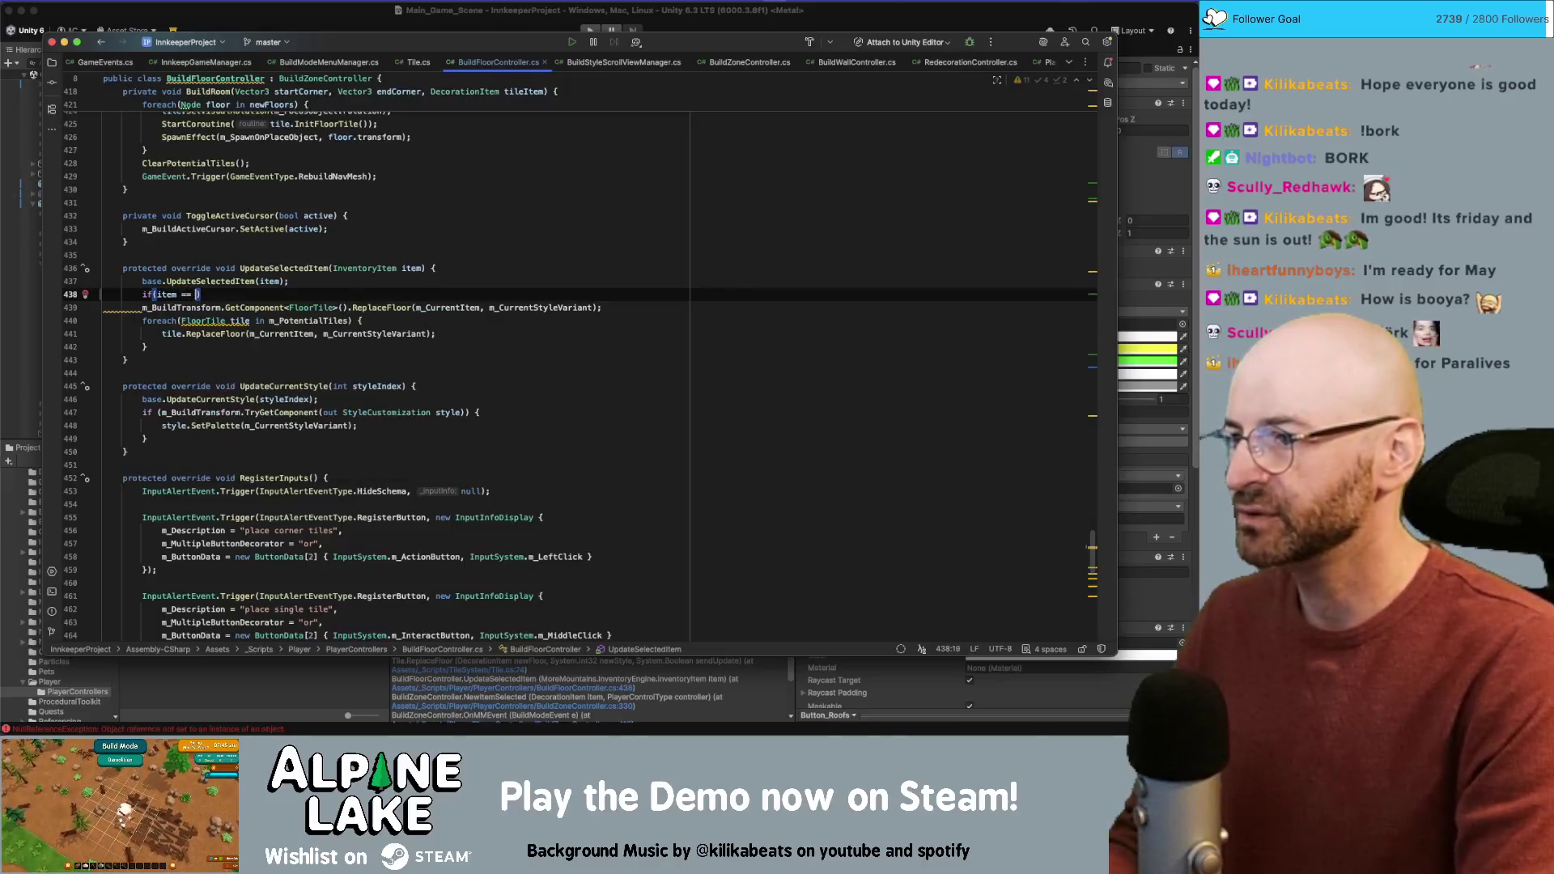
pyautogui.press('Return')
pyautogui.write('return;')
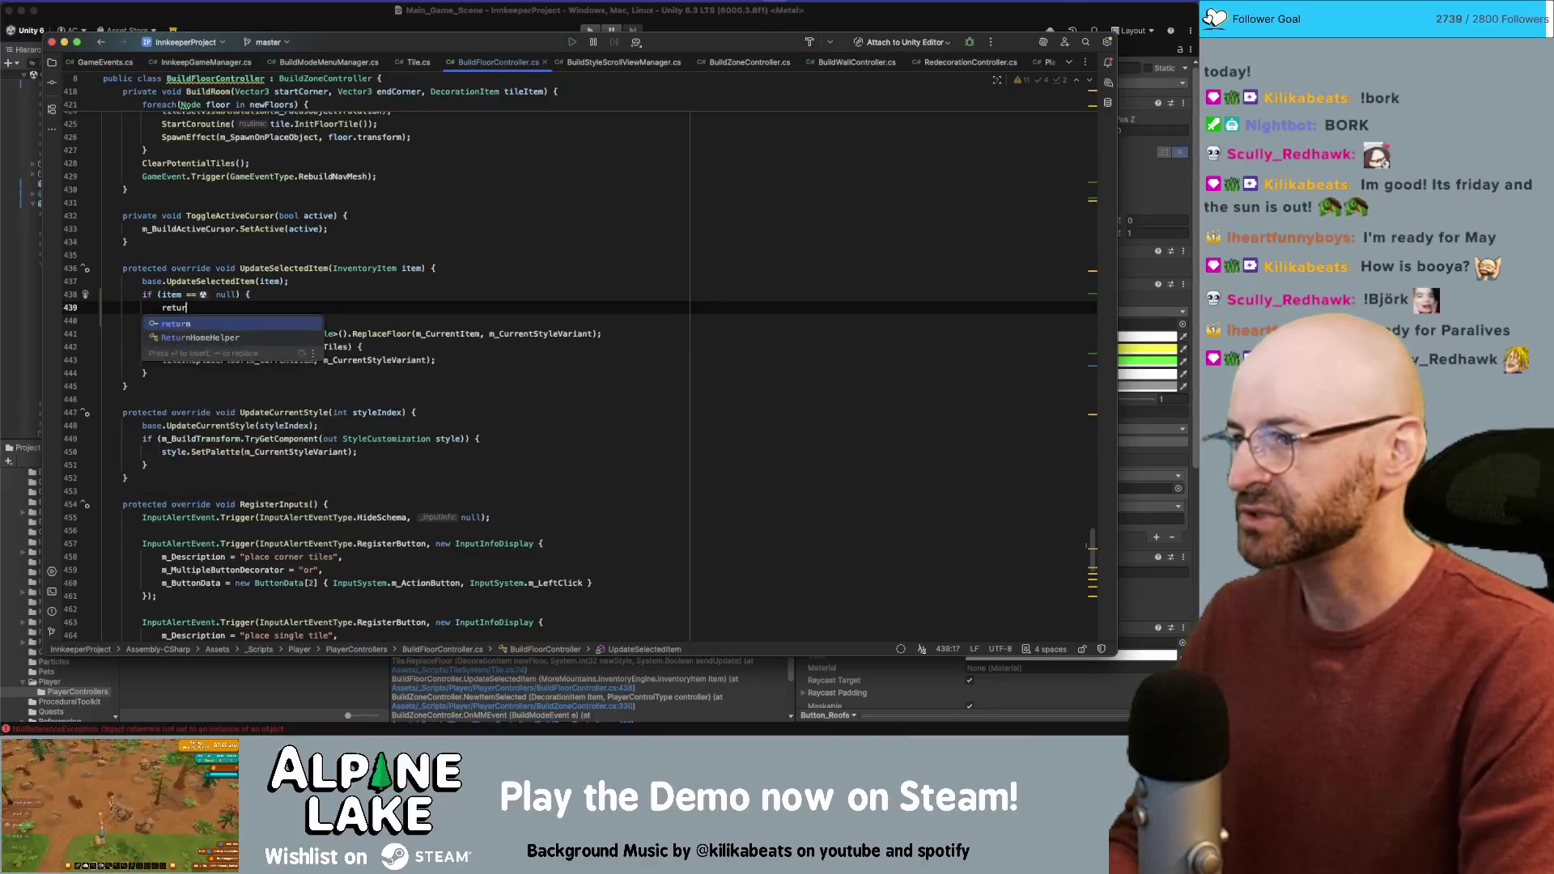
pyautogui.press('super+alt+Return')
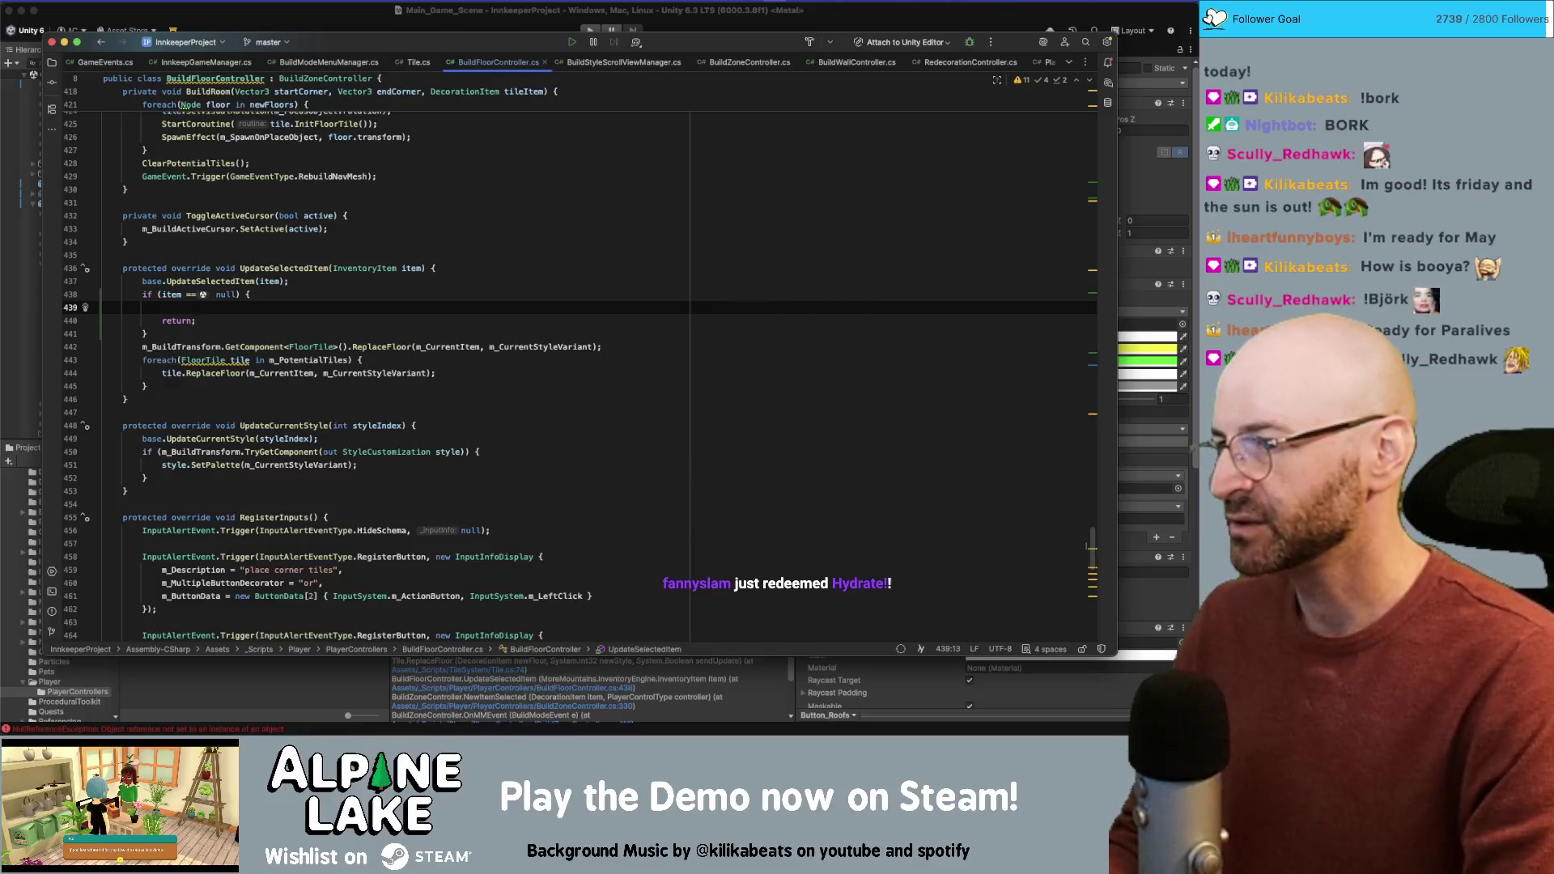
# Step: Draft a DialogueManager.ShowAlert call above the return and type its message text
pyautogui.write('dialogu')
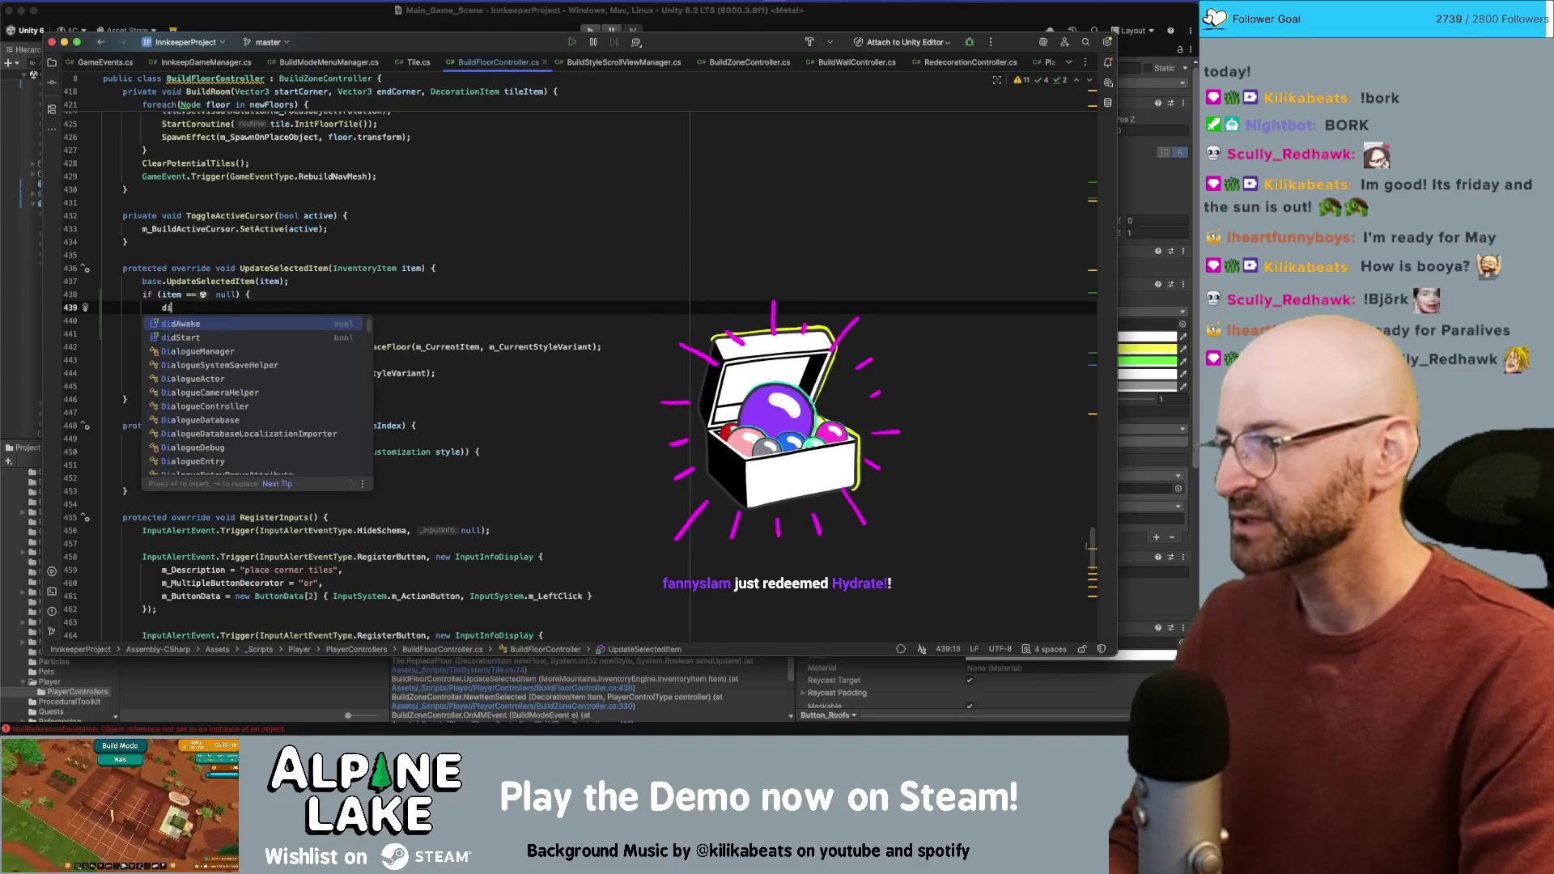
pyautogui.press('Return')
pyautogui.write('.show')
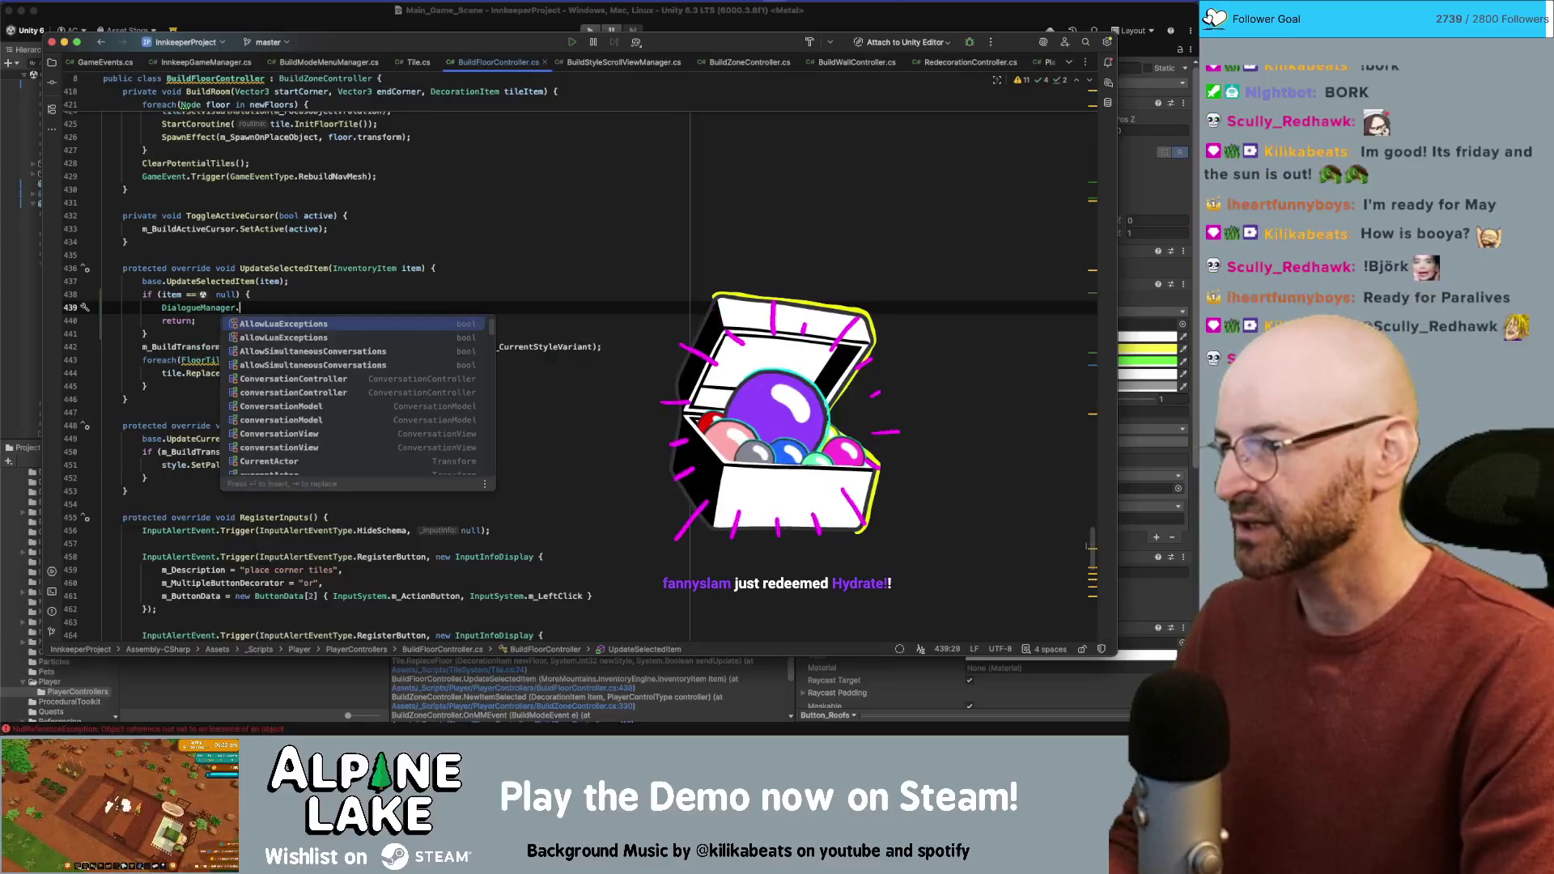
pyautogui.press('Return')
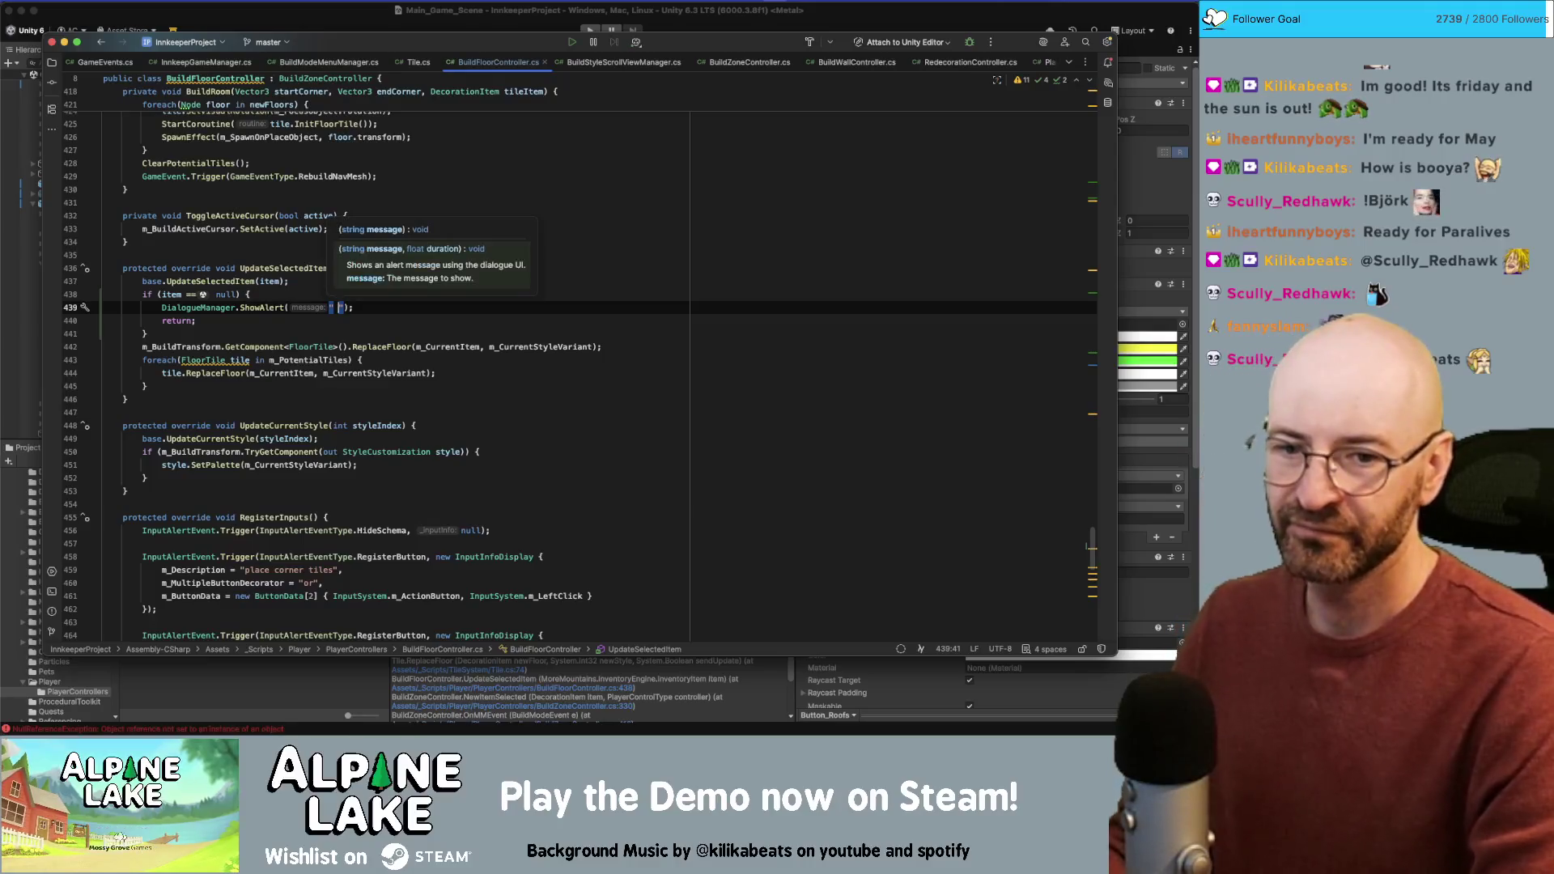
pyautogui.press('super+Tab')
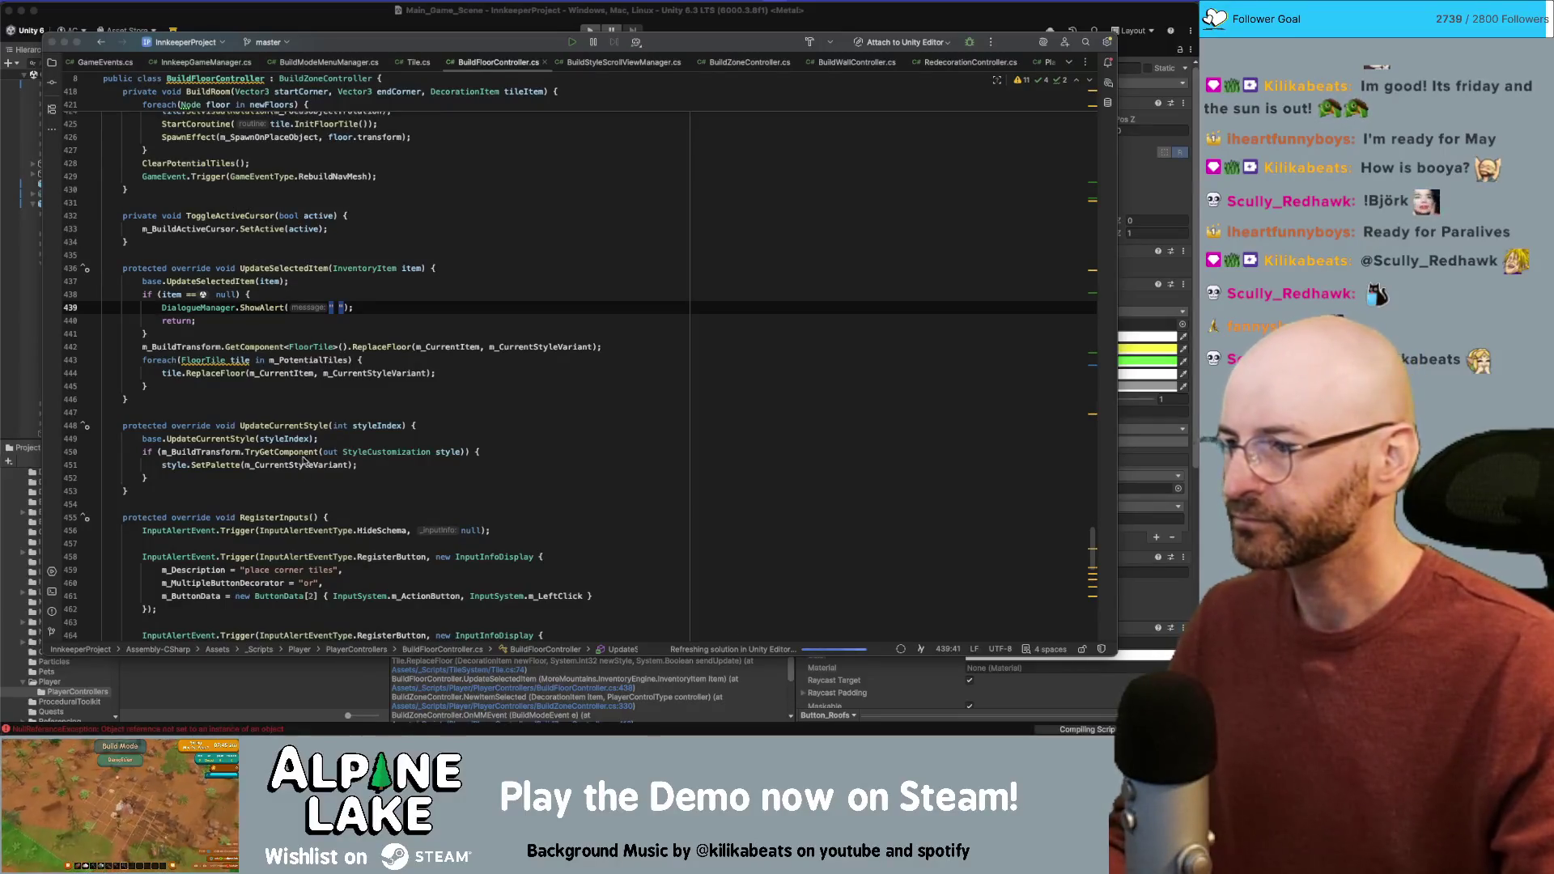
pyautogui.click(336, 312)
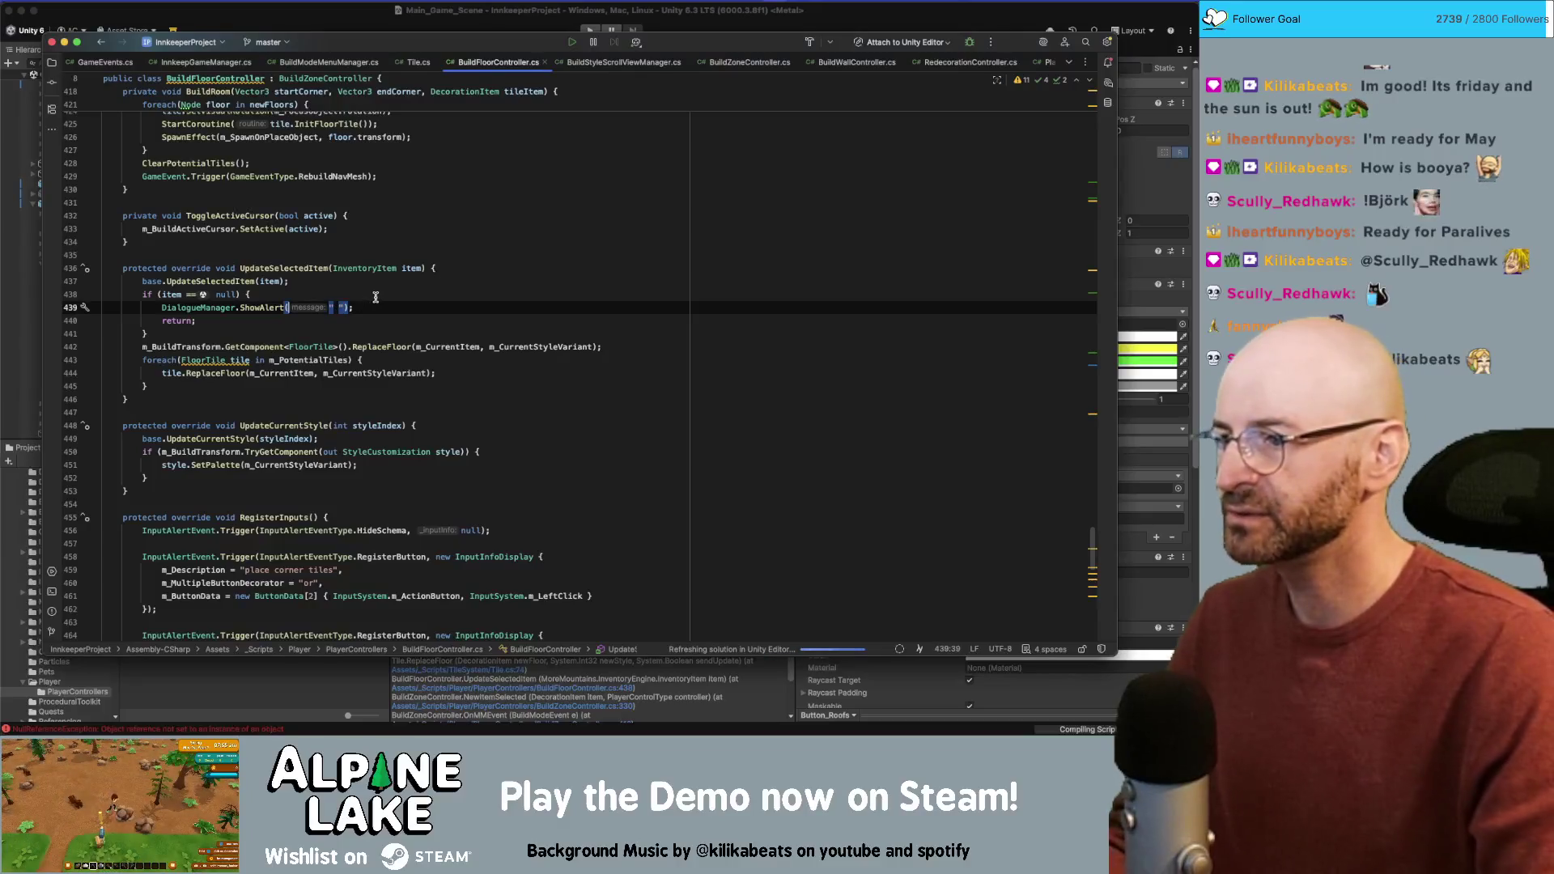
pyautogui.press('Left')
pyautogui.press('Left')
pyautogui.press('Left')
pyautogui.press('Right')
pyautogui.press('Right')
pyautogui.press('Right')
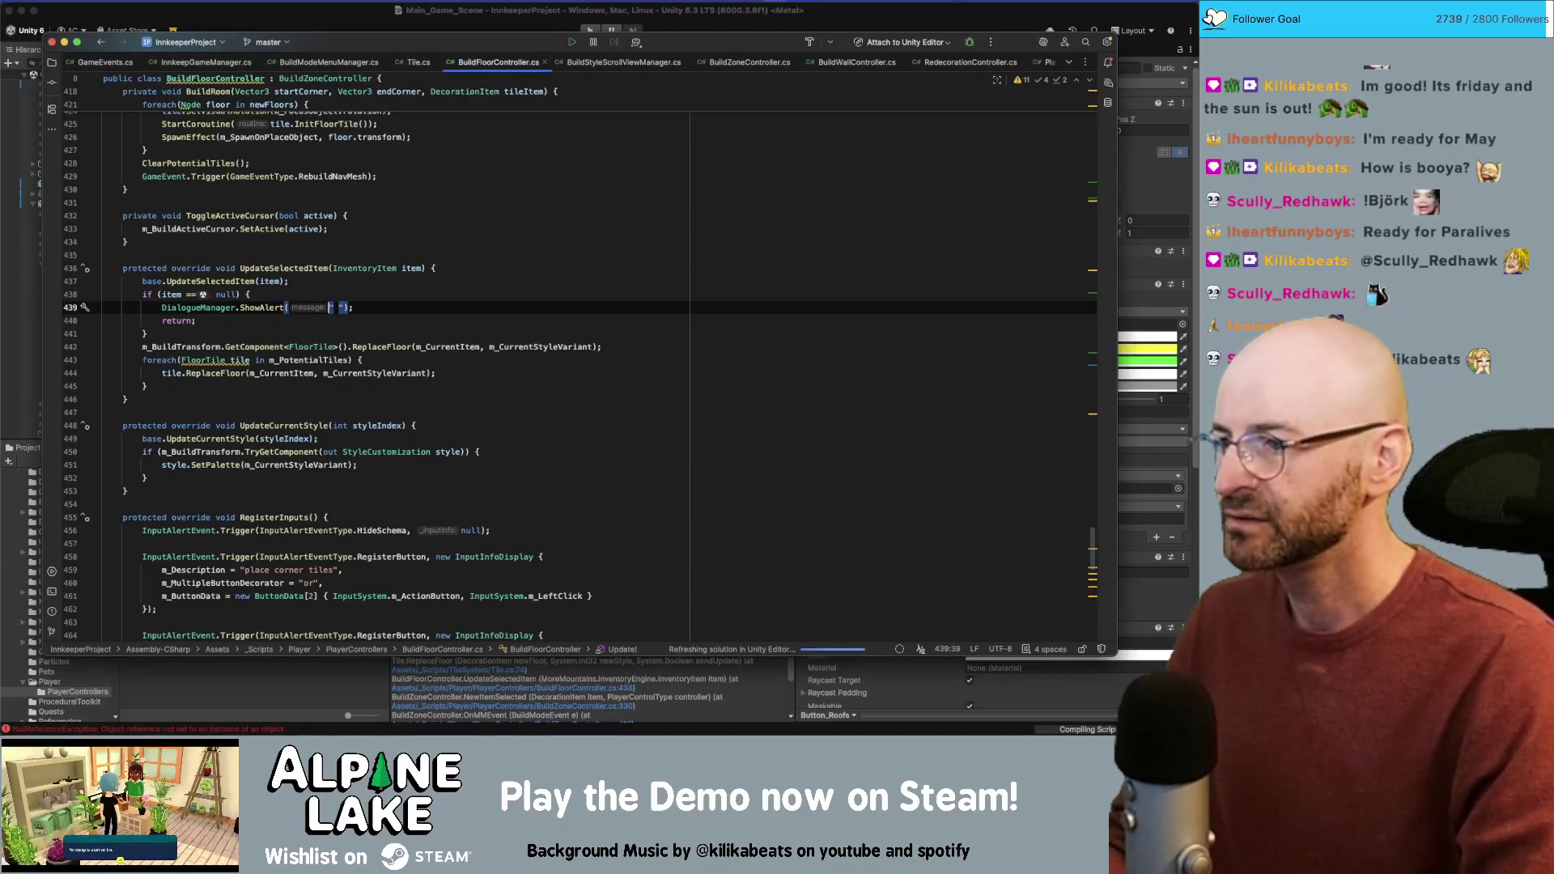
pyautogui.press('BackSpace')
pyautogui.write('no floor style')
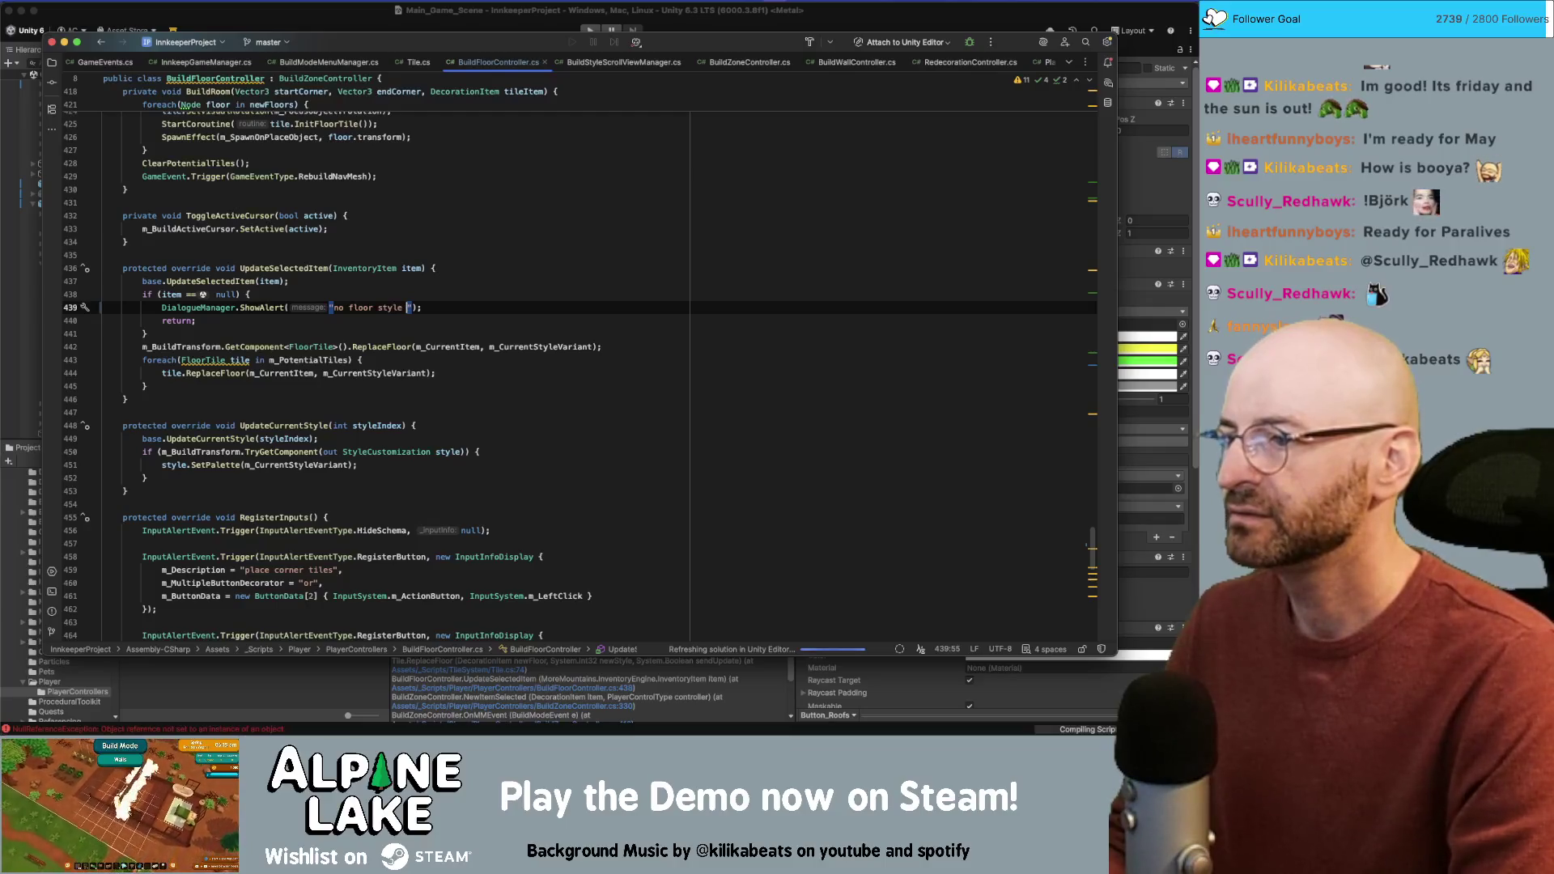
pyautogui.write('lect')
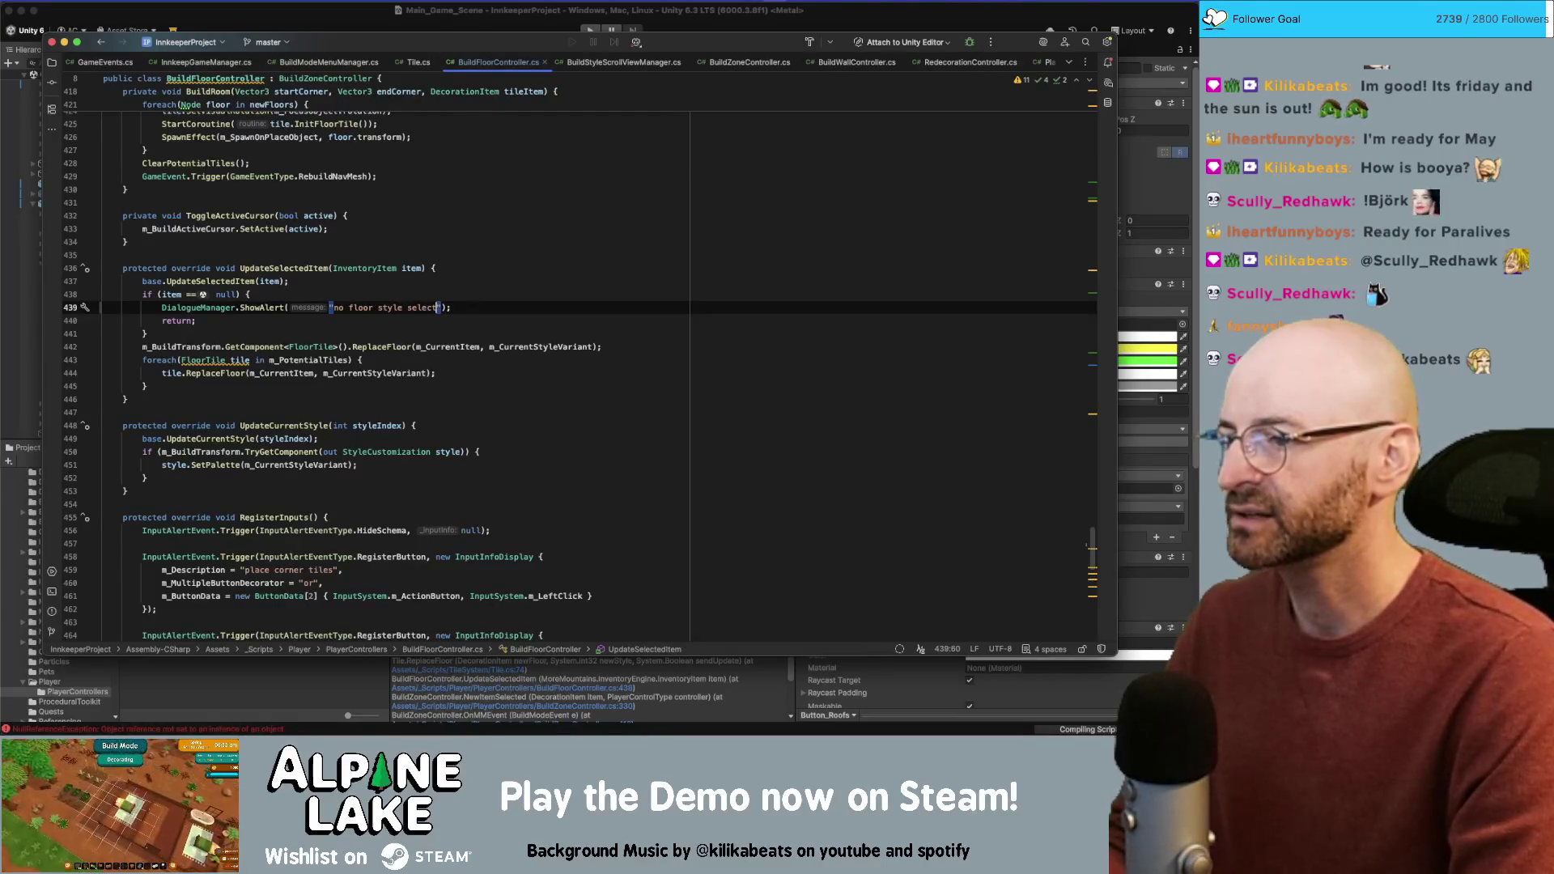
pyautogui.press('BackSpace')
pyautogui.press('BackSpace')
pyautogui.press('BackSpace')
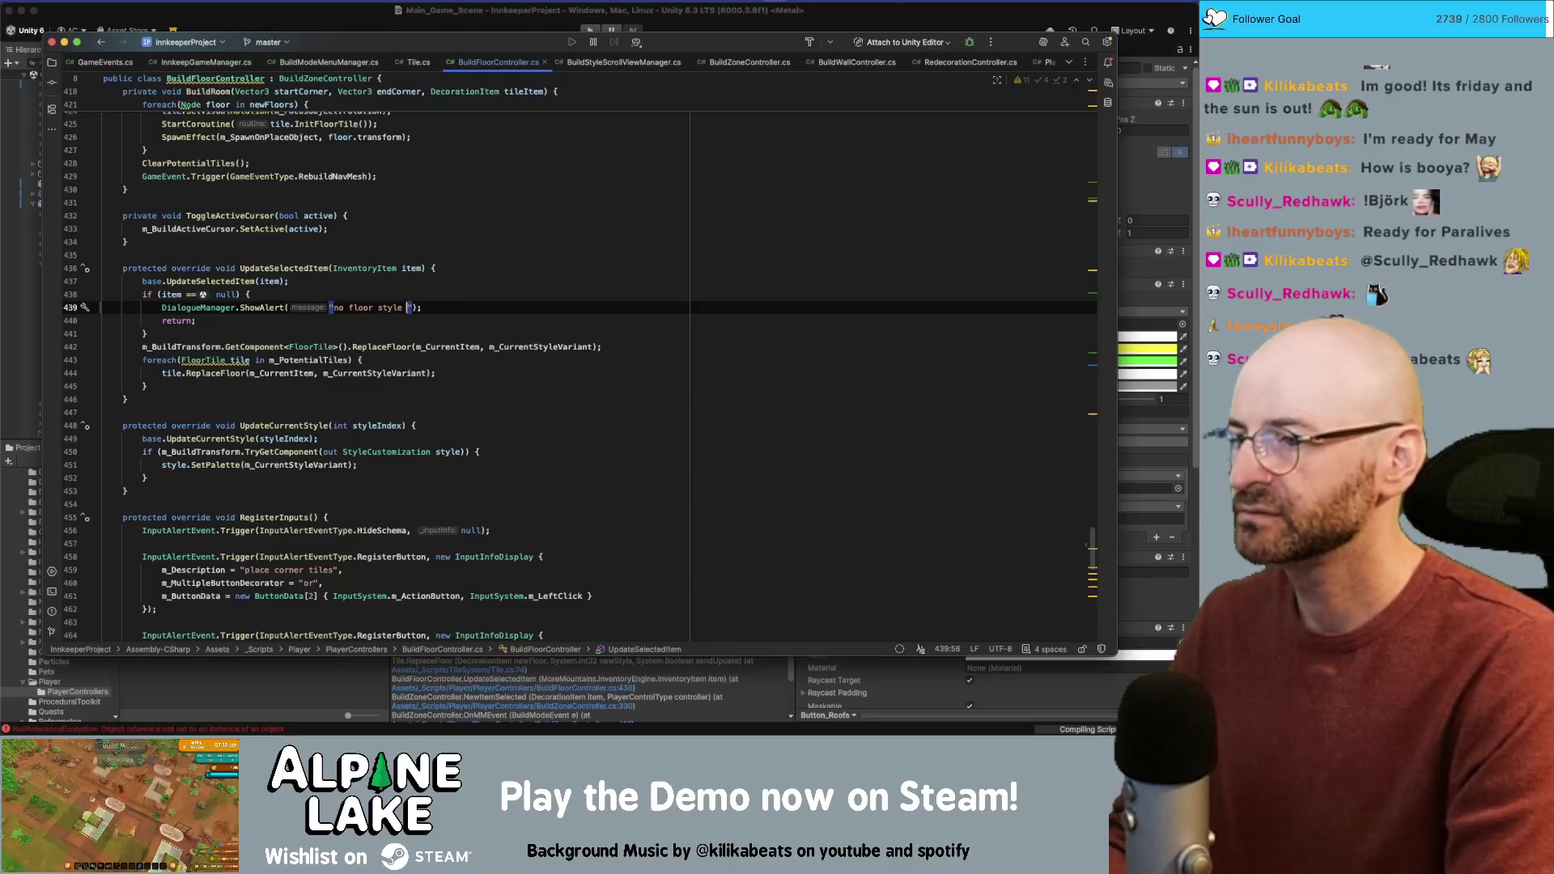
pyautogui.write('discovered')
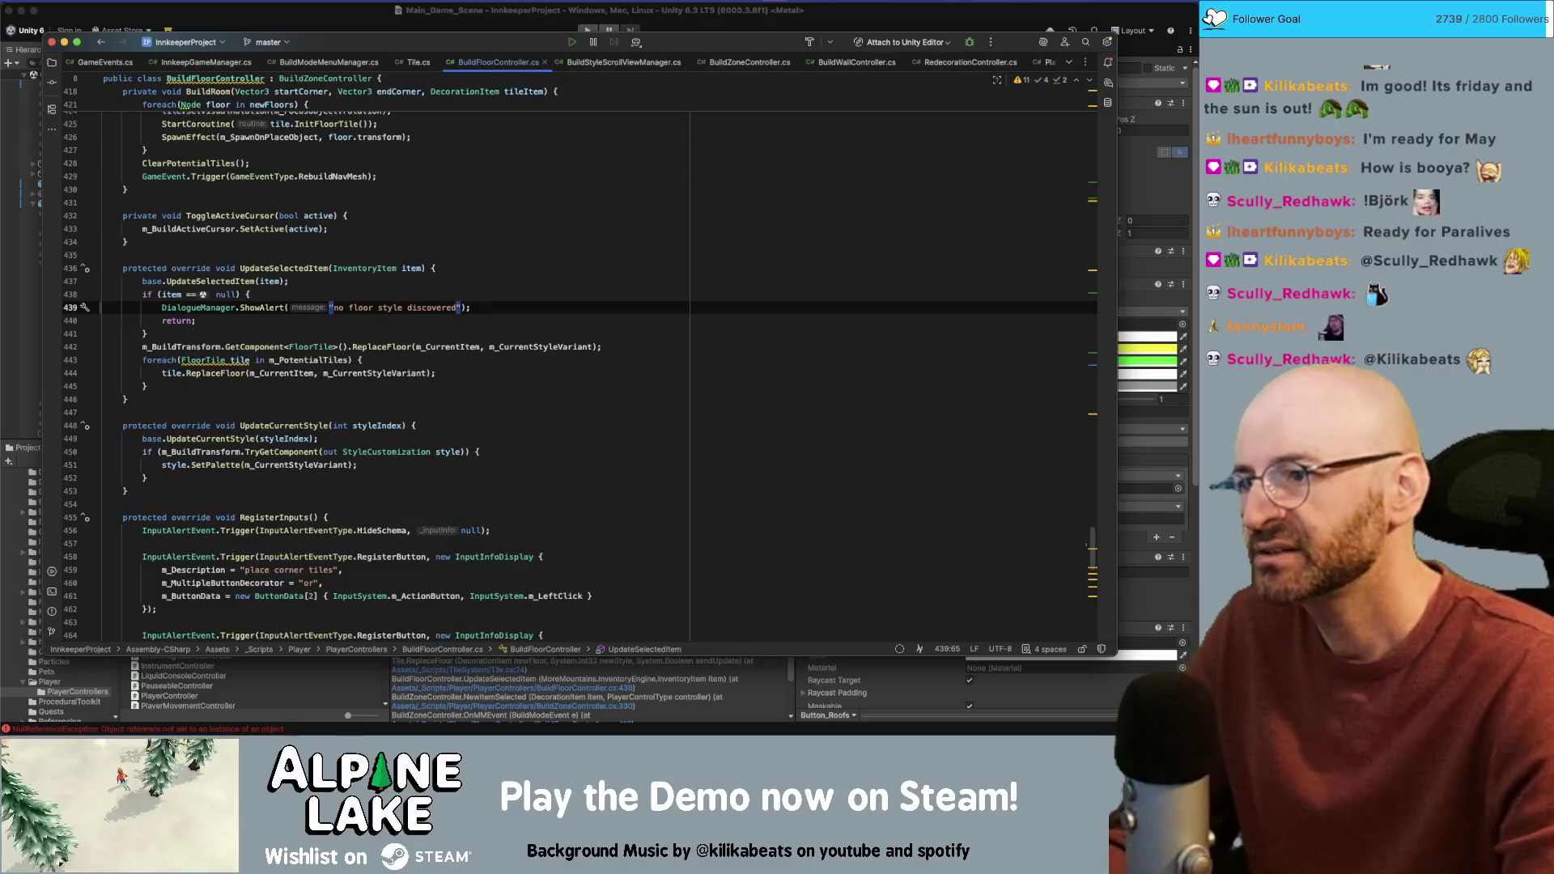
# Step: Delete the draft ShowAlert line, keeping only the early return
pyautogui.press('End')
pyautogui.hotkey('shift', 'Home')
pyautogui.press('BackSpace')
pyautogui.press('BackSpace')
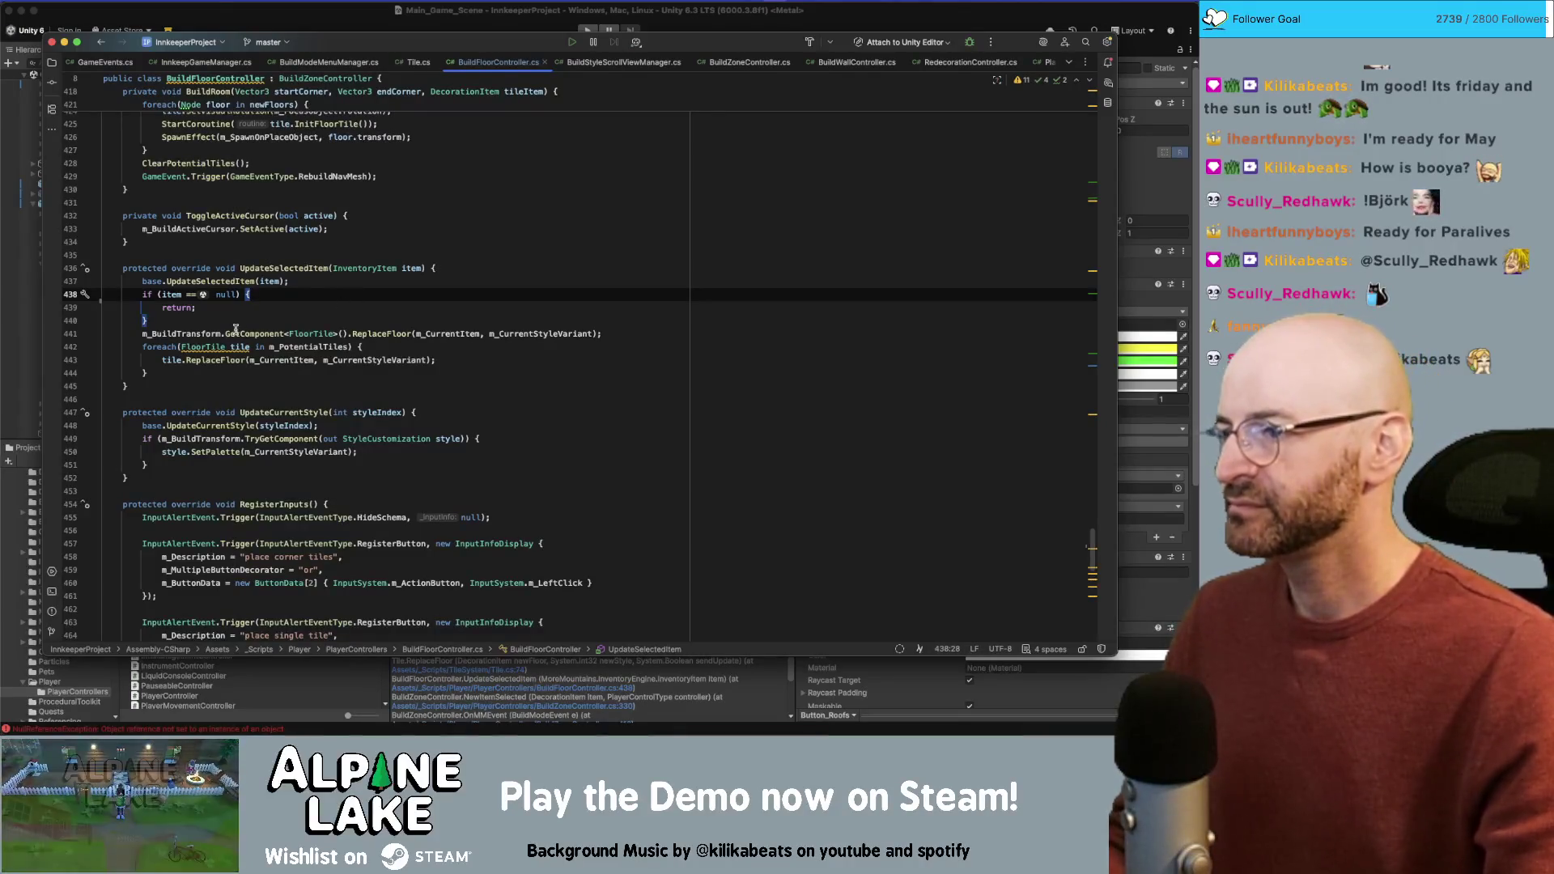
# Step: Shift OnMMEvent's m_CurrentItem null check down one line, leaving a blank line above it
pyautogui.click(286, 310)
pyautogui.scroll(-15, 300, 340)
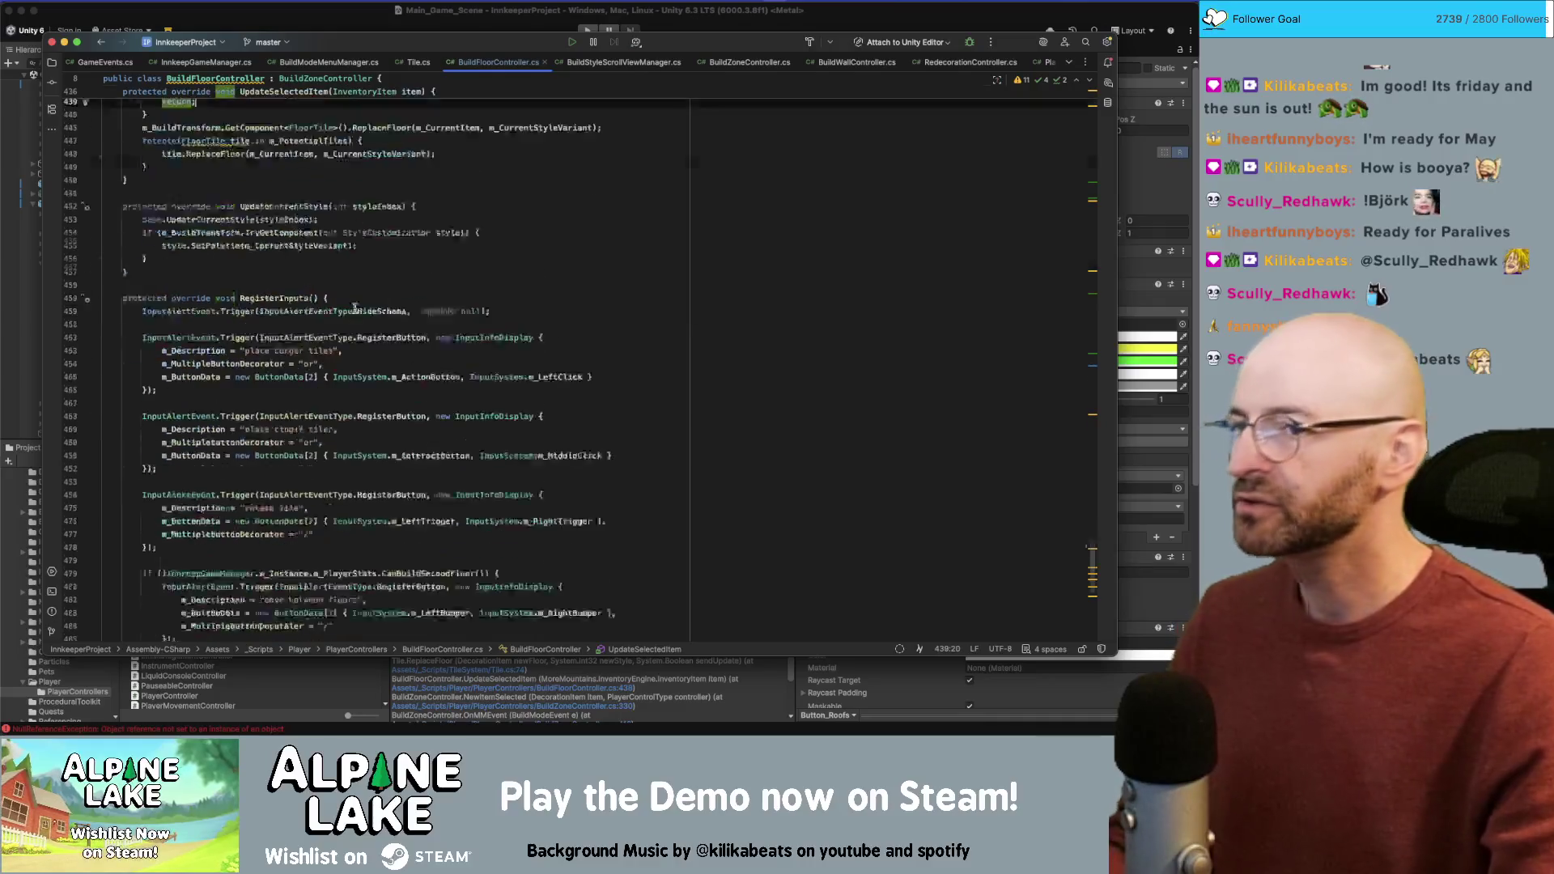
pyautogui.click(343, 333)
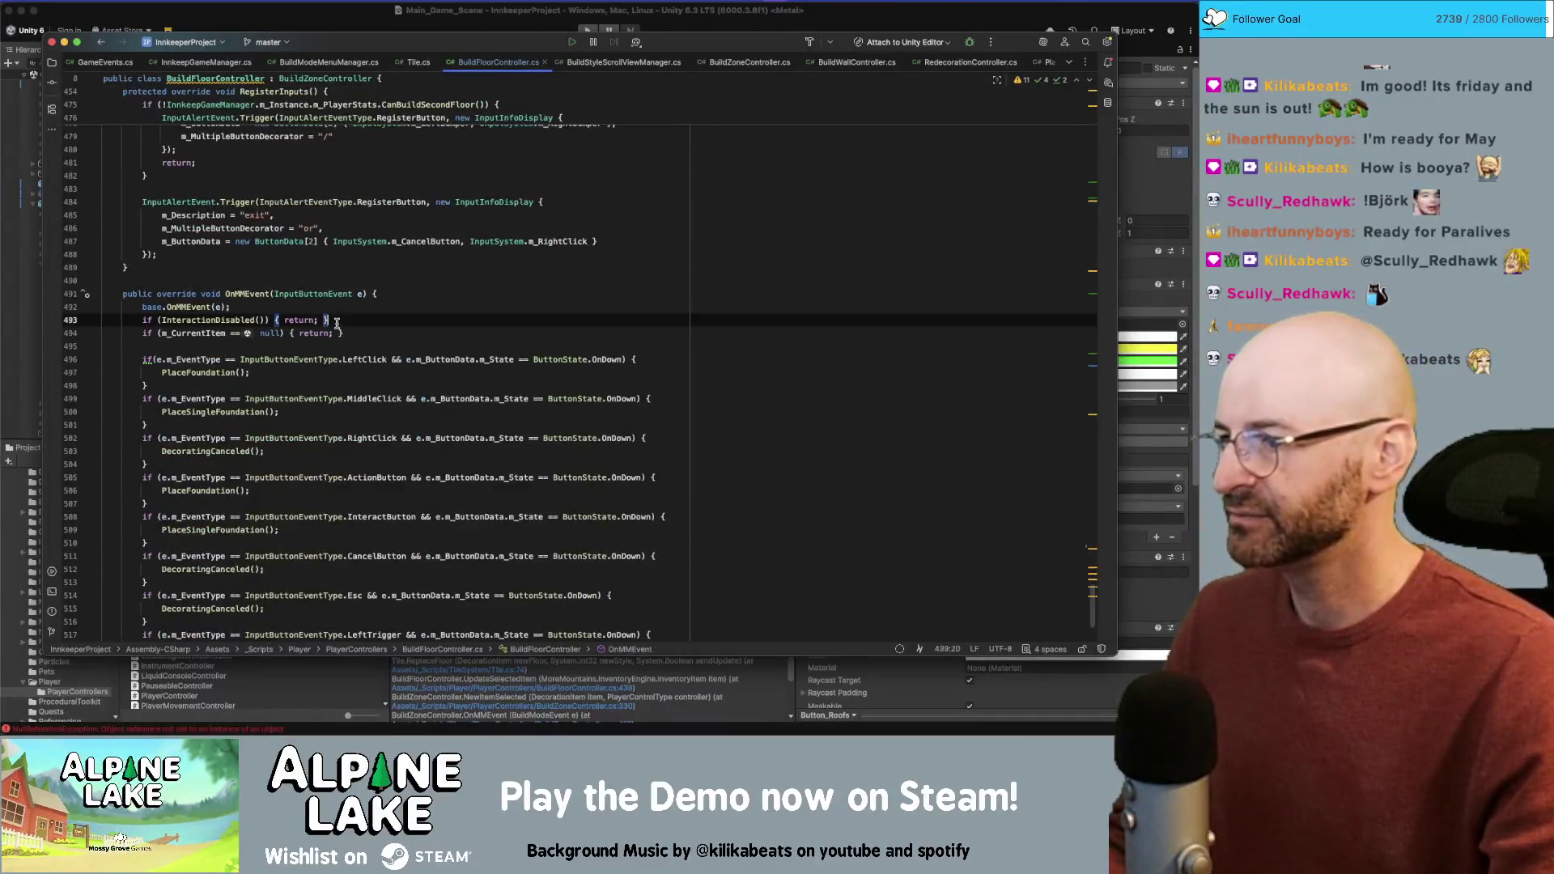
pyautogui.scroll(-2, 361, 340)
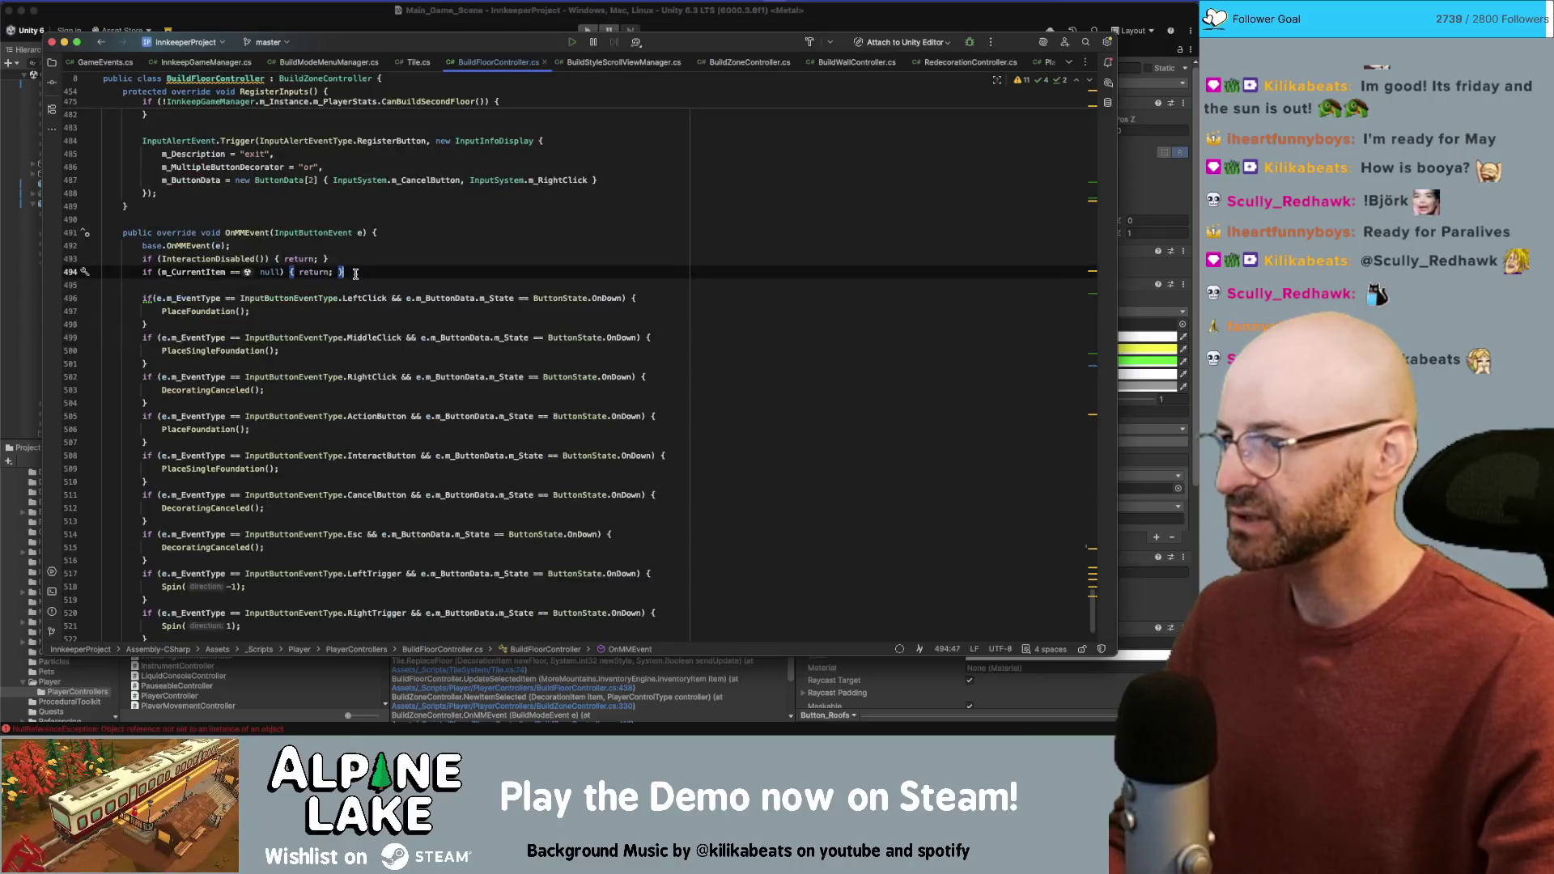
pyautogui.hotkey('alt', 'shift', 'Down')
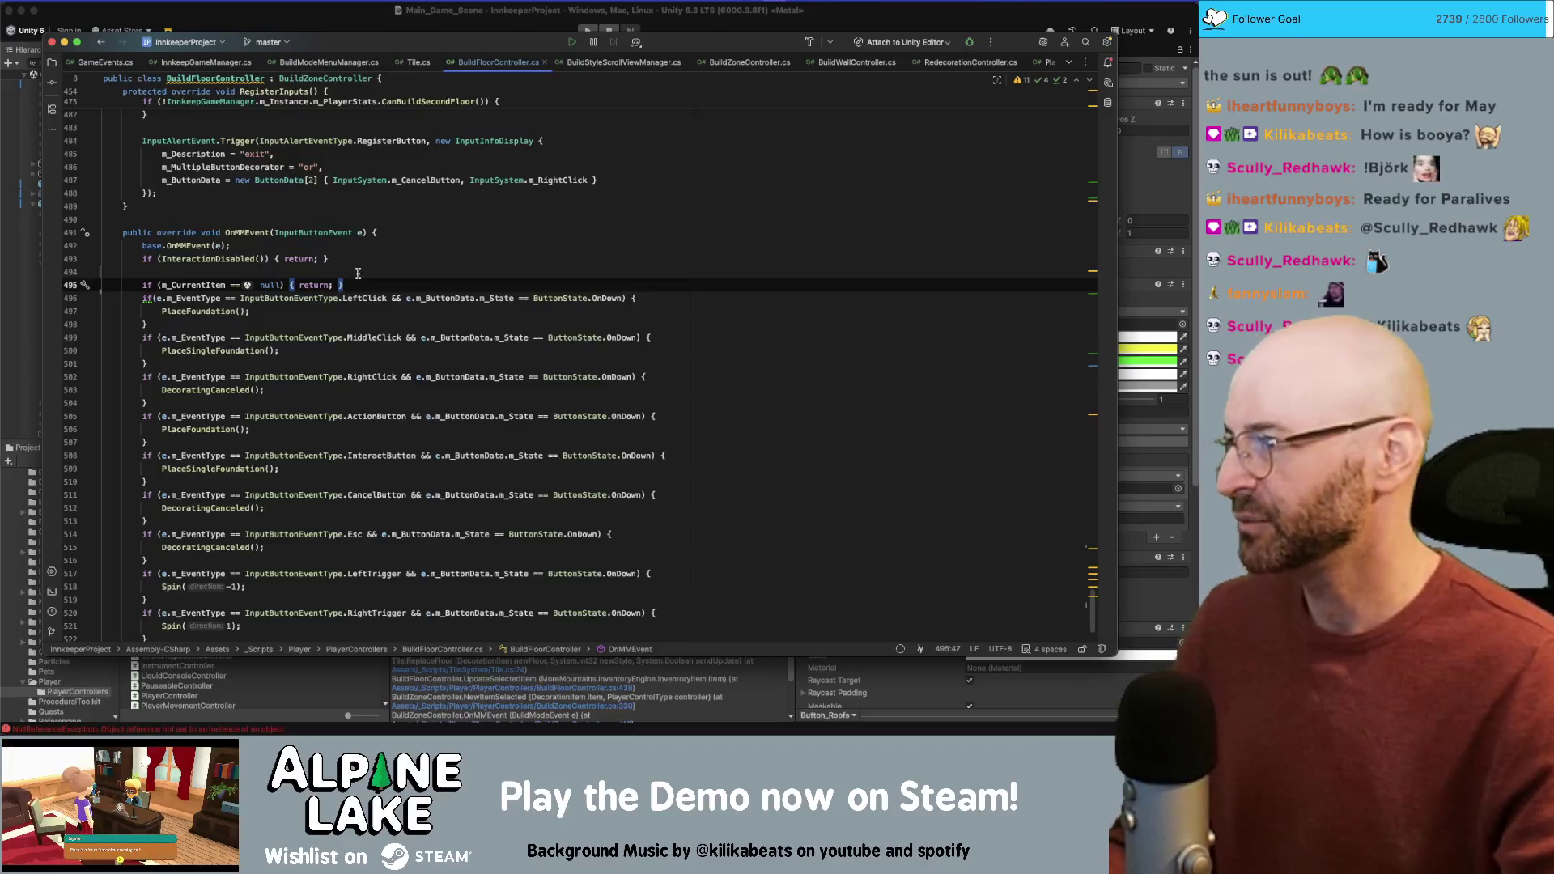
pyautogui.press('Home')
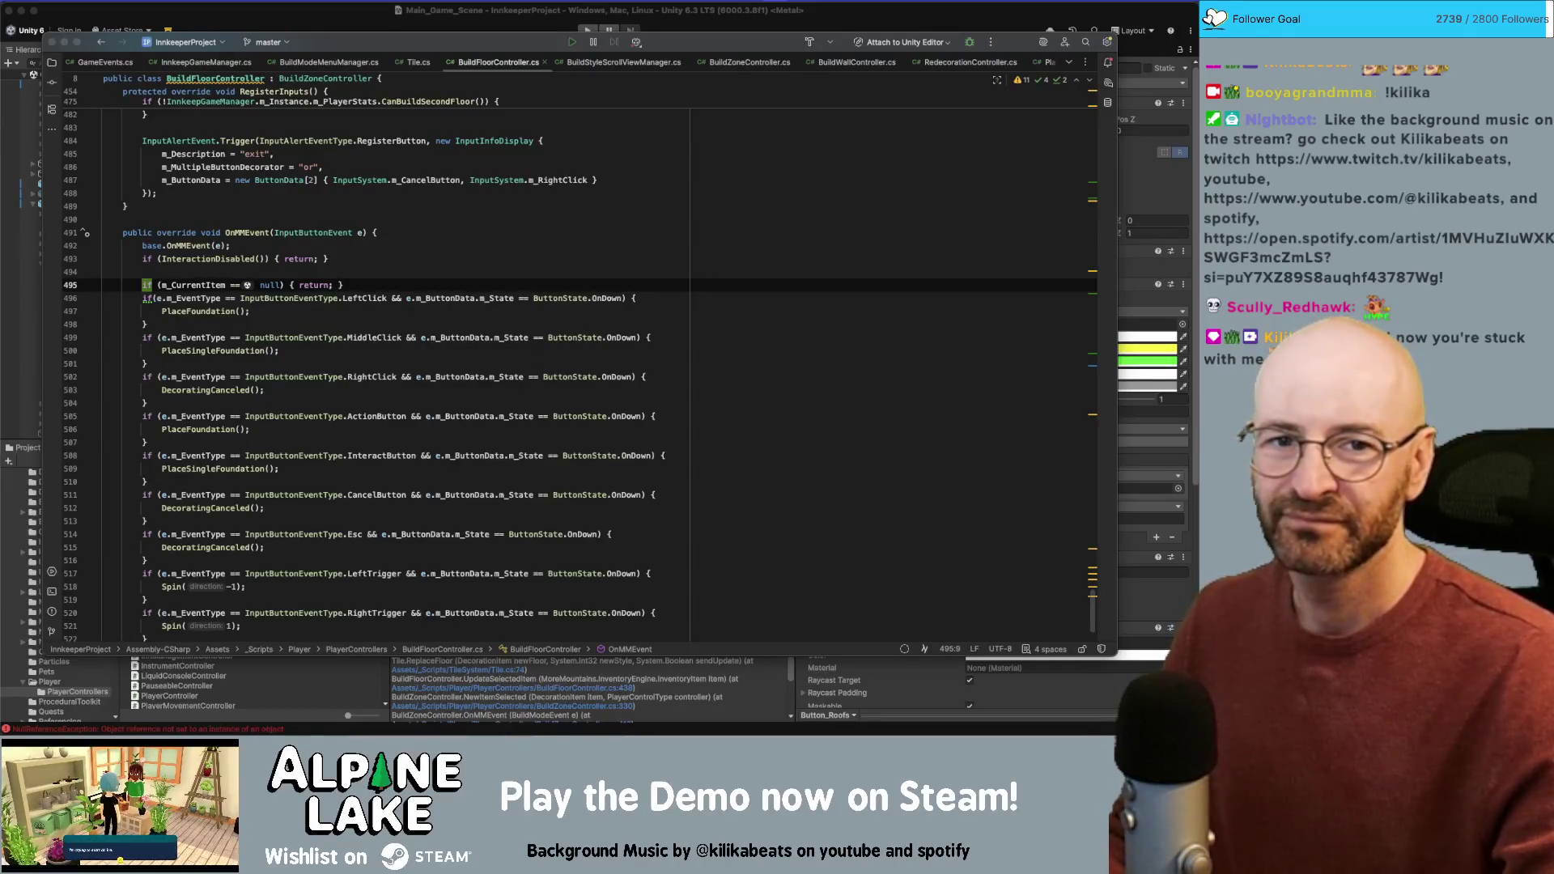
pyautogui.click(426, 234)
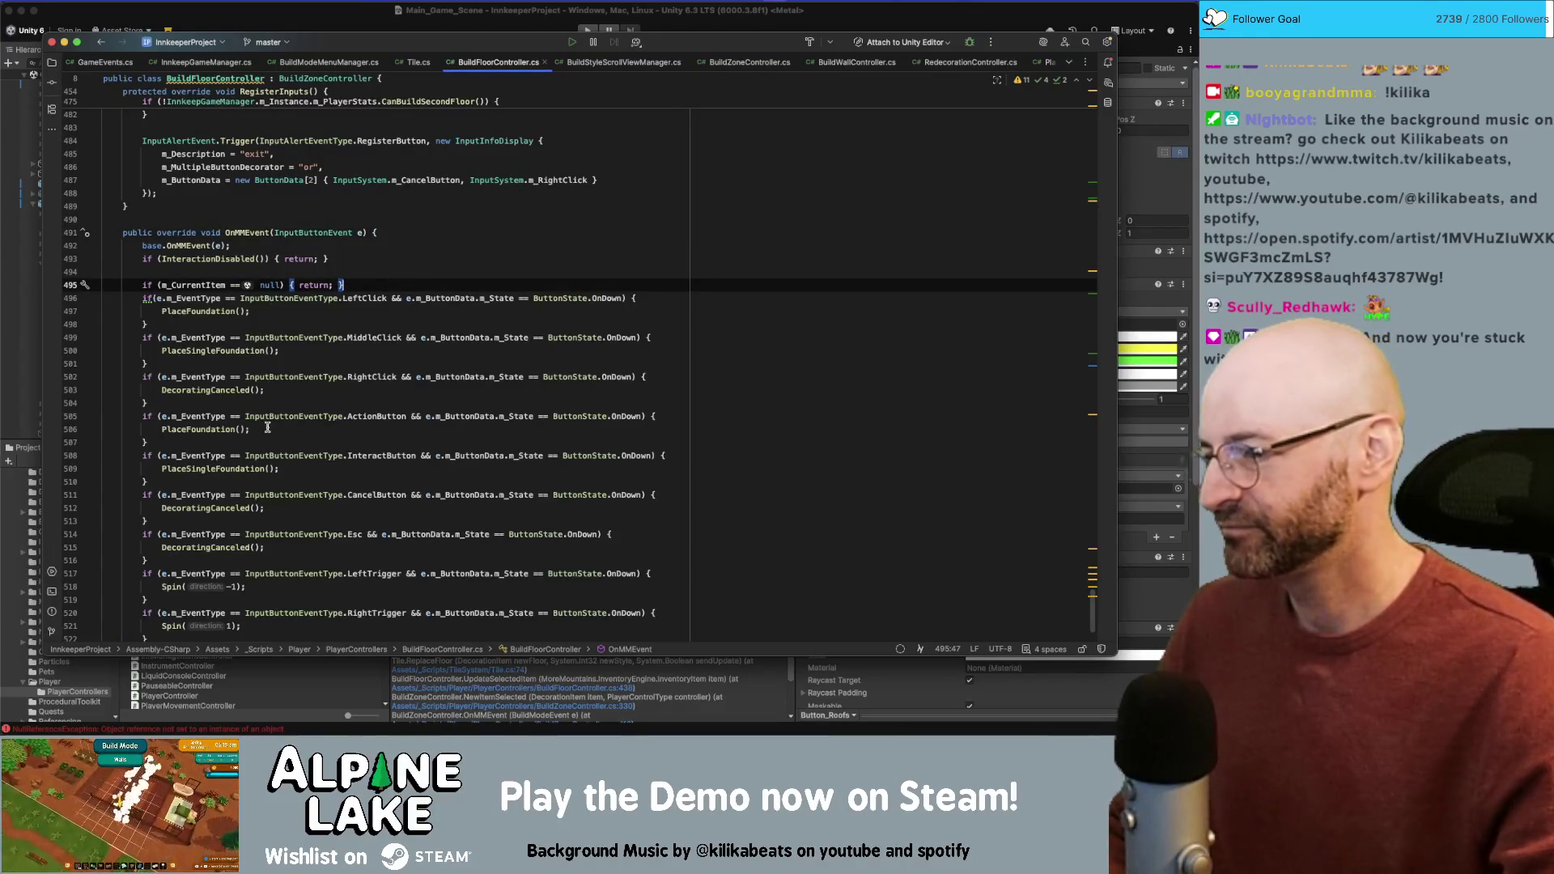
# Step: Cut the m_CurrentItem null check from the top of OnMMEvent and paste it after the Esc handler
pyautogui.scroll(-1, 267, 427)
pyautogui.moveTo(341, 271); pyautogui.dragTo(142, 271)
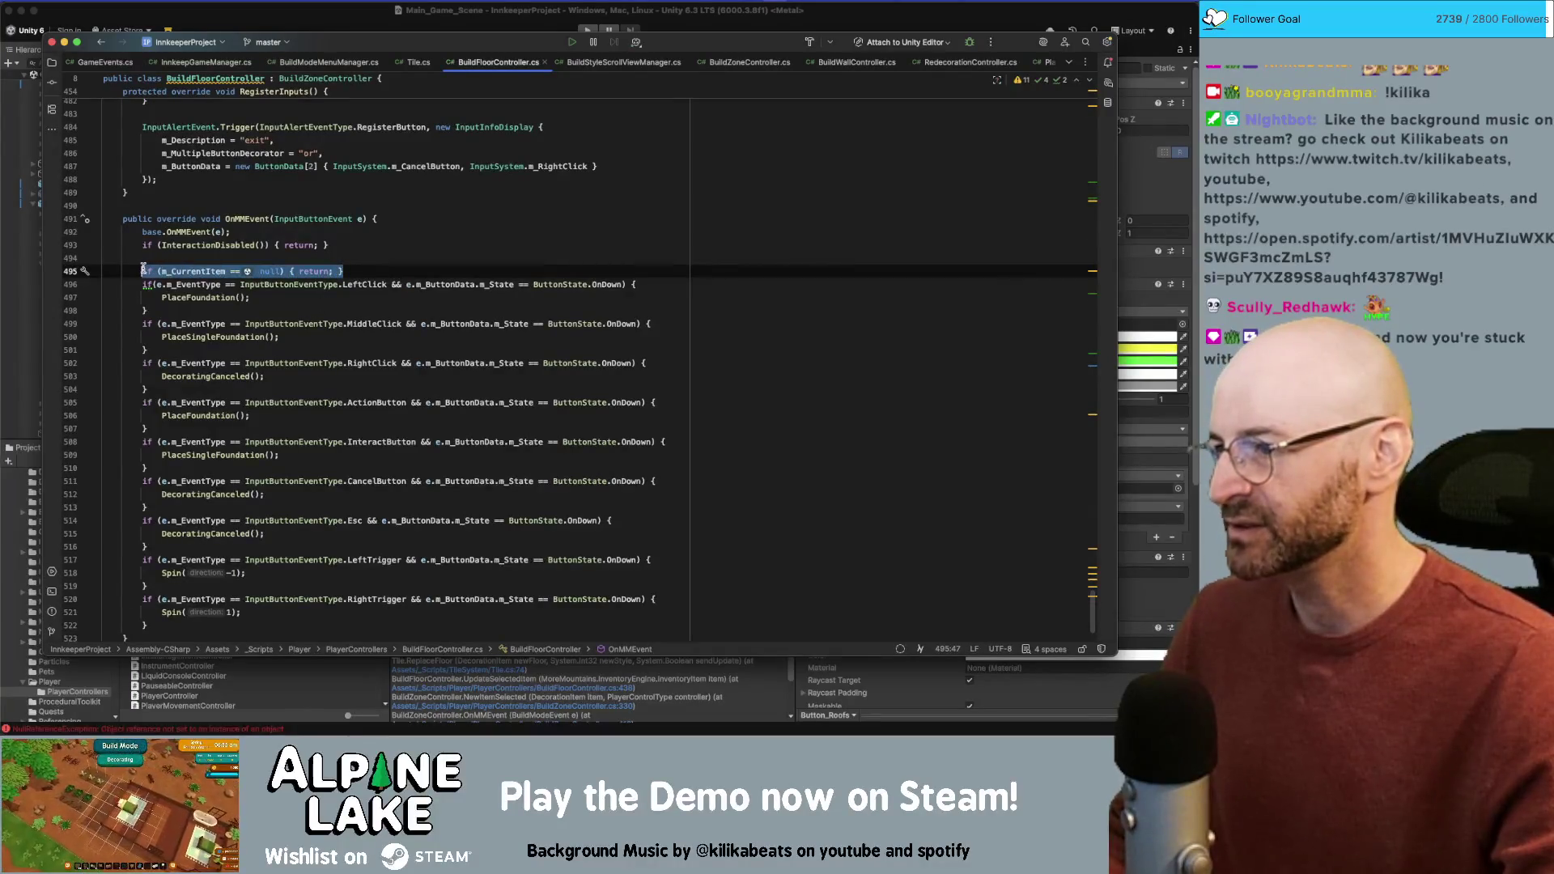
pyautogui.press('BackSpace')
pyautogui.click(250, 559)
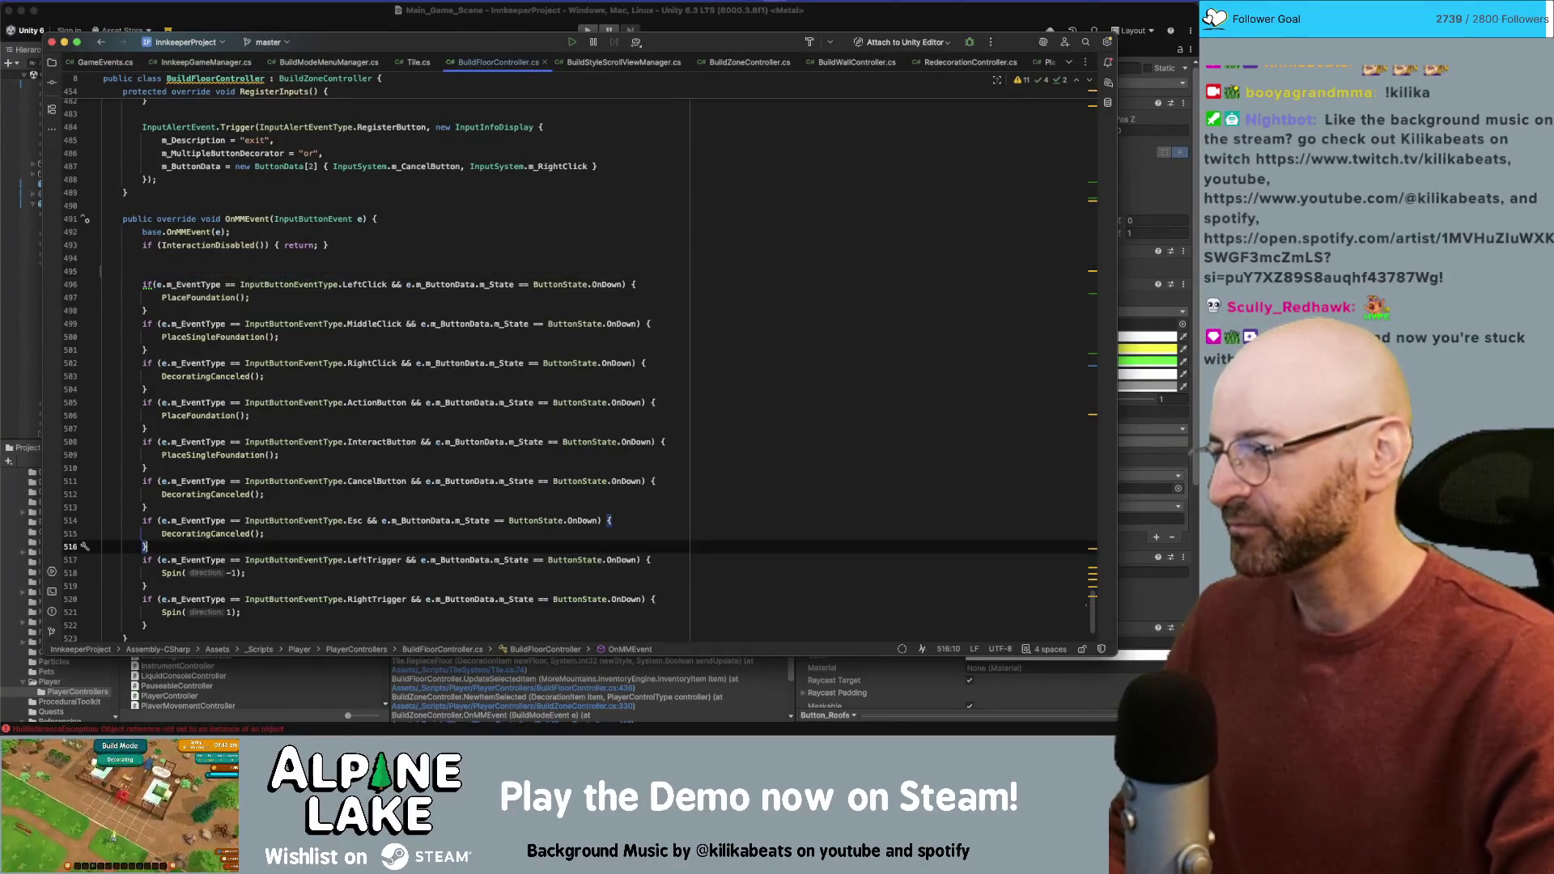
pyautogui.press('Up')
pyautogui.press('End')
pyautogui.press('Return')
pyautogui.write('if (m_CurrentItem == null) { return; }')
# Step: Surround the relocated null check with blank lines above and below
pyautogui.press('Home')
pyautogui.press('Return')
pyautogui.press('Up')
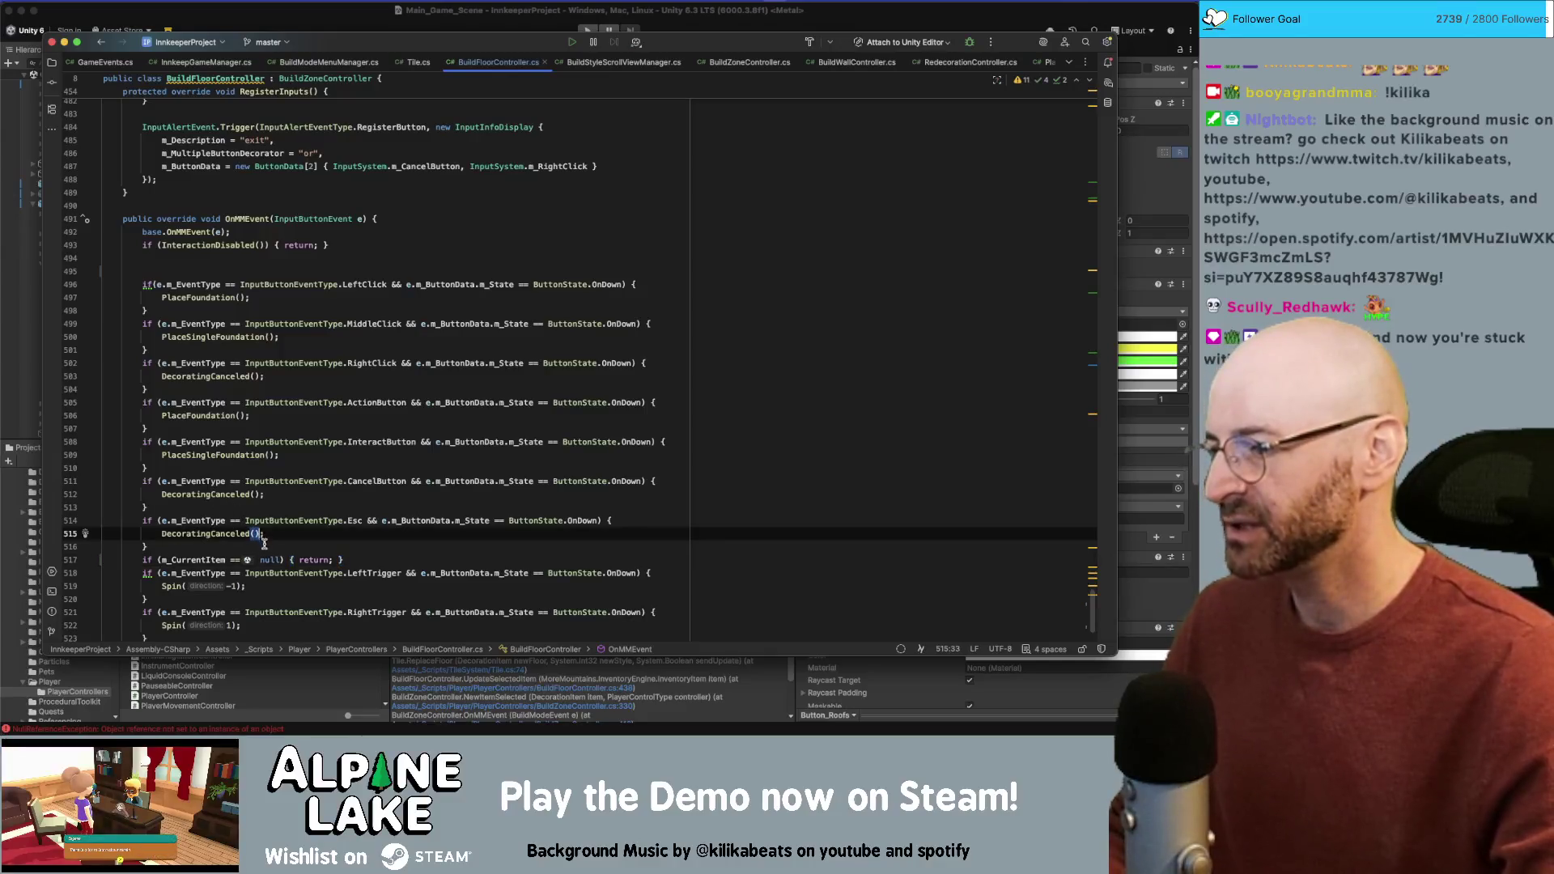
pyautogui.press('Down')
pyautogui.press('End')
pyautogui.press('Return')
pyautogui.press('Down')
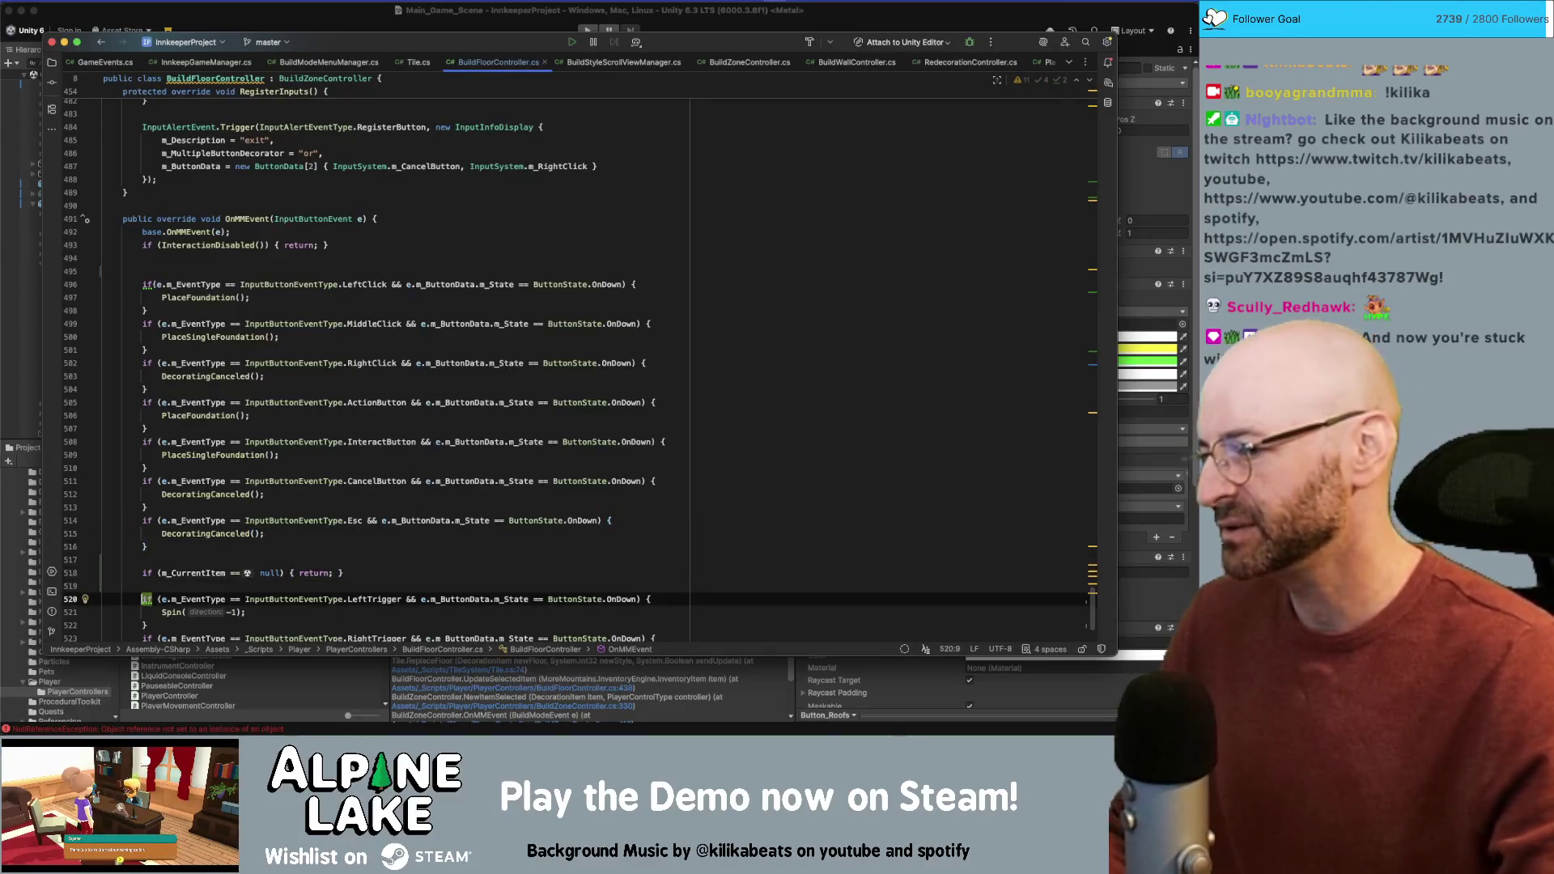
pyautogui.scroll(-2, 155, 576)
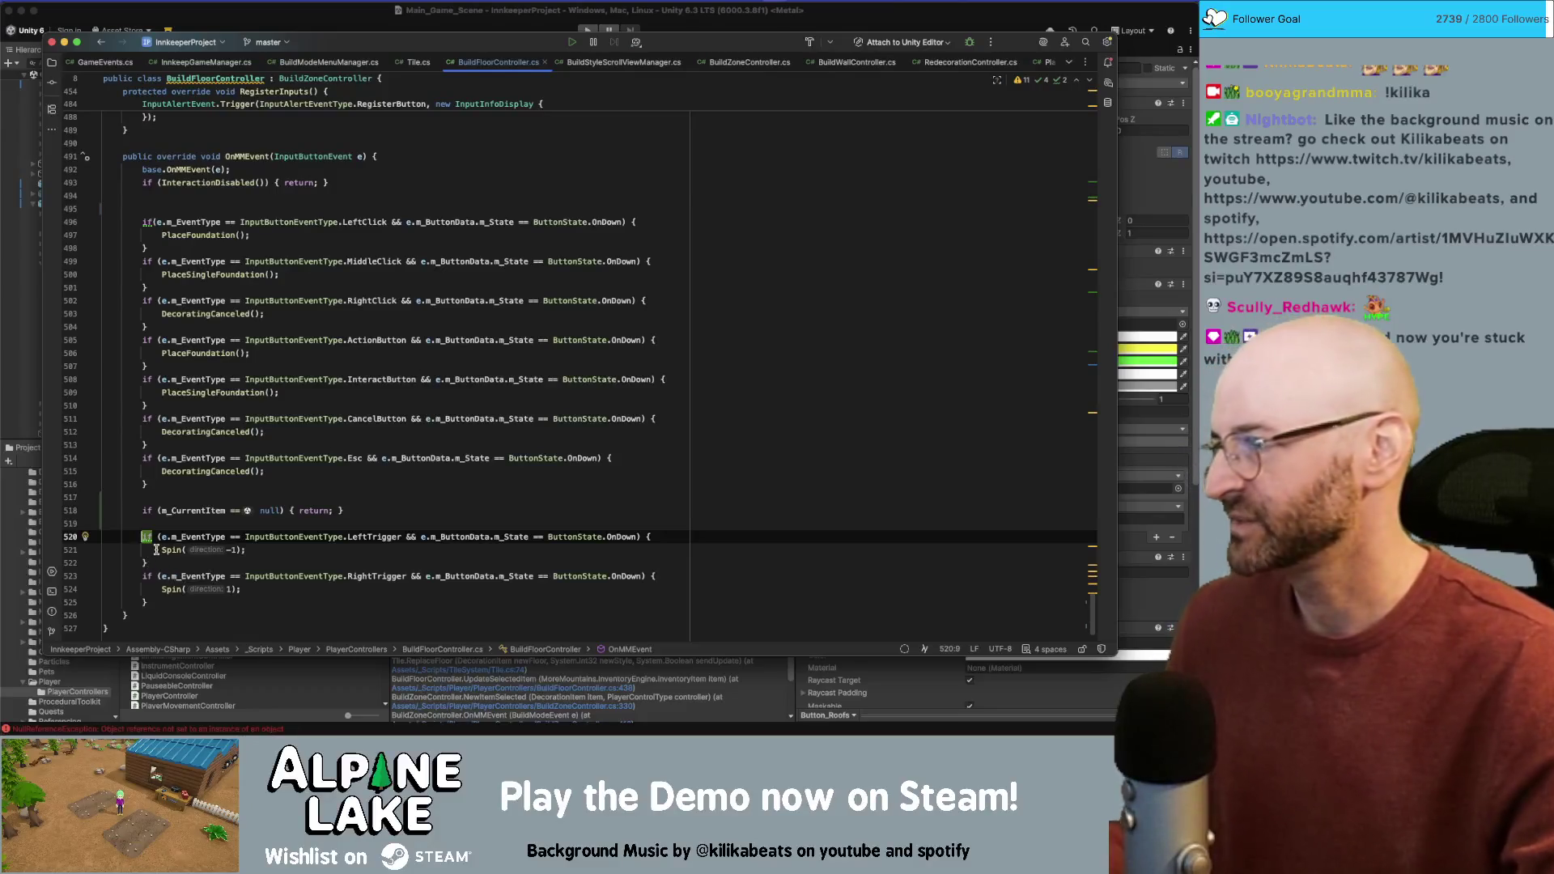
pyautogui.click(211, 234)
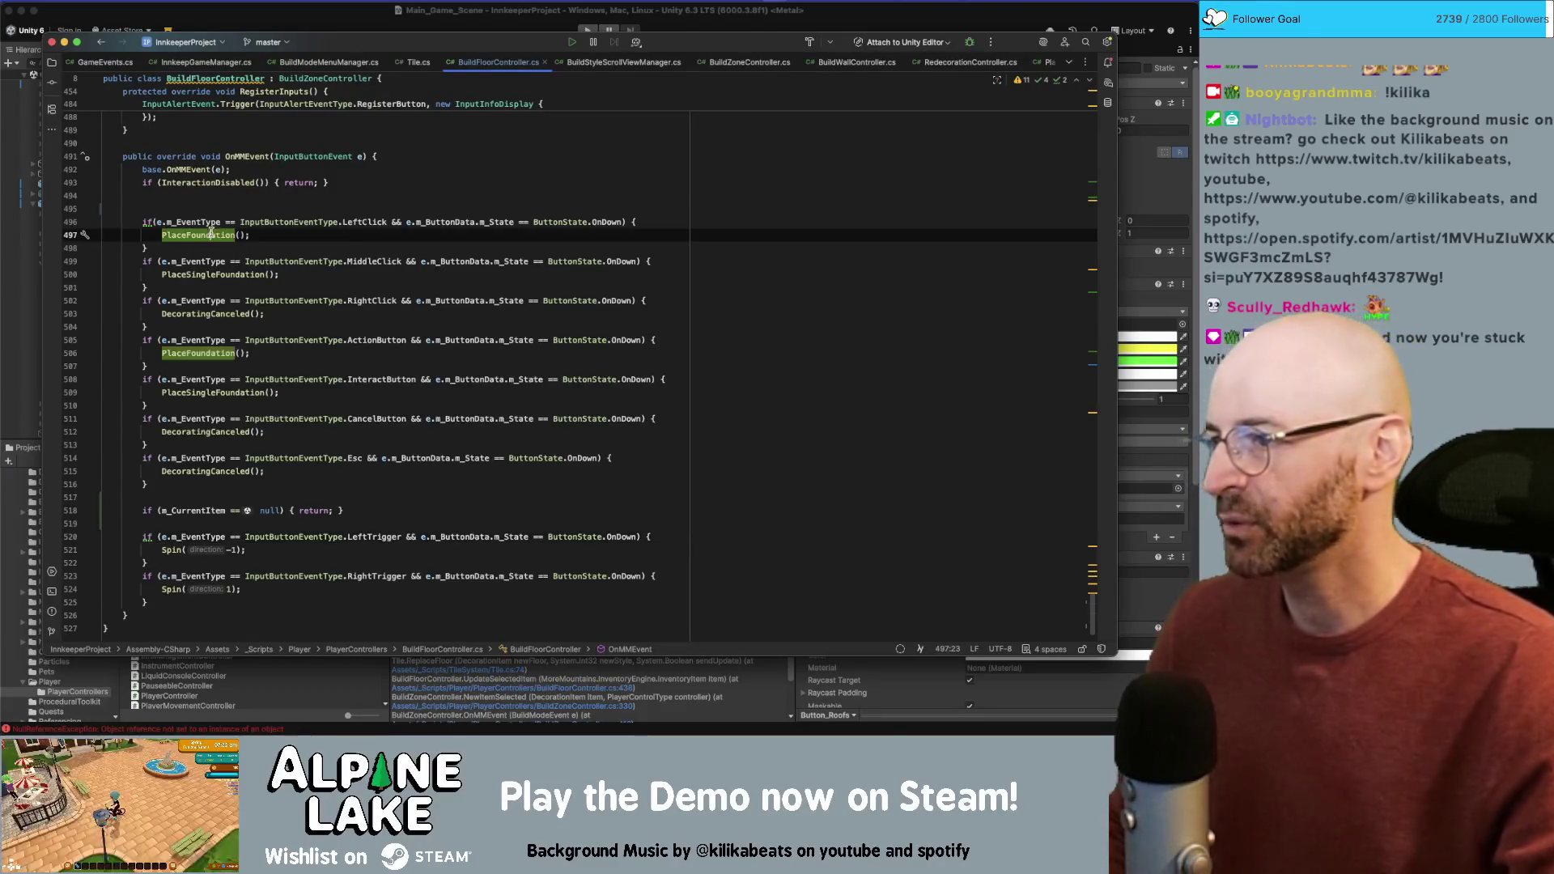
# Step: At the top of PlaceFoundation, add 'if (m_CurrentItem == null) { return; }'
pyautogui.keyDown('super'); pyautogui.click(211, 234); pyautogui.keyUp('super')
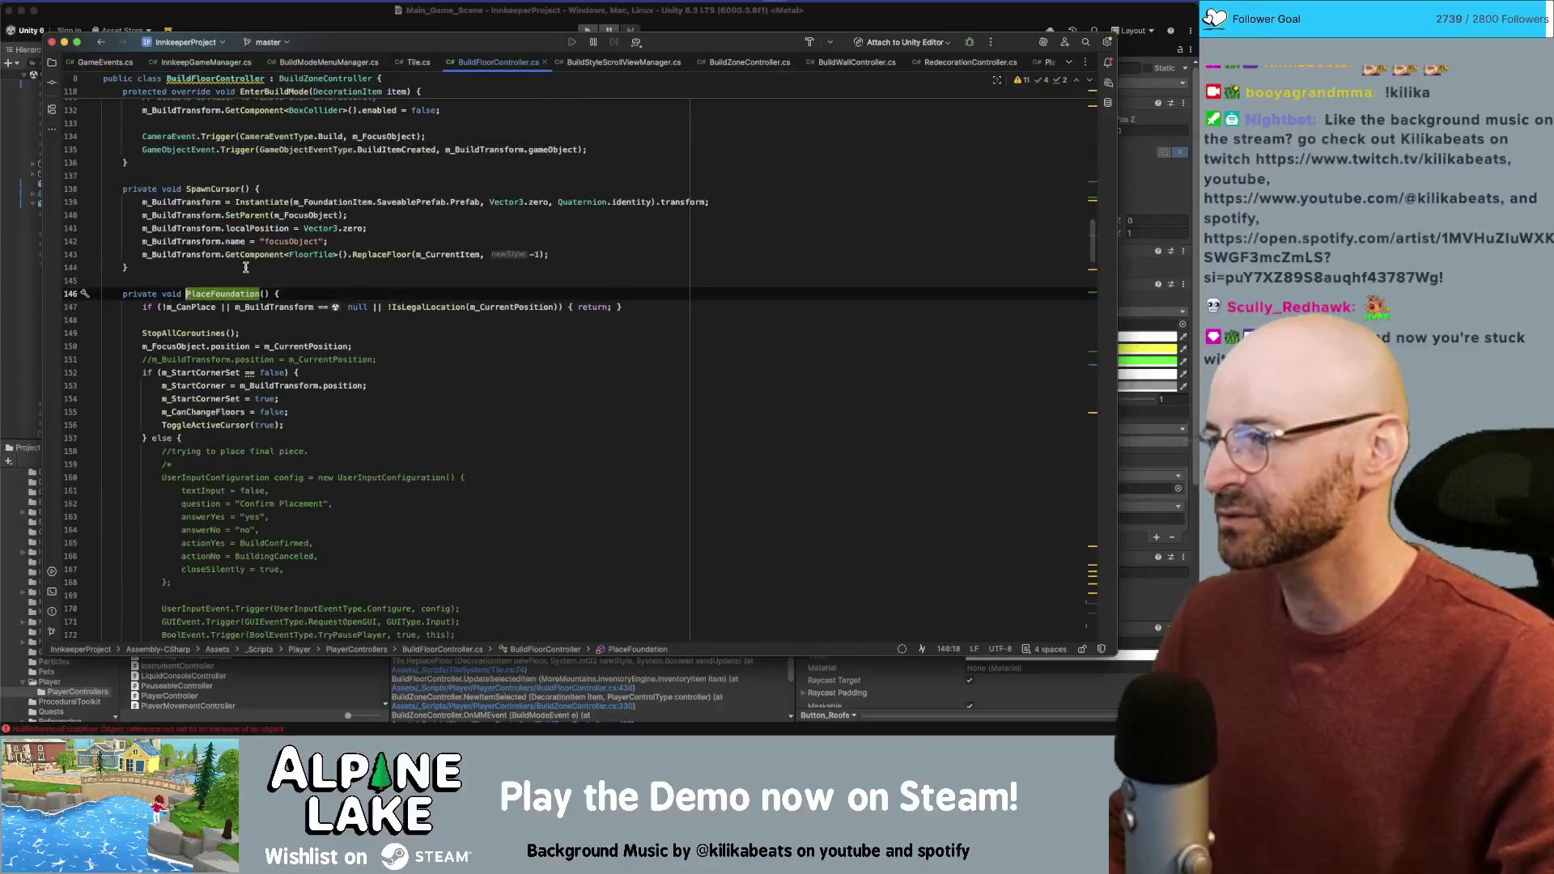
pyautogui.click(284, 296)
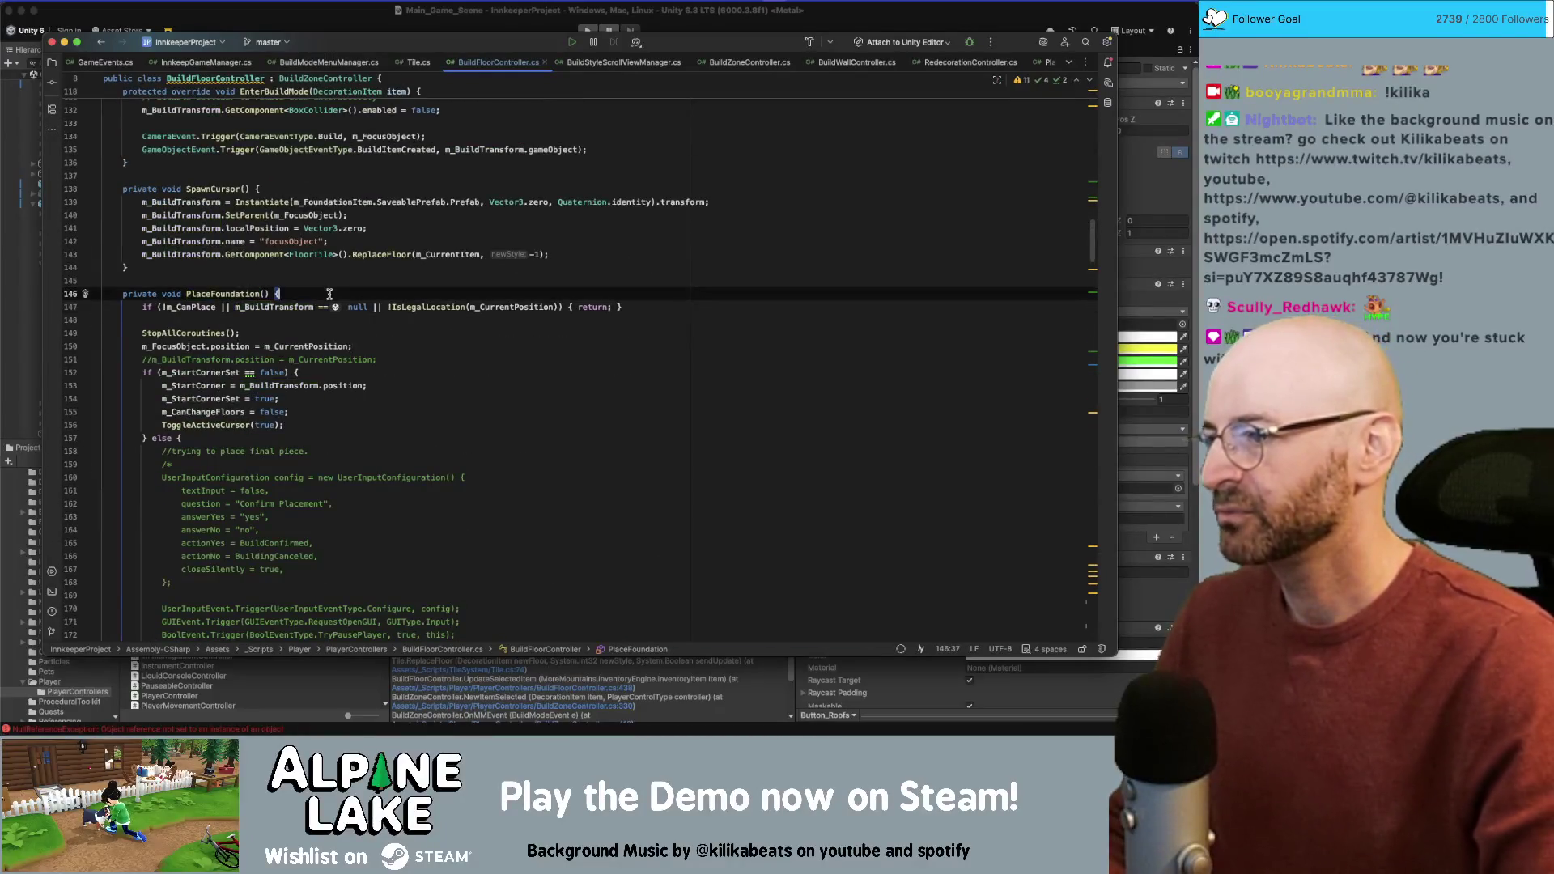
pyautogui.press('Return')
pyautogui.press('Return')
pyautogui.press('Up')
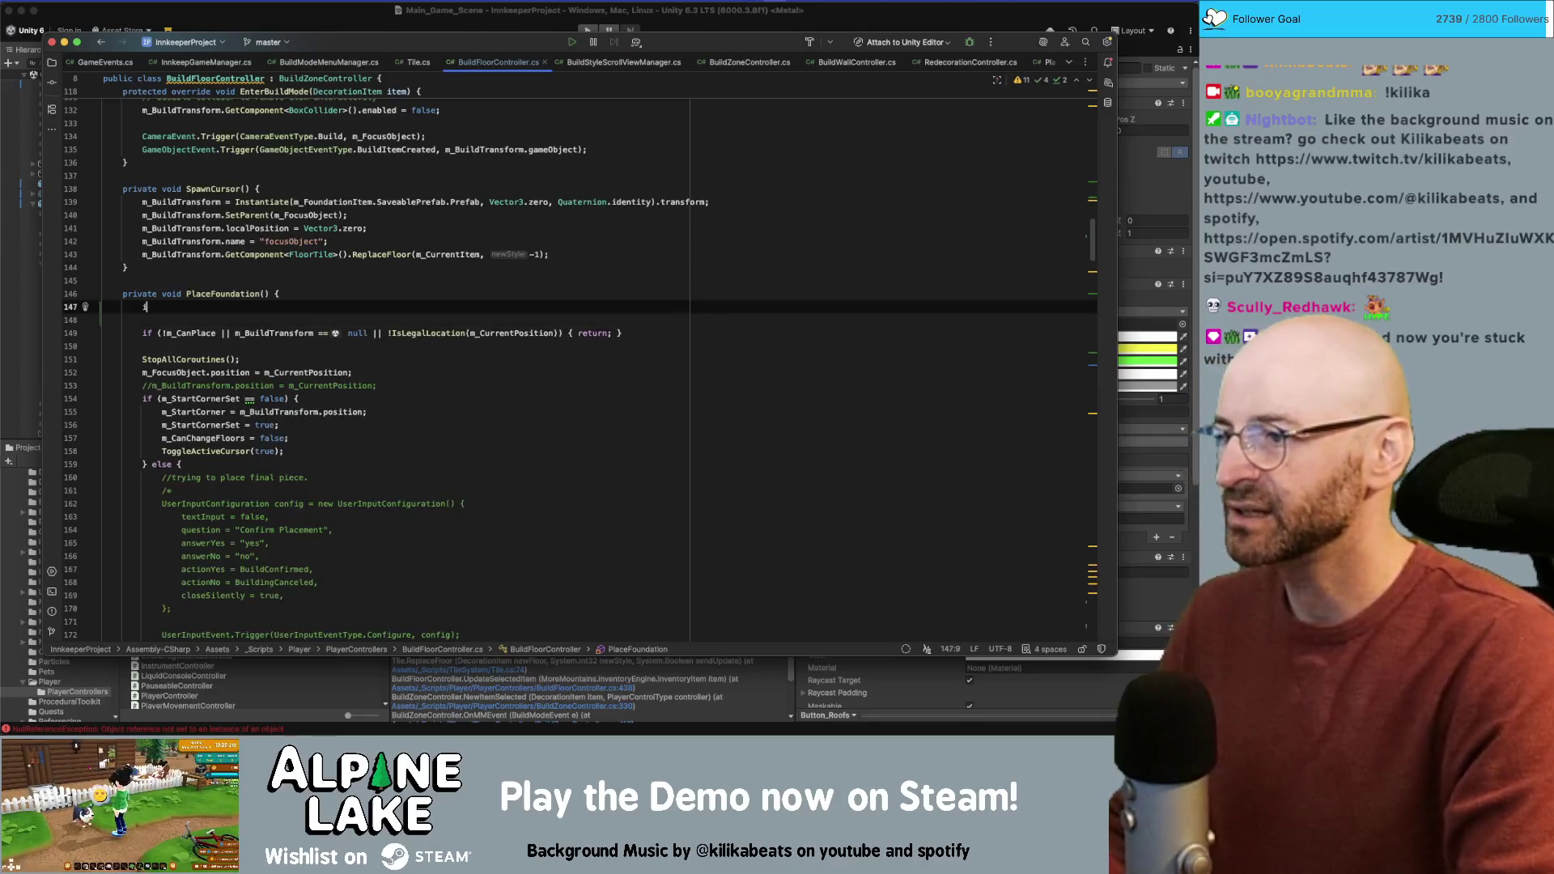
pyautogui.write('if(m_CurrentI')
pyautogui.press('Return')
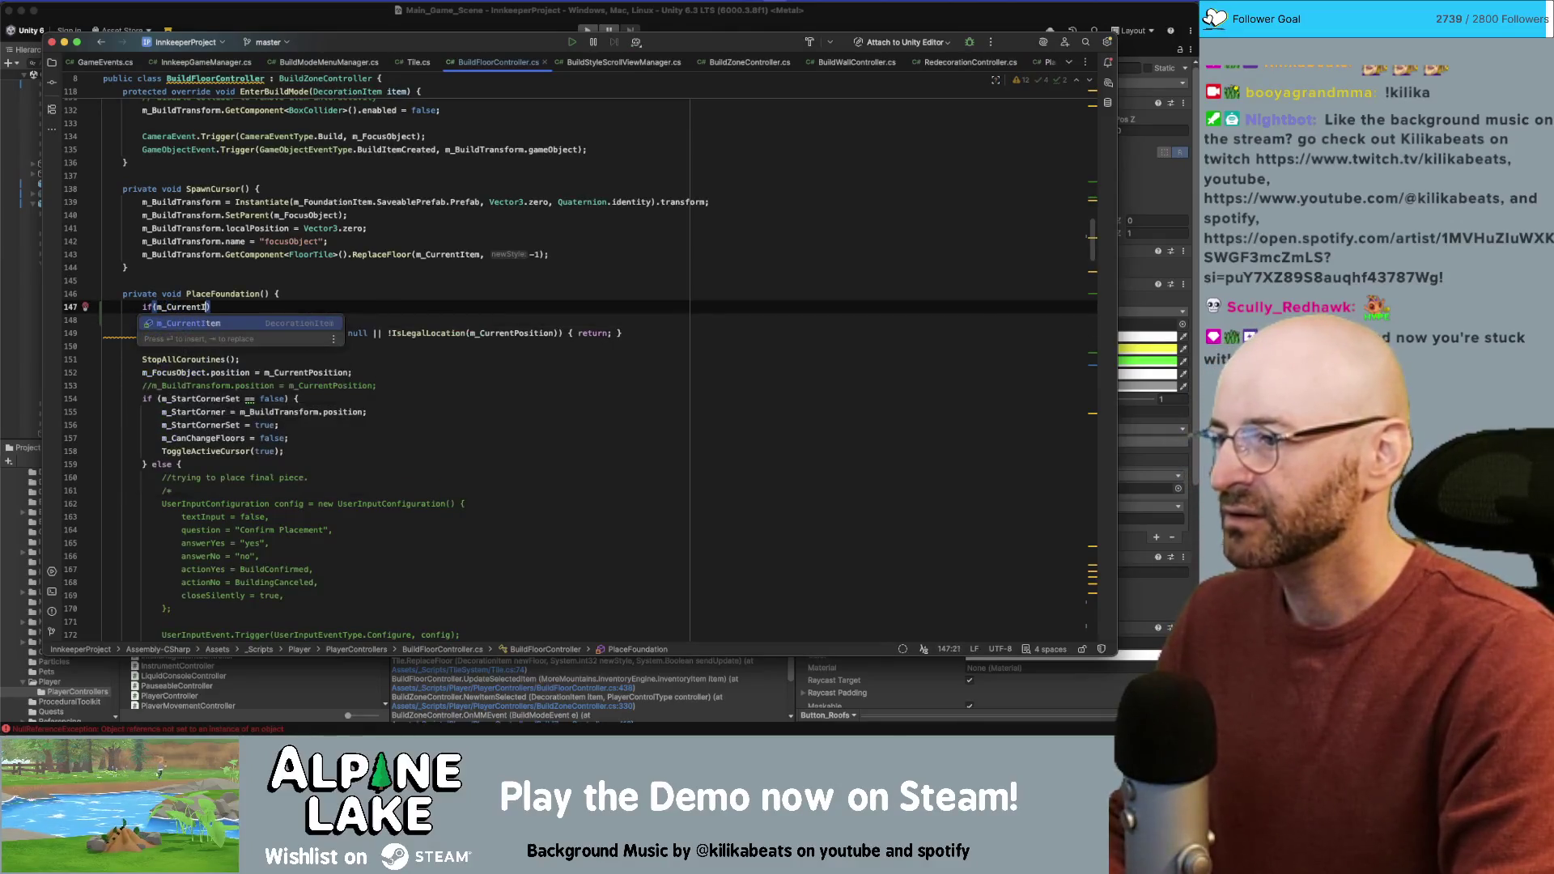
pyautogui.write('tem == nu')
pyautogui.press('Return')
pyautogui.write(') {')
pyautogui.press('Return')
pyautogui.write('return;')
pyautogui.press('Up')
pyautogui.press('End')
pyautogui.press('Return')
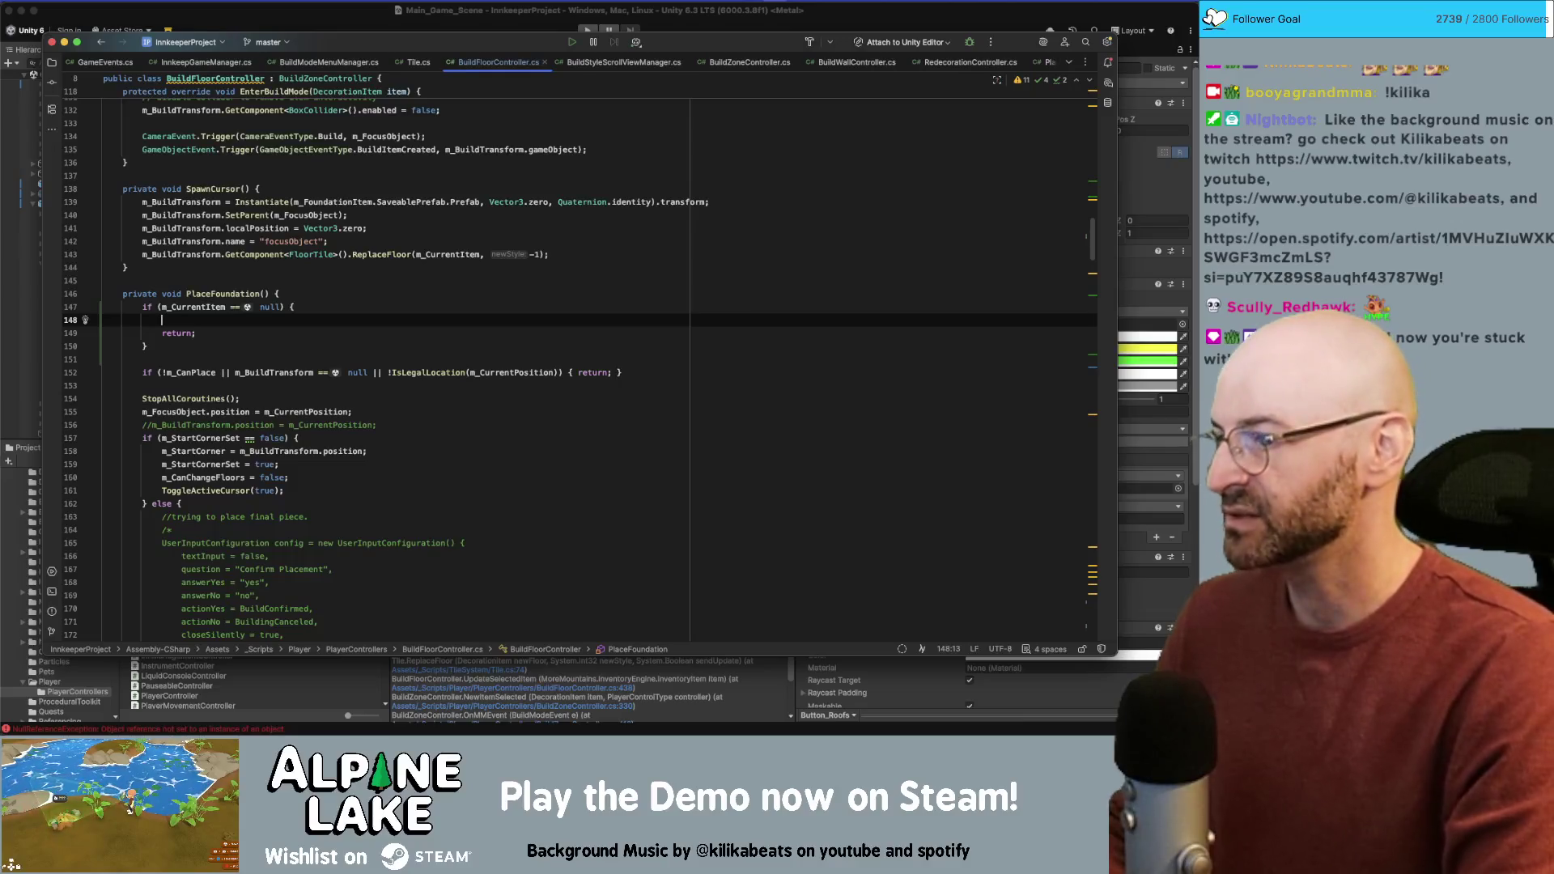
# Step: Add DialogueManager.ShowAlert("no floor styles discovered") before that return
pyautogui.write('Dialog')
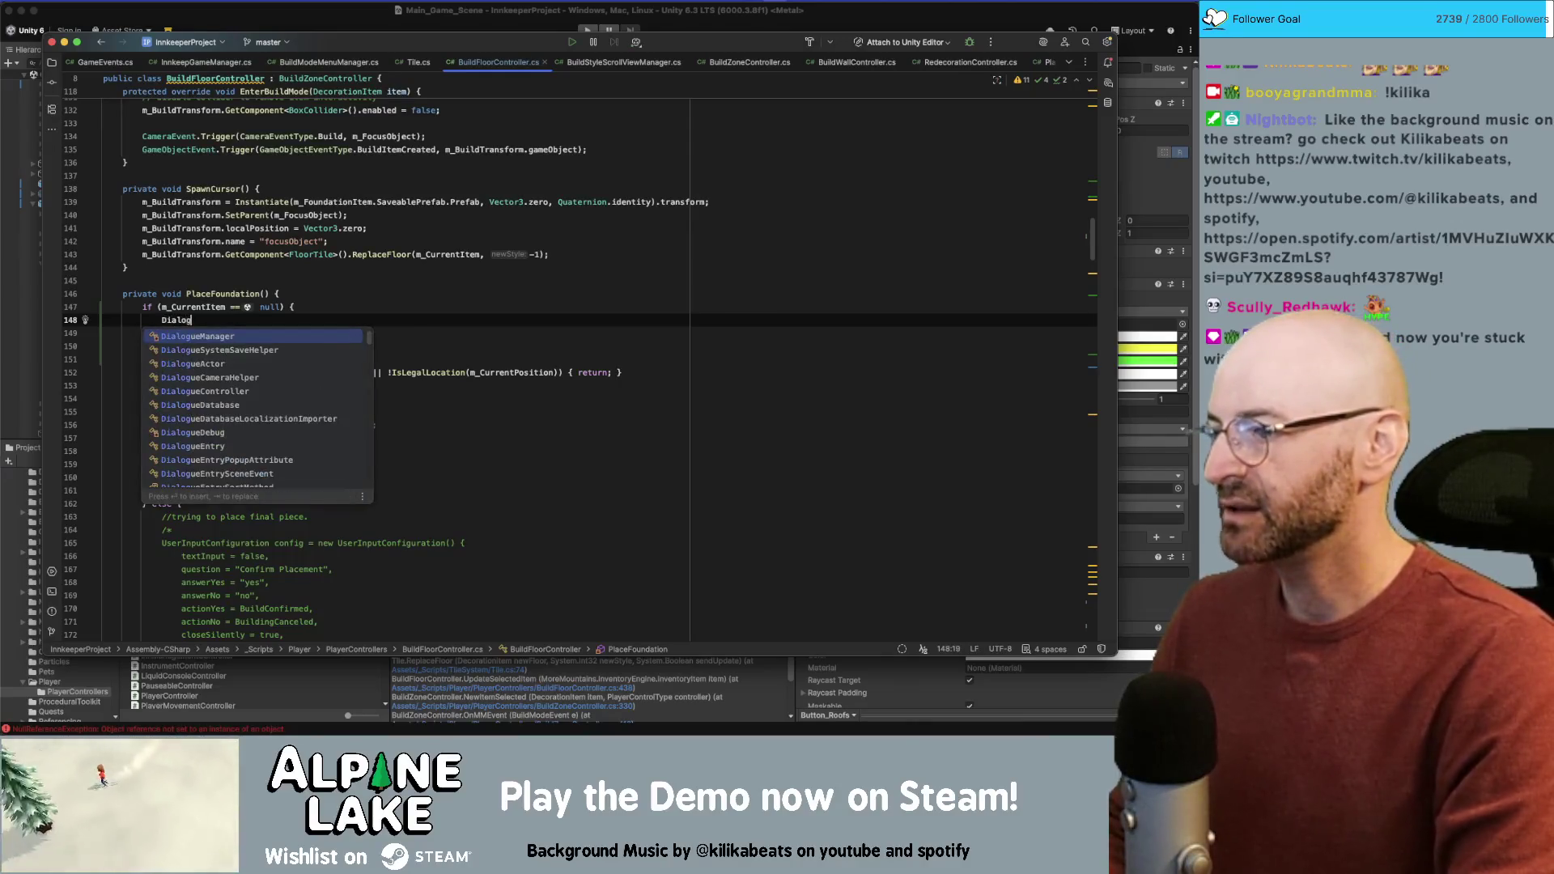
pyautogui.press('Return')
pyautogui.write('.ms')
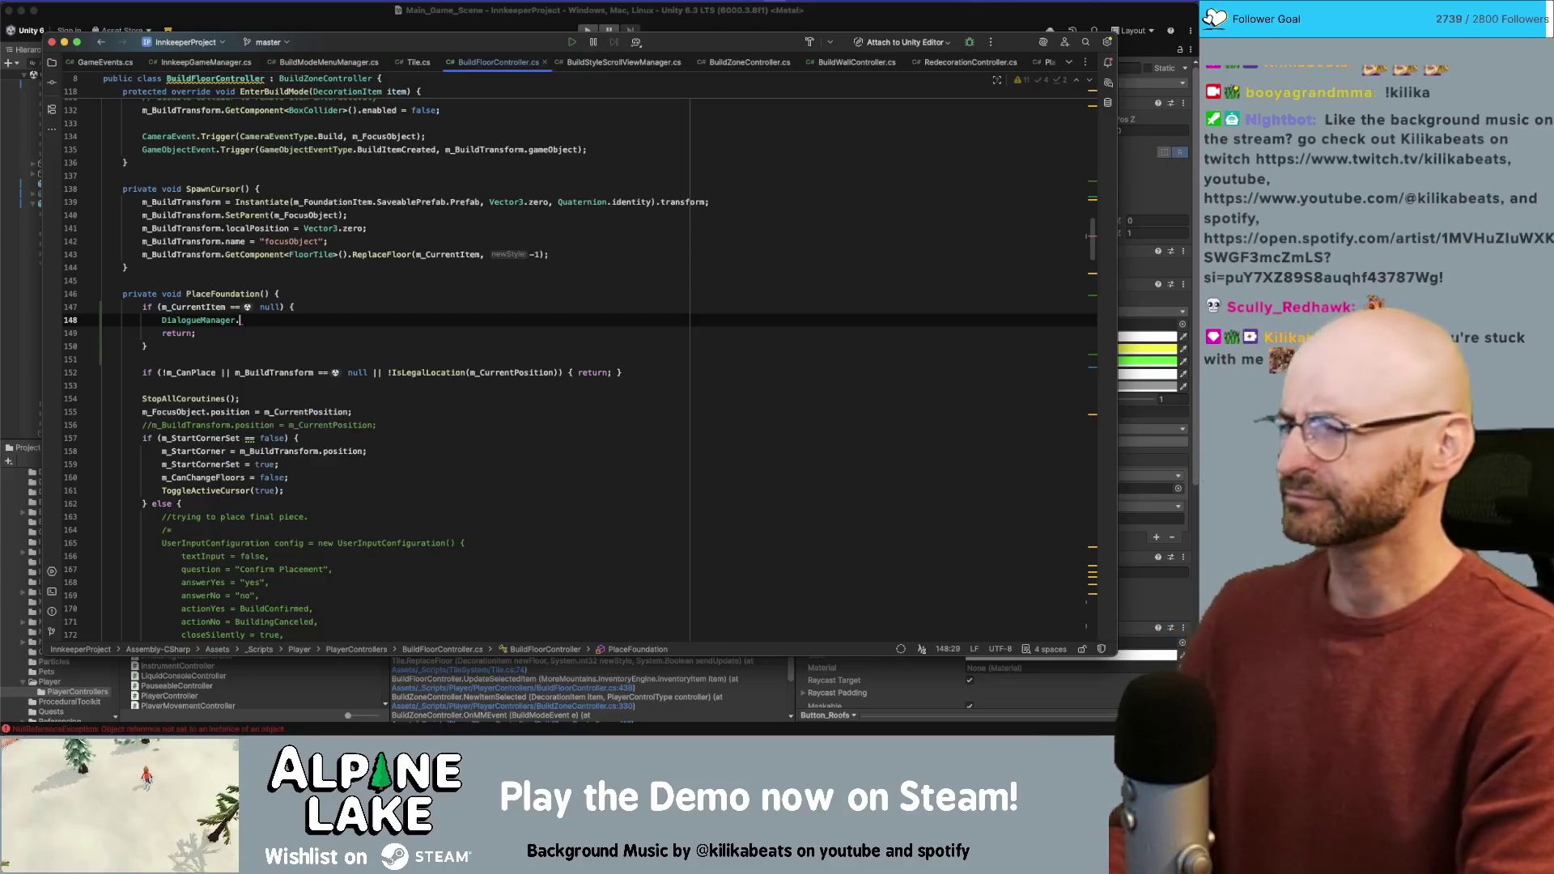
pyautogui.press('Return')
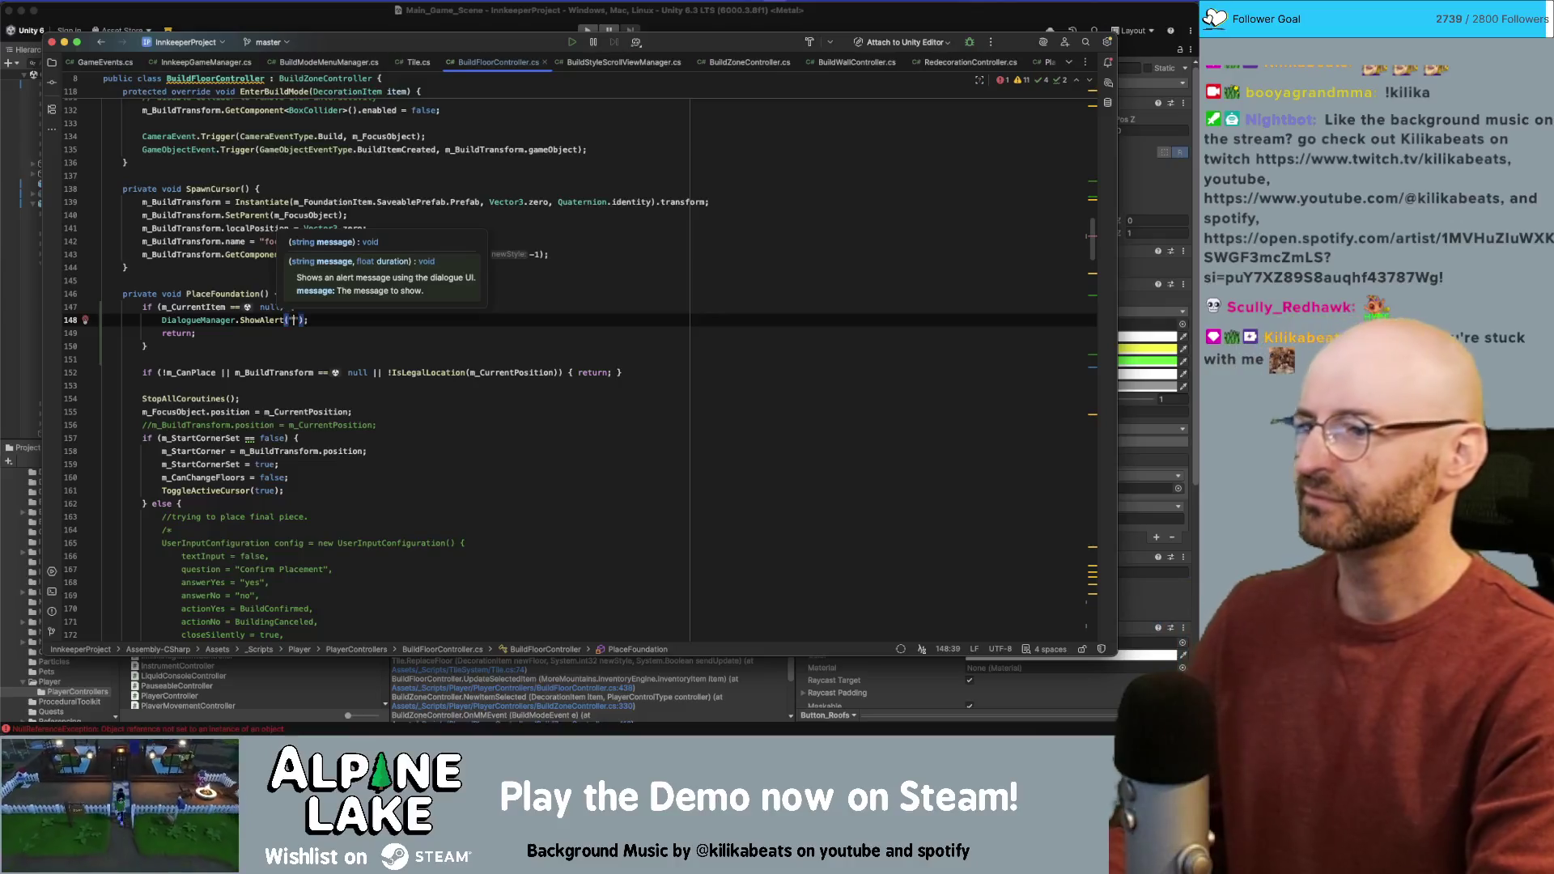
pyautogui.write('"')
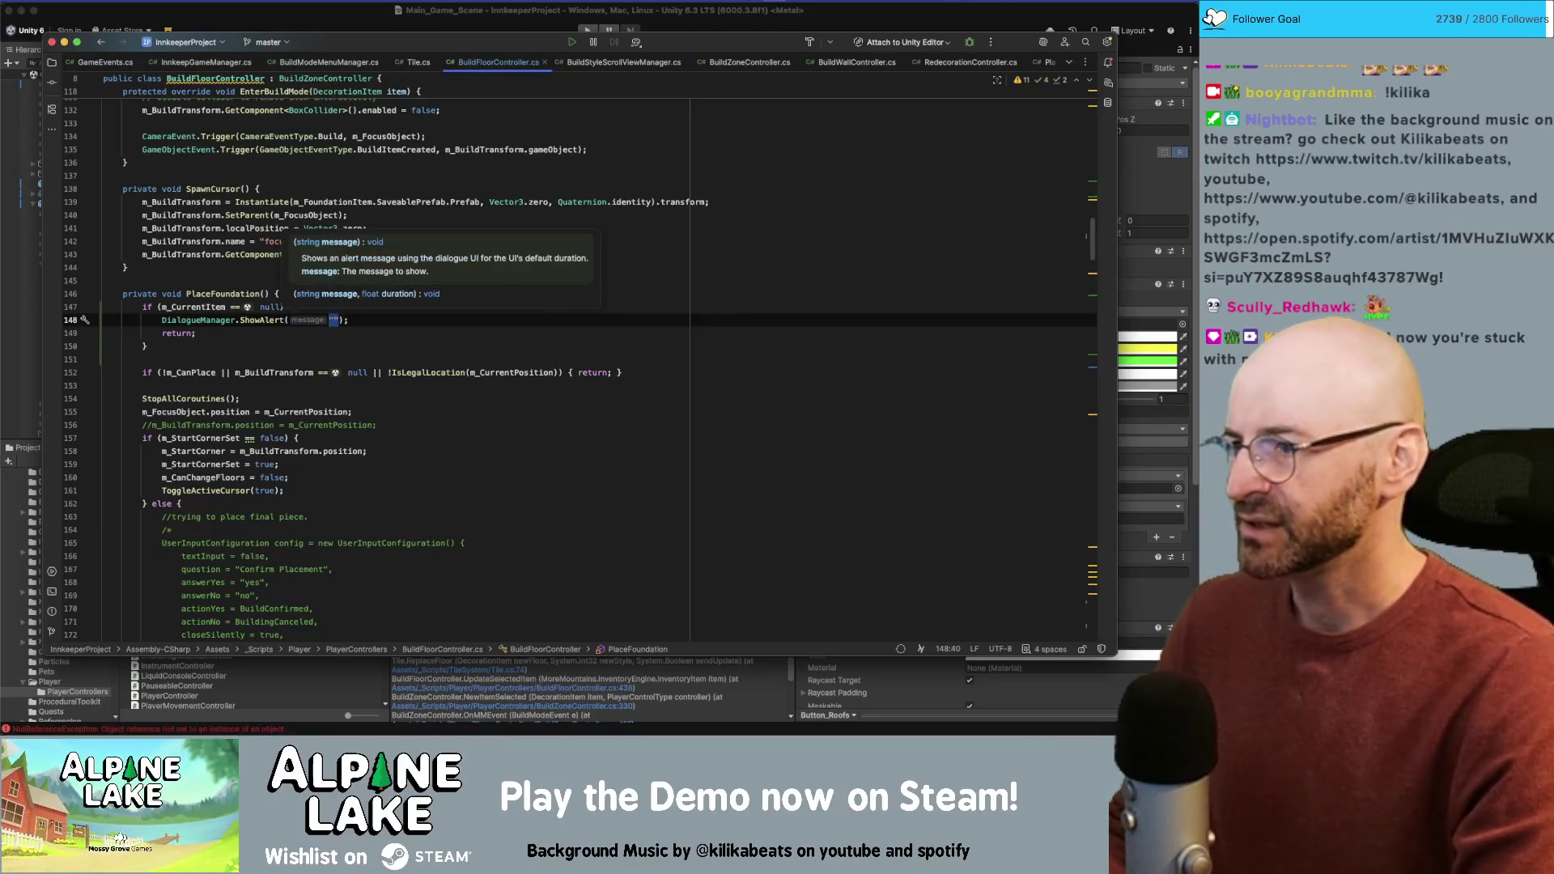
pyautogui.write('no ')
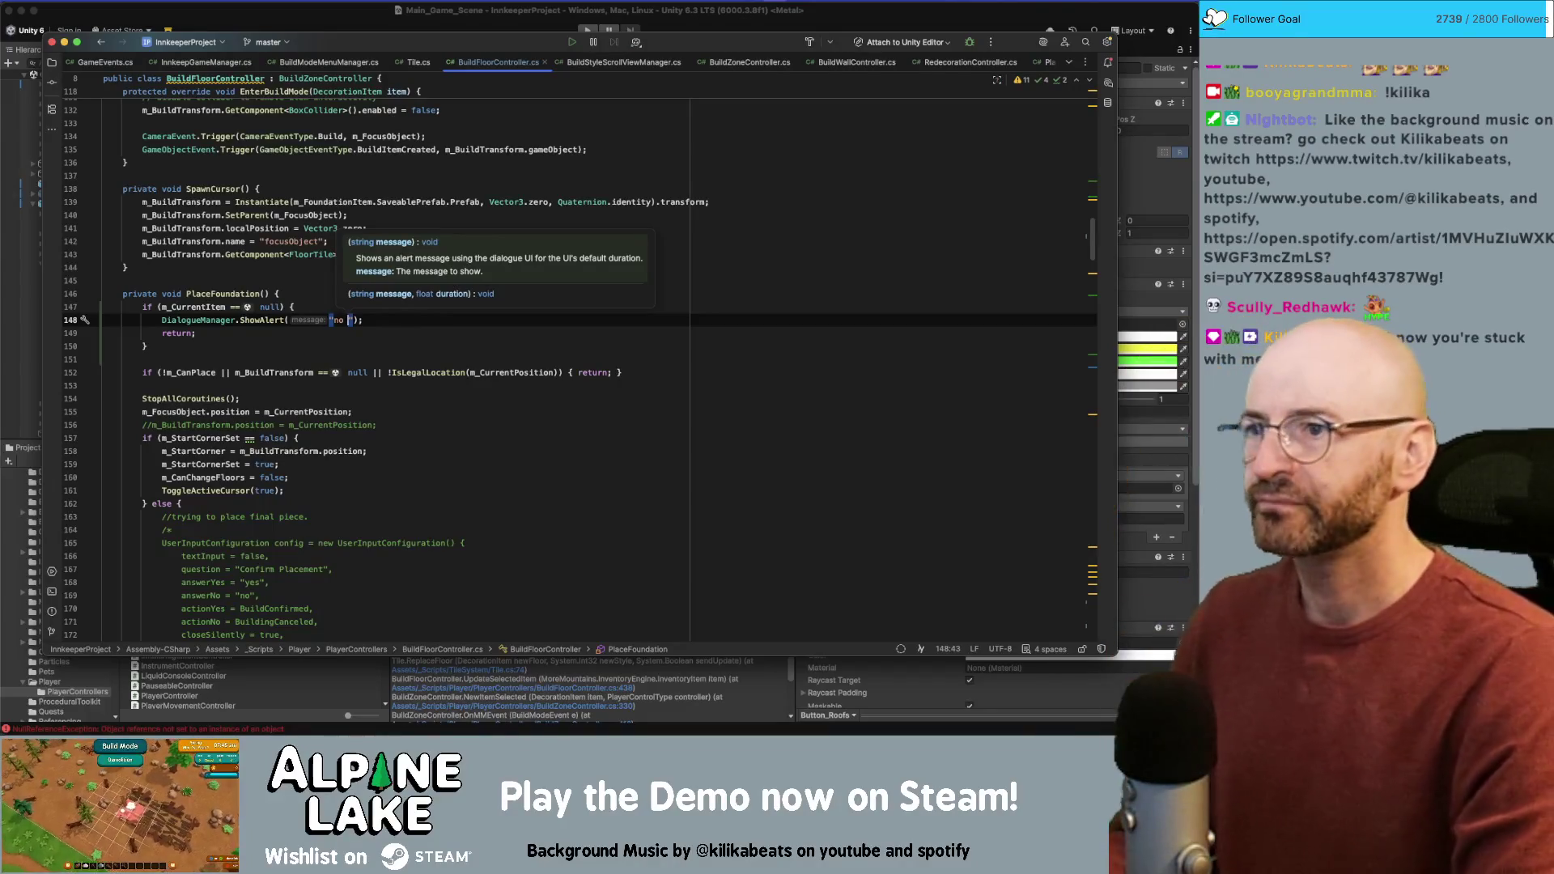
pyautogui.write('floor sty')
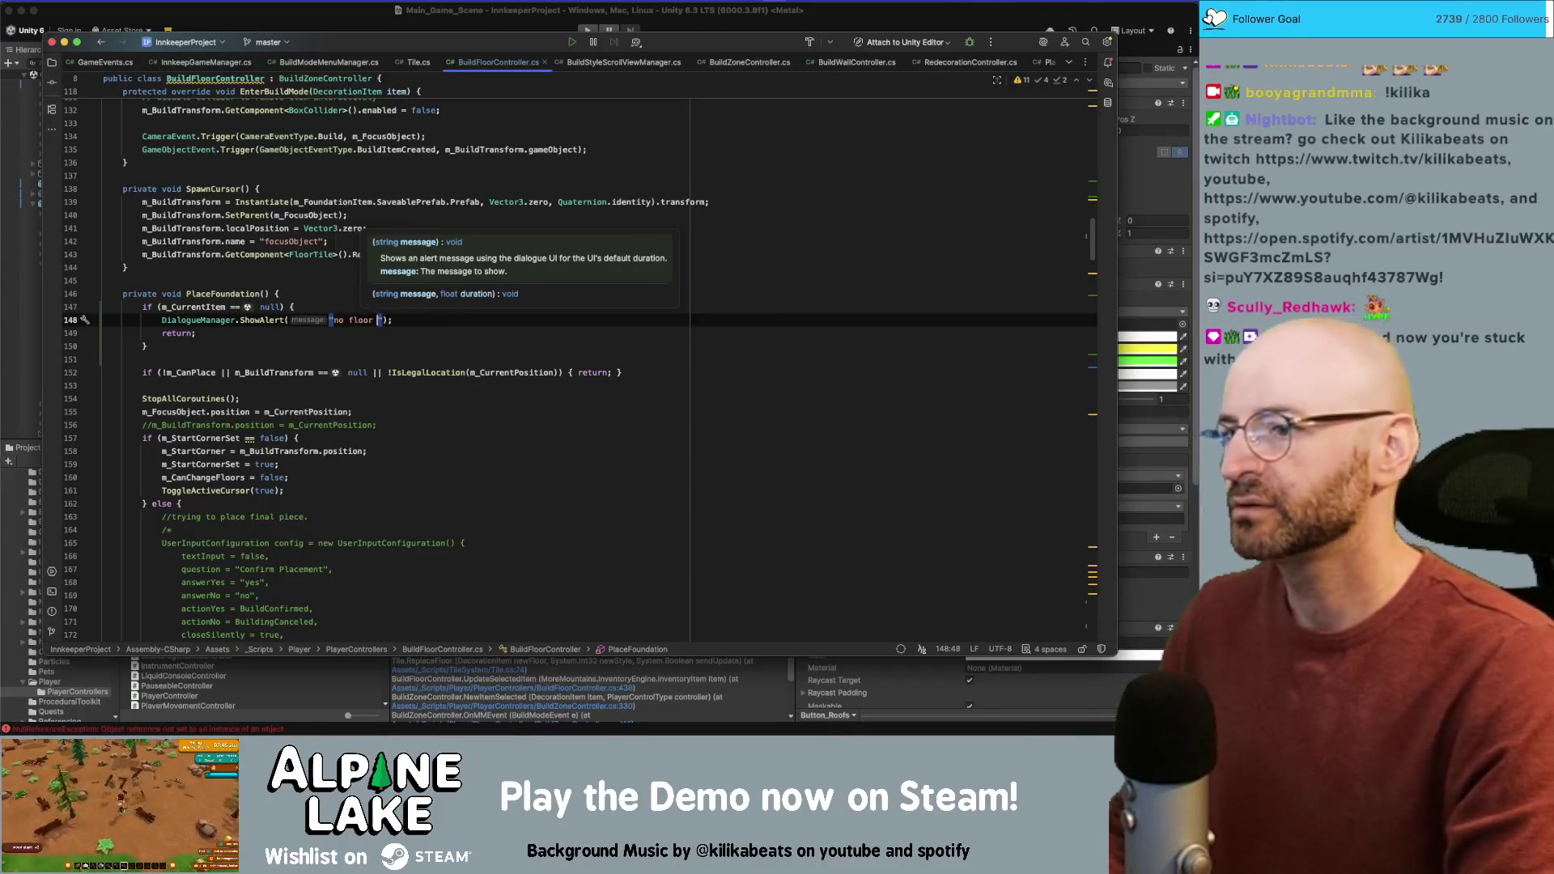
pyautogui.write('les discovere')
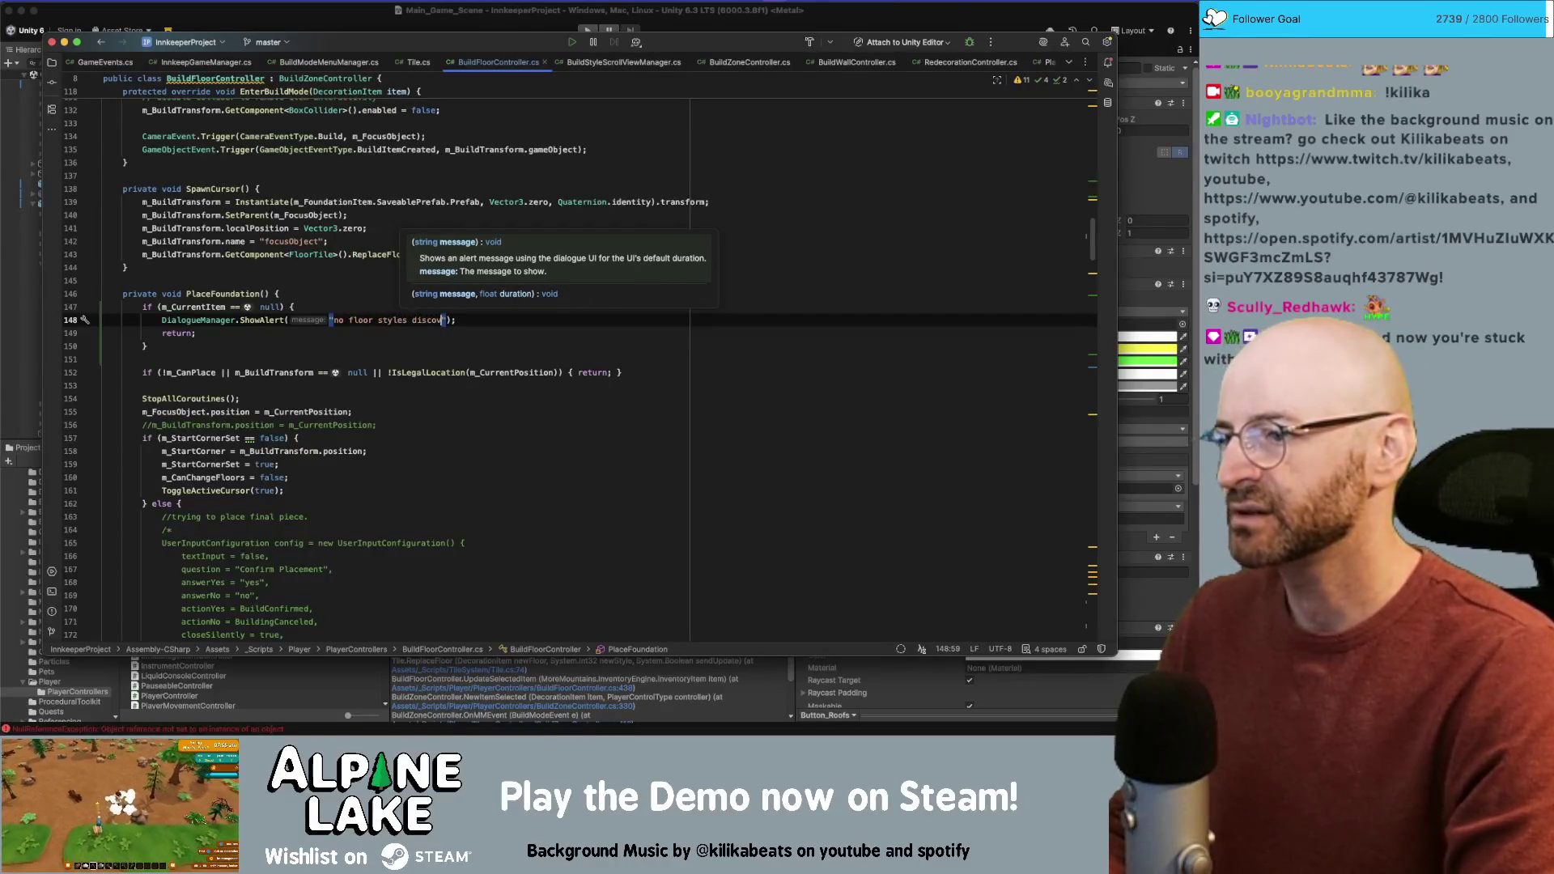
pyautogui.write('d')
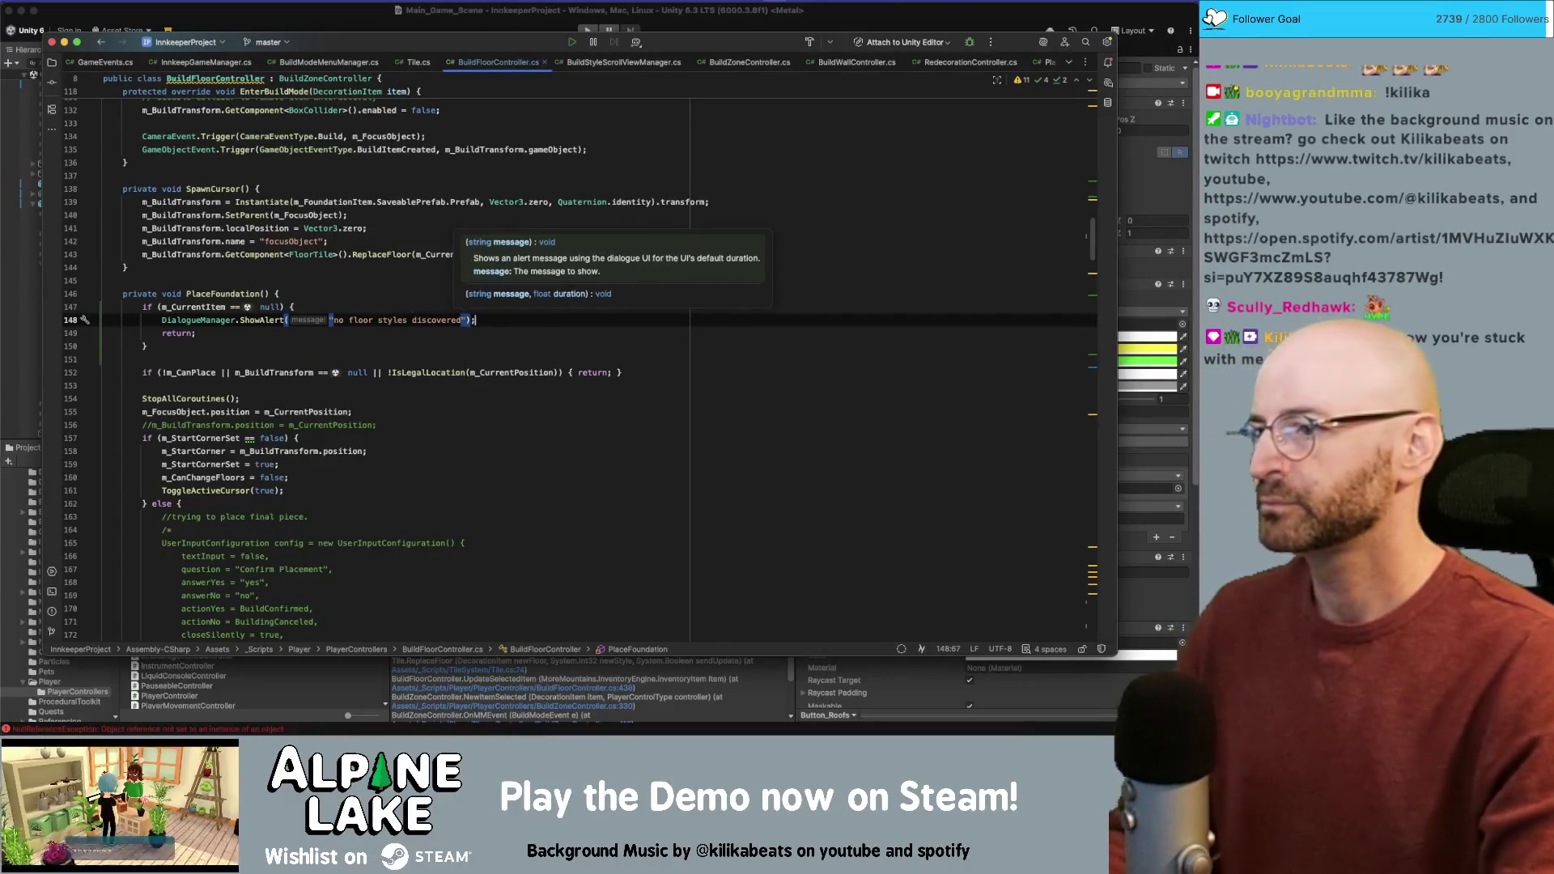
pyautogui.hotkey('alt', 'Up')
pyautogui.hotkey('alt', 'Up')
pyautogui.hotkey('alt', 'Up')
# Step: Copy the null-check block into the top of PlaceSingleFoundation, then switch to Unity
pyautogui.click(255, 349)
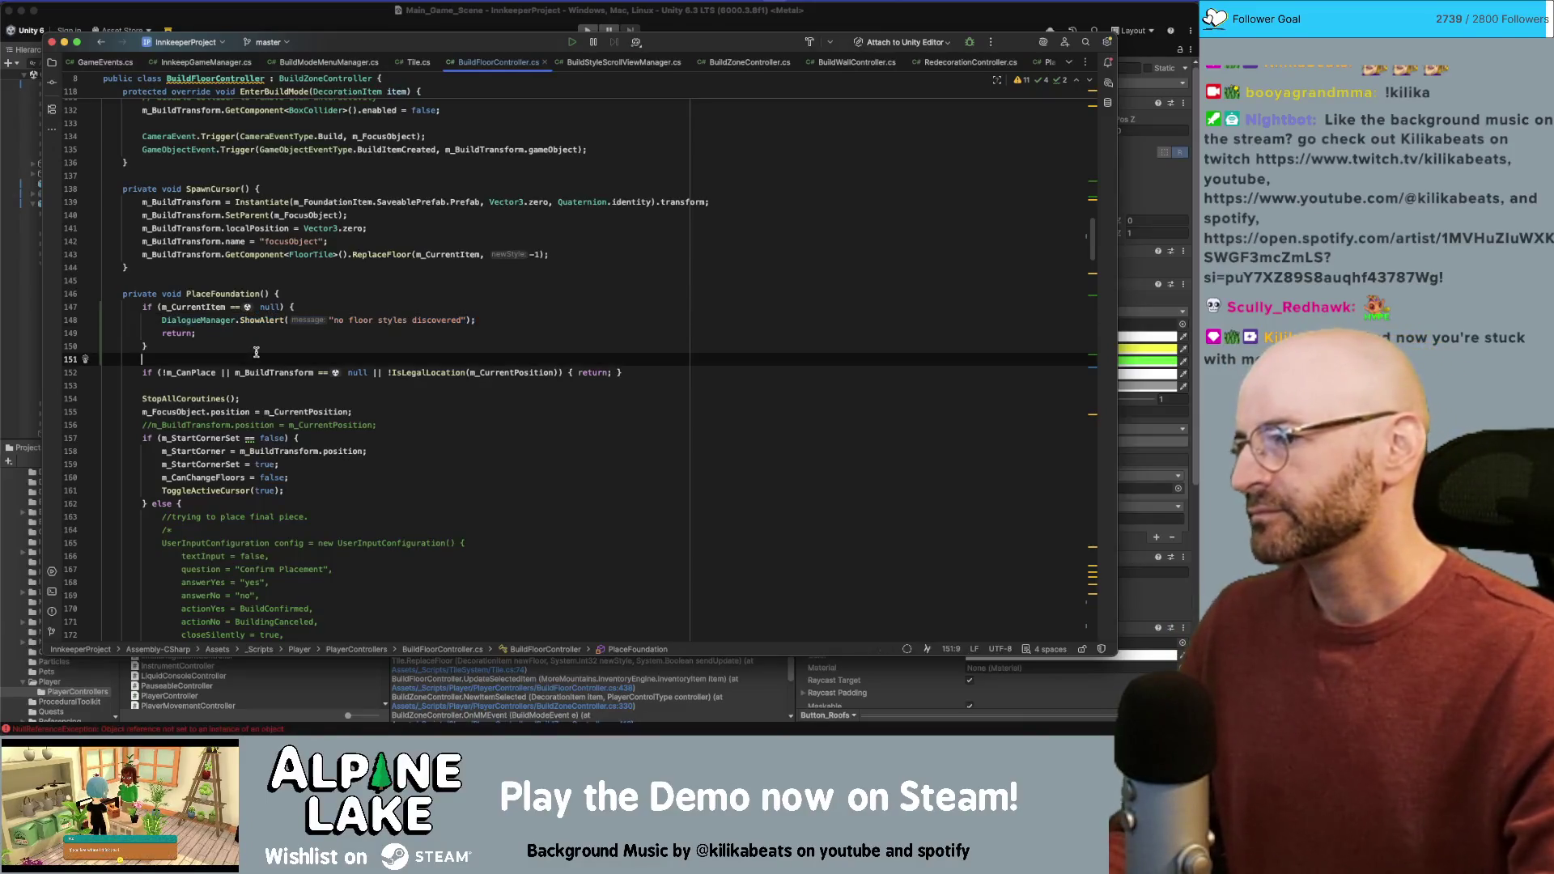
pyautogui.hotkey('shift', 'Up')
pyautogui.hotkey('shift', 'Up')
pyautogui.hotkey('shift', 'Up')
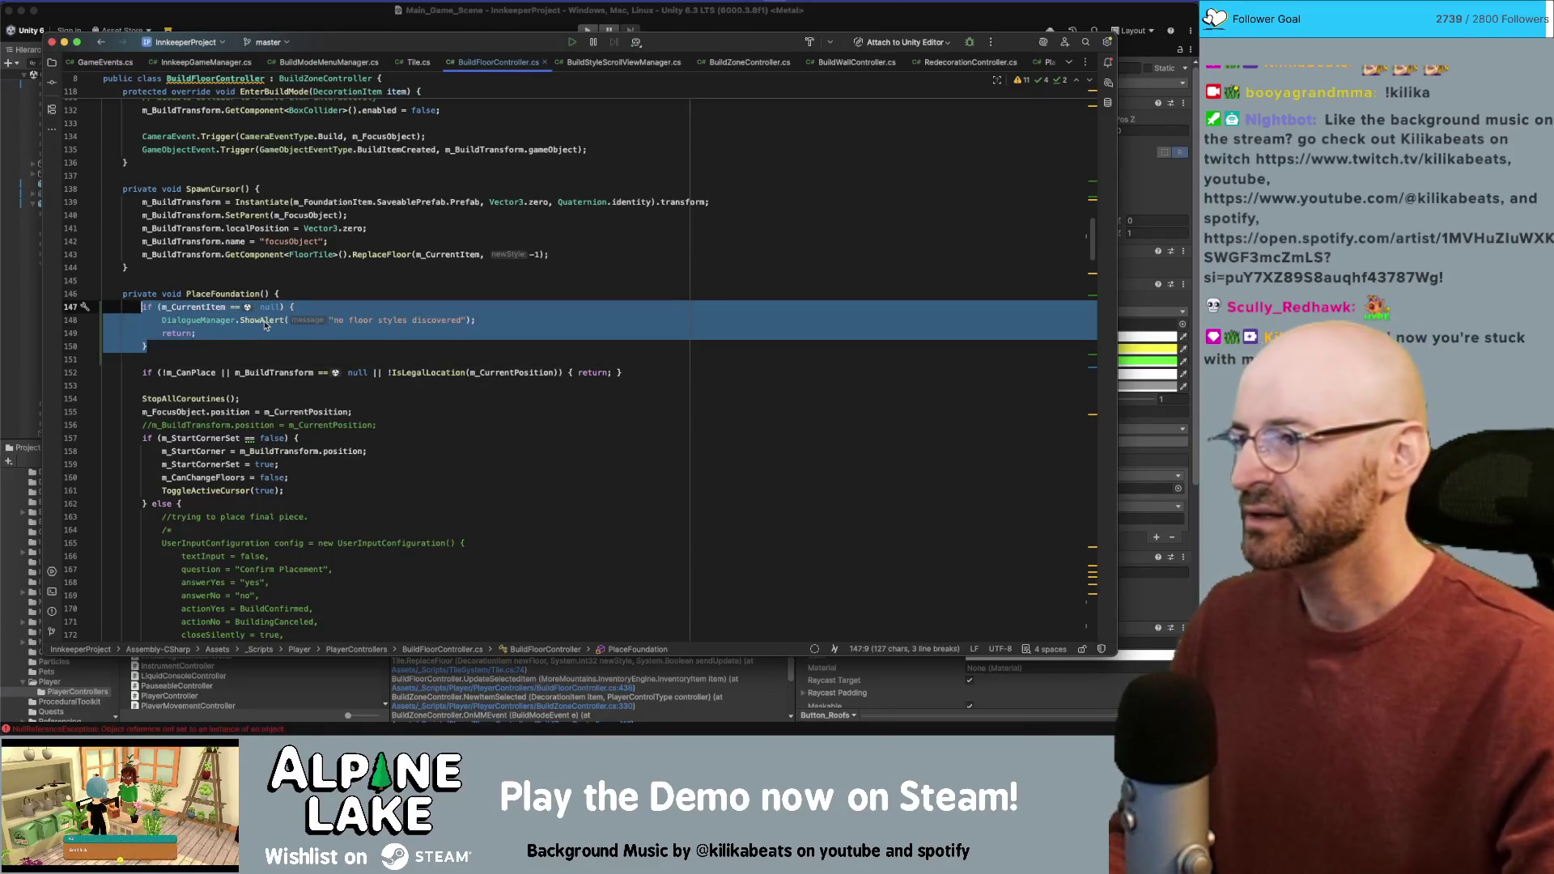
pyautogui.scroll(-10, 263, 325)
pyautogui.scroll(-5, 269, 414)
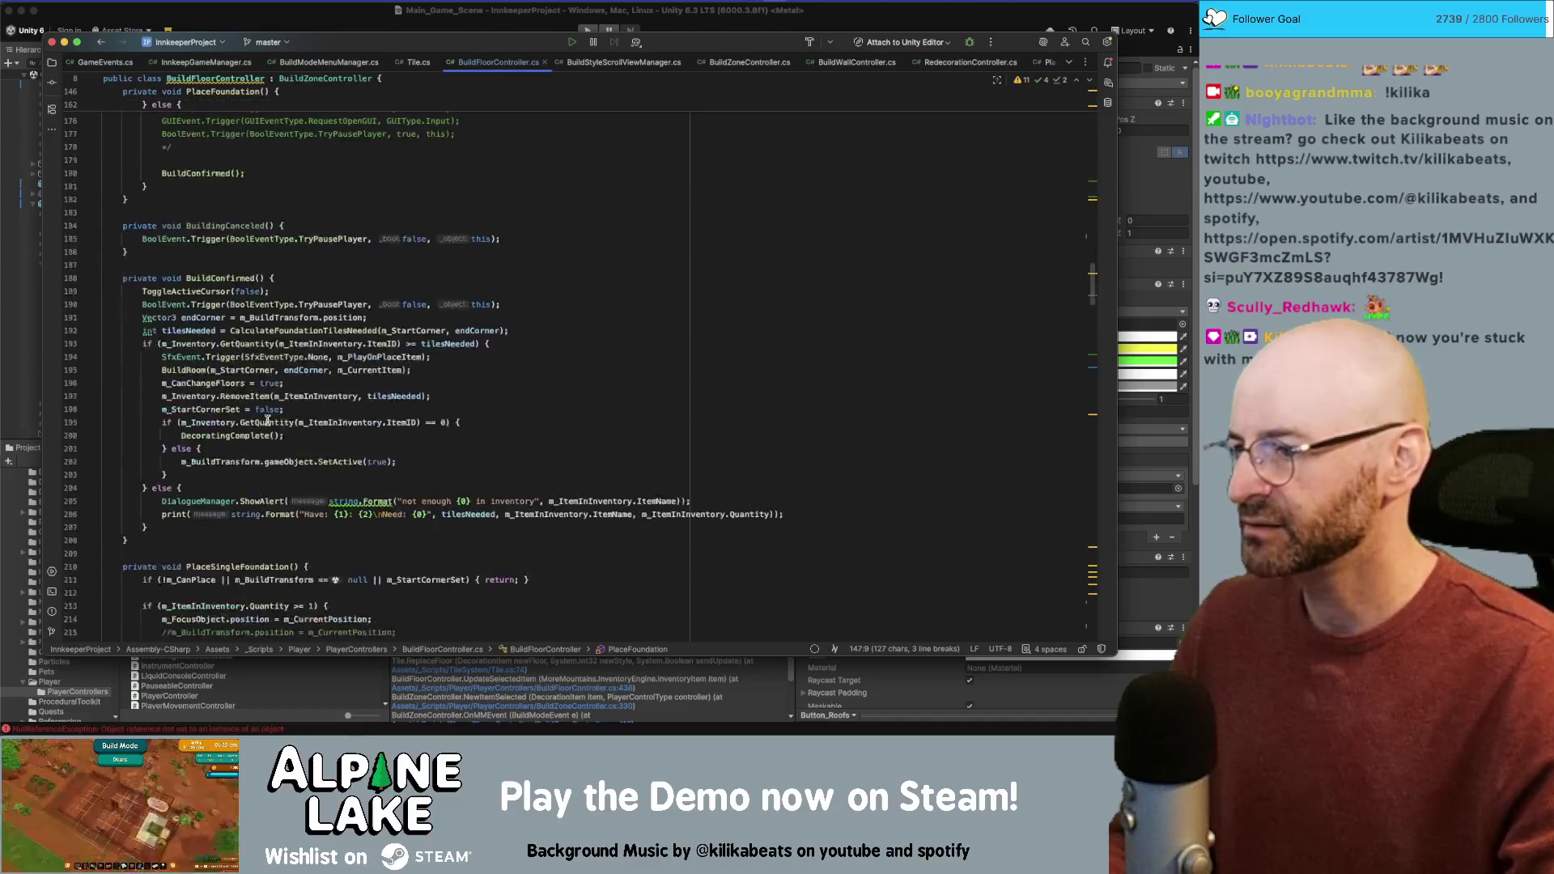
pyautogui.click(321, 562)
pyautogui.write('if (m_CurrentItem == null) {     DialogueManager.ShowAlert("no floor styles discovered");     return; }')
pyautogui.click(352, 513)
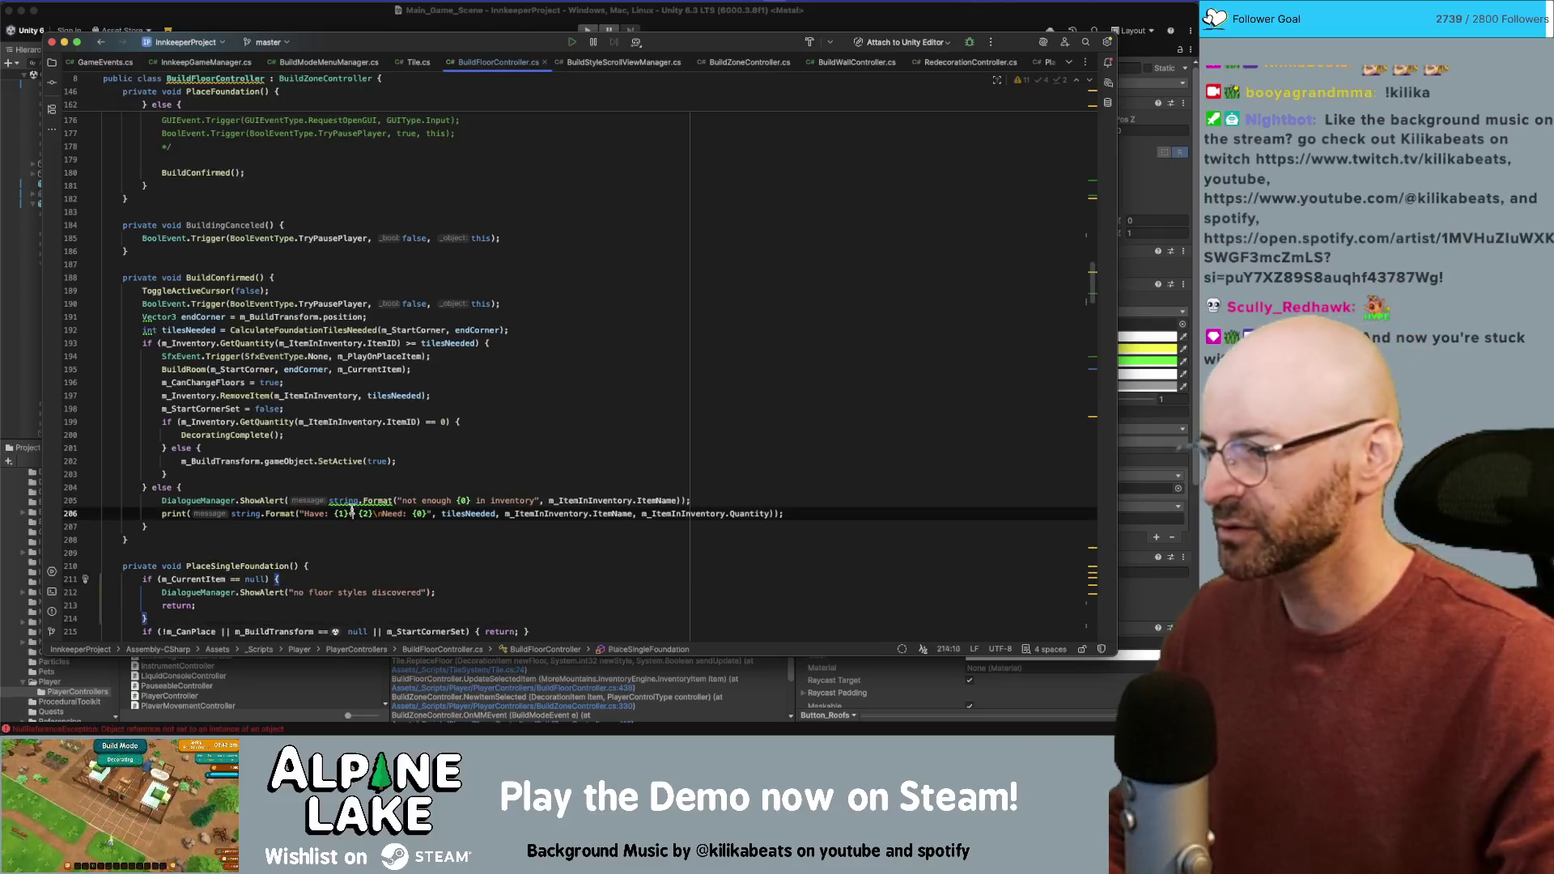
pyautogui.click(295, 12)
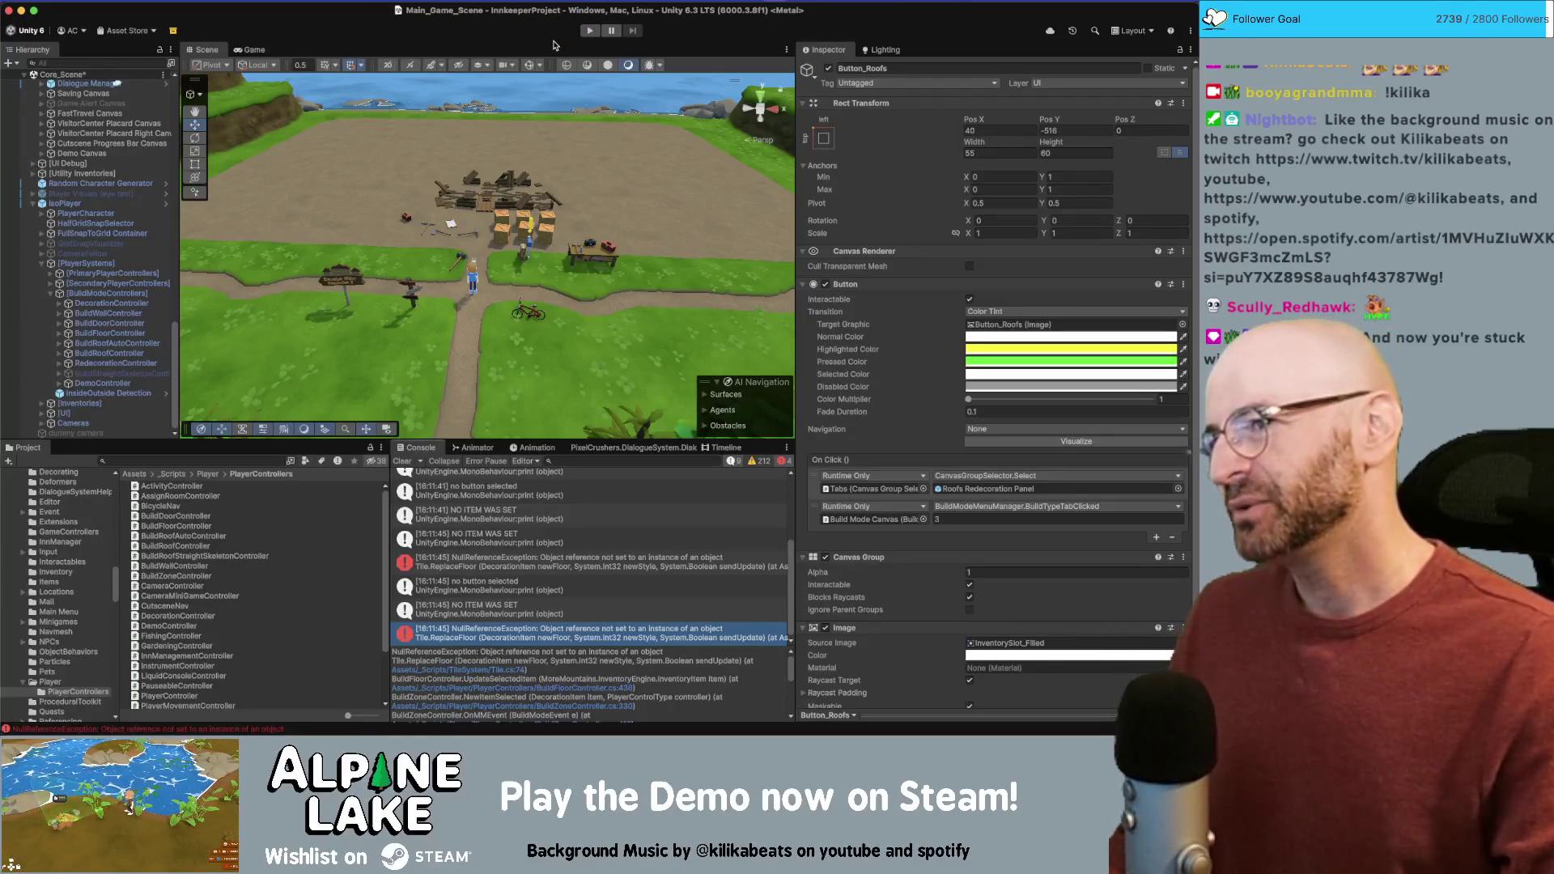
# Step: In Play mode, enter build mode and try placing walls, then foundation tiles, on the ground
pyautogui.click(591, 31)
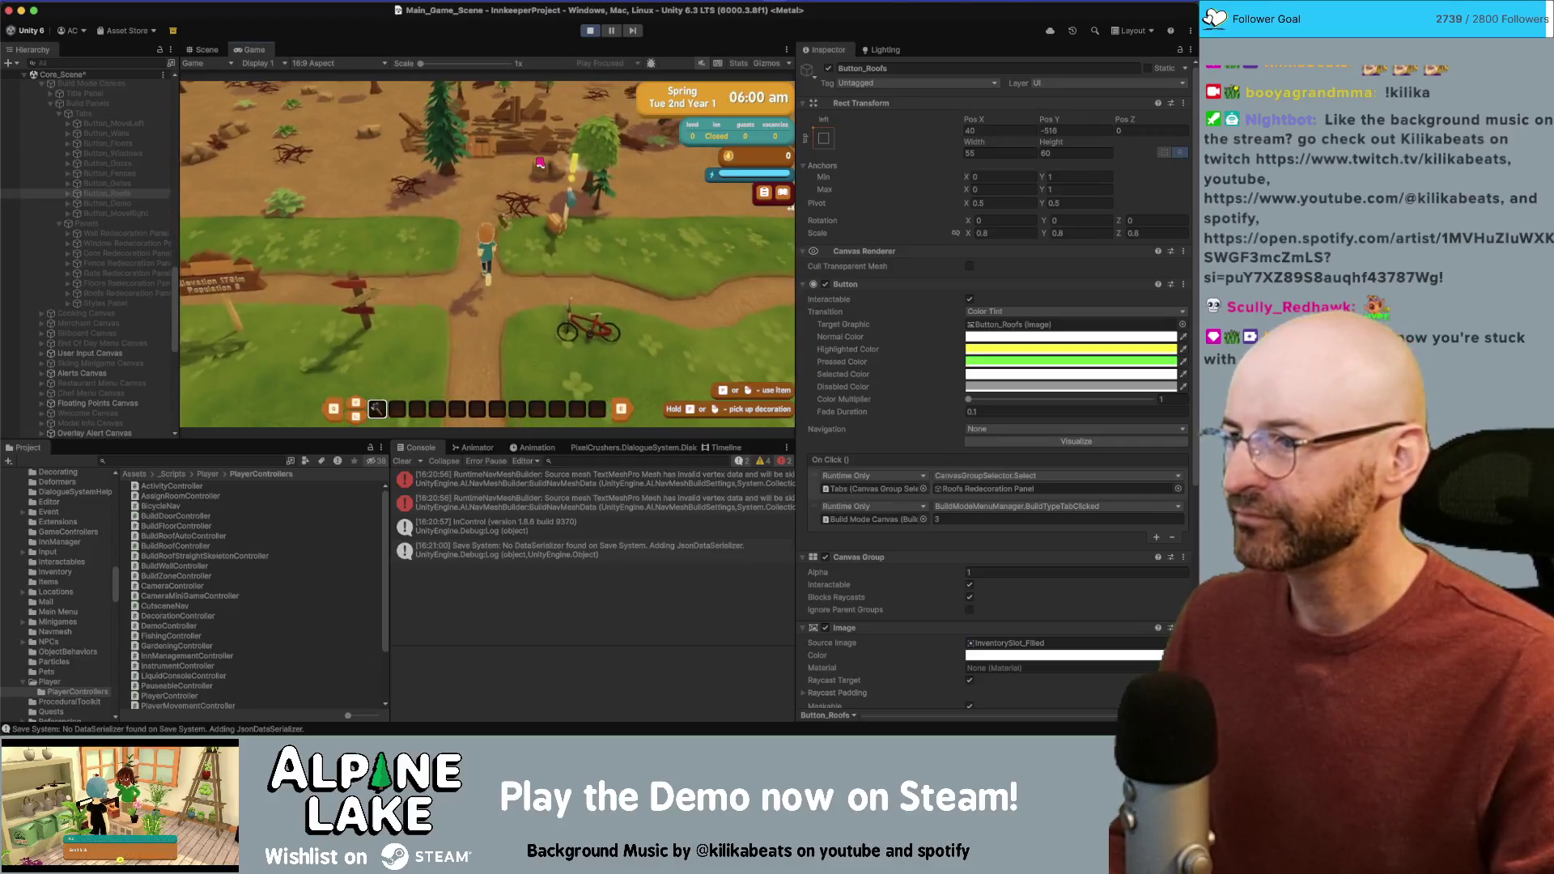
pyautogui.press('w')
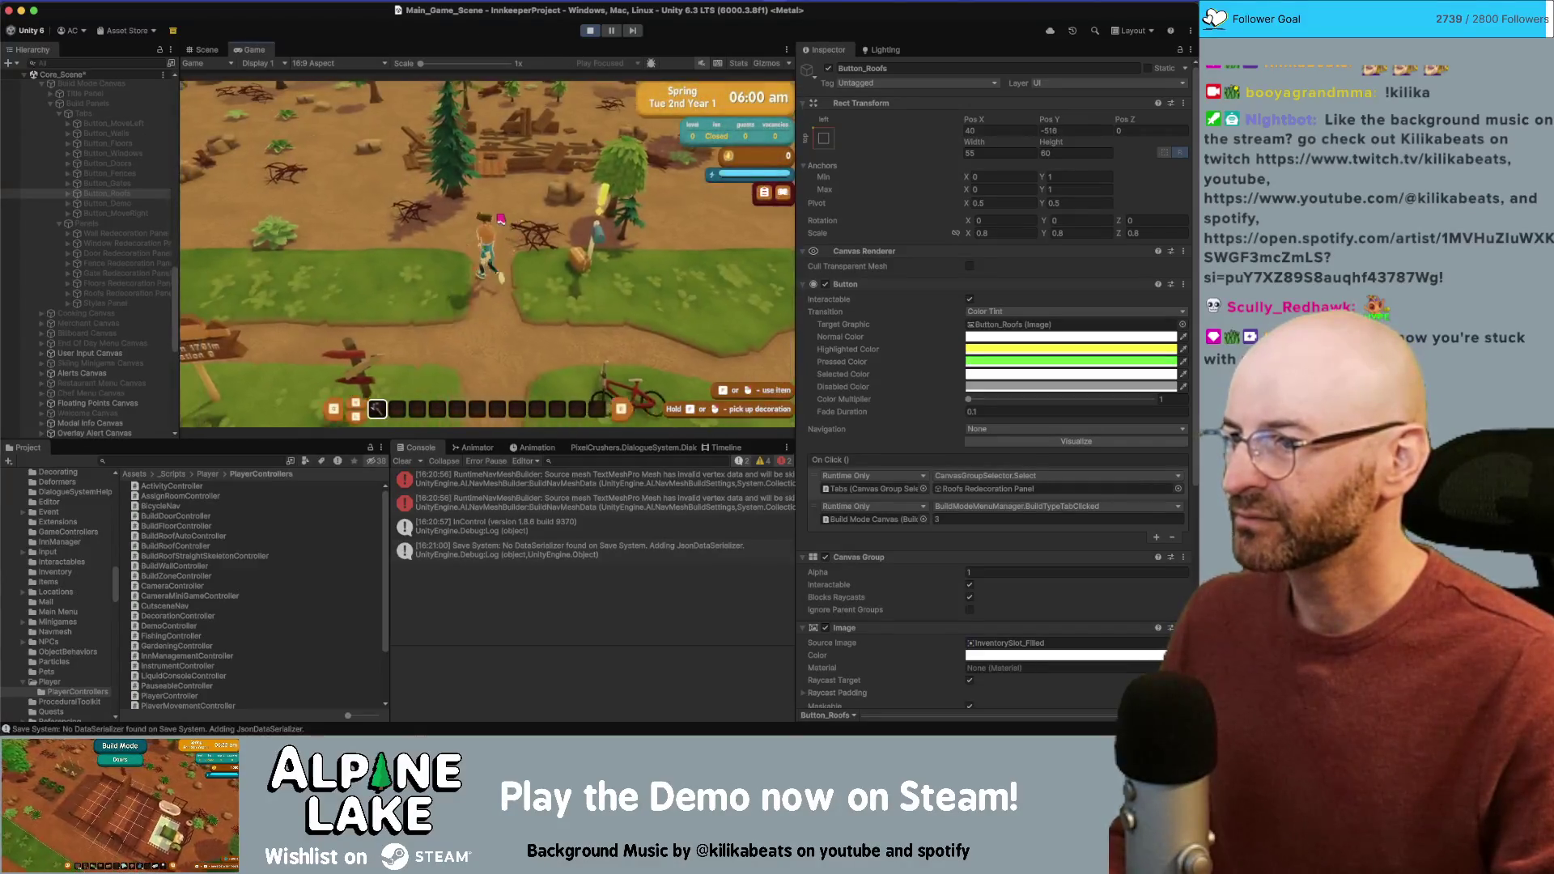
pyautogui.press('b')
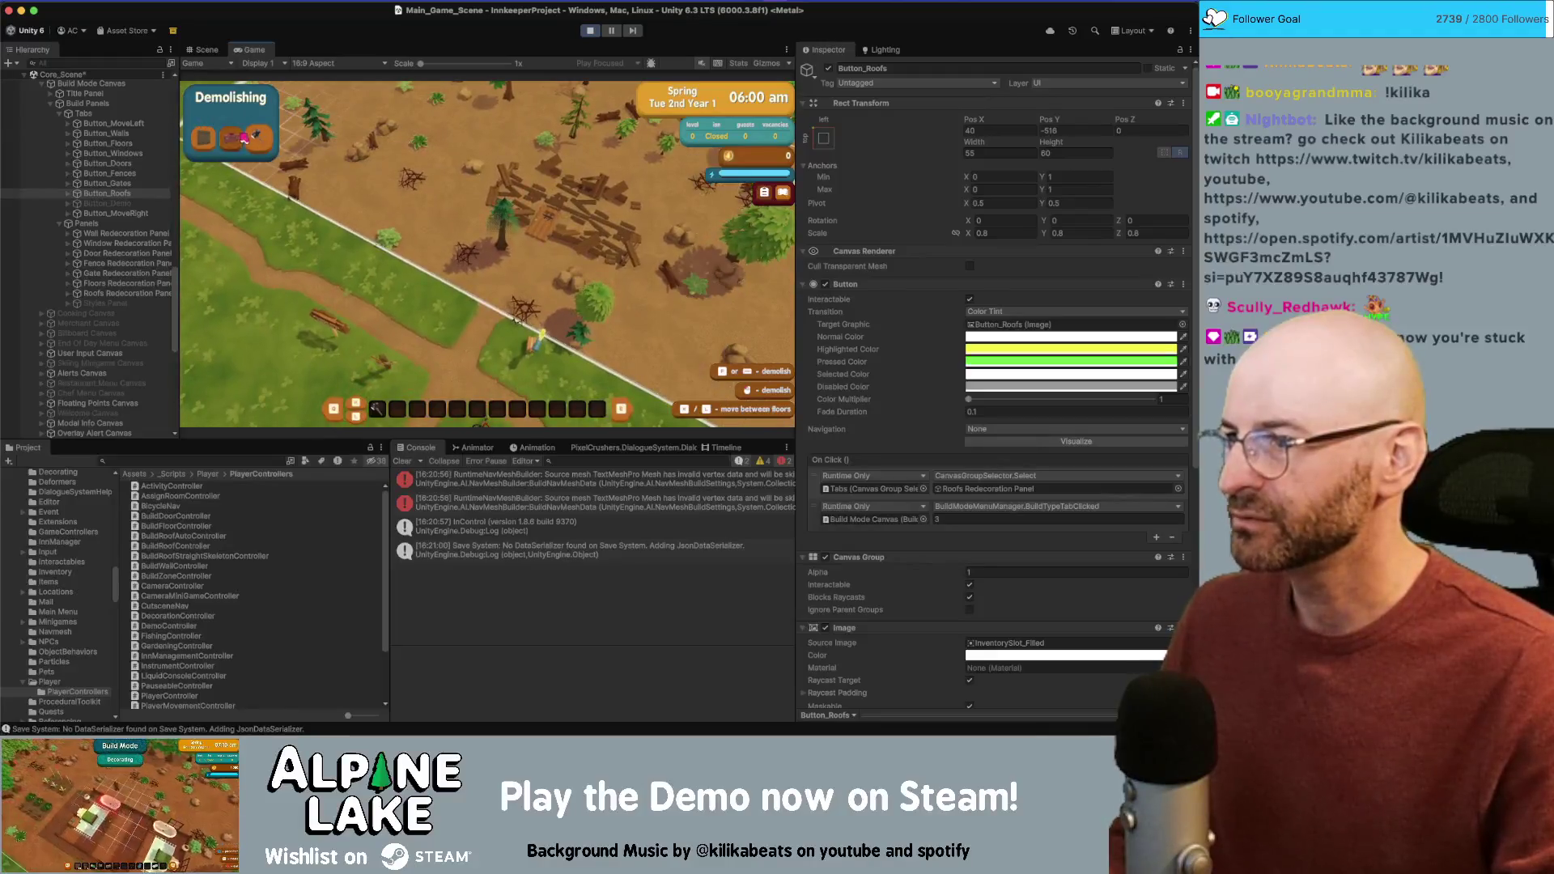
pyautogui.click(212, 139)
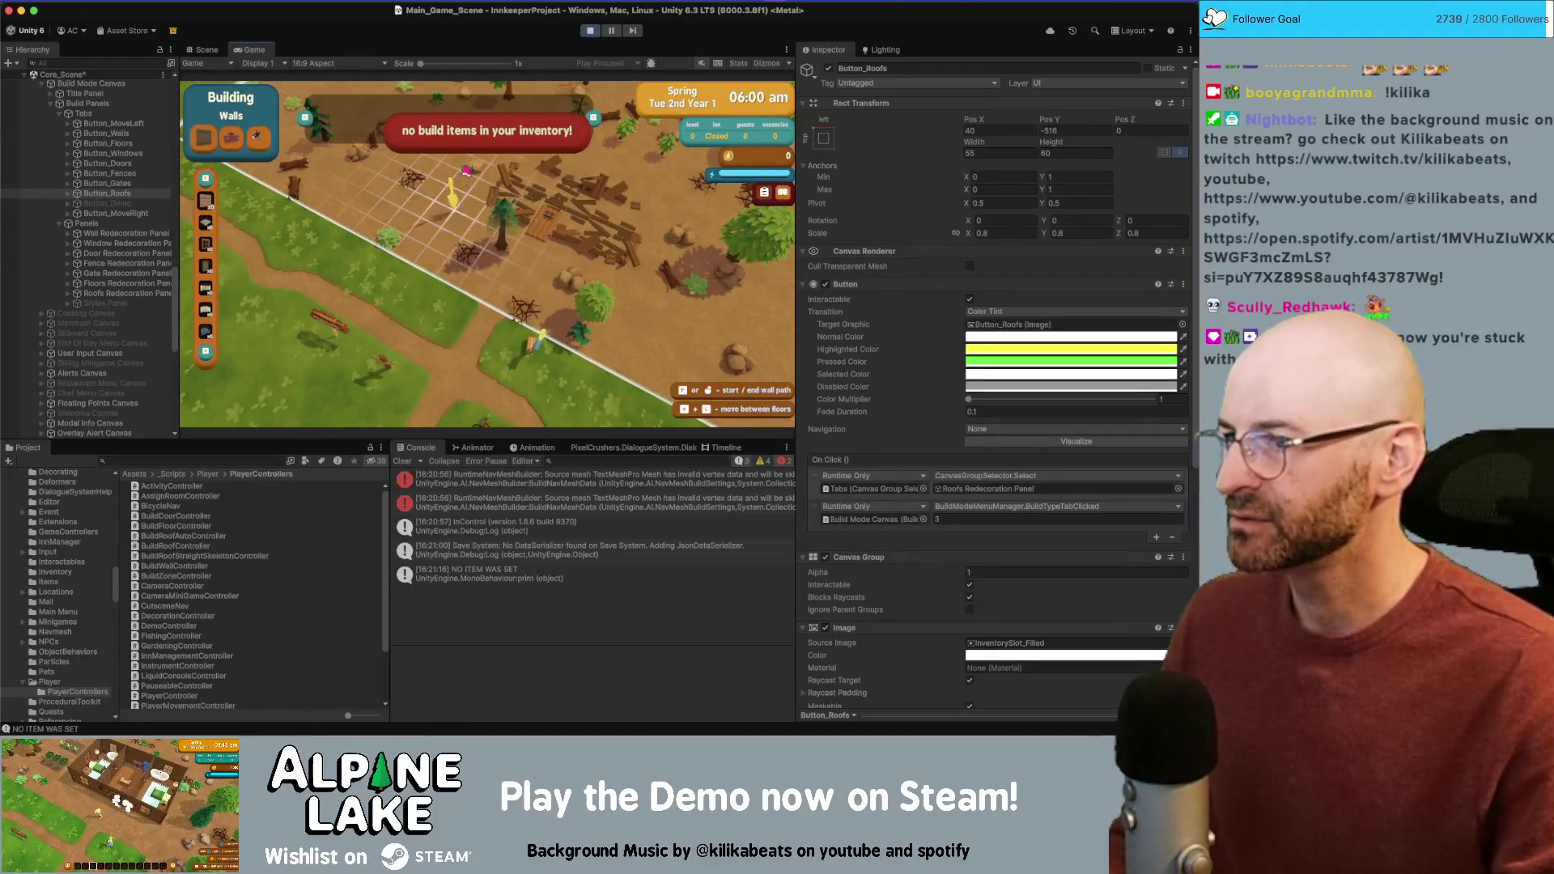
pyautogui.press('w')
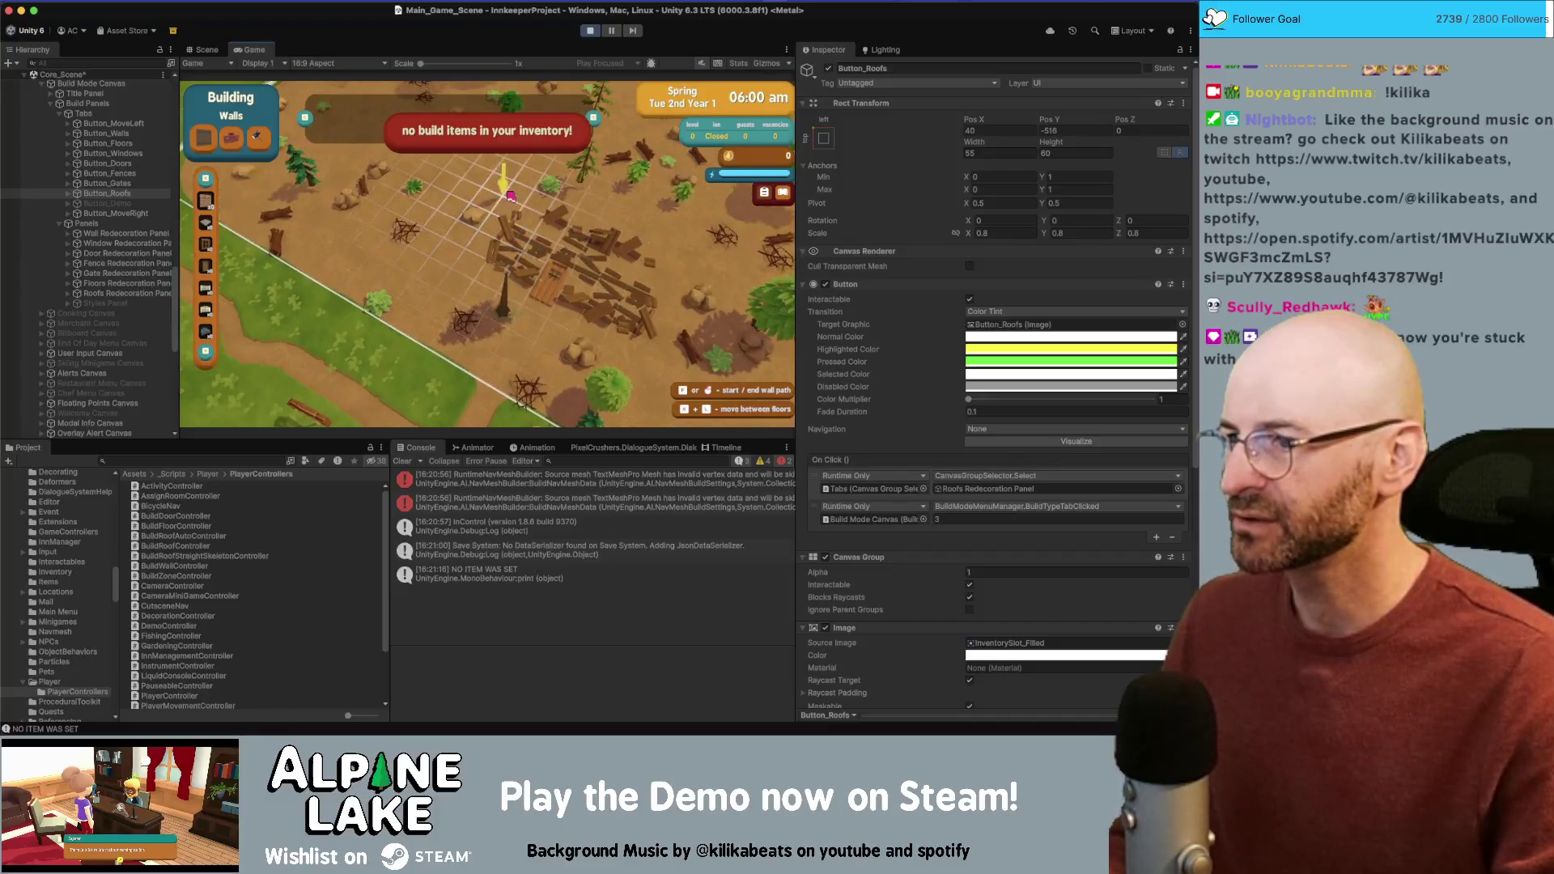
pyautogui.click(502, 187)
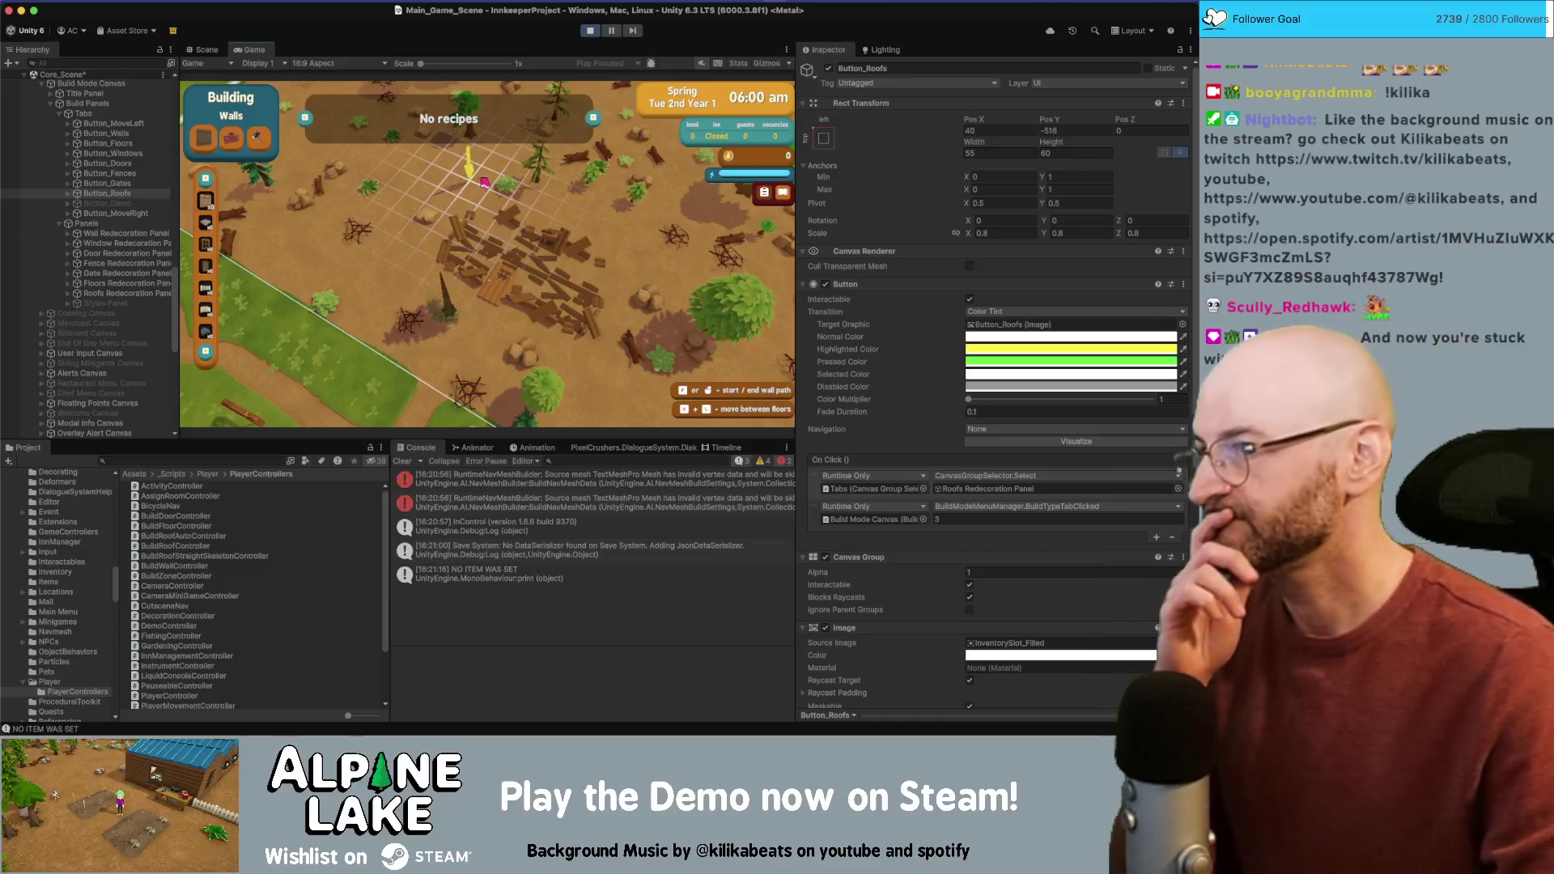
pyautogui.click(484, 182)
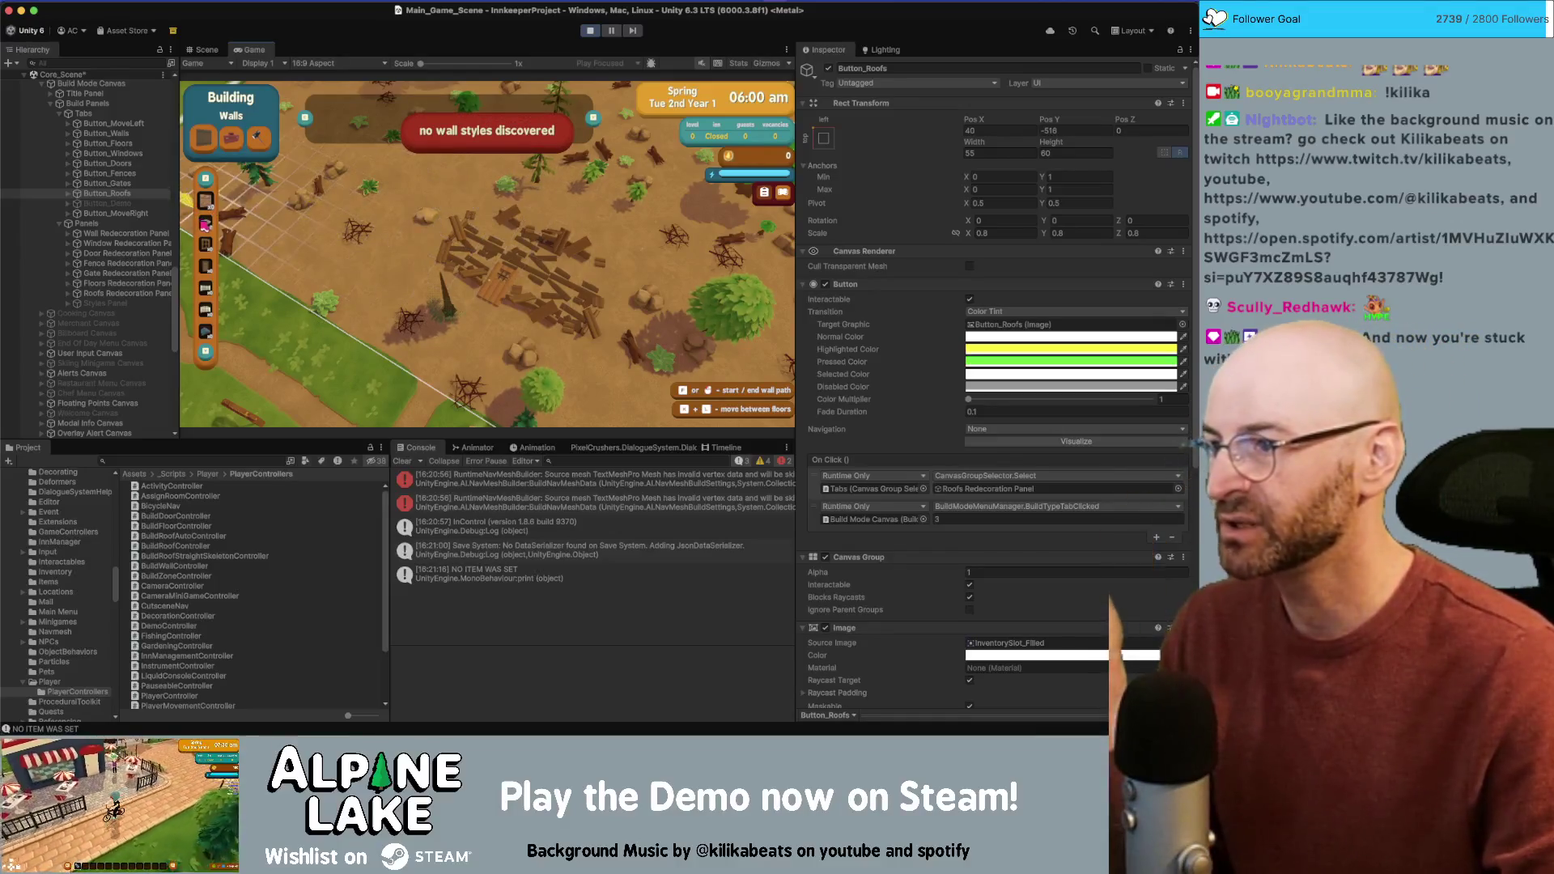
pyautogui.click(206, 226)
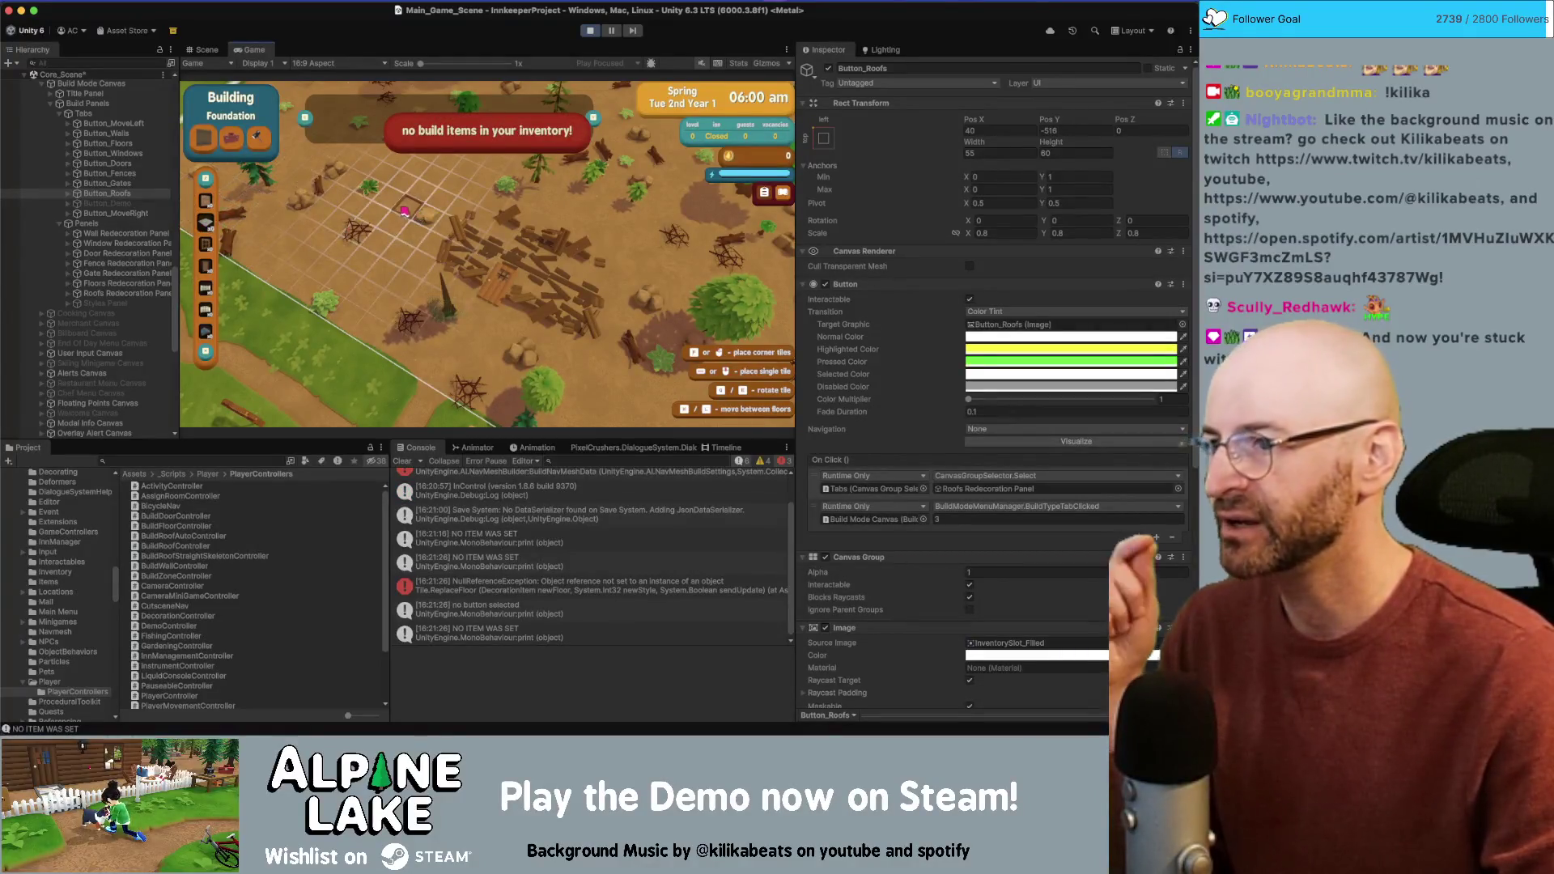
pyautogui.click(398, 197)
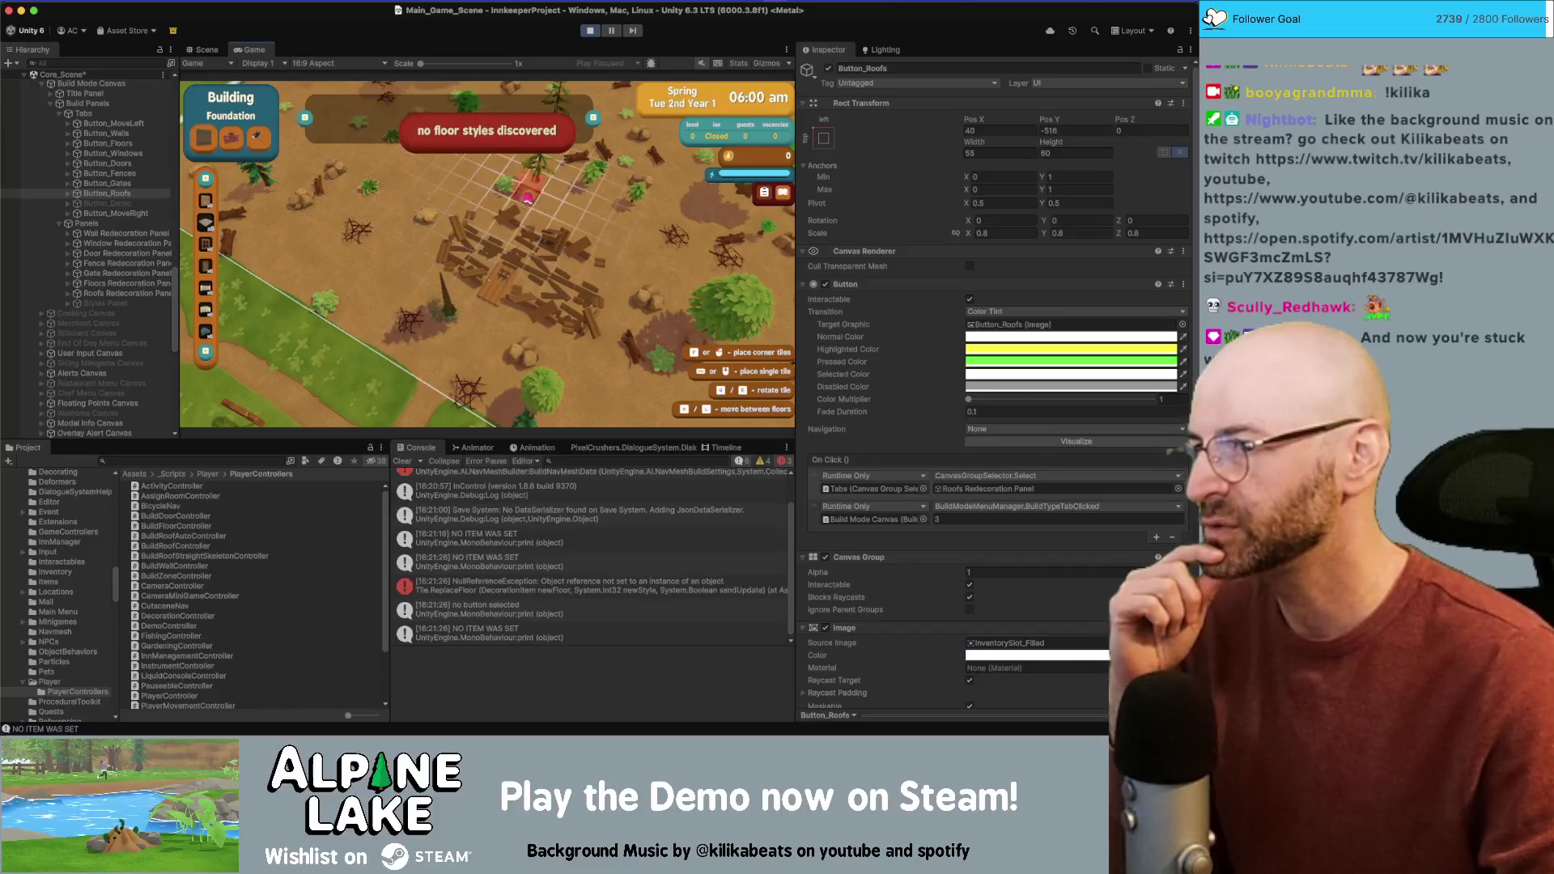
pyautogui.click(413, 194)
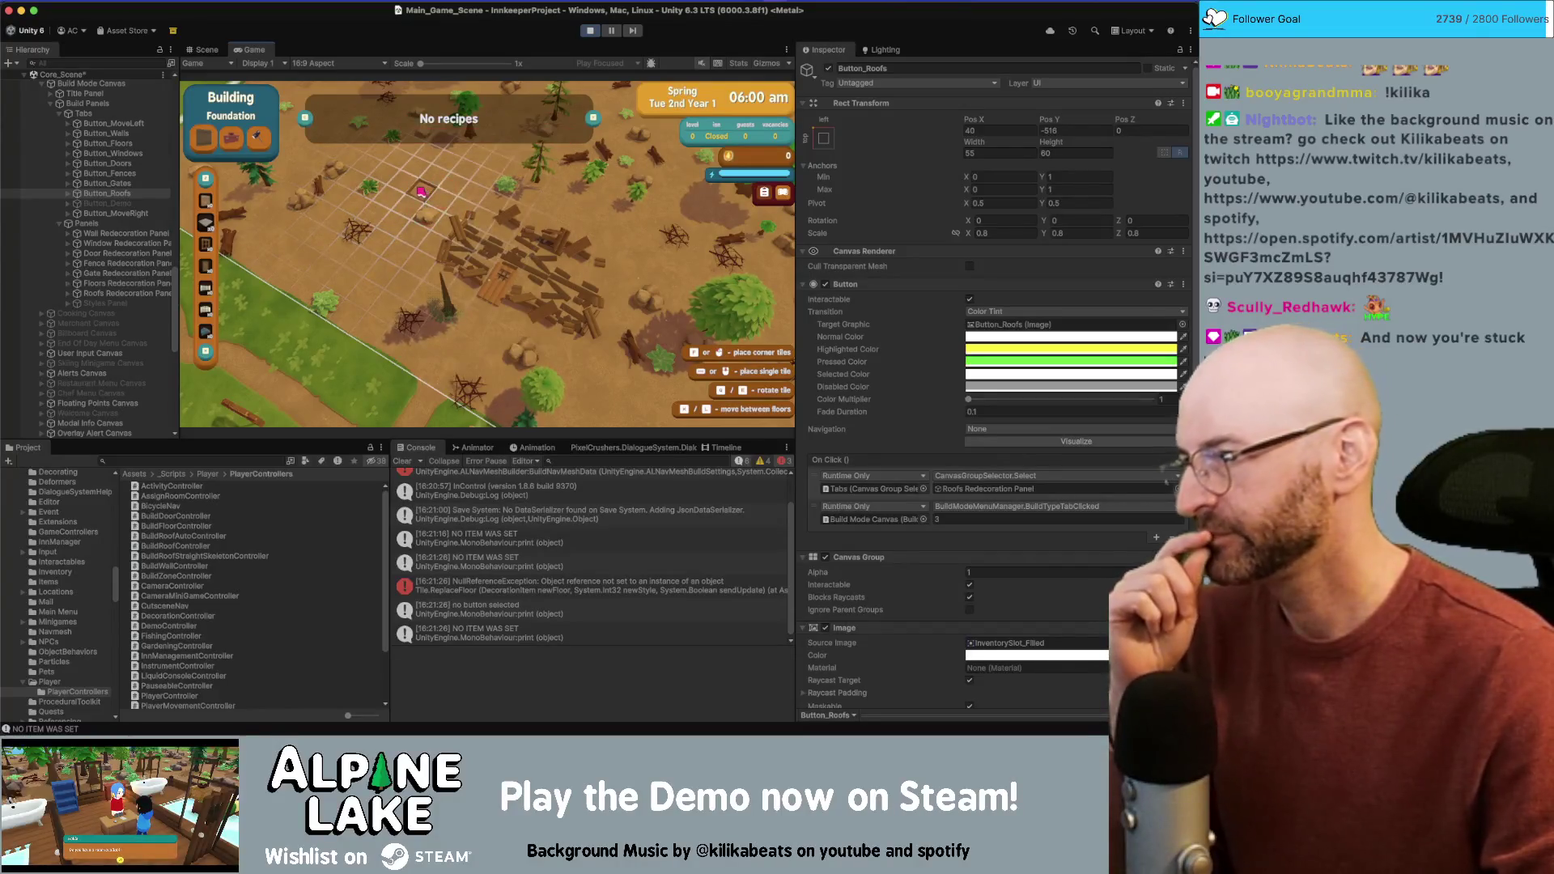
# Step: Open BuildFloorController.cs line 124 from the NullReferenceException's stack trace
pyautogui.click(496, 576)
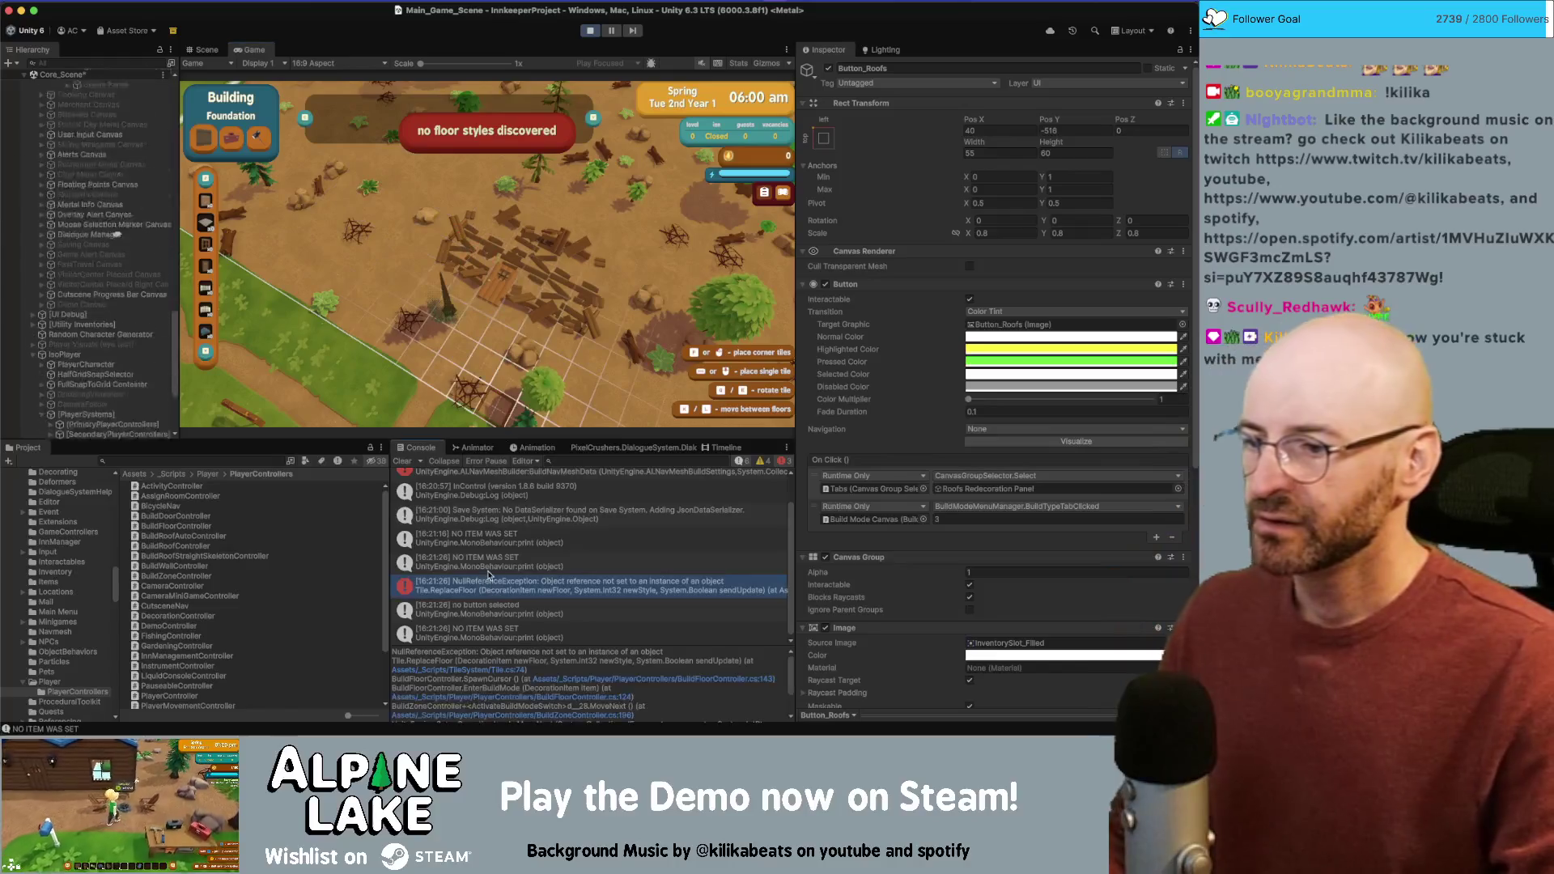
pyautogui.tripleClick(550, 699)
pyautogui.click(550, 699)
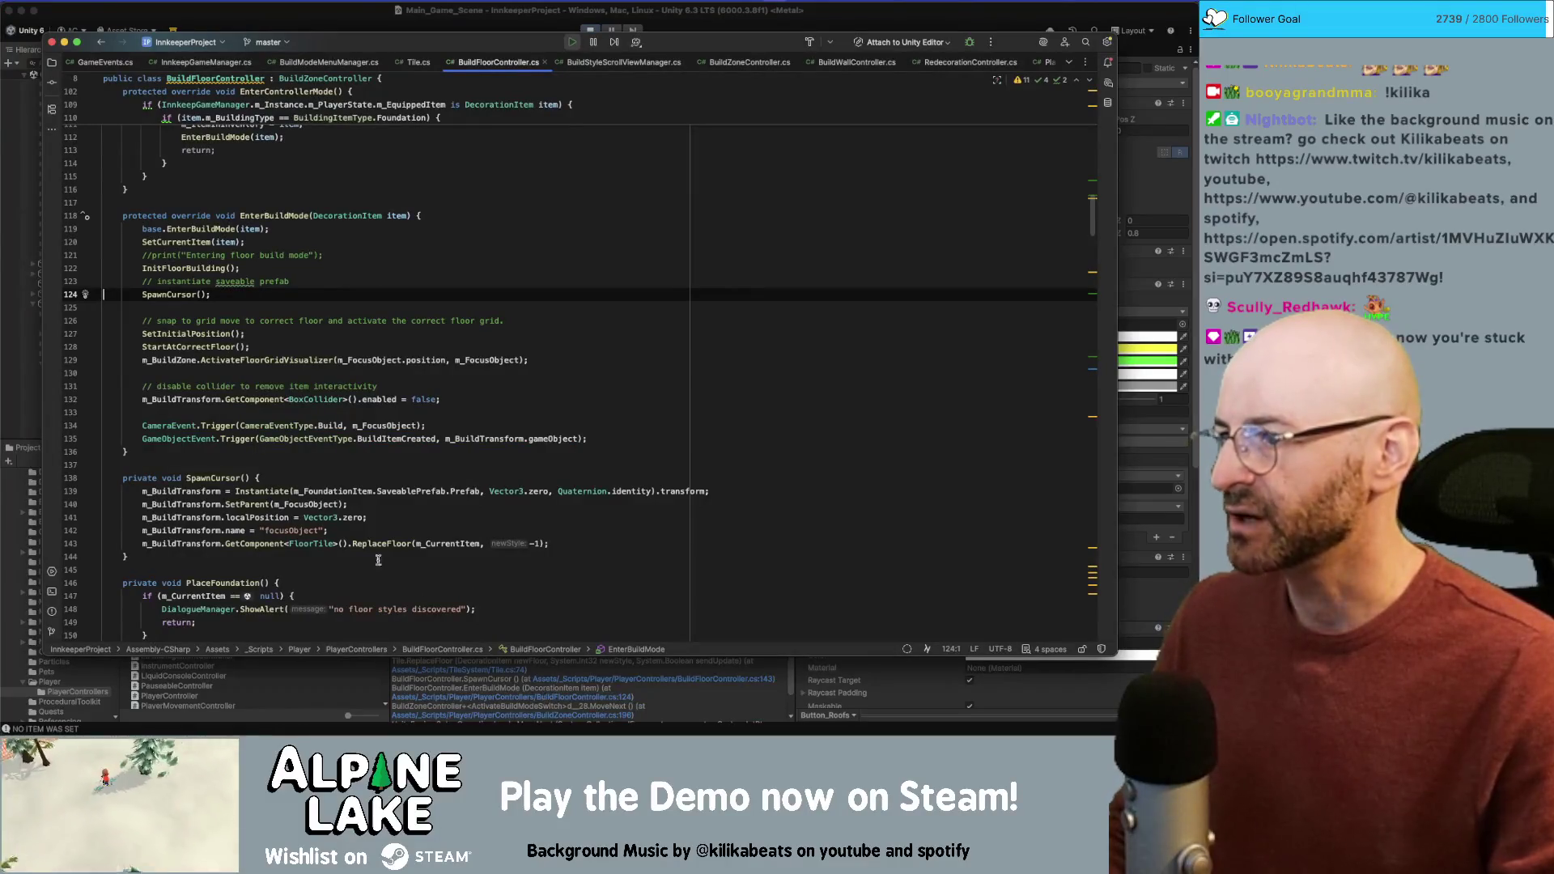
# Step: Above SpawnCursor's ReplaceFloor call, add an 'if (m_CurrentItem == null) { return;' line
pyautogui.click(169, 295)
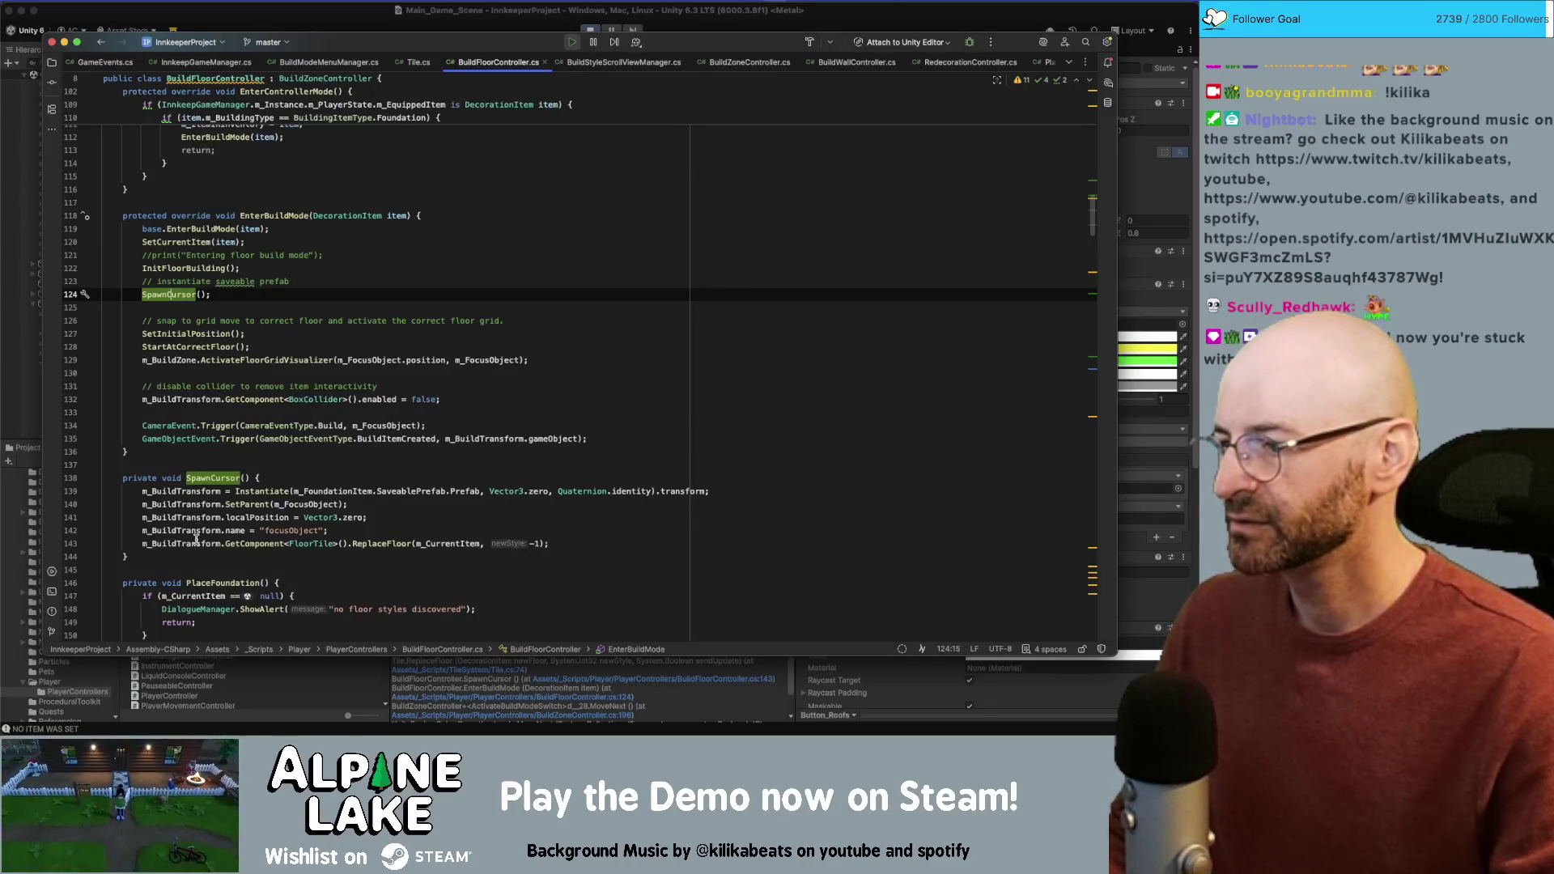
pyautogui.click(371, 543)
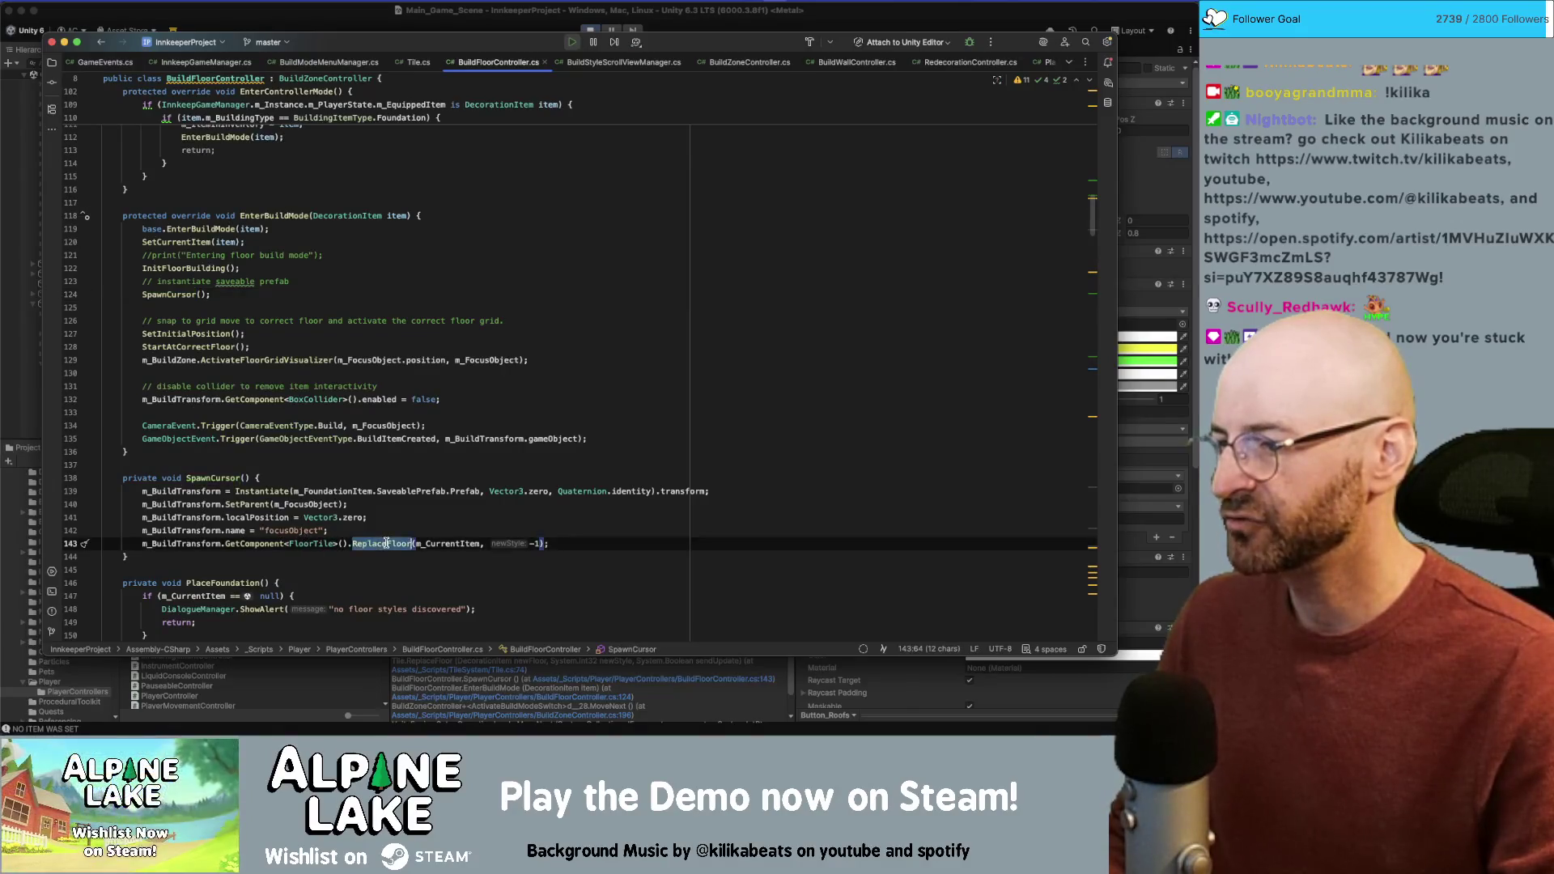
pyautogui.click(453, 544)
pyautogui.press('Home')
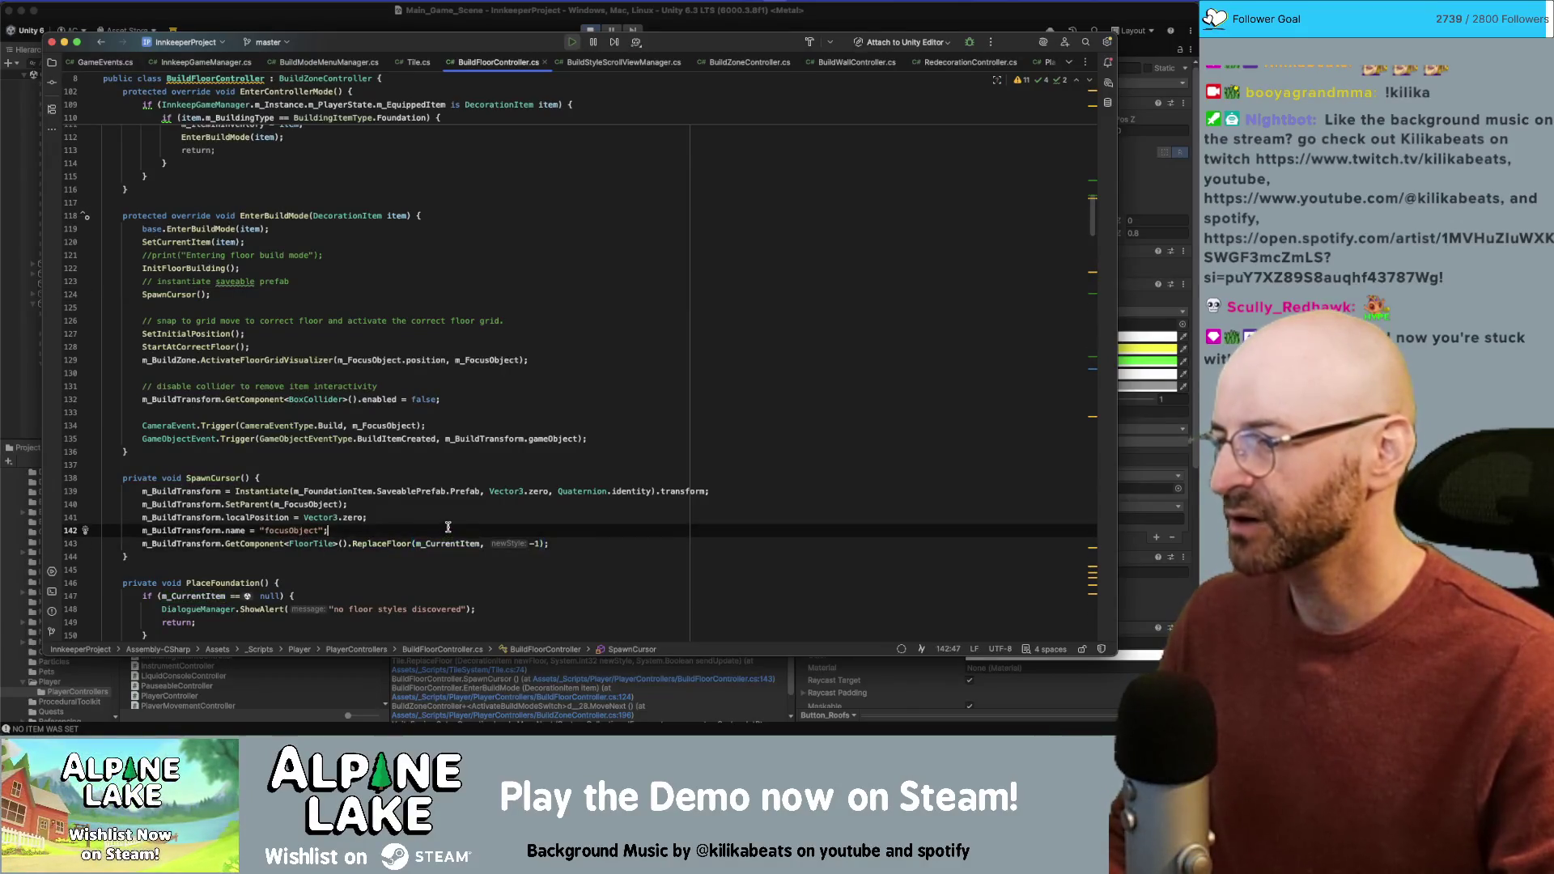
pyautogui.press('Return')
pyautogui.press('Up')
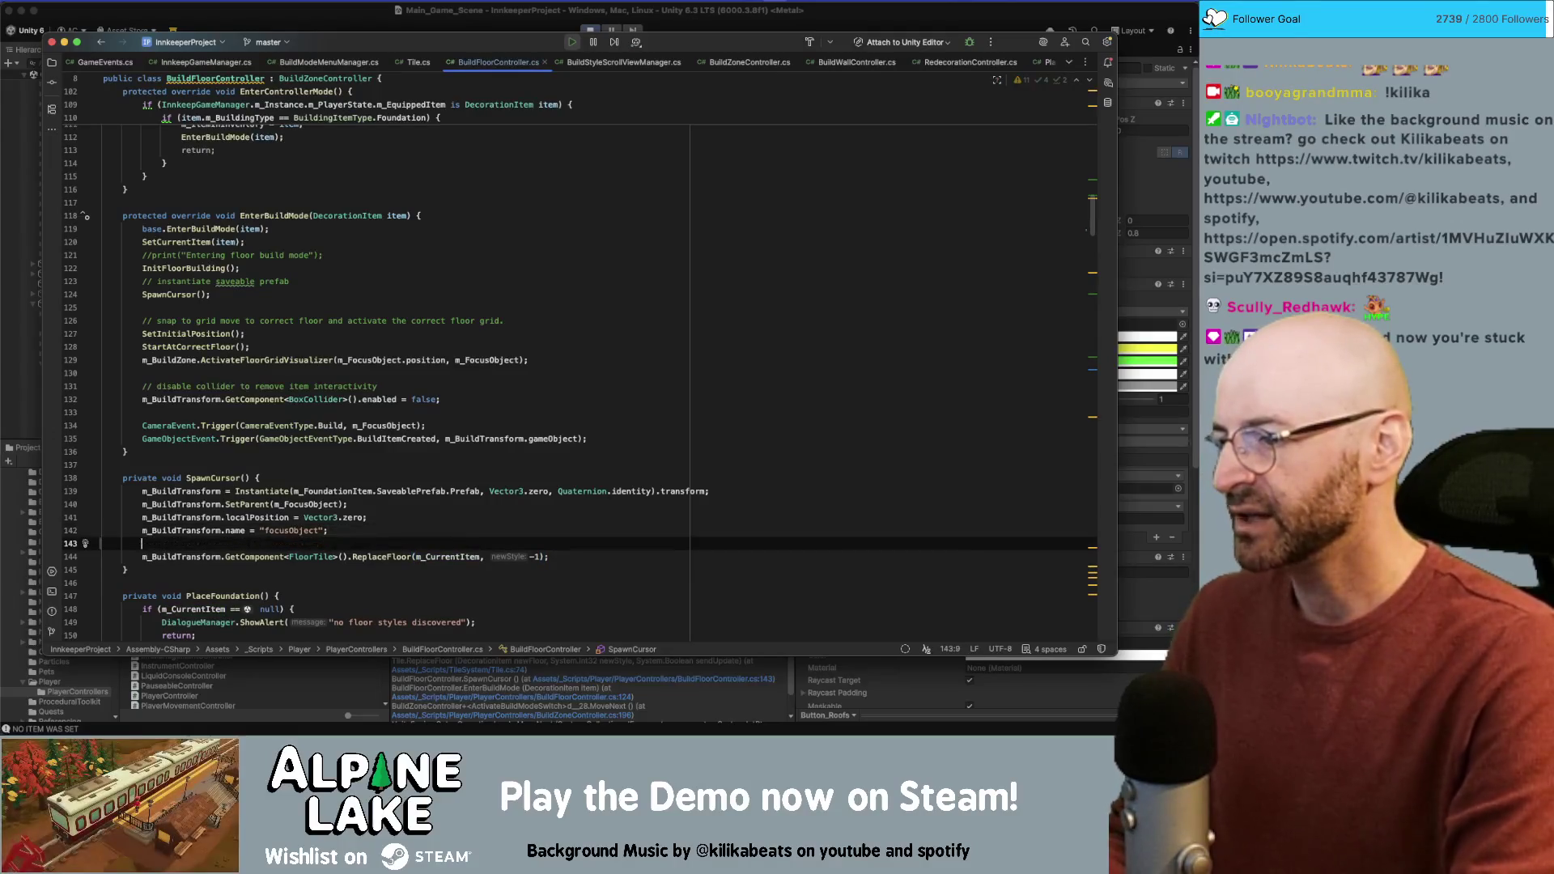
pyautogui.write('if(m_C')
pyautogui.write('urrentItem')
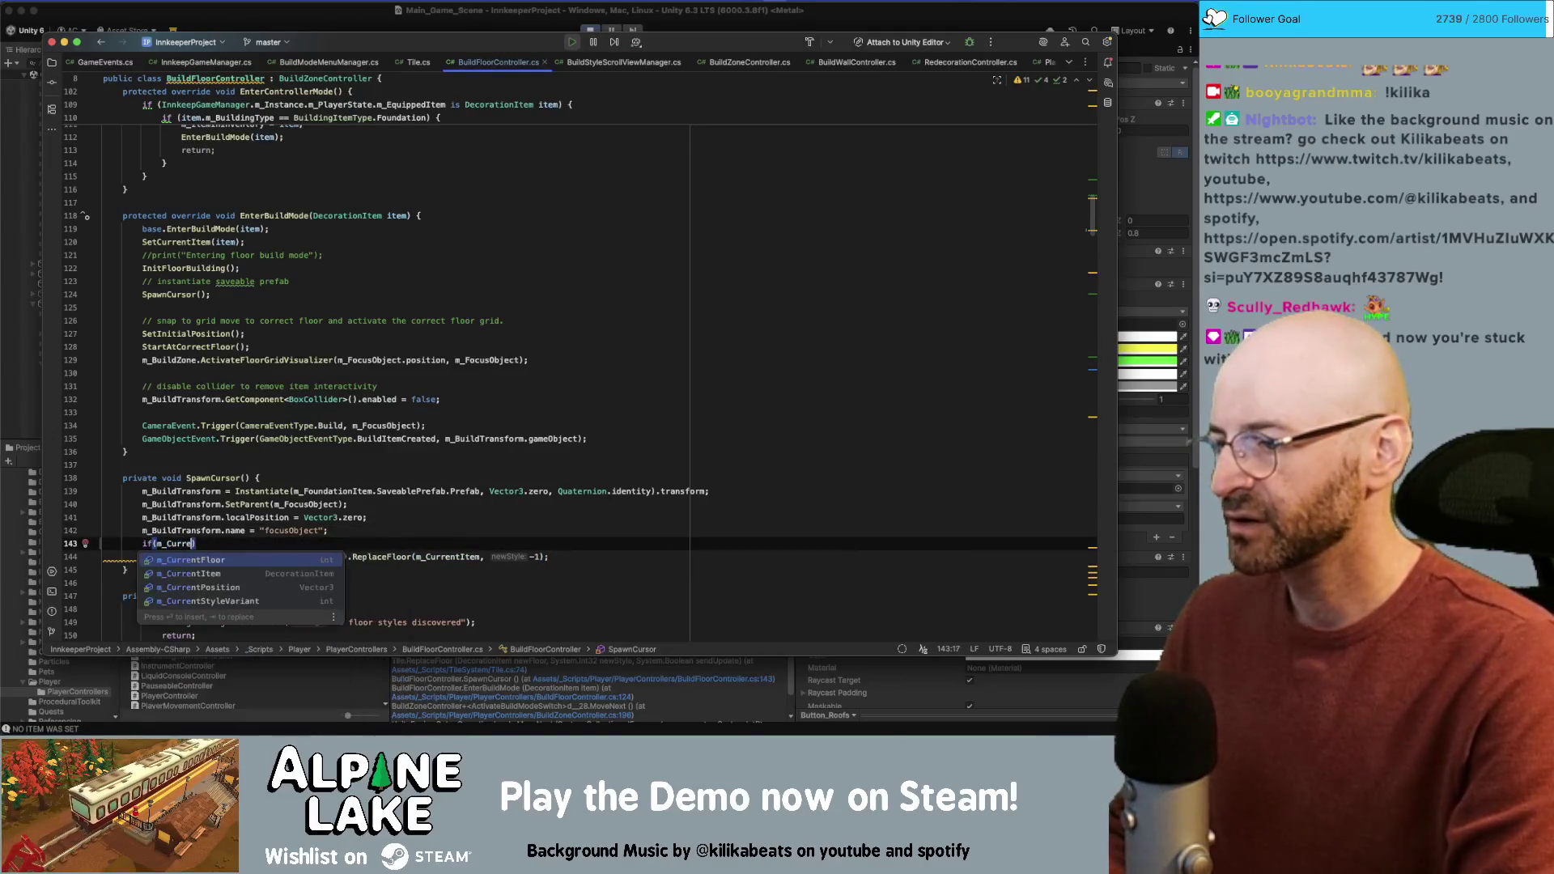
pyautogui.write(' == null)')
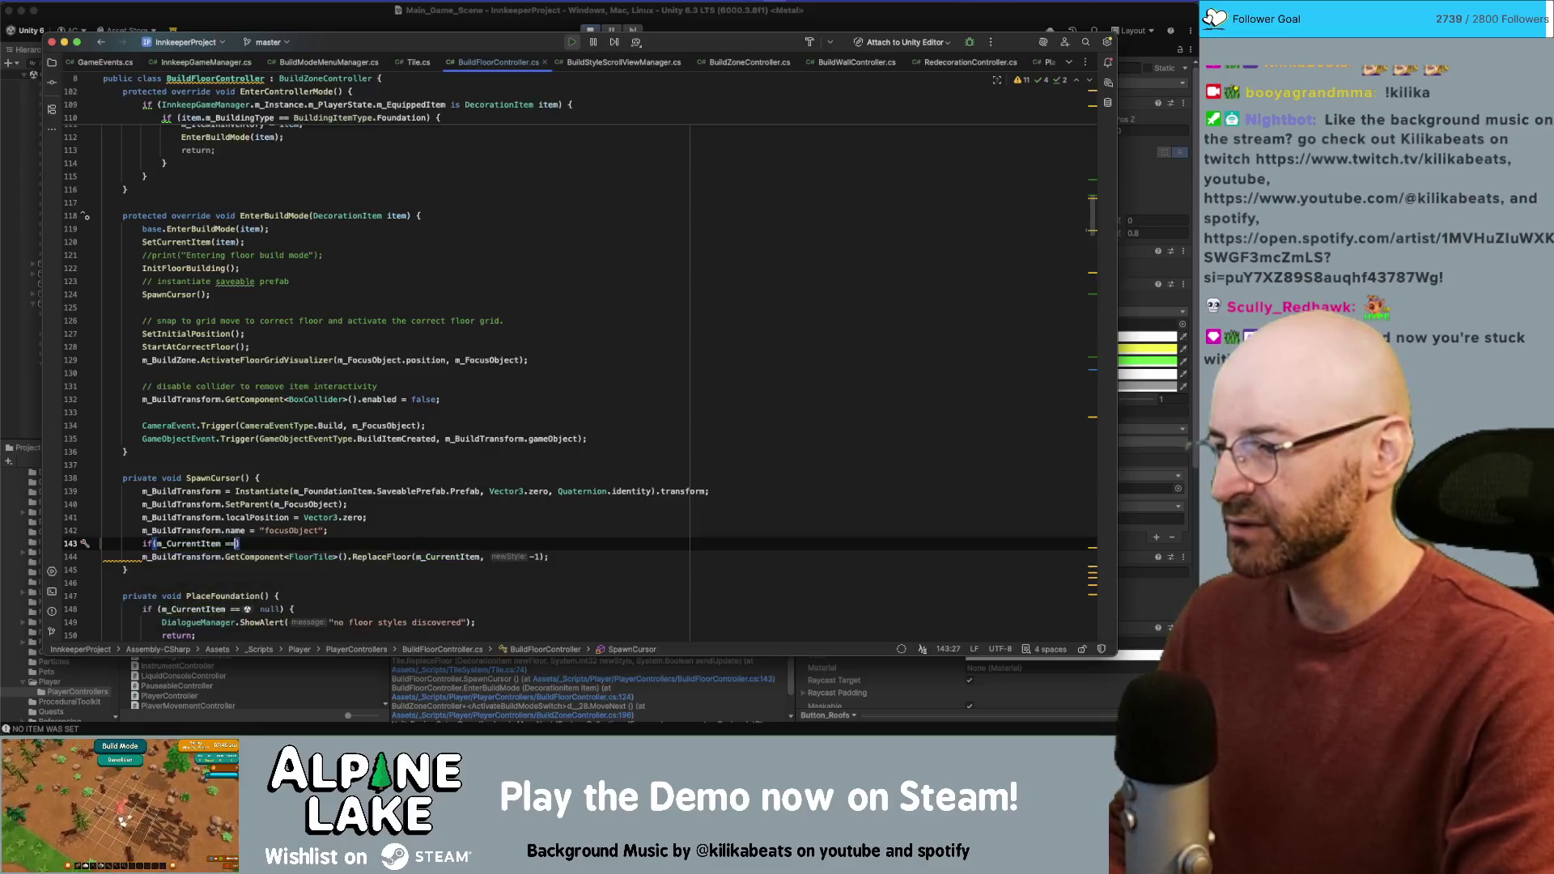
pyautogui.press('Return')
pyautogui.write('{')
pyautogui.press('Return')
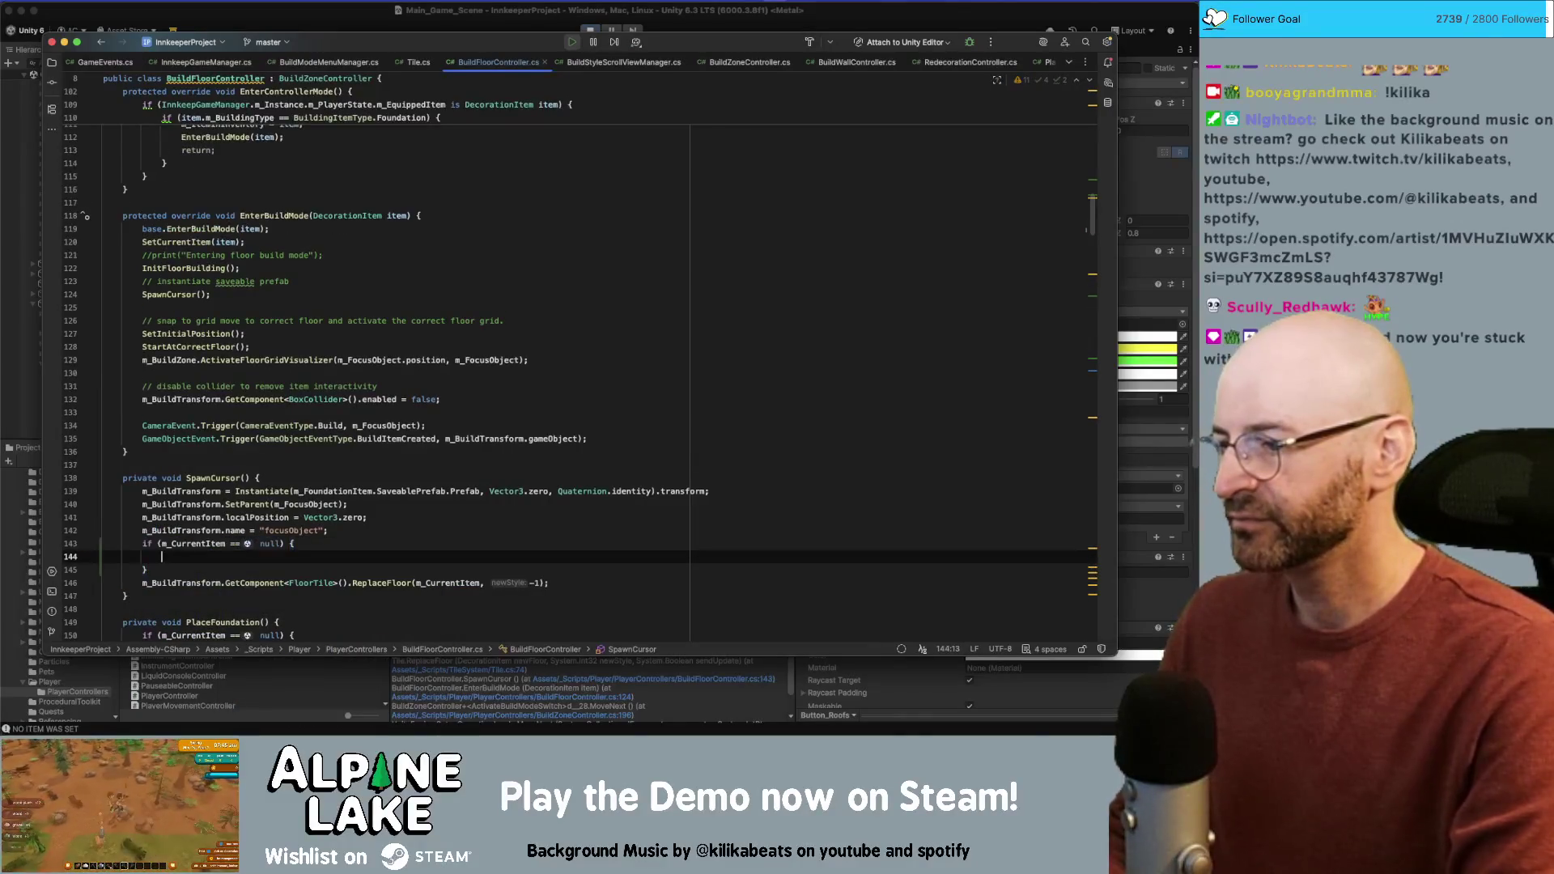
pyautogui.write('return;')
pyautogui.press('BackSpace')
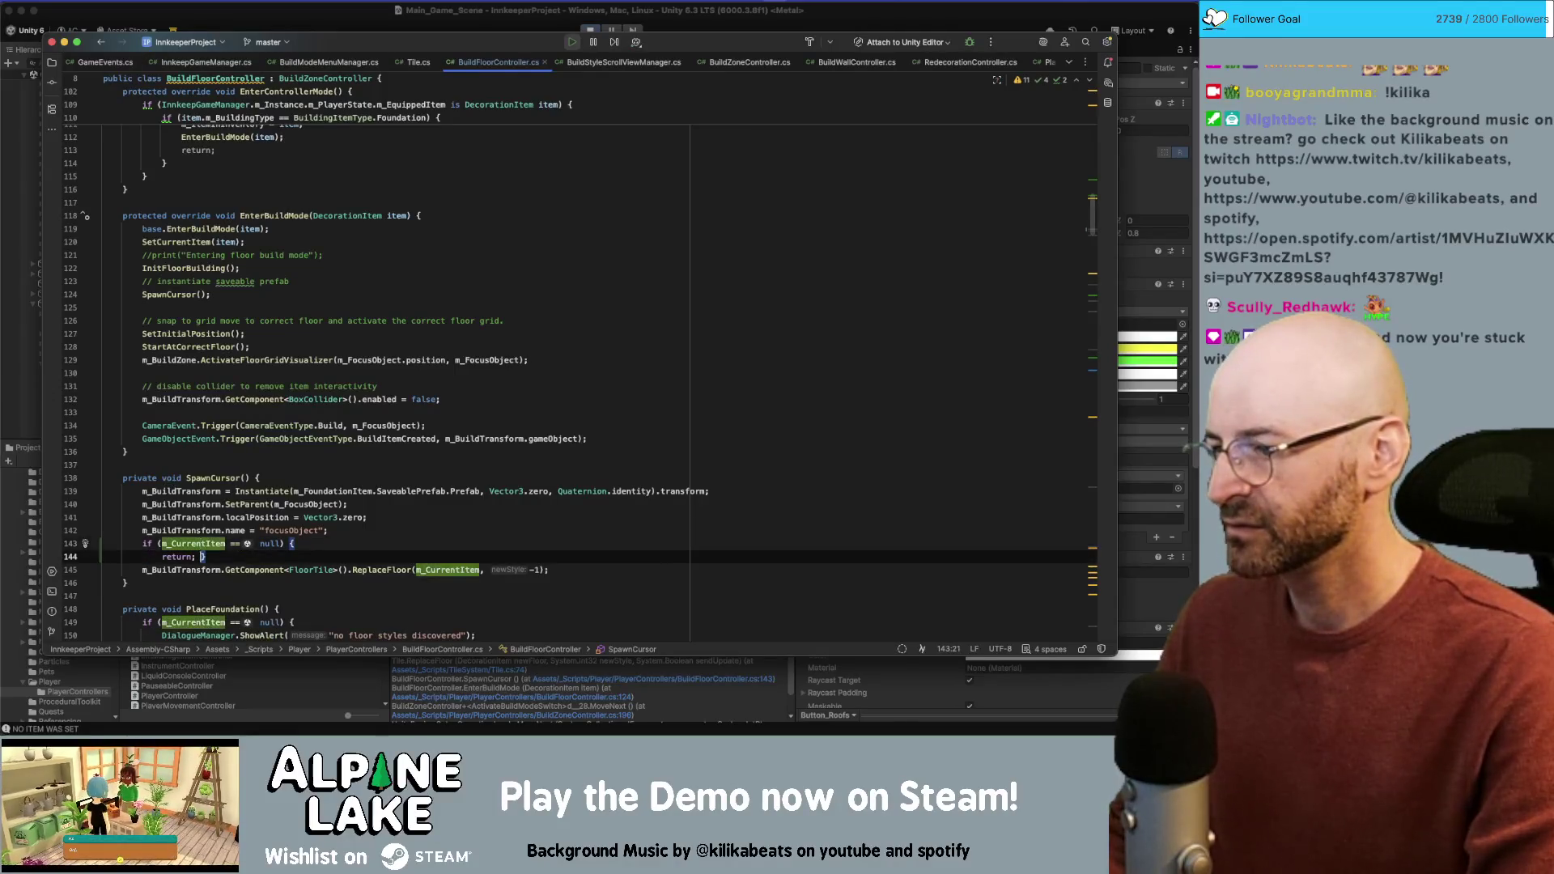
pyautogui.hotkey('shift', 'Home')
pyautogui.press('BackSpace')
pyautogui.press('BackSpace')
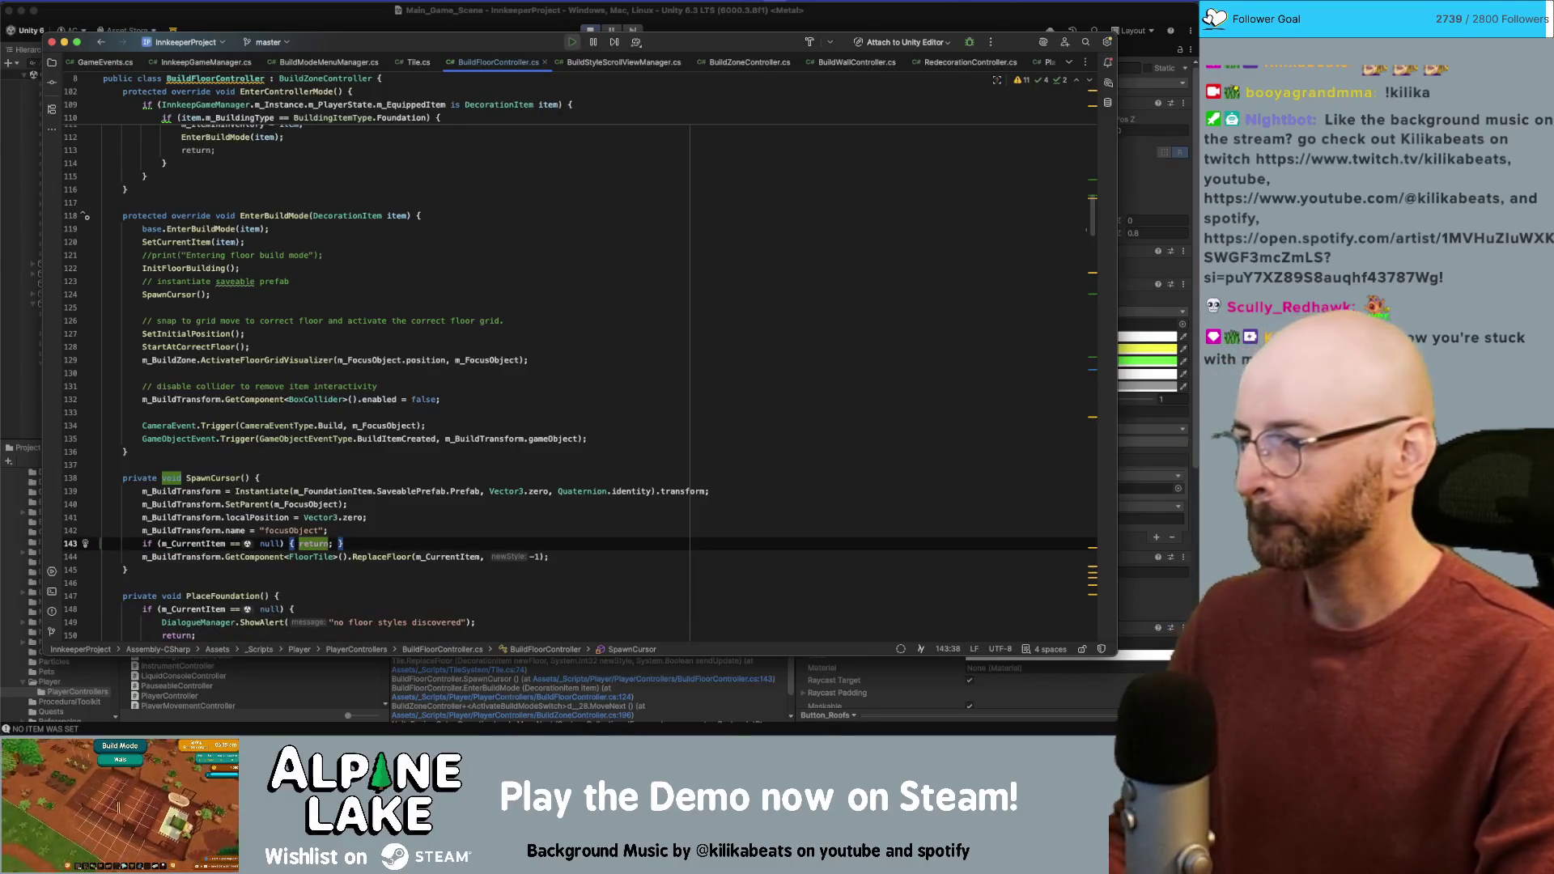
# Step: Change the check to != null and wrap the ReplaceFloor call inside the if block
pyautogui.click(280, 543)
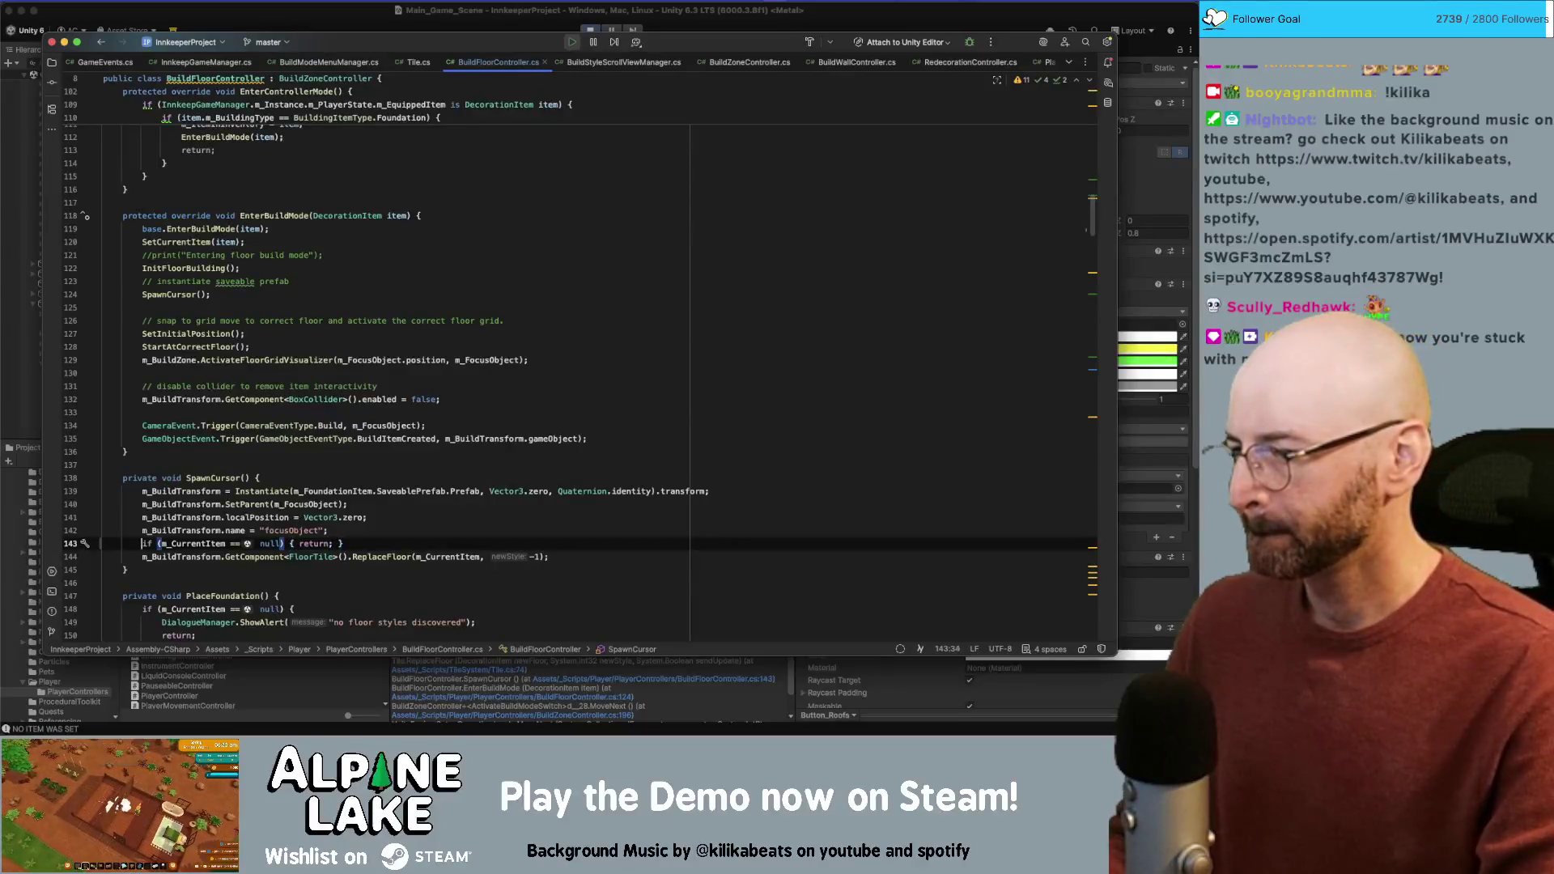
pyautogui.click(255, 543)
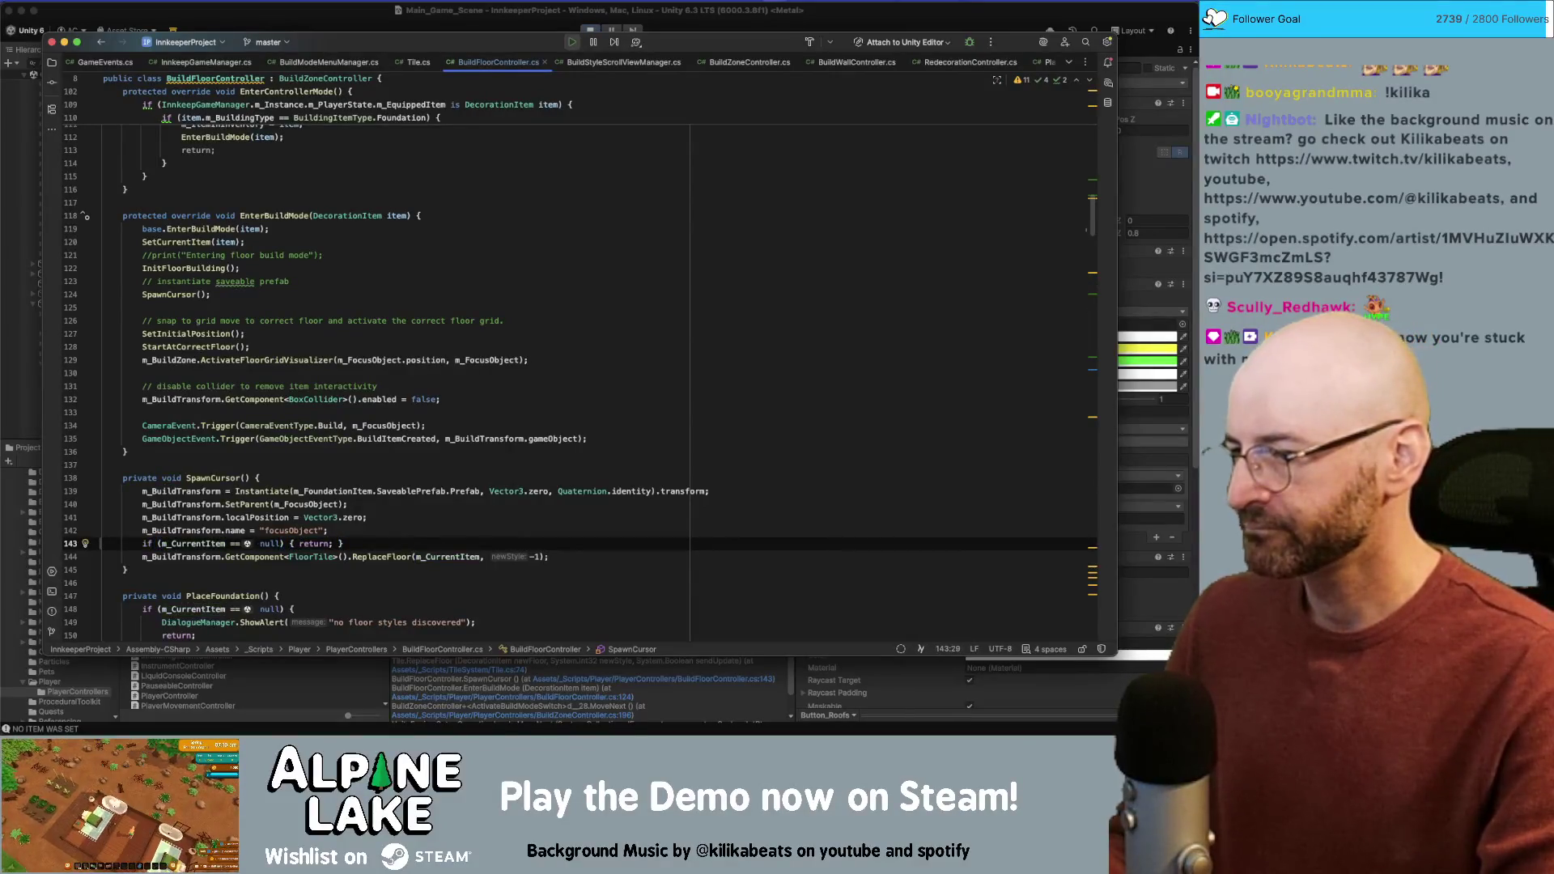
pyautogui.moveTo(228, 543); pyautogui.dragTo(235, 543)
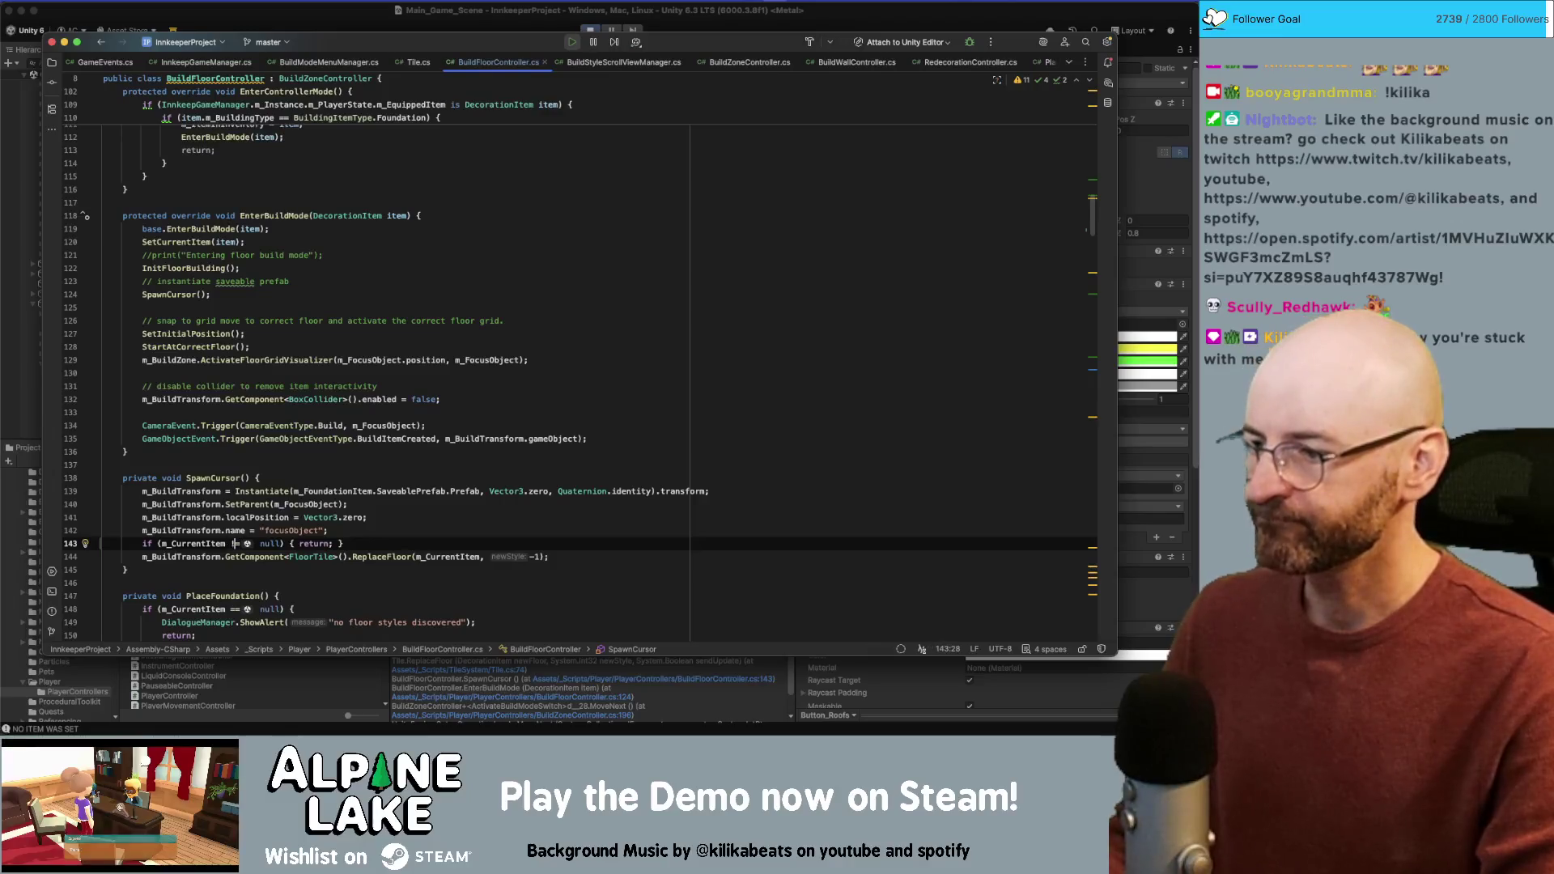
pyautogui.write('!')
pyautogui.click(328, 543)
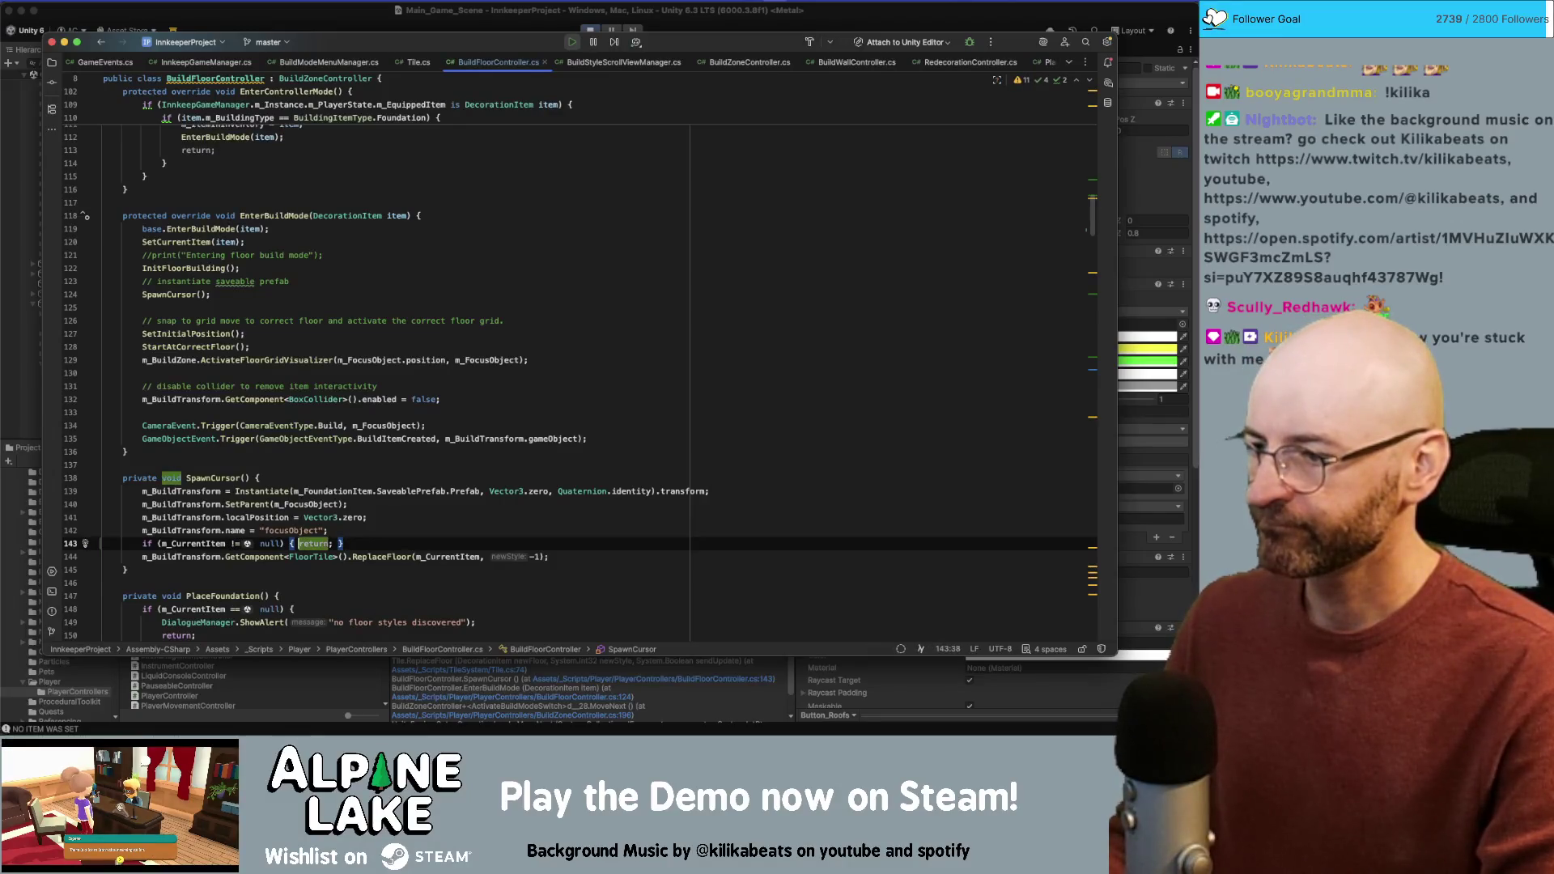
pyautogui.hotkey('shift', 'End')
pyautogui.press('BackSpace')
pyautogui.press('Return')
pyautogui.press('Down')
pyautogui.press('End')
pyautogui.press('Return')
pyautogui.write('}')
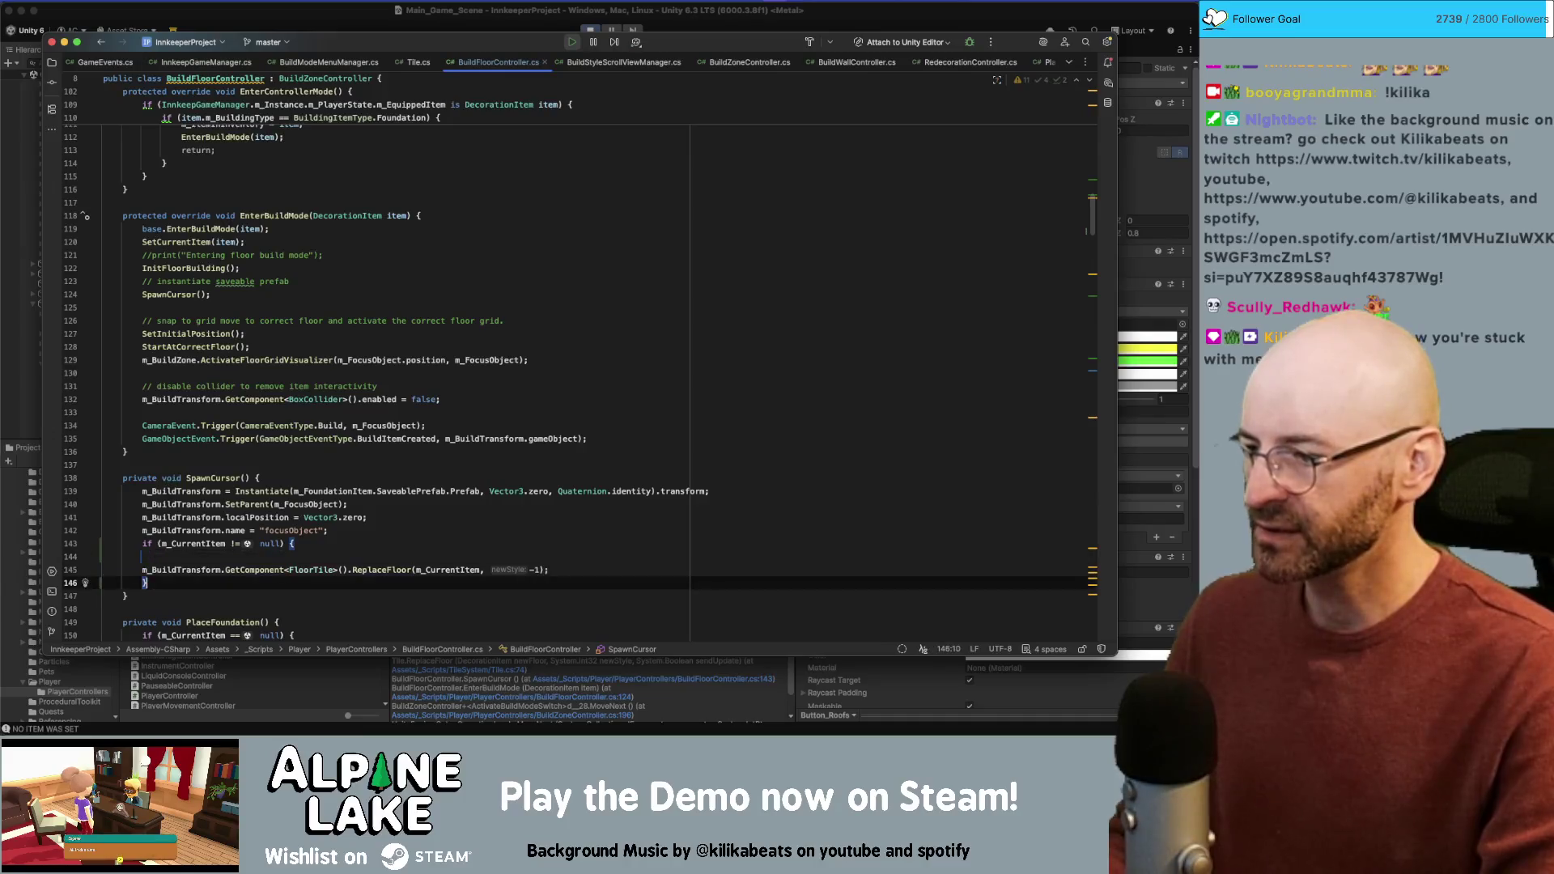
pyautogui.press('Up')
pyautogui.press('Up')
pyautogui.press('BackSpace')
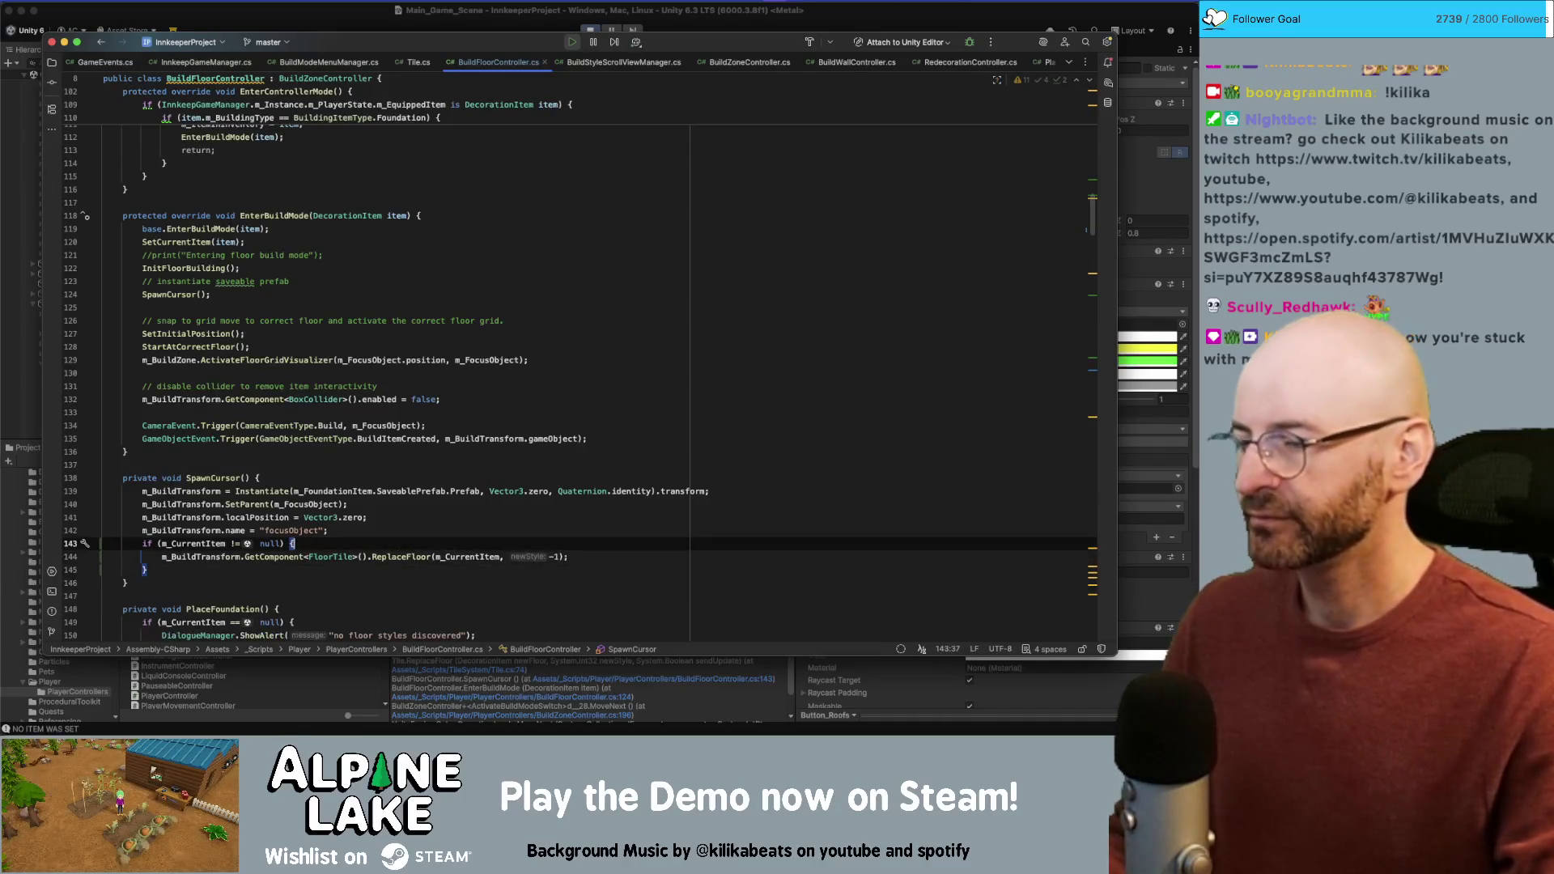
pyautogui.click(368, 20)
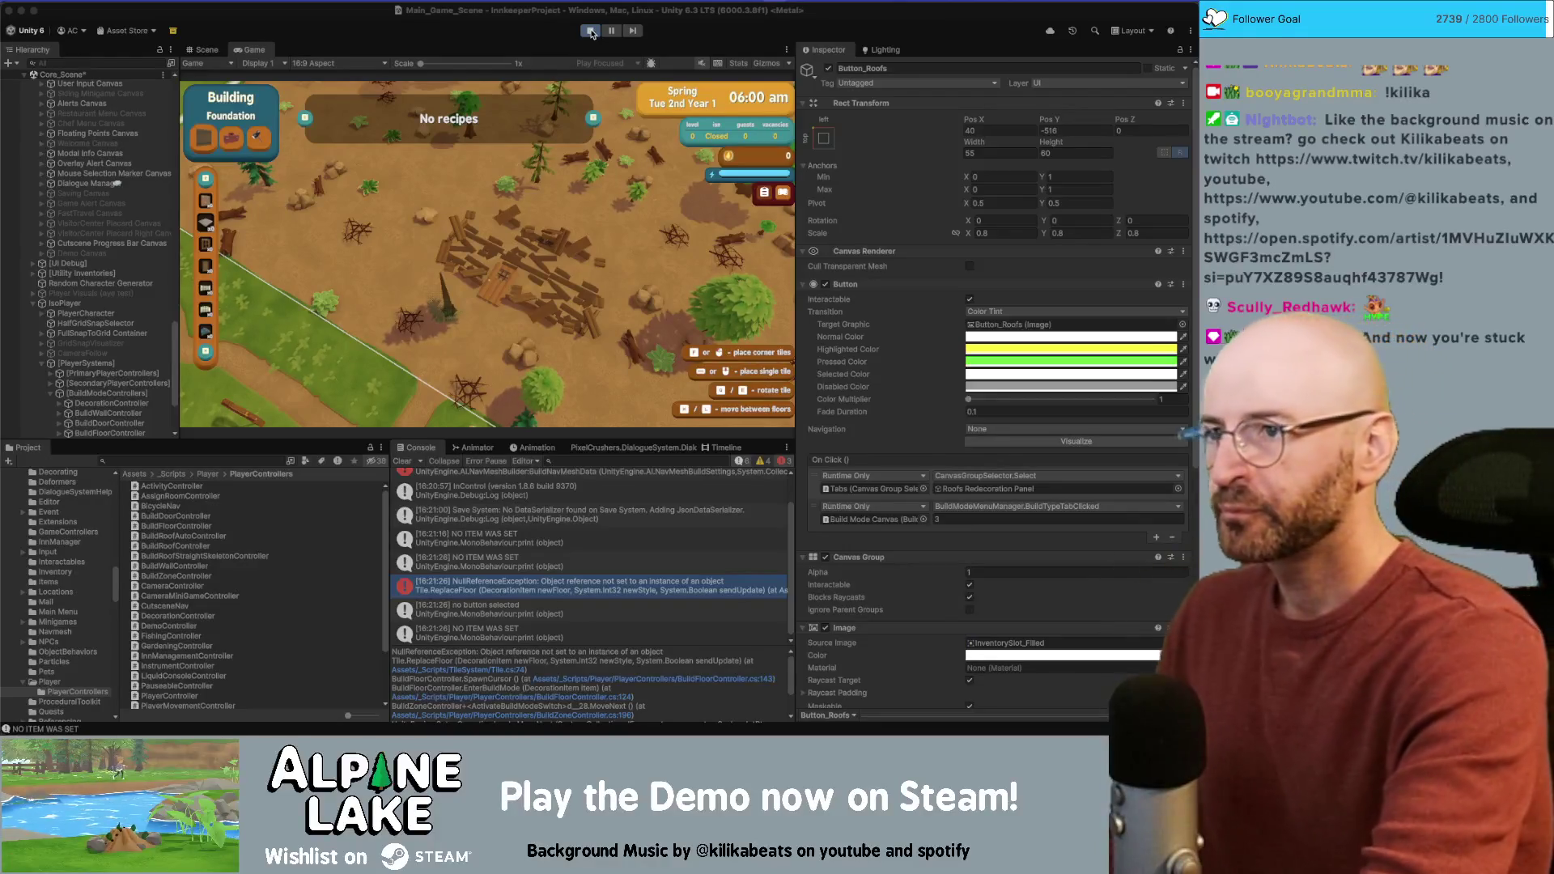
# Step: Stop and restart Unity's play mode so the game reloads with the recompiled null-check fix
pyautogui.press('super+Tab')
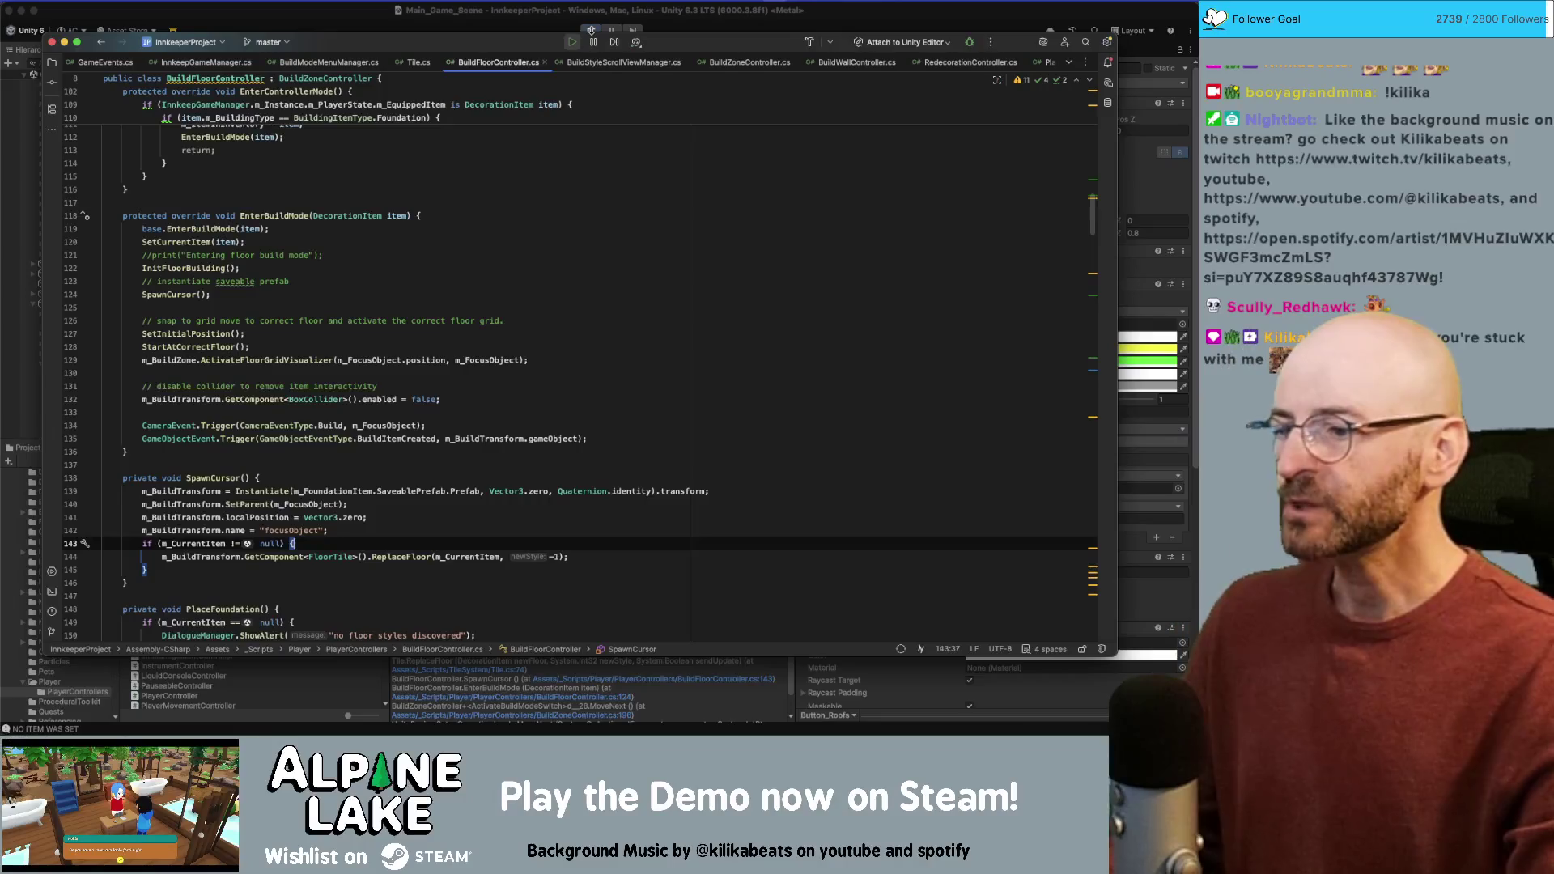
pyautogui.click(544, 25)
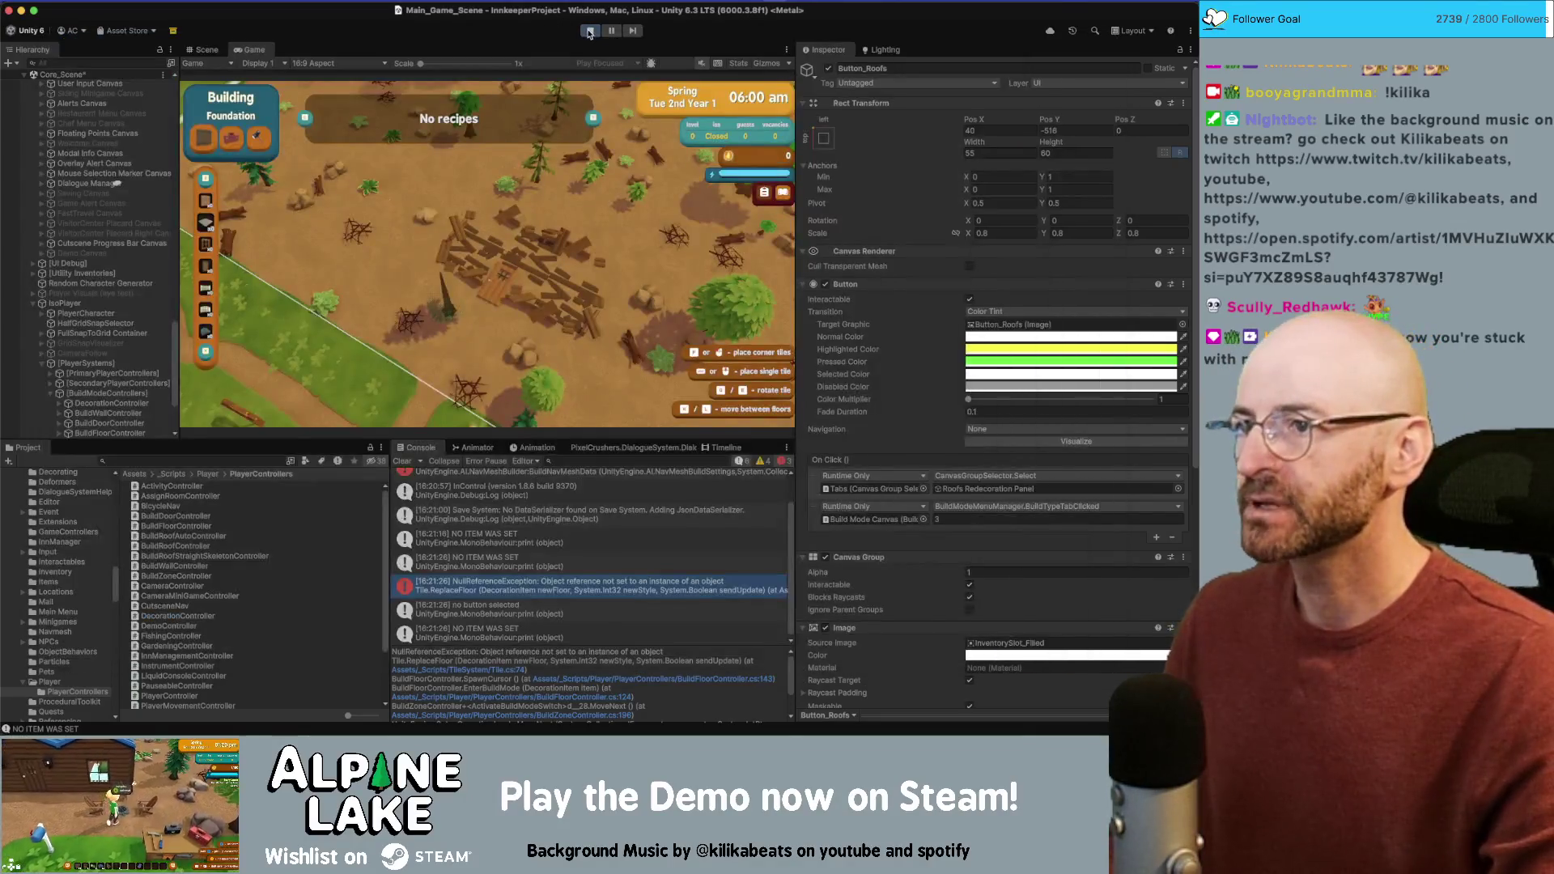
pyautogui.click(590, 33)
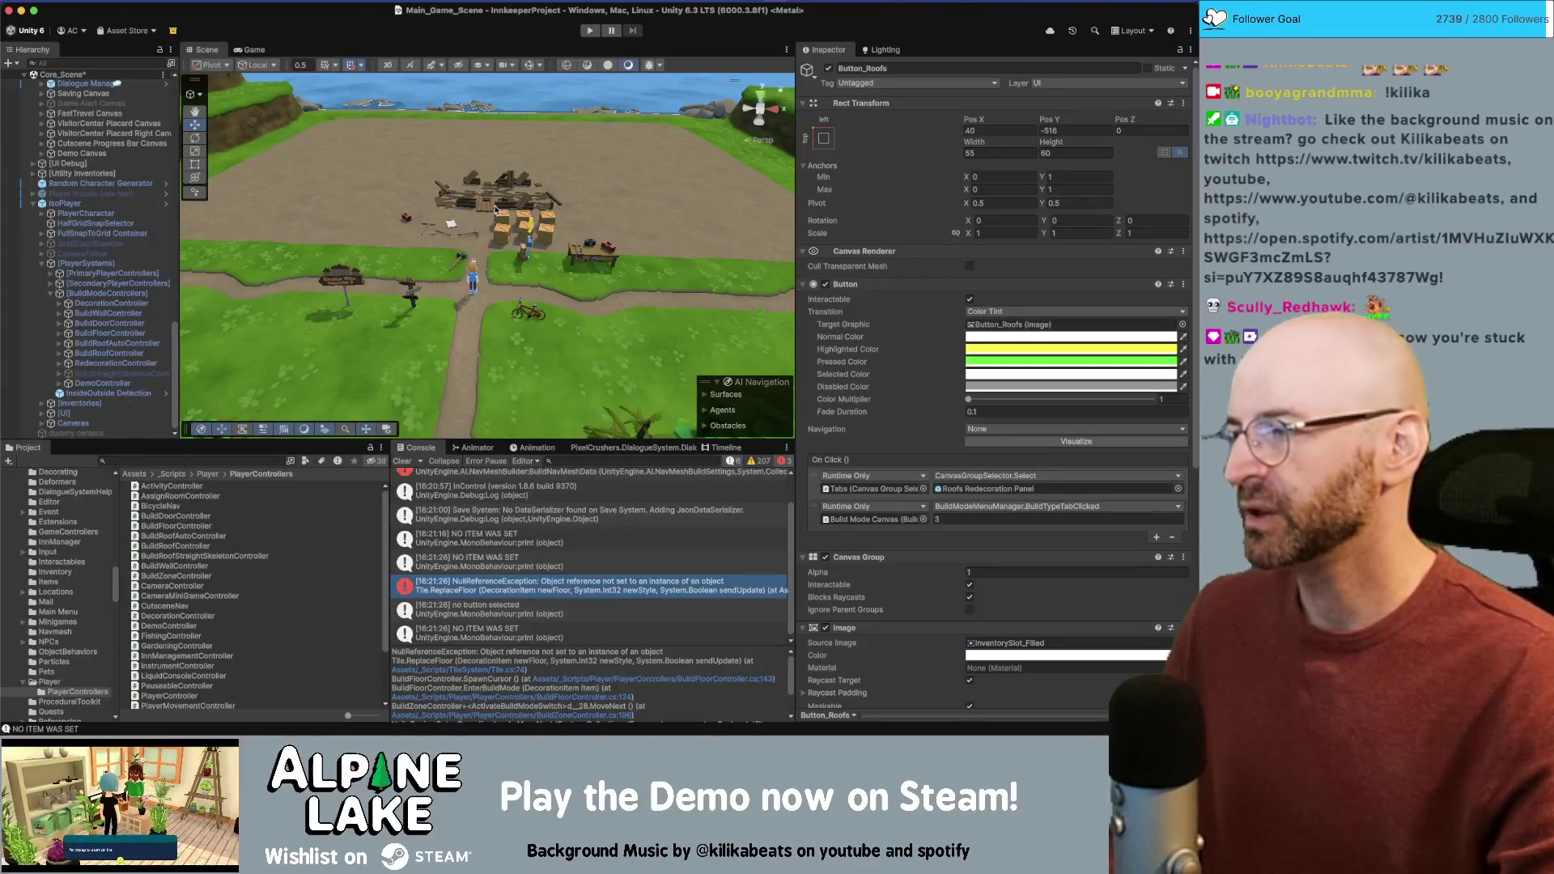
pyautogui.click(588, 31)
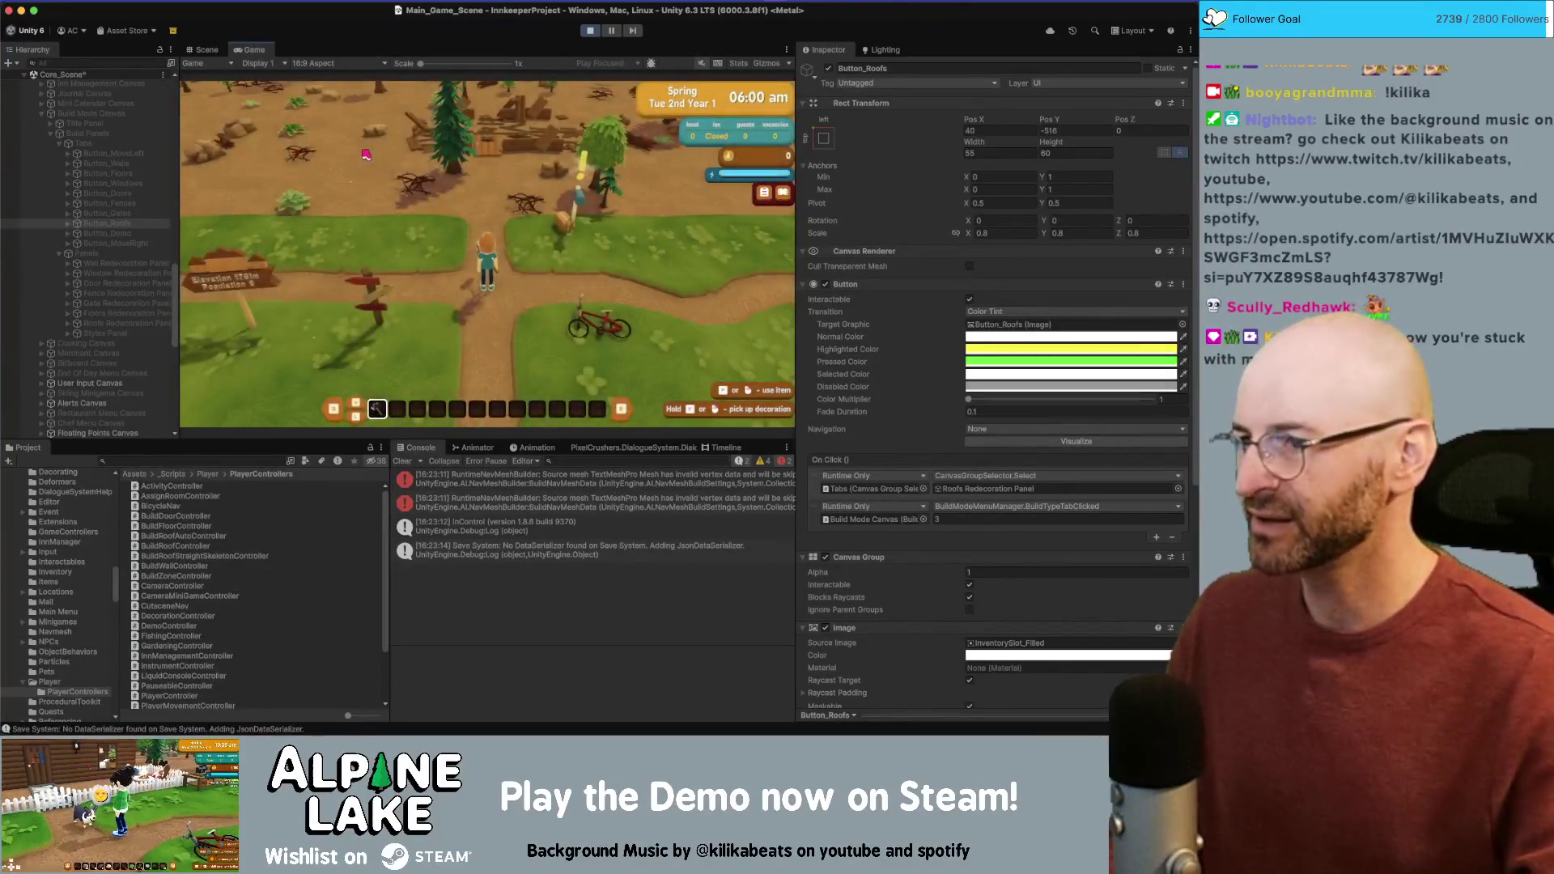
# Step: Enter build mode, dismiss the tutorial, and try the Walls and Foundation build tabs
pyautogui.click(366, 154)
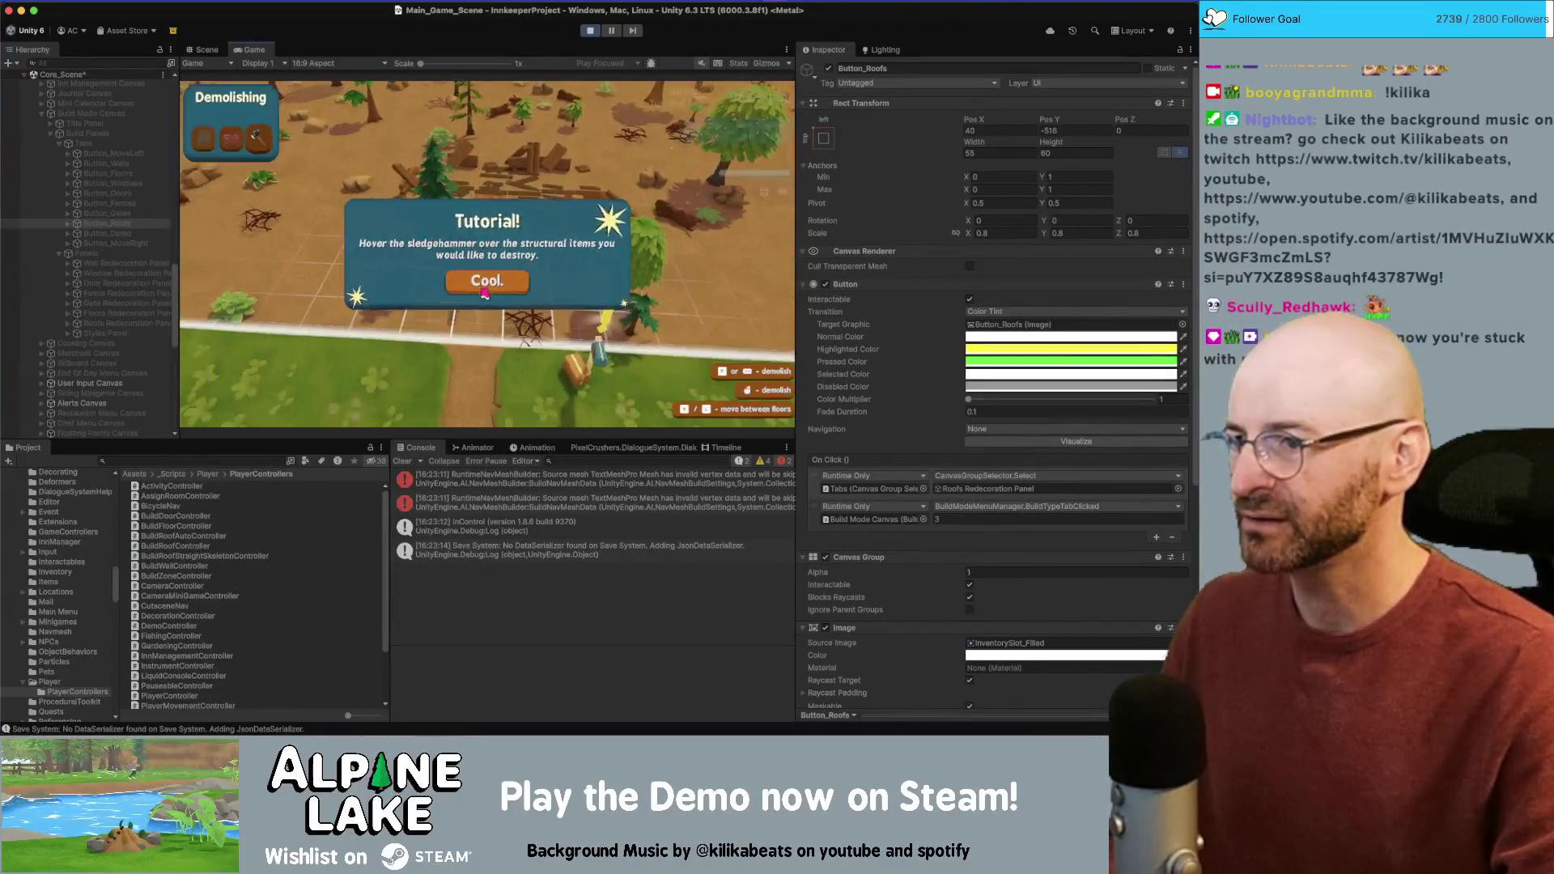
pyautogui.click(485, 294)
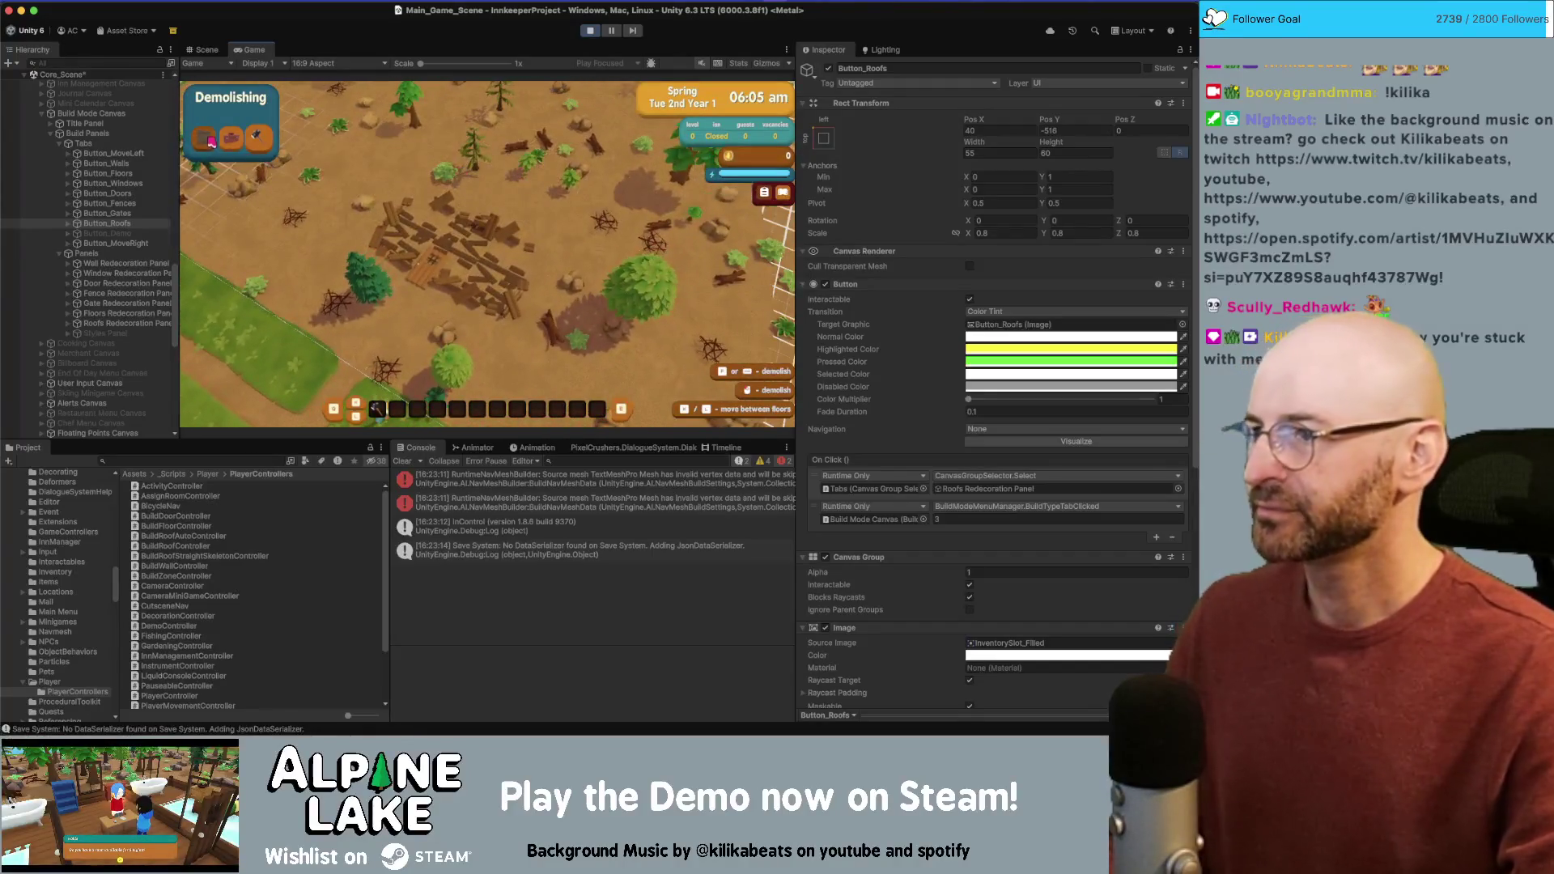
pyautogui.click(209, 141)
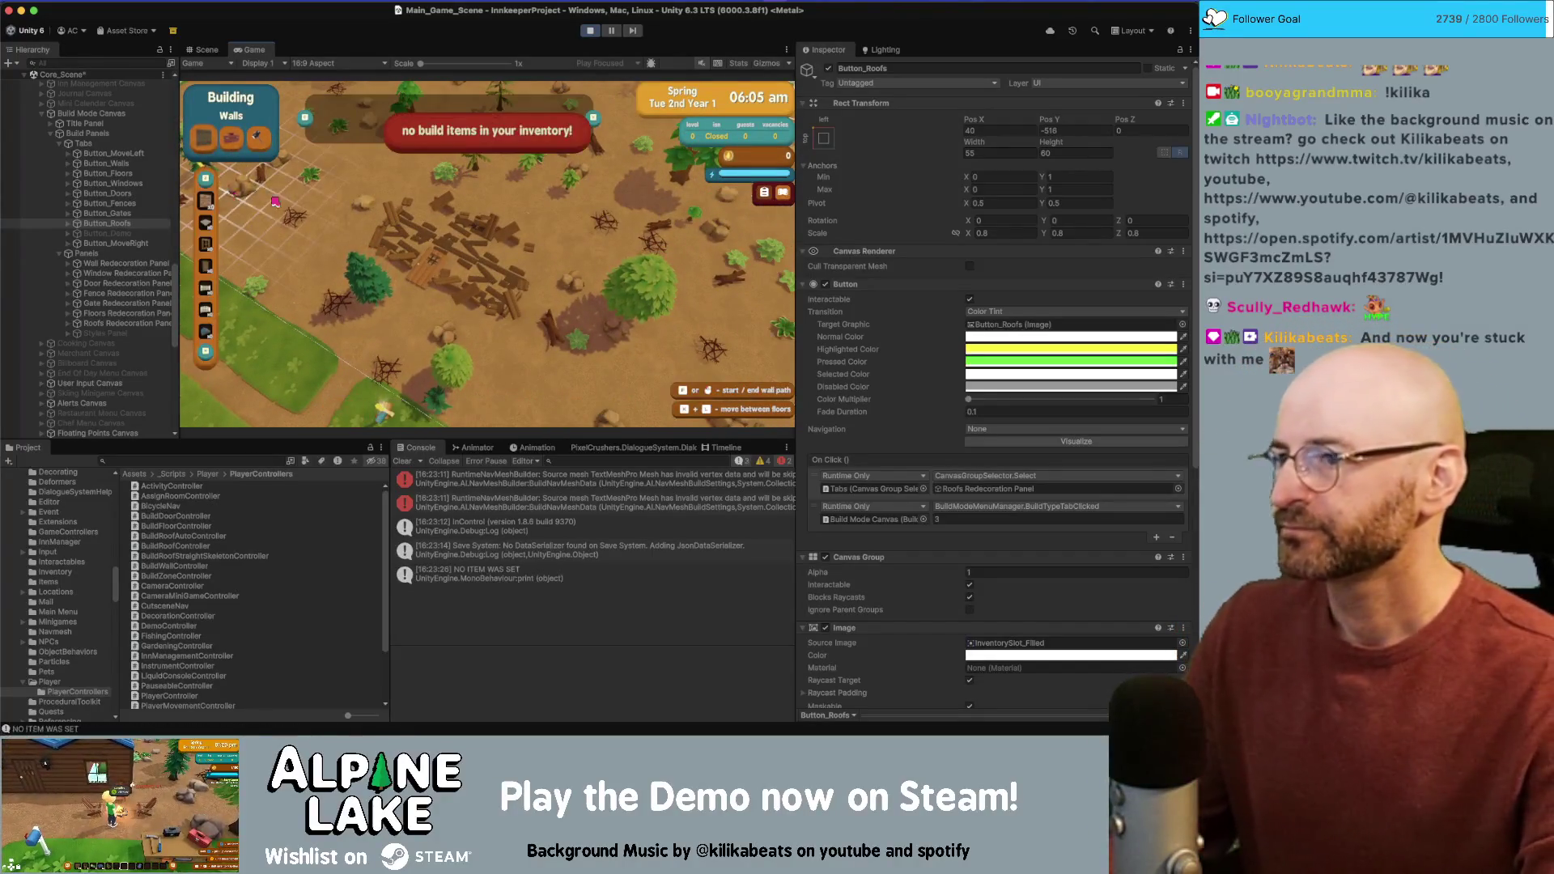
pyautogui.press('pagedown')
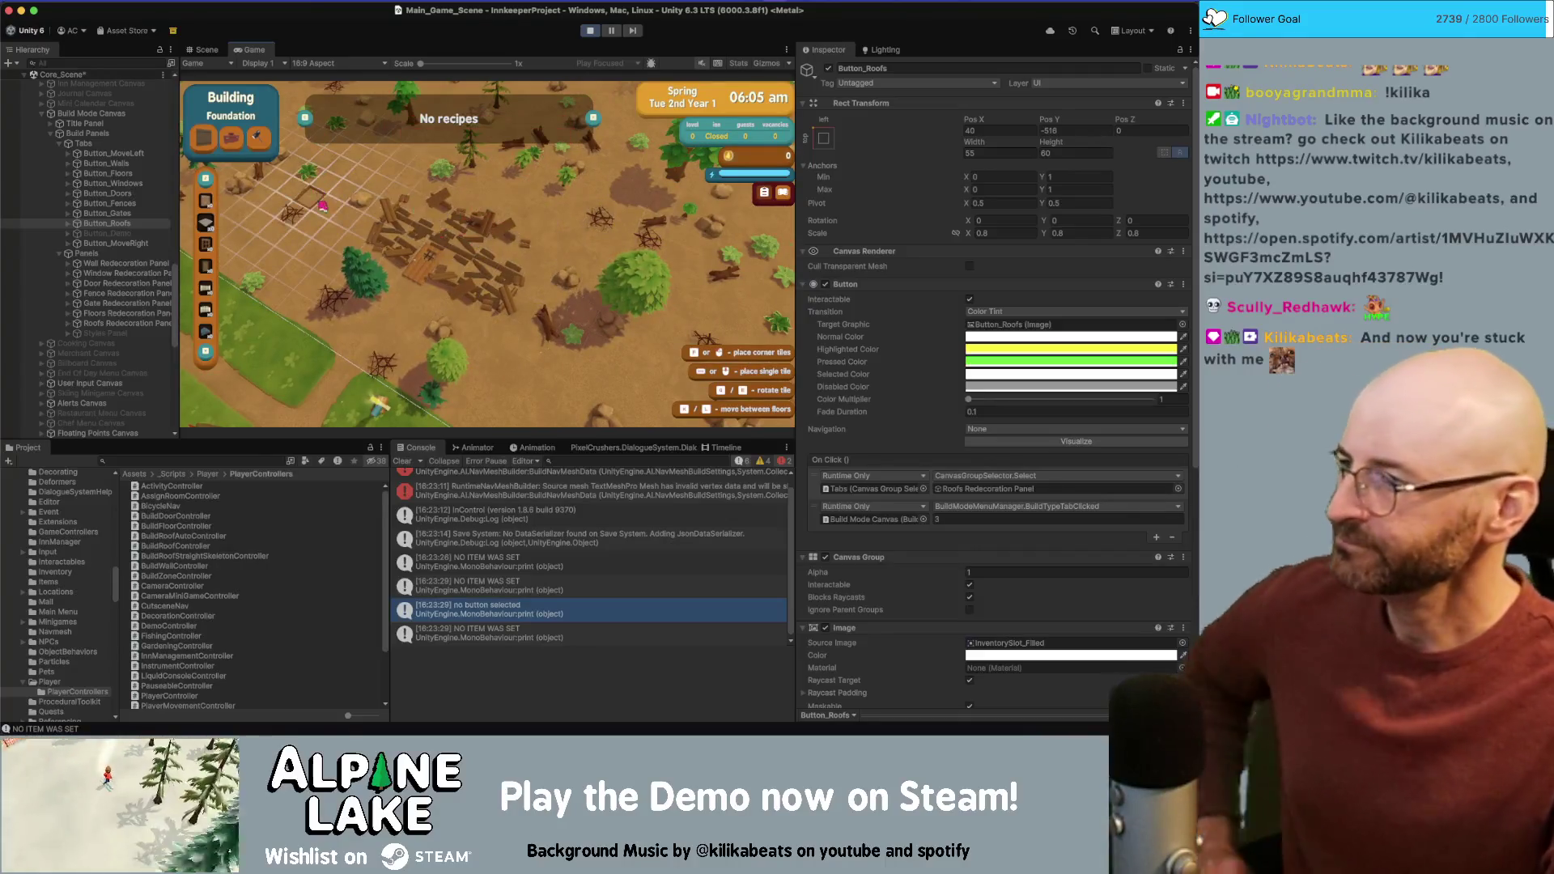
pyautogui.press('Escape')
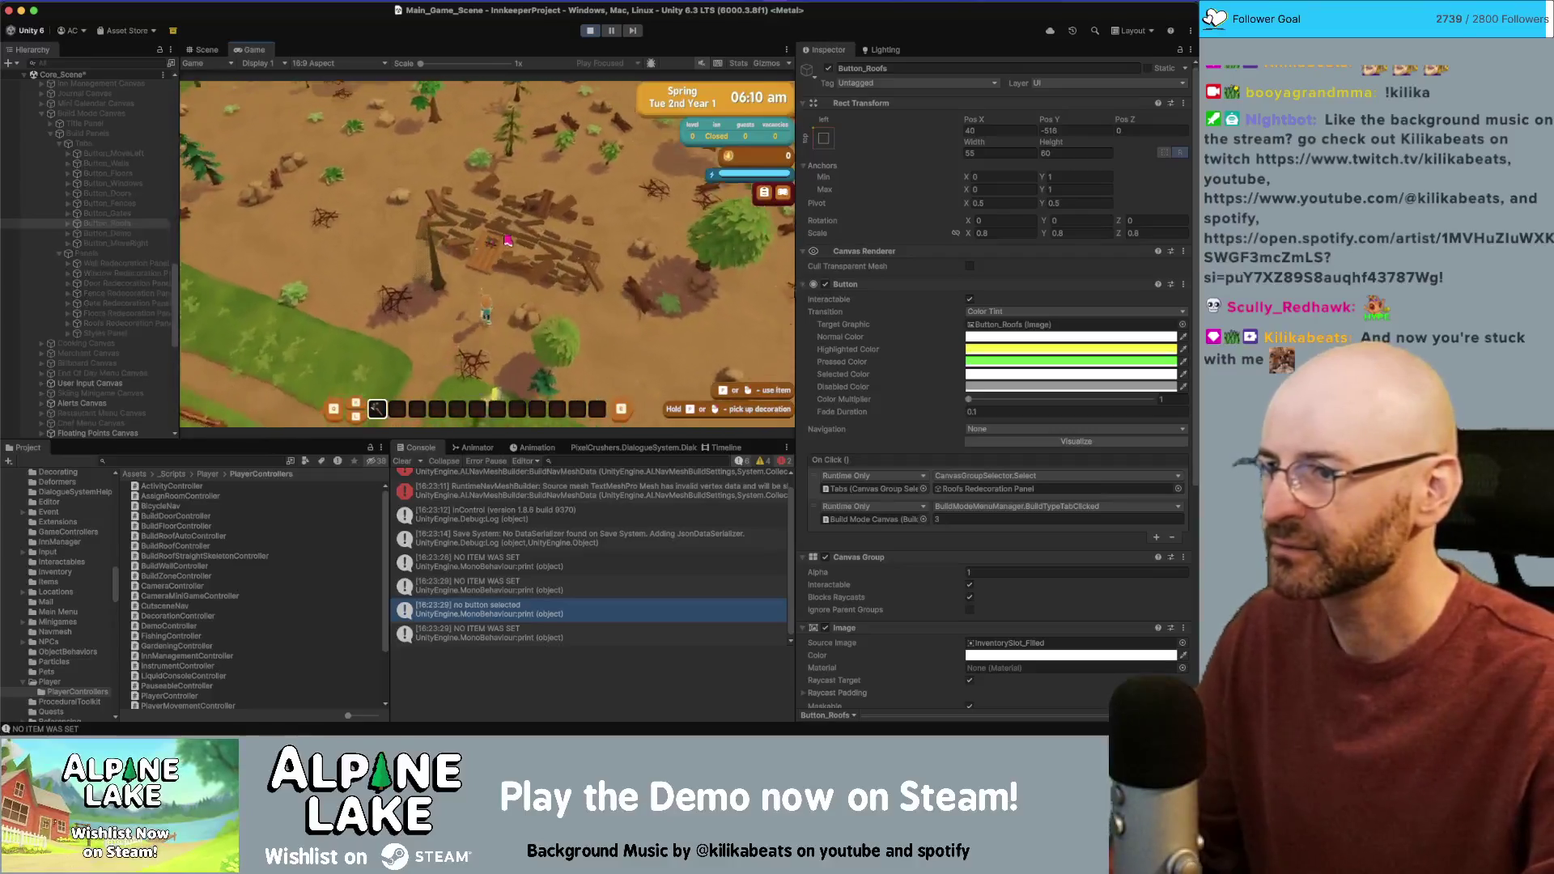
# Step: Demolish the wooden object on the lot, pick a Foundation tool, then stop the game
pyautogui.click(505, 243)
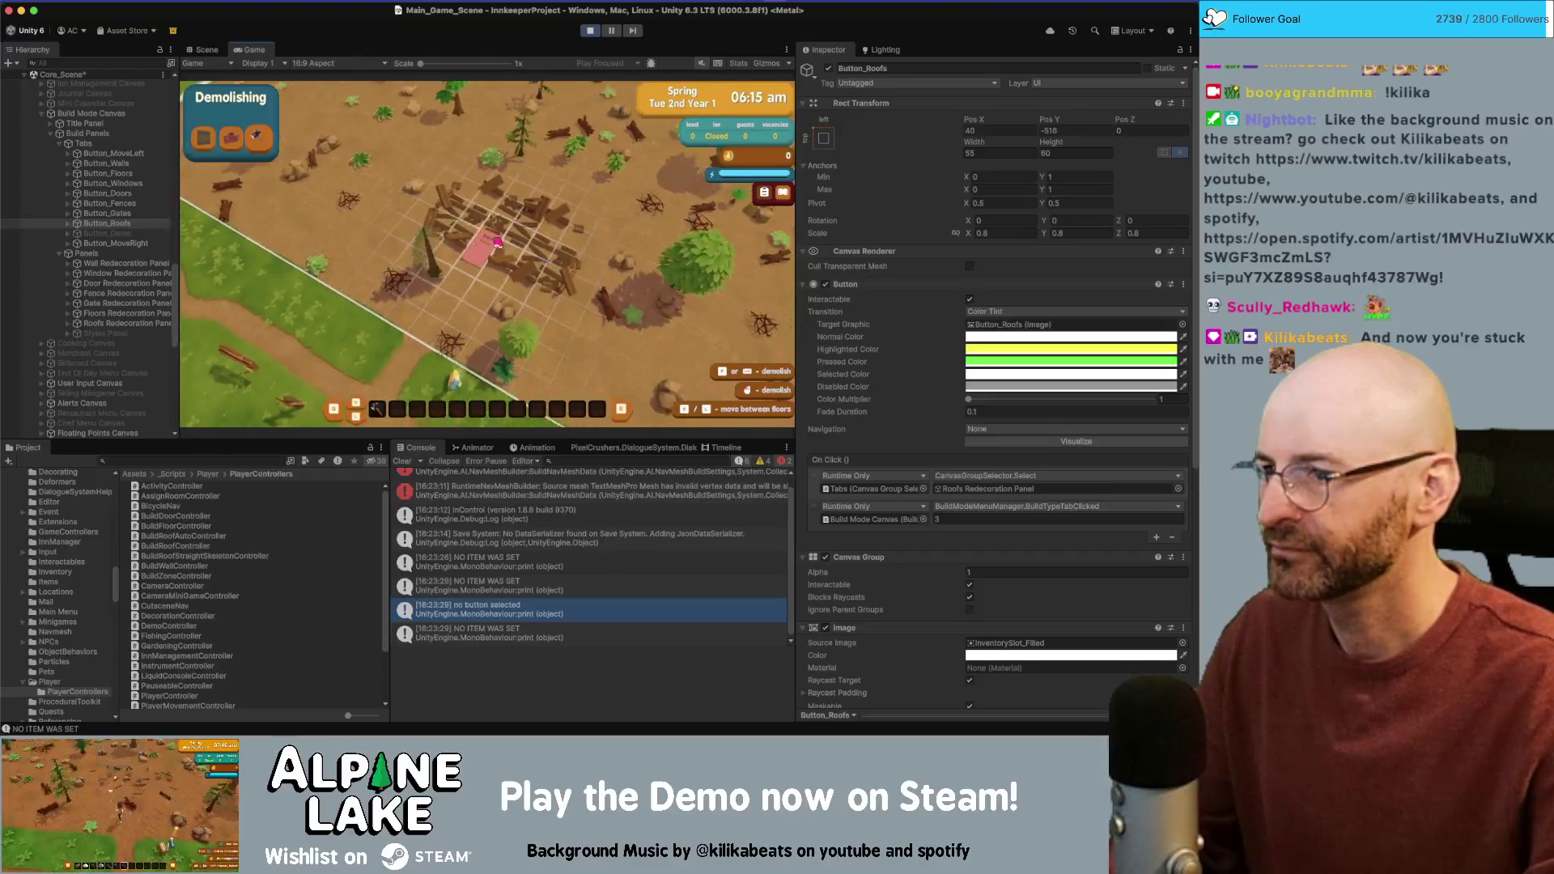
pyautogui.click(442, 233)
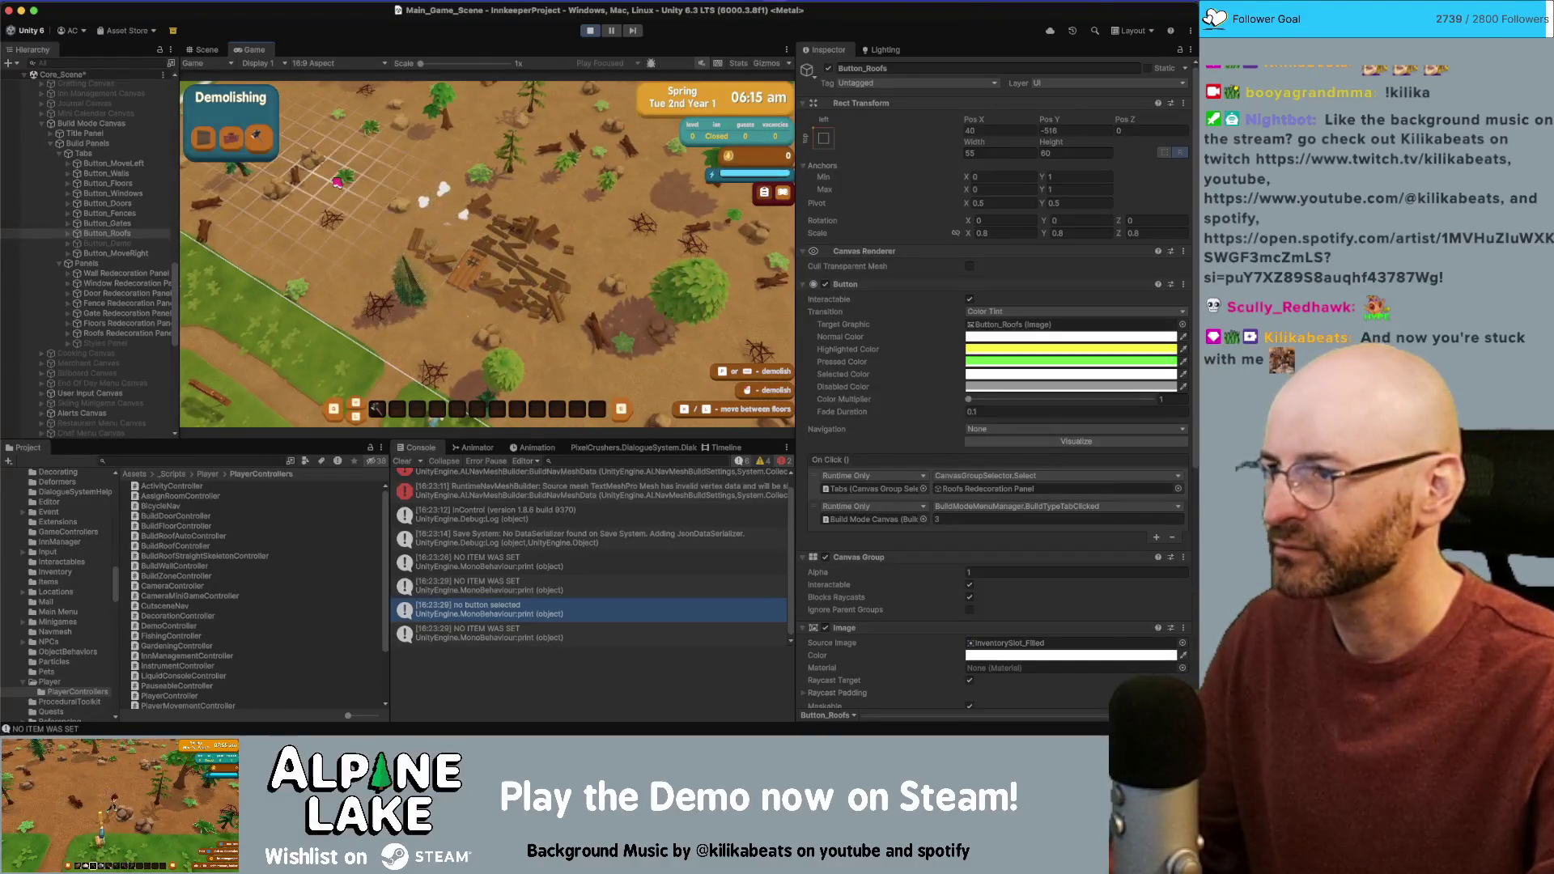
pyautogui.click(212, 139)
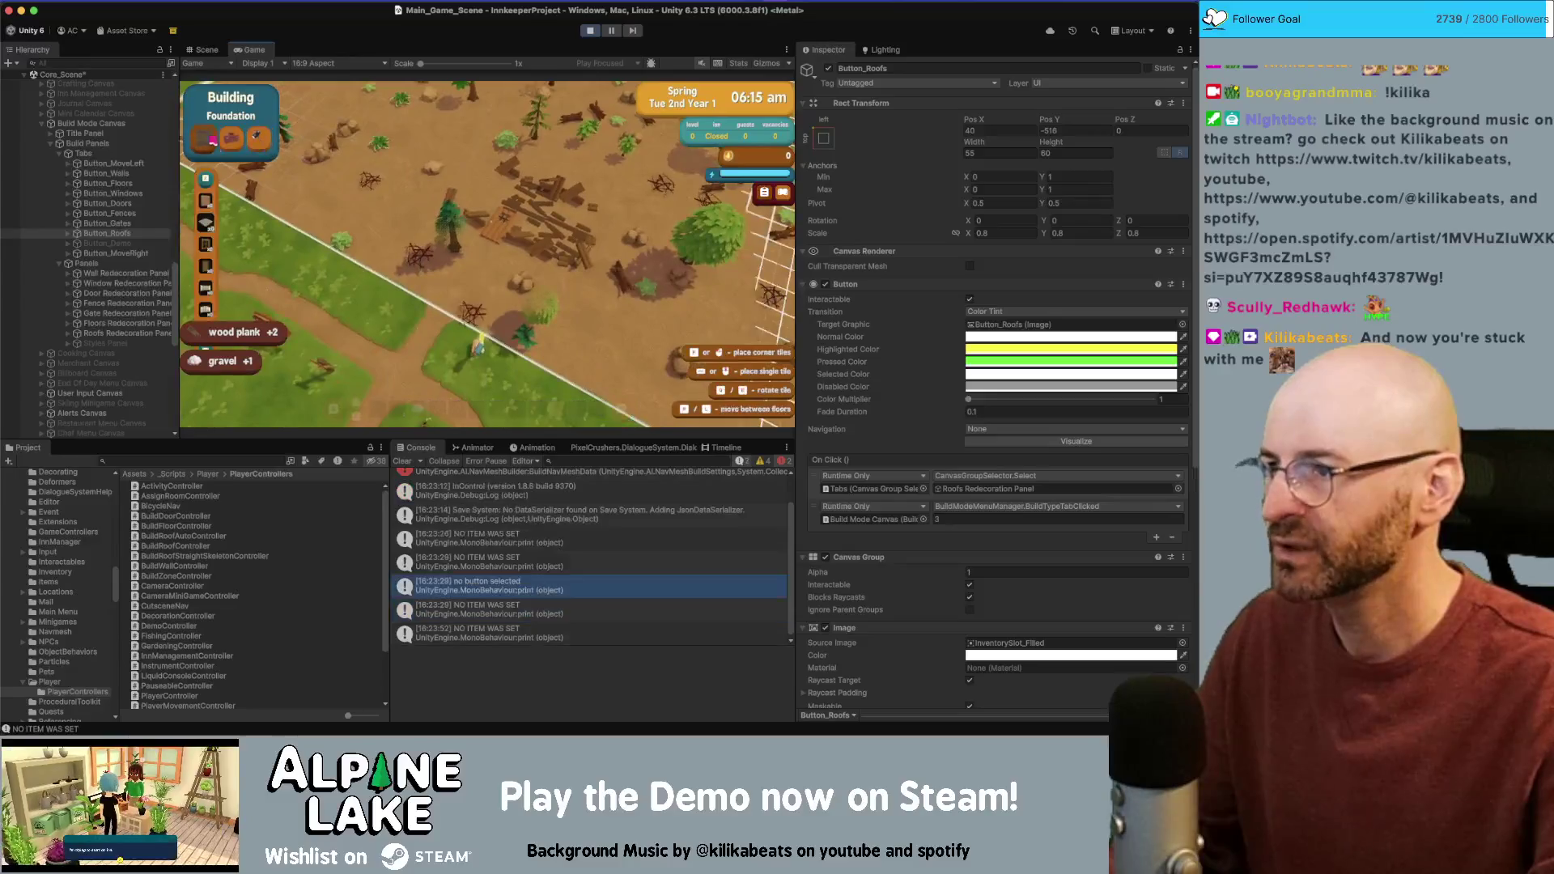
pyautogui.click(207, 220)
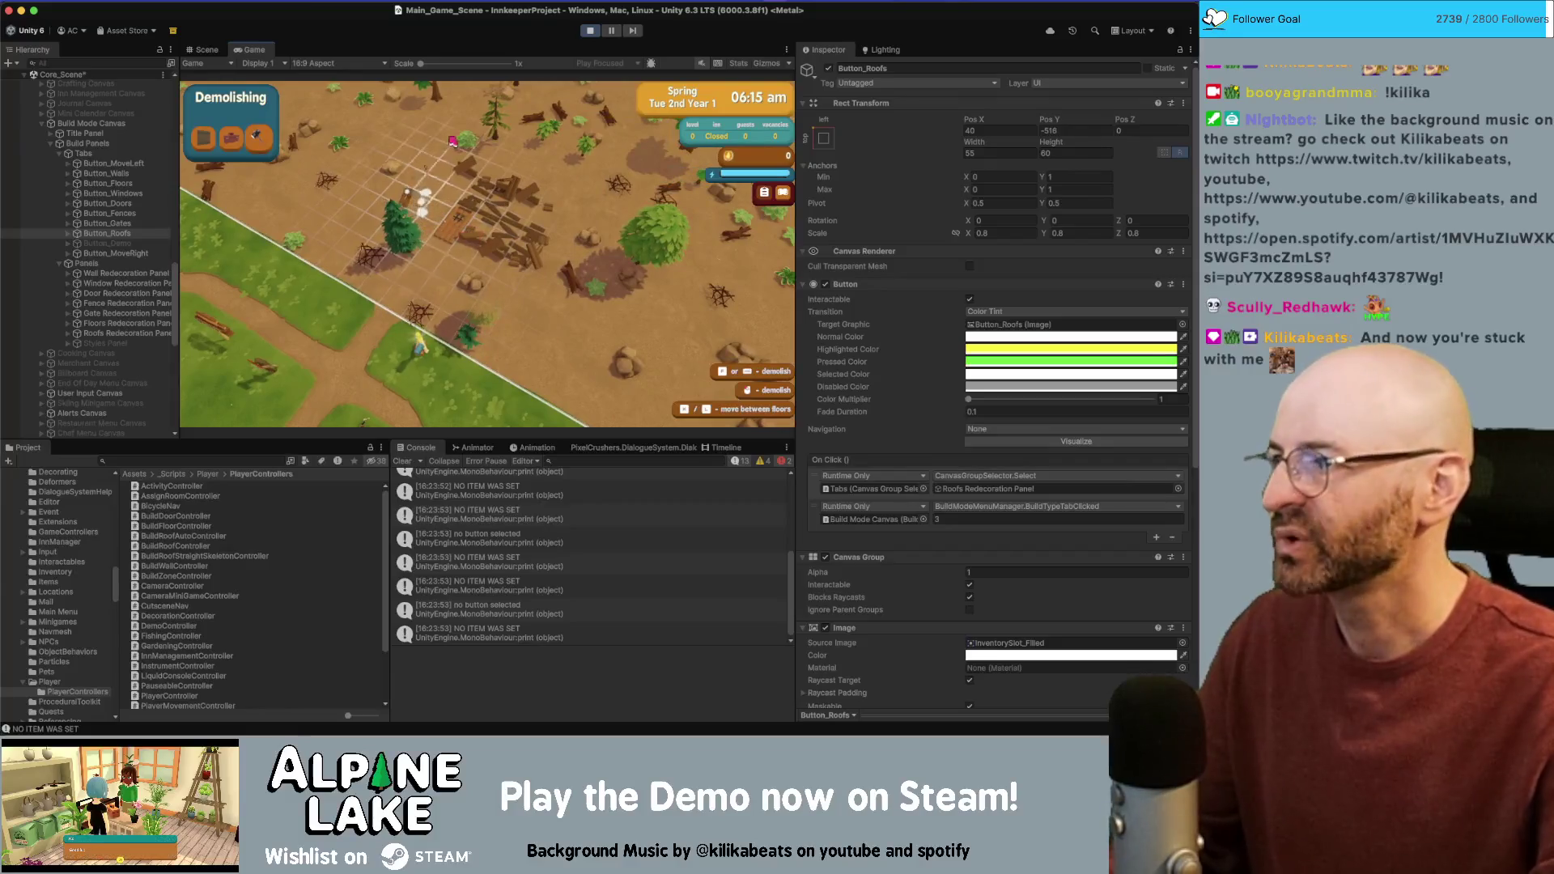
pyautogui.click(590, 30)
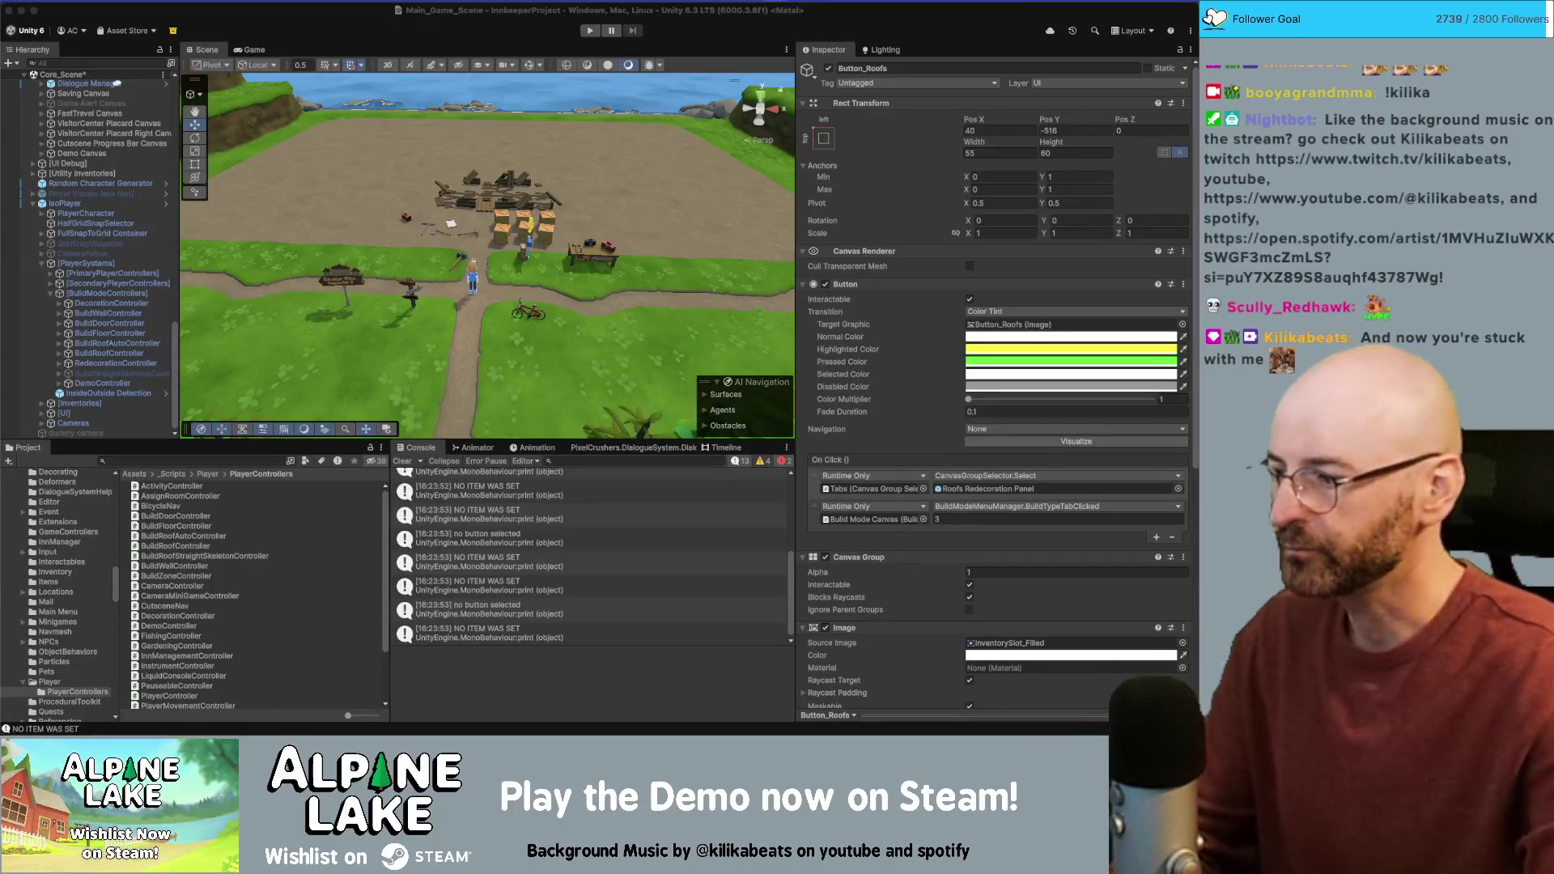
# Step: Jump from the 'NO ITEM WAS SET' console entry to its source line in BuildZoneController.cs
pyautogui.click(483, 493)
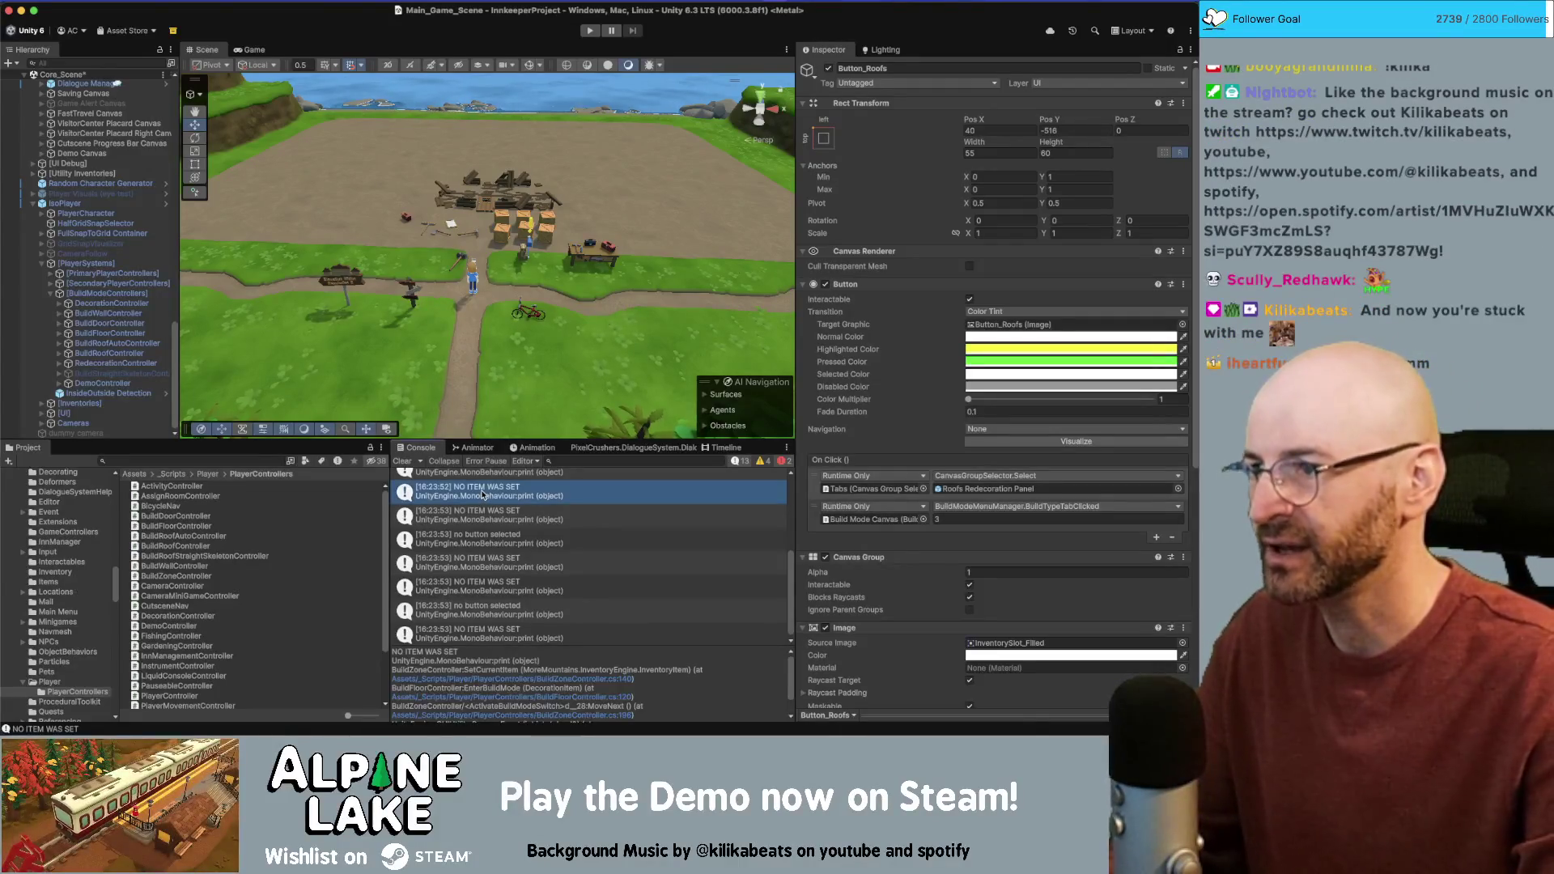
pyautogui.doubleClick(483, 495)
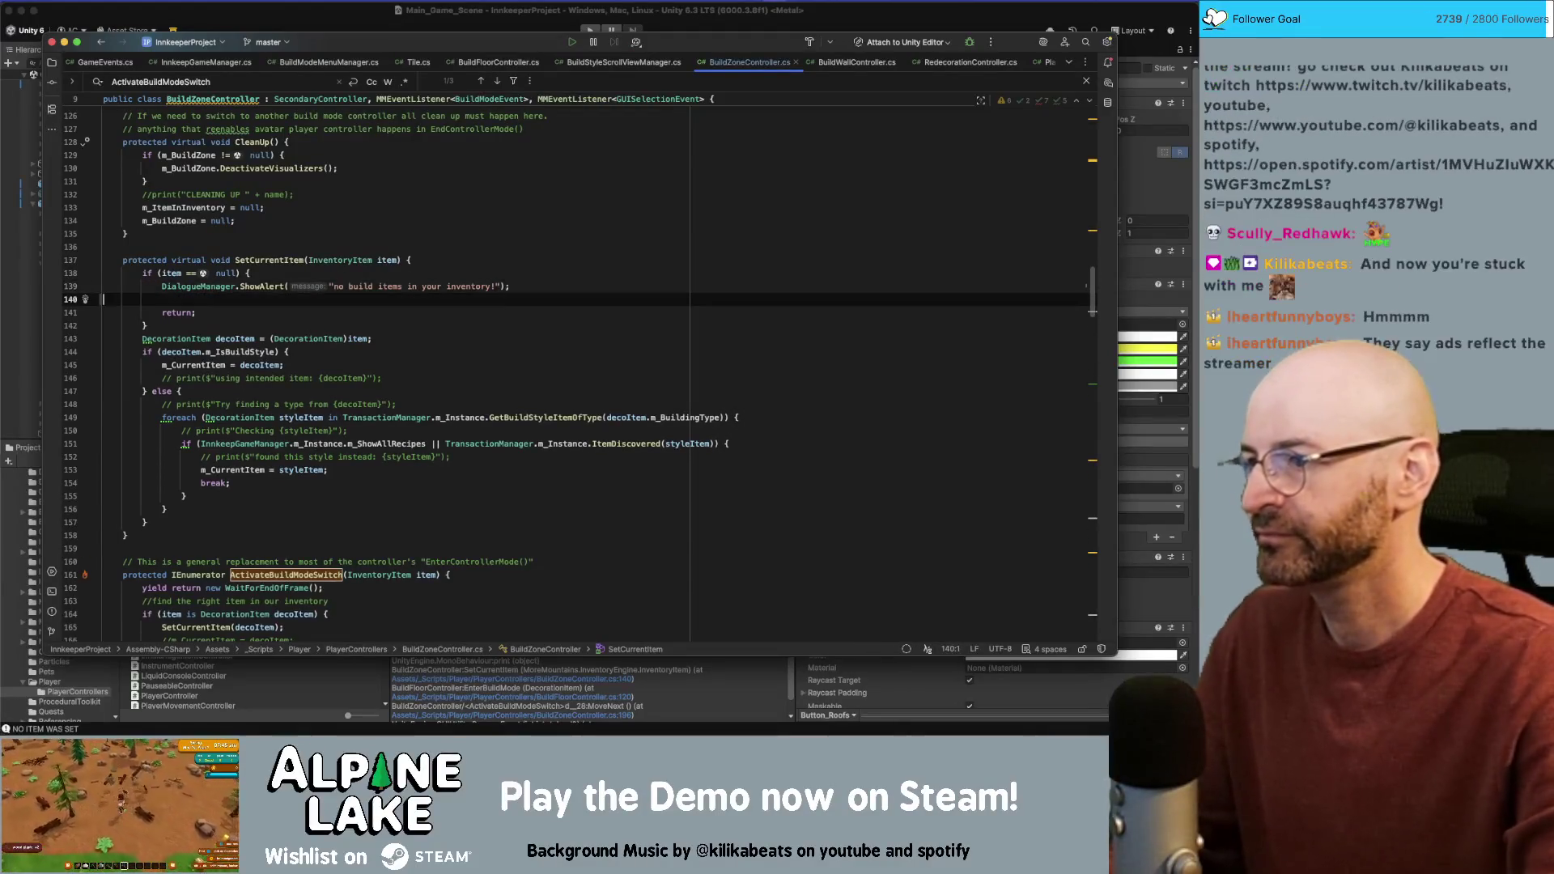
# Step: Comment out the 'NO ITEM WAS SET' print and BuildStyleScrollViewManager's 'no button selected' print
pyautogui.press('super+z')
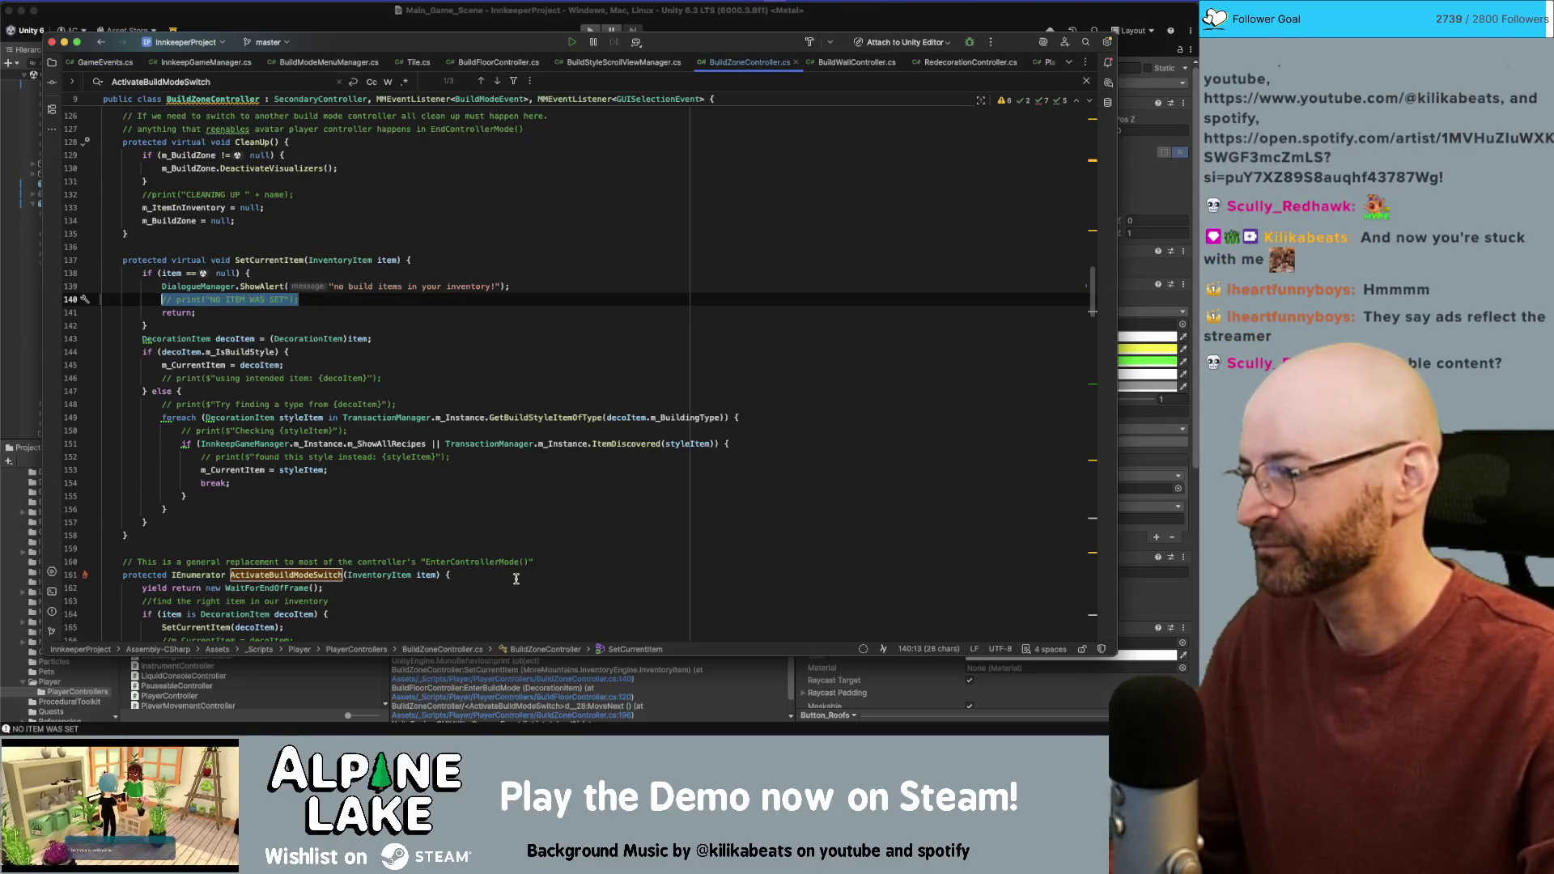
pyautogui.click(571, 676)
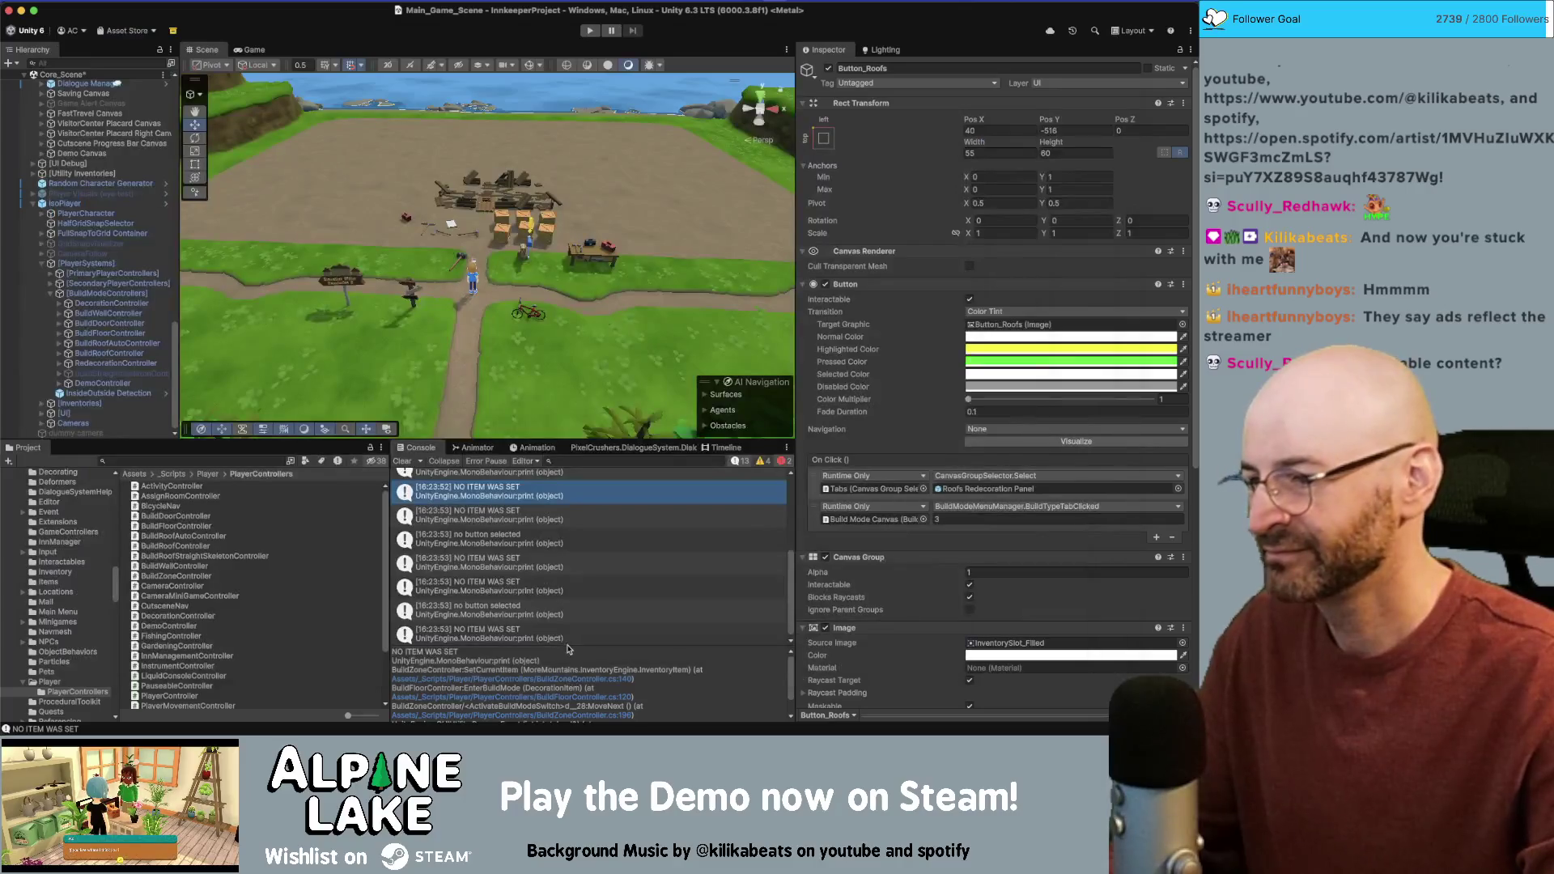
pyautogui.doubleClick(489, 545)
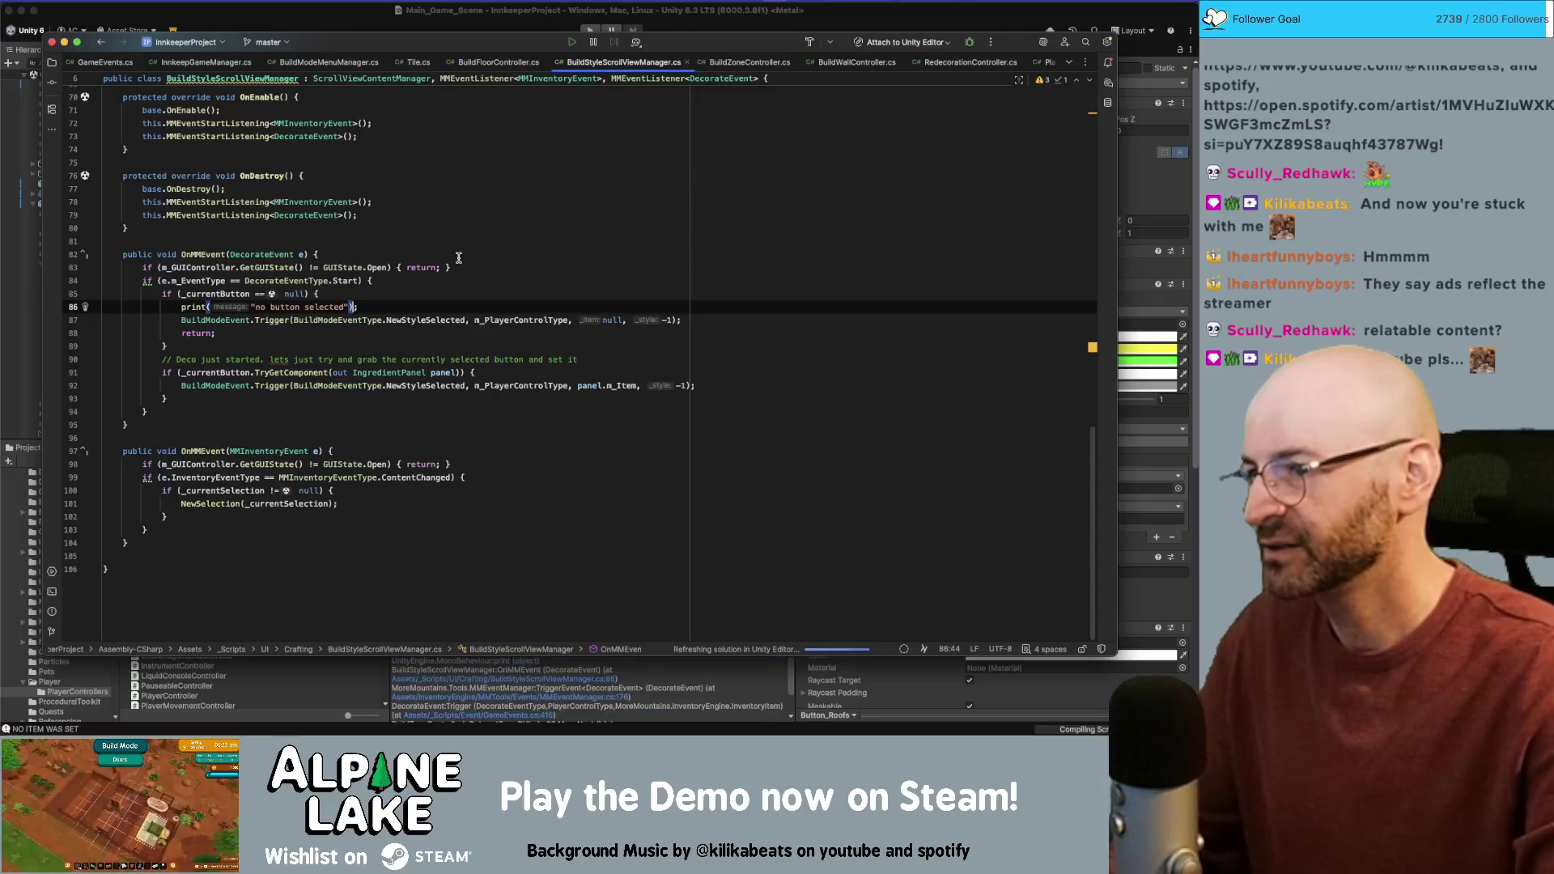
pyautogui.press('super+slash')
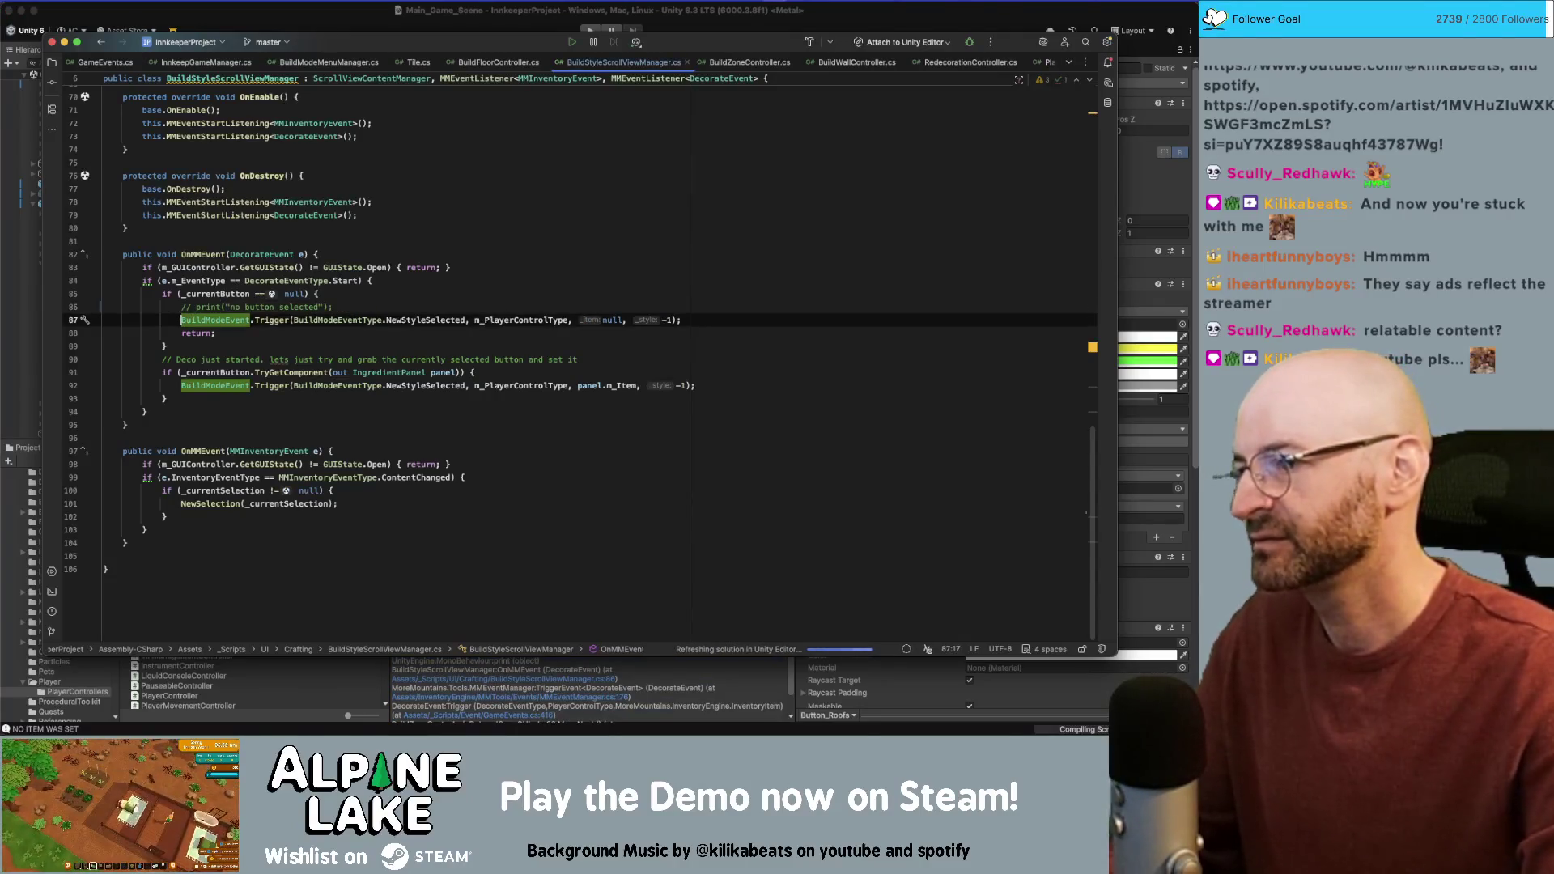
pyautogui.click(352, 22)
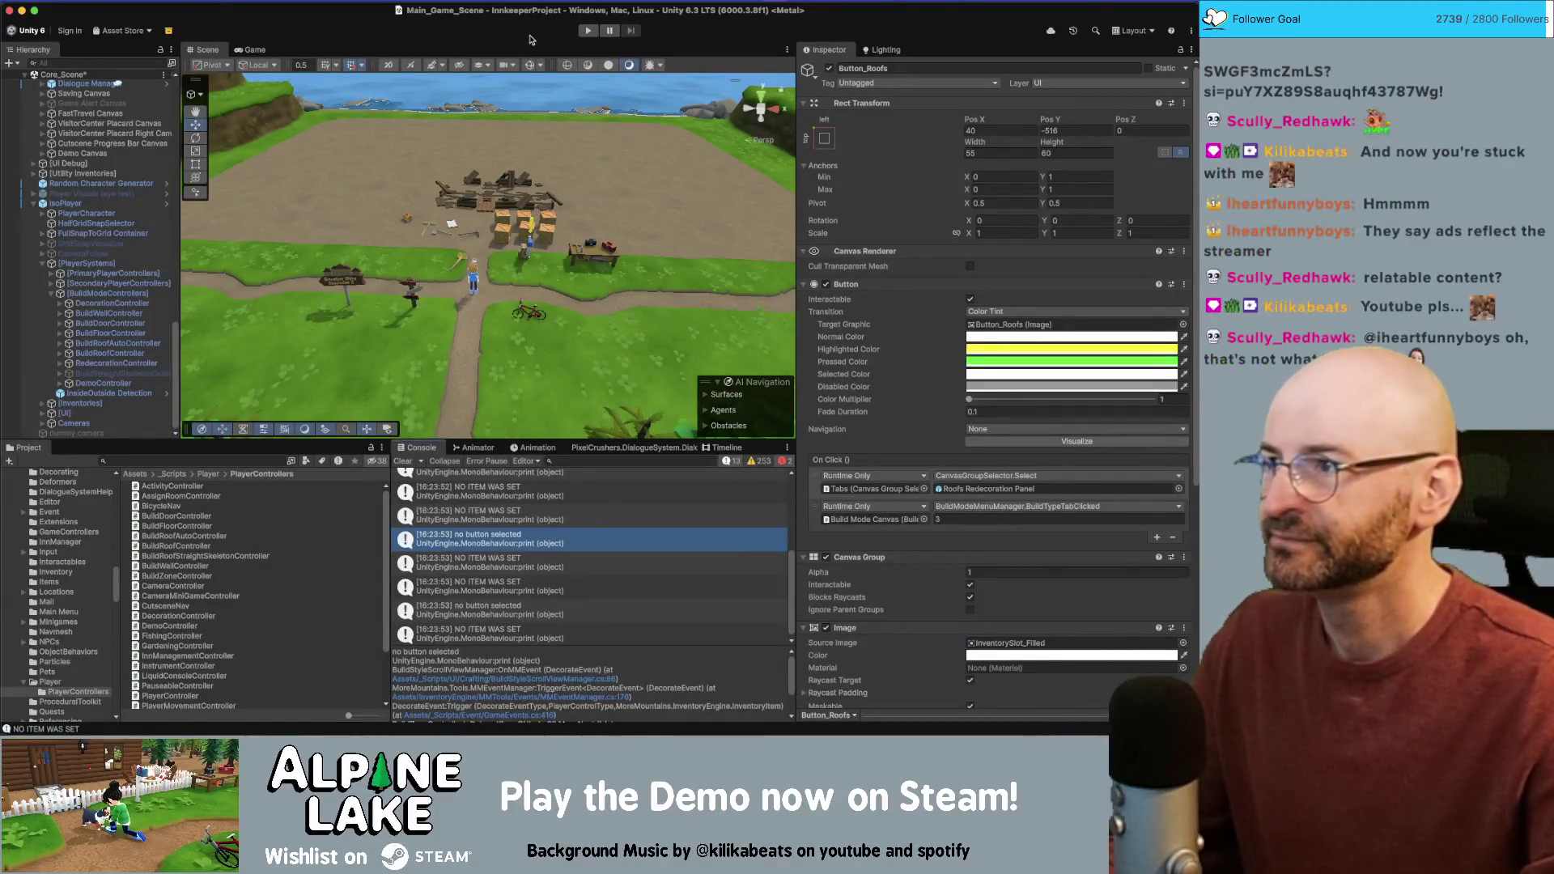
# Step: Clear the Console, then restart play mode and skip the intro into gameplay
pyautogui.moveTo(544, 203); pyautogui.dragTo(423, 442)
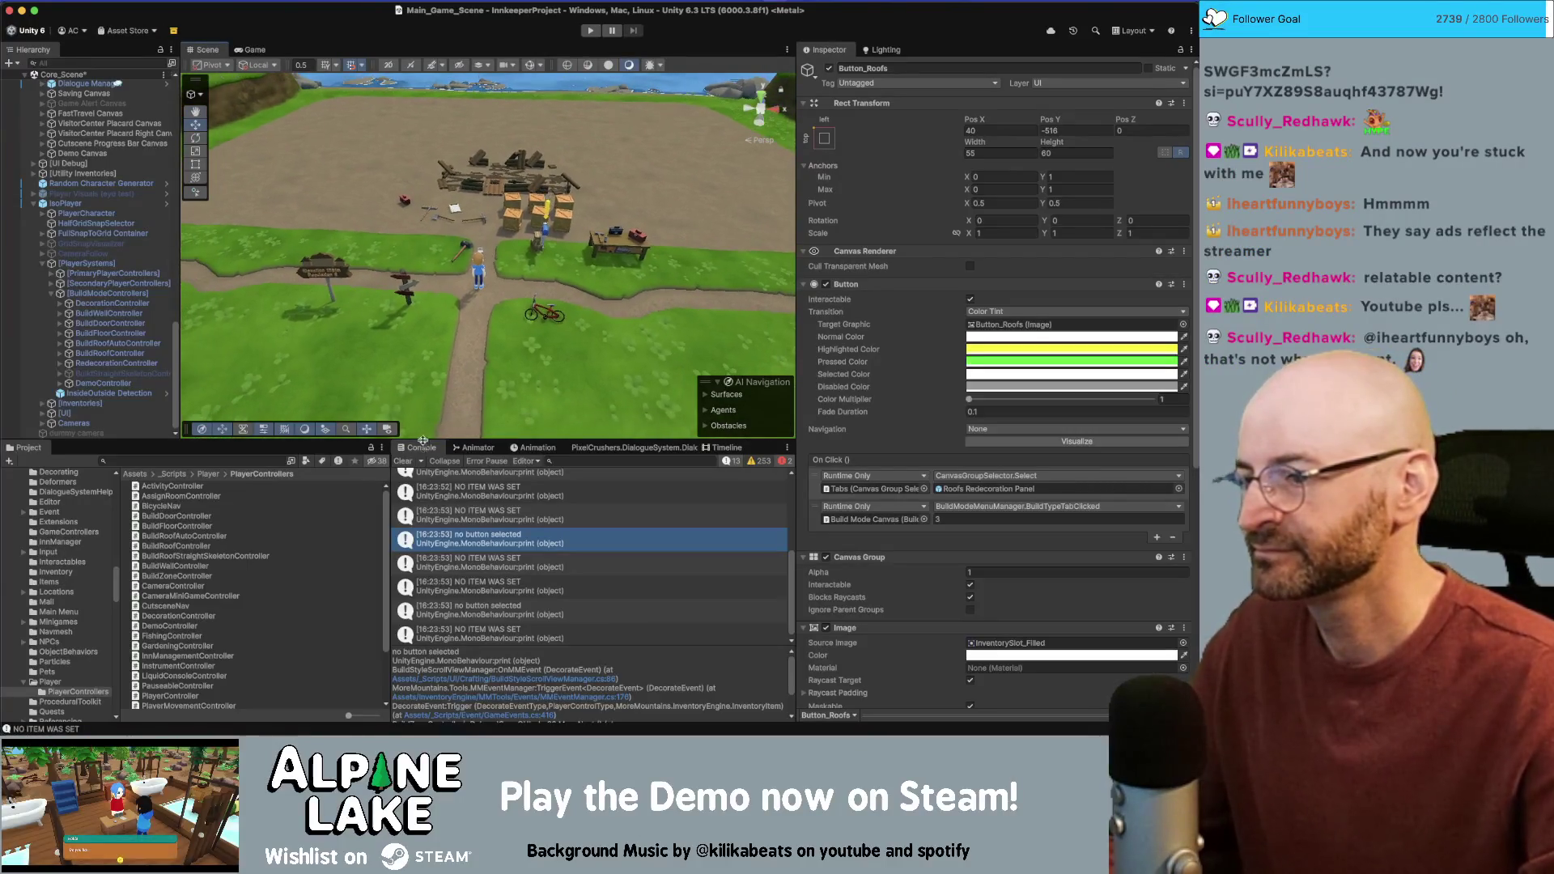
pyautogui.click(403, 462)
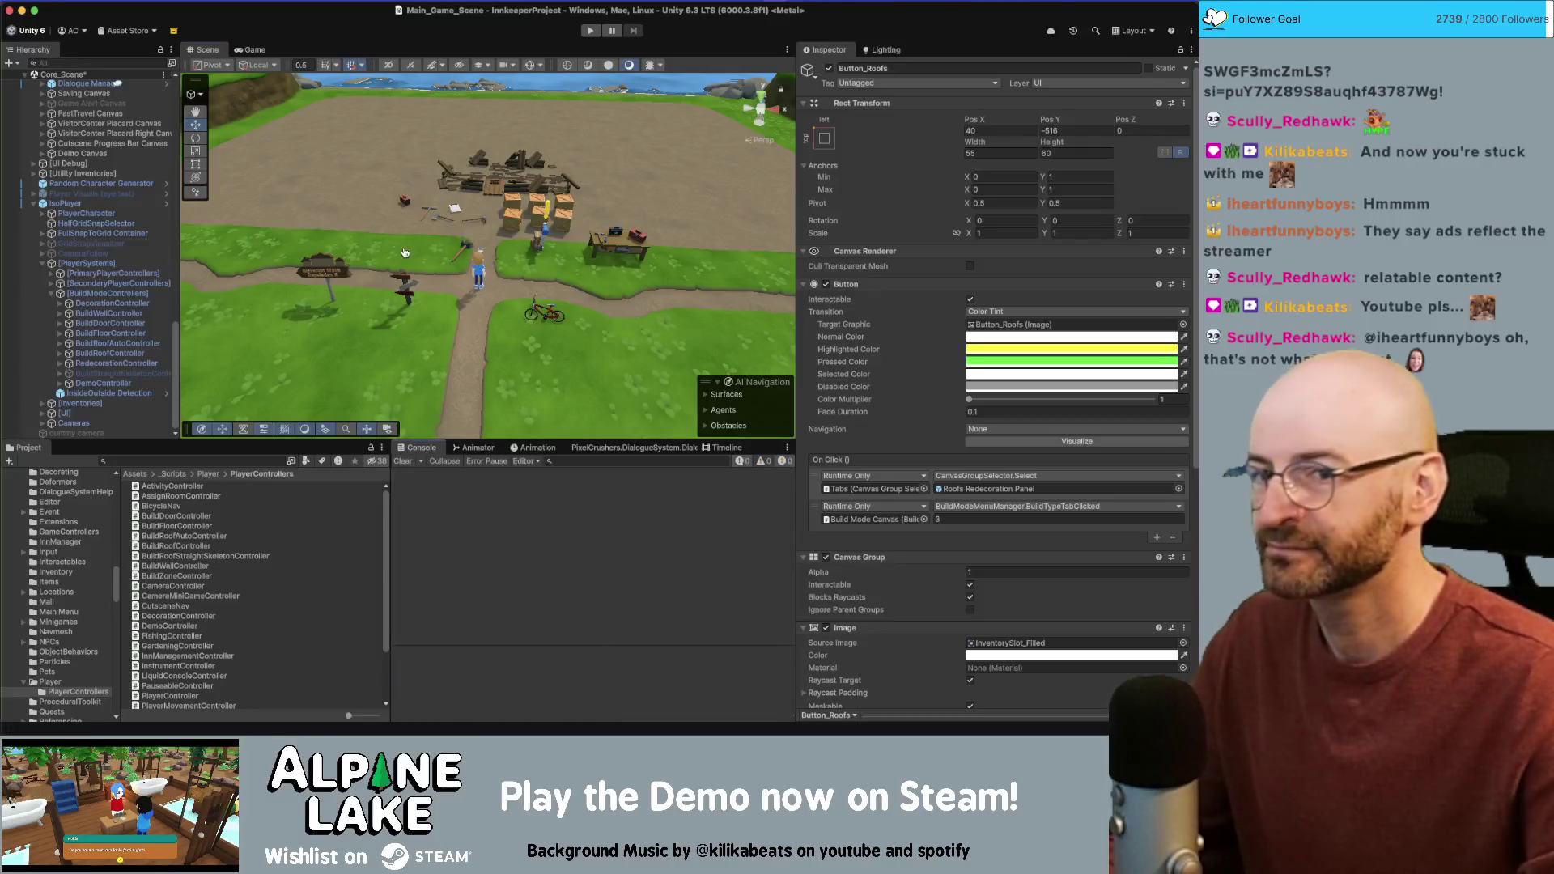
pyautogui.press('super+Tab')
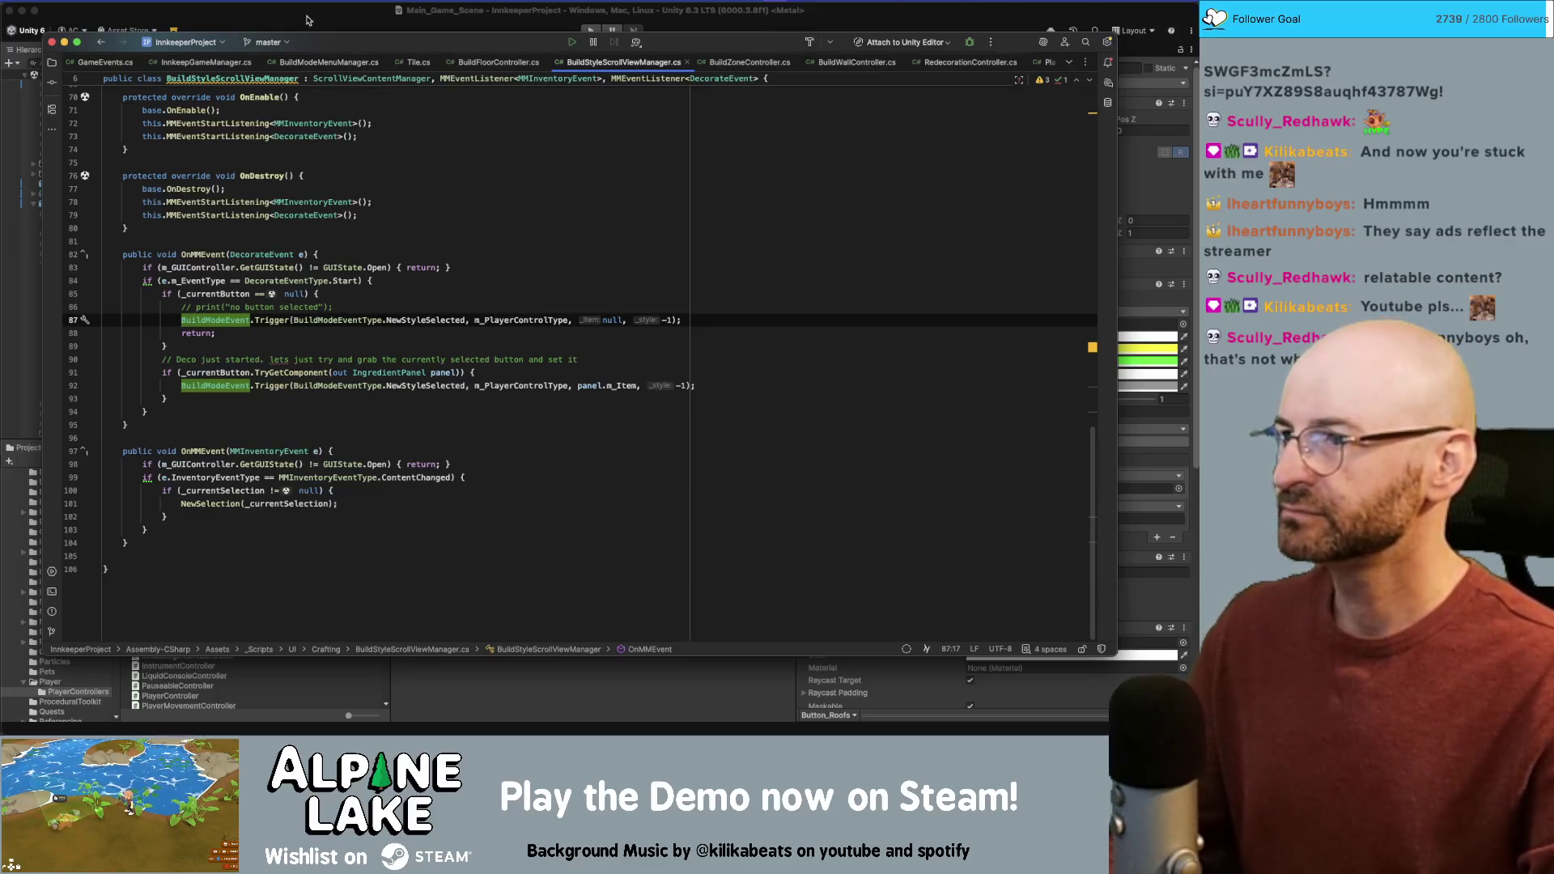
pyautogui.click(583, 35)
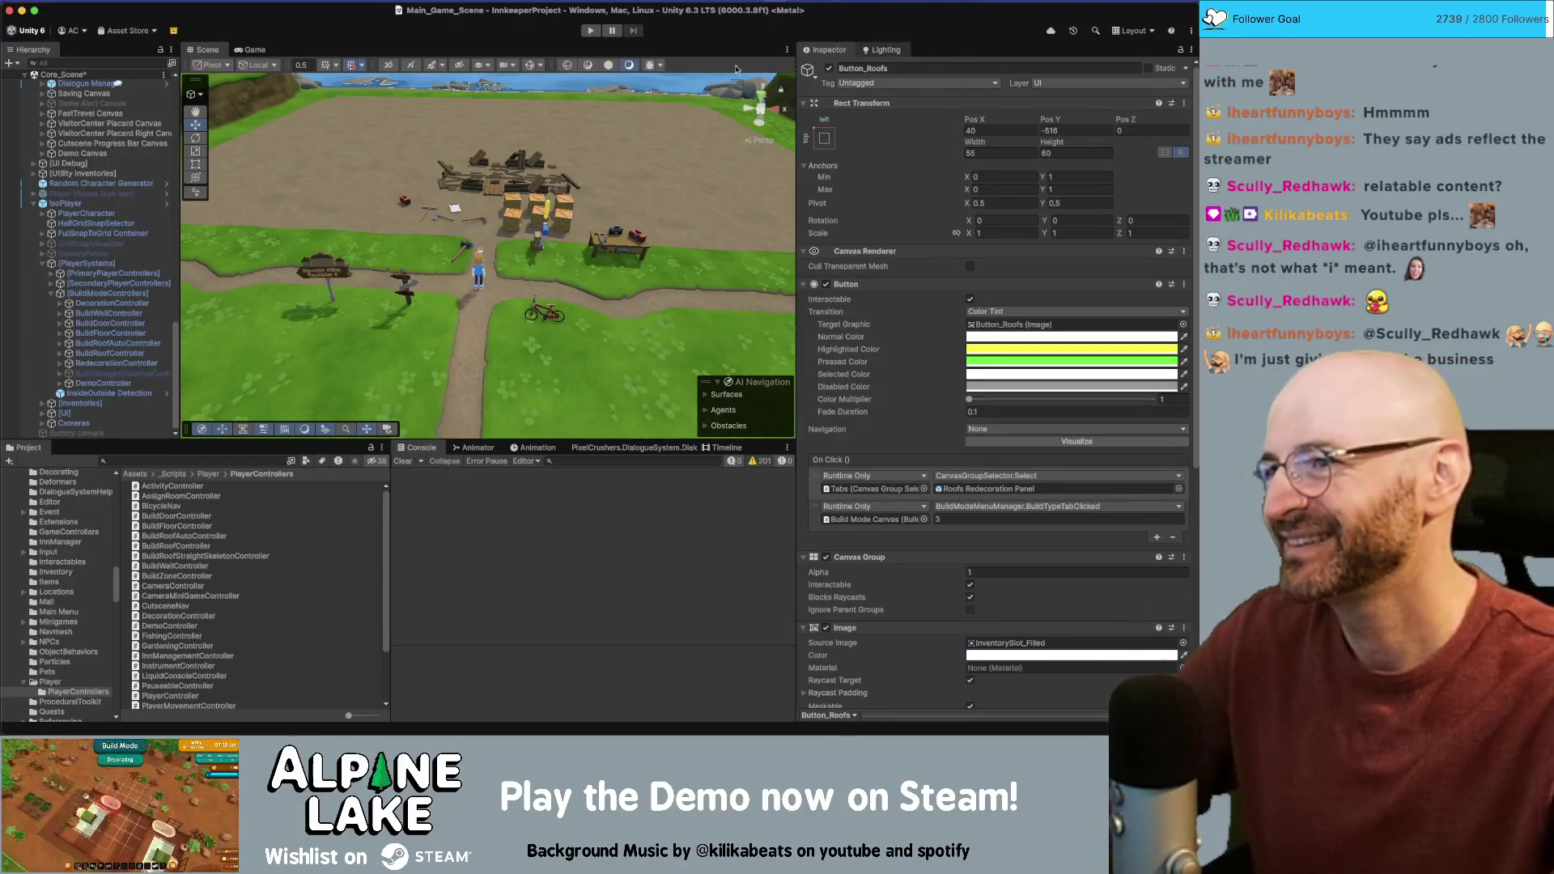
pyautogui.click(589, 32)
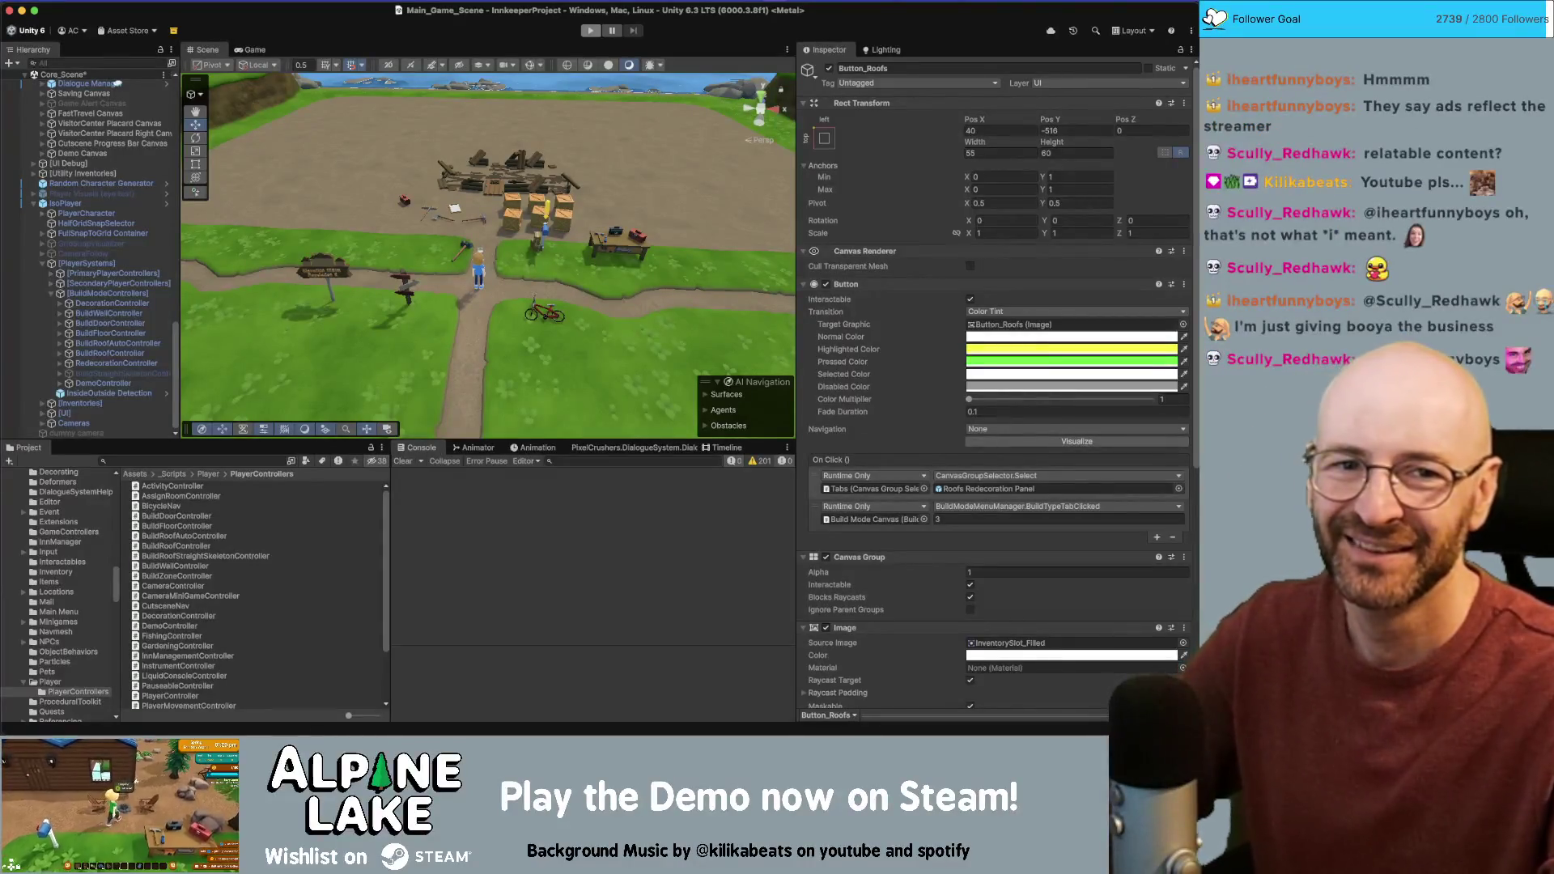
pyautogui.press('super+p')
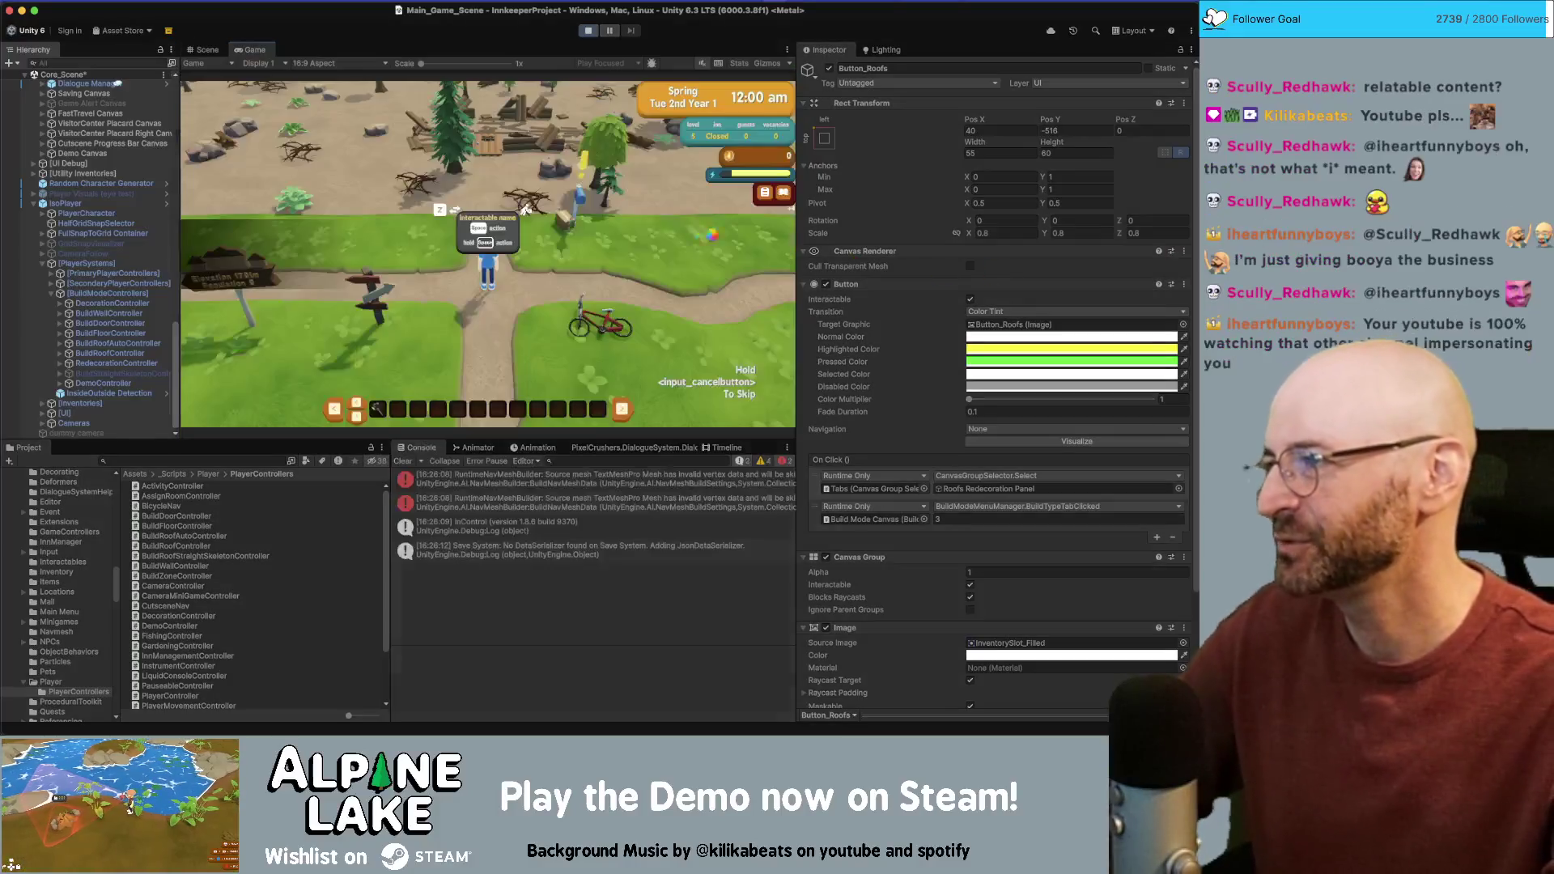
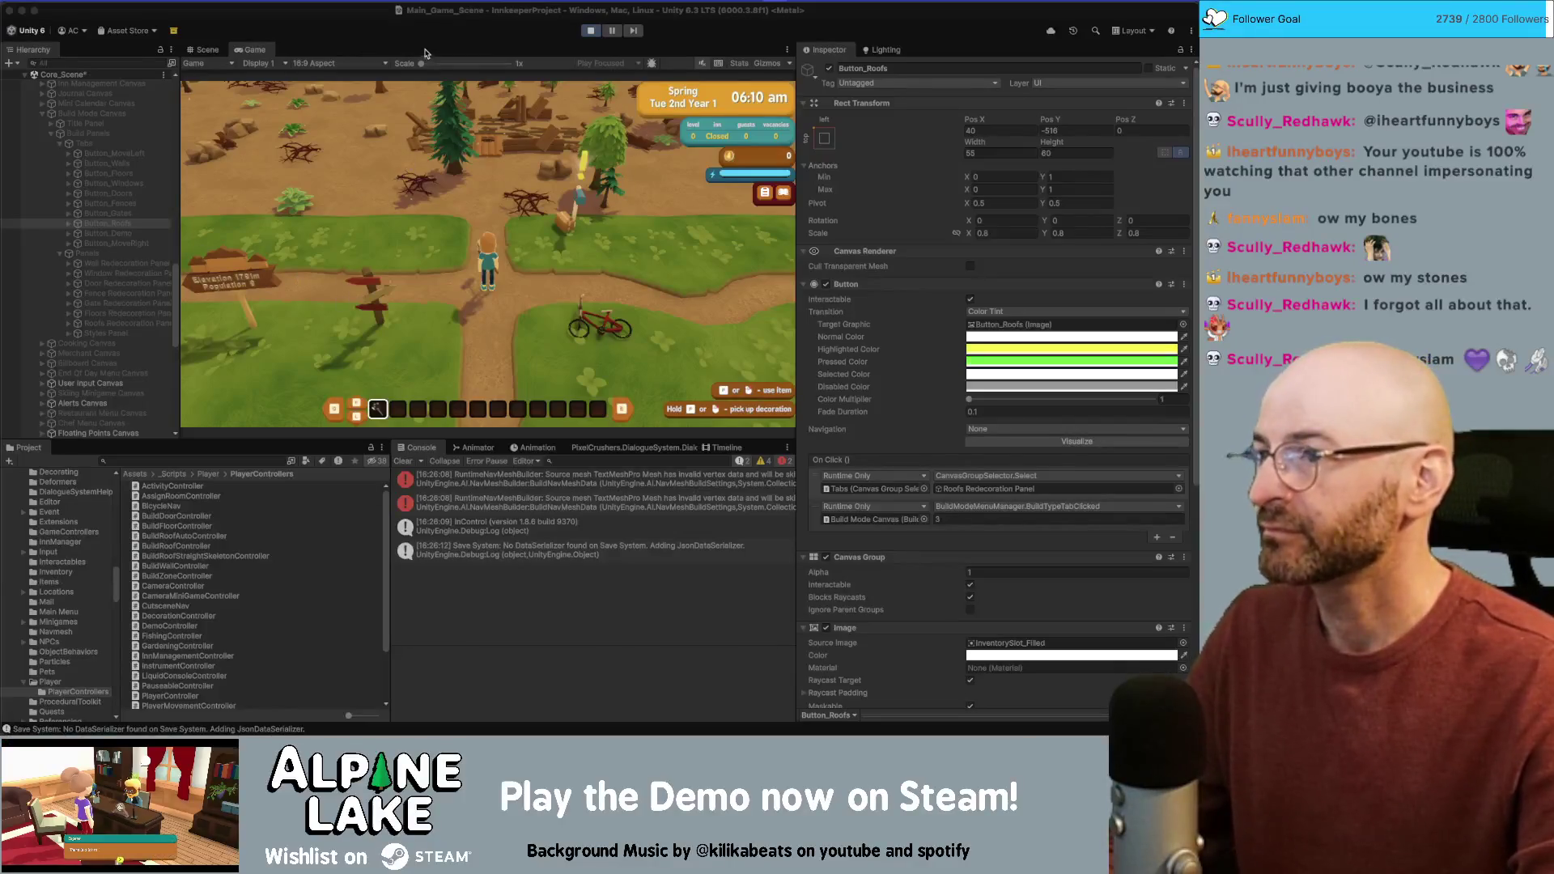
# Step: Focus the running game, dismiss the tutorial, and switch the build panel to Foundation, then Doors
pyautogui.click(563, 54)
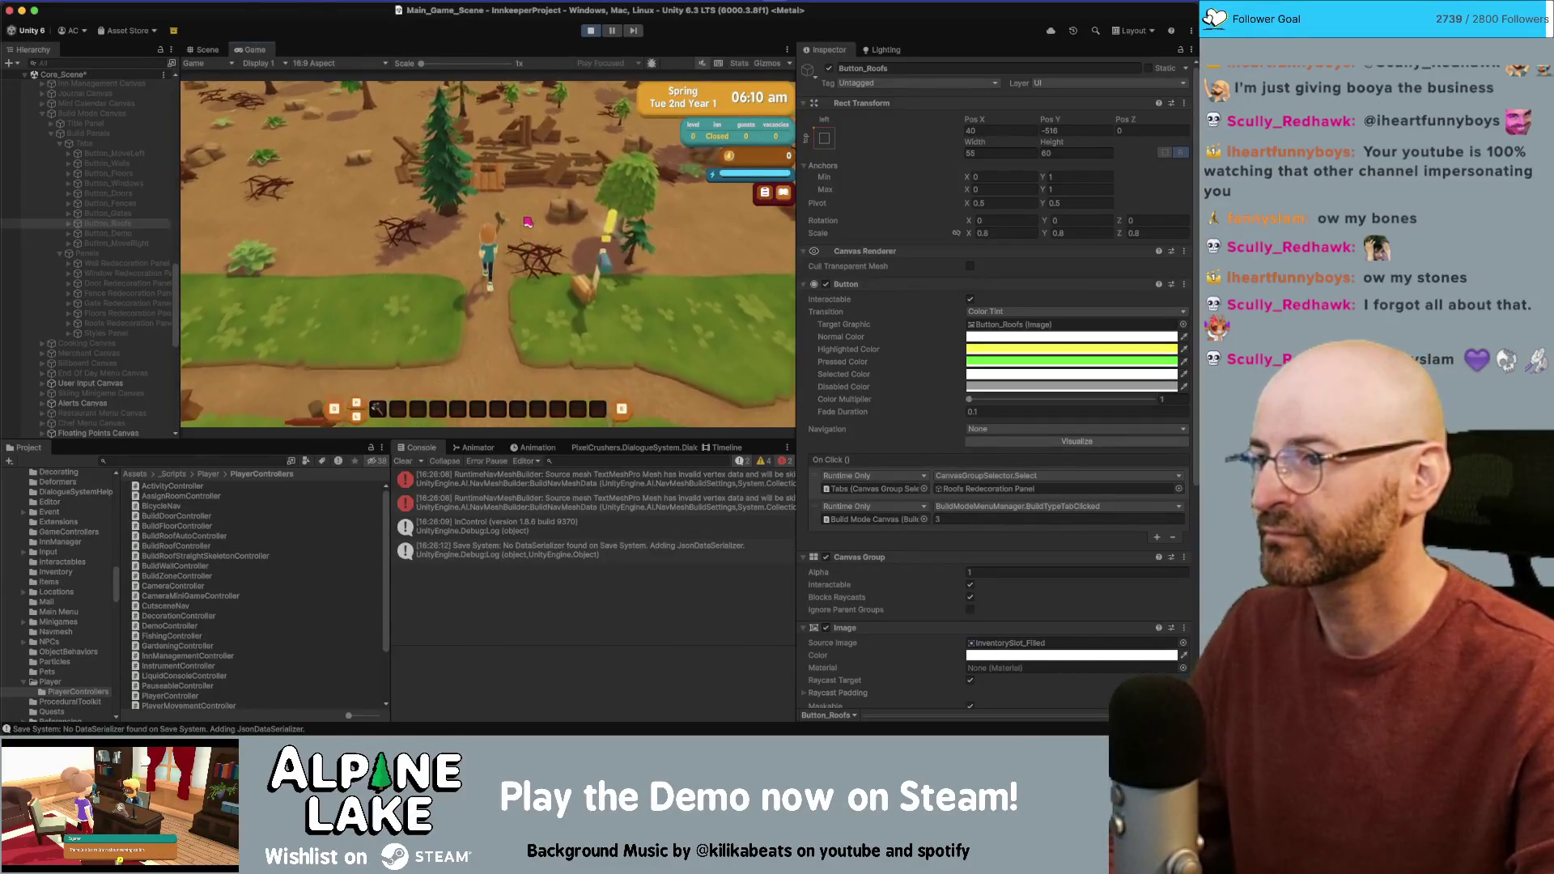
pyautogui.click(478, 284)
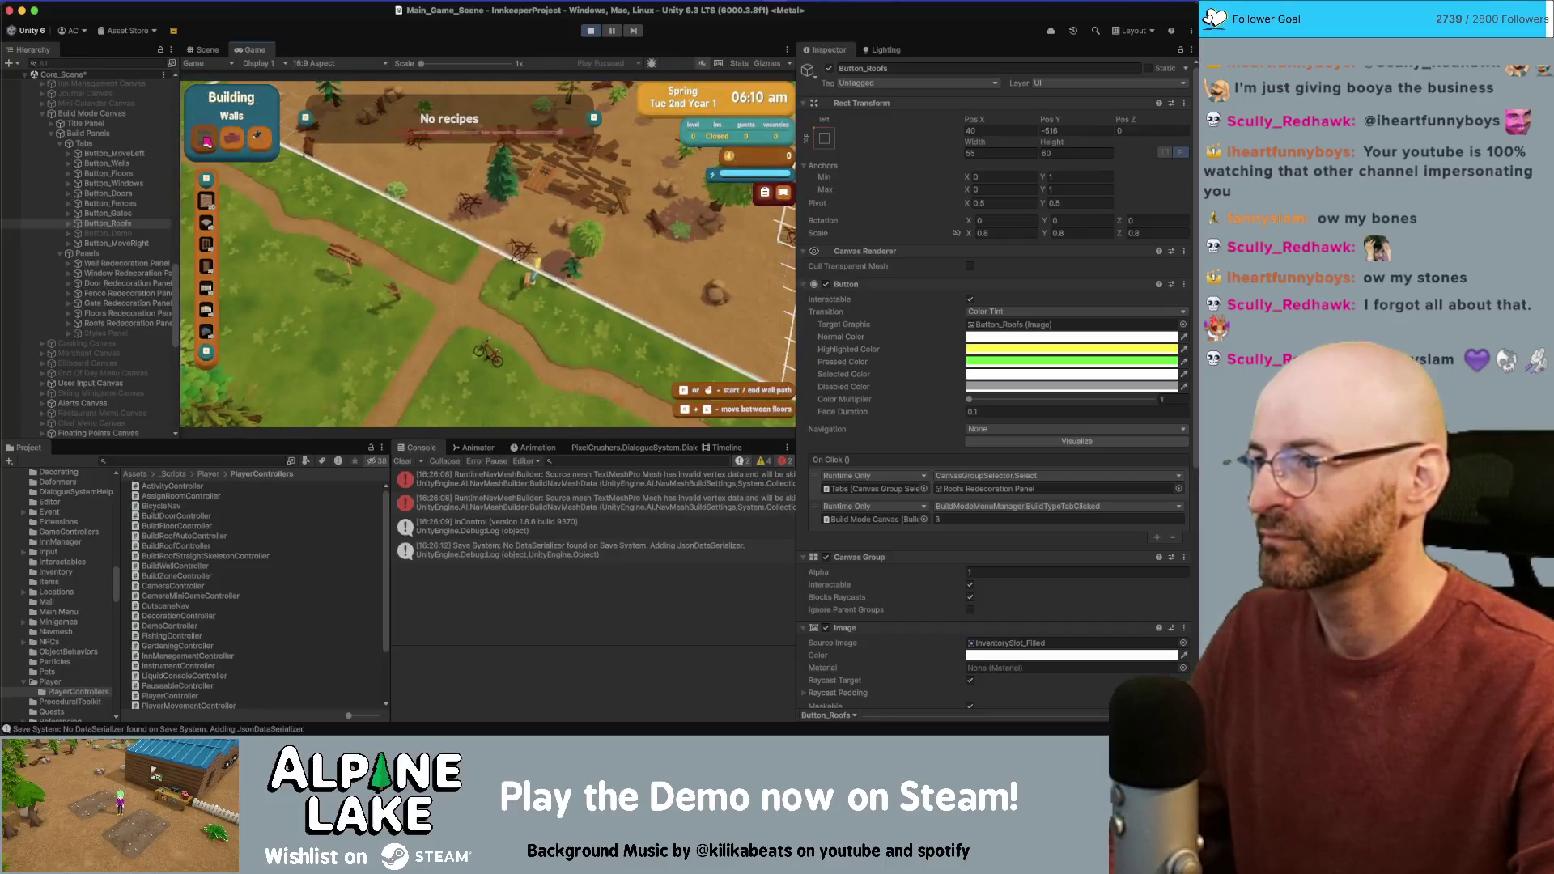
pyautogui.click(212, 235)
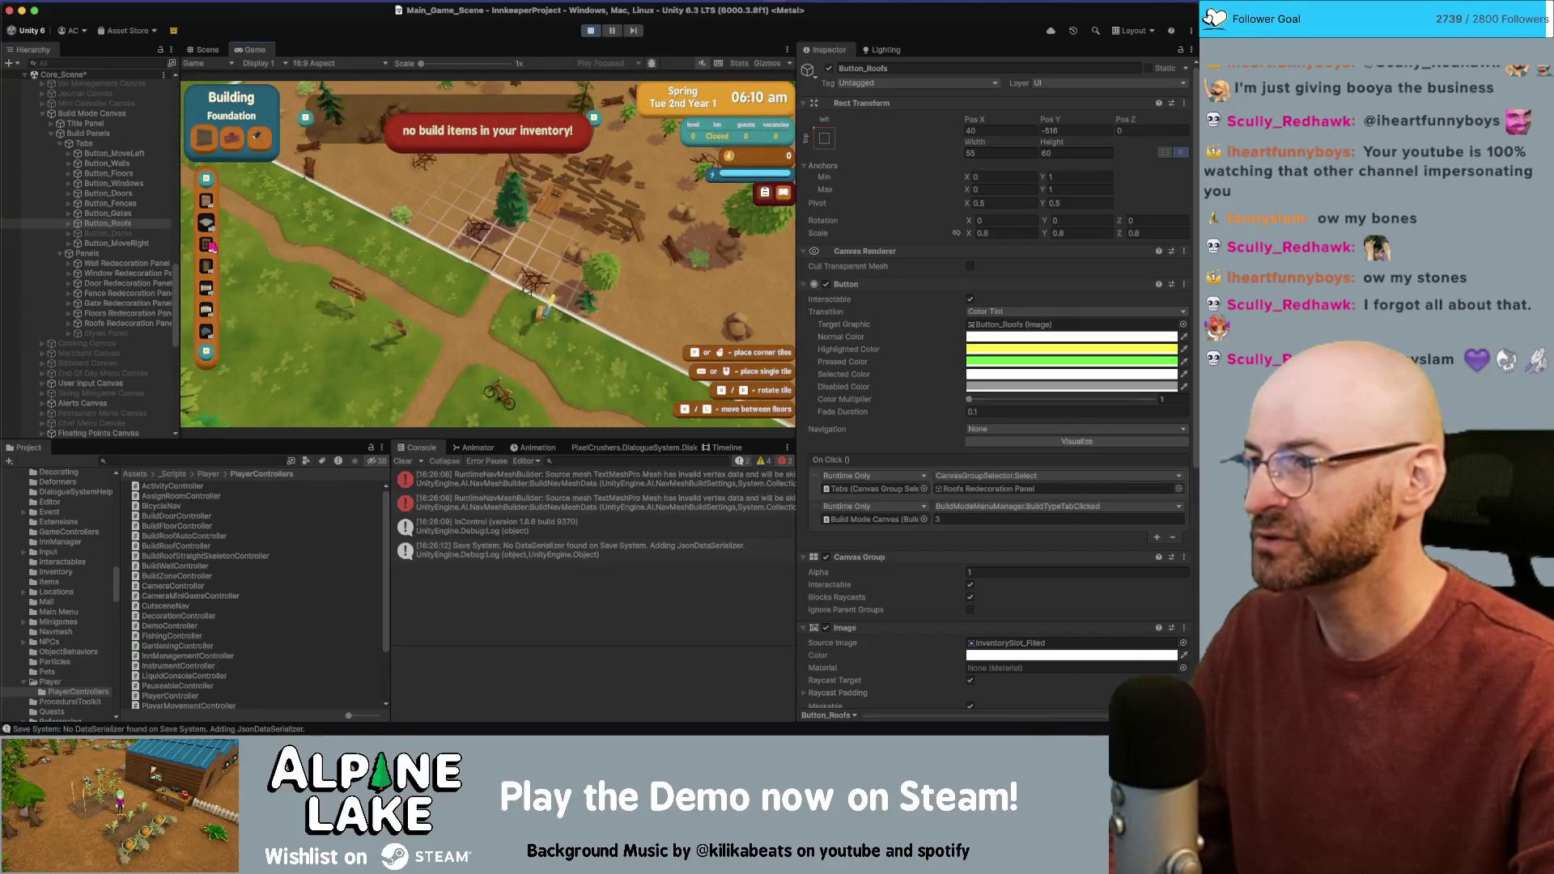
pyautogui.click(212, 246)
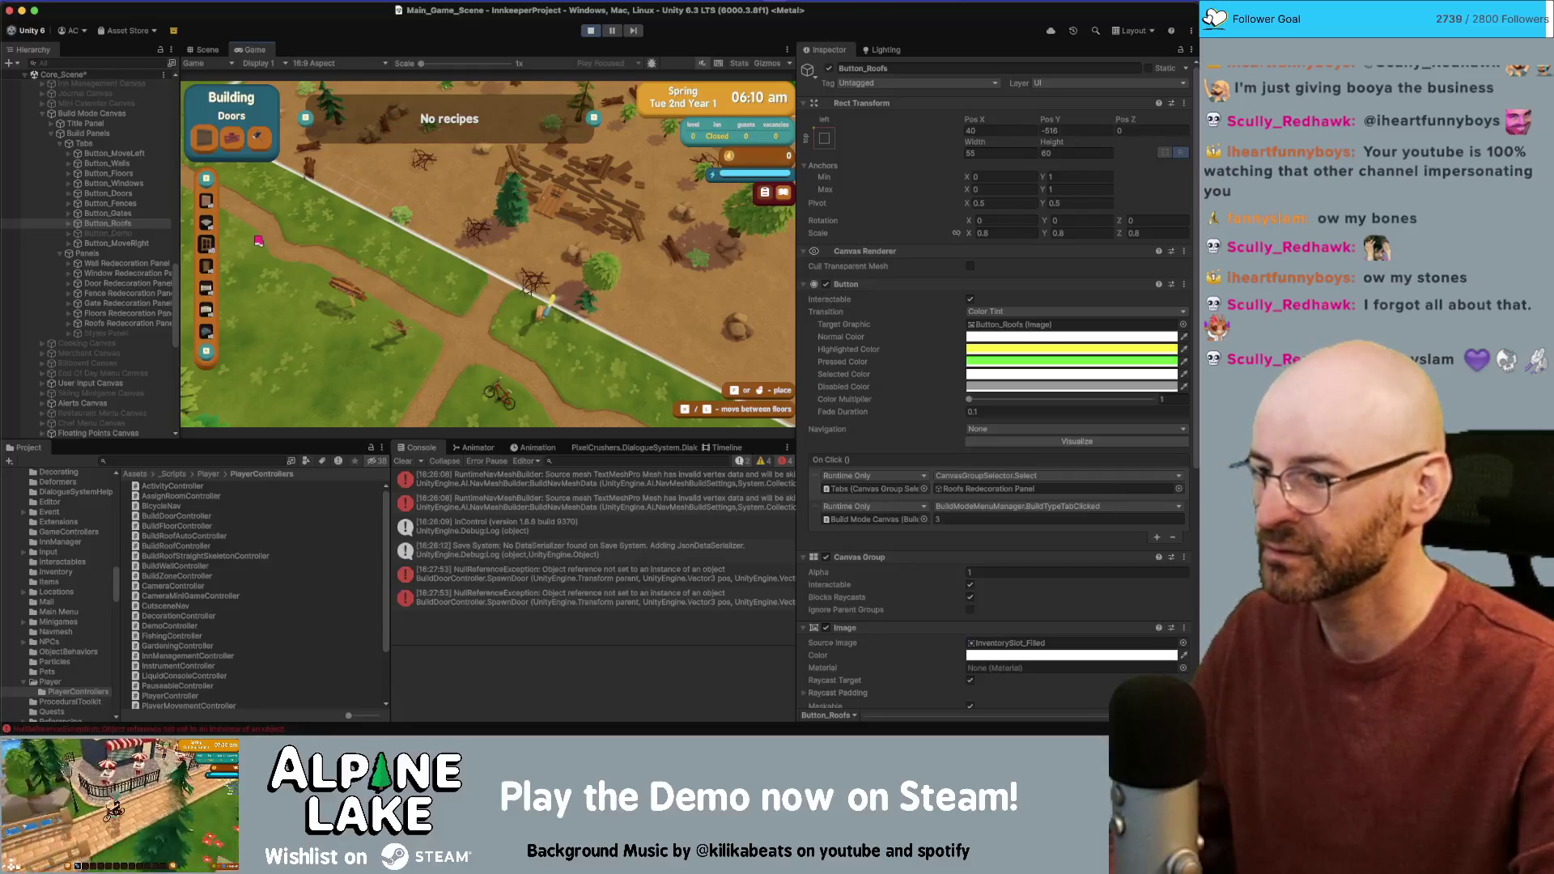
# Step: Inspect the door controller's NullReferenceException stack trace and stop play mode to open the failing code
pyautogui.press('w')
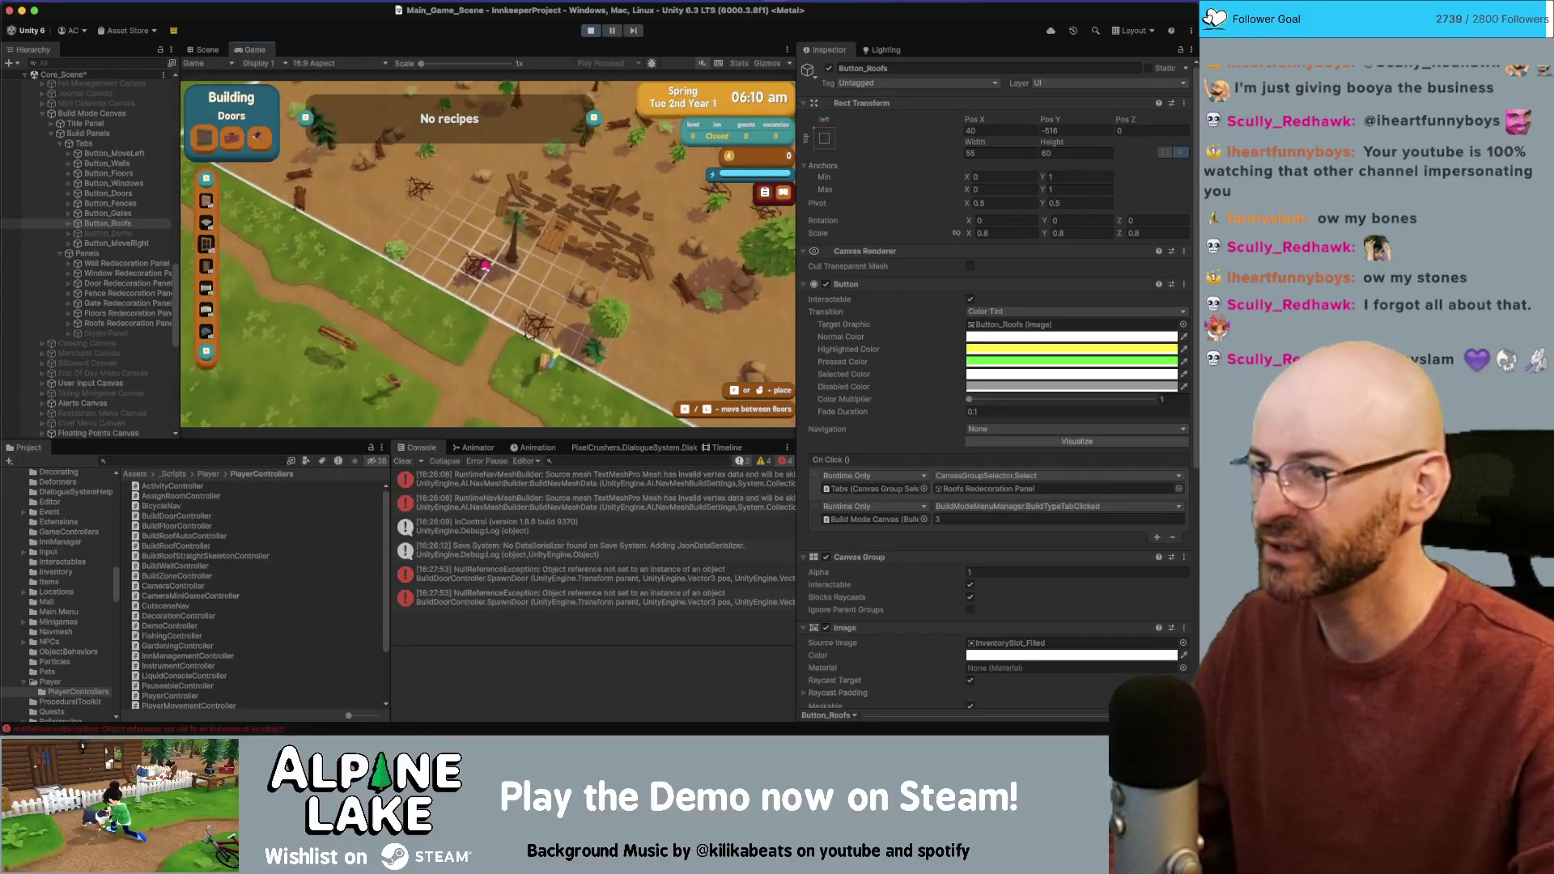
pyautogui.click(567, 574)
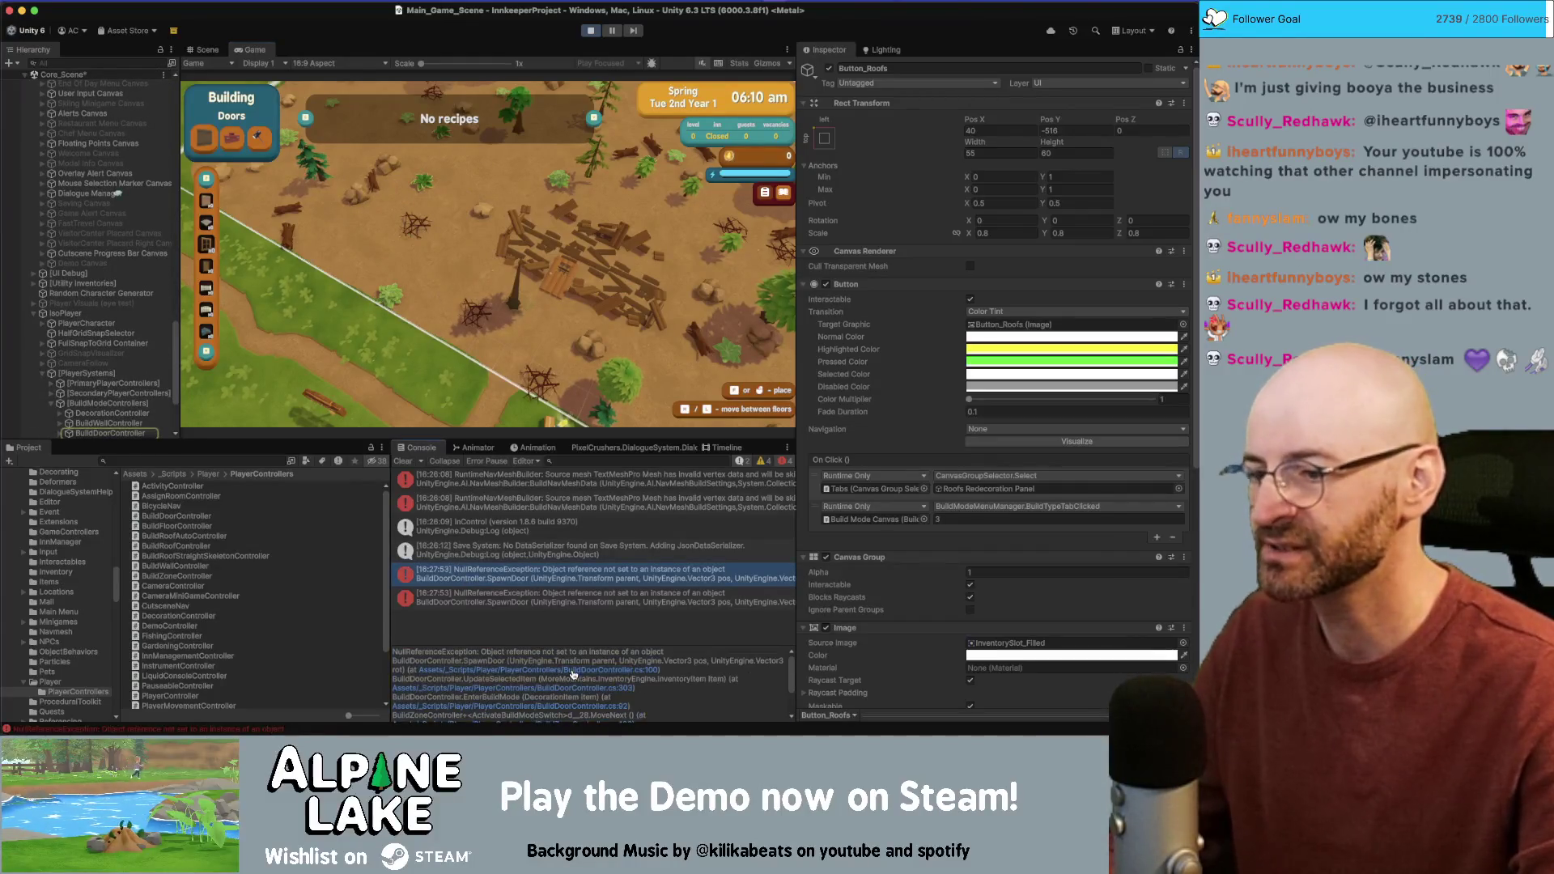
pyautogui.click(593, 30)
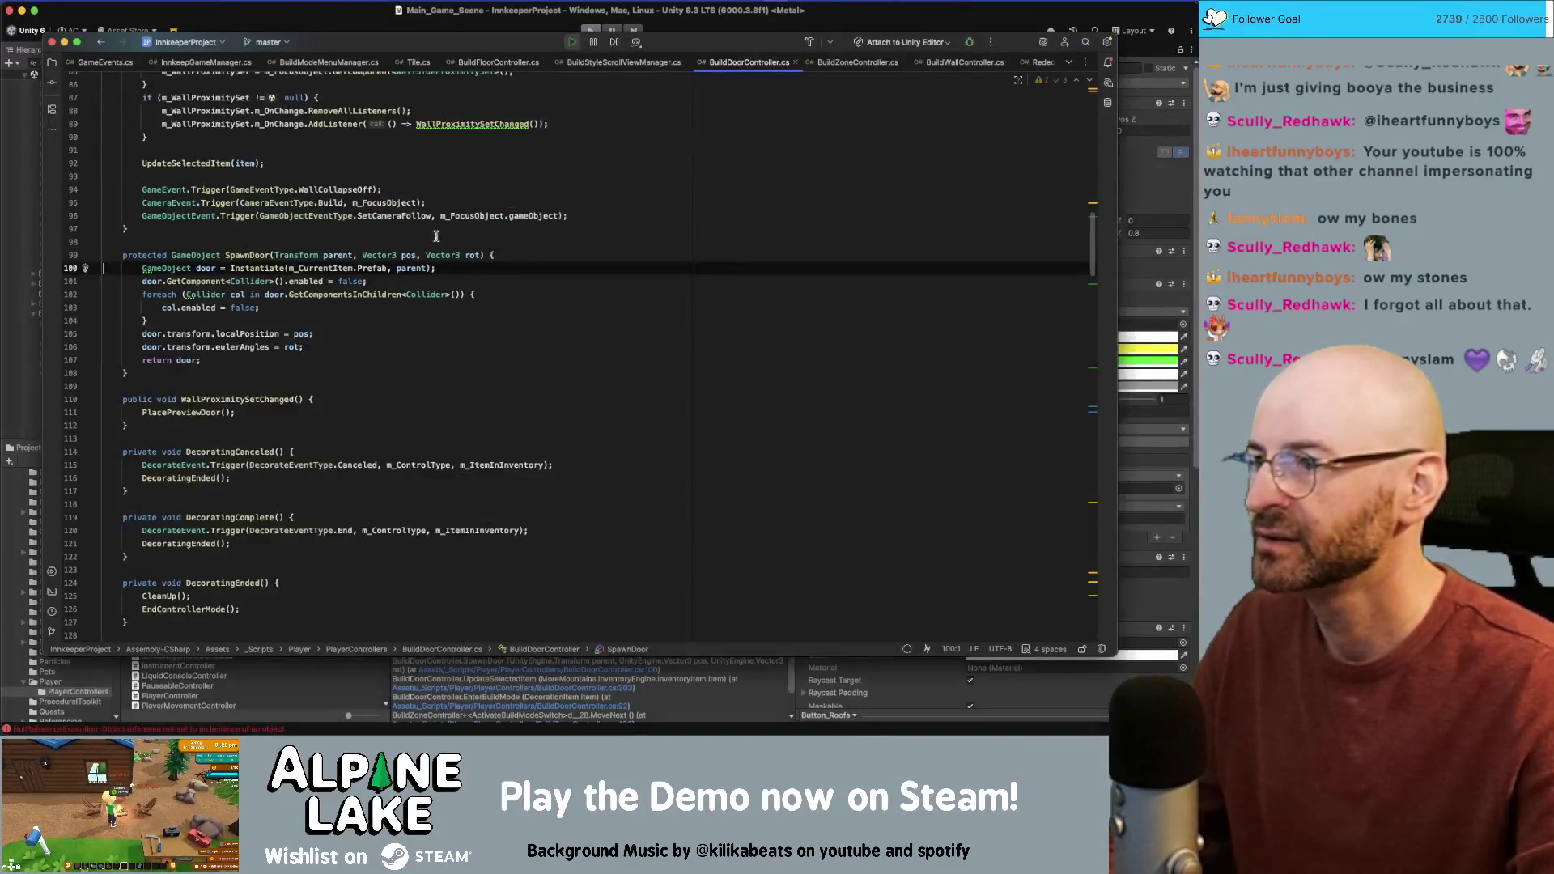
# Step: Search BuildDoorController.cs for other uses of SpawnDoor
pyautogui.doubleClick(243, 255)
pyautogui.press('super+f')
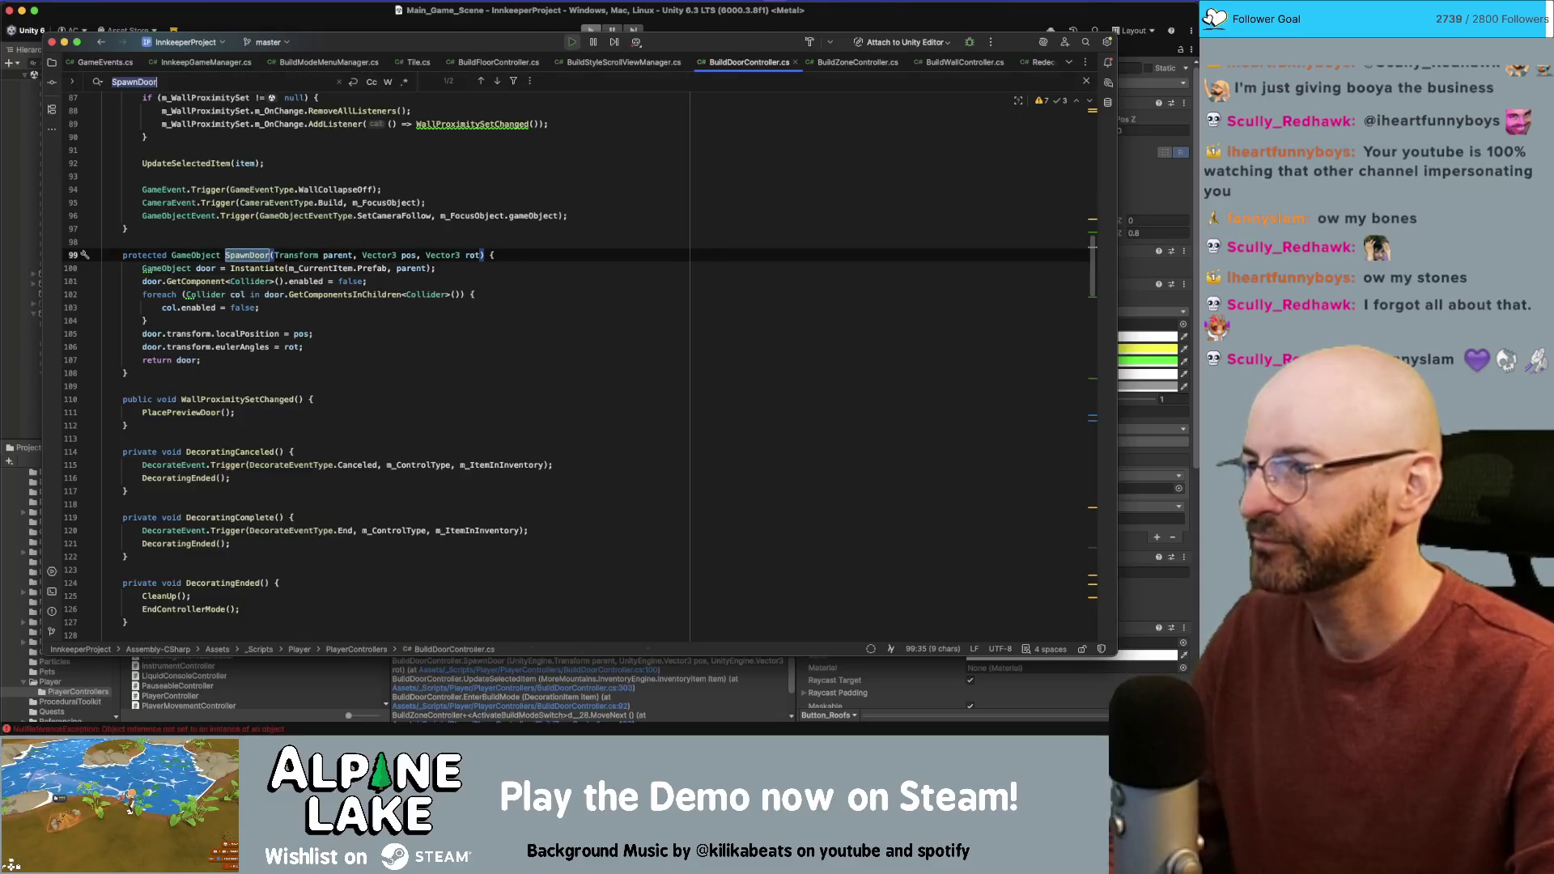
pyautogui.press('Return')
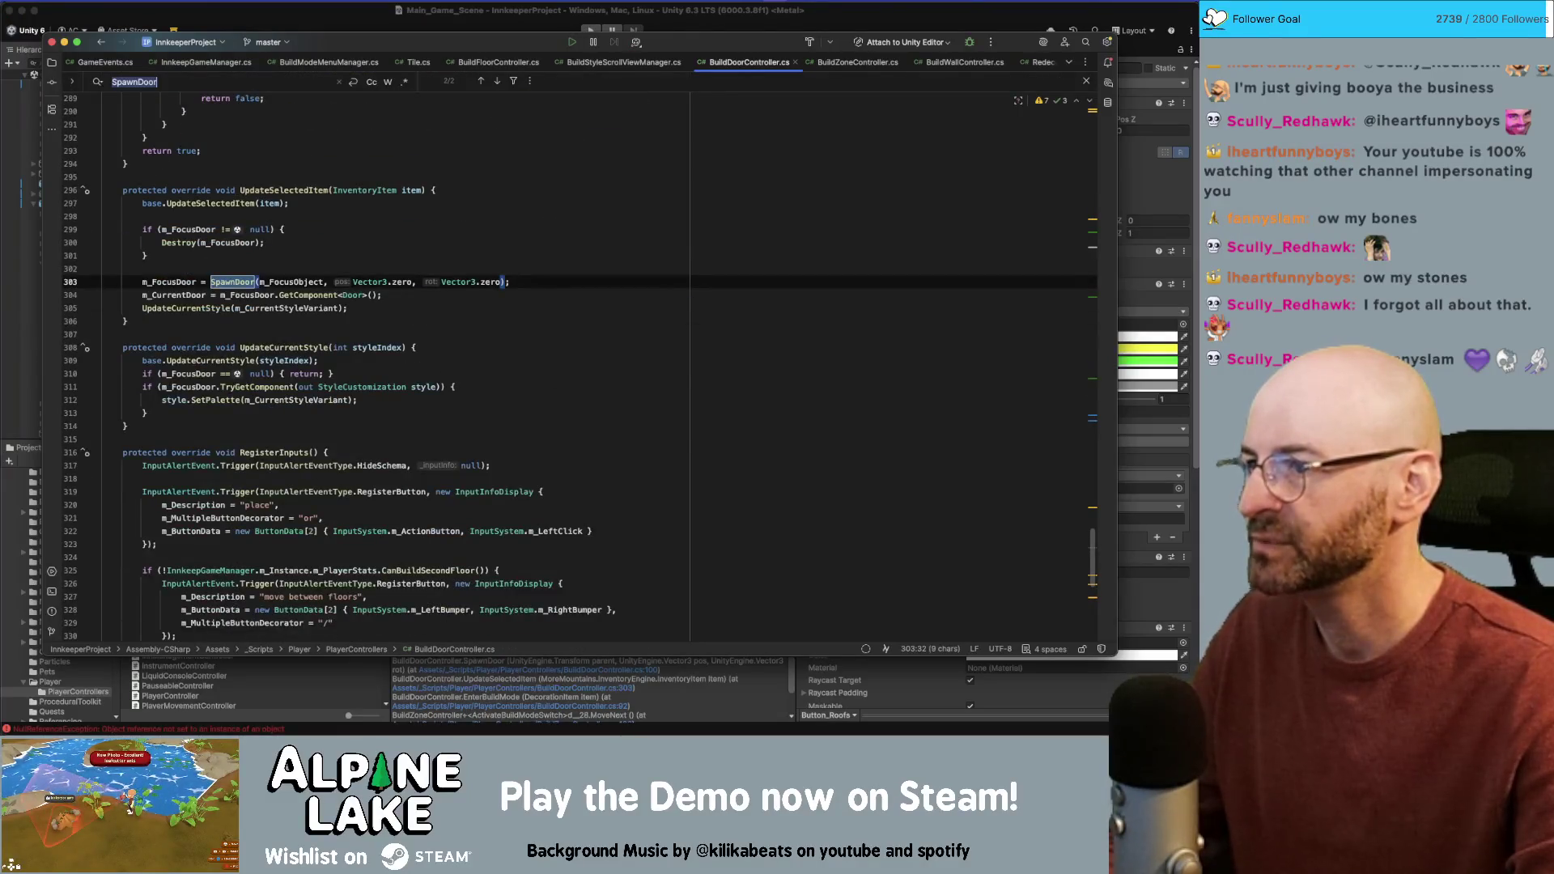
# Step: Add 'if (item == null) { return; }' right after the base.UpdateSelectedItem call
pyautogui.click(288, 207)
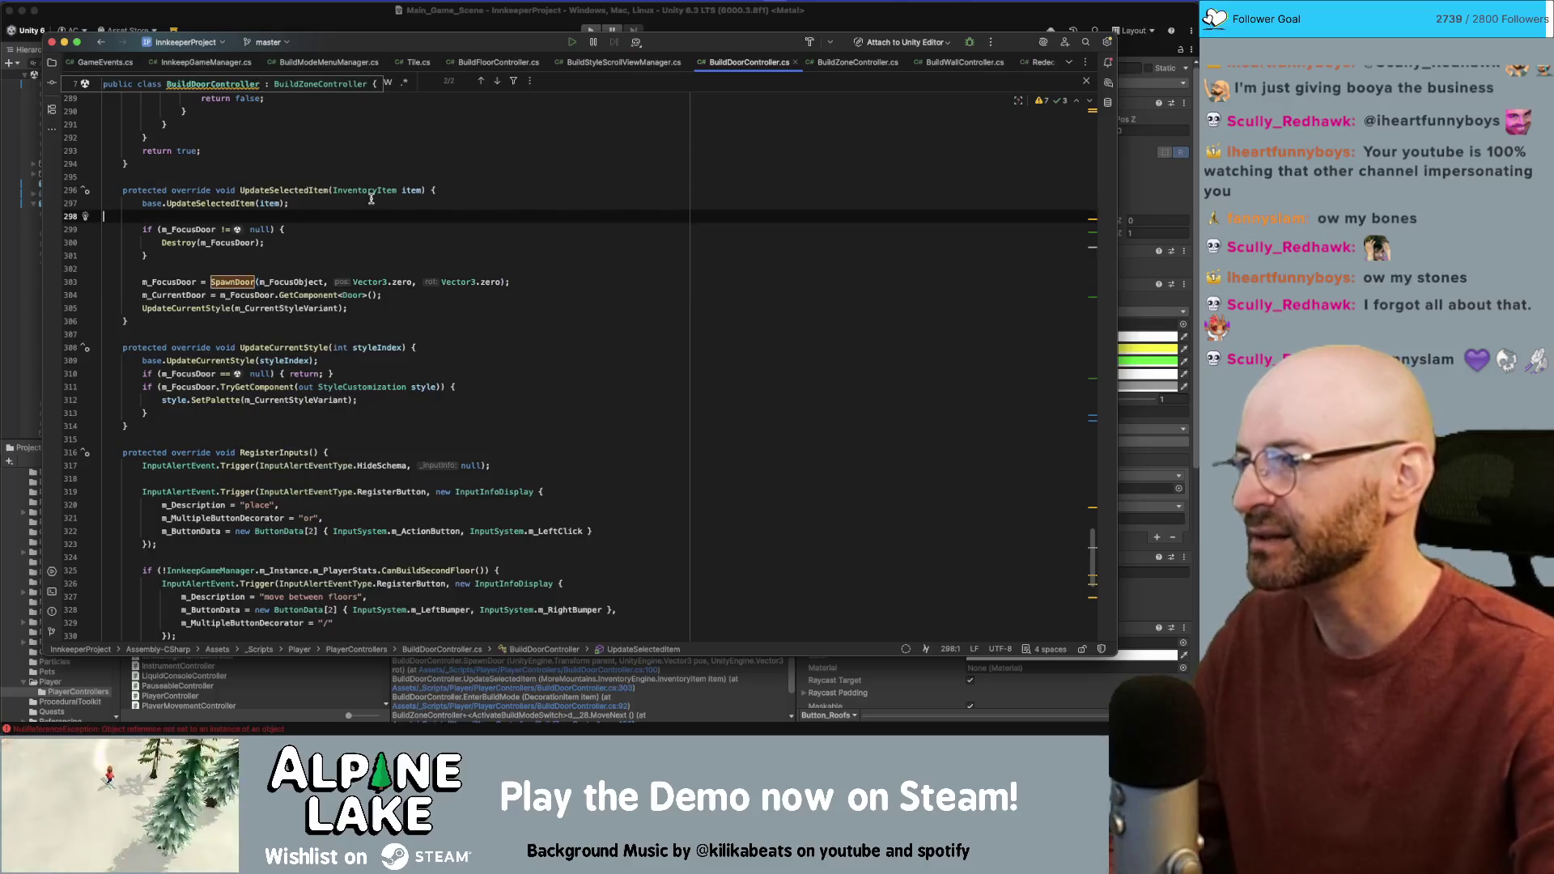
pyautogui.press('Return')
pyautogui.press('Return')
pyautogui.write('if(item')
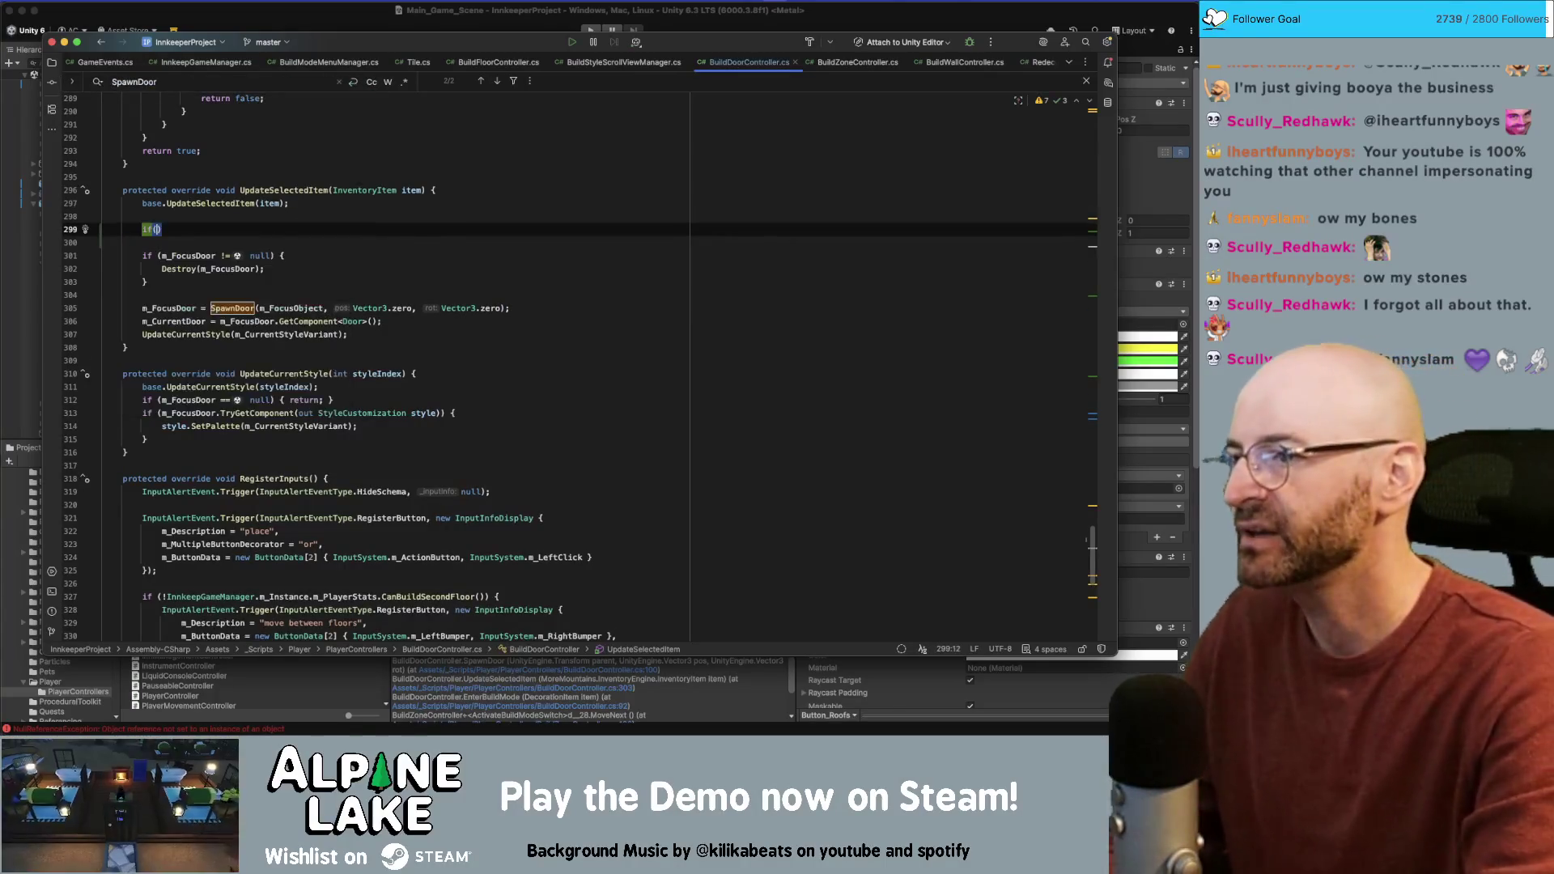
pyautogui.write(' == null')
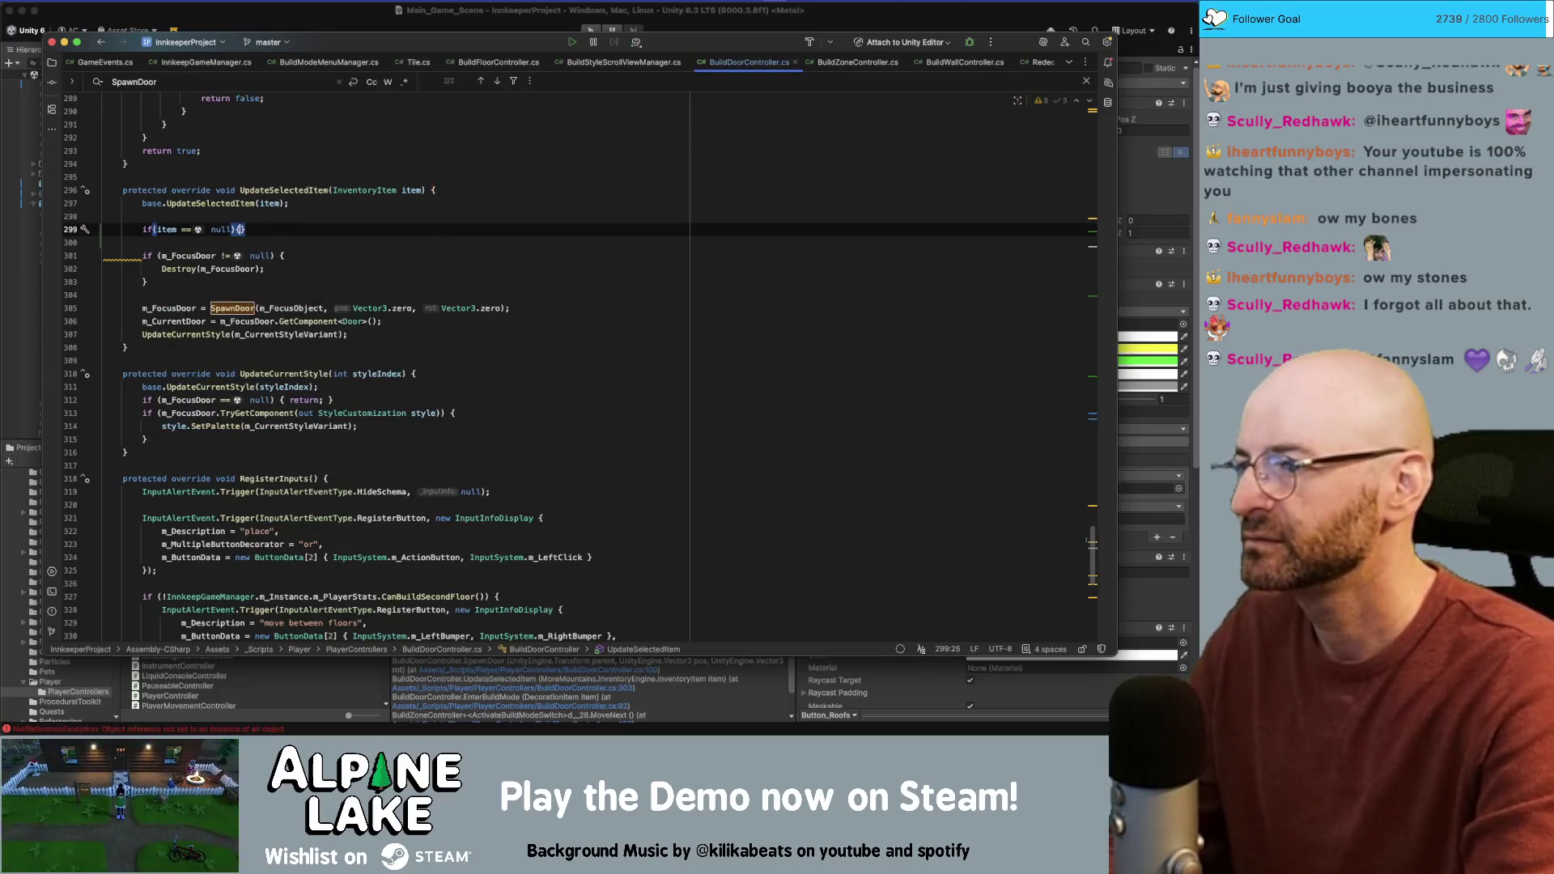
pyautogui.press('Return')
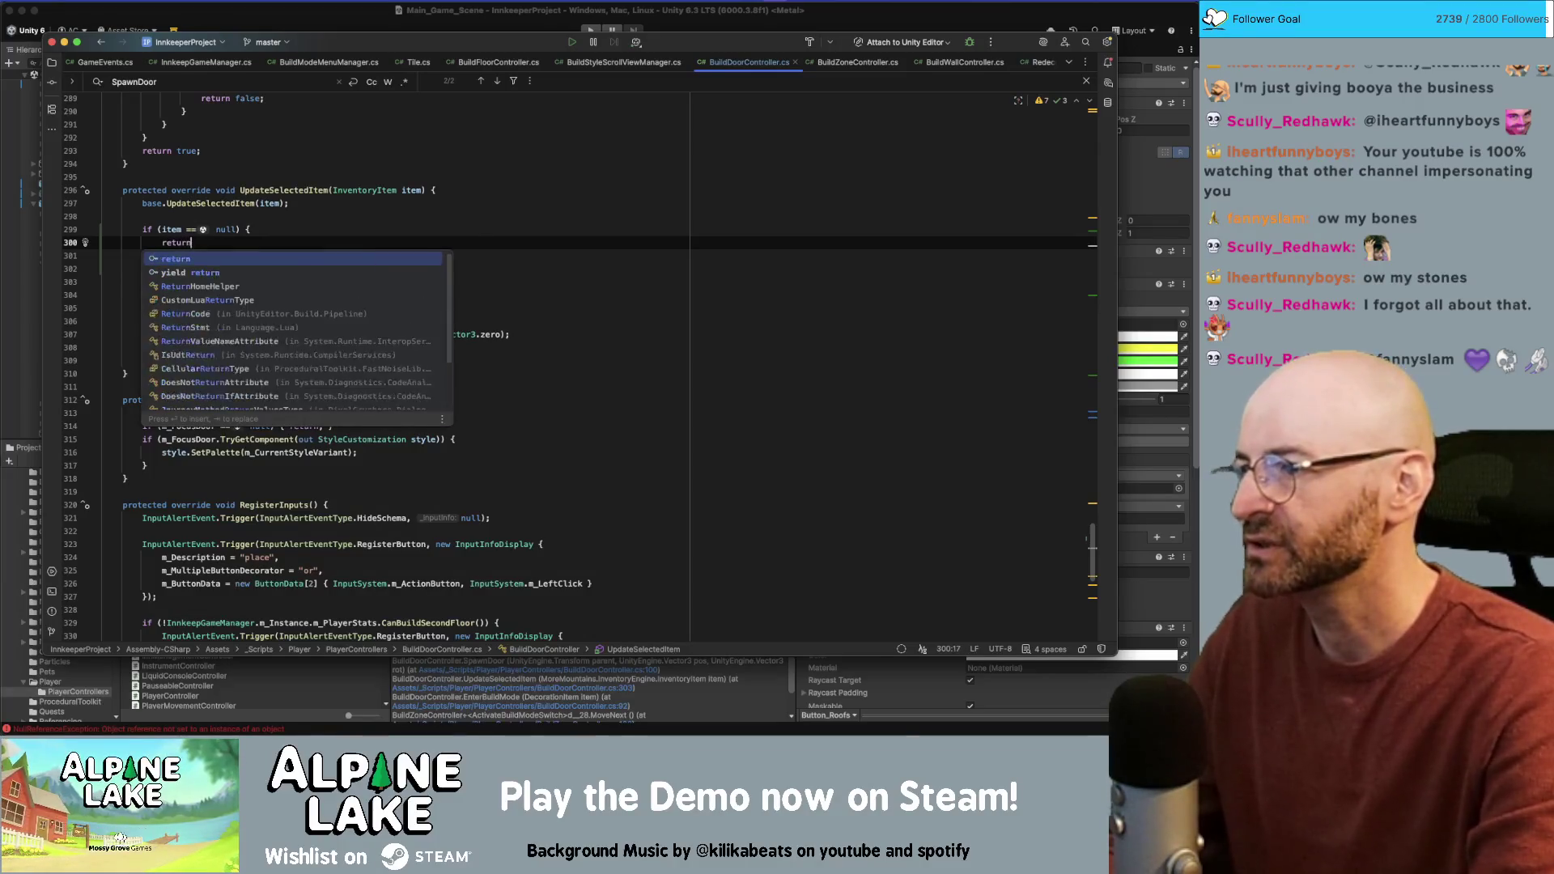
pyautogui.press('Return')
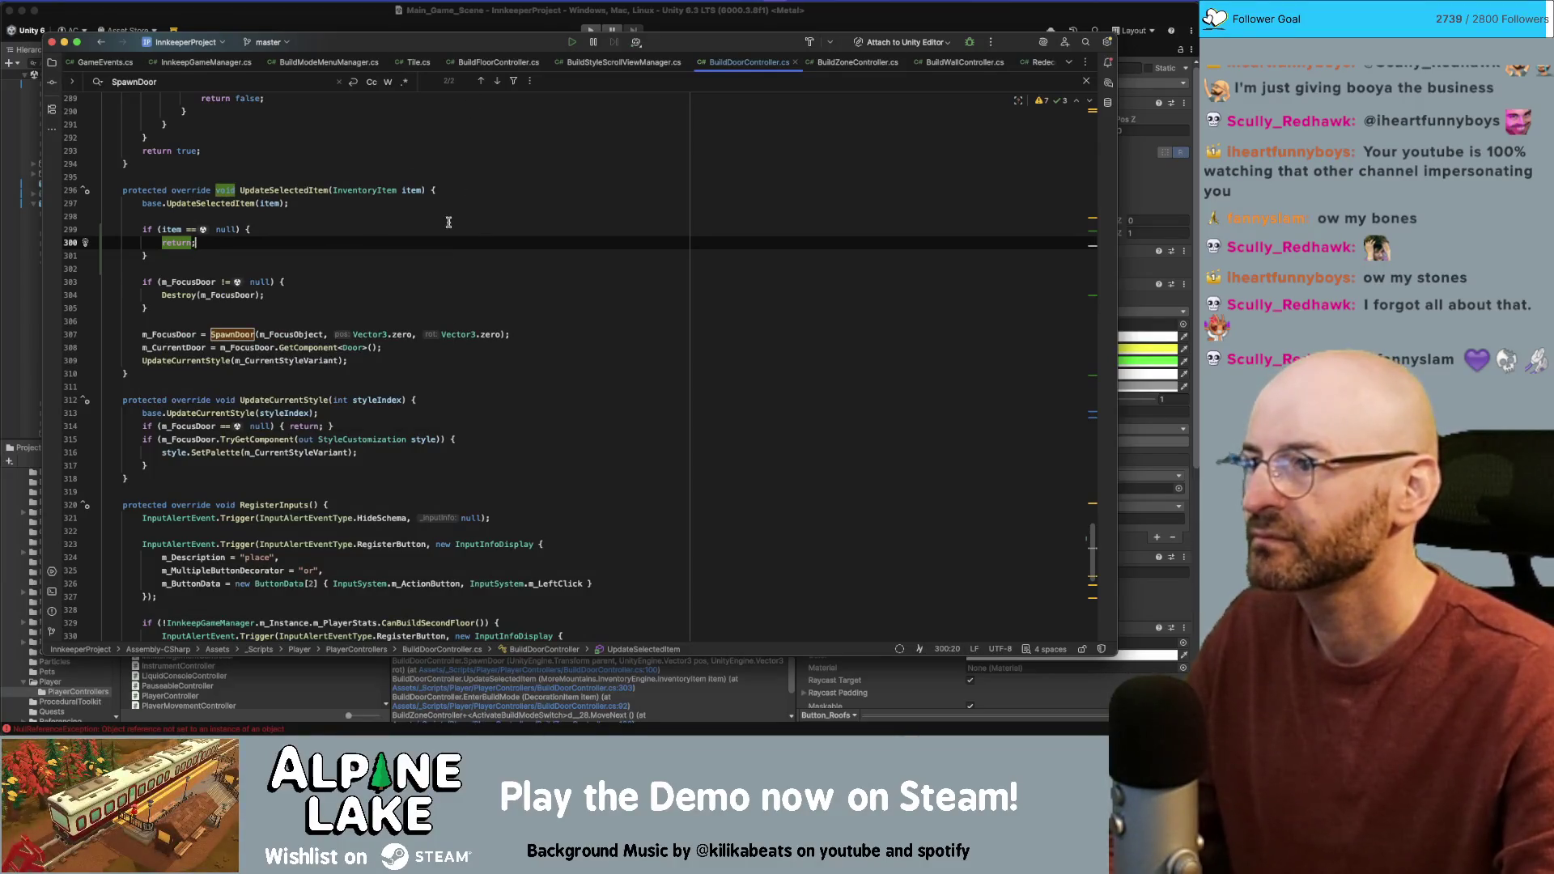
pyautogui.press('Down')
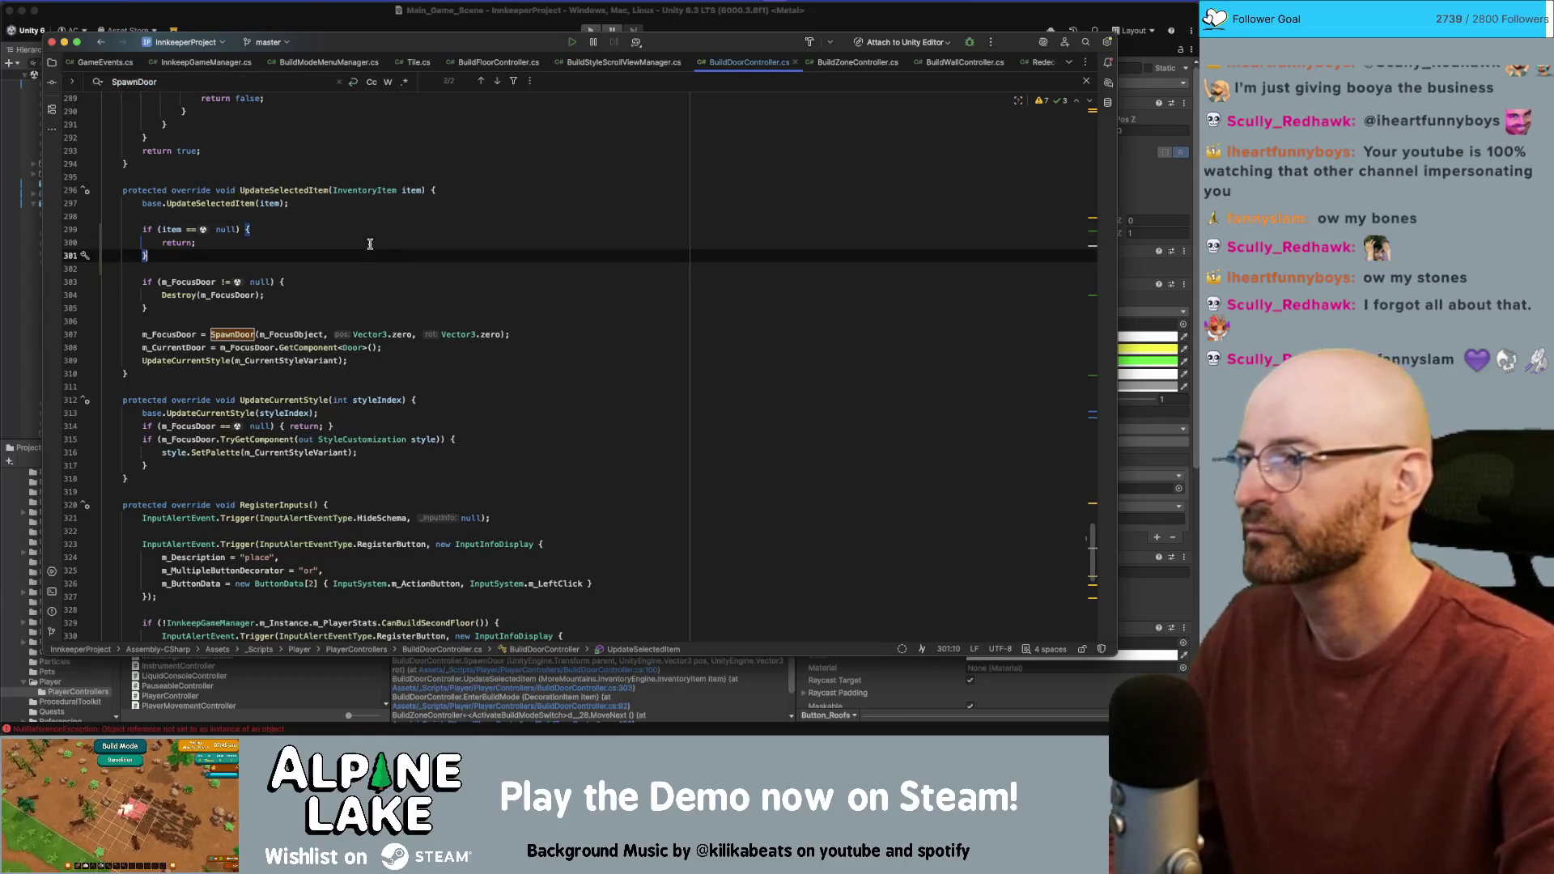
pyautogui.press('Home')
pyautogui.press('BackSpace')
pyautogui.press('Home')
pyautogui.press('BackSpace')
pyautogui.press('Up')
pyautogui.press('BackSpace')
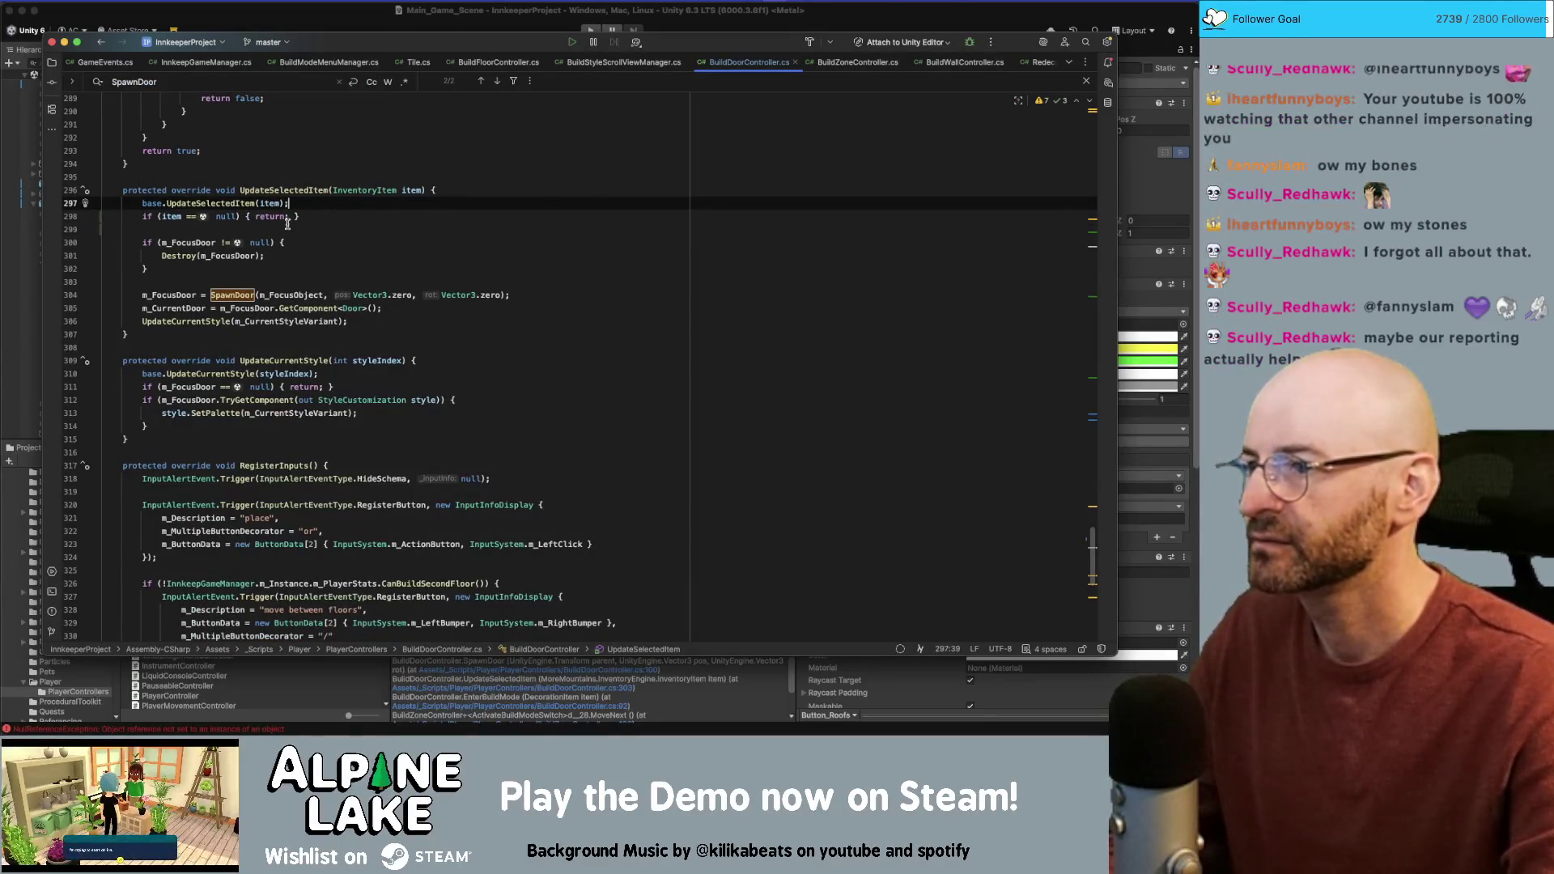
# Step: Remove the m_CurrentItem null-check line from OnMMEvent and go to the PlaceDoor declaration
pyautogui.scroll(-10, 534, 298)
pyautogui.click(368, 338)
pyautogui.click(401, 344)
pyautogui.hotkey('alt', 'shift', 'Down')
pyautogui.hotkey('alt', 'shift', 'Down')
pyautogui.hotkey('alt', 'shift', 'Down')
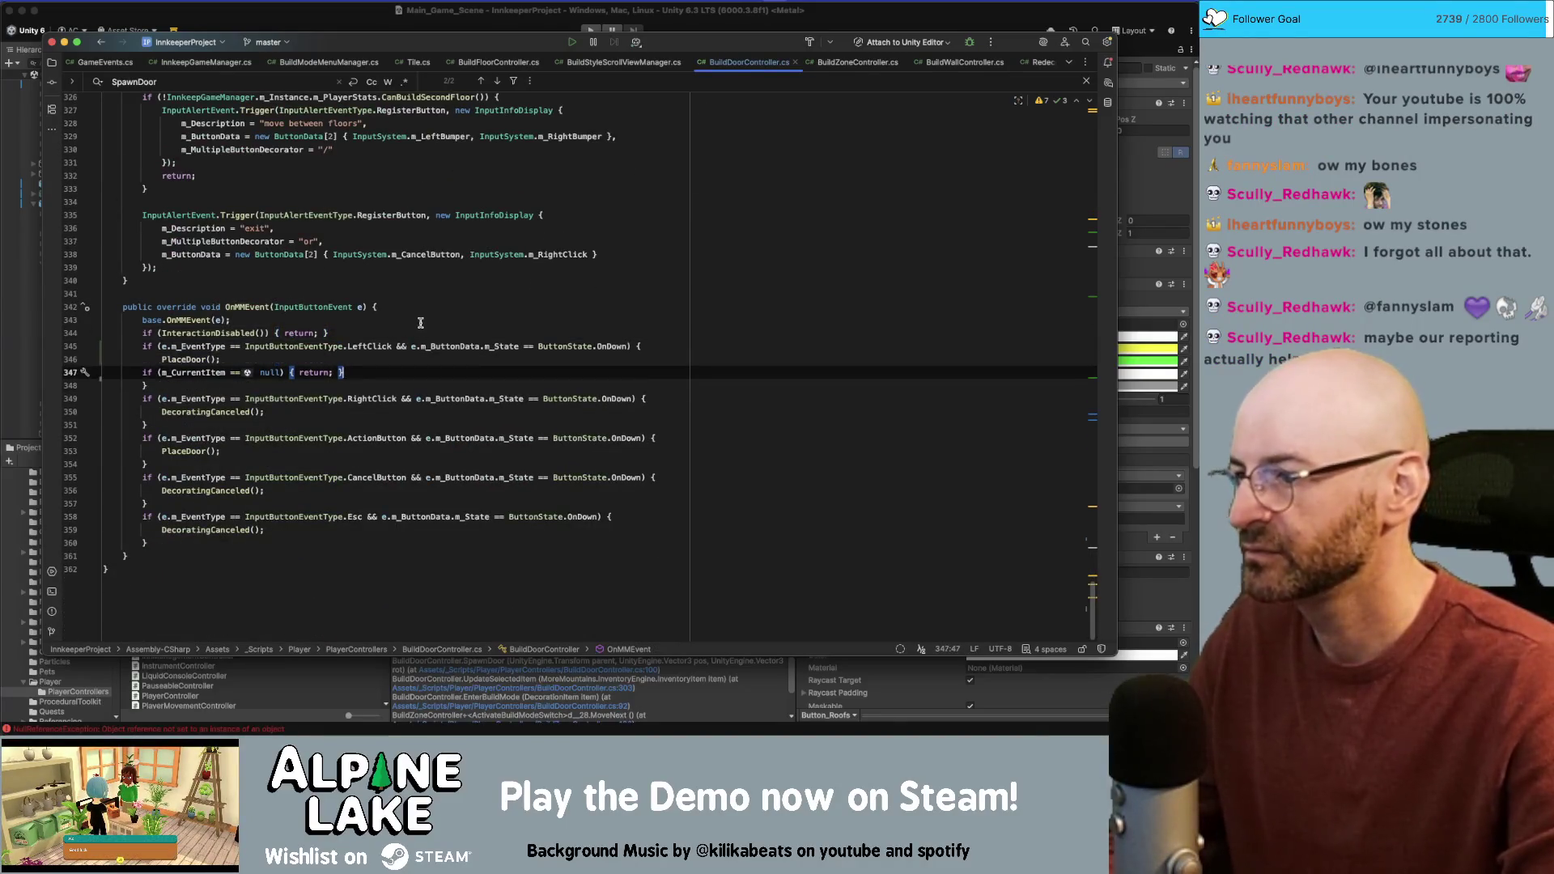
pyautogui.hotkey('alt', 'shift', 'Down')
pyautogui.hotkey('alt', 'shift', 'Down')
pyautogui.hotkey('alt', 'shift', 'Down')
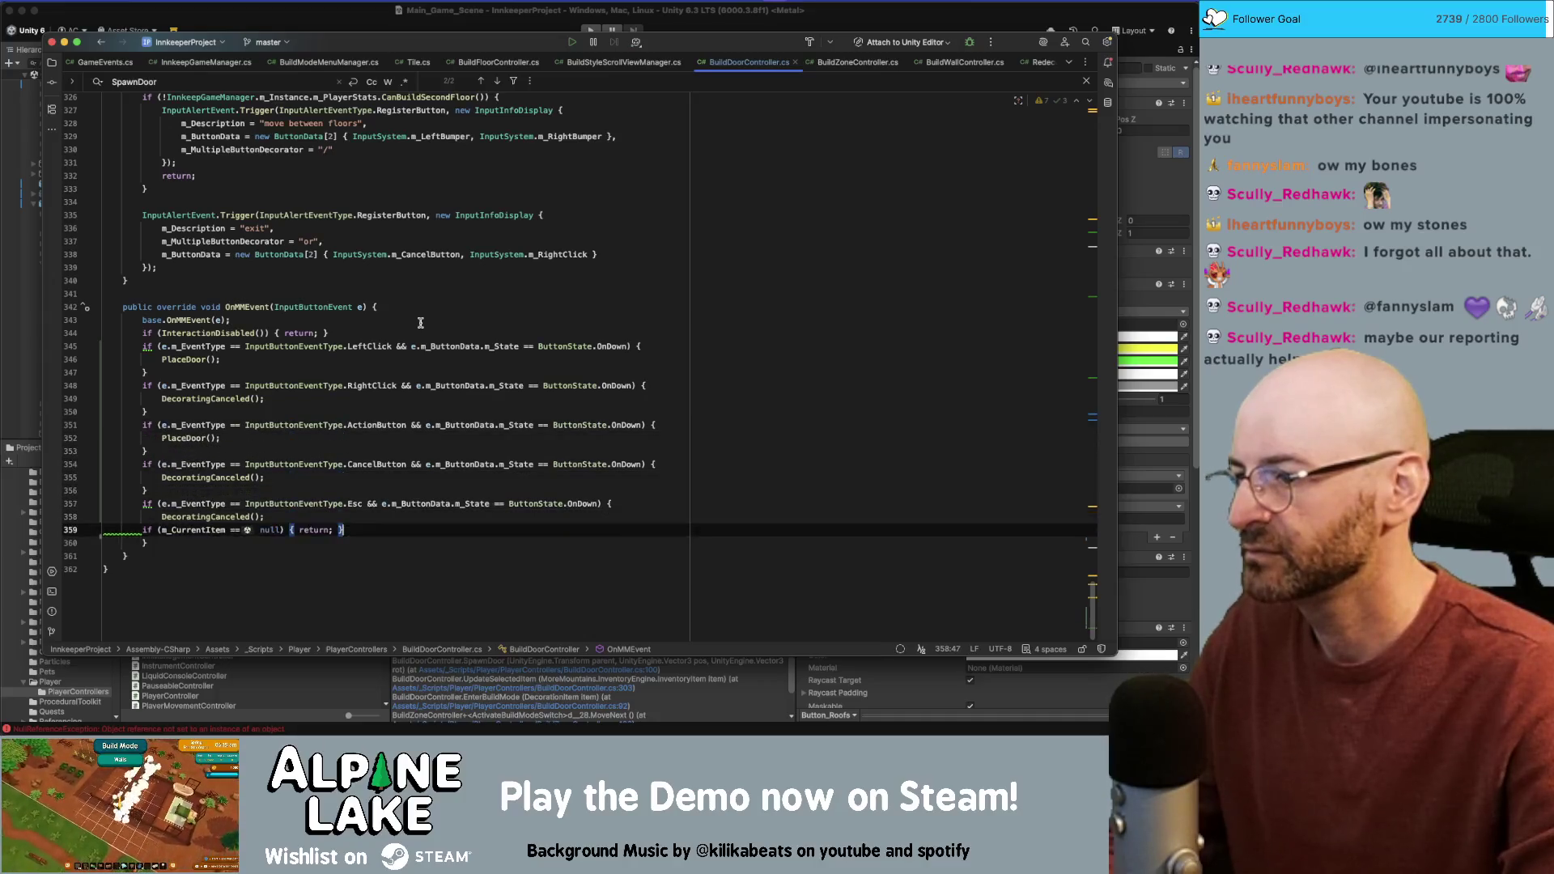
pyautogui.press('super+BackSpace')
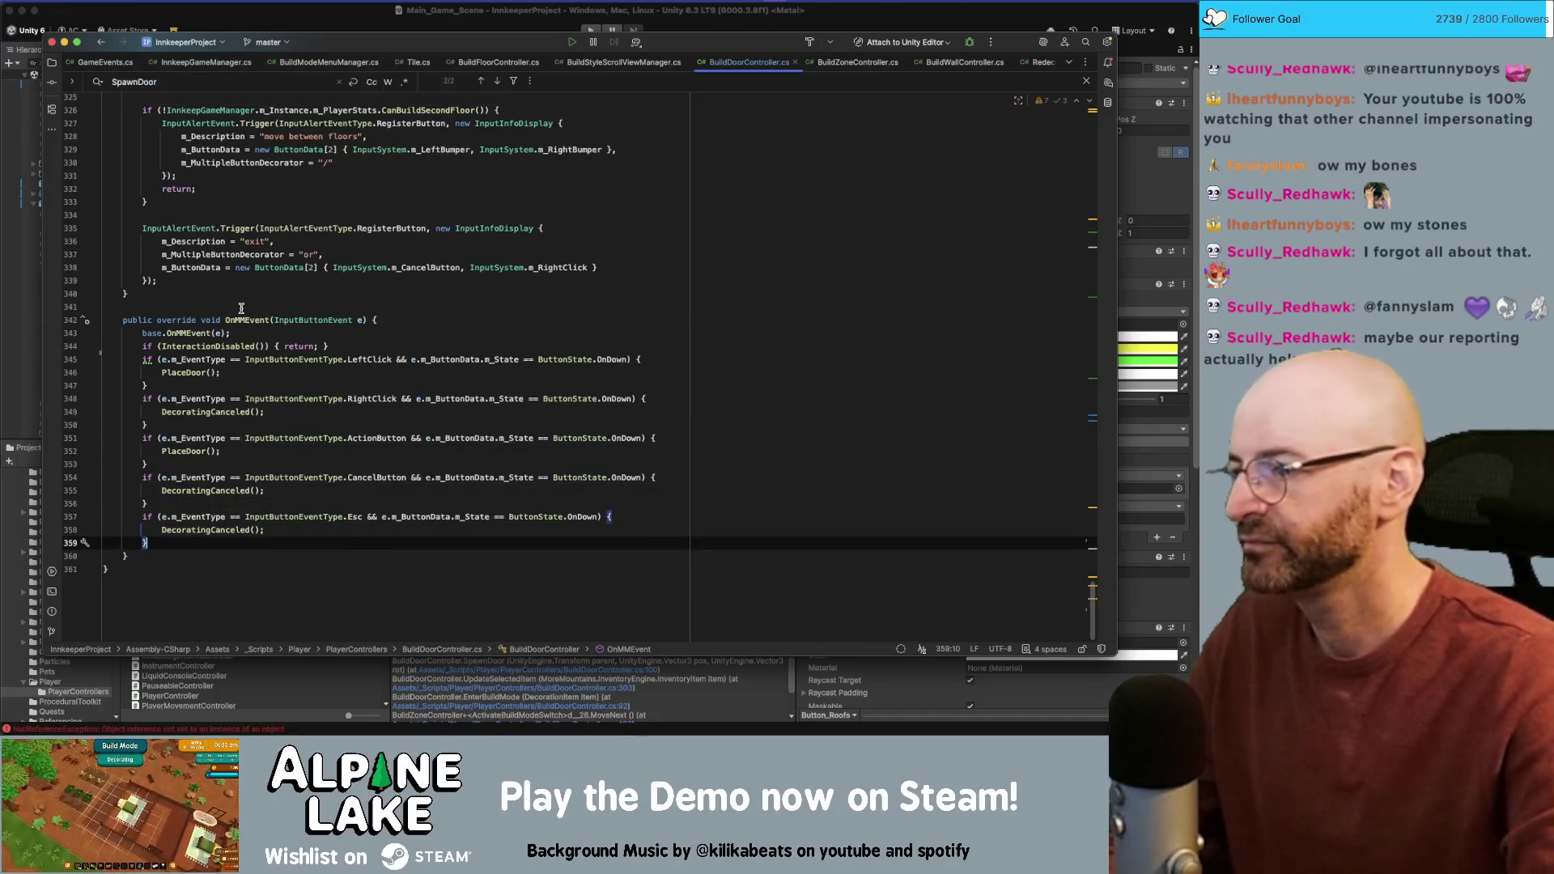
pyautogui.keyDown('super'); pyautogui.click(189, 373); pyautogui.keyUp('super')
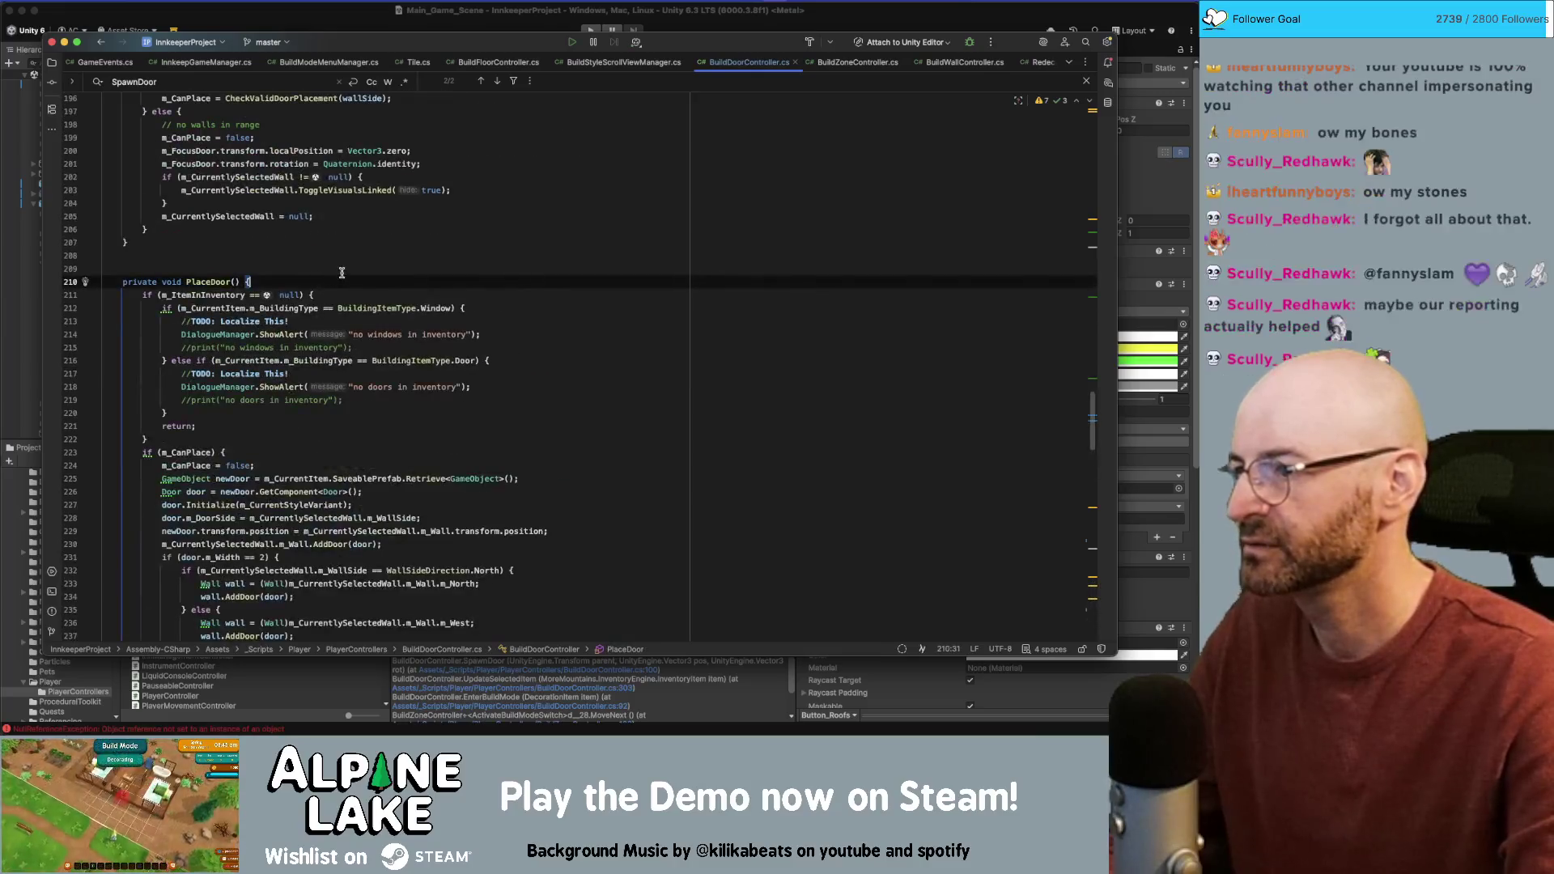
# Step: Add an 'if (m_CurrentItem == null)' block with a return at the top of PlaceDoor
pyautogui.press('Return')
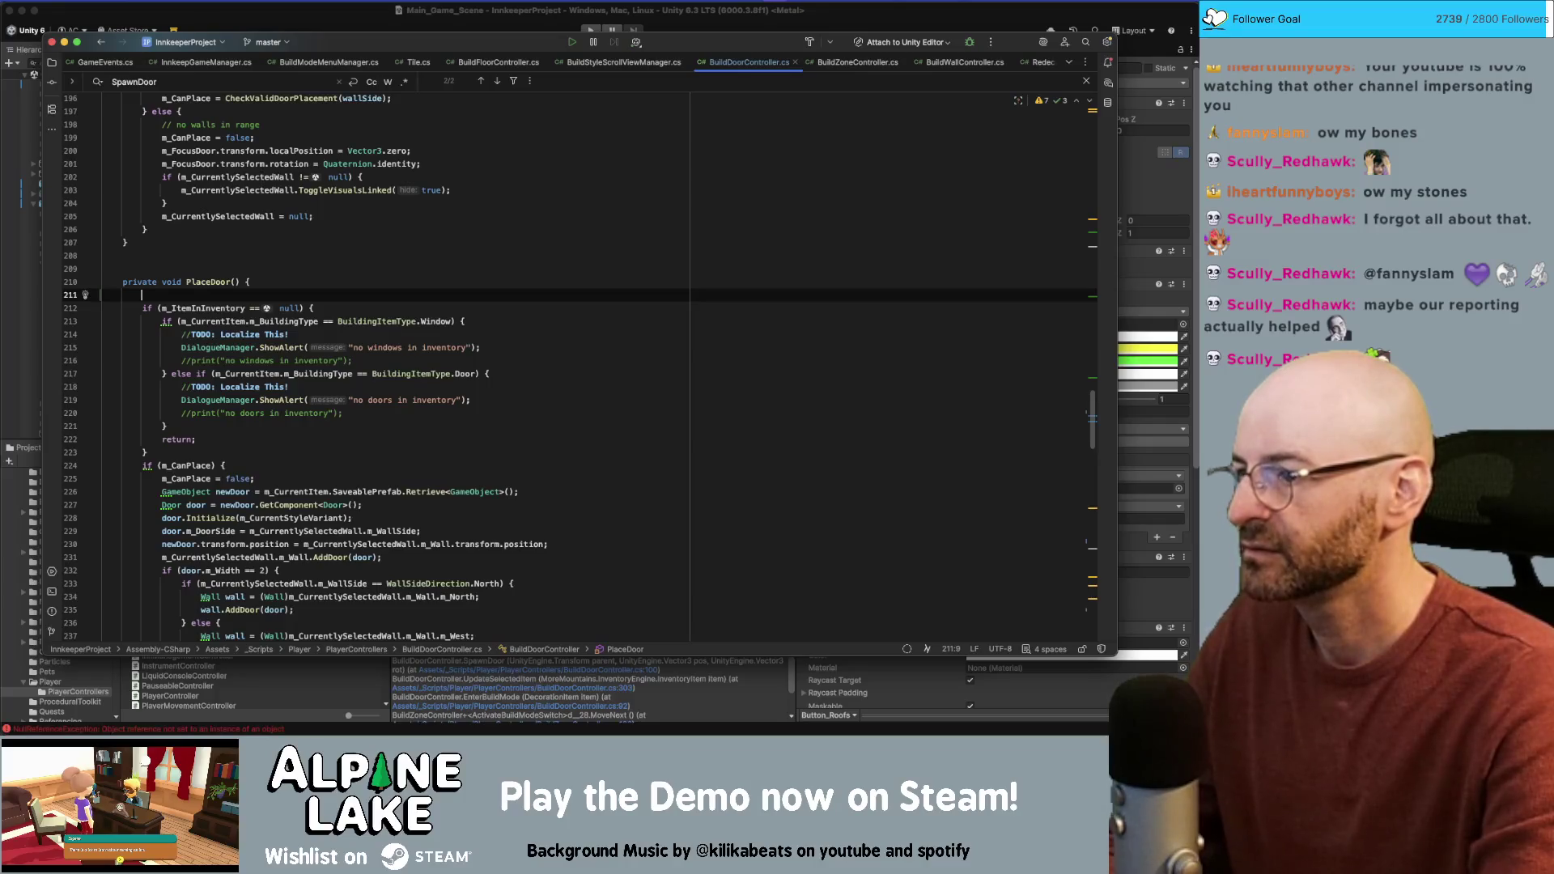
pyautogui.write('if(m_Cur')
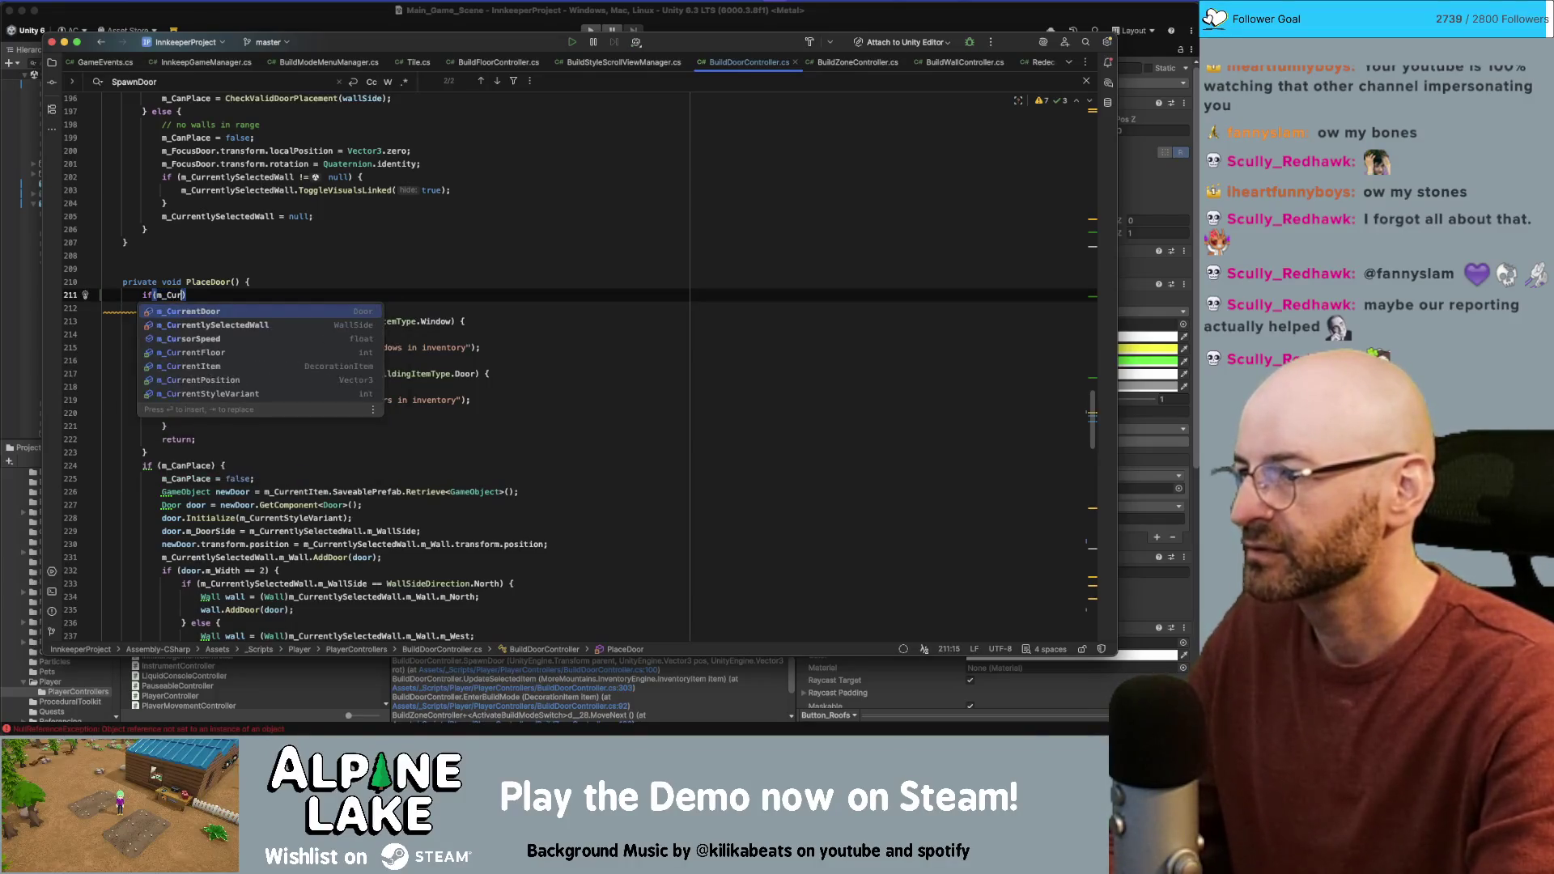
pyautogui.write('rentIte')
pyautogui.press('Return')
pyautogui.write('== null) {')
pyautogui.press('Return')
pyautogui.write('return')
pyautogui.press('Return')
# Step: Insert a DialogueManager.ShowAlert("no styles discovered") call above the return, then return to Unity
pyautogui.press('Up')
pyautogui.press('End')
pyautogui.press('Return')
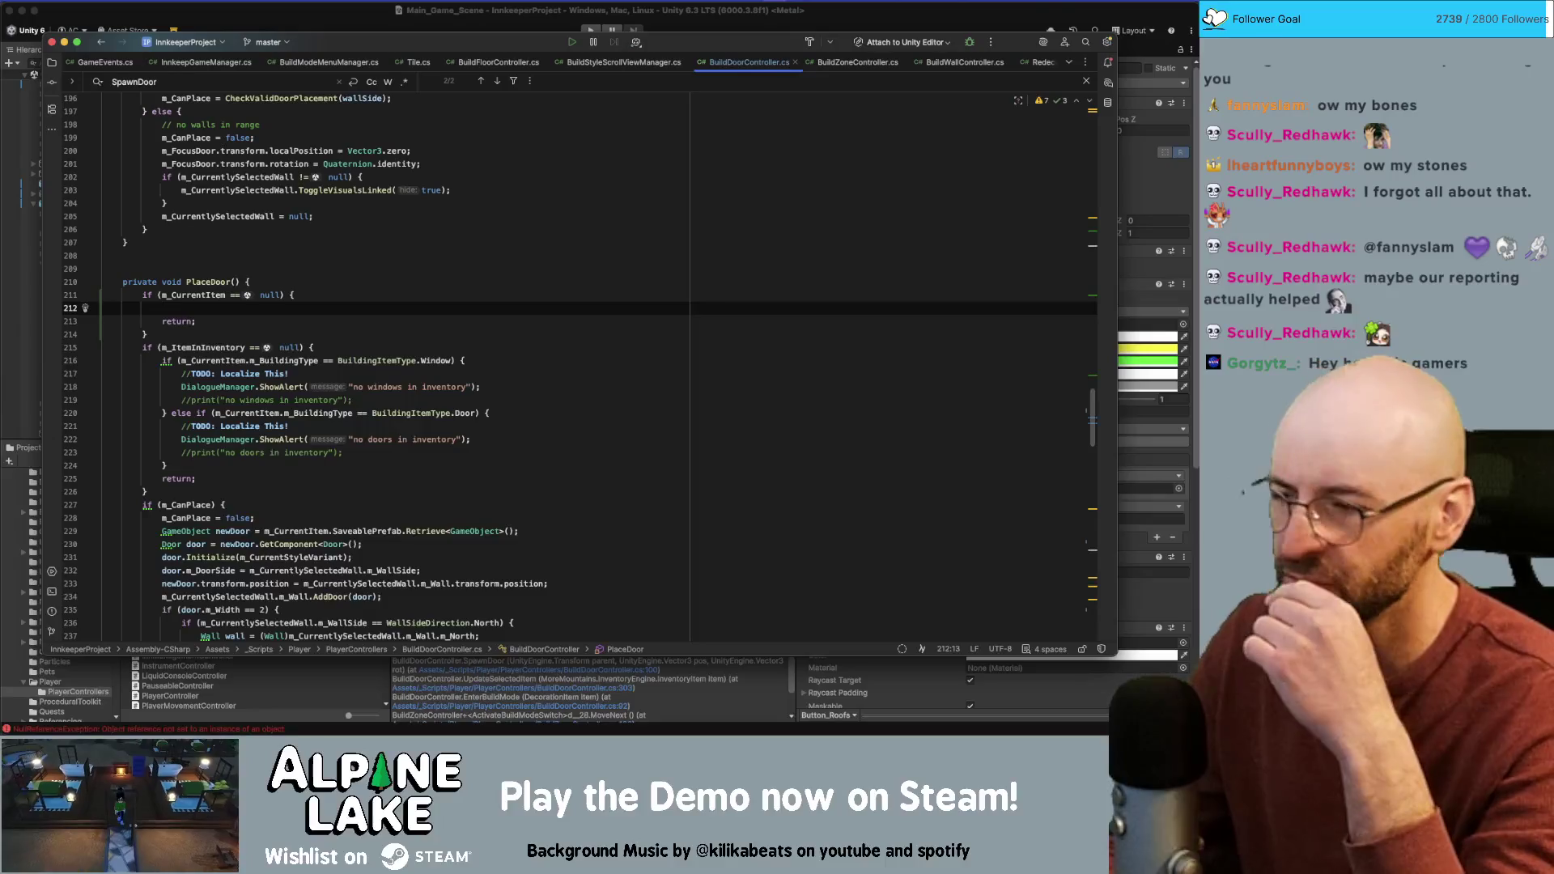
pyautogui.write('D')
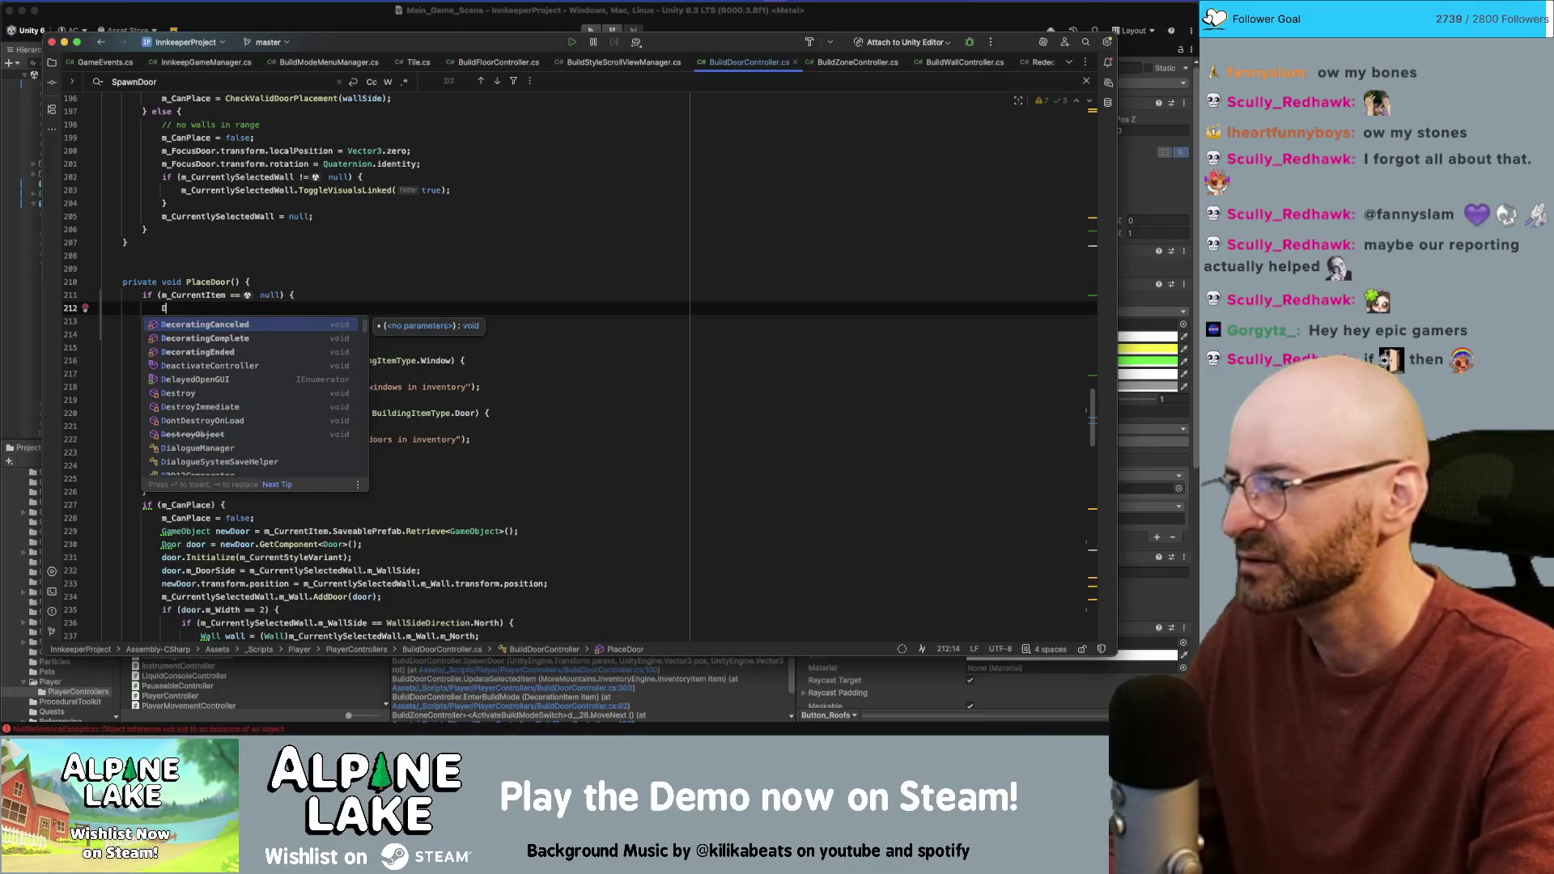
pyautogui.write('ia')
pyautogui.press('Return')
pyautogui.write('.sho')
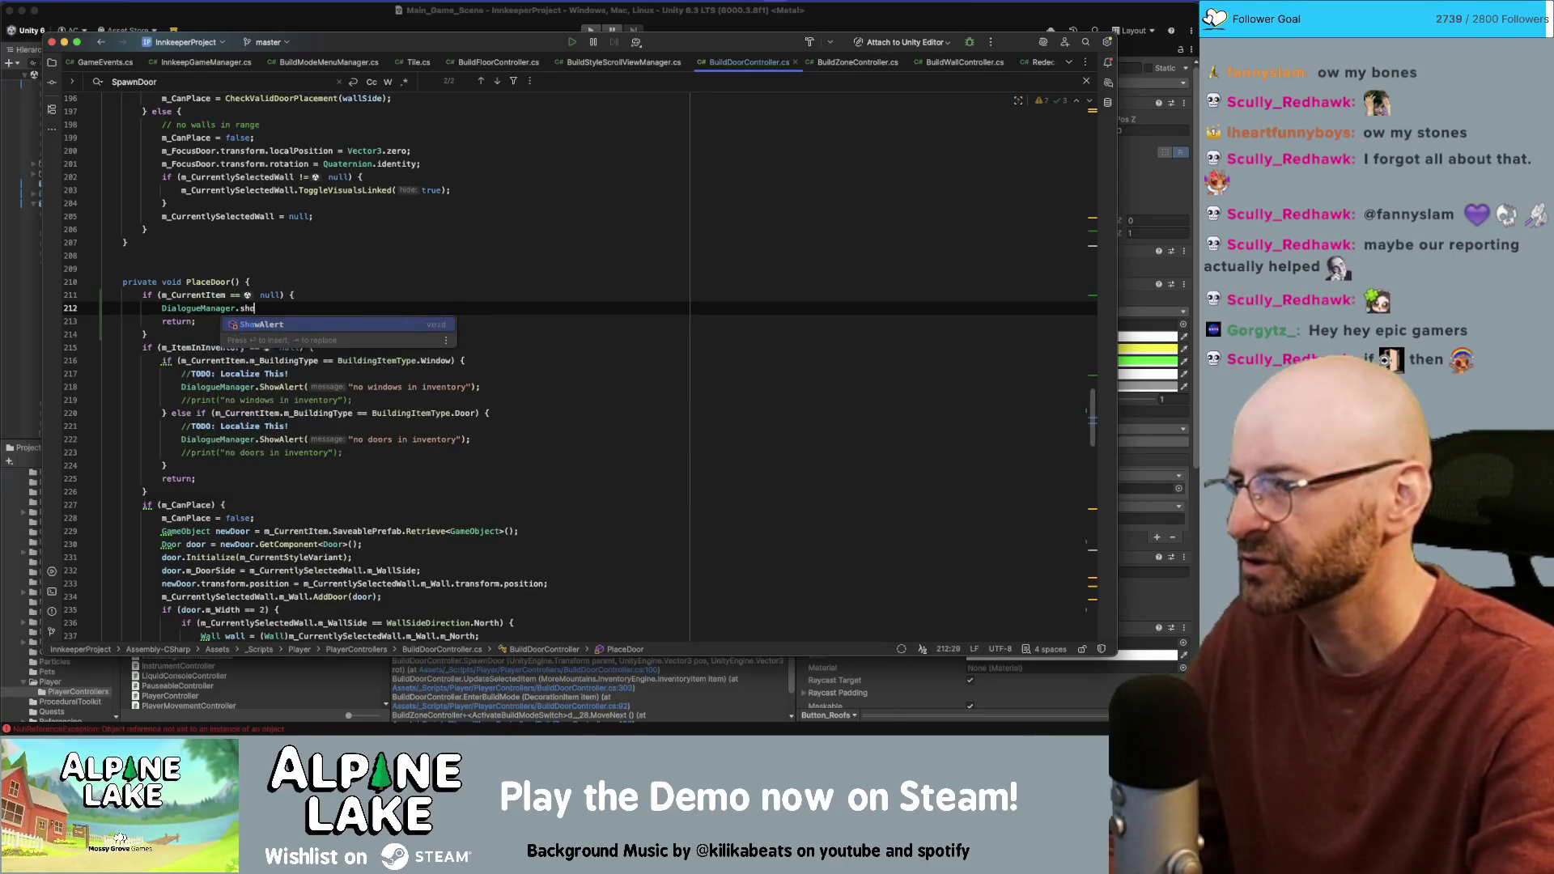
pyautogui.press('Return')
pyautogui.write('"no styles discov')
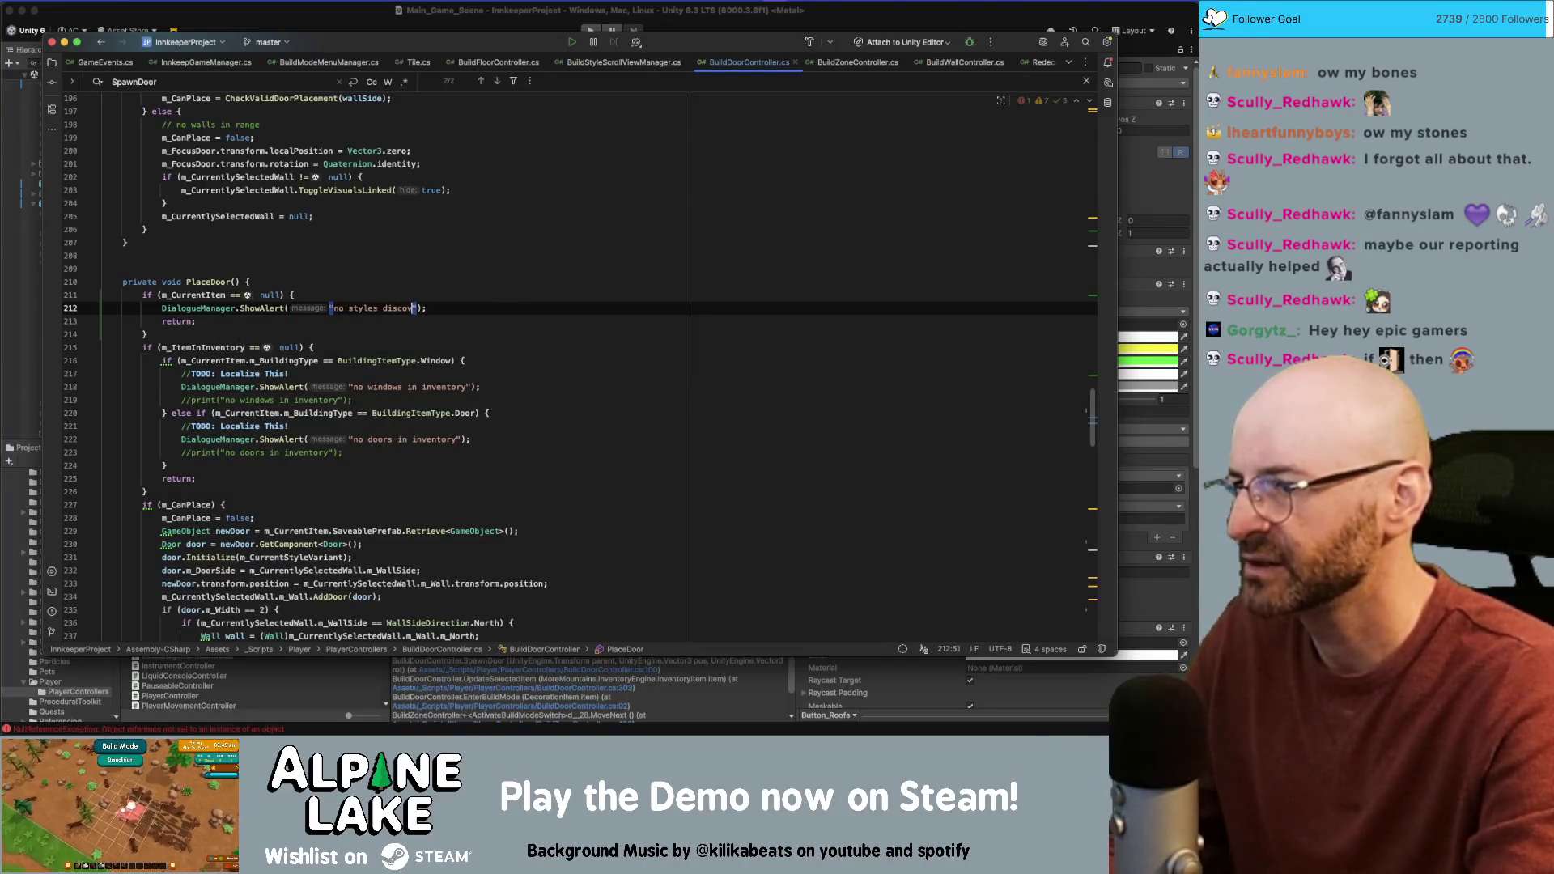
pyautogui.write('"')
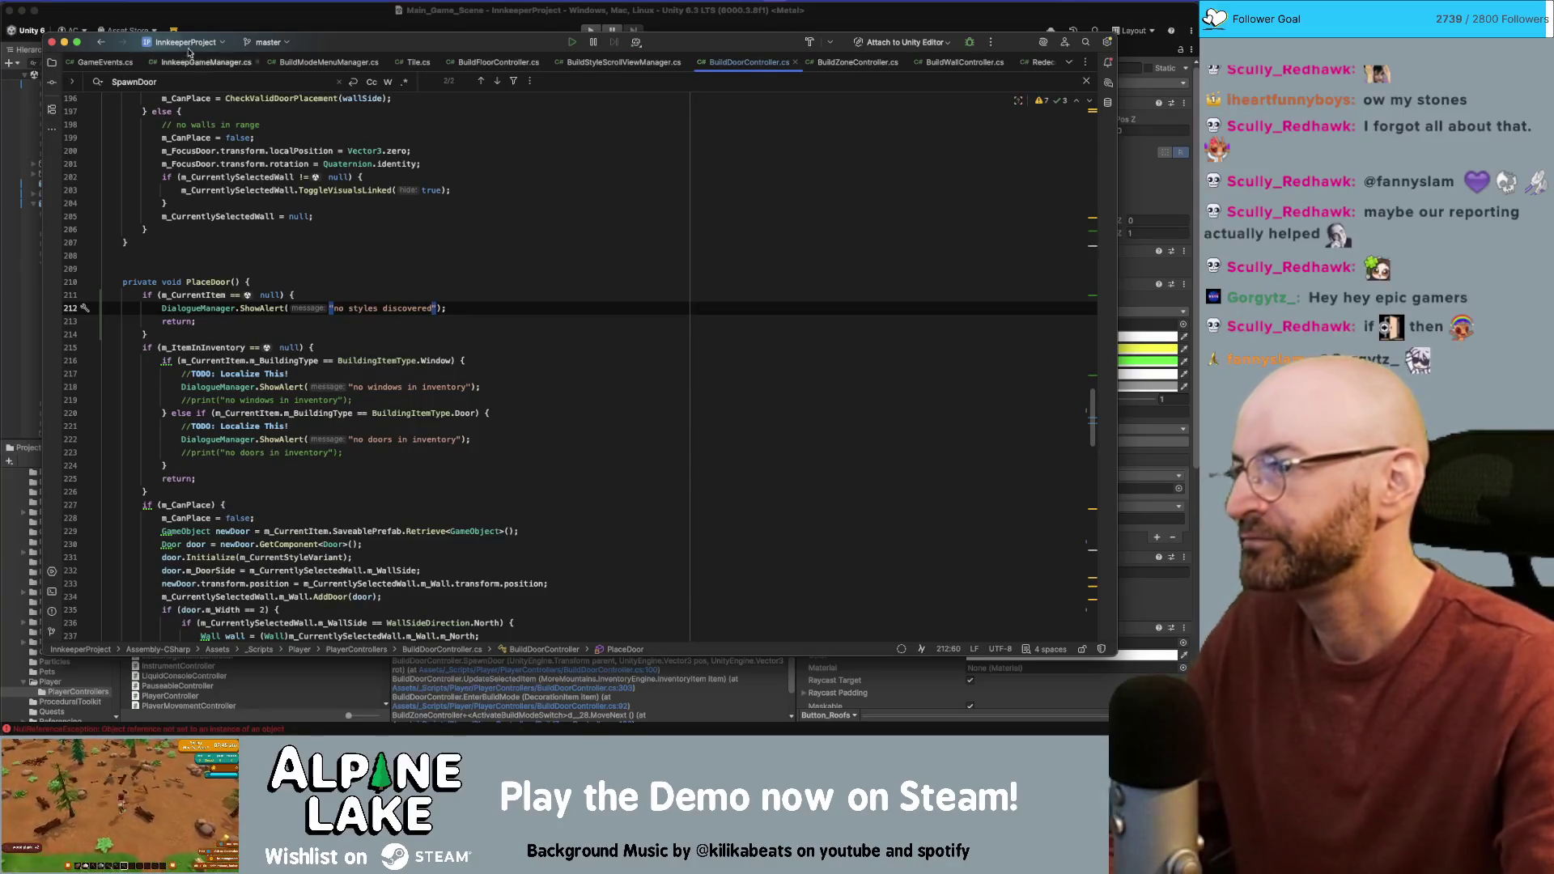
pyautogui.click(689, 12)
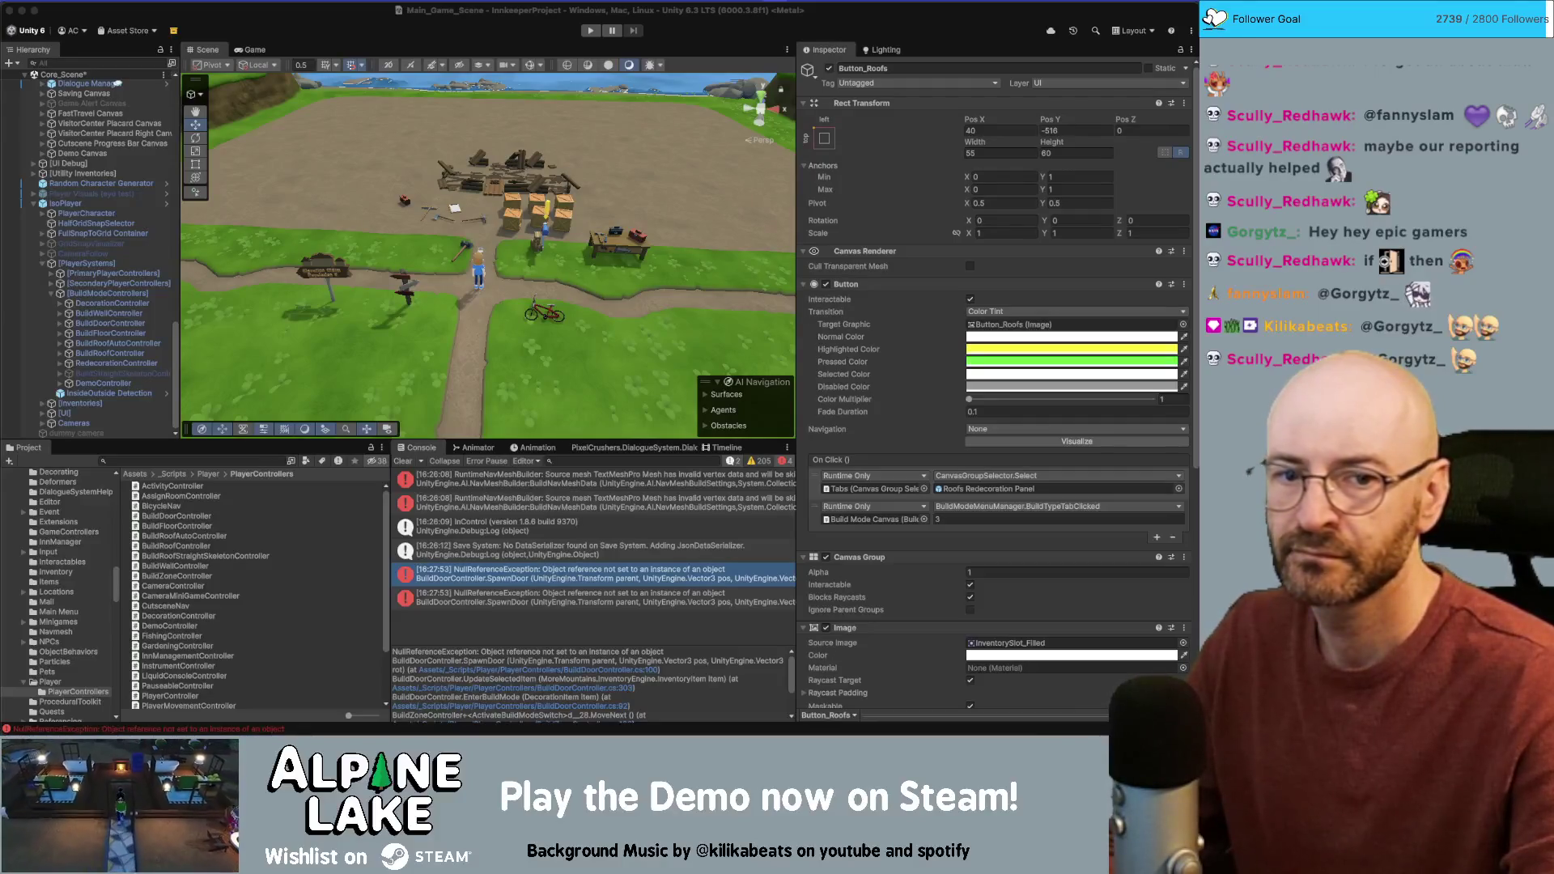
# Step: Start play mode to test the recompiled door fix
pyautogui.click(590, 32)
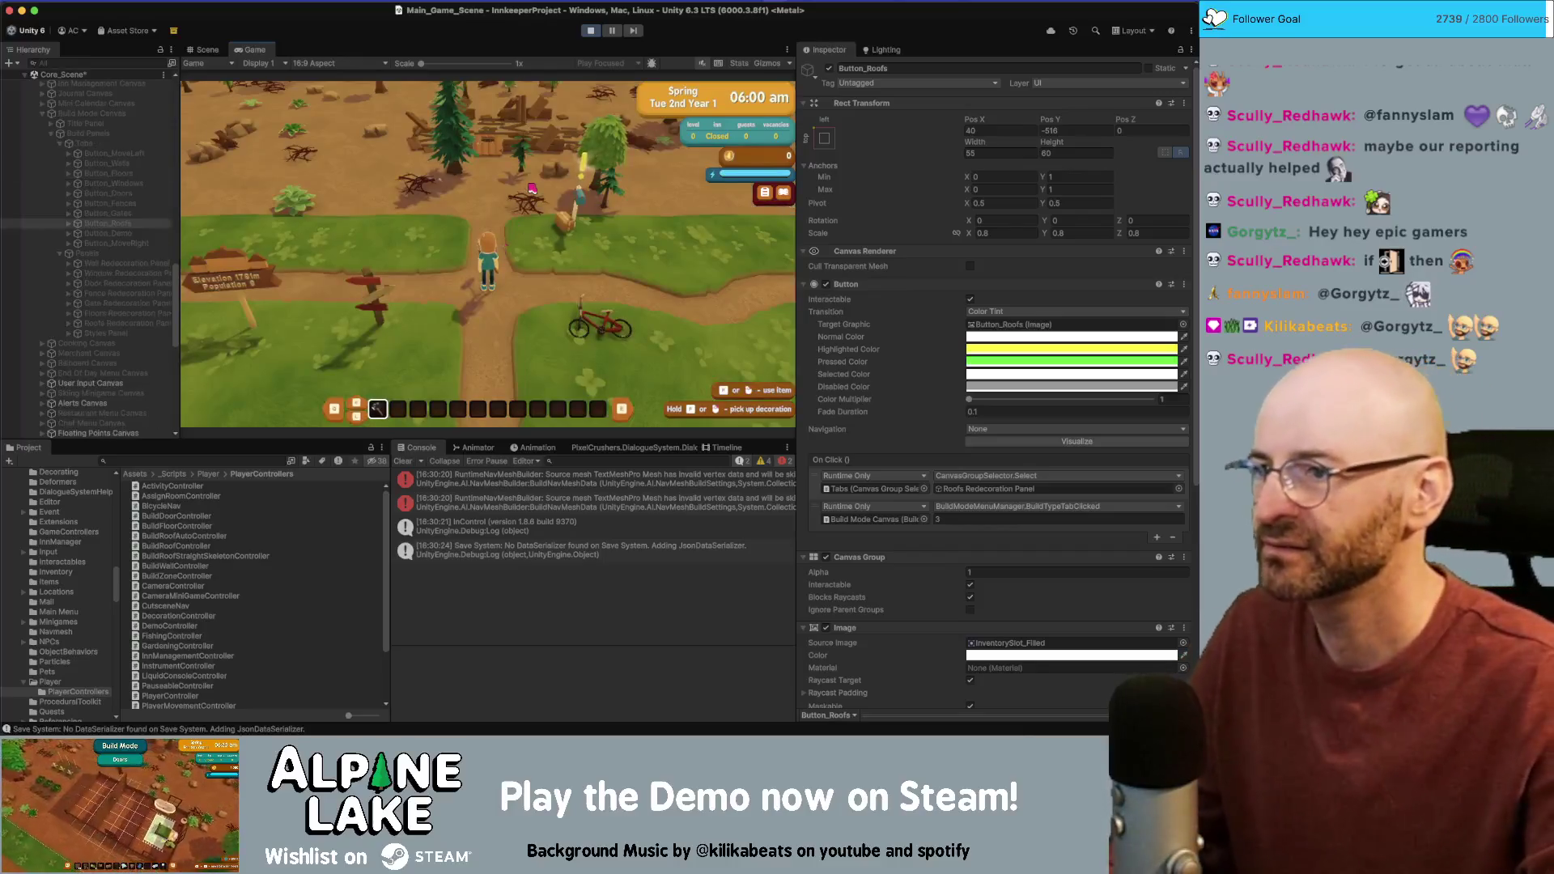
# Step: Enter build mode and try wall and foundation building while moving across the grid
pyautogui.press('b')
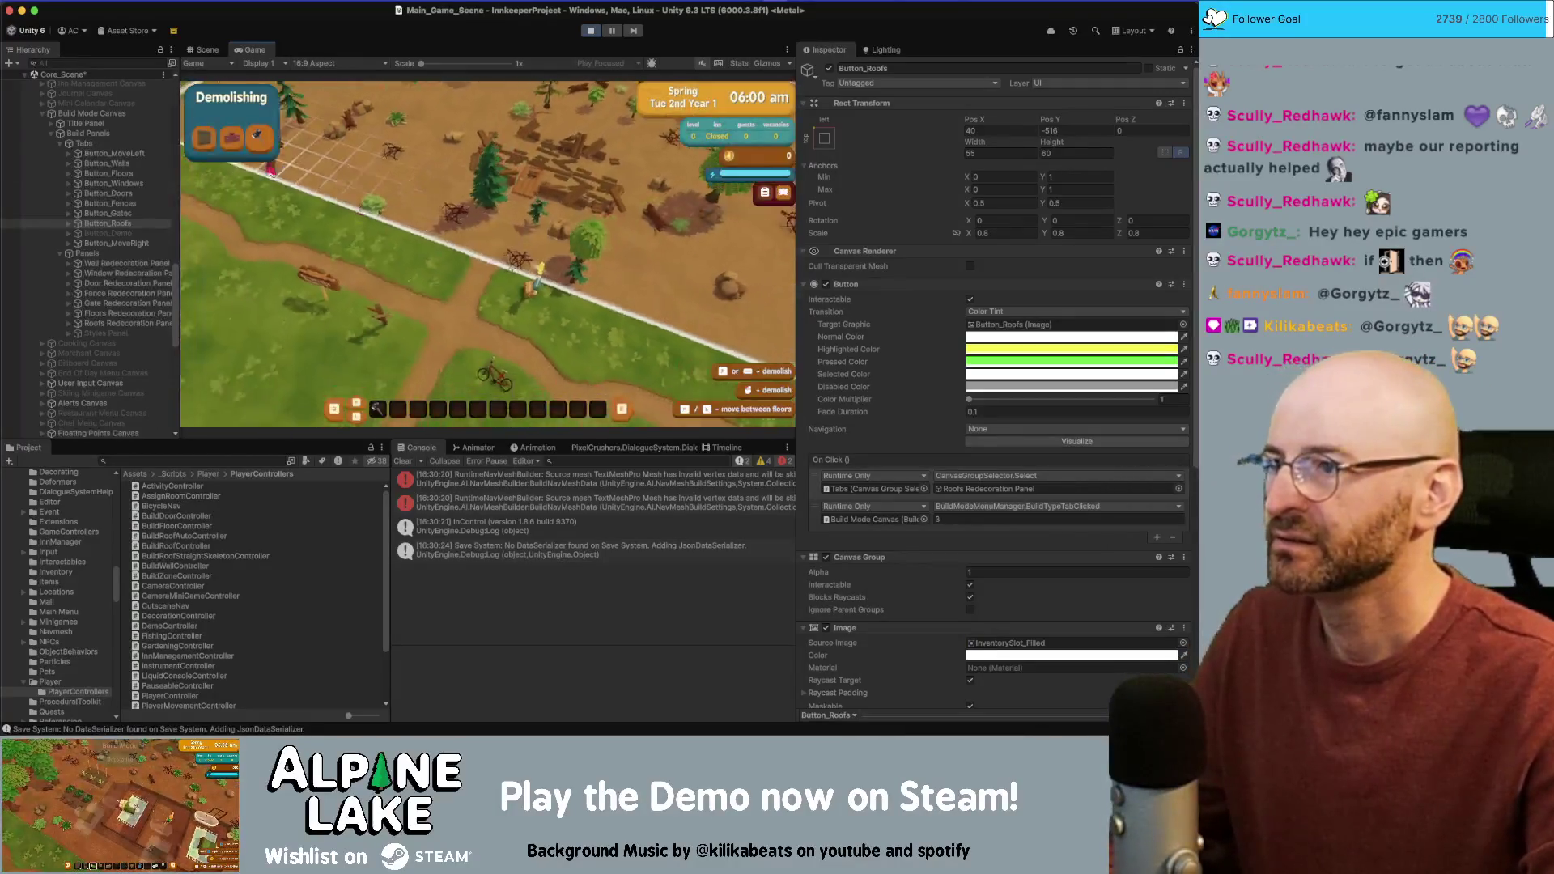
pyautogui.press('e')
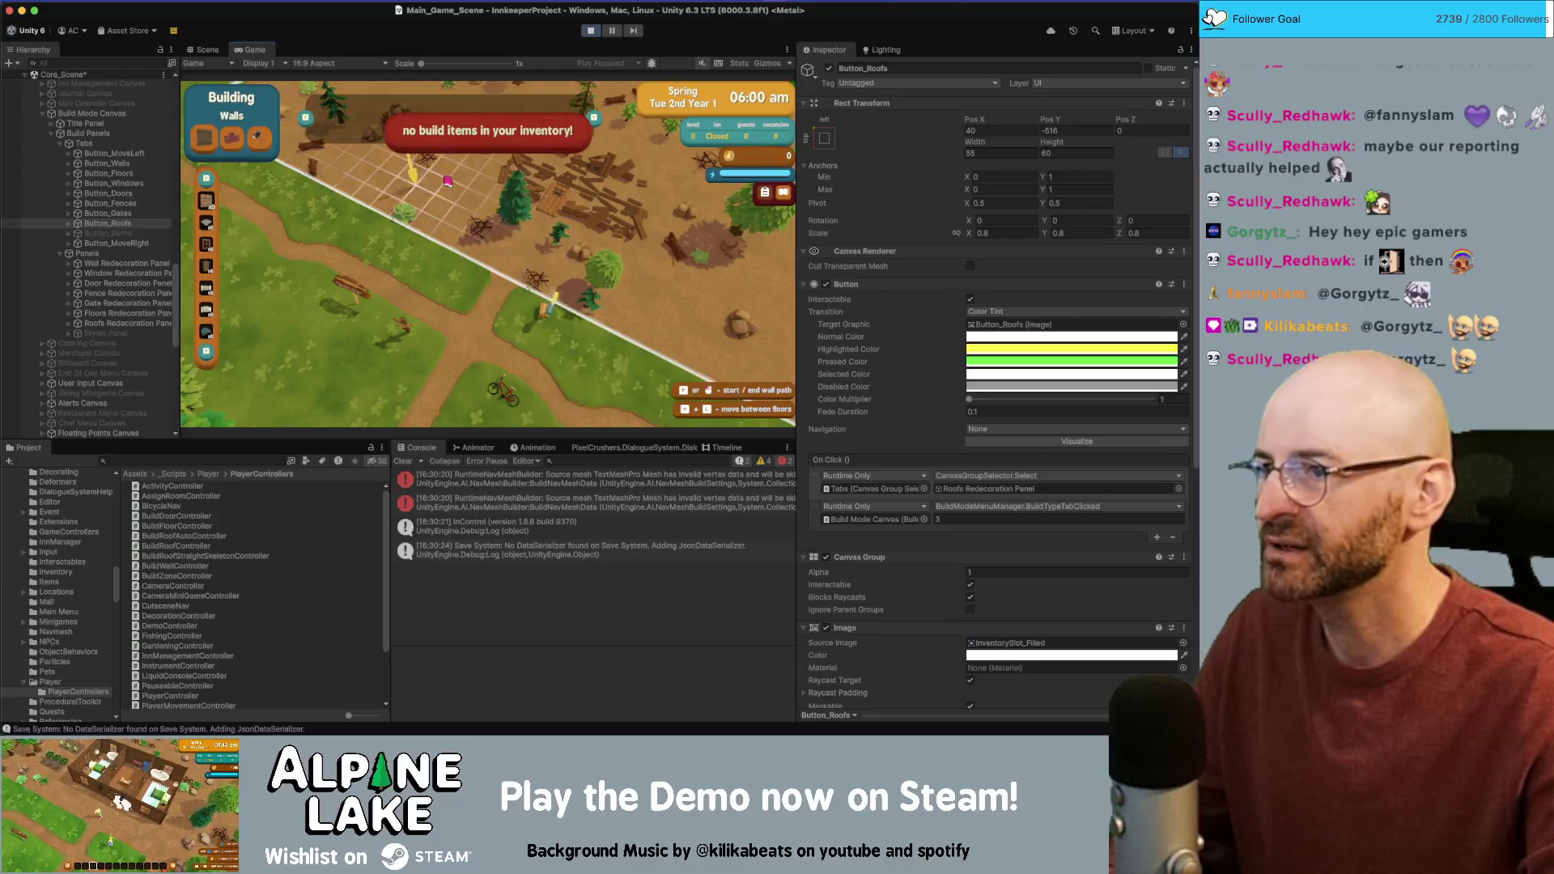
pyautogui.press('a')
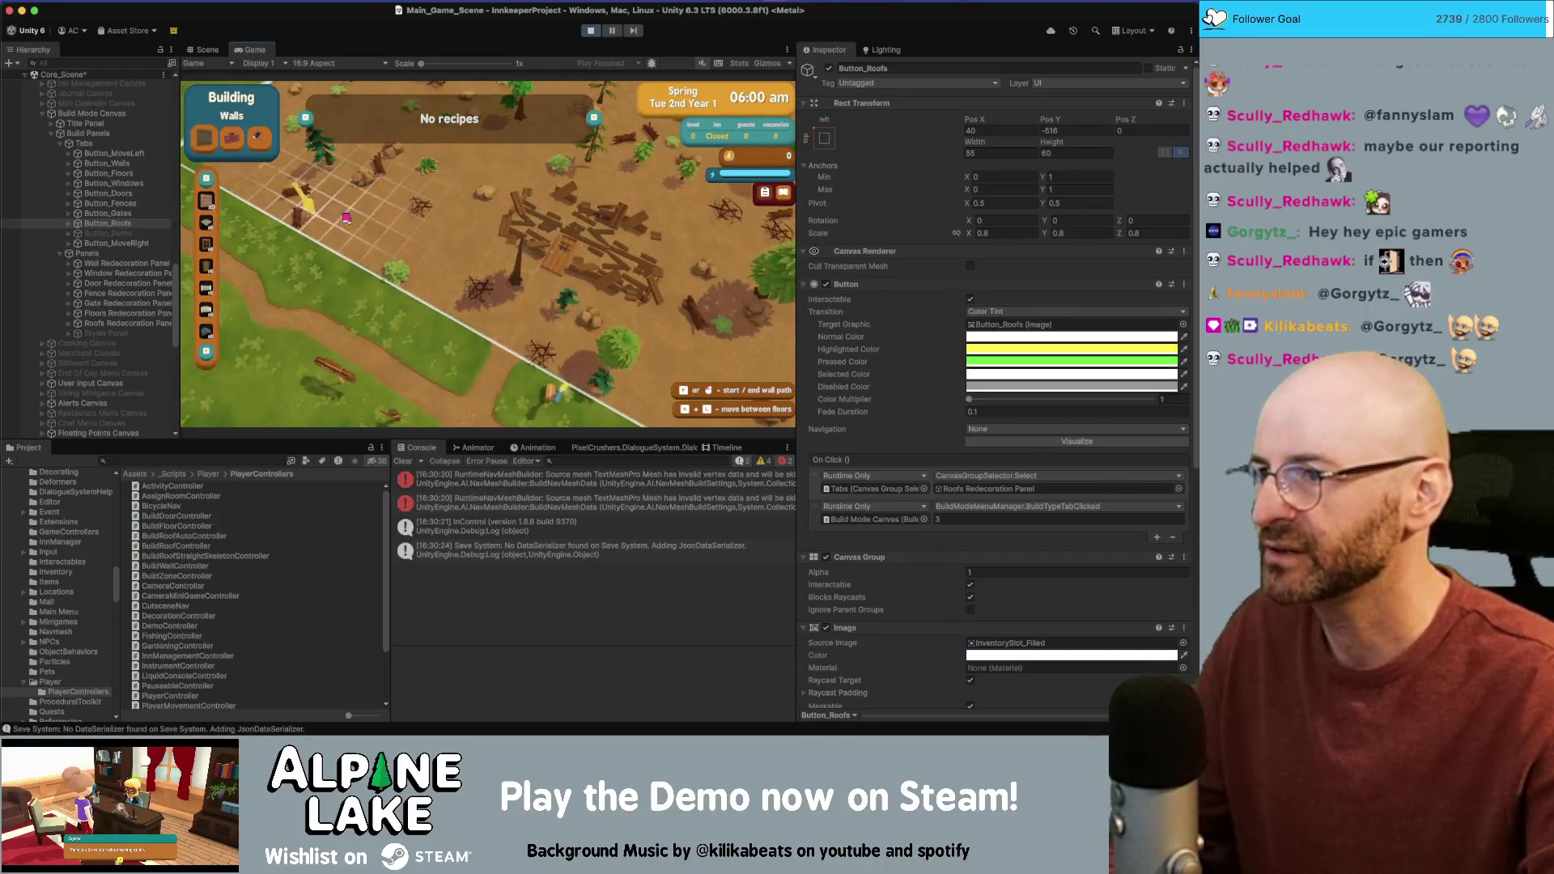
pyautogui.press('d')
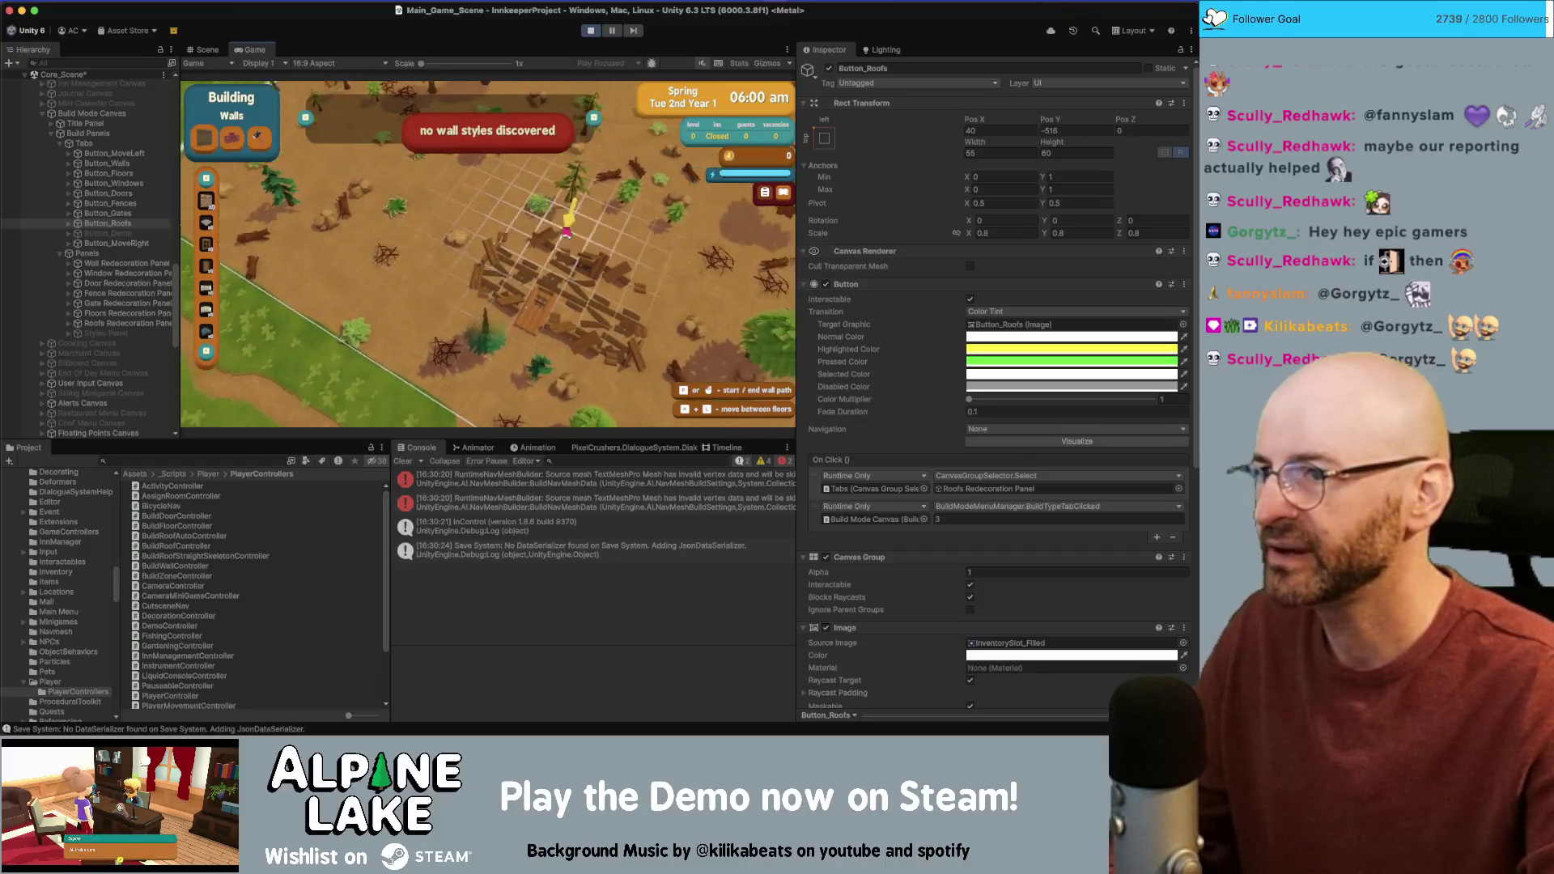
pyautogui.press('e')
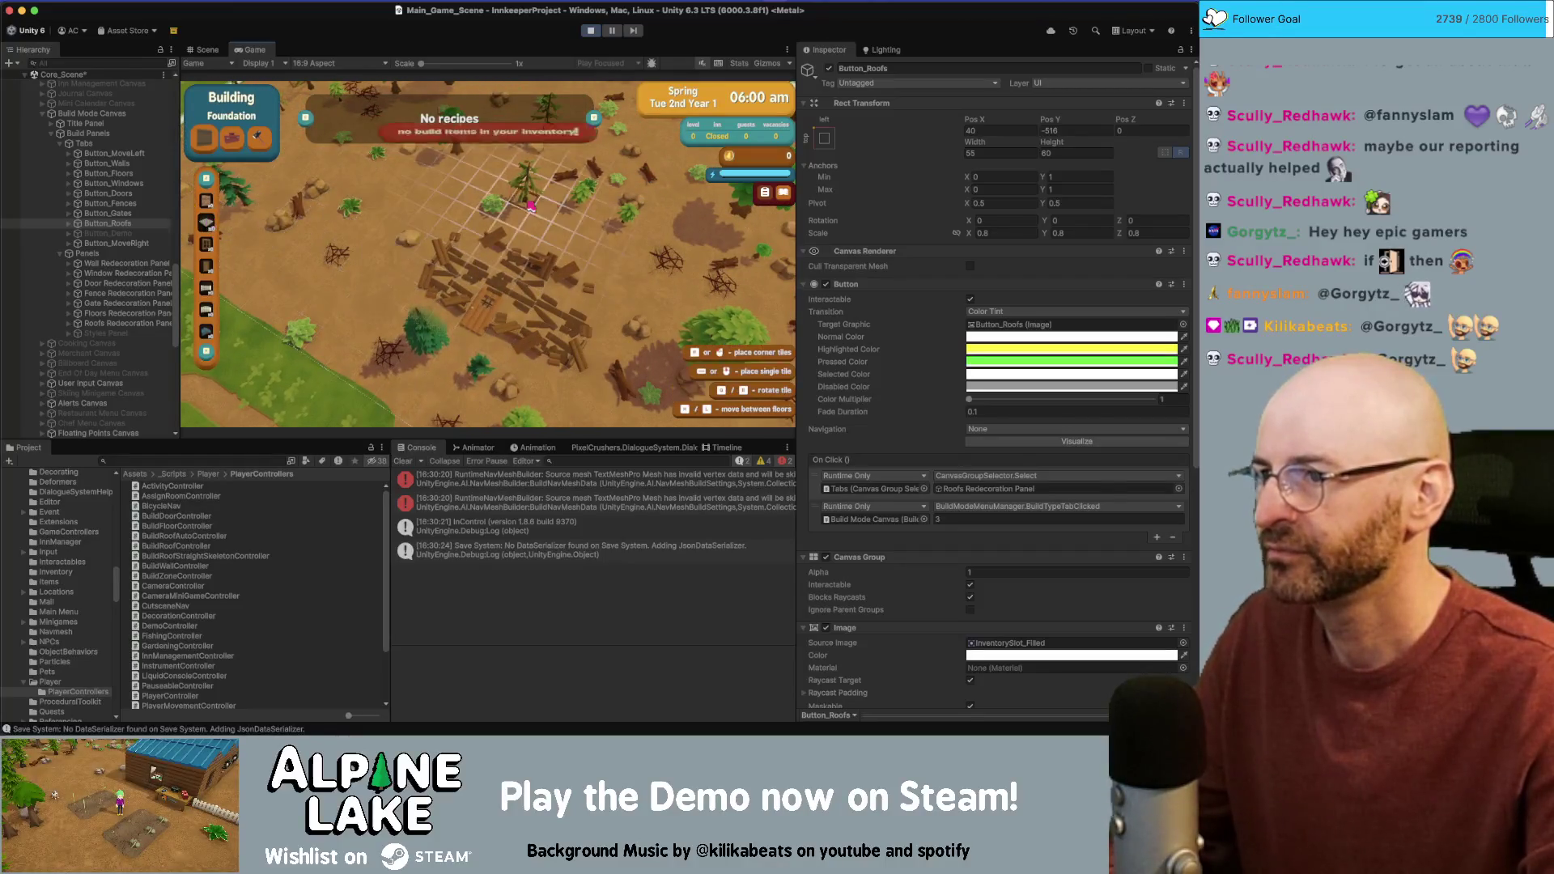
pyautogui.press('a')
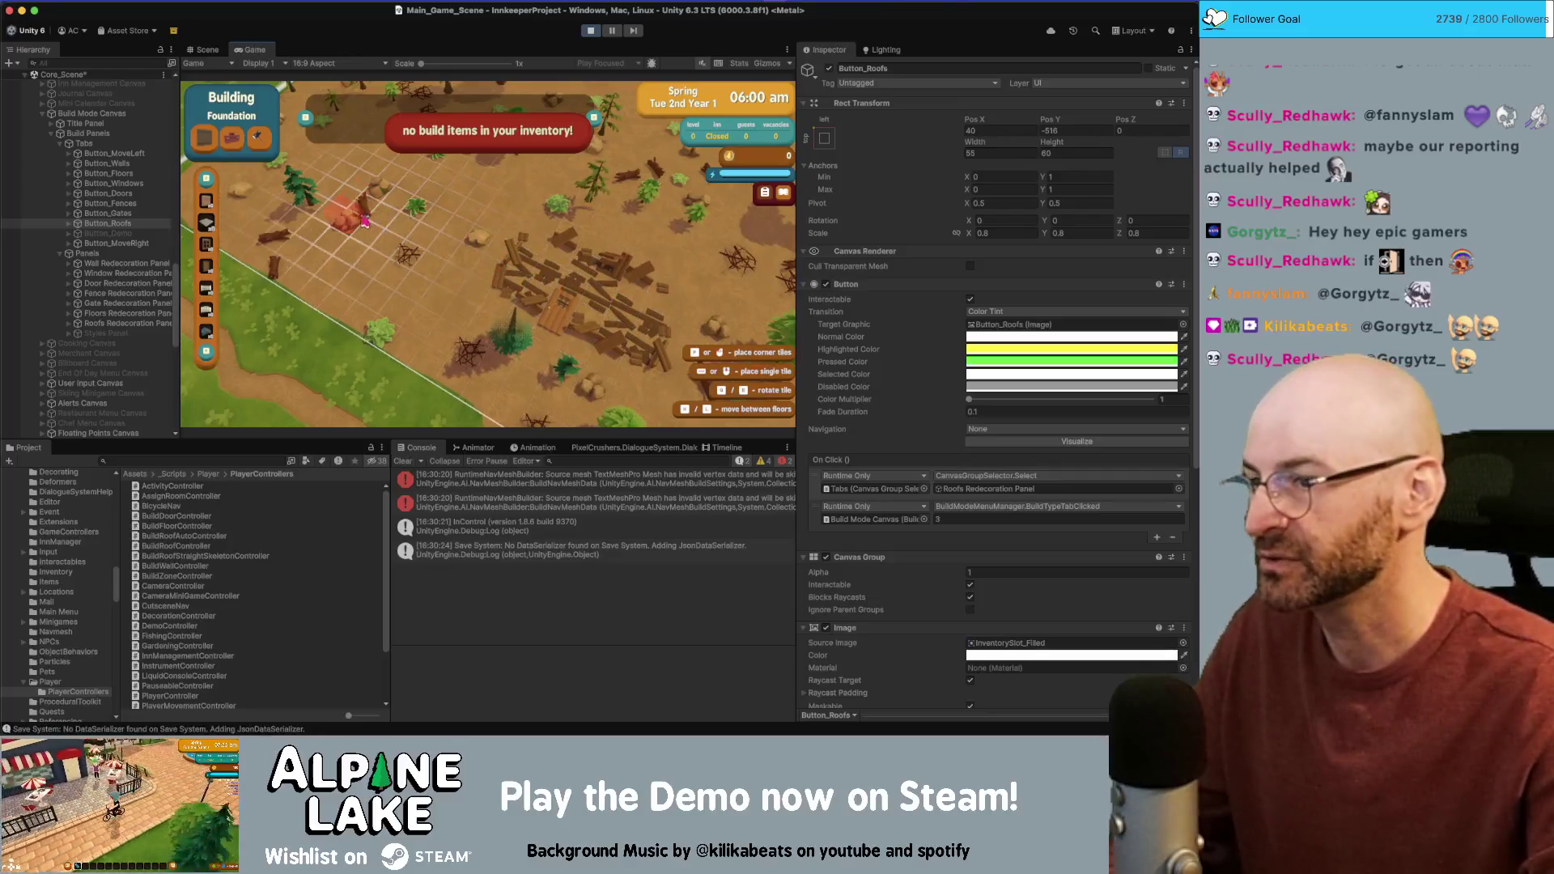
pyautogui.press('d')
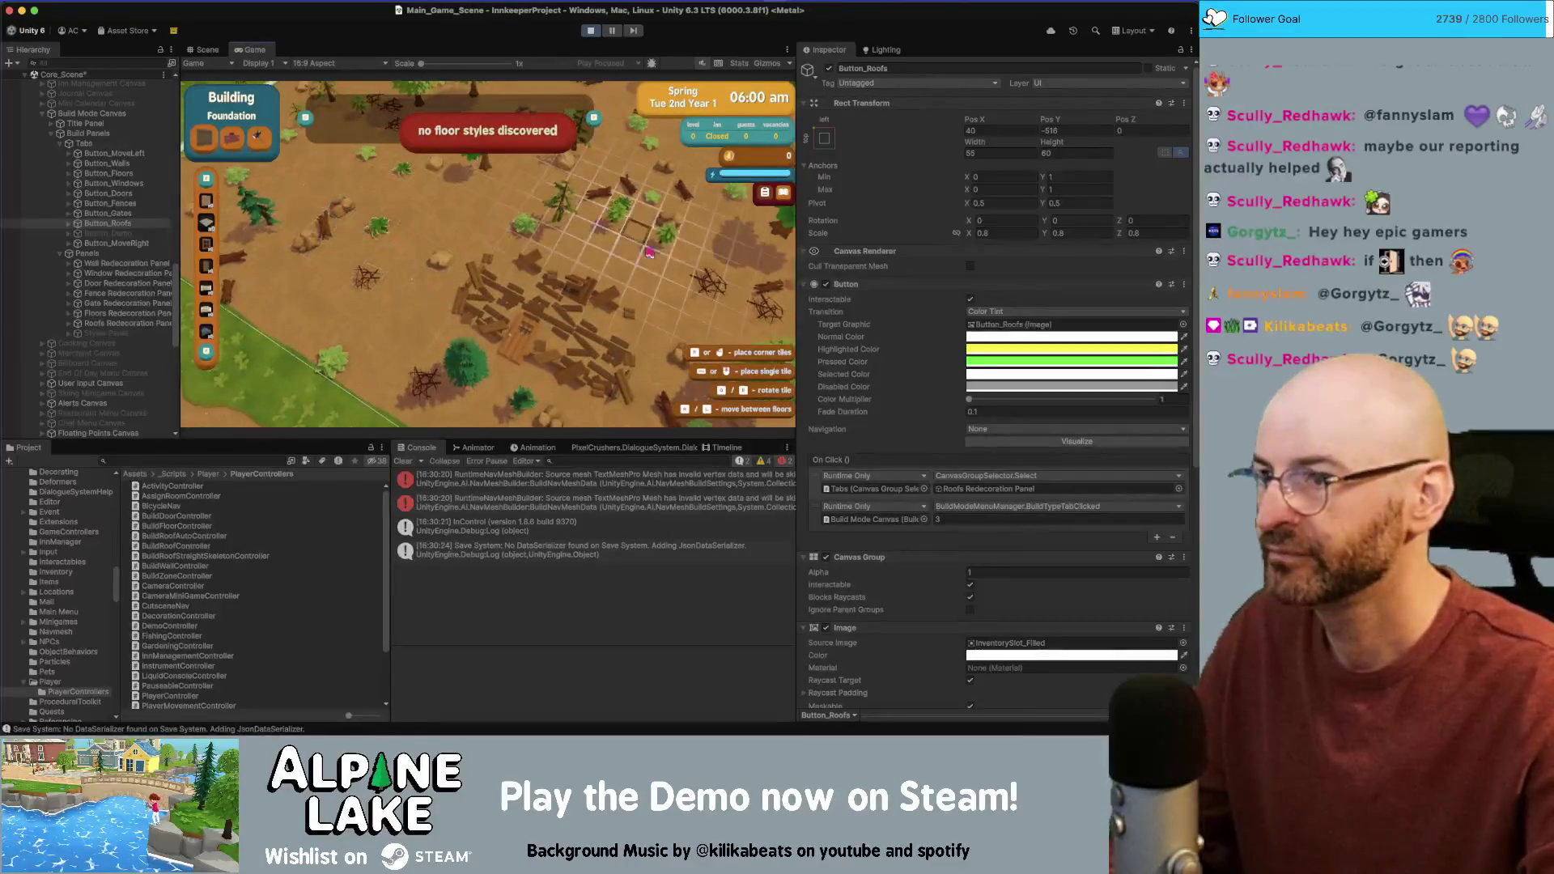
pyautogui.press('s')
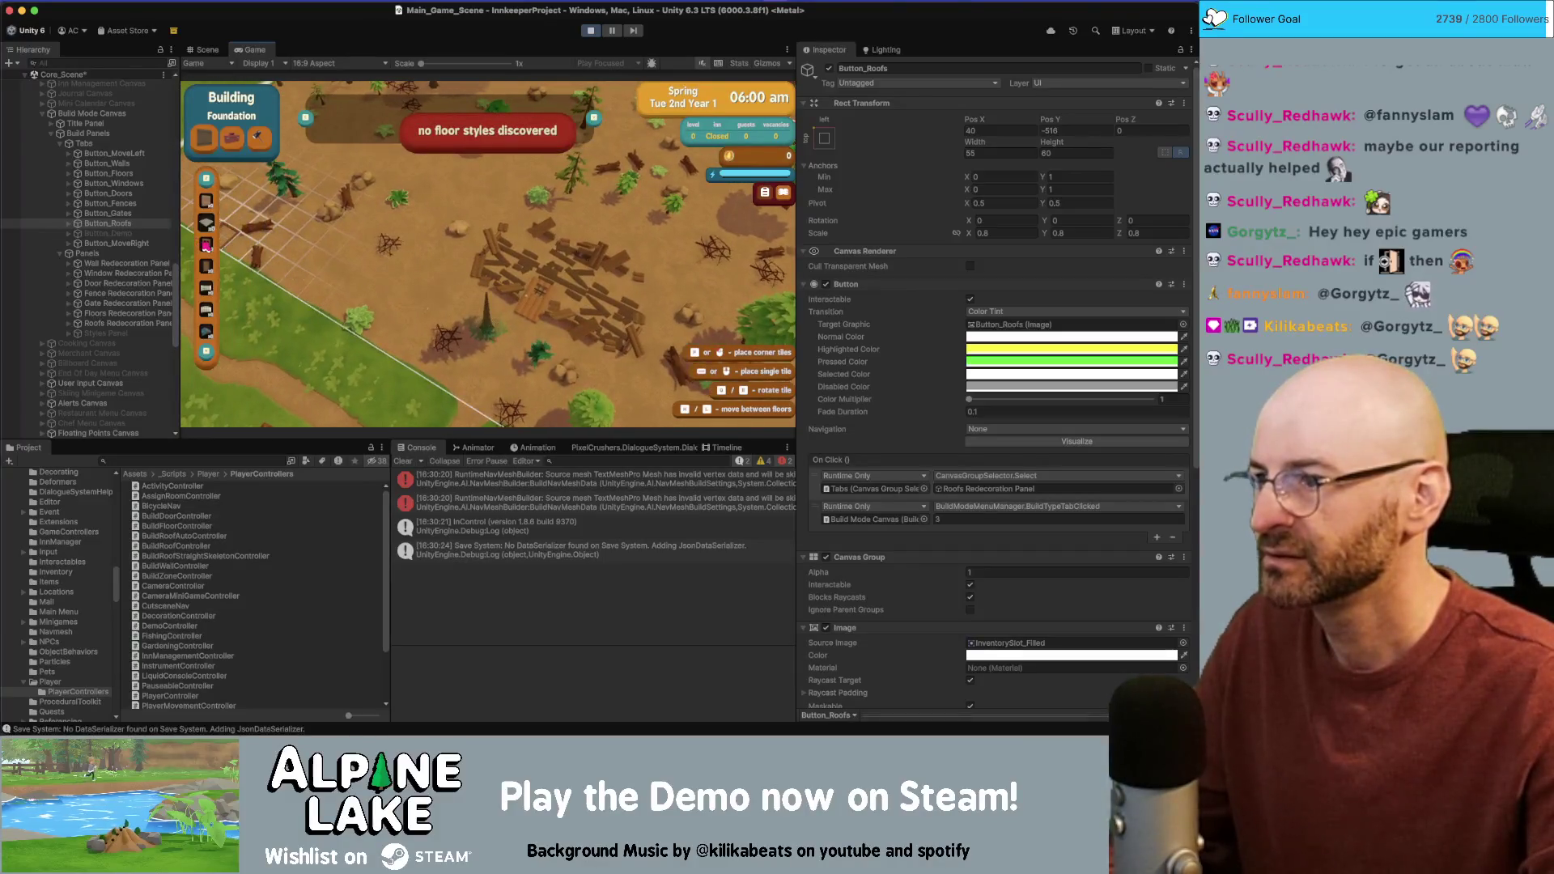
# Step: Attempt door and wall placements from the build categories to check the missing-styles alerts
pyautogui.click(207, 245)
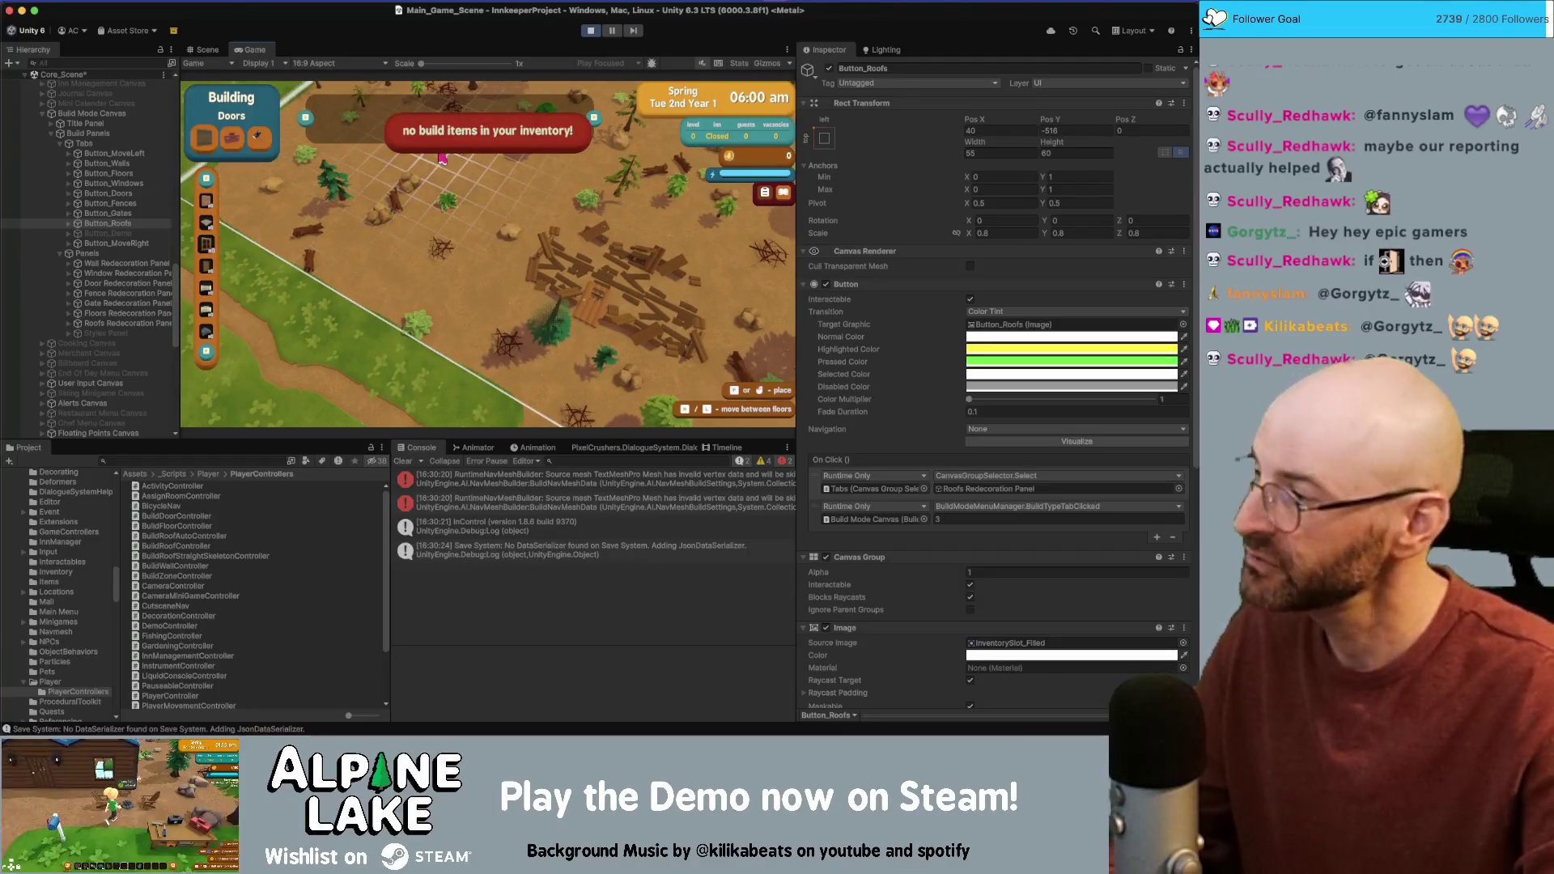
pyautogui.click(450, 172)
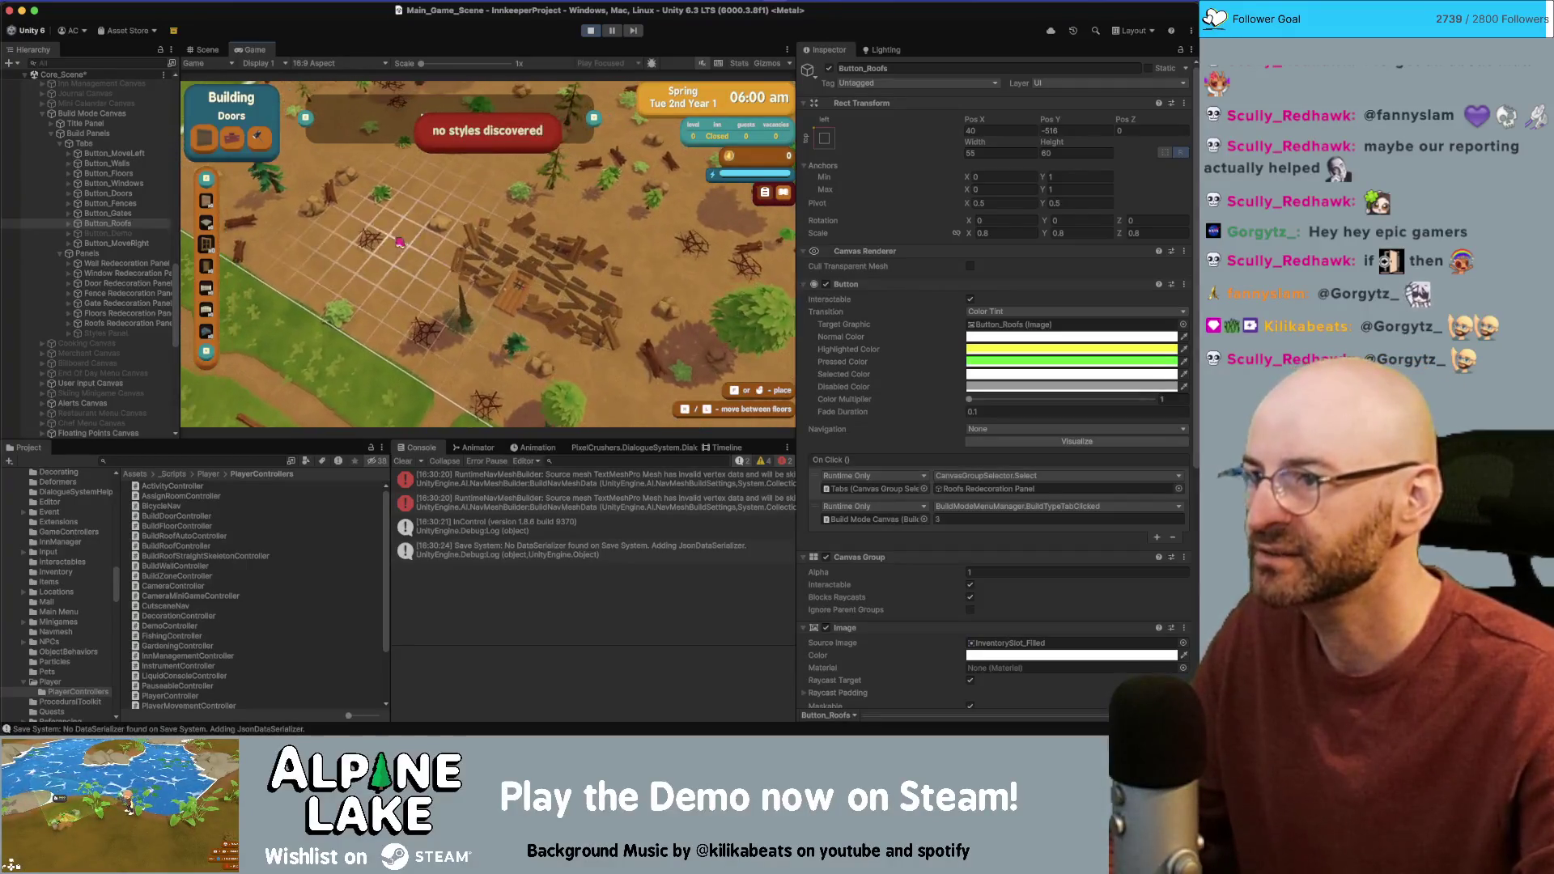
pyautogui.click(208, 268)
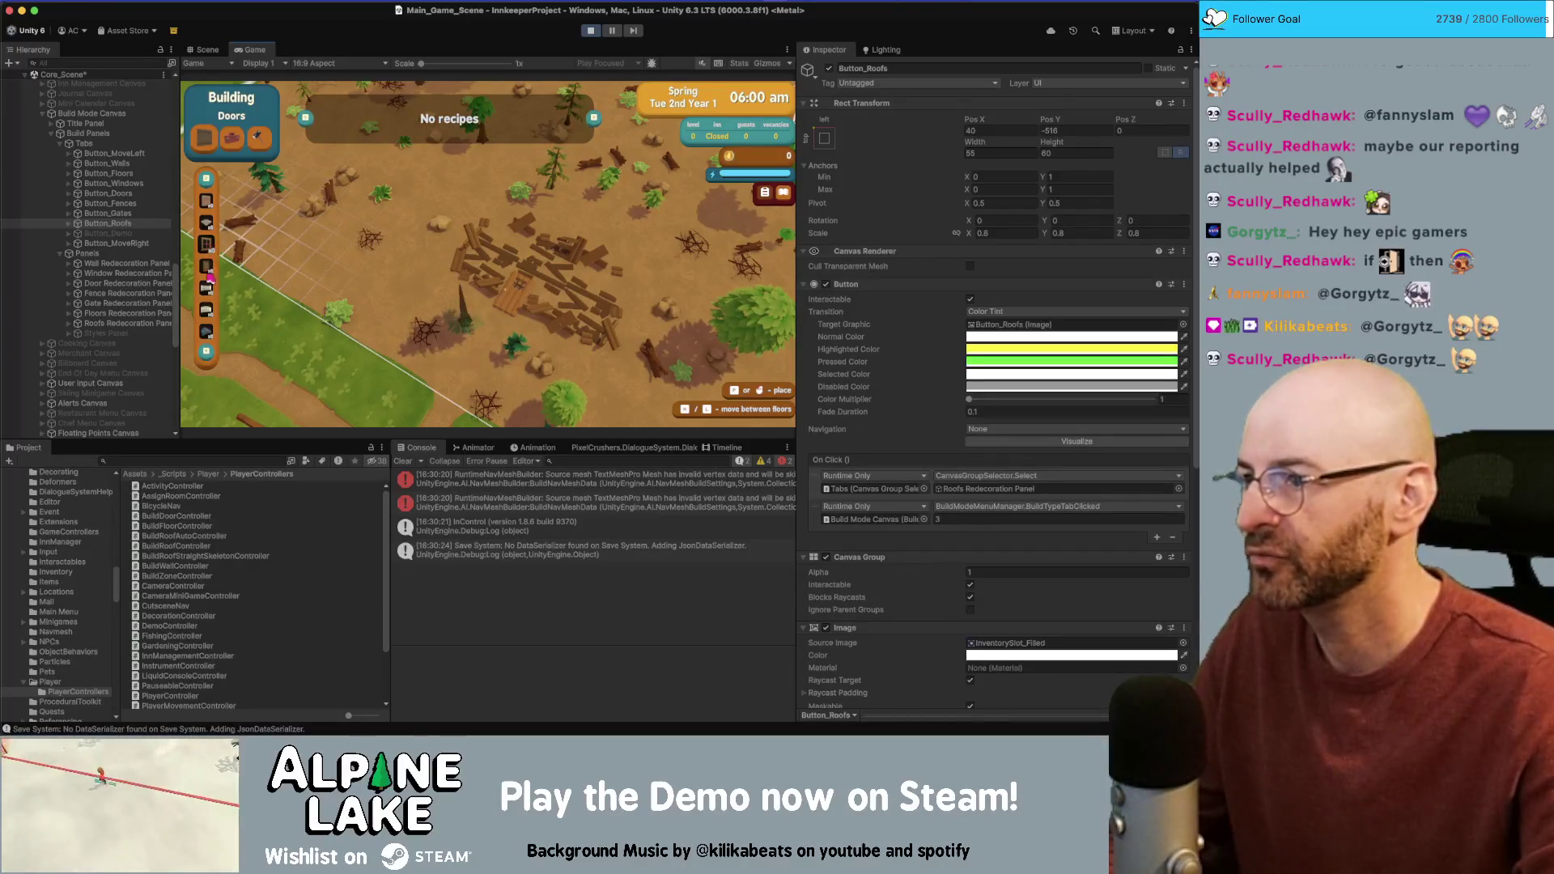
pyautogui.click(209, 249)
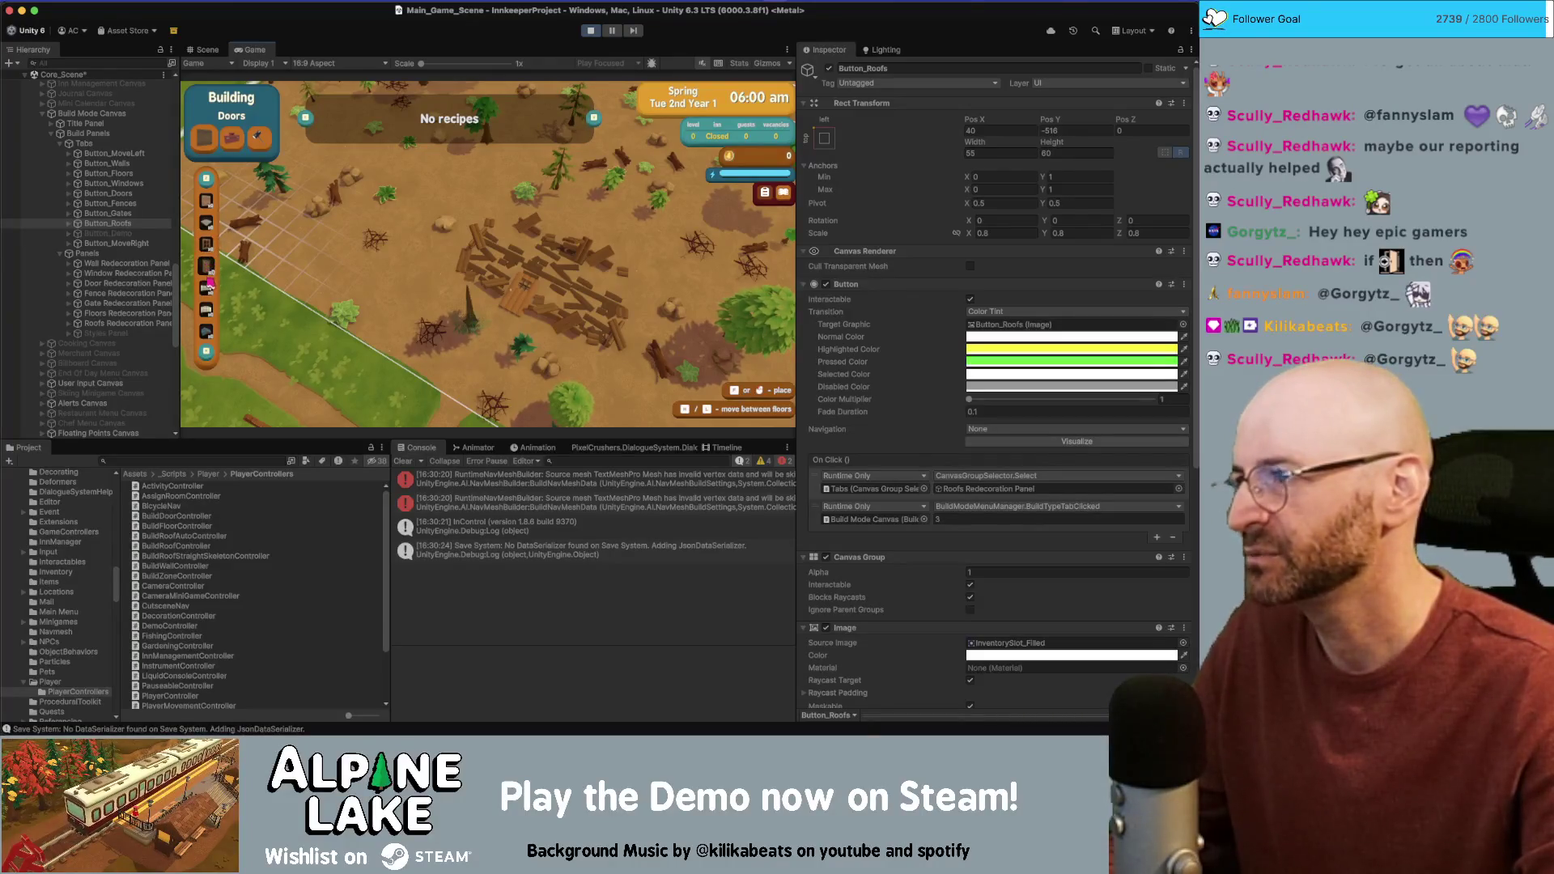
pyautogui.click(209, 292)
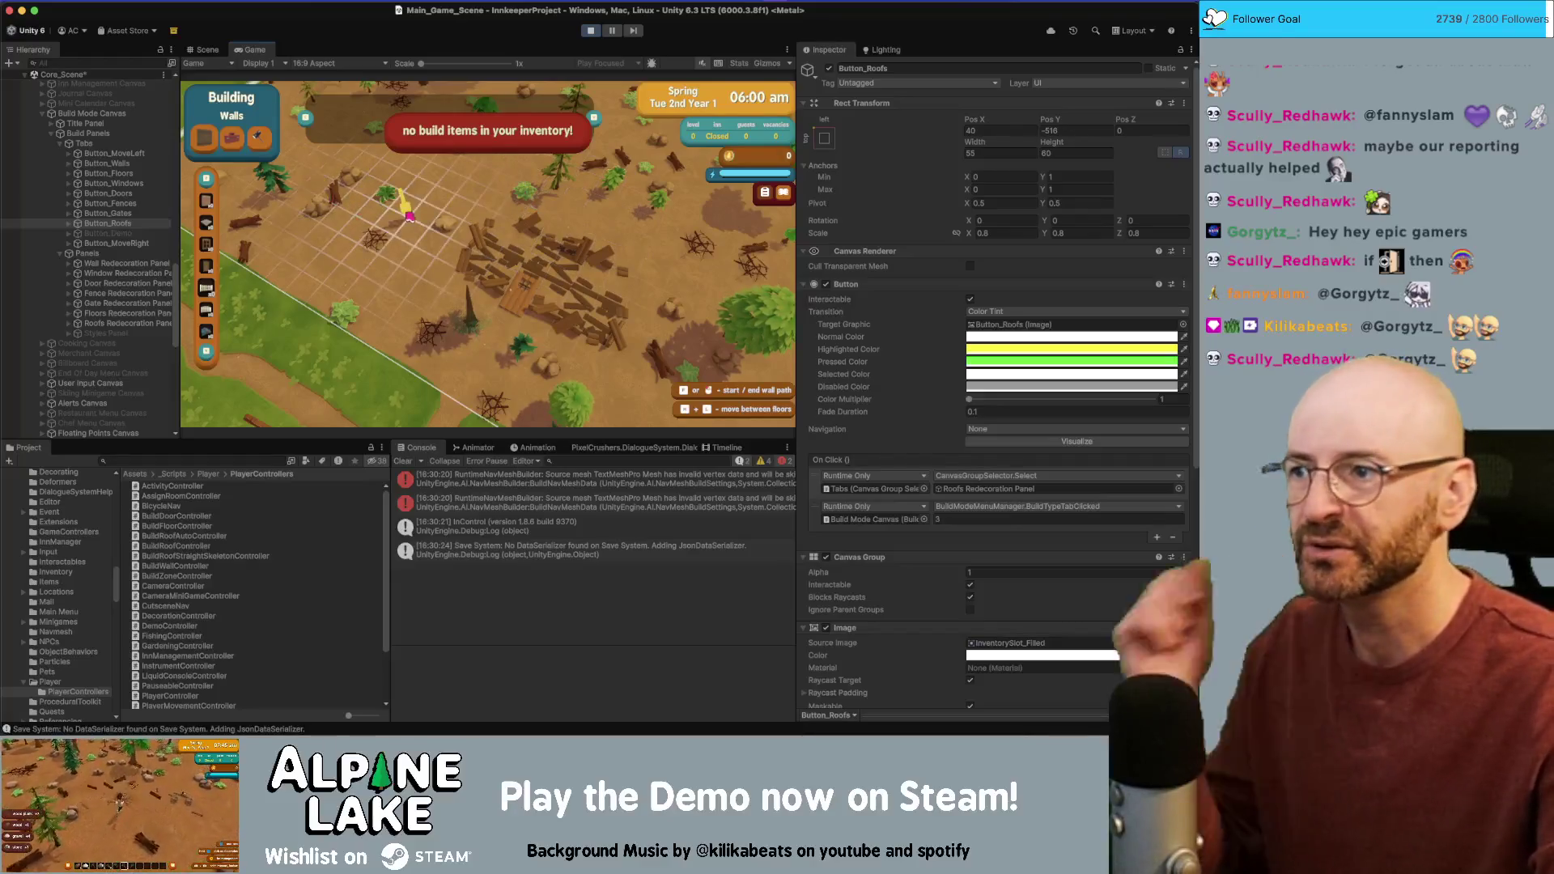
pyautogui.click(209, 311)
pyautogui.click(209, 311)
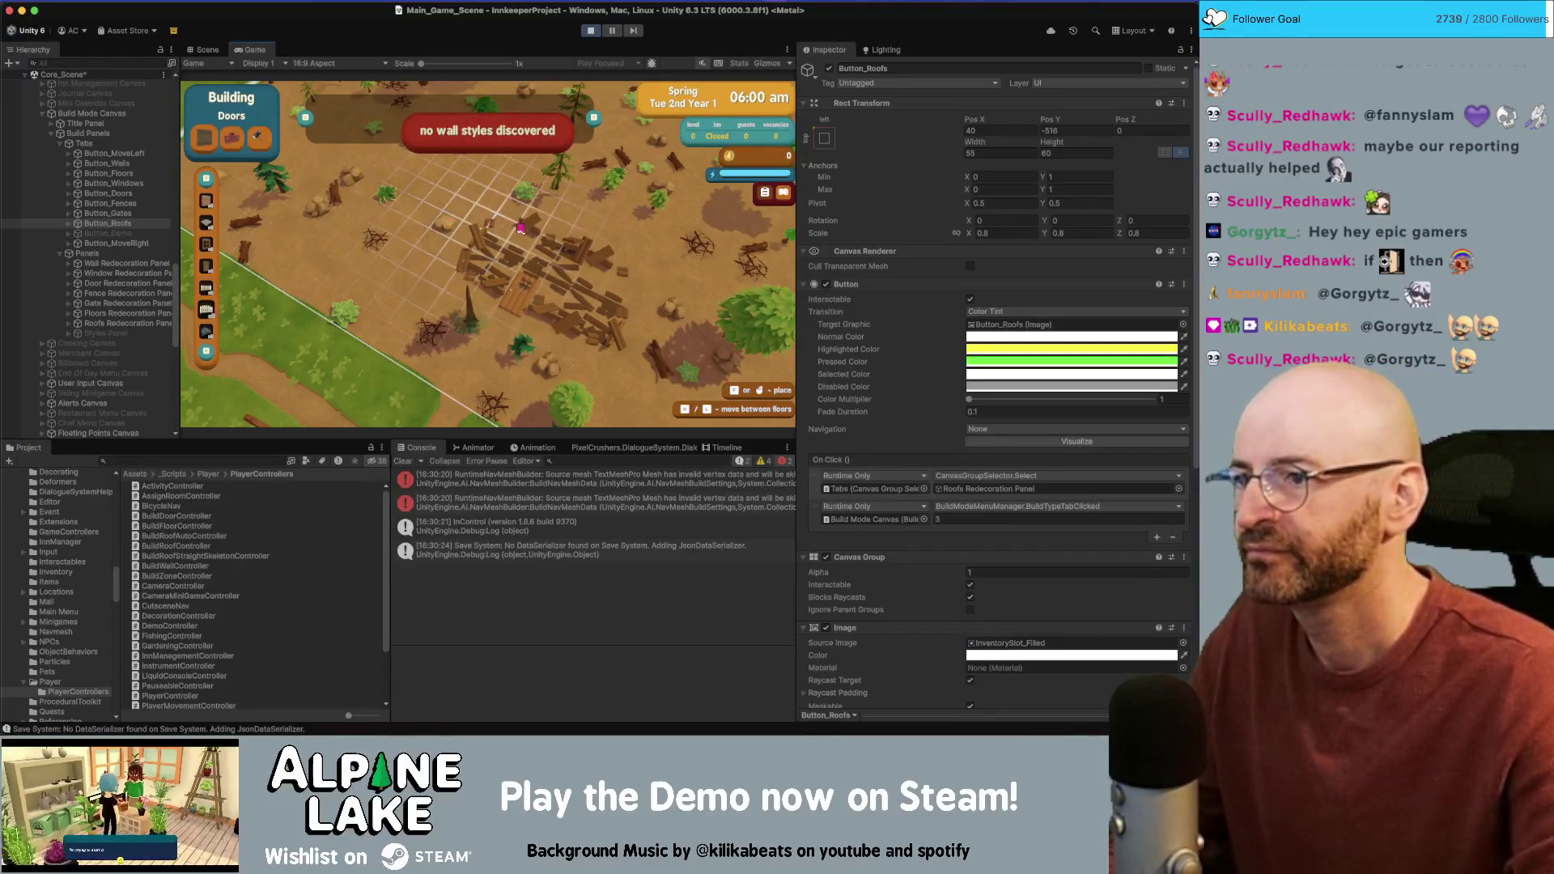
pyautogui.click(365, 220)
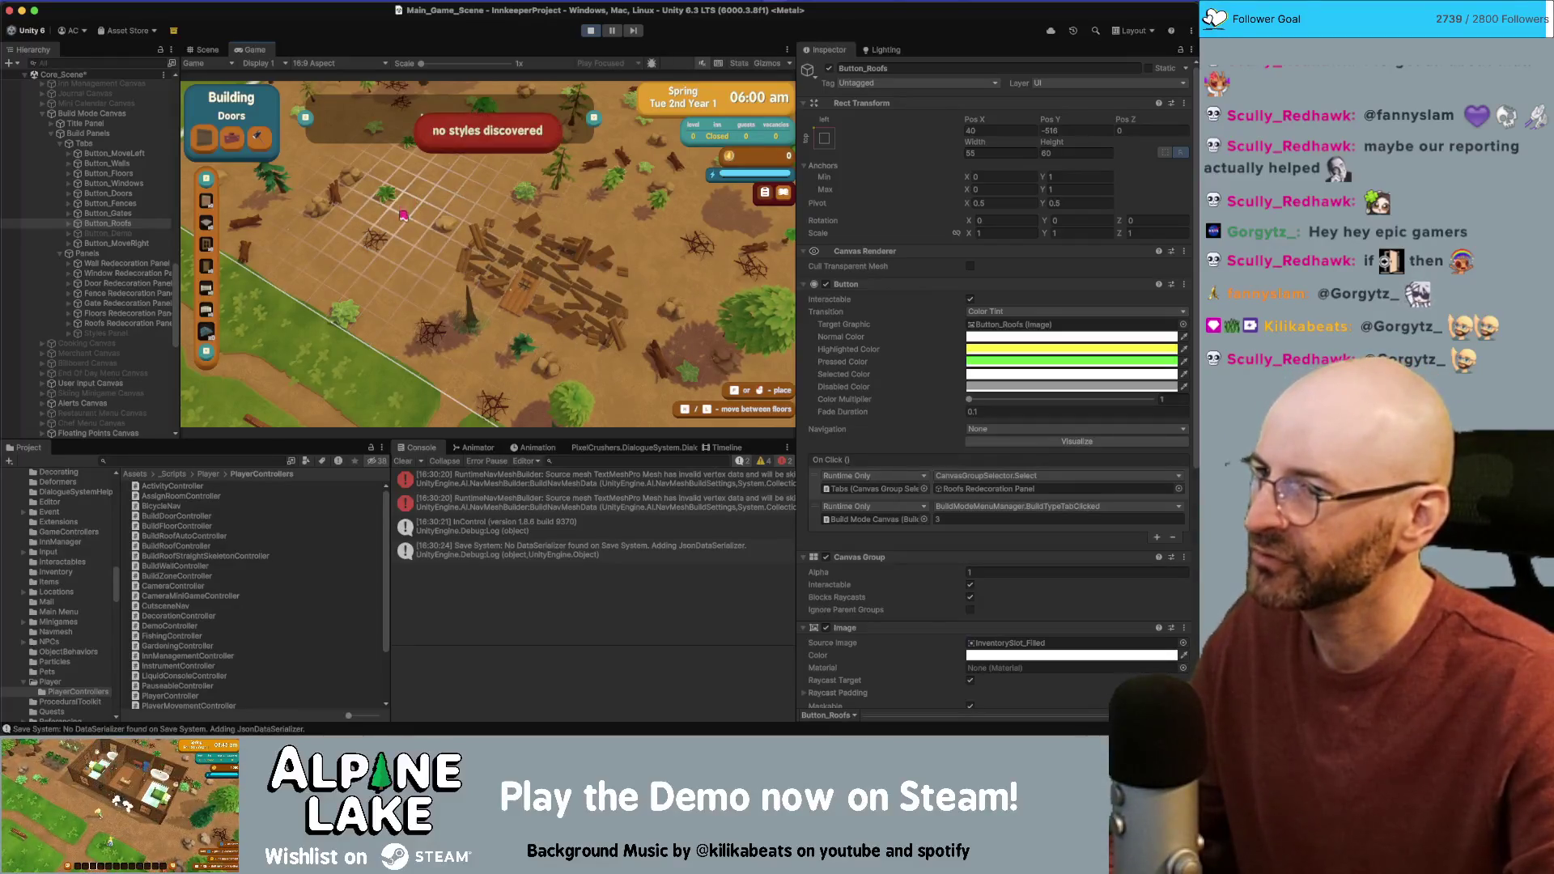
# Step: Pan the game camera and switch the build category to roofing
pyautogui.press('w')
pyautogui.press('a')
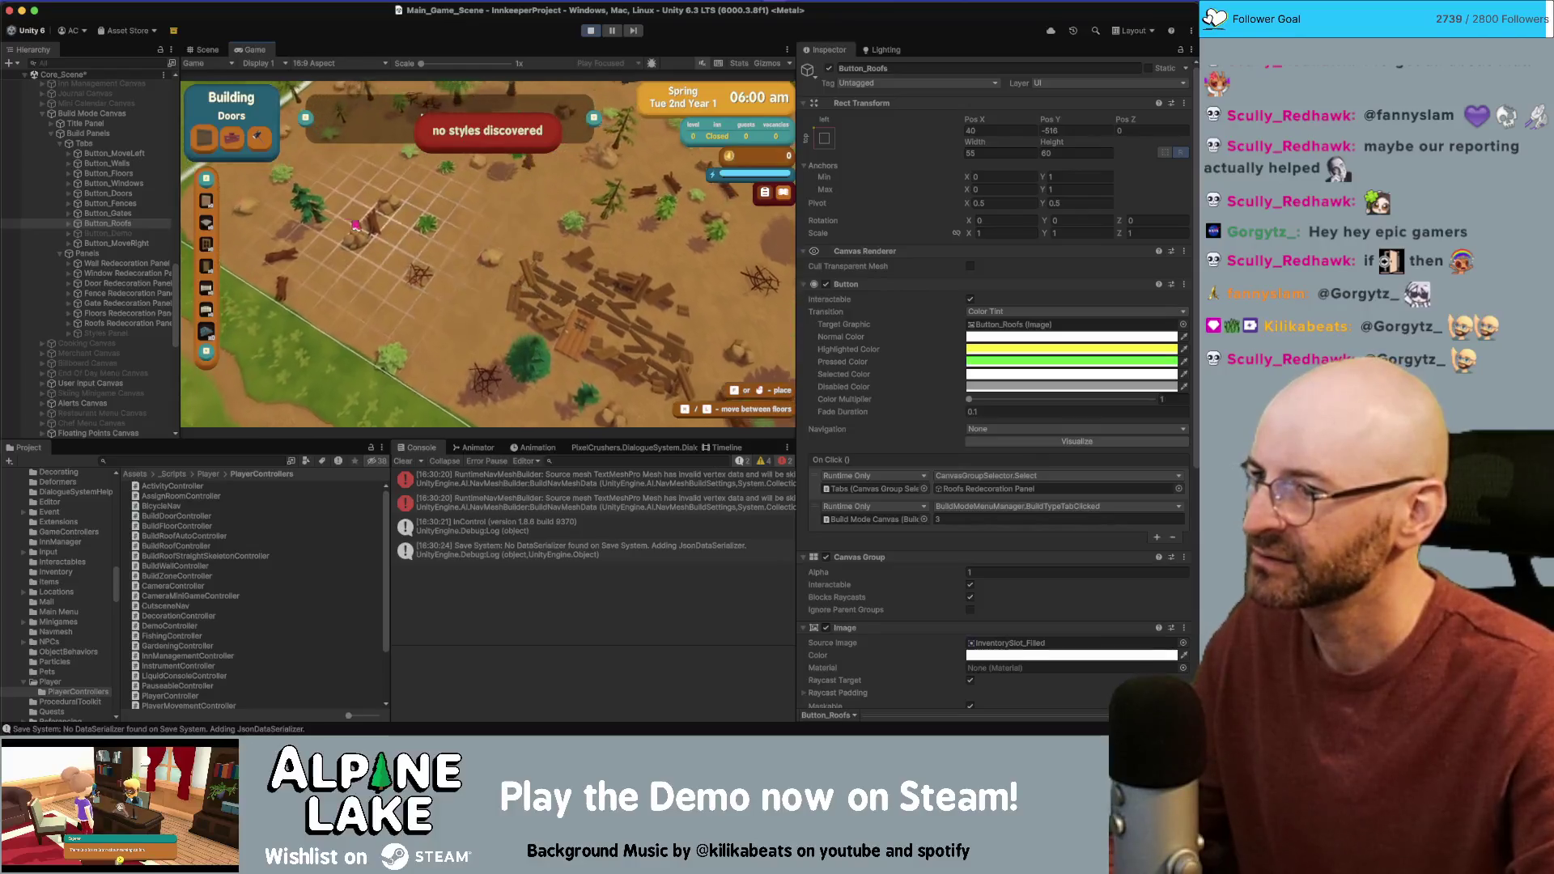
pyautogui.click(207, 310)
pyautogui.click(209, 329)
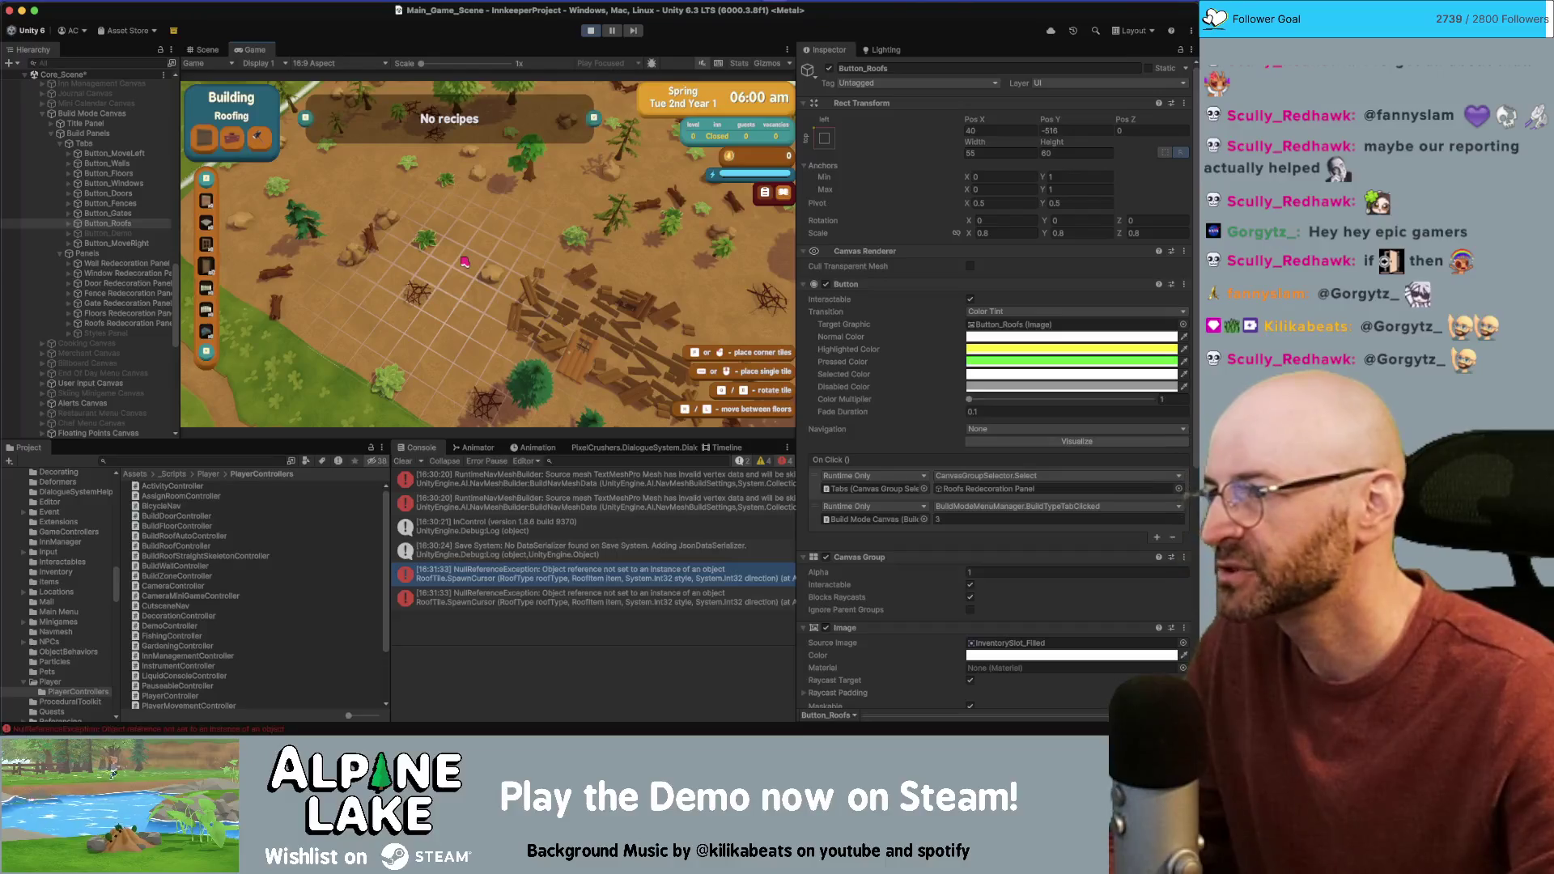
# Step: Attempt roof placements on the map to reproduce the roofing errors
pyautogui.click(474, 243)
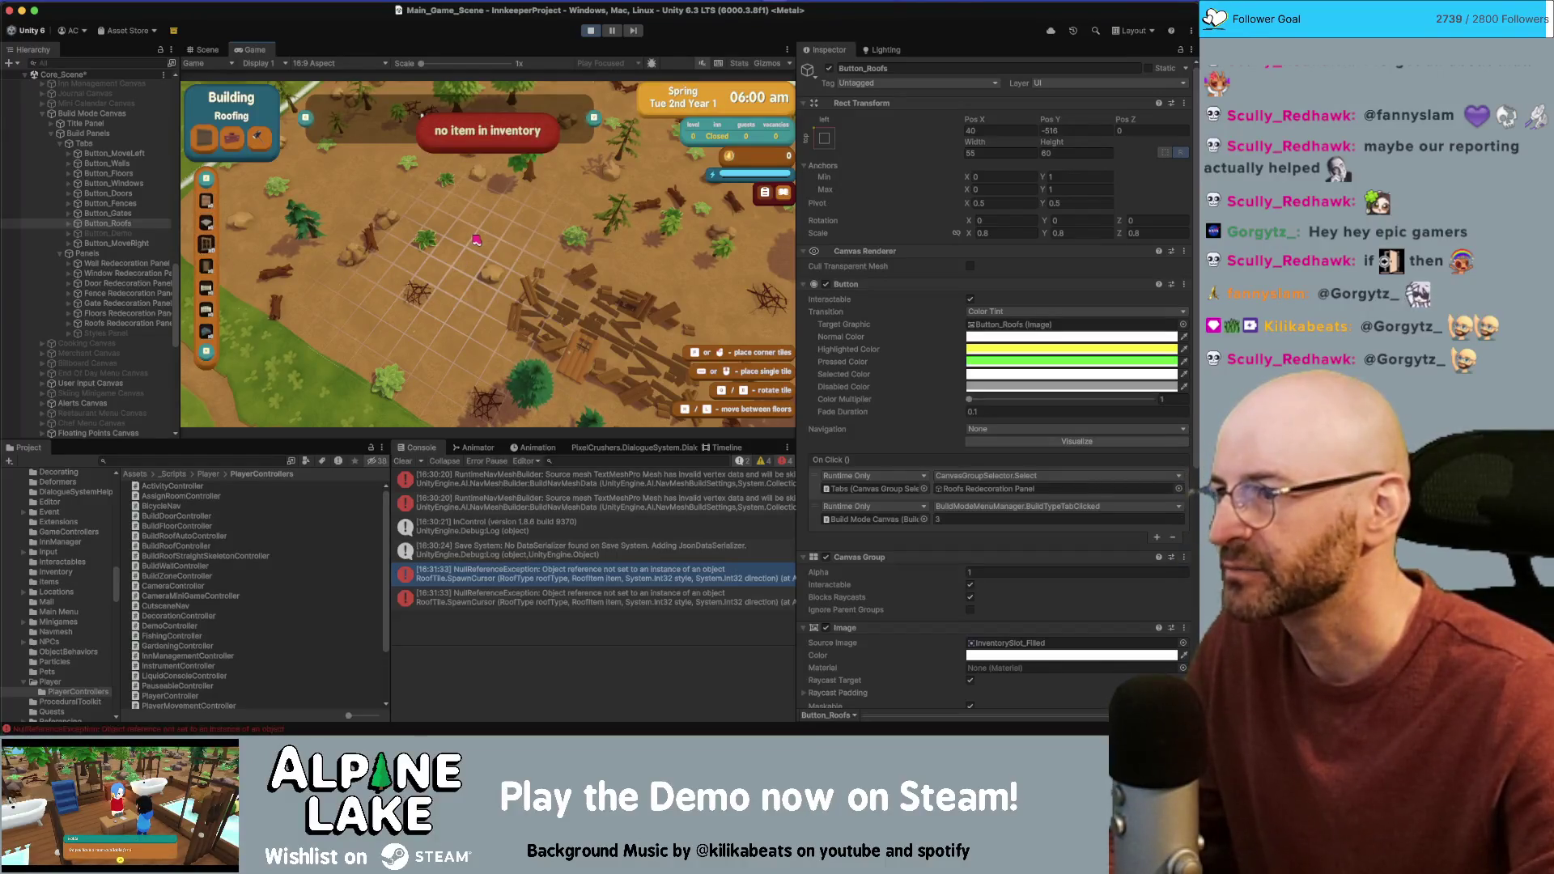
pyautogui.click(208, 312)
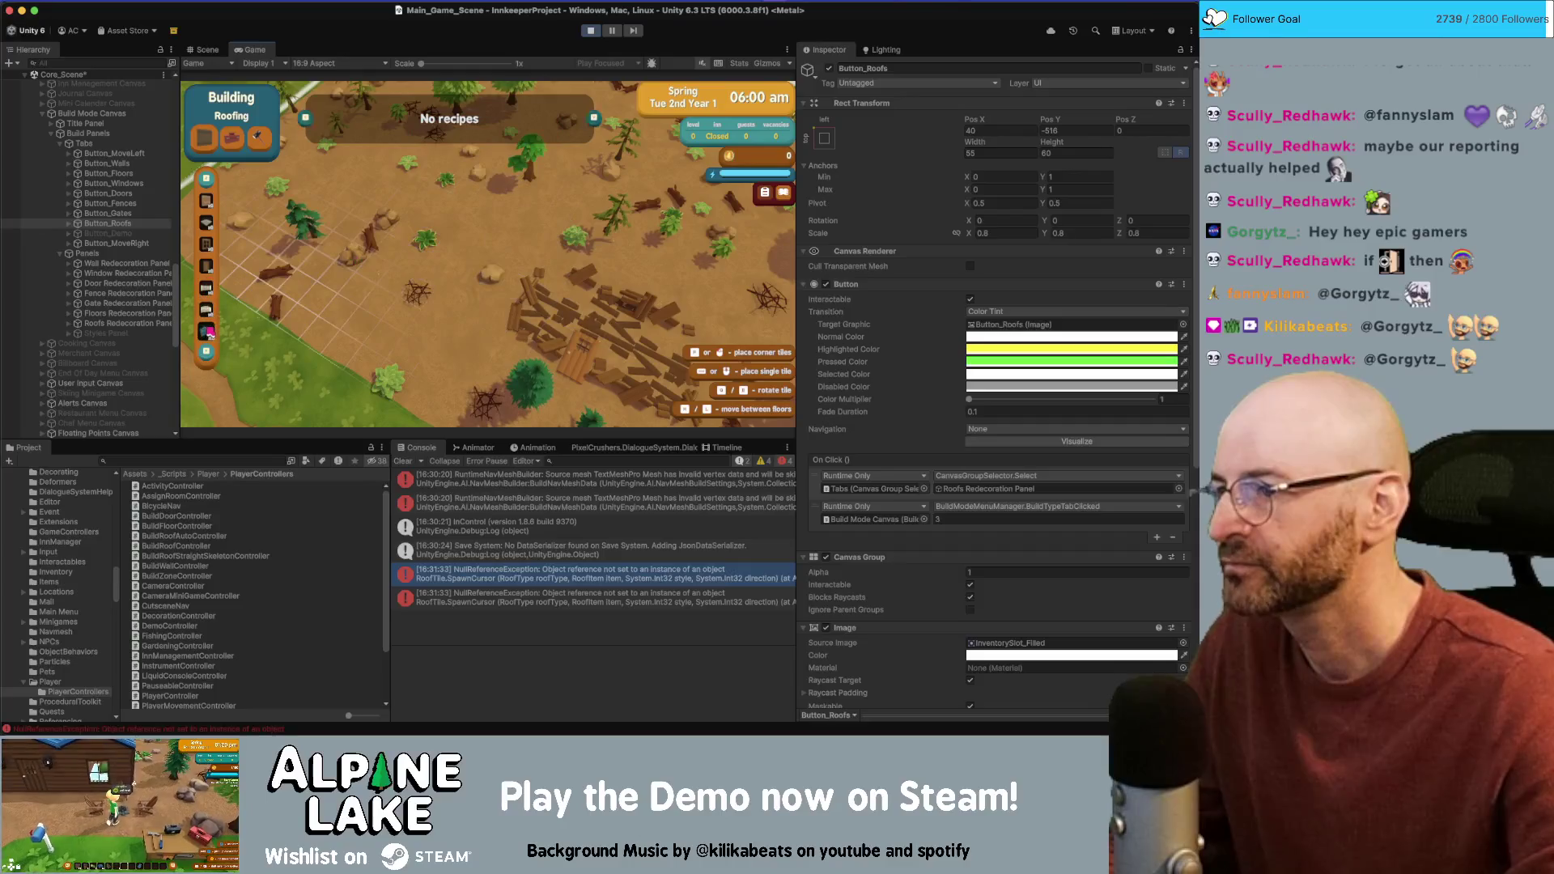
pyautogui.click(217, 317)
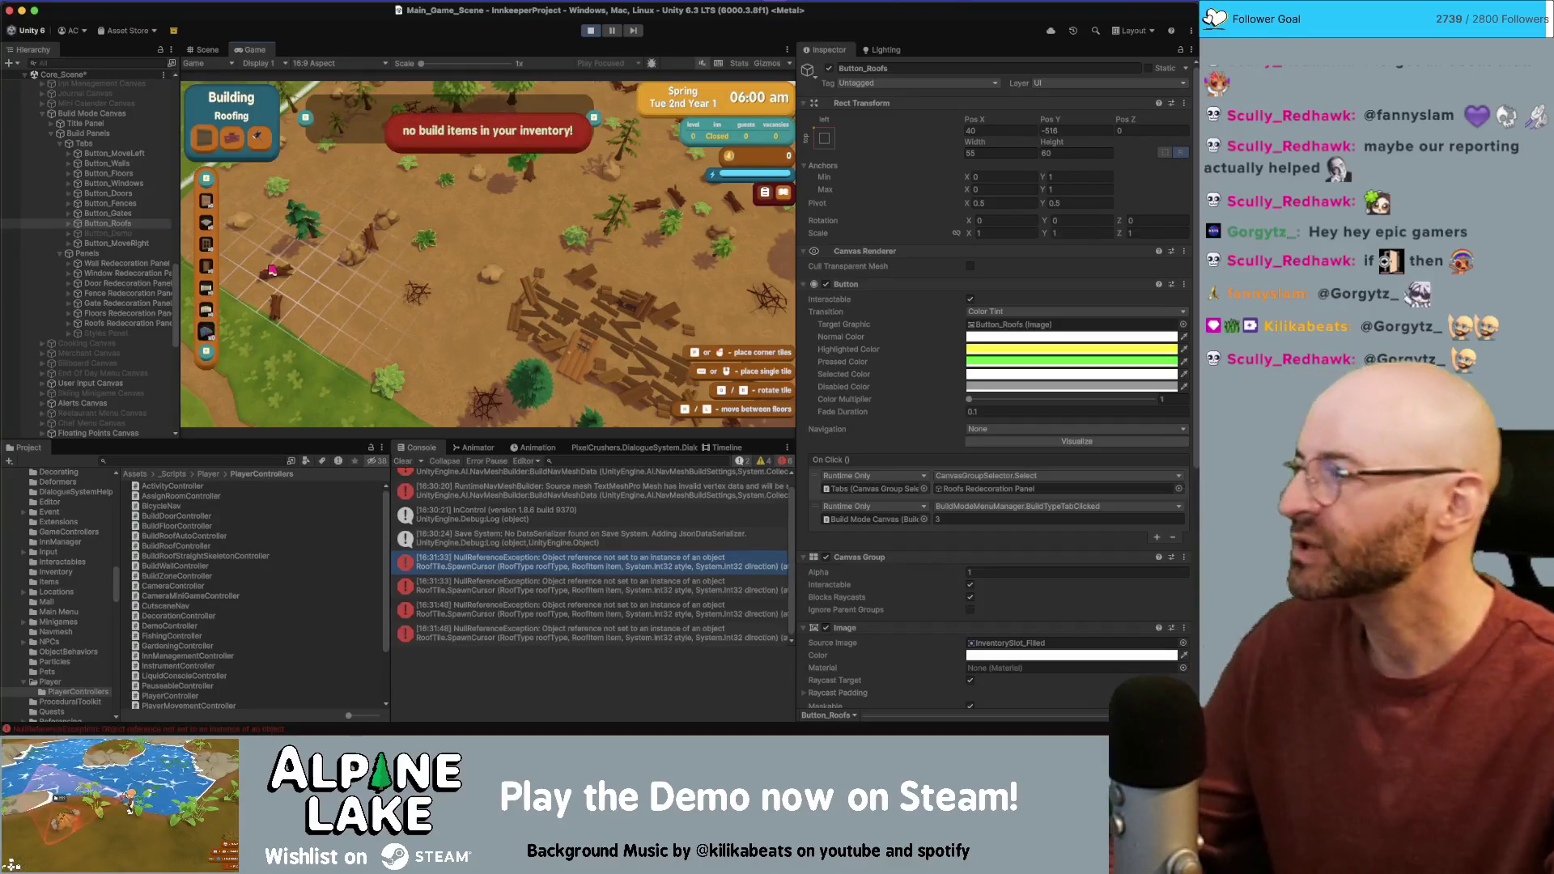
pyautogui.moveTo(670, 431)
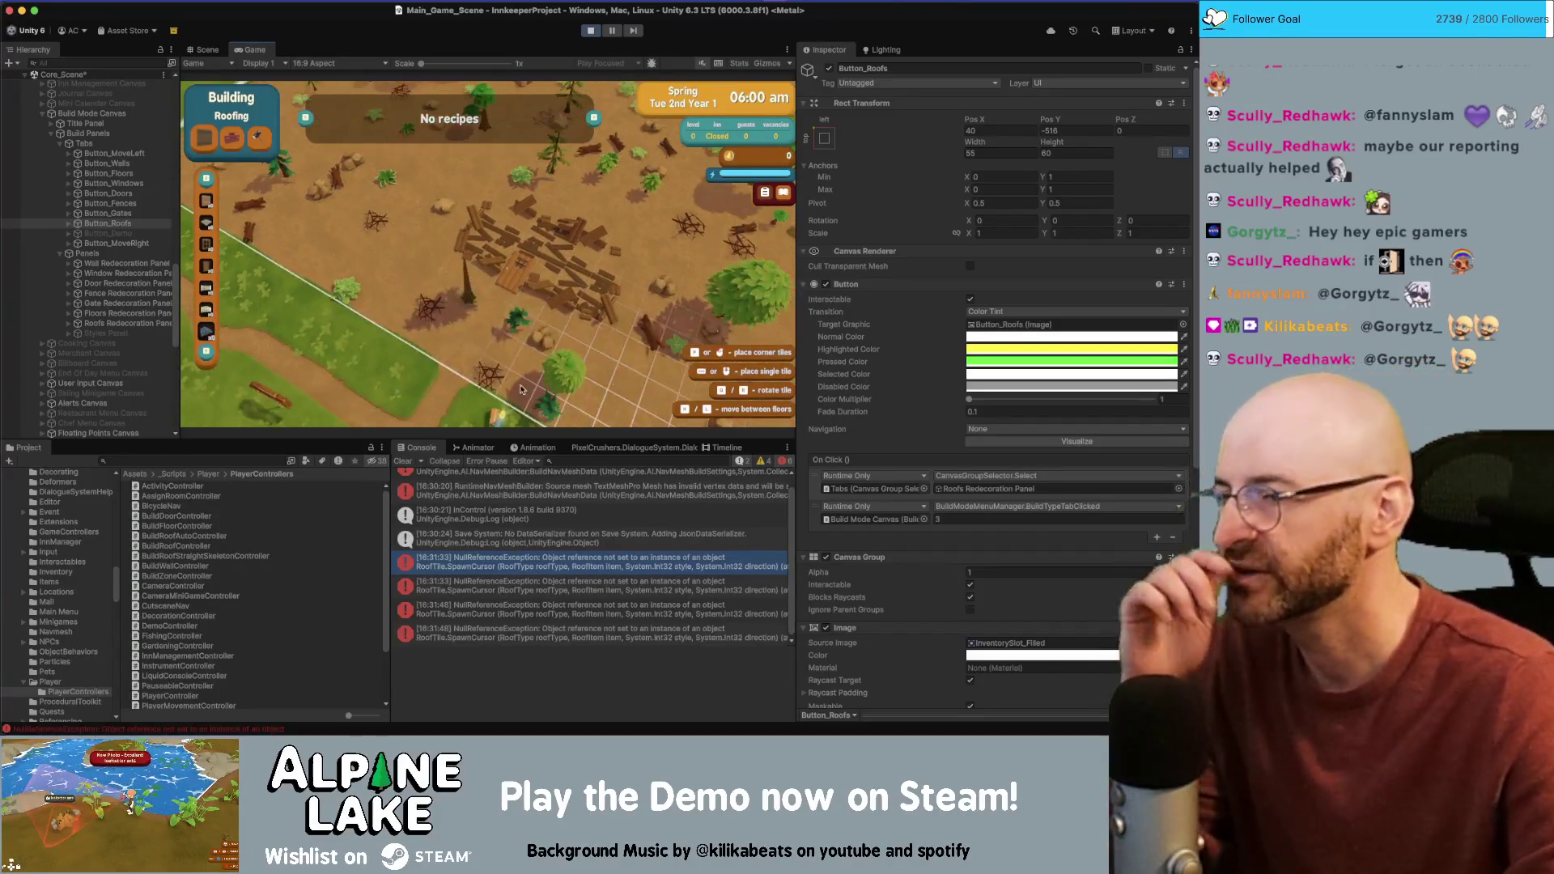
# Step: Stop play mode and follow the NullReferenceException stack trace to BuildRoofAutoController.cs
pyautogui.click(591, 32)
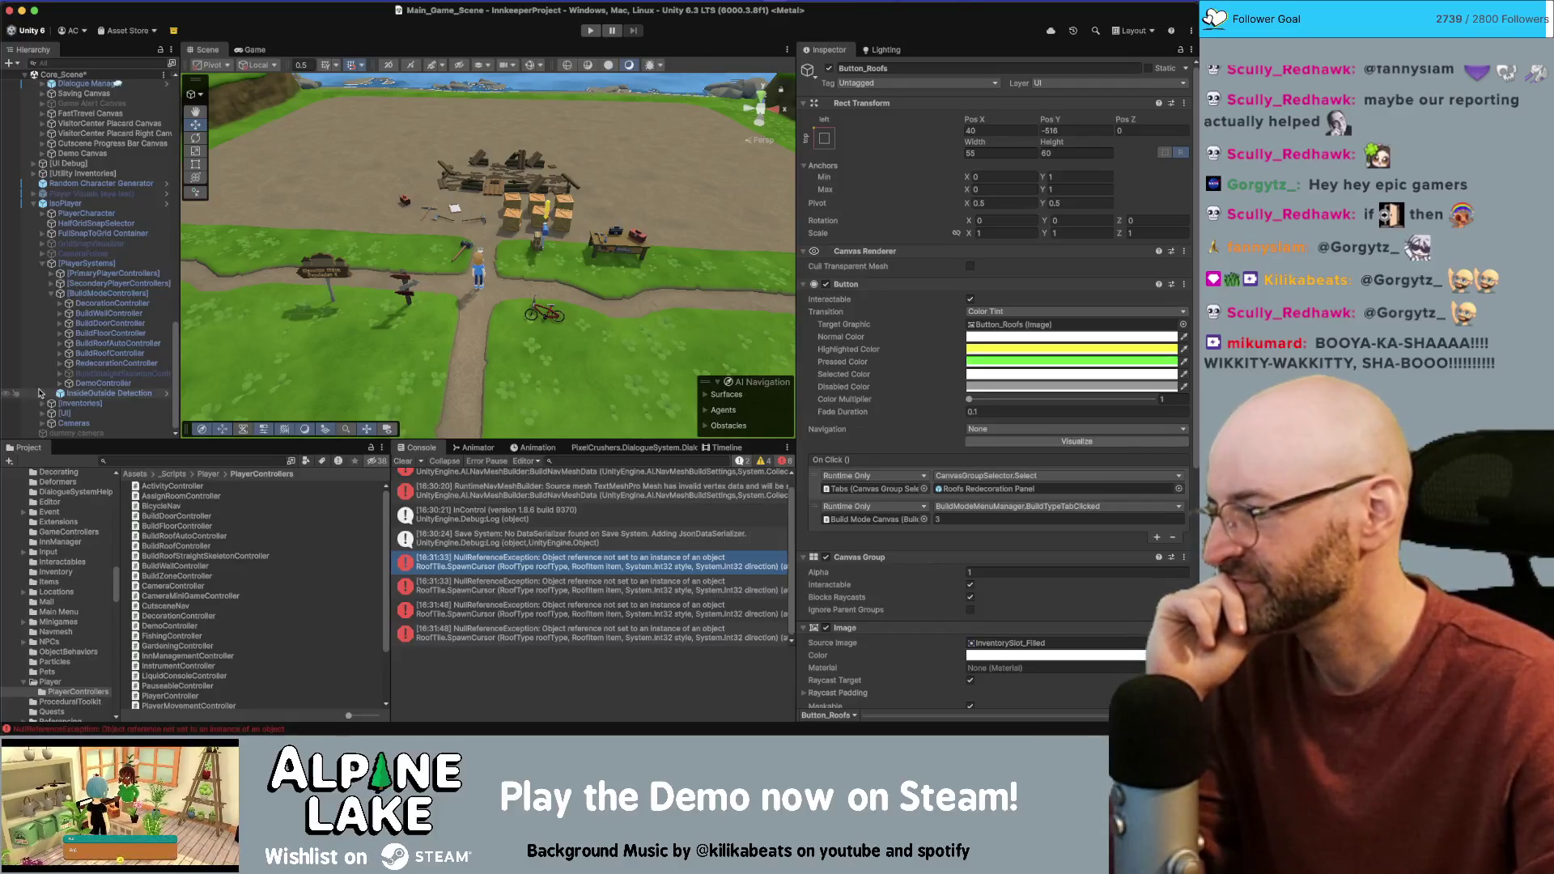
pyautogui.click(455, 558)
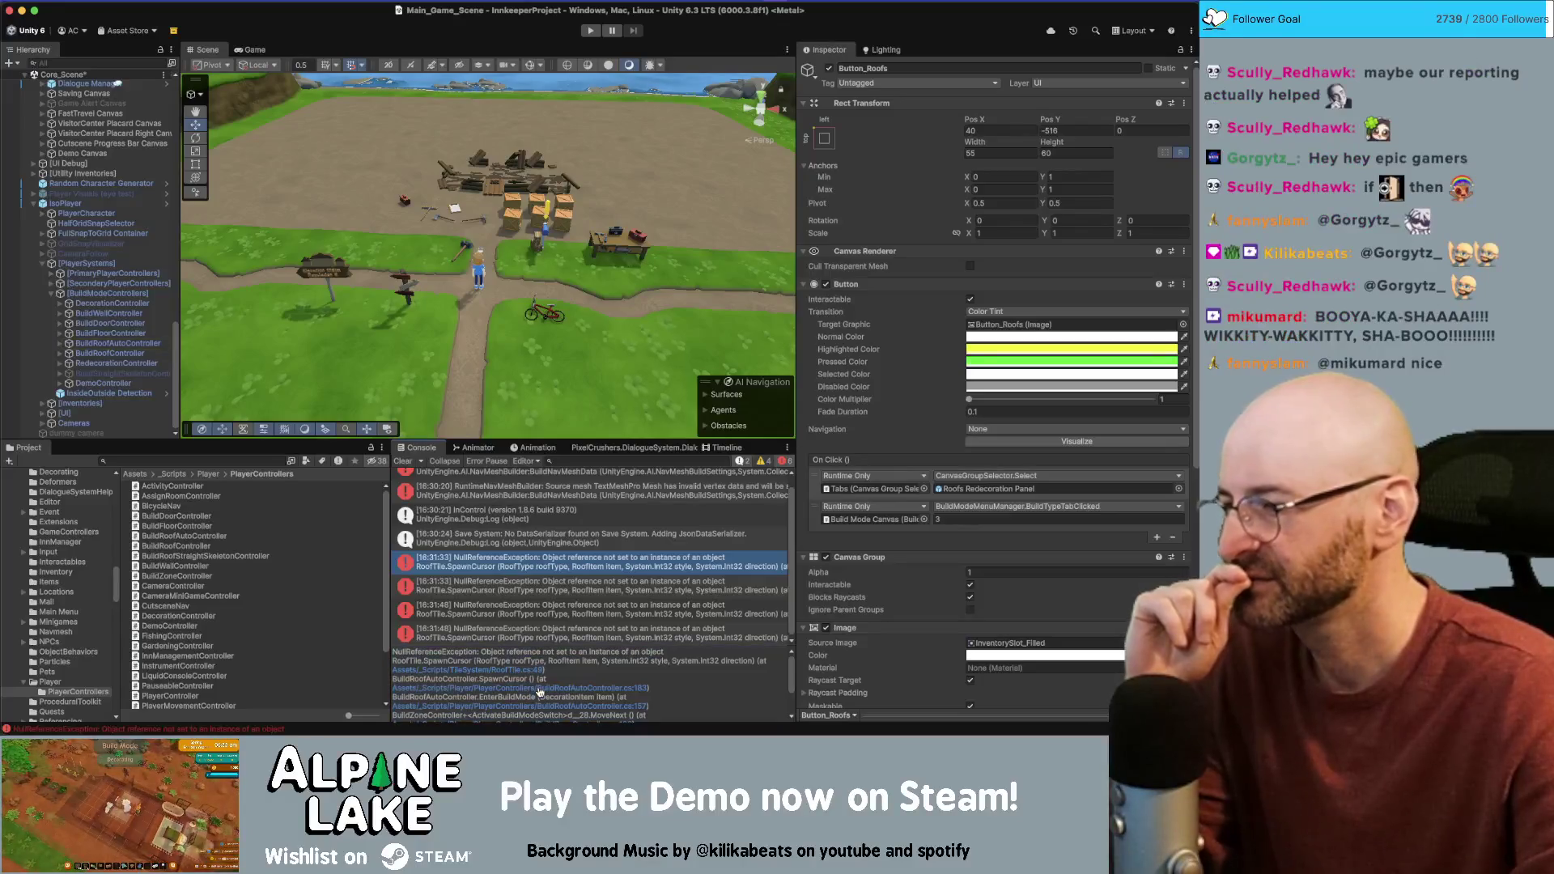
pyautogui.click(540, 689)
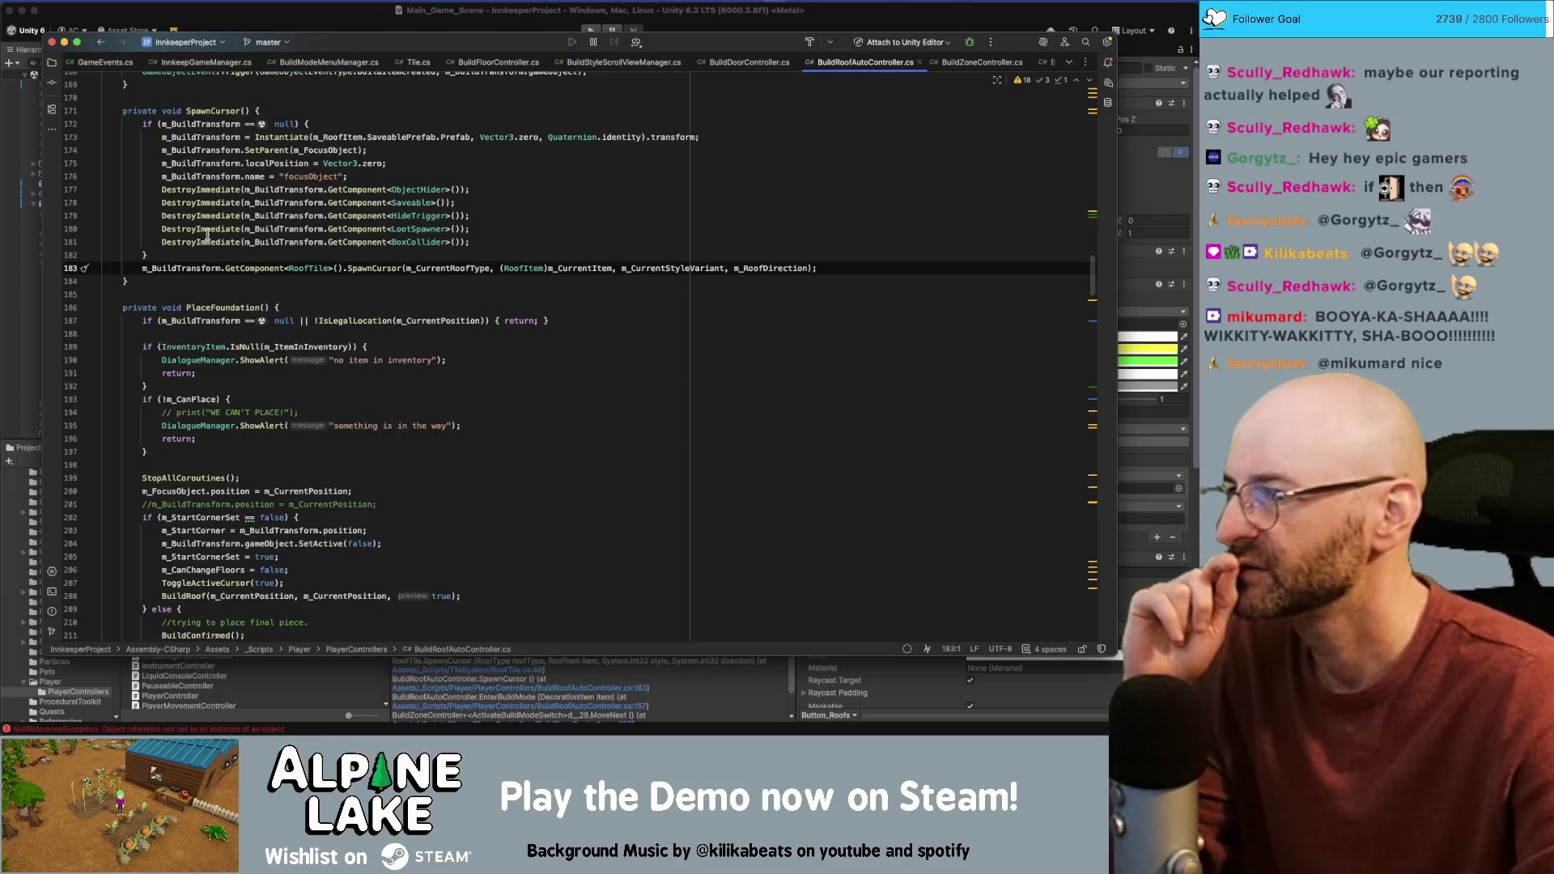
# Step: Wrap the RoofTile.SpawnCursor call in an 'if (m_CurrentItem != null)' block
pyautogui.press('Return')
pyautogui.write('i')
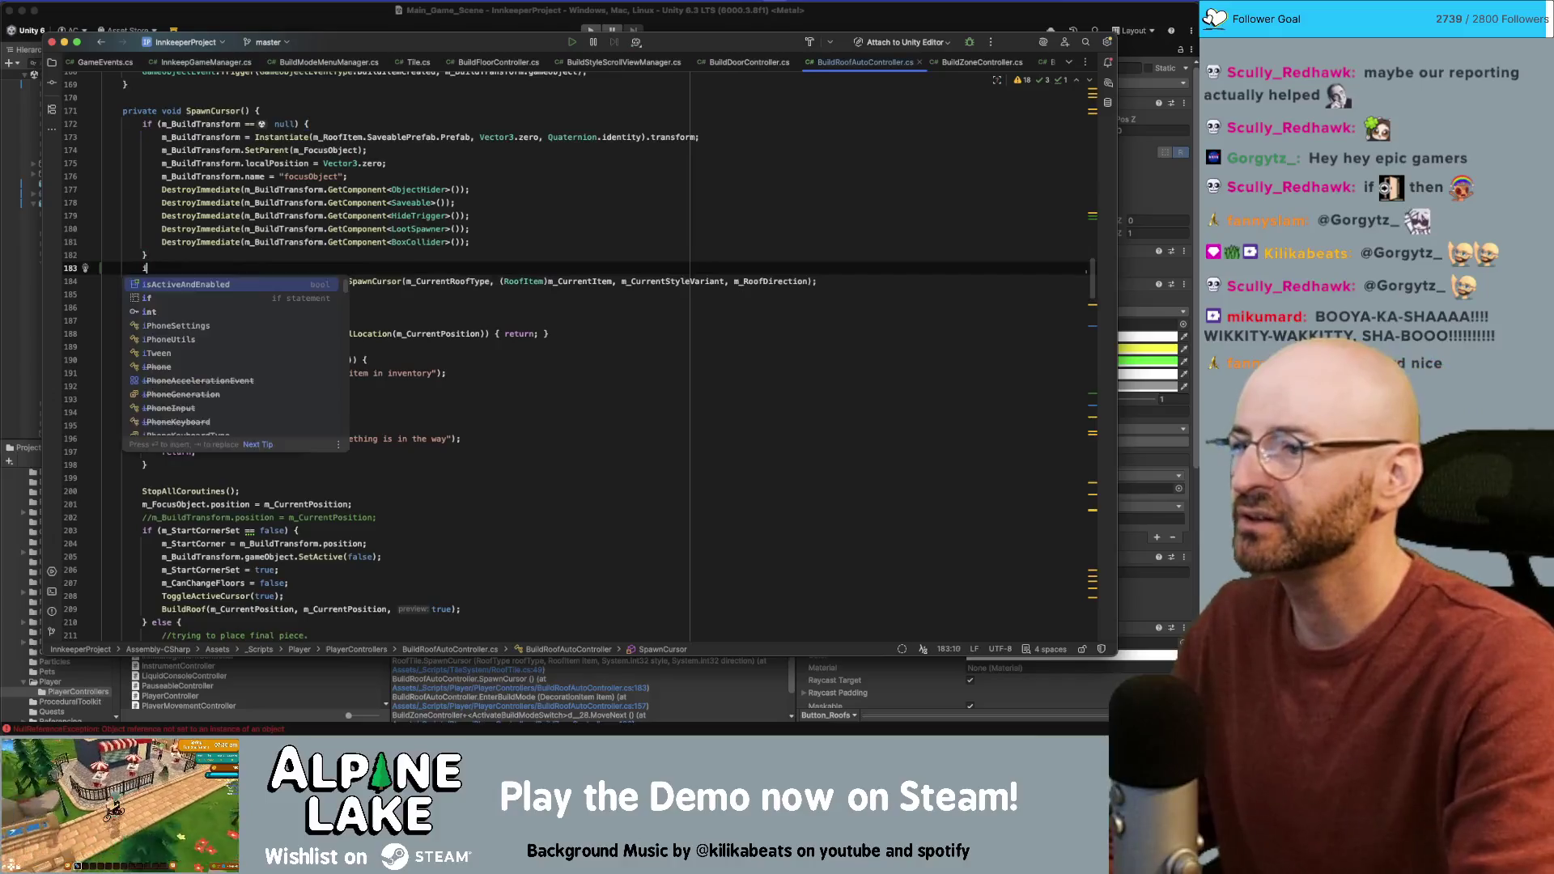
pyautogui.write('f(m_Current')
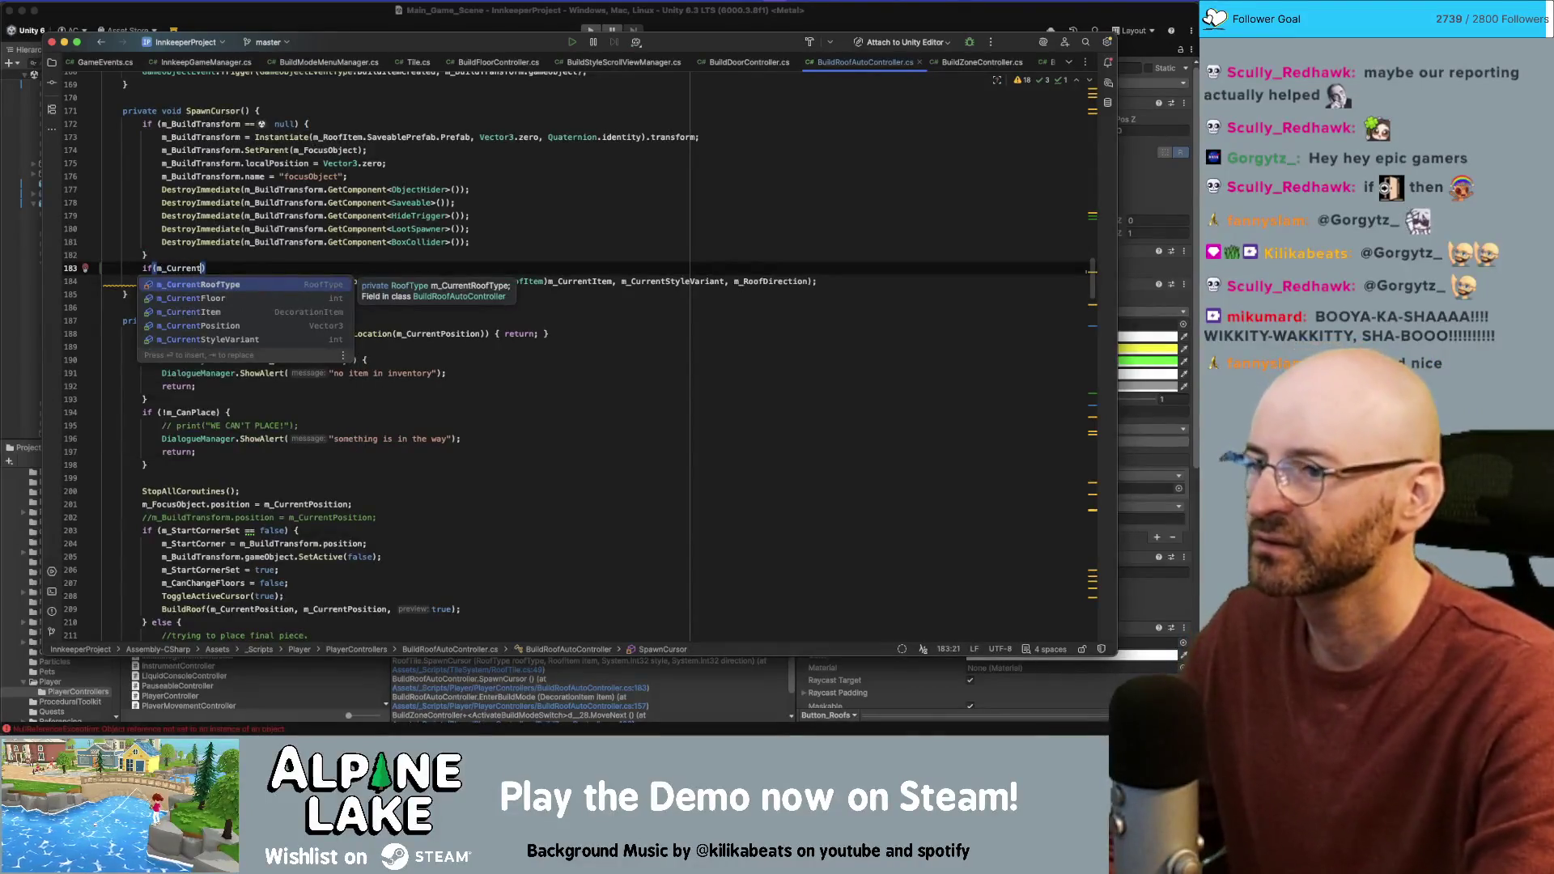
pyautogui.write('Item == null')
pyautogui.press('Escape')
pyautogui.hotkey('ctrl', 'shift', 'Return')
pyautogui.click(238, 281)
pyautogui.press('Left')
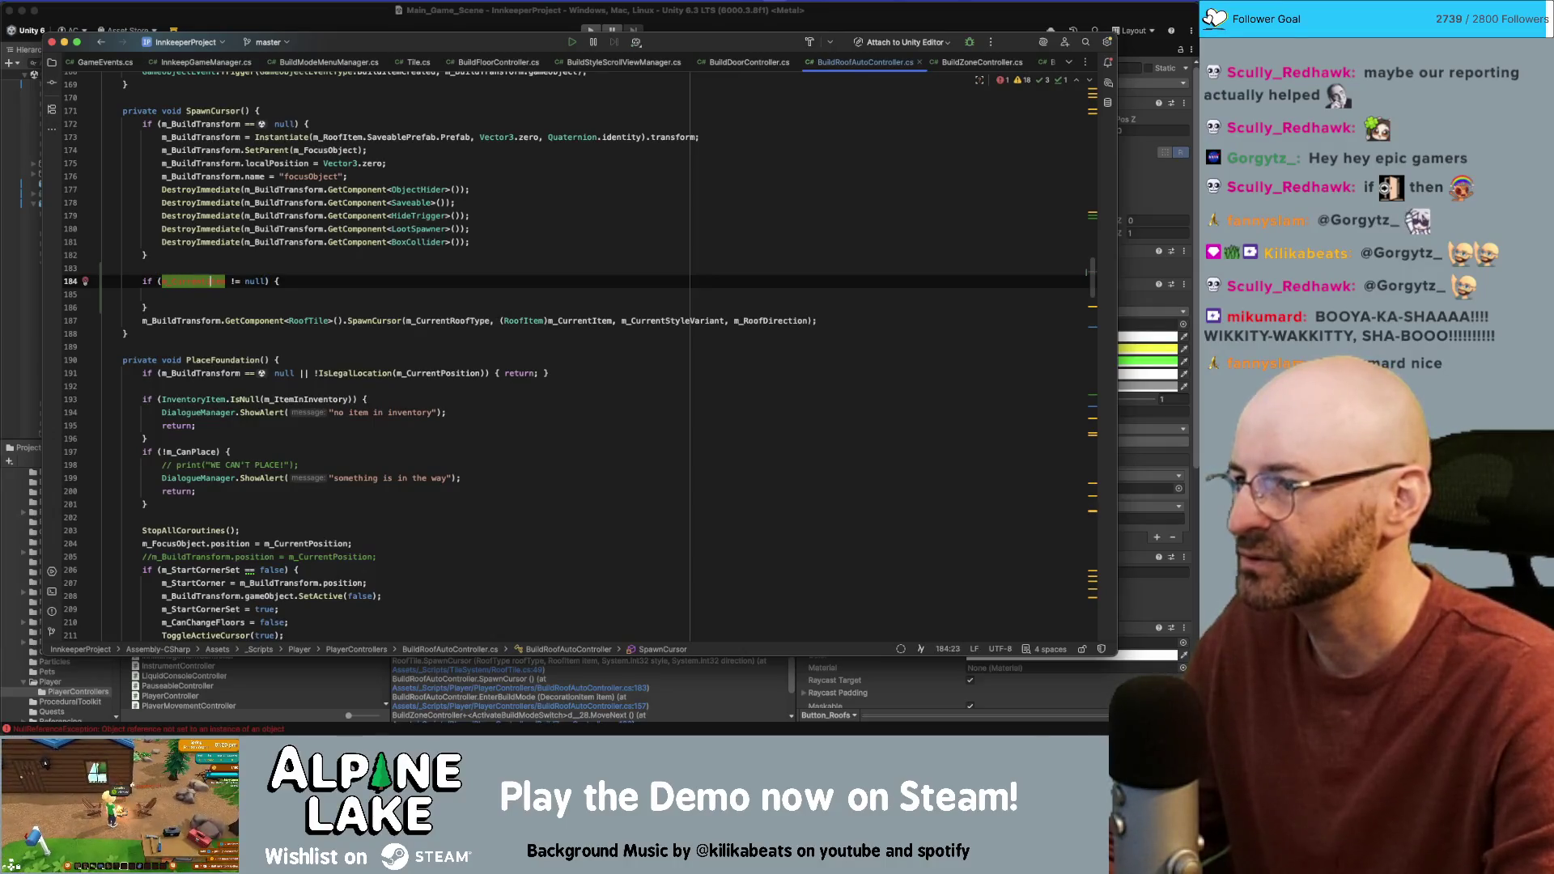
pyautogui.press('Return')
pyautogui.hotkey('alt', 'shift', 'Down')
pyautogui.press('Up')
pyautogui.press('Up')
pyautogui.press('BackSpace')
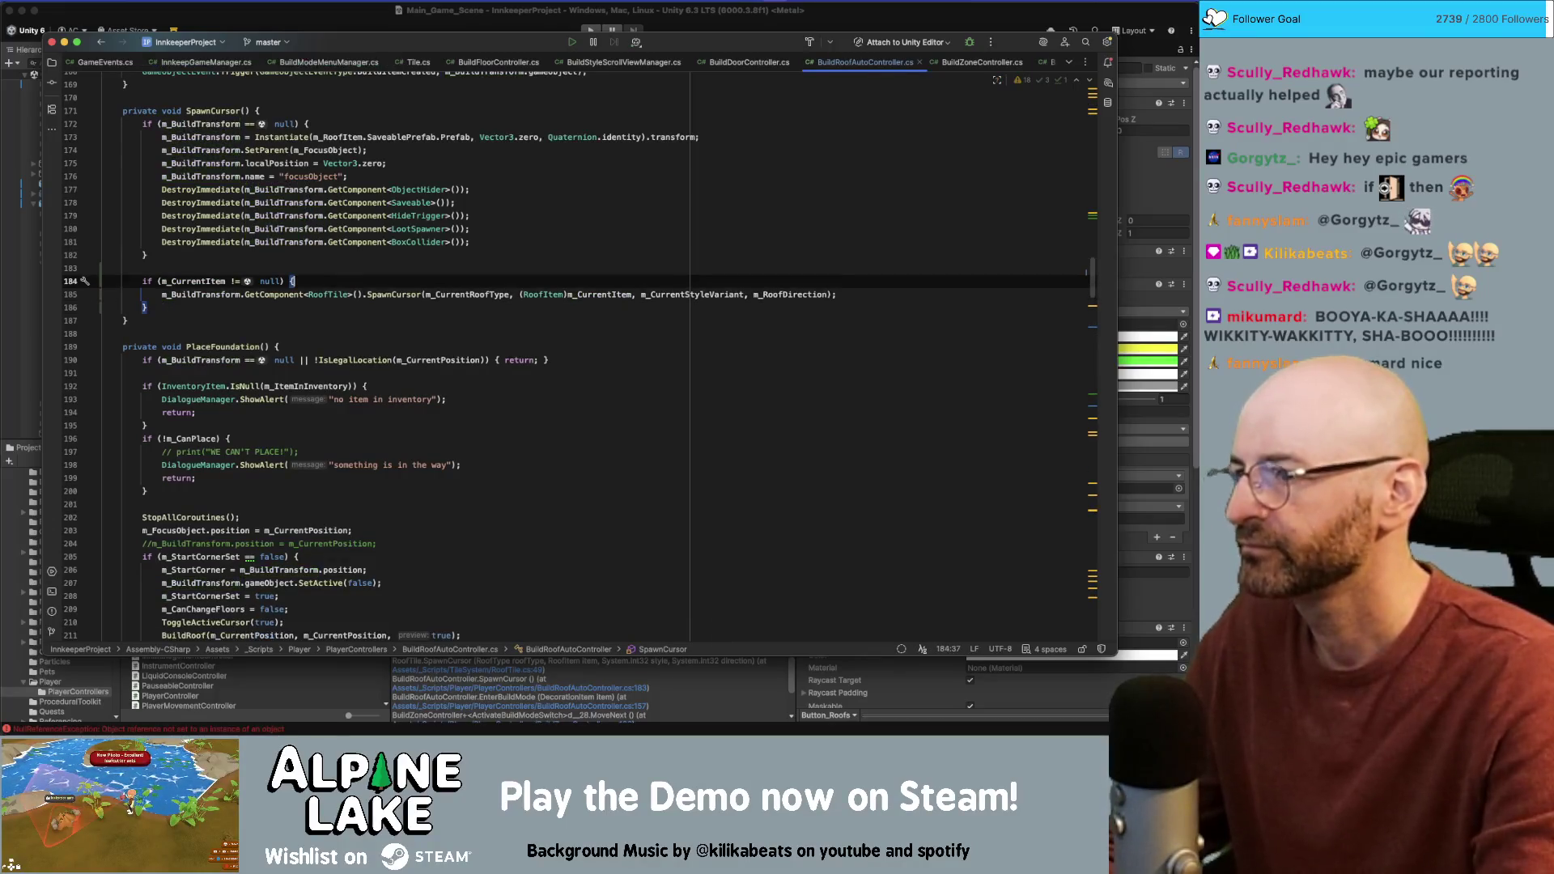
# Step: Search the file for m_CurrentItem and step through its matches
pyautogui.doubleClick(202, 281)
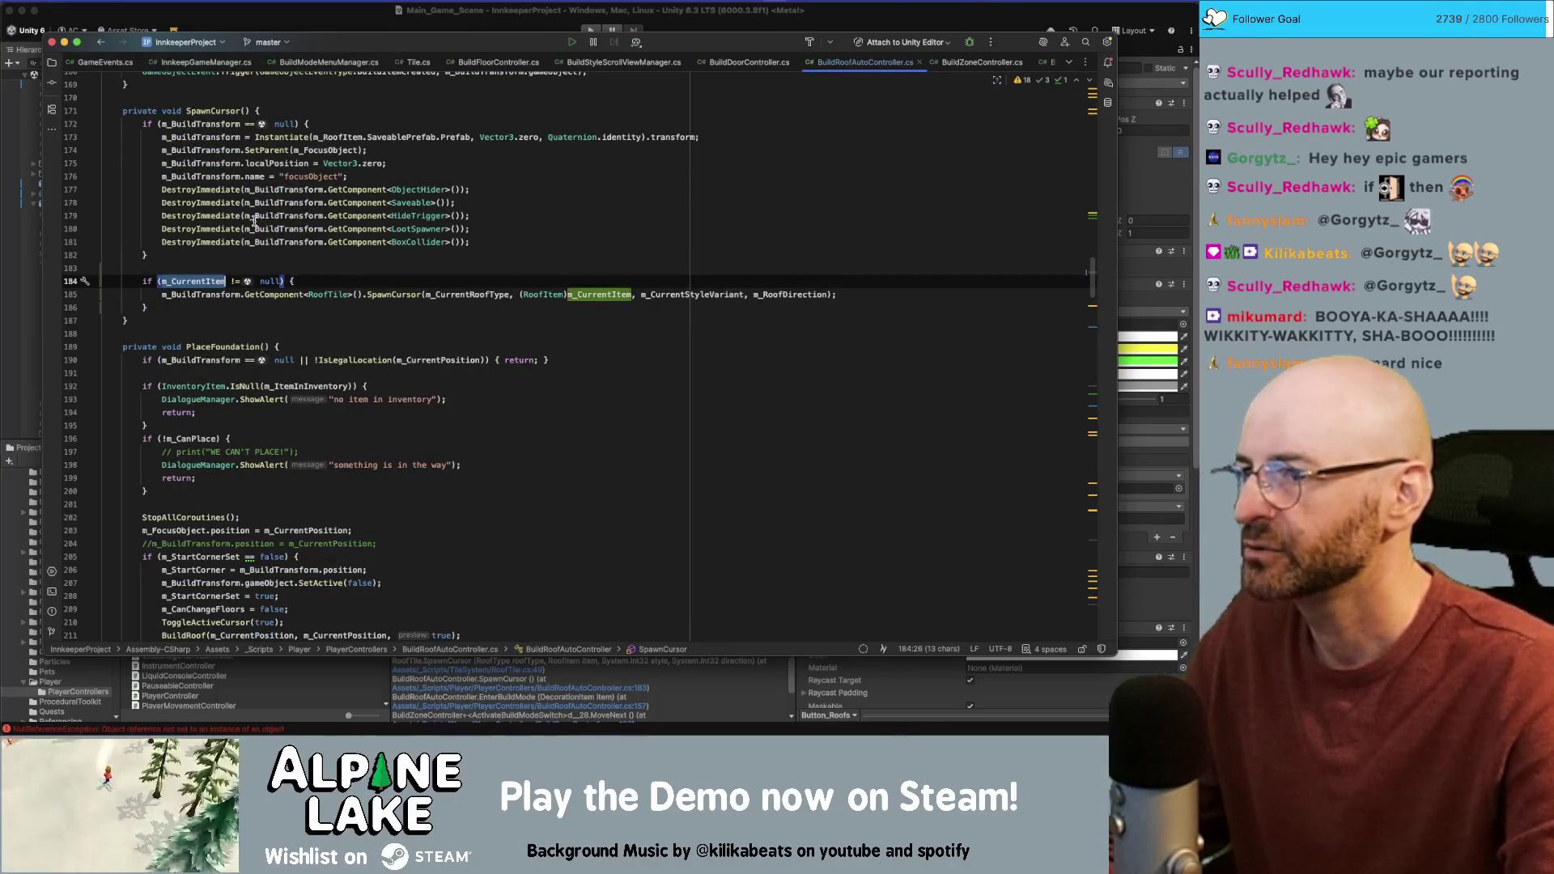
pyautogui.scroll(-1, 254, 221)
pyautogui.press('super+f')
pyautogui.press('Return')
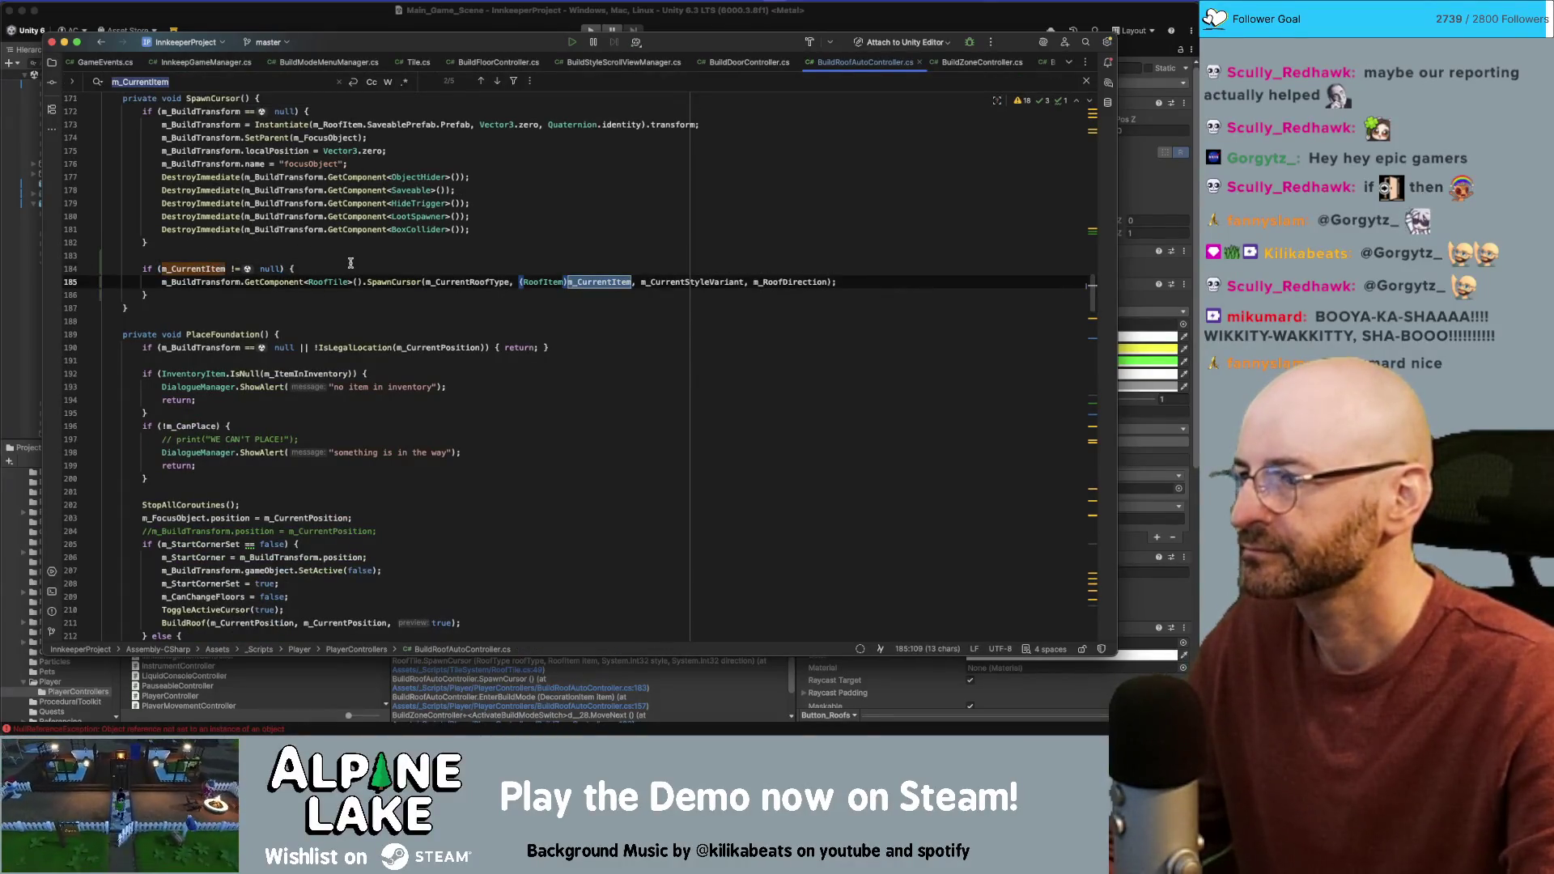
pyautogui.click(351, 263)
pyautogui.press('super+shift+Left')
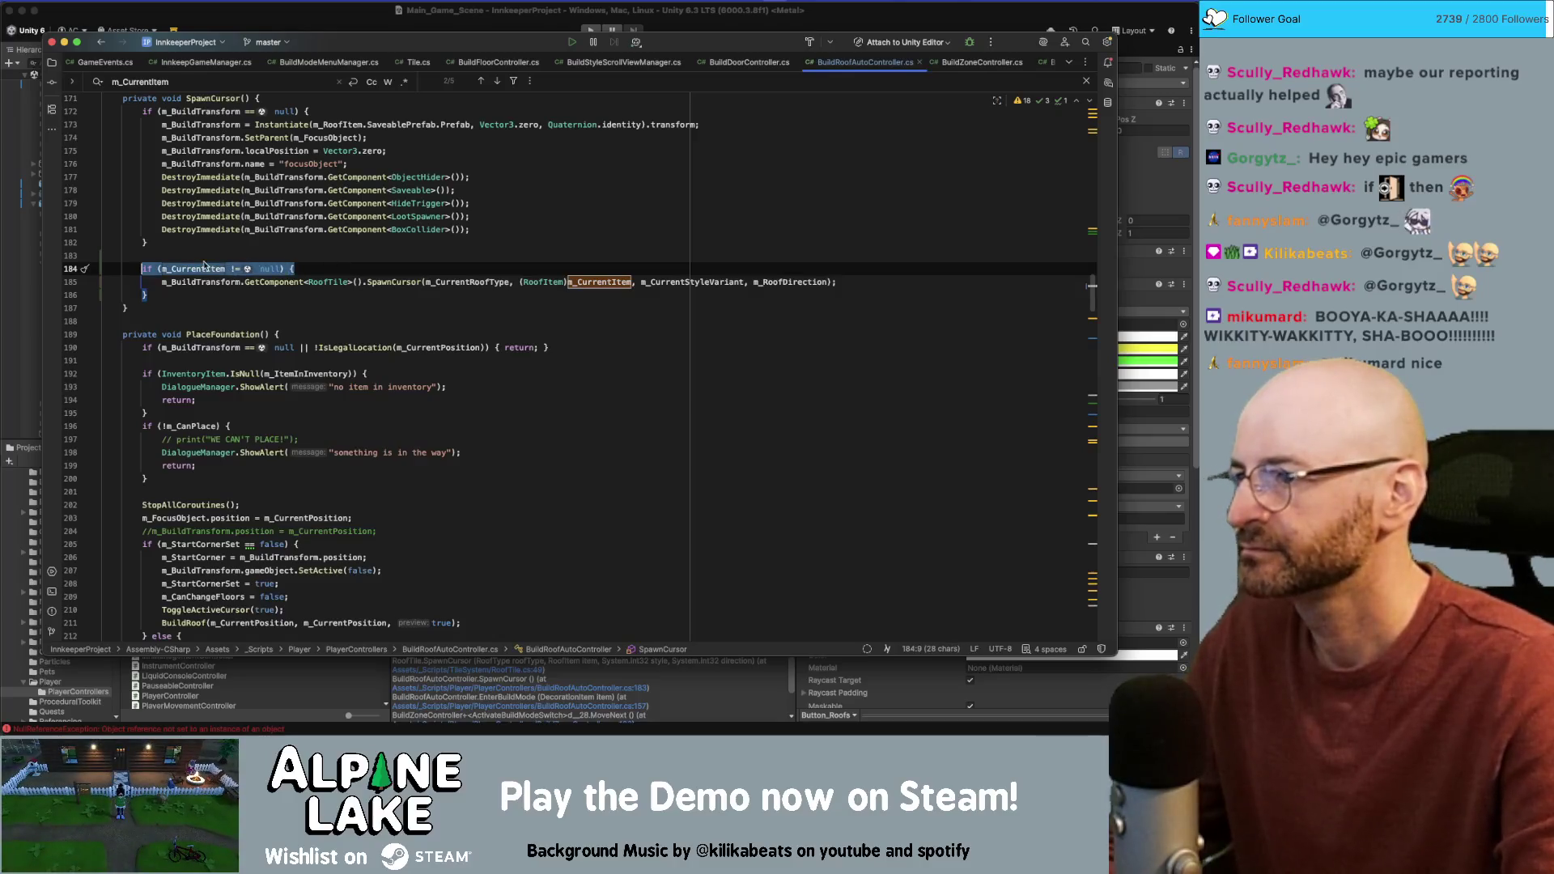
pyautogui.doubleClick(241, 282)
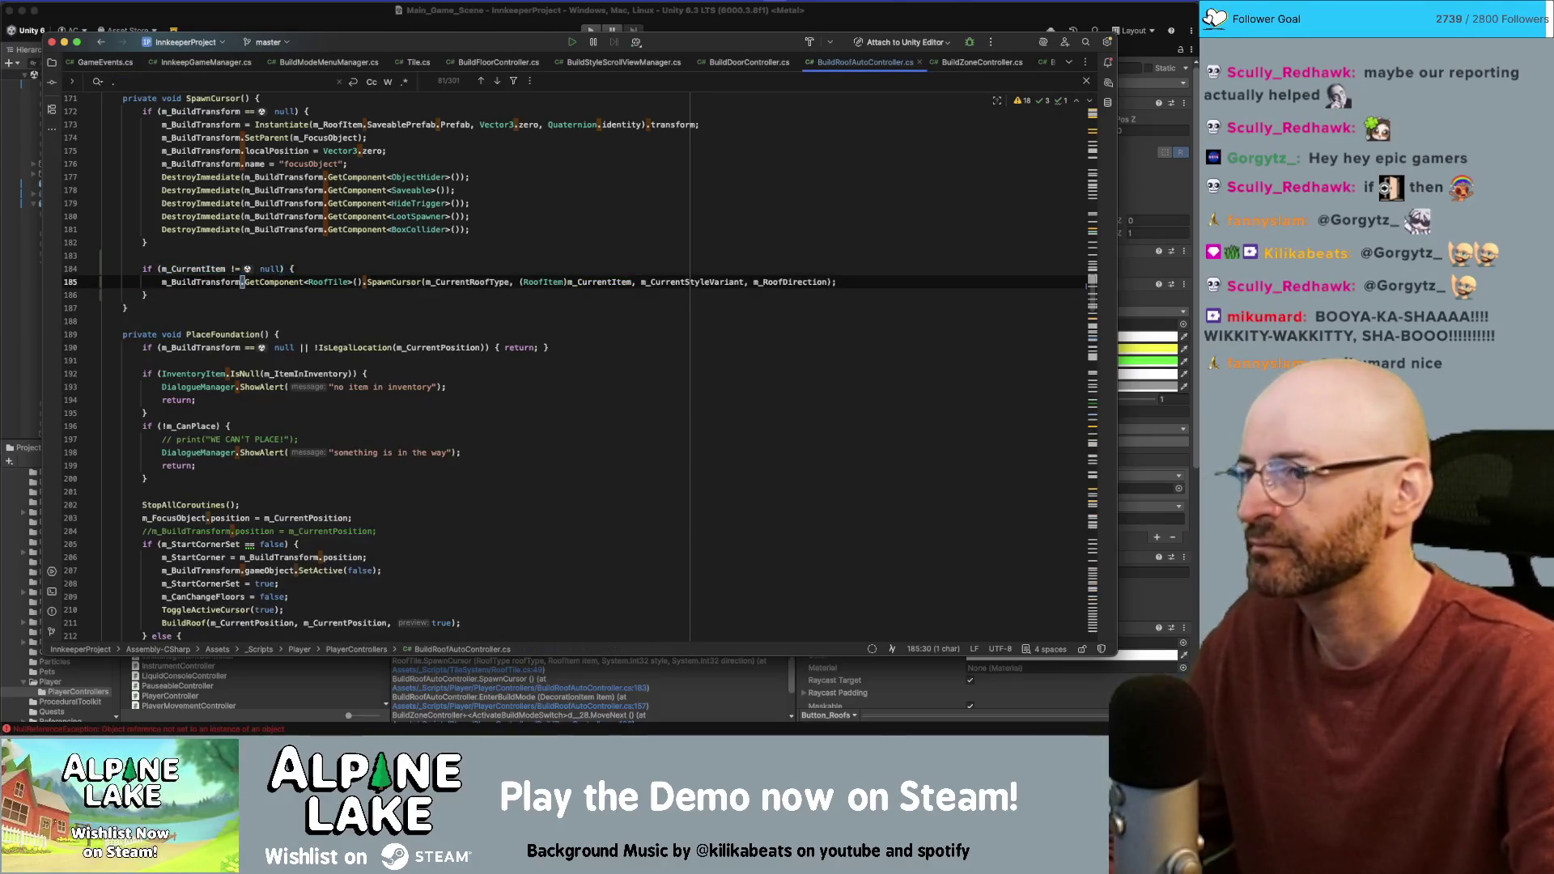
pyautogui.doubleClick(192, 268)
pyautogui.press('super+f')
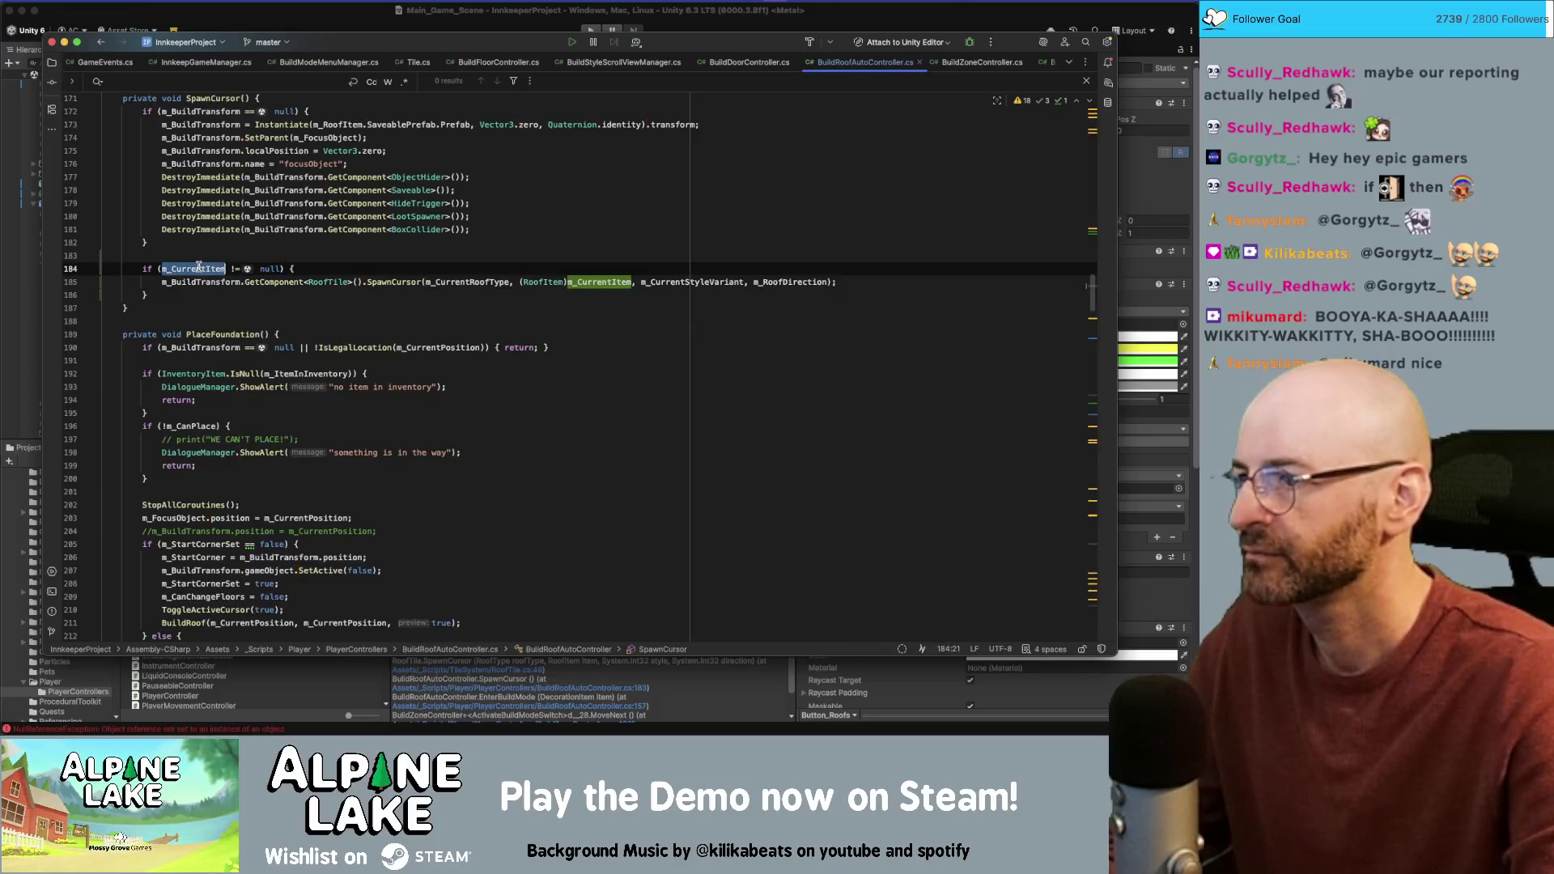
pyautogui.press('Return')
pyautogui.press('Return')
pyautogui.press('Return')
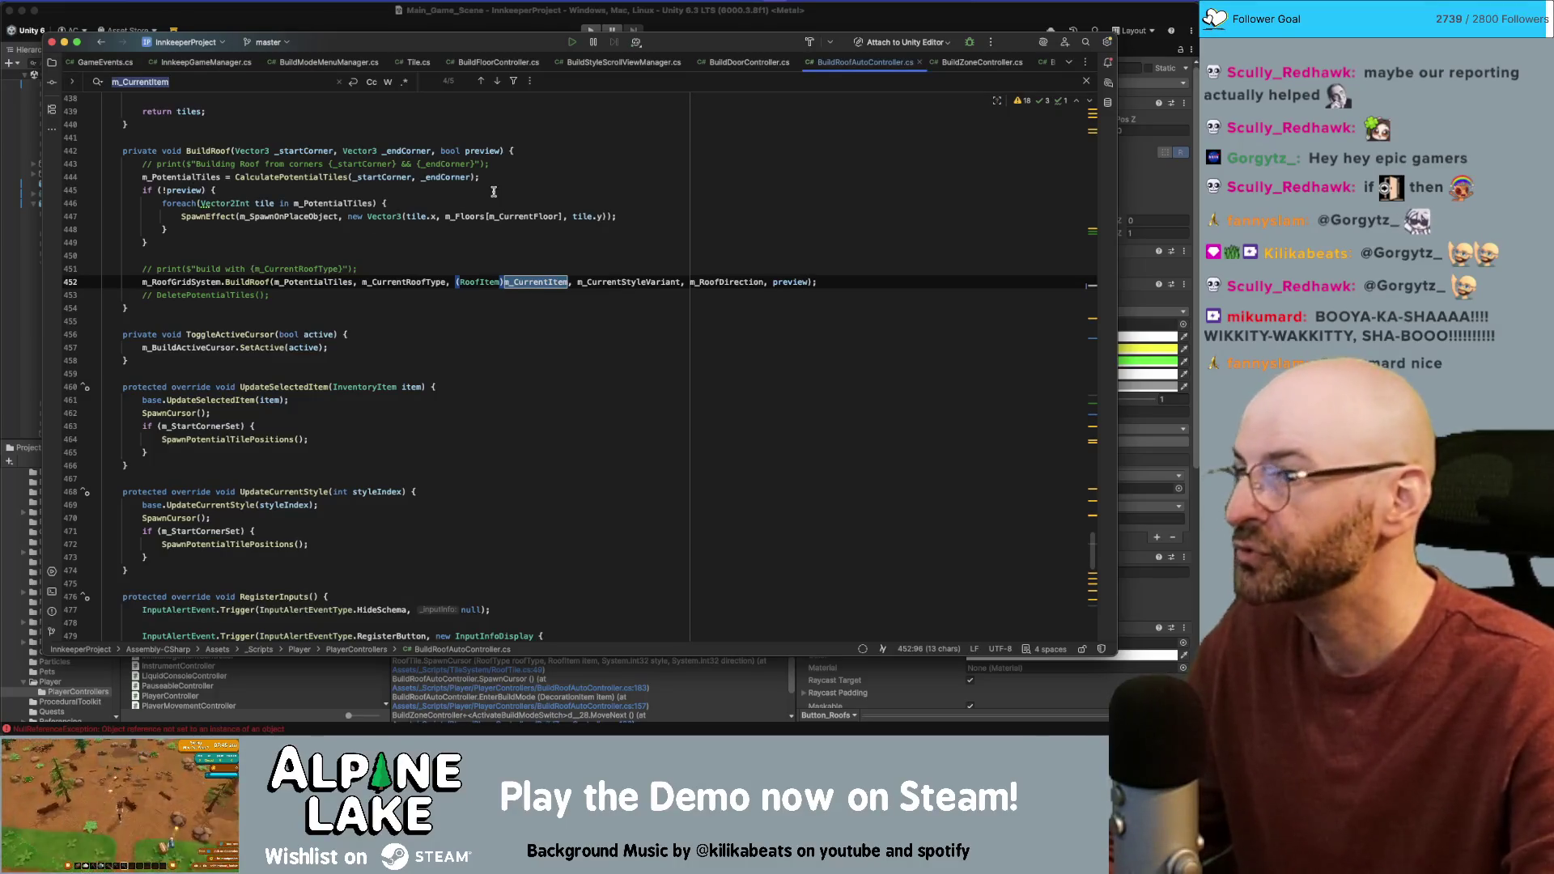
# Step: Delete the commented-out null-check line in OnMMEvent
pyautogui.scroll(-15, 518, 164)
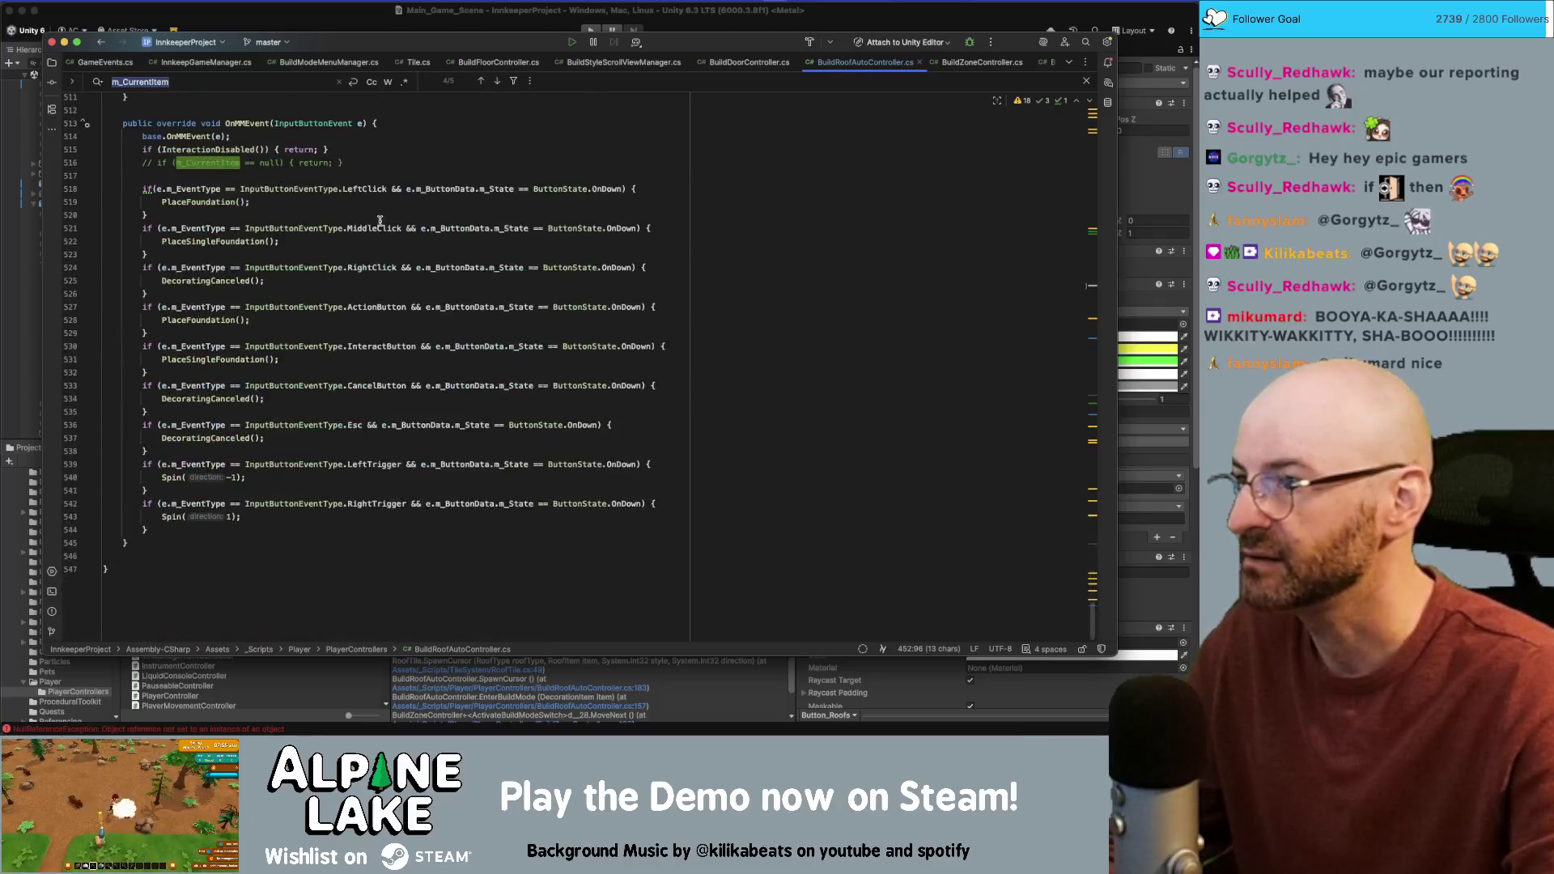
pyautogui.click(360, 165)
pyautogui.hotkey('shift', 'Home')
pyautogui.press('BackSpace')
pyautogui.hotkey('shift', 'Right')
pyautogui.press('BackSpace')
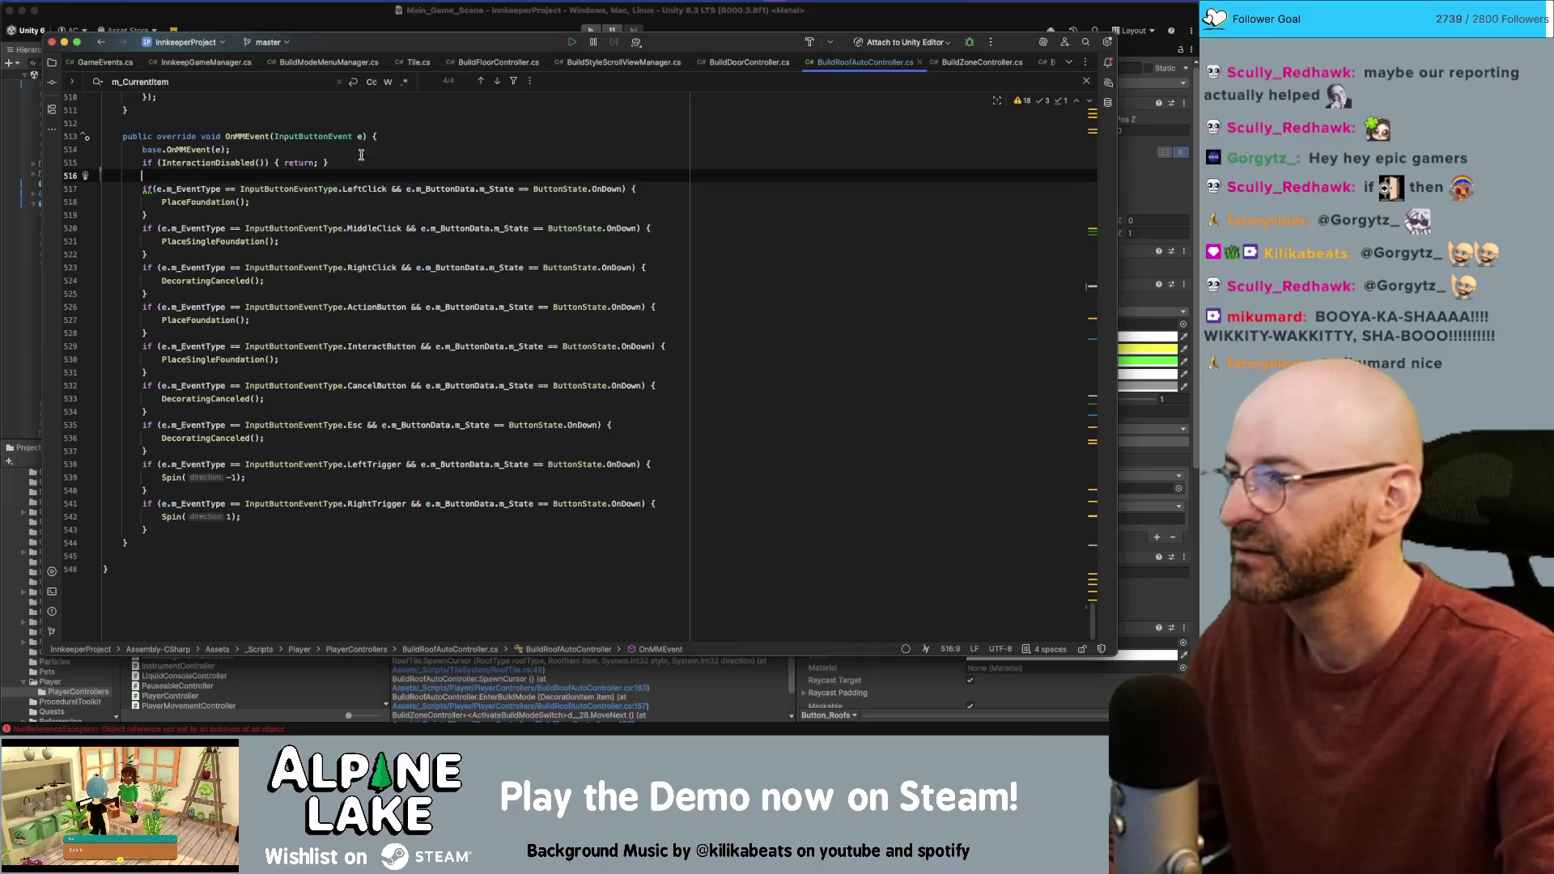
# Step: Jump to the Spin method's declaration, letting Unity refresh the solution meanwhile
pyautogui.click(174, 477)
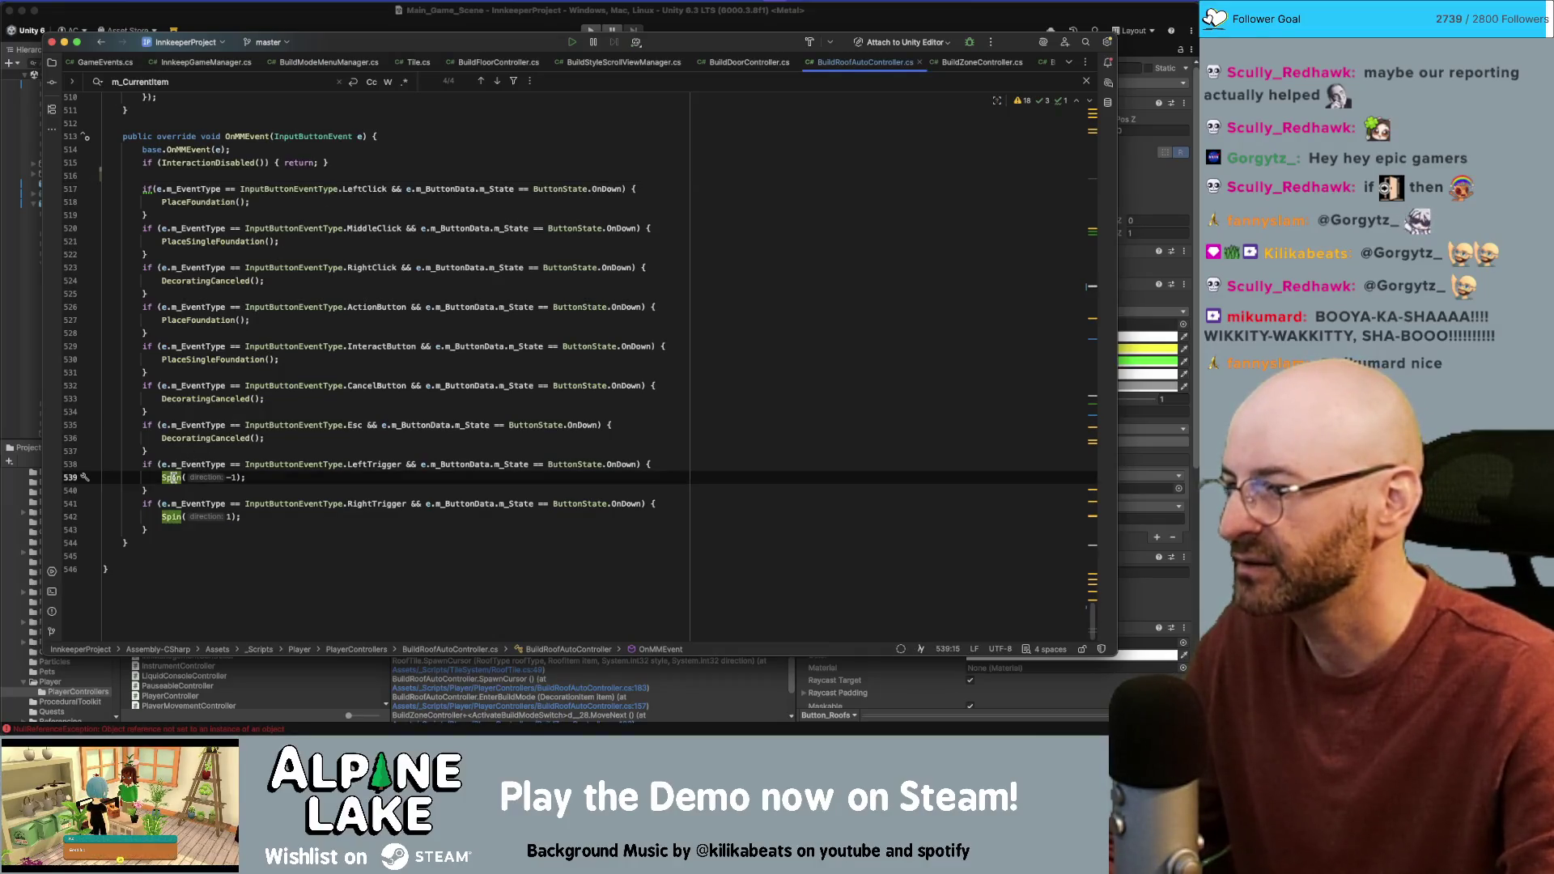
pyautogui.keyDown('super'); pyautogui.click(173, 477); pyautogui.keyUp('super')
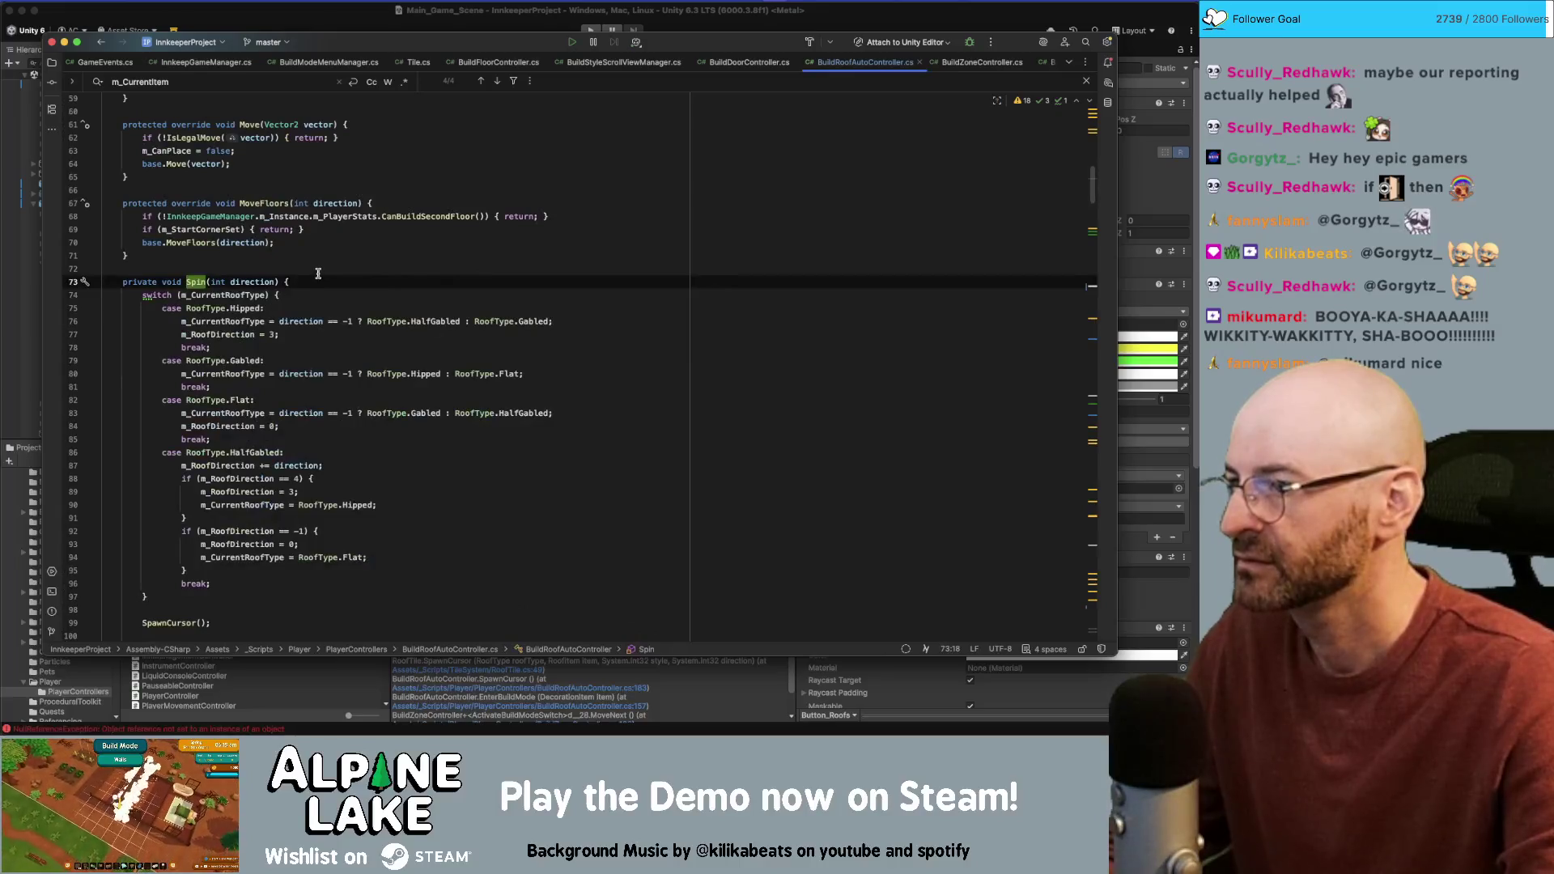
pyautogui.scroll(-5, 373, 248)
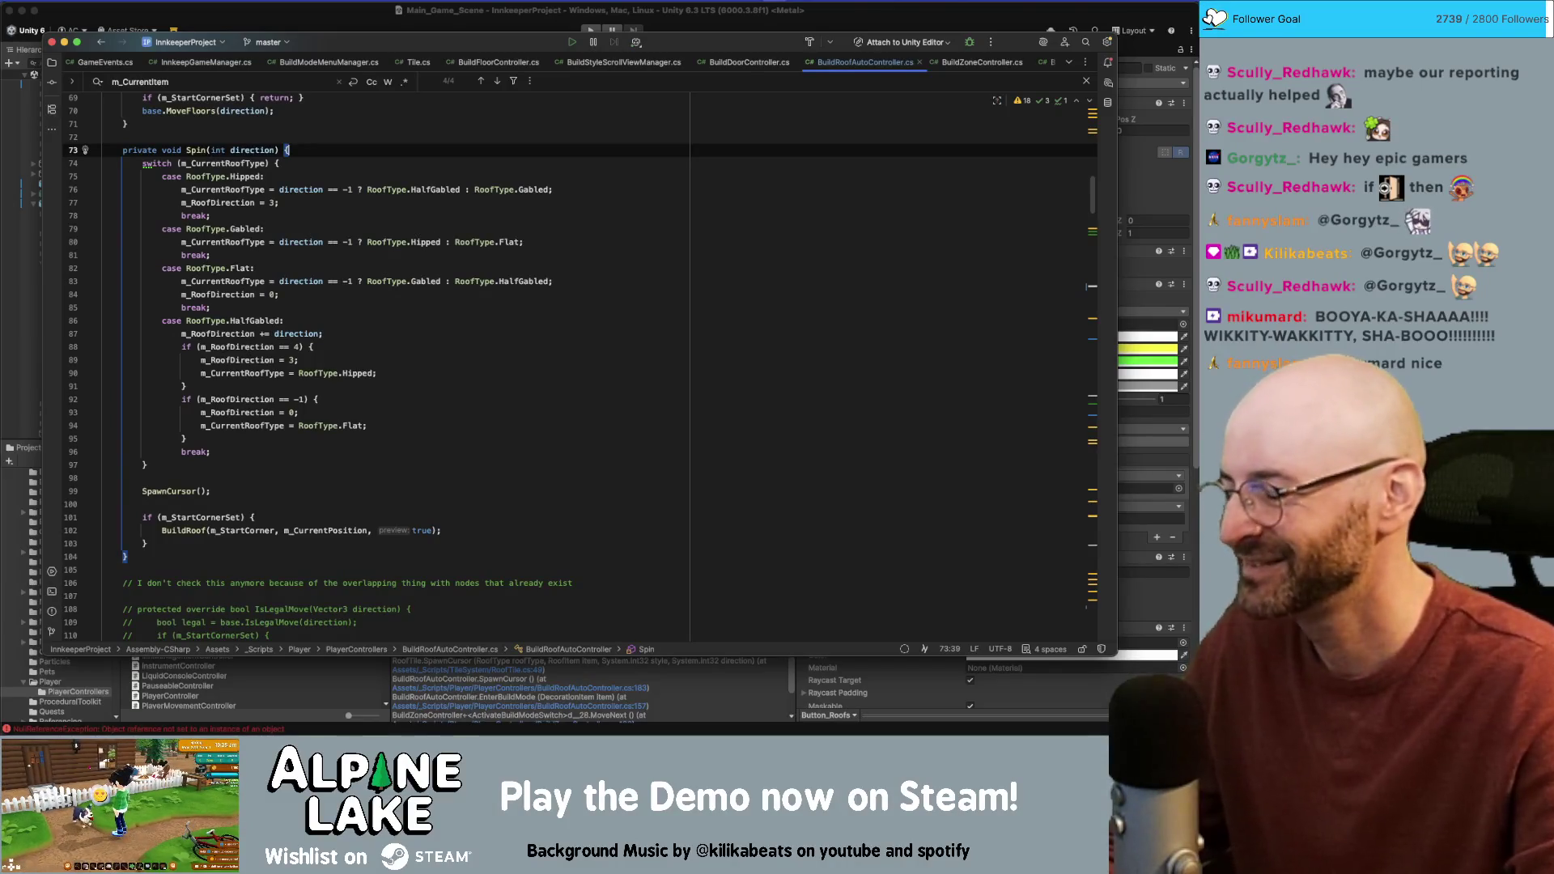
pyautogui.press('super+Tab')
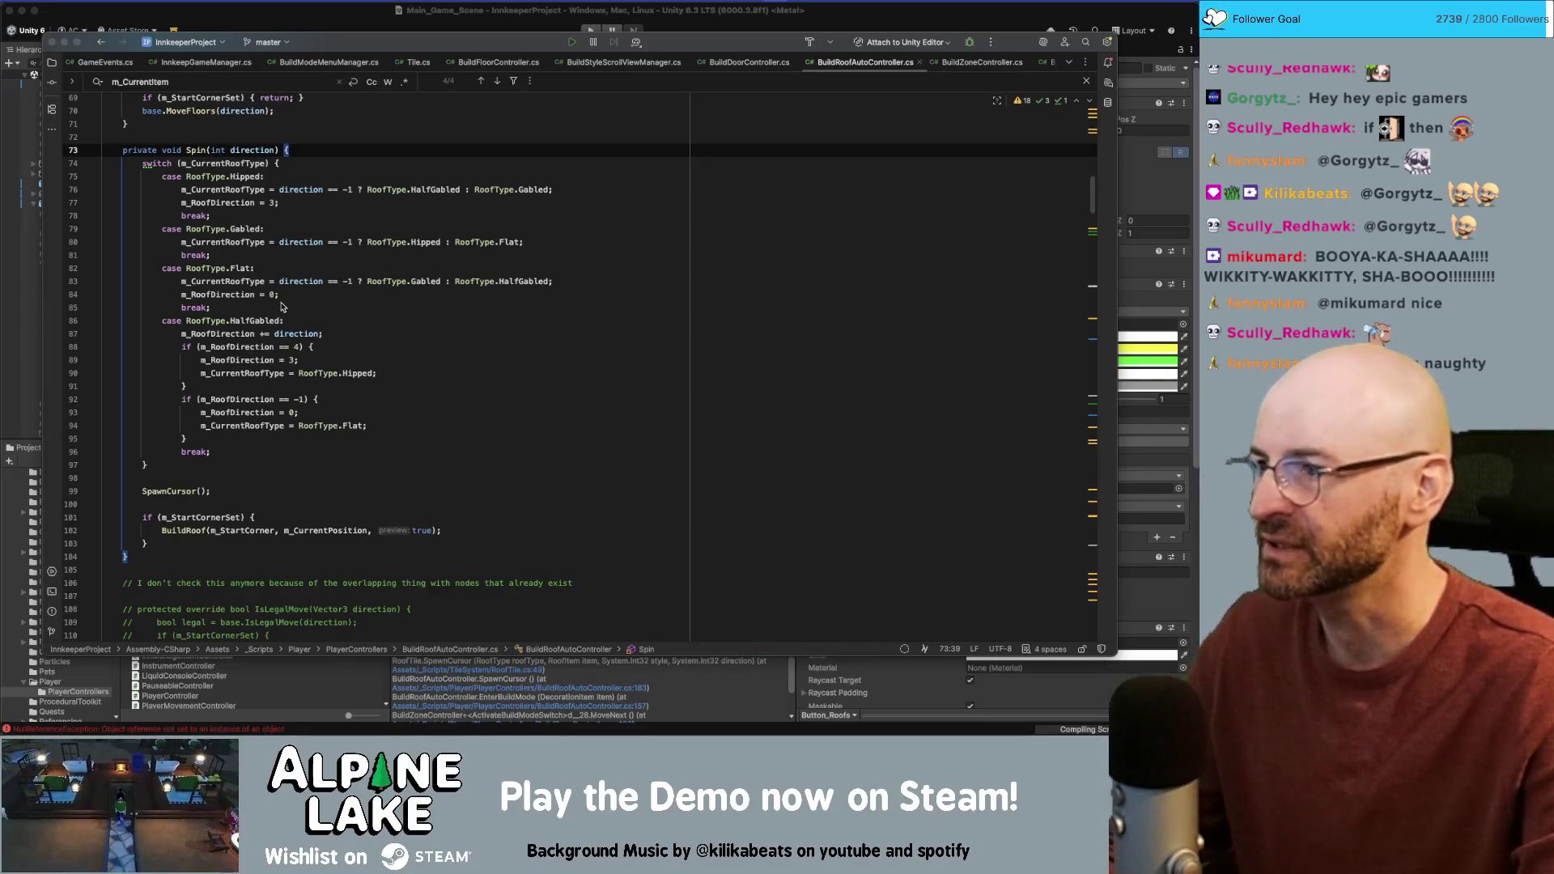
pyautogui.scroll(2, 282, 306)
pyautogui.click(327, 201)
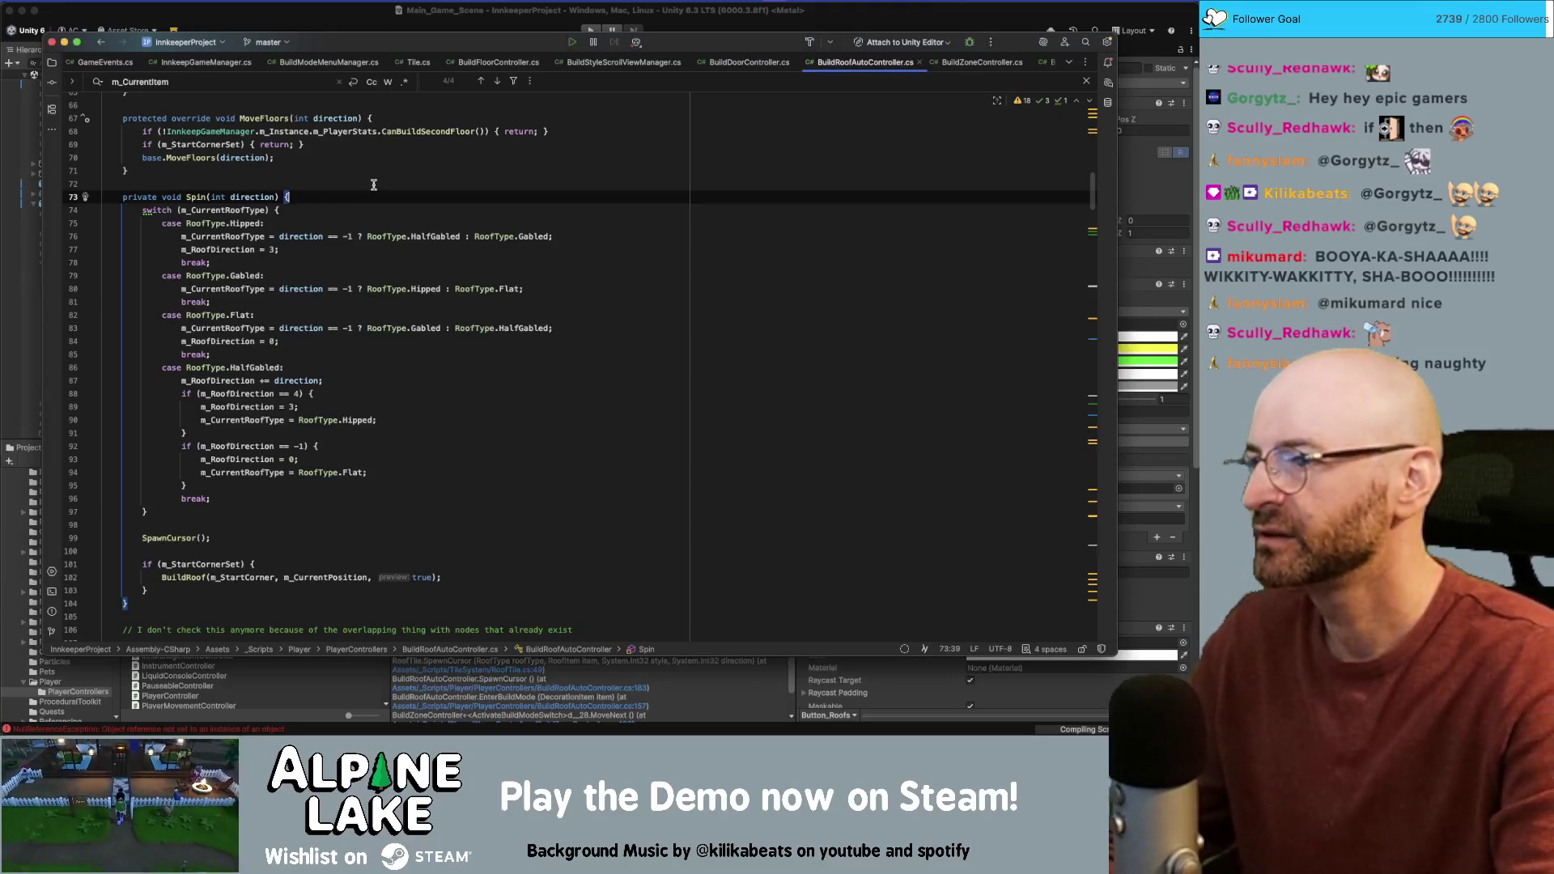
pyautogui.scroll(-10, 373, 184)
pyautogui.scroll(-2, 371, 267)
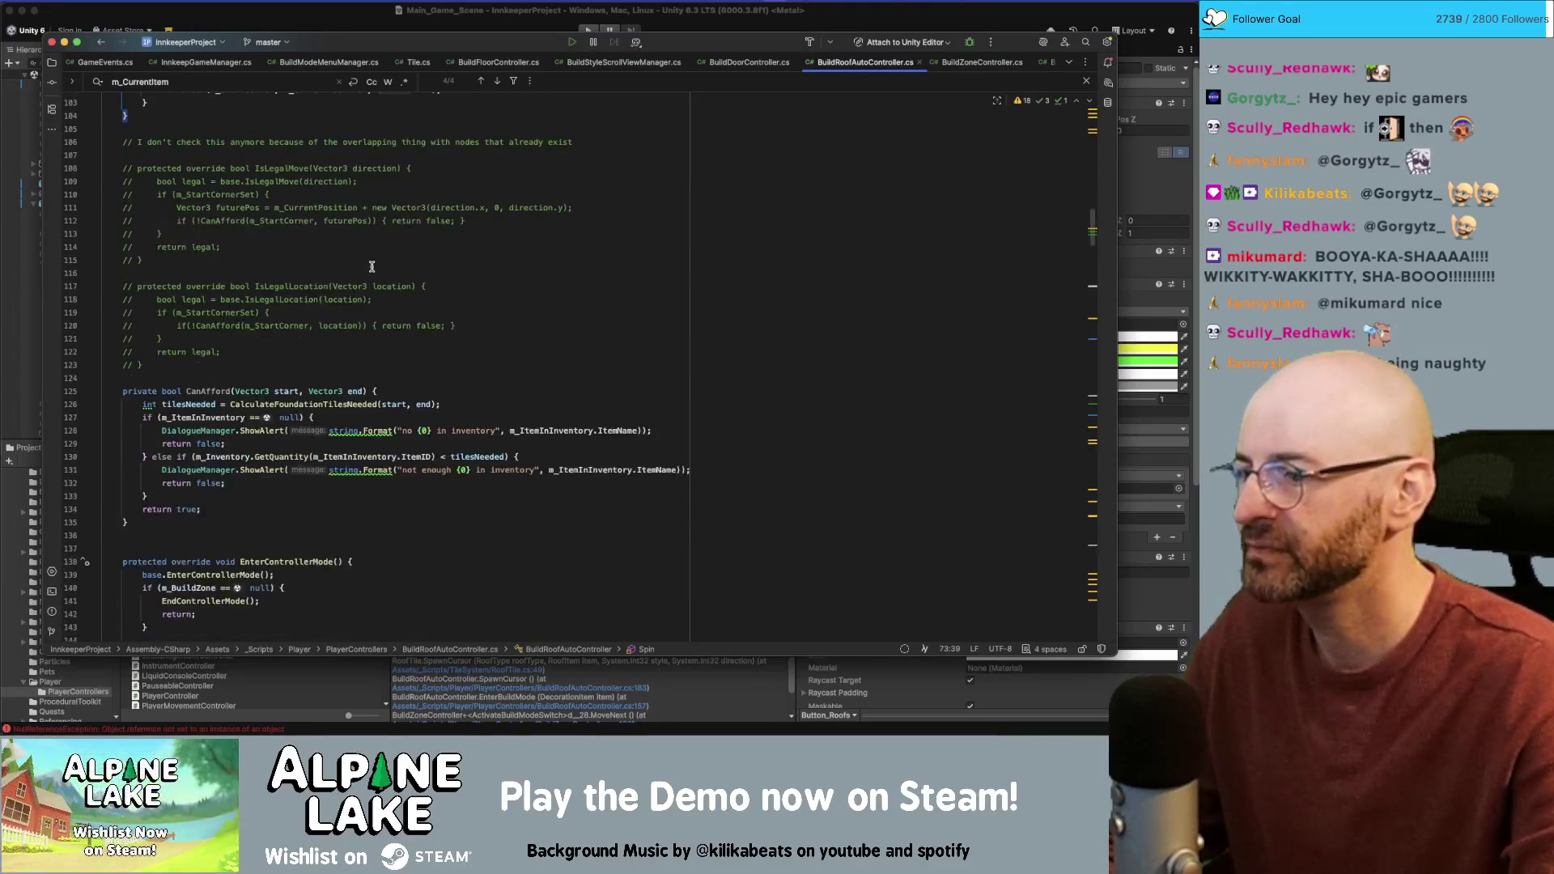
pyautogui.scroll(-5, 371, 266)
pyautogui.scroll(15, 371, 256)
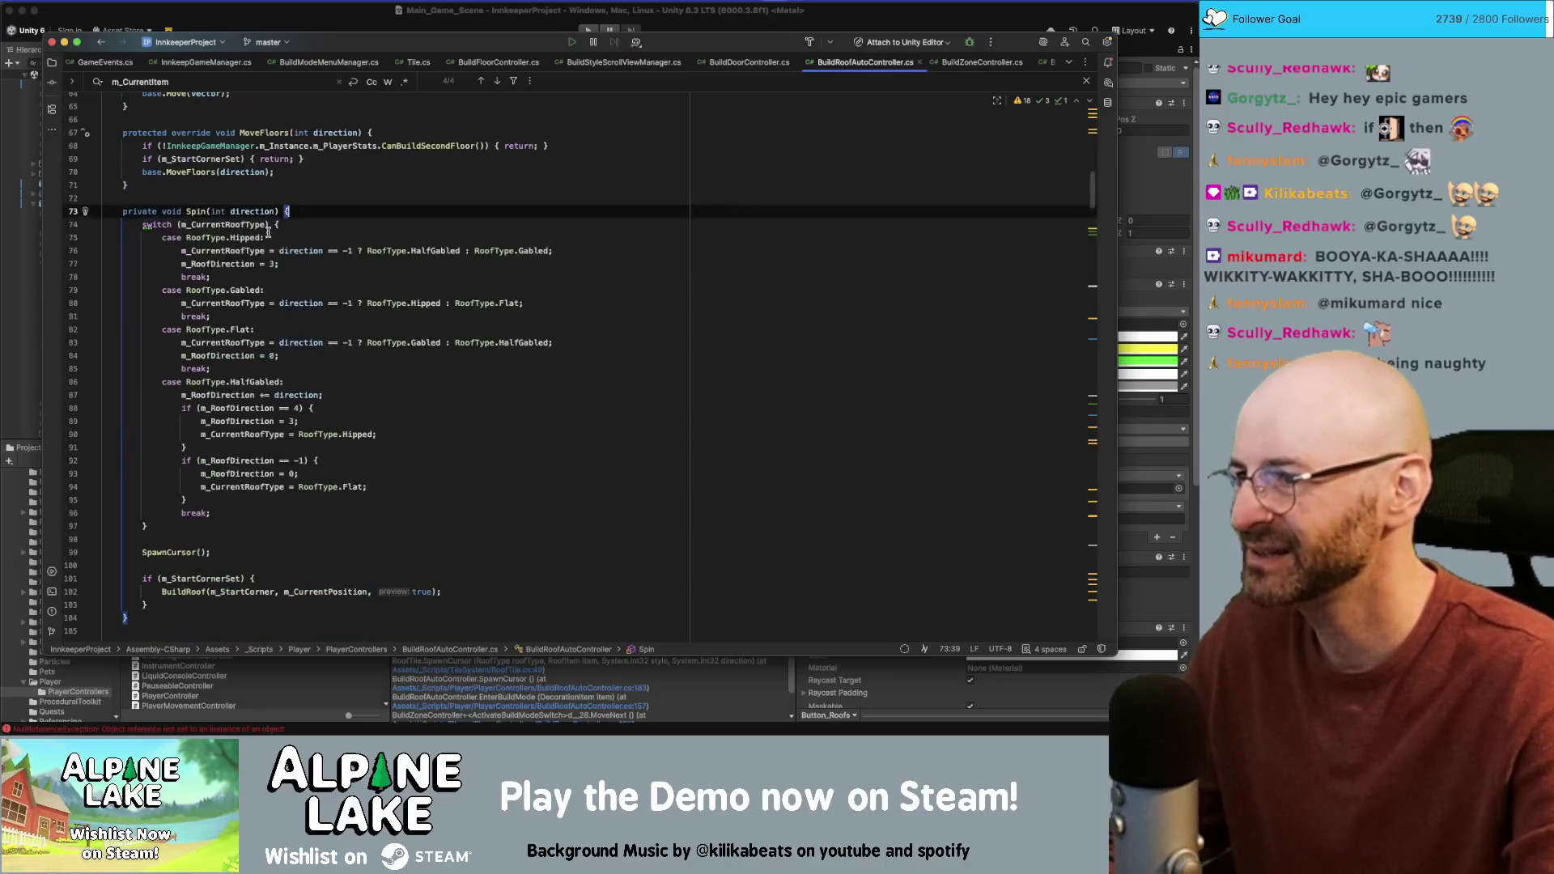
# Step: Add 'if (m_CurrentItem == null) { return; }' at the top of Spin
pyautogui.press('Return')
pyautogui.write('if (m_CurrentItem != null) { }')
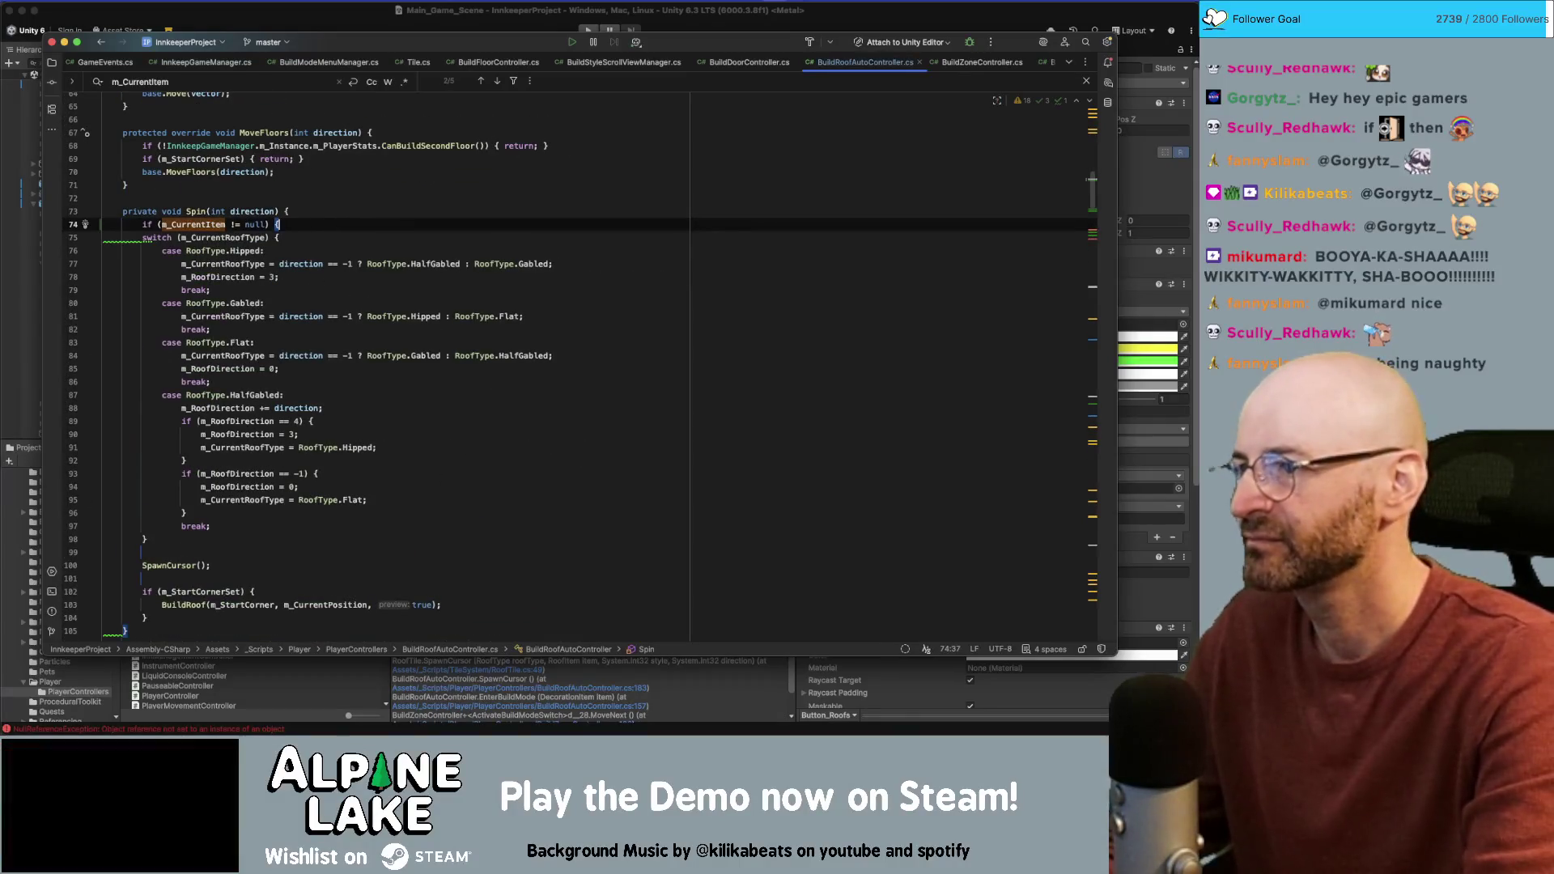
pyautogui.press('Return')
pyautogui.click(304, 237)
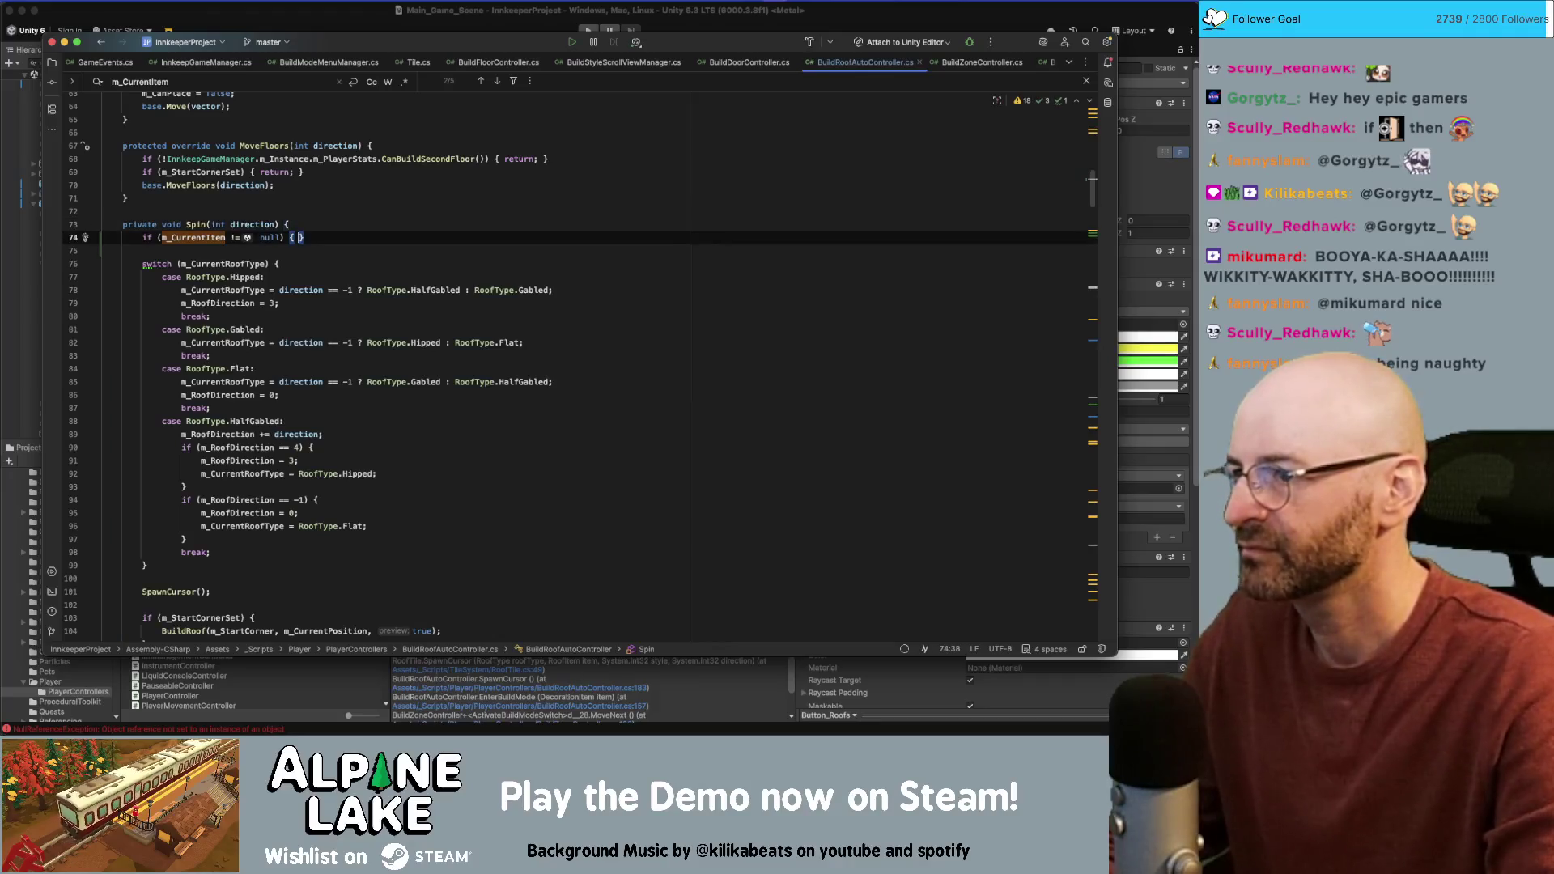
pyautogui.click(235, 237)
pyautogui.write('return;')
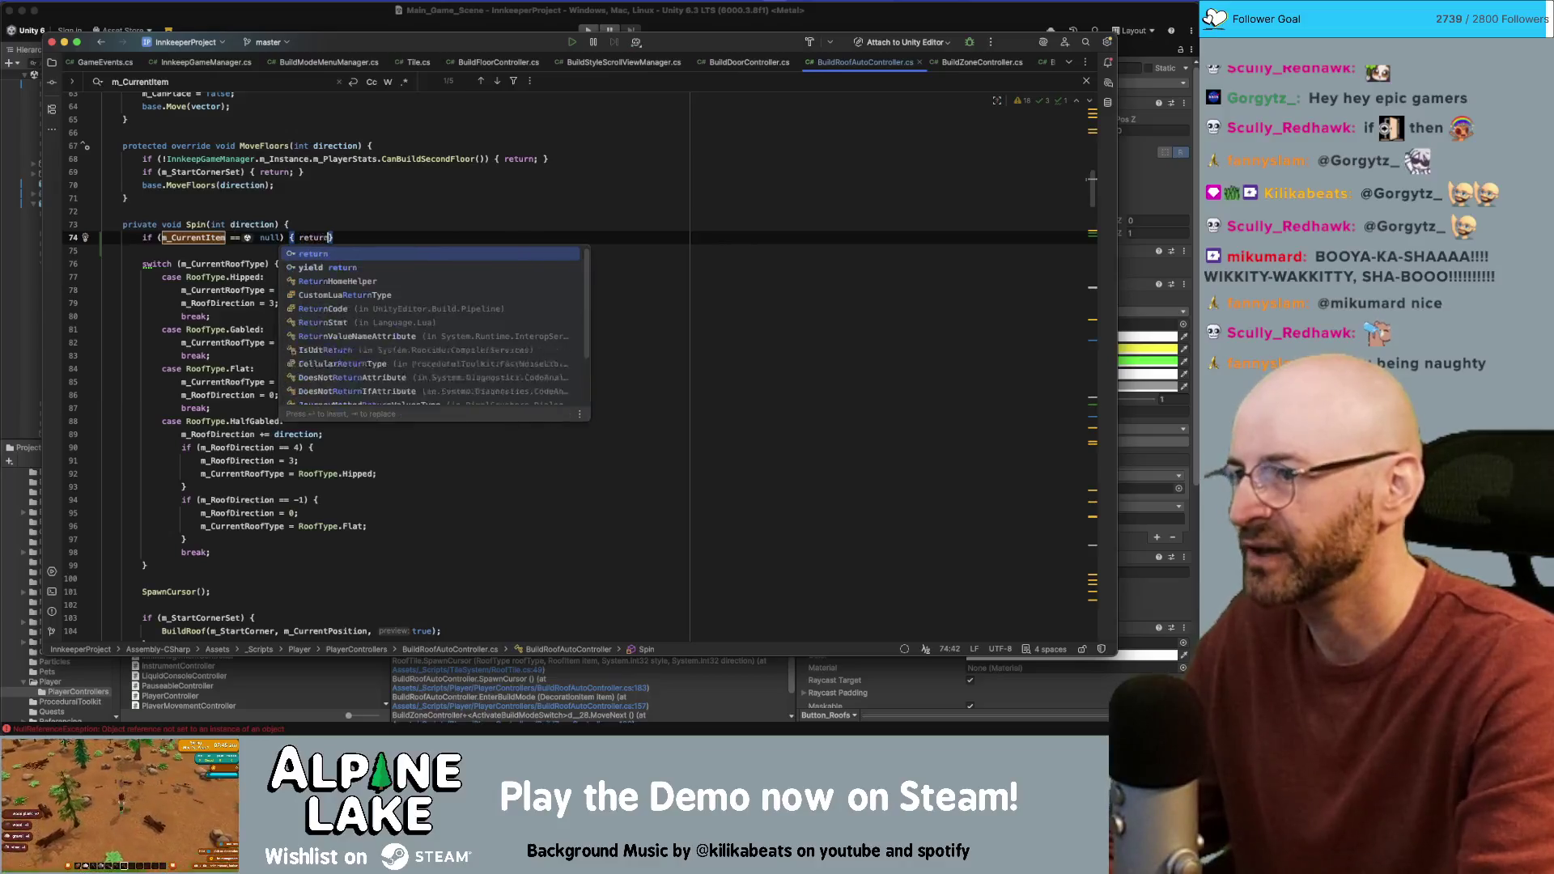
pyautogui.hotkey('shift', 'Home')
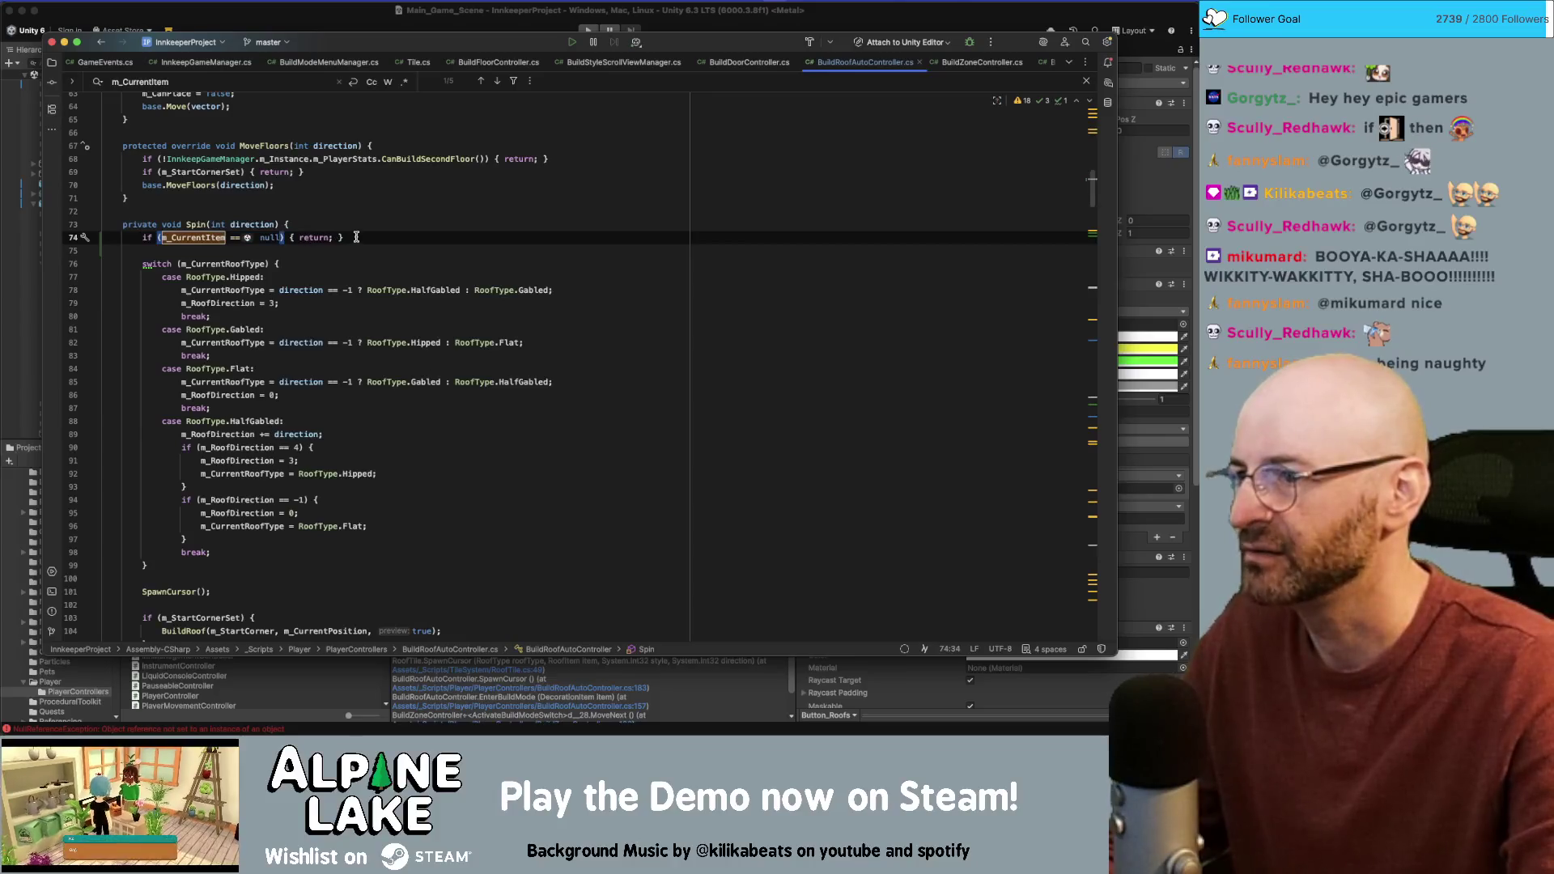
pyautogui.scroll(-10, 339, 340)
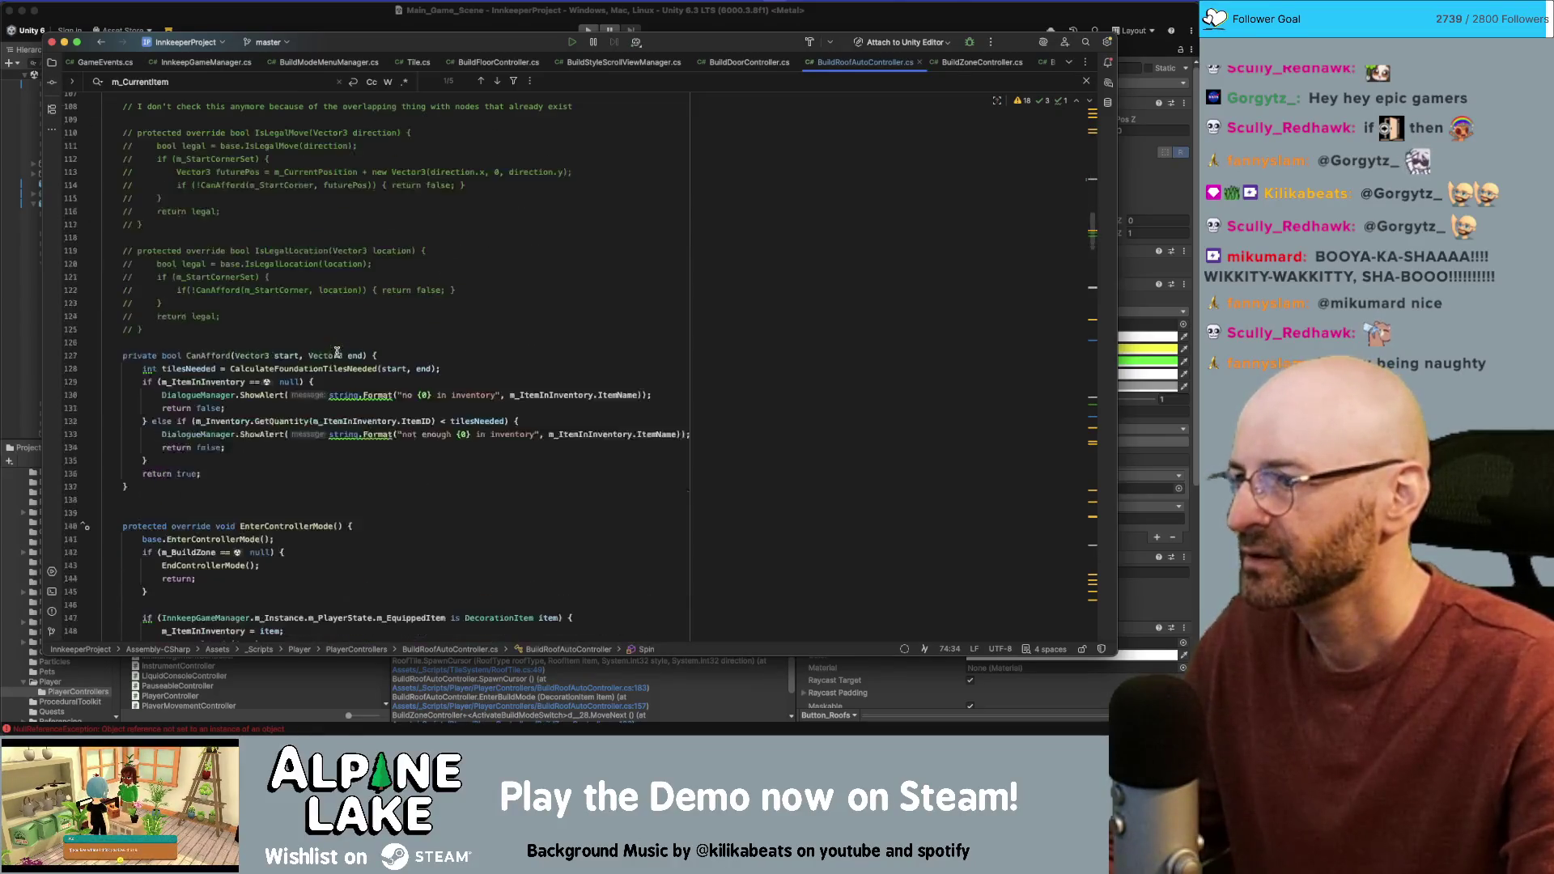
pyautogui.scroll(4, 338, 350)
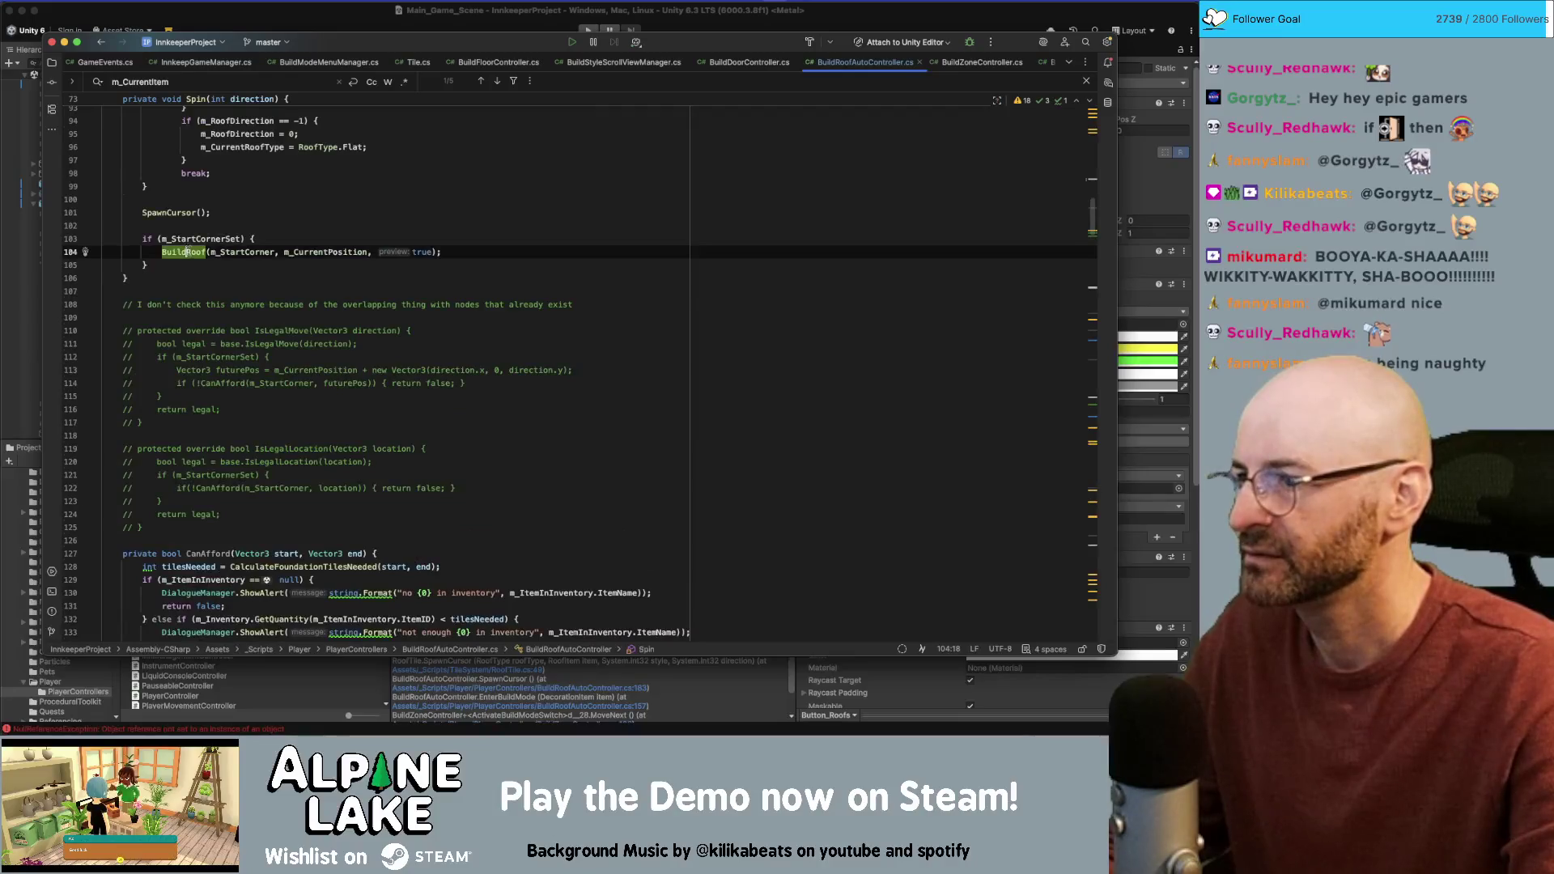
pyautogui.keyDown('super'); pyautogui.click(188, 252); pyautogui.keyUp('super')
pyautogui.scroll(-14, 218, 308)
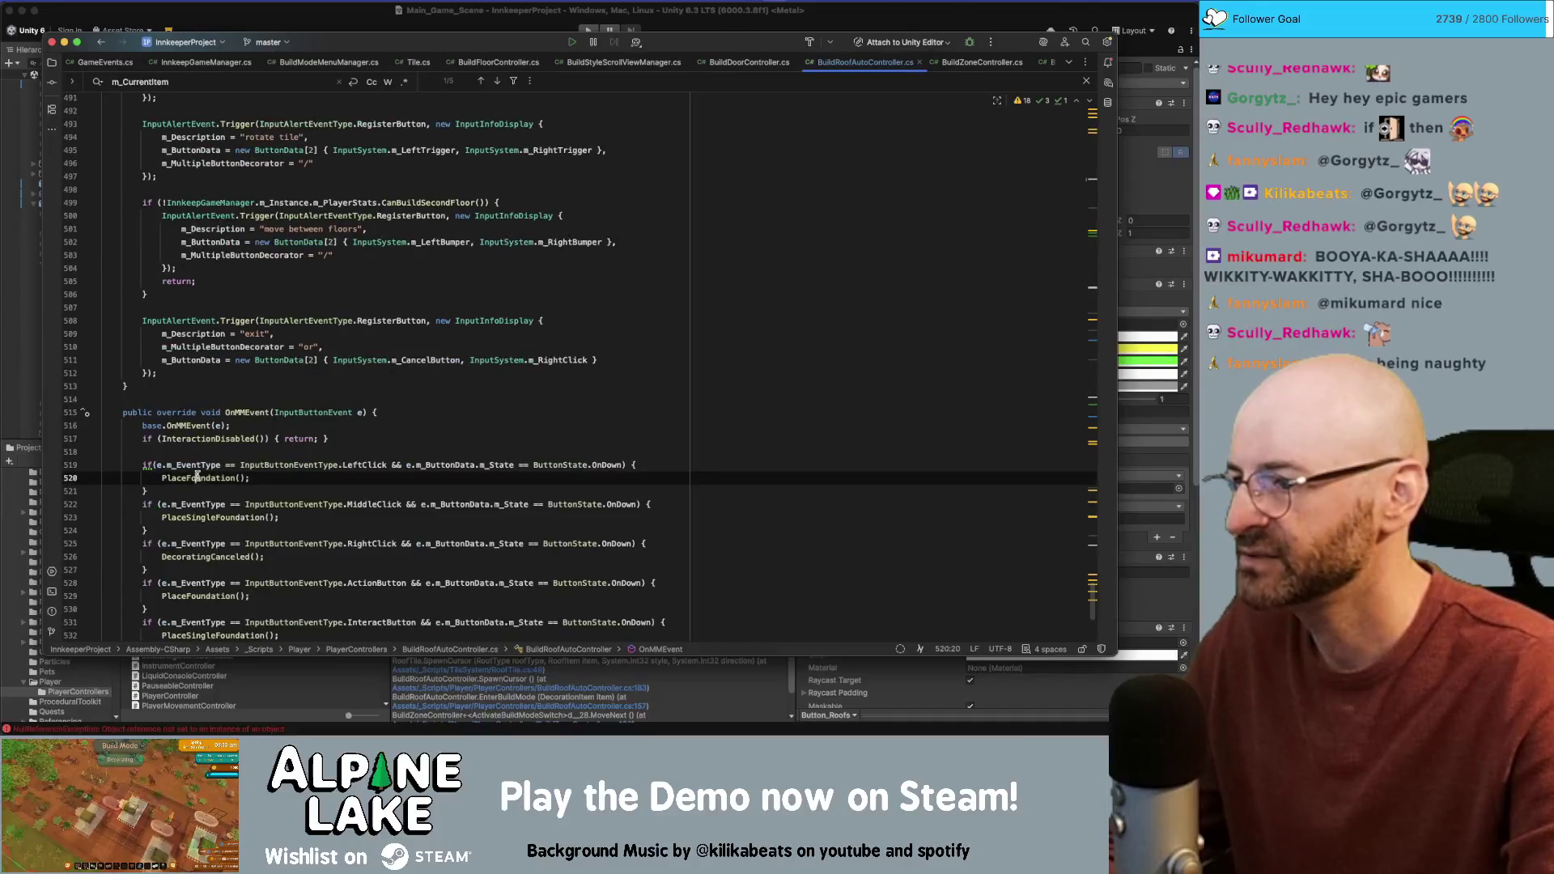
# Step: In PlaceFoundation, add a null check on m_CurrentItem that calls DialogueManager.ShowAlert("no roof styles discovered") and returns
pyautogui.keyDown('super'); pyautogui.click(202, 478); pyautogui.keyUp('super')
pyautogui.click(316, 282)
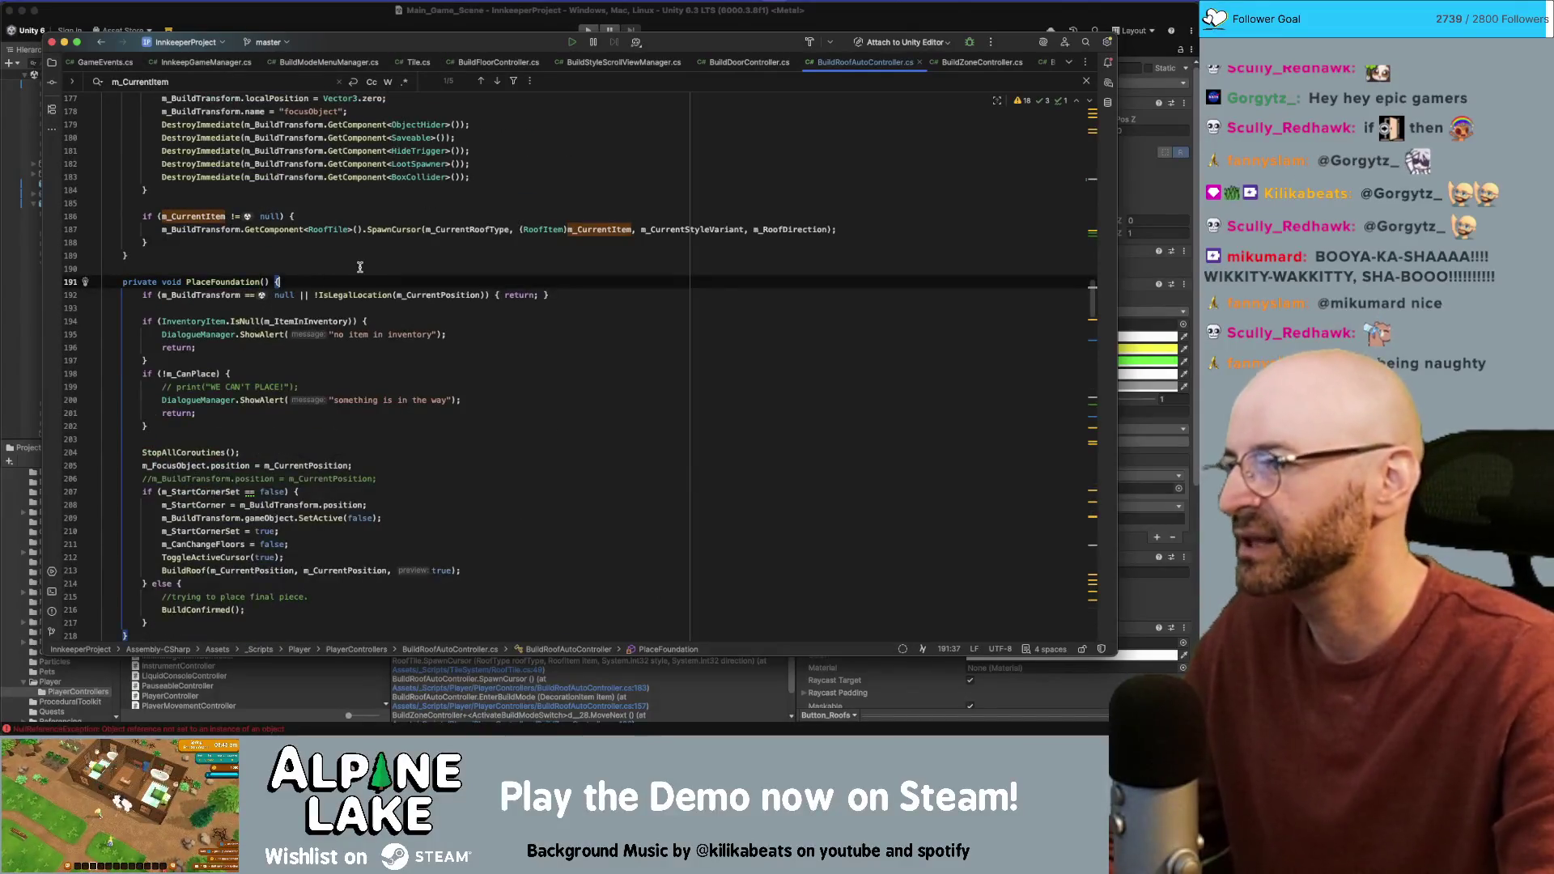
pyautogui.press('Return')
pyautogui.write('if (m_CurrentItem == null) { return; }')
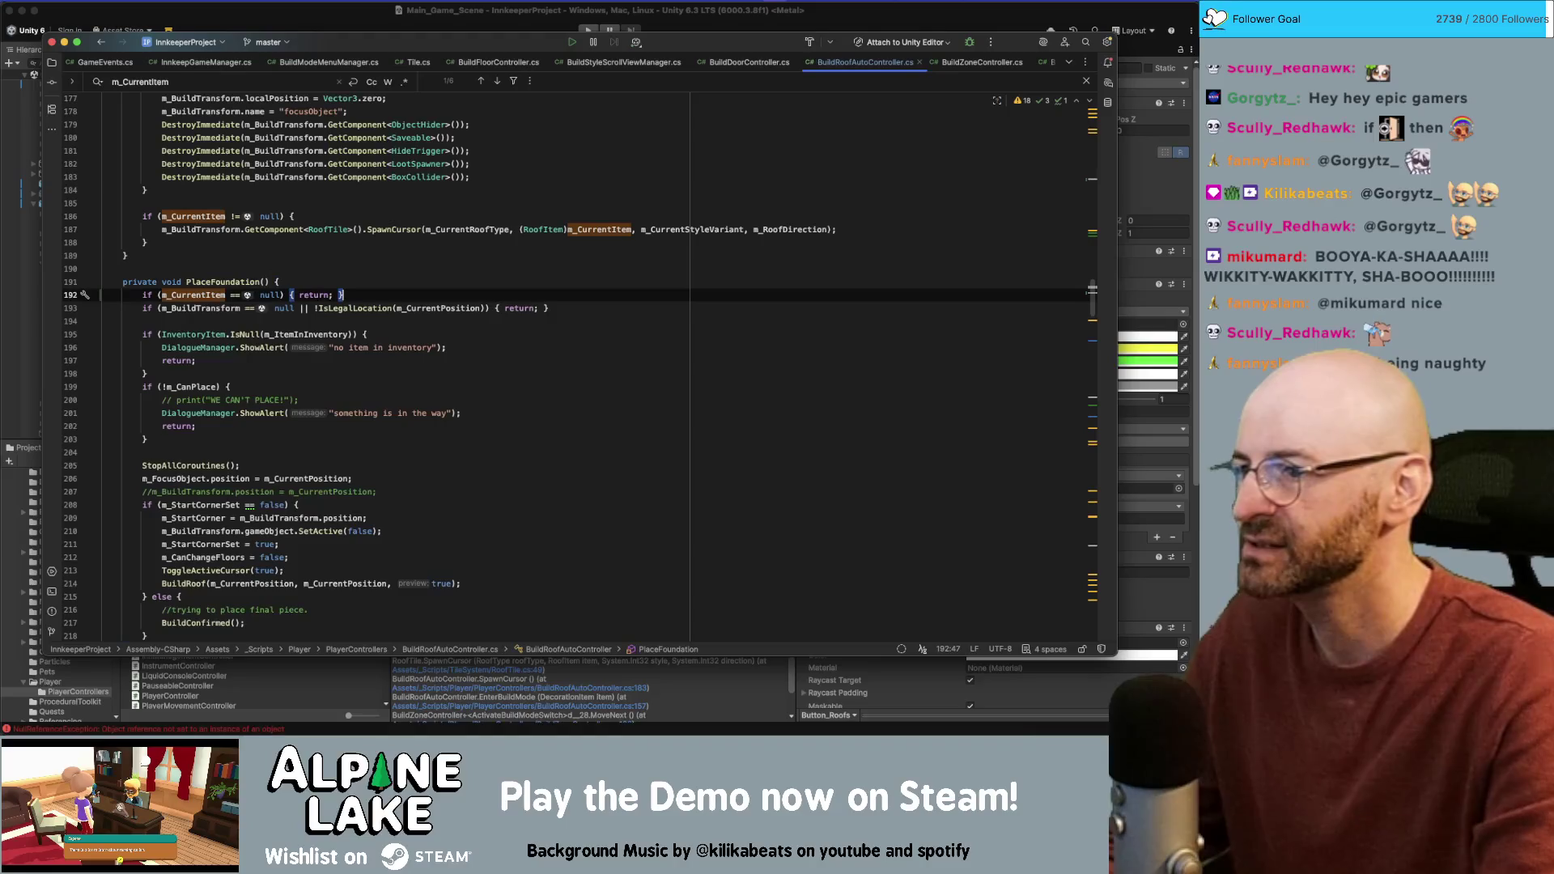
pyautogui.click(296, 295)
pyautogui.press('Return')
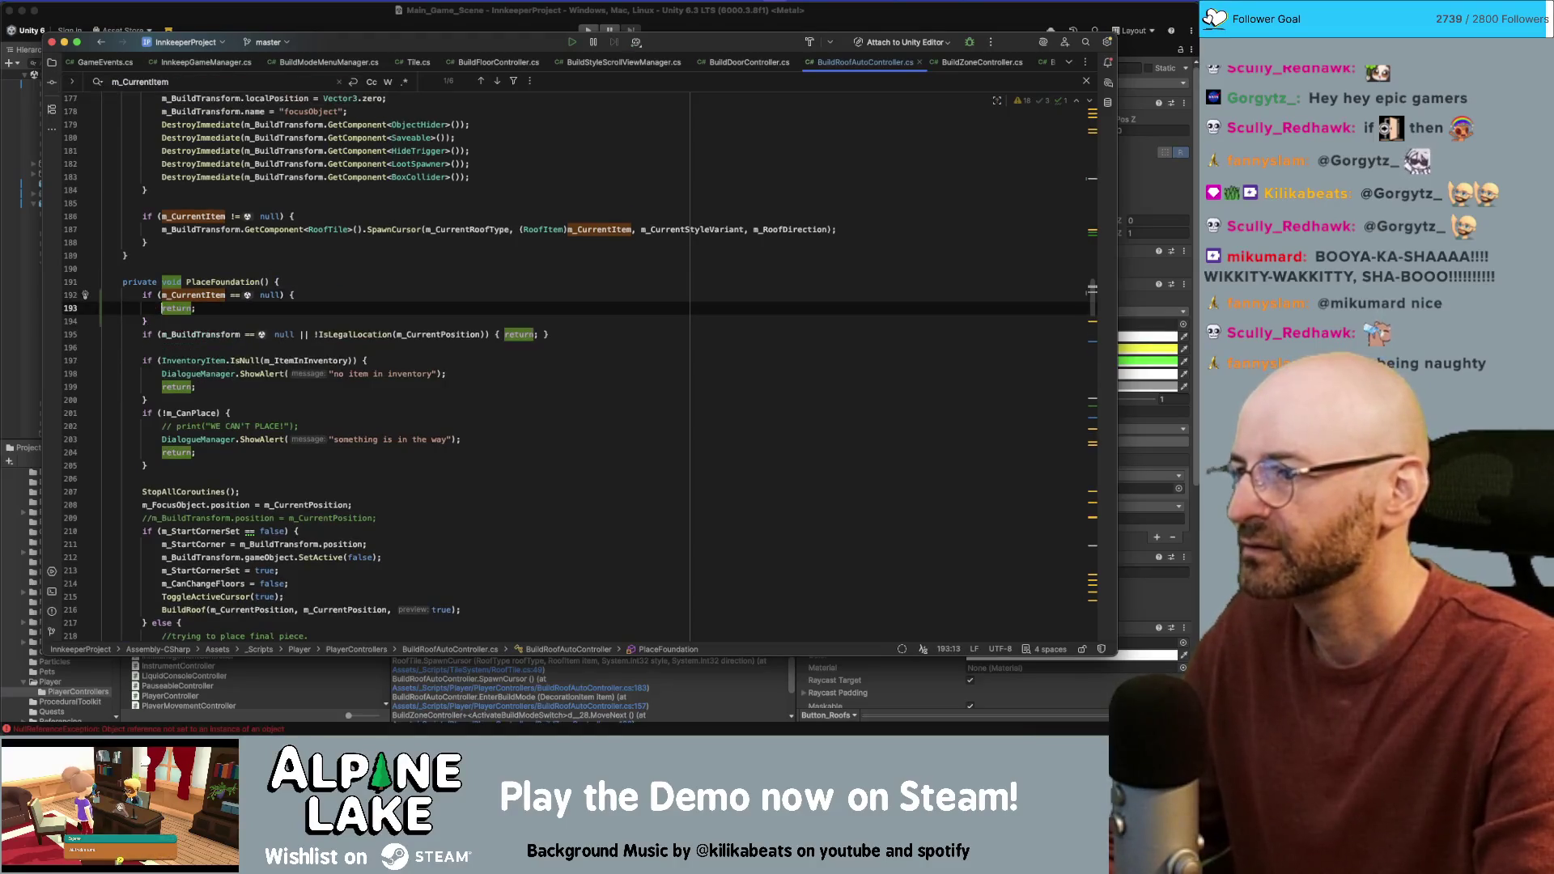
pyautogui.write('Dialoguema')
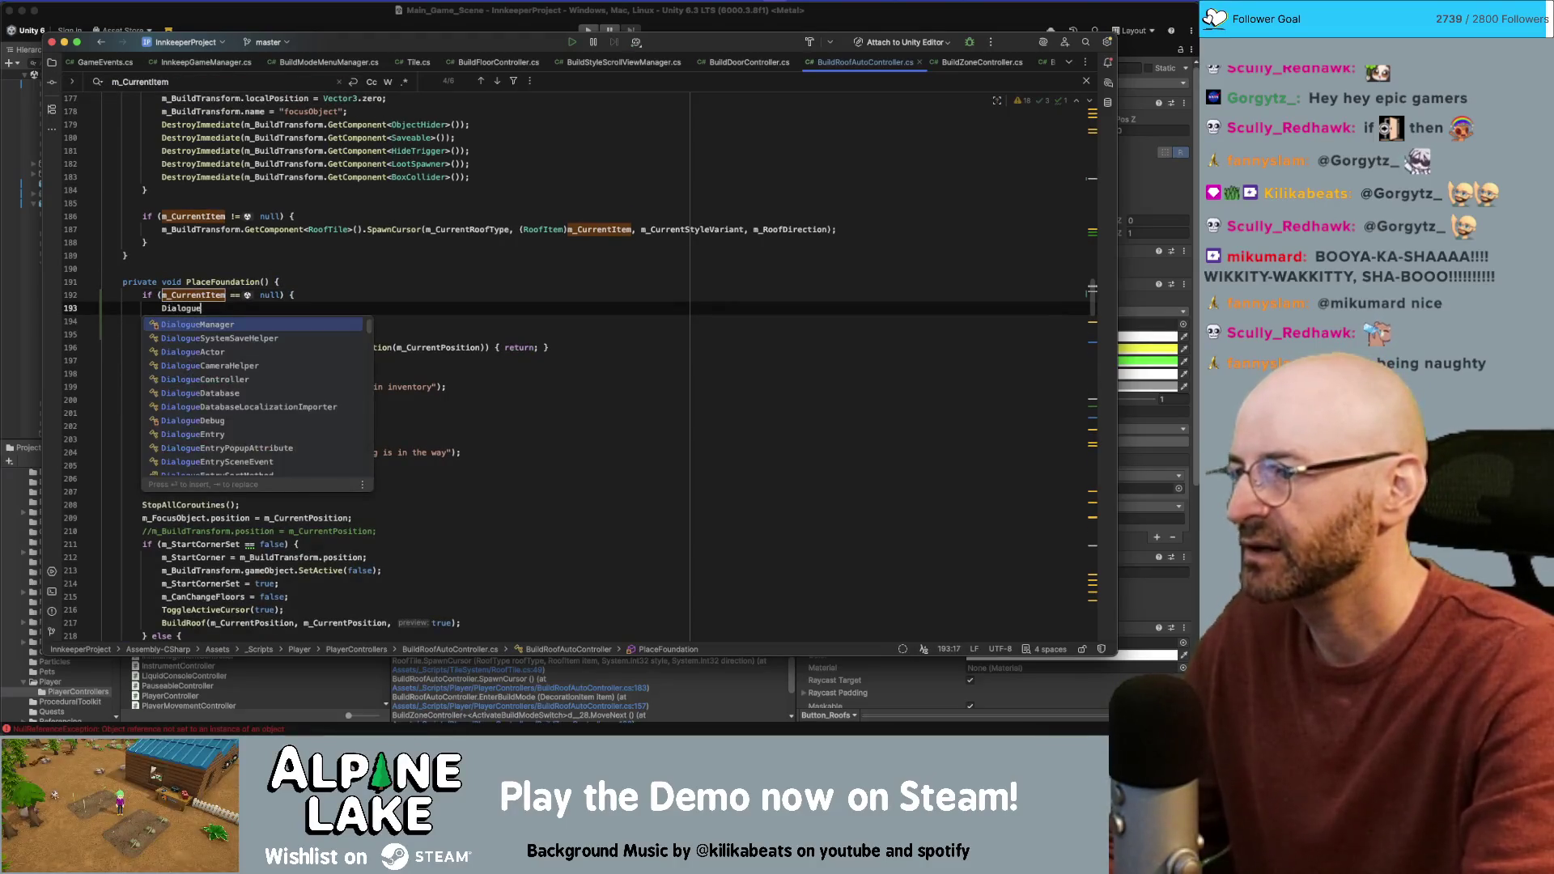
pyautogui.press('Return')
pyautogui.write('.ShowAlert(')
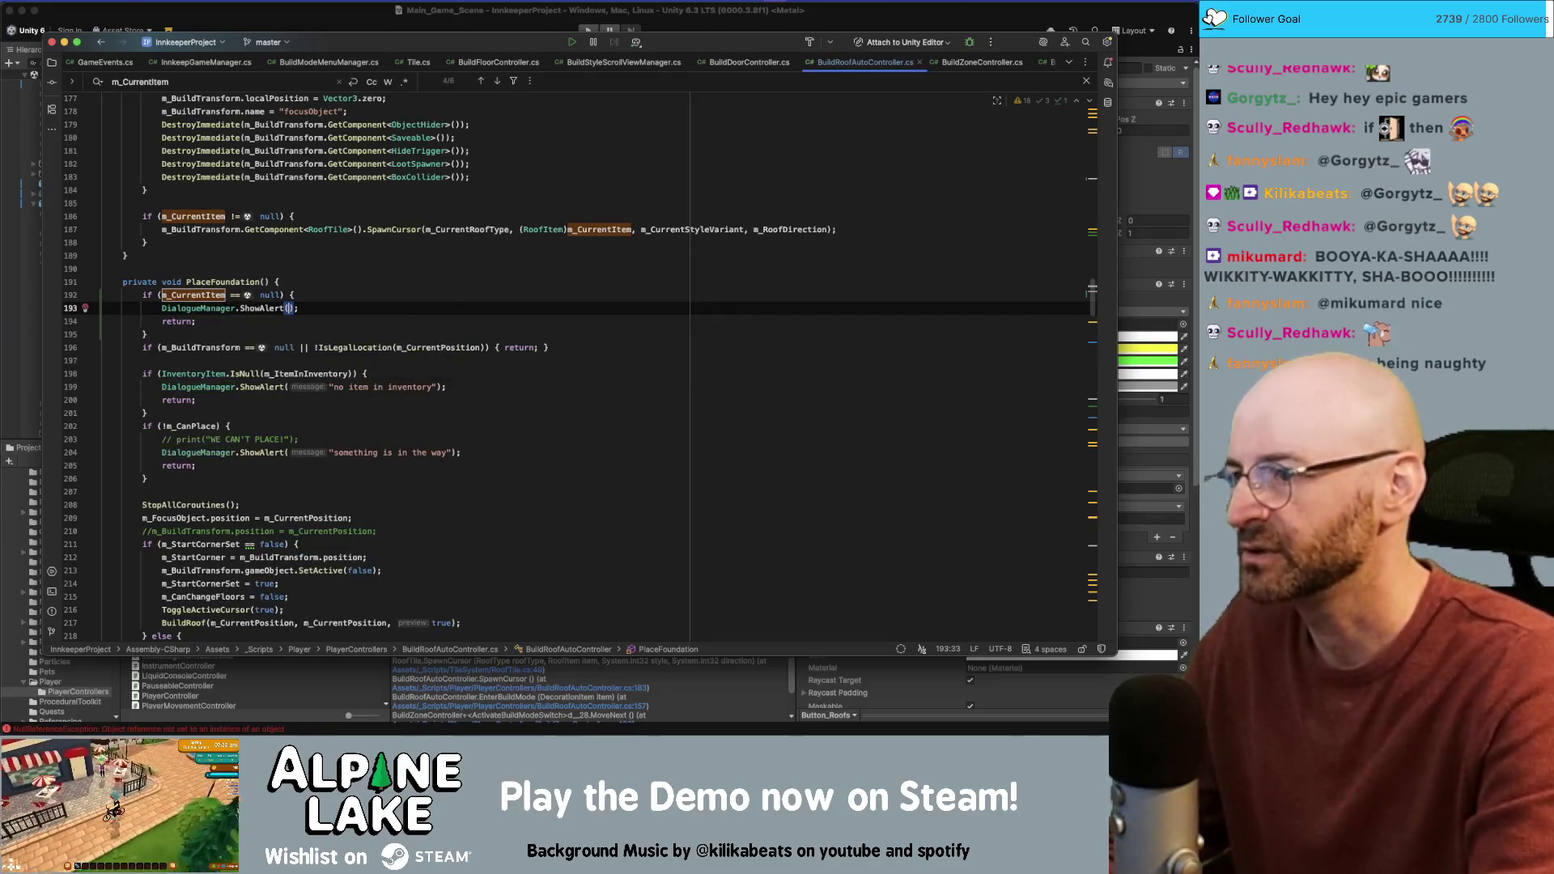
pyautogui.write('"no ')
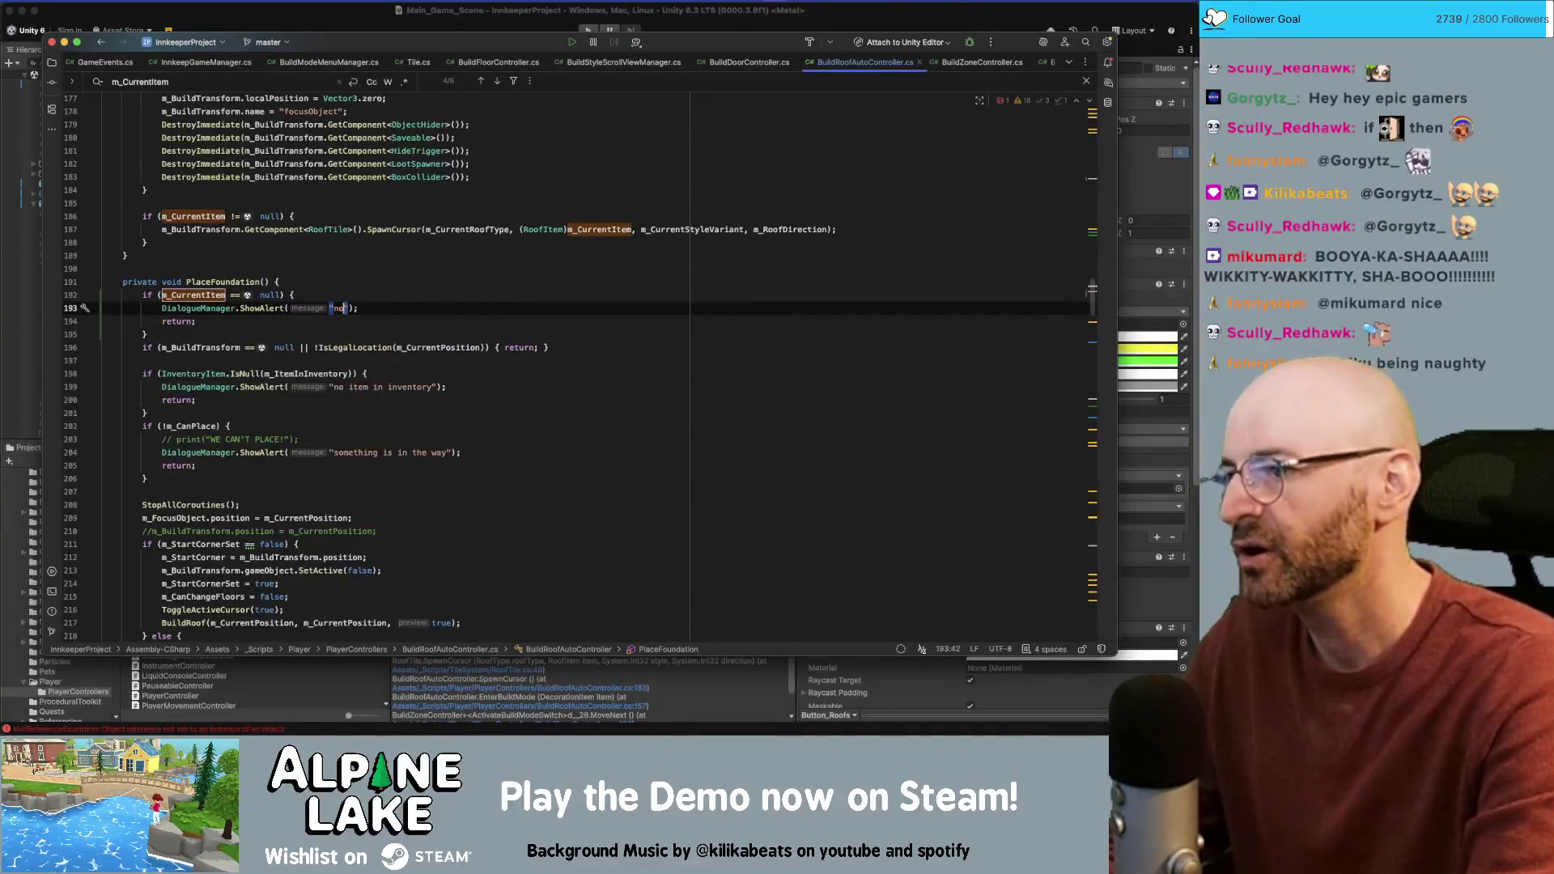
pyautogui.write('roof styles discovered')
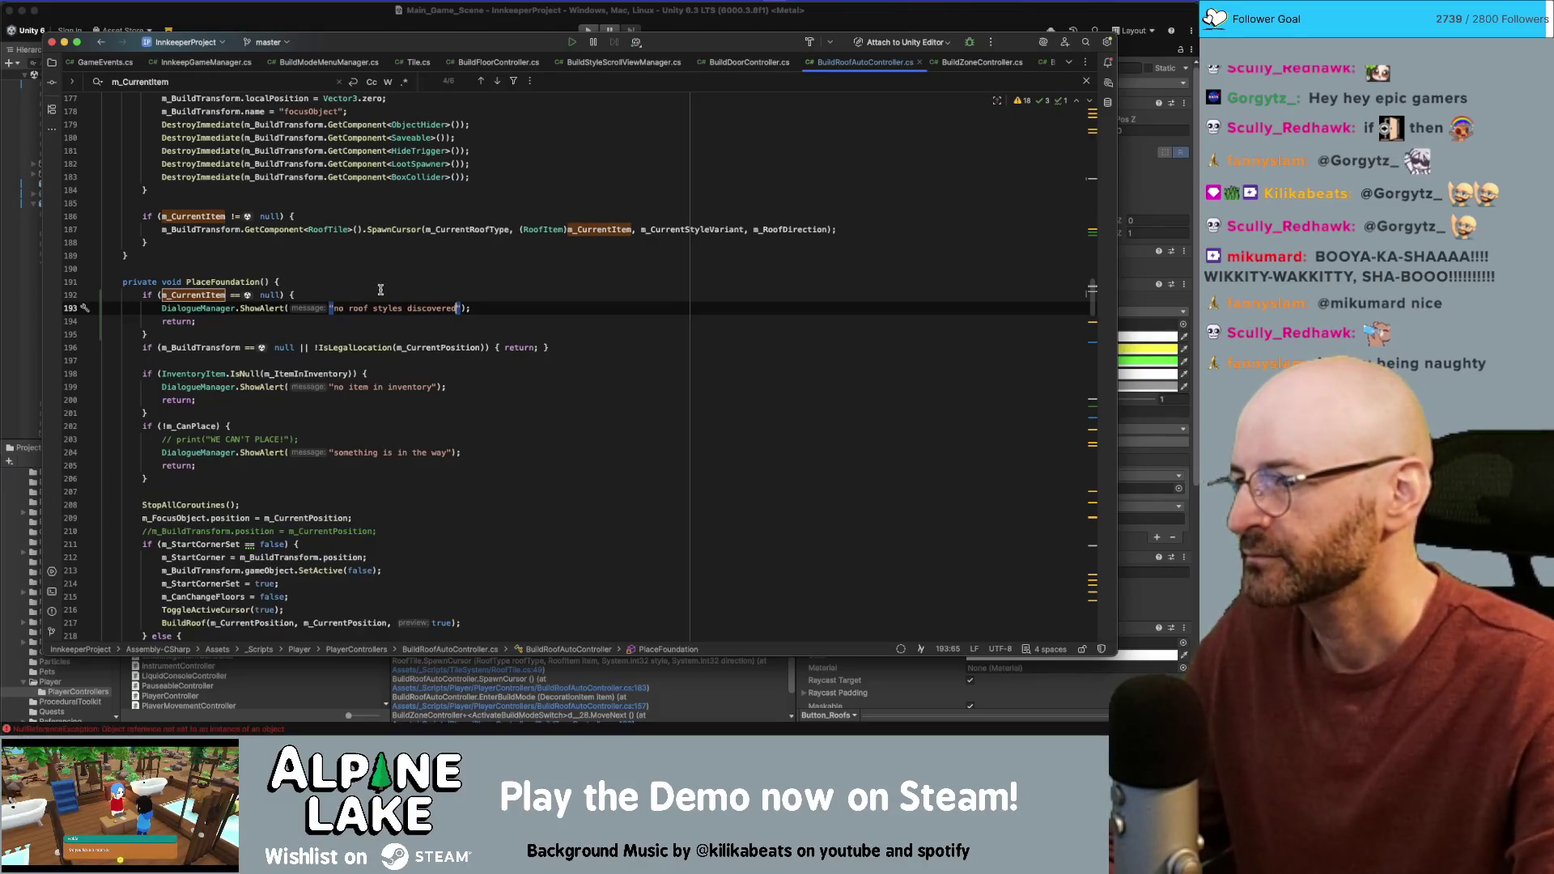
# Step: Copy the null-check alert block and paste it at the top of PlaceSingleFoundation
pyautogui.scroll(-2, 381, 290)
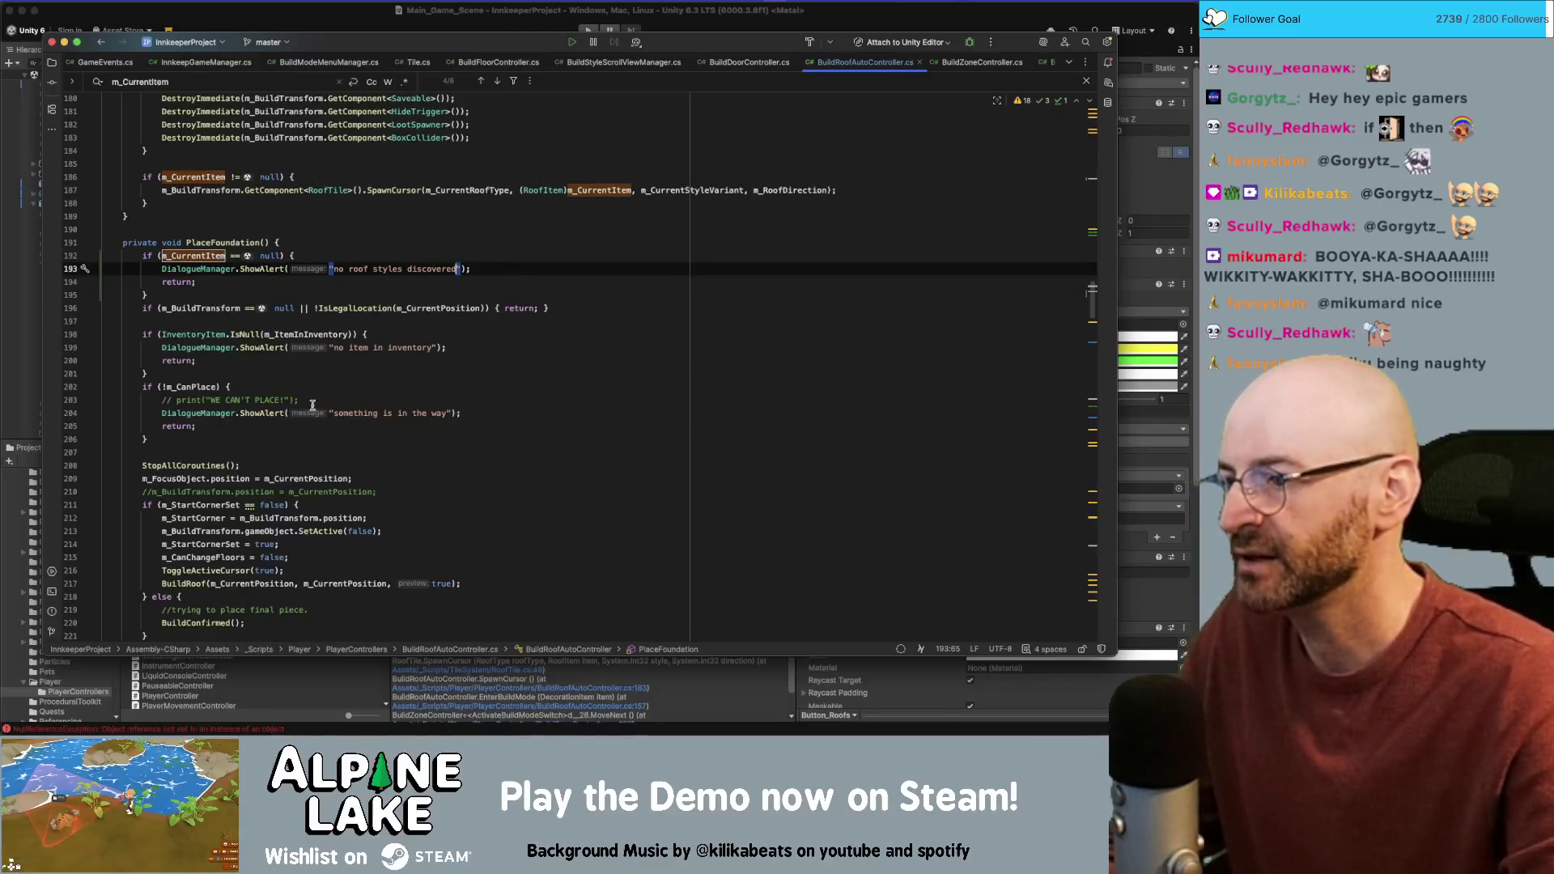
pyautogui.scroll(-5, 344, 307)
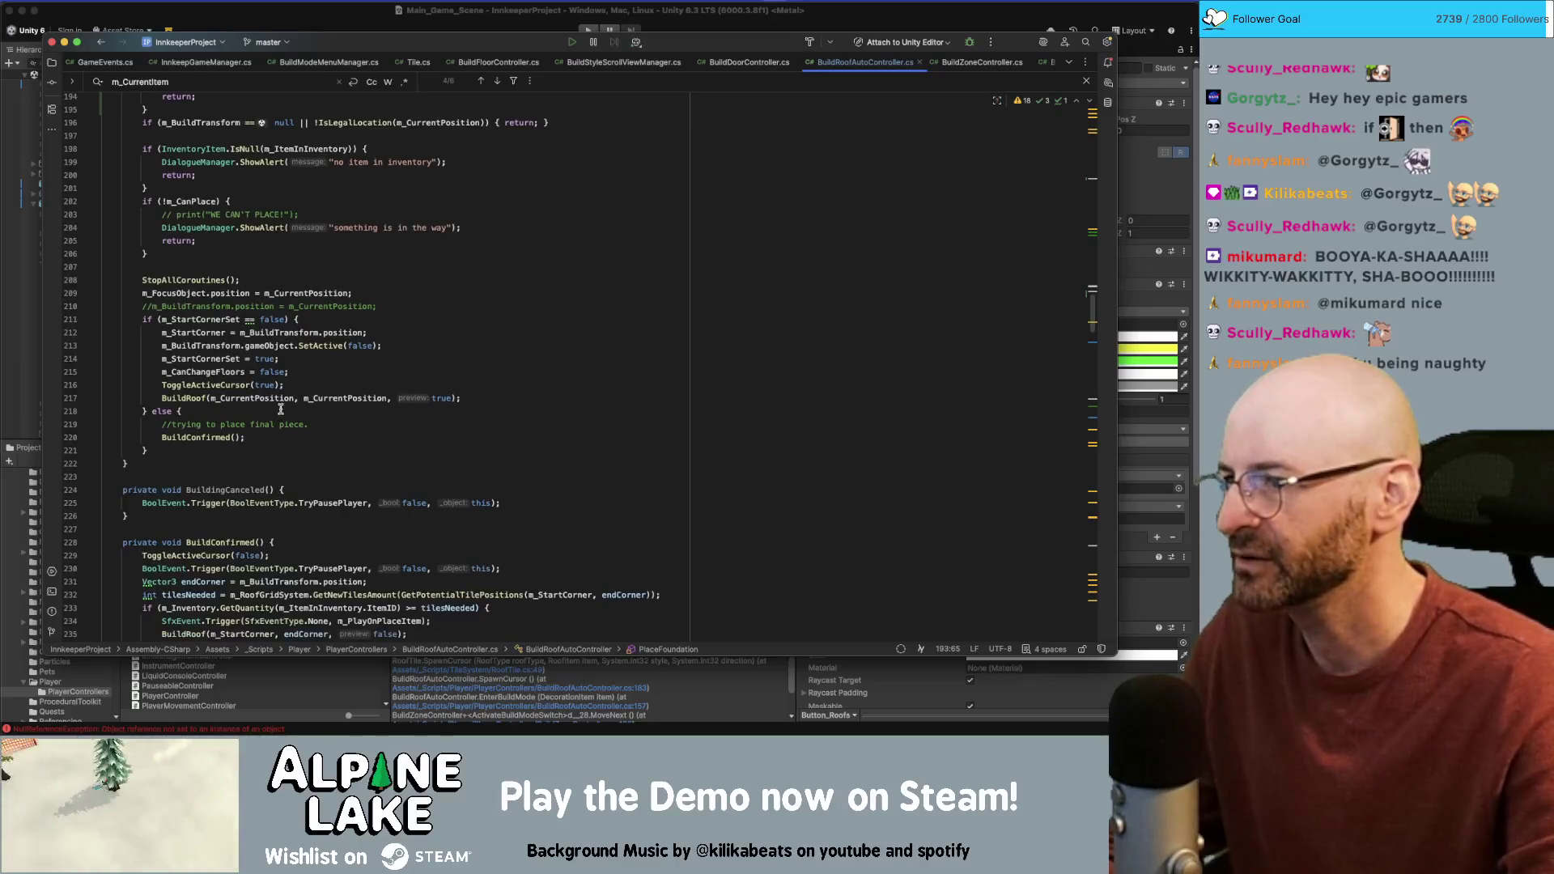
pyautogui.scroll(4, 281, 410)
pyautogui.scroll(-6, 232, 221)
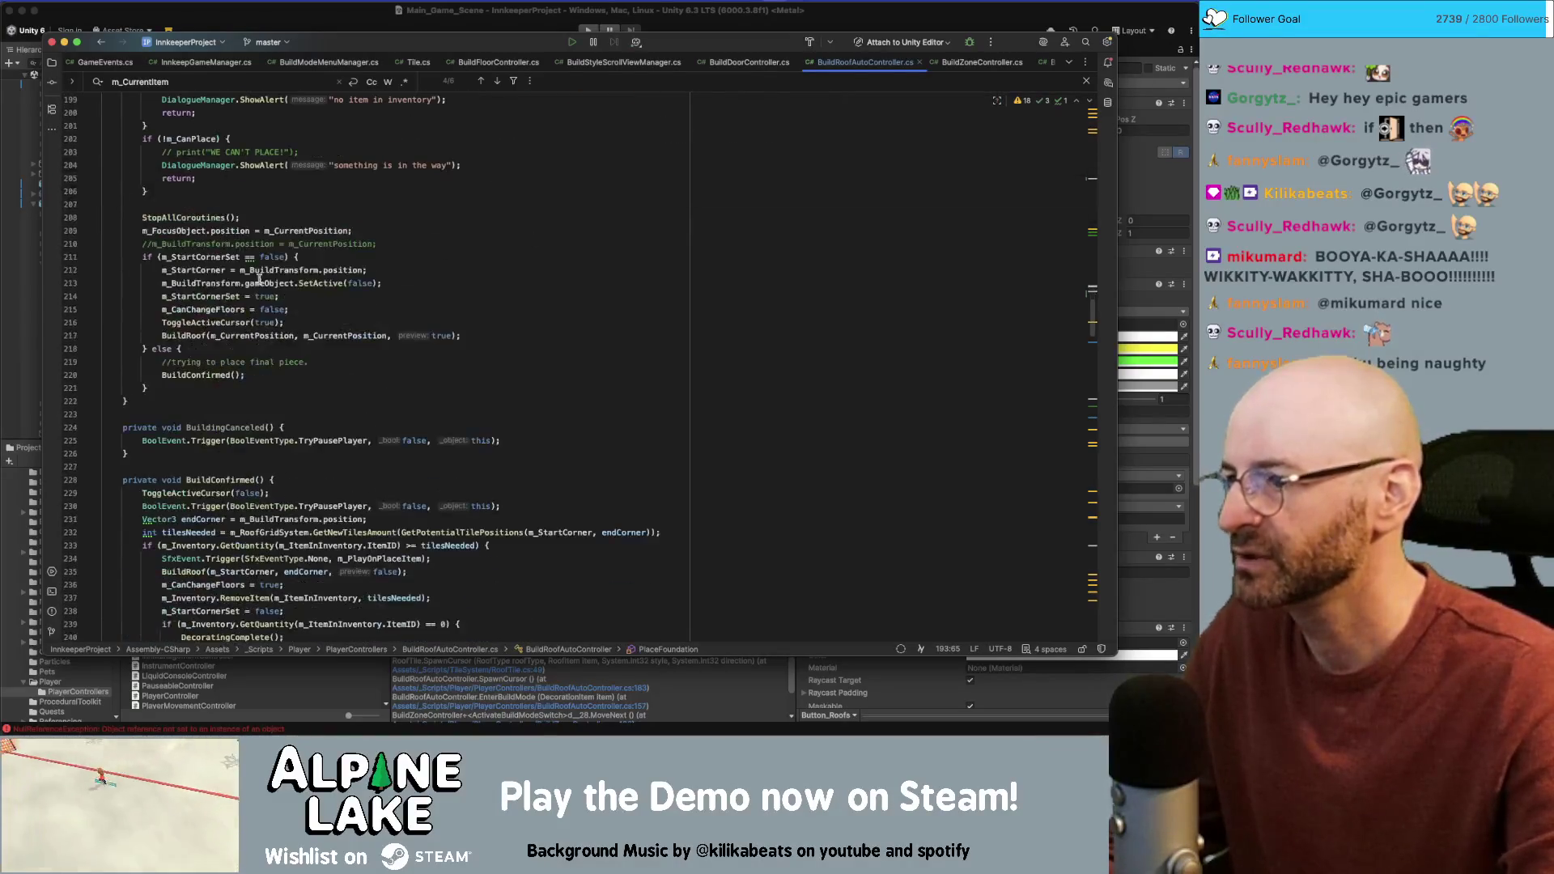
pyautogui.scroll(6, 316, 311)
pyautogui.hotkey('alt', 'Up')
pyautogui.hotkey('alt', 'Up')
pyautogui.hotkey('alt', 'Up')
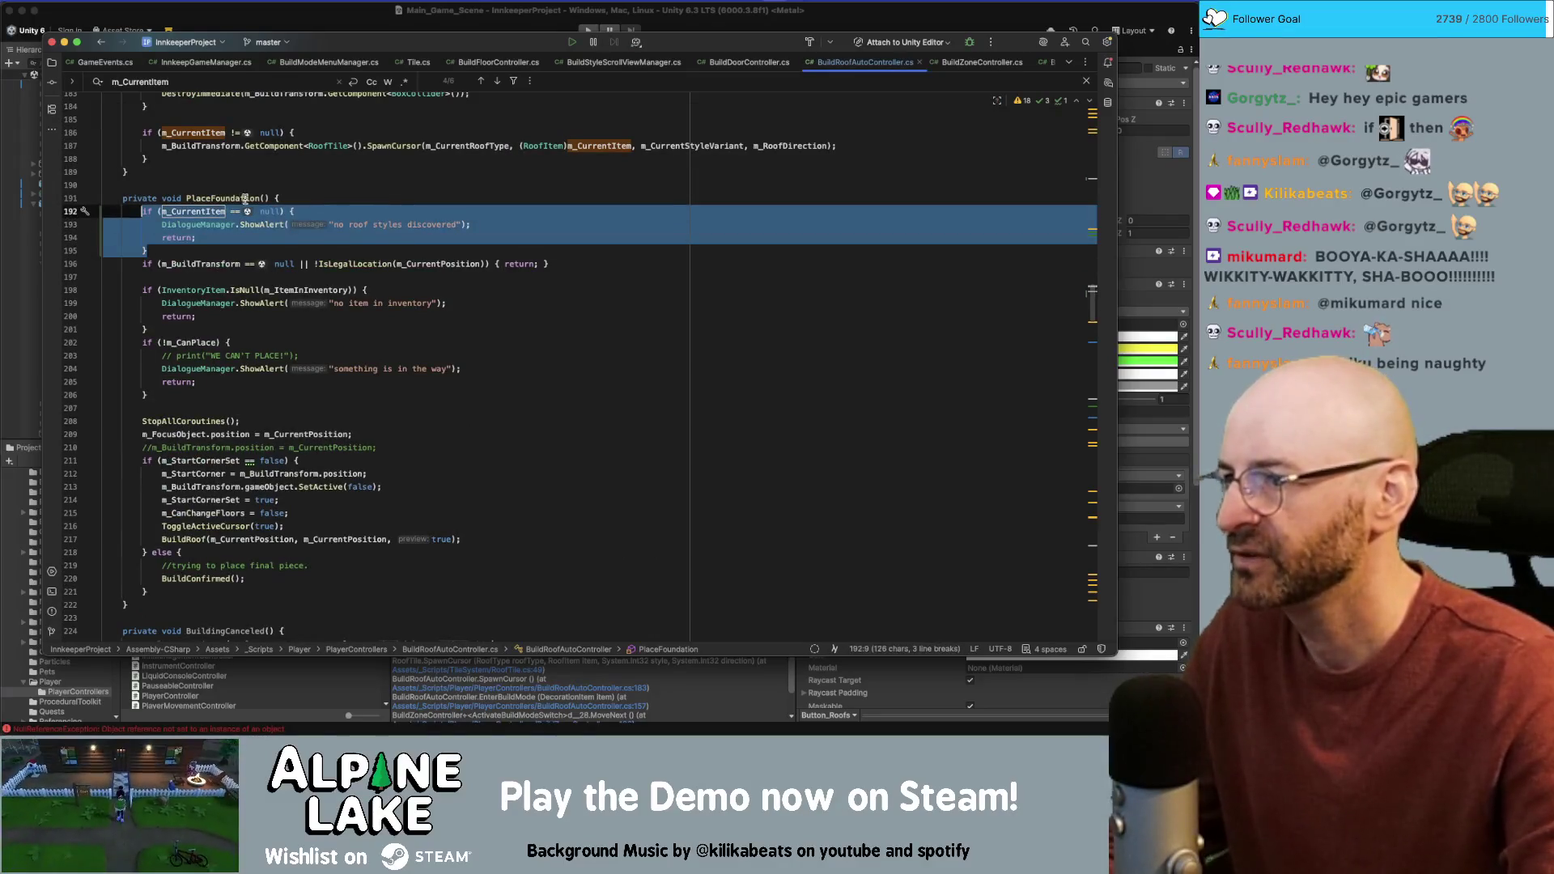
pyautogui.doubleClick(243, 198)
pyautogui.scroll(-7, 254, 382)
pyautogui.scroll(-7, 254, 382)
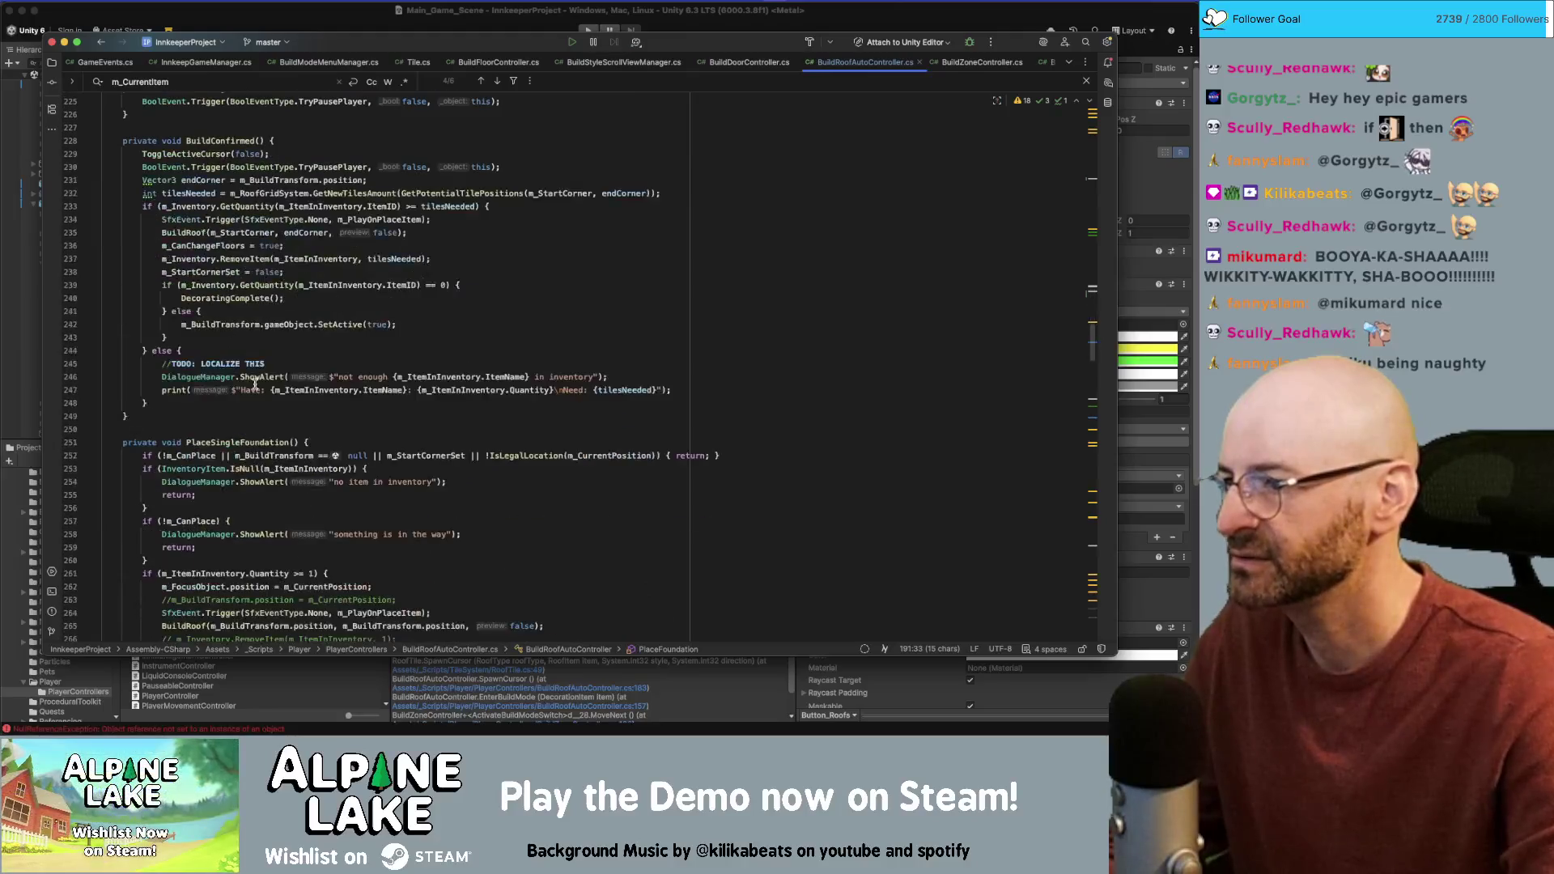
pyautogui.click(315, 442)
pyautogui.press('Return')
pyautogui.write('if (m_CurrentItem == null) {             DialogueManager.ShowAlert("no roof styles discovered");             return;         }')
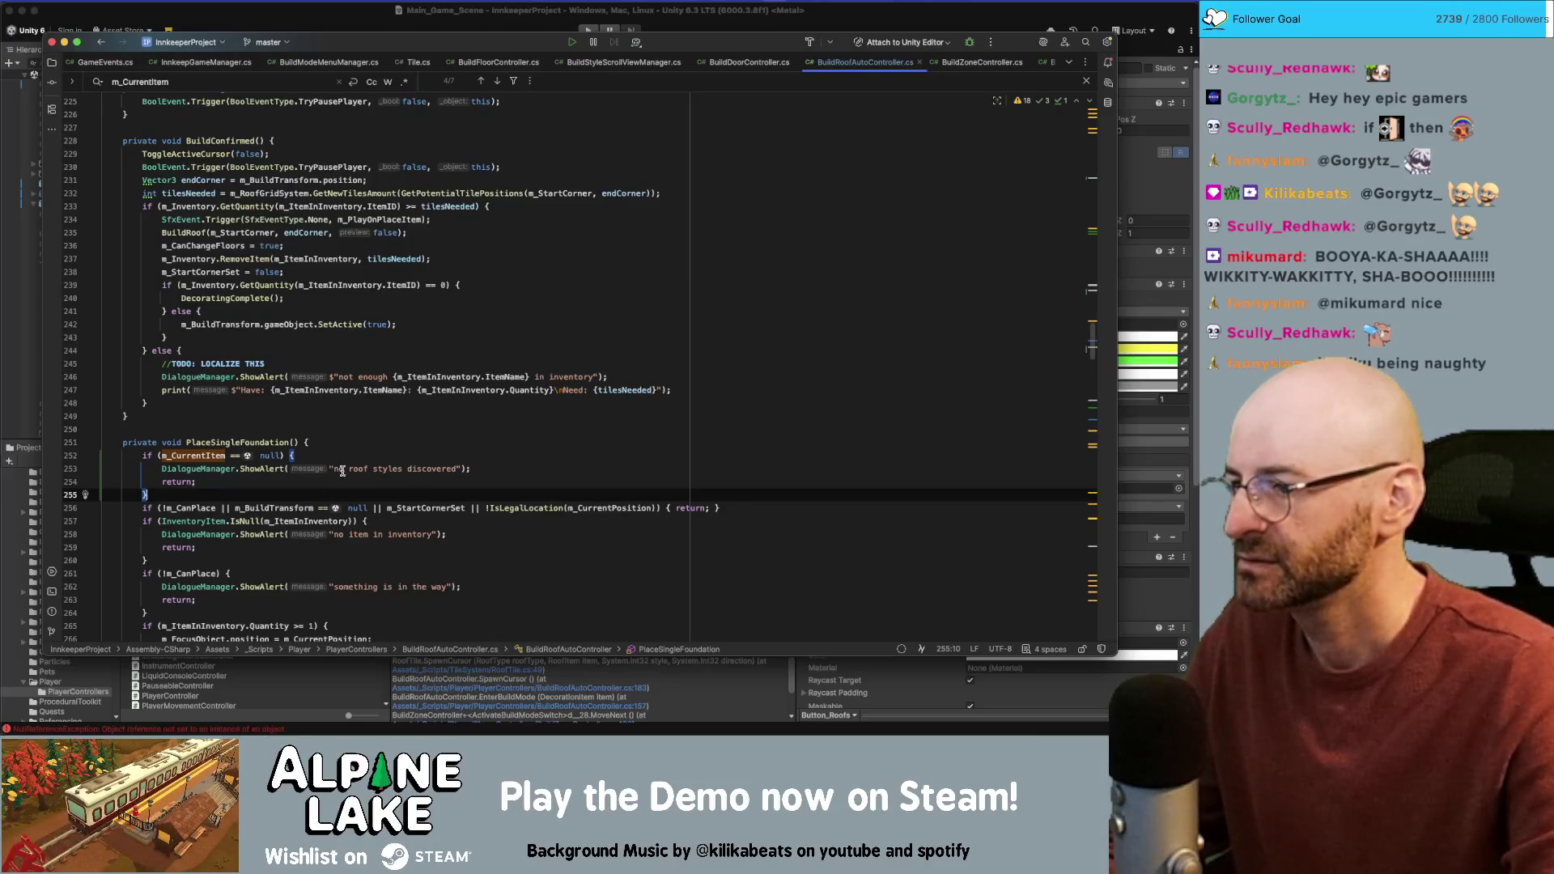
pyautogui.scroll(-5, 343, 470)
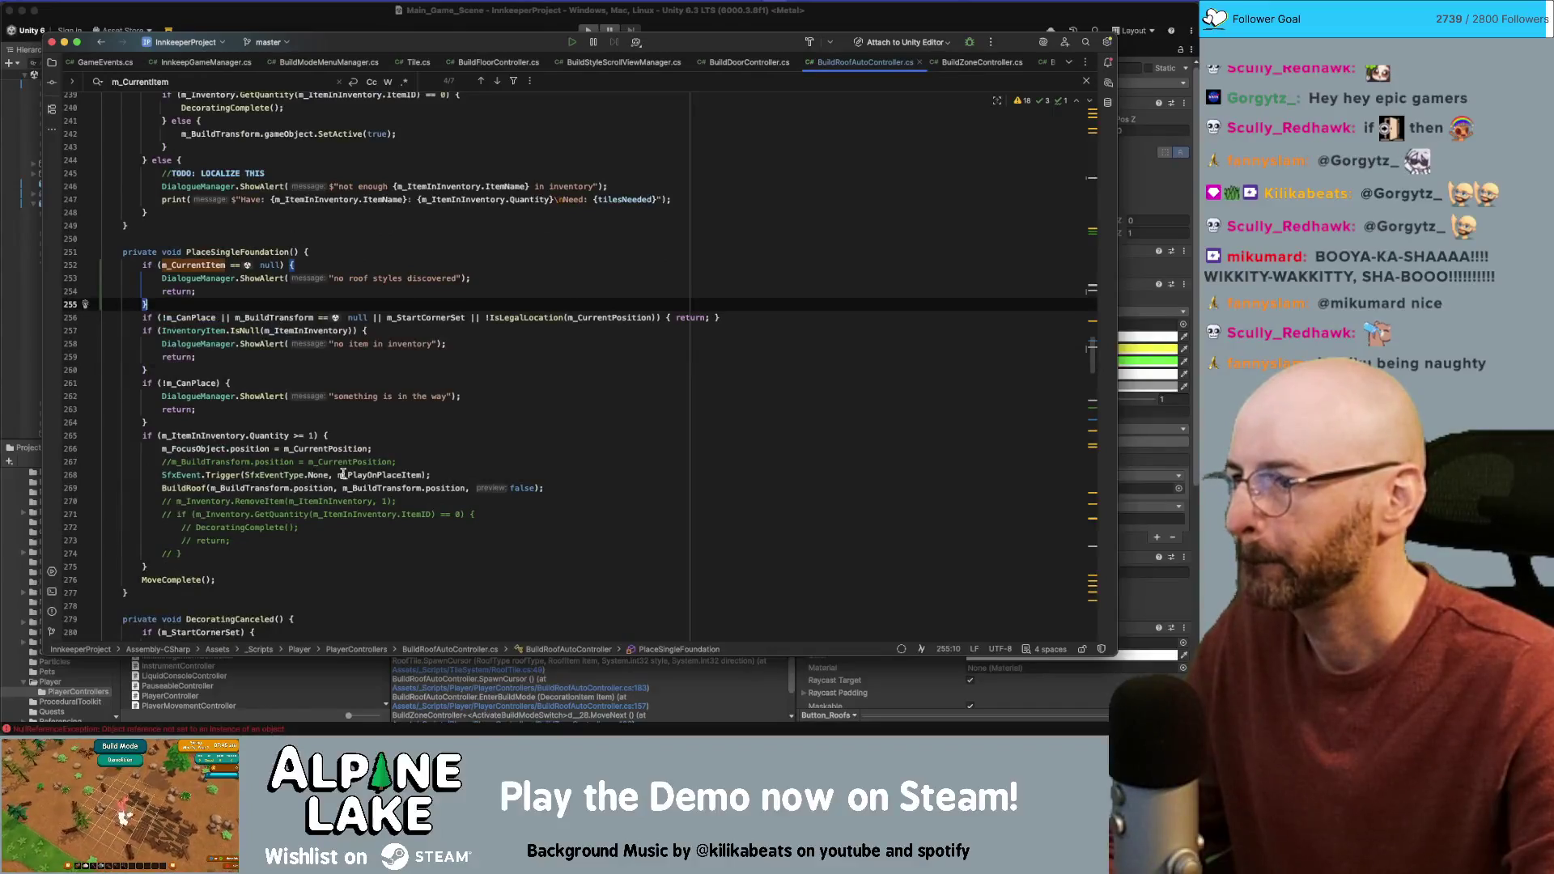
pyautogui.scroll(-5, 342, 475)
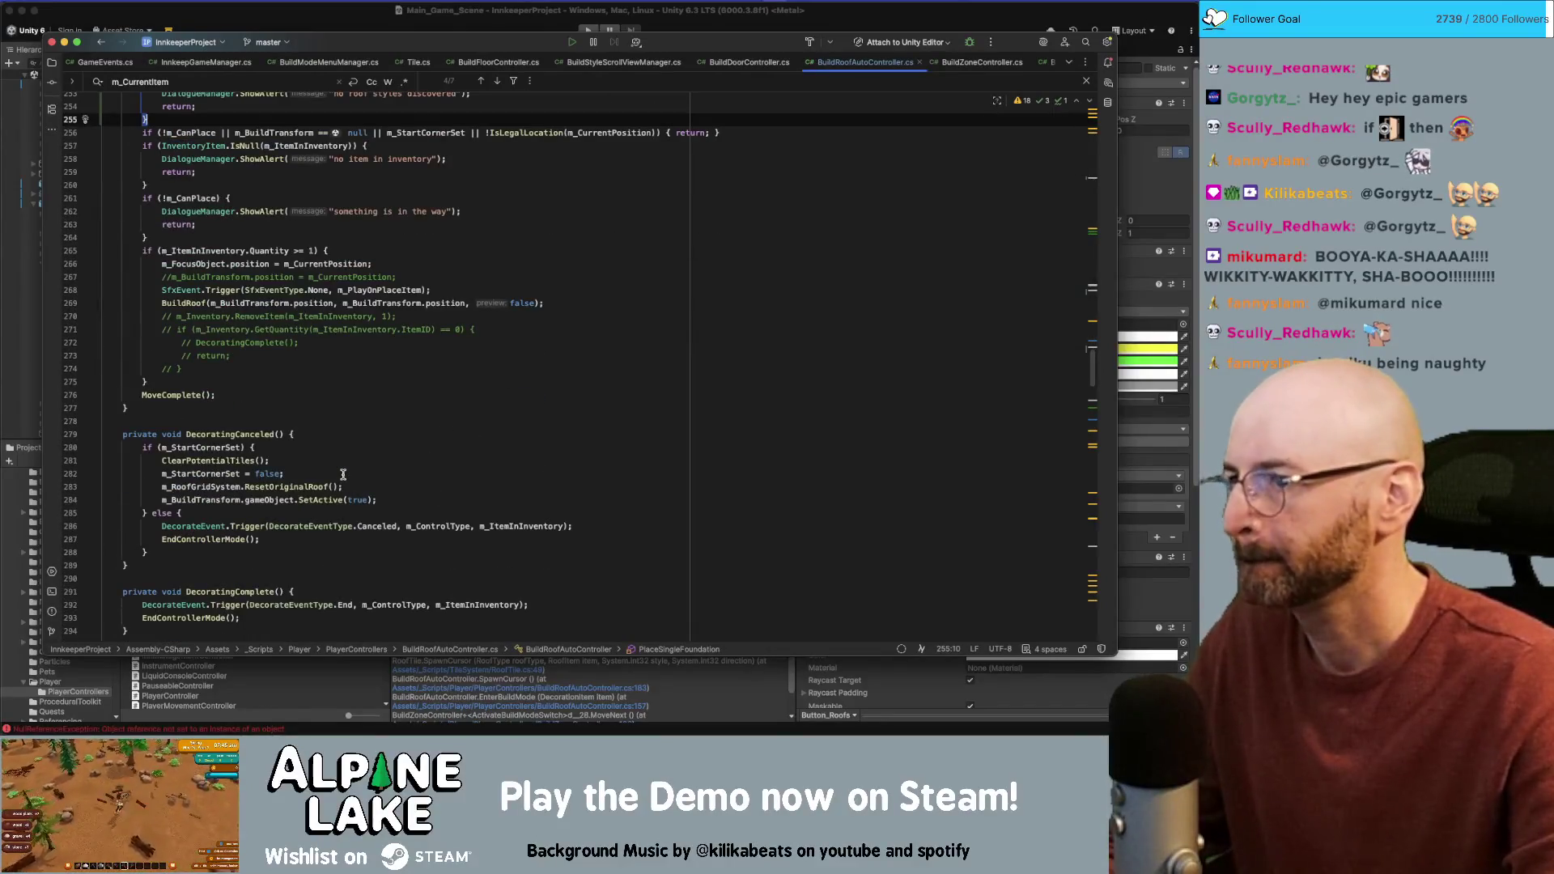
pyautogui.scroll(-12, 343, 475)
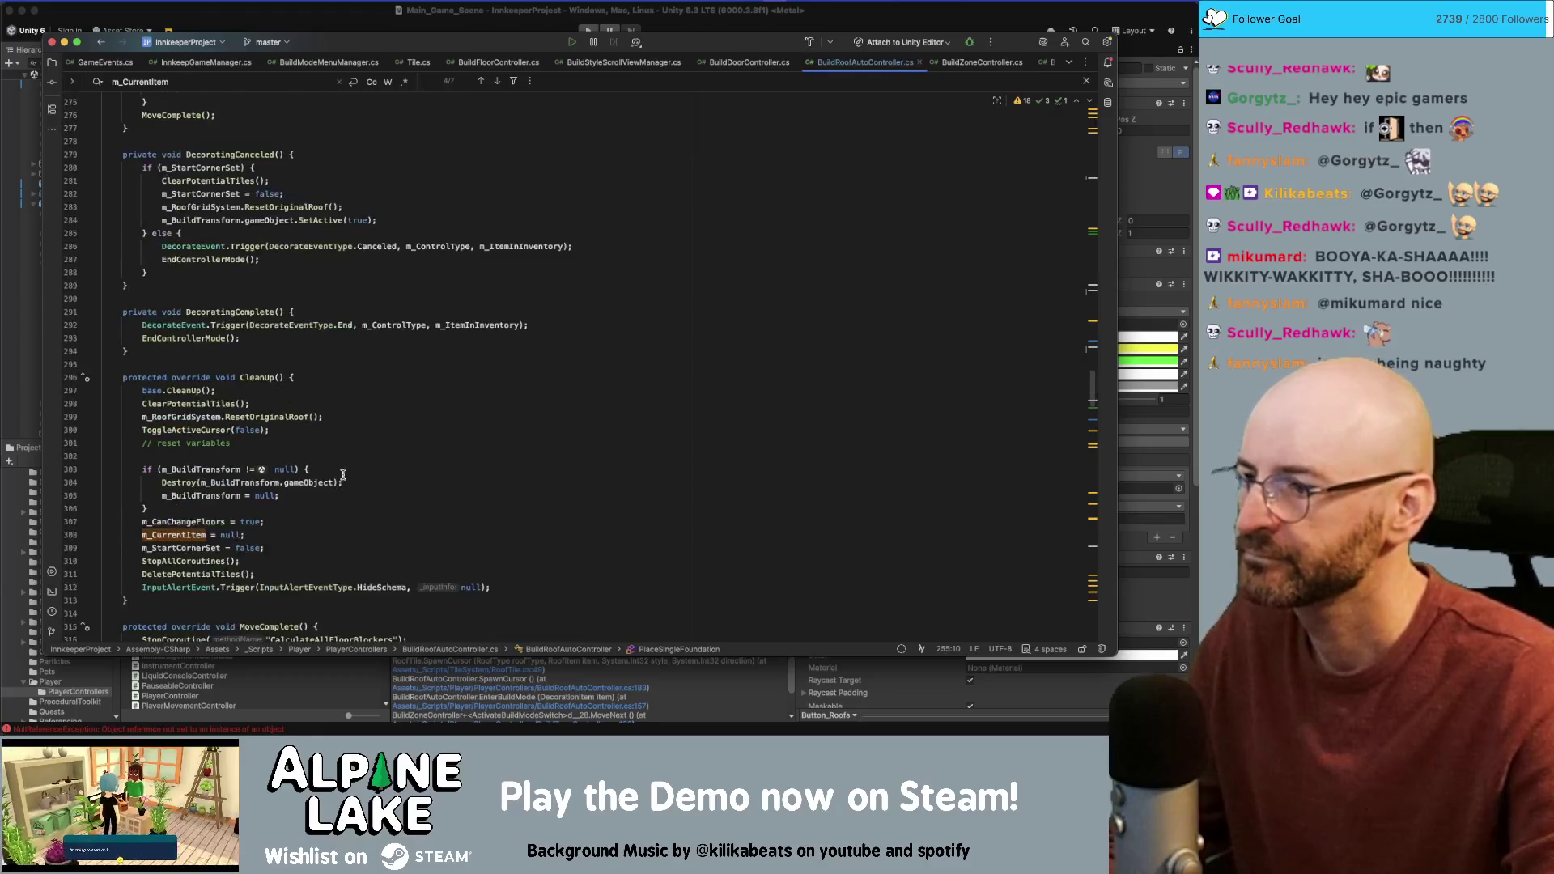
pyautogui.scroll(-18, 343, 474)
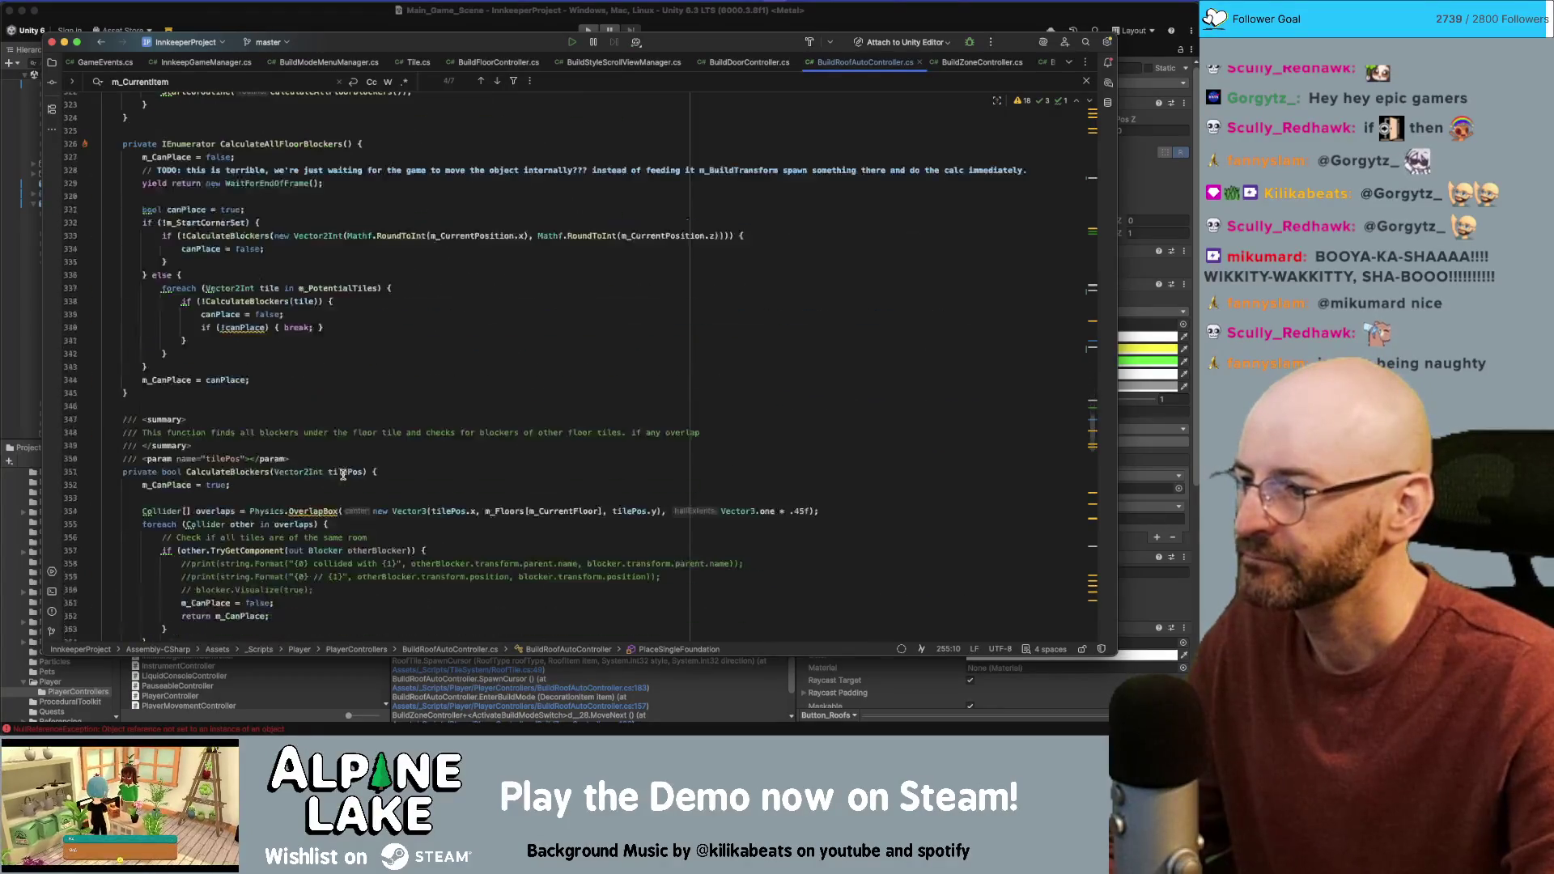
pyautogui.scroll(-2, 343, 474)
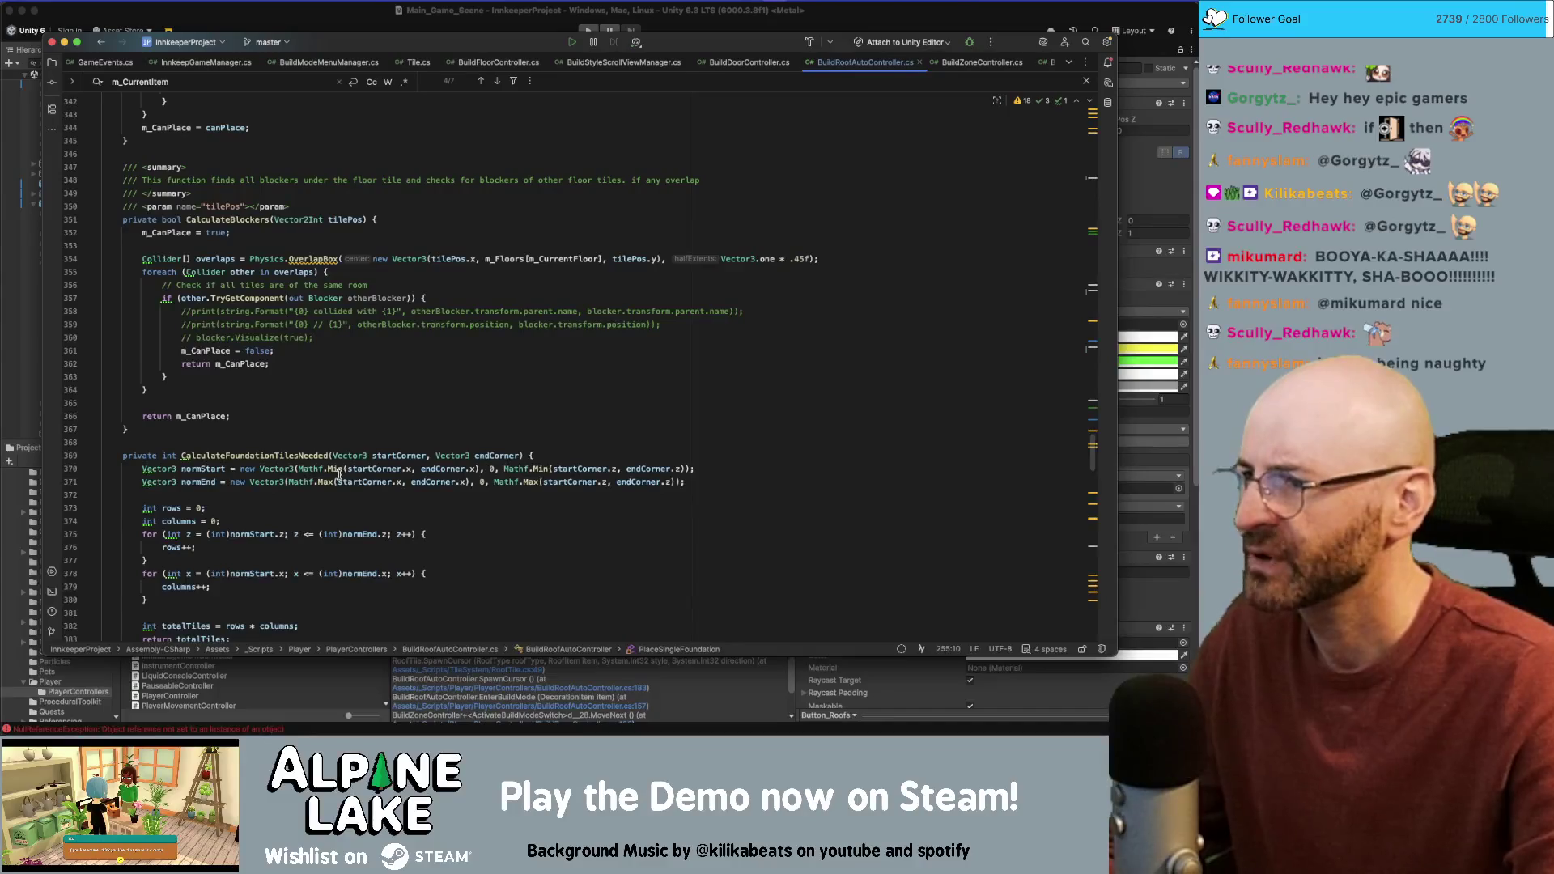
pyautogui.scroll(-8, 340, 475)
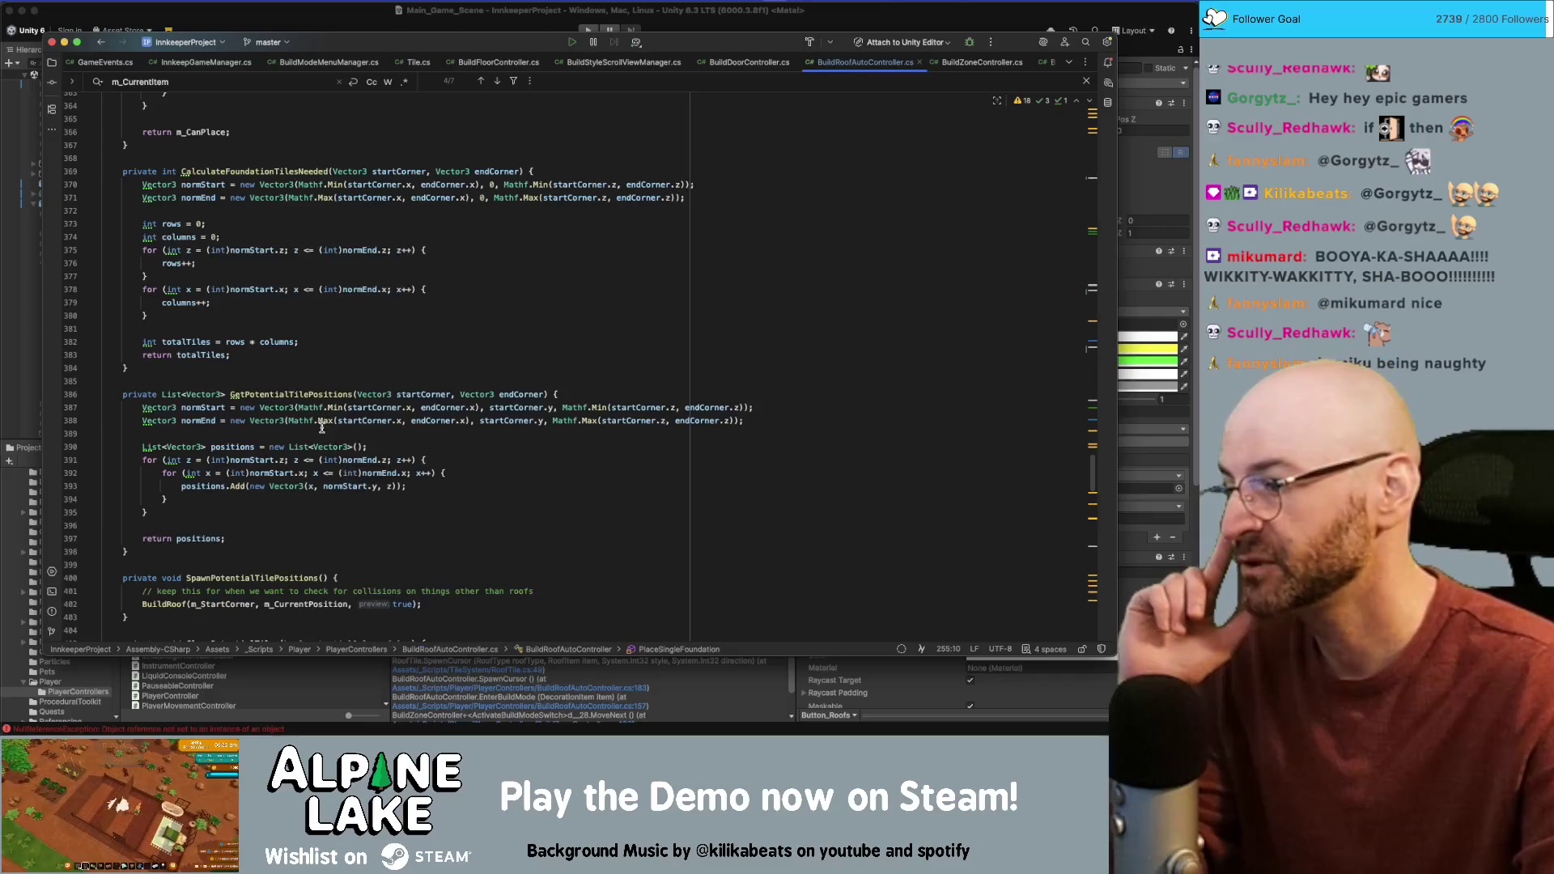
pyautogui.press('super+Tab')
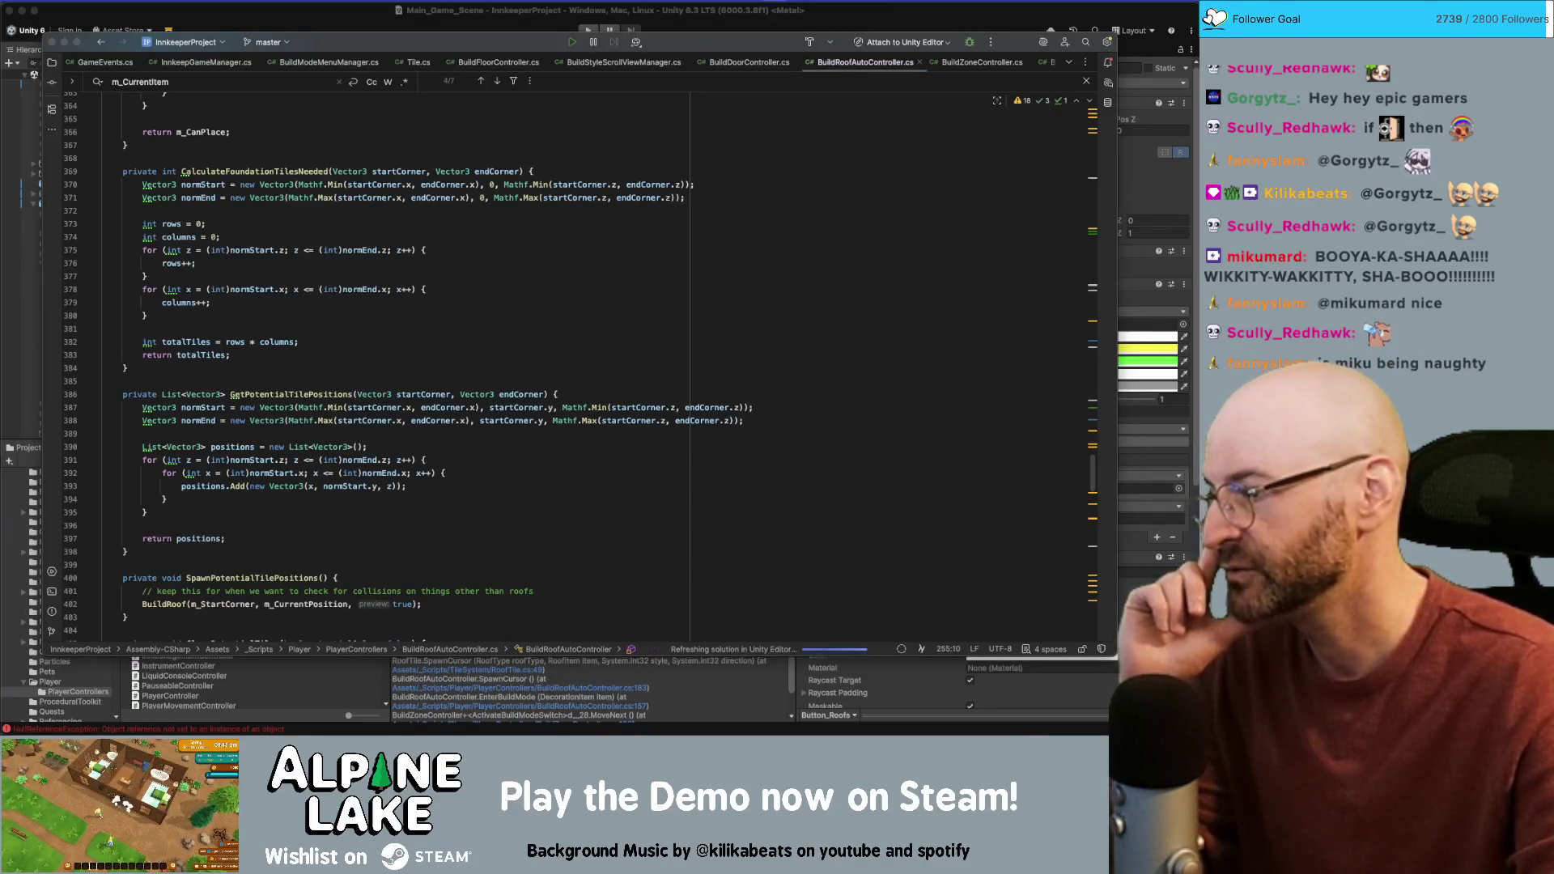
pyautogui.click(442, 366)
pyautogui.scroll(-2, 444, 359)
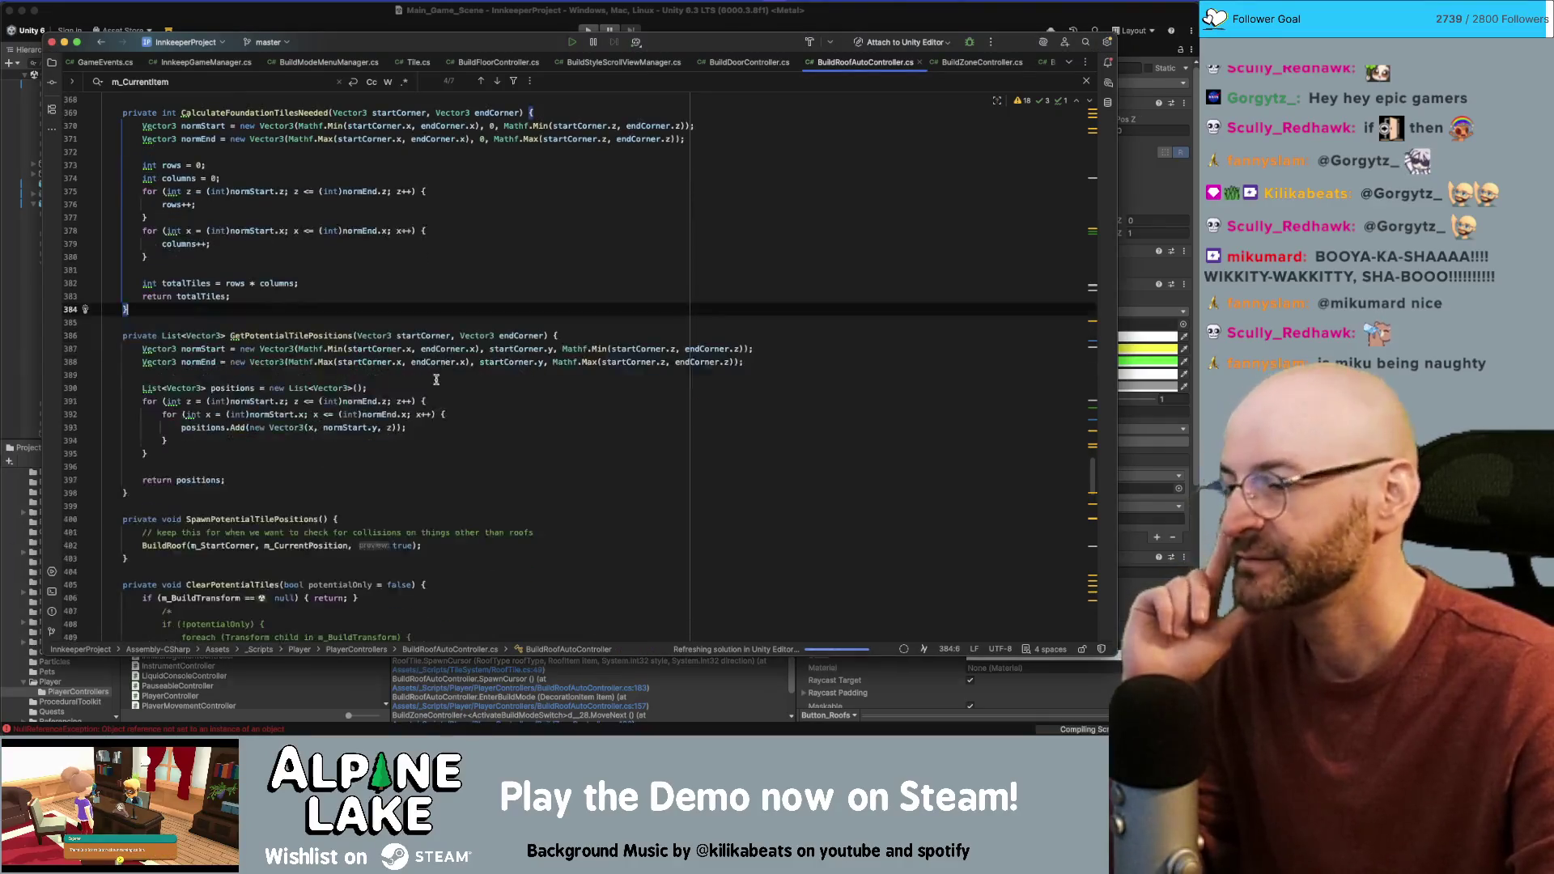
pyautogui.scroll(-10, 427, 373)
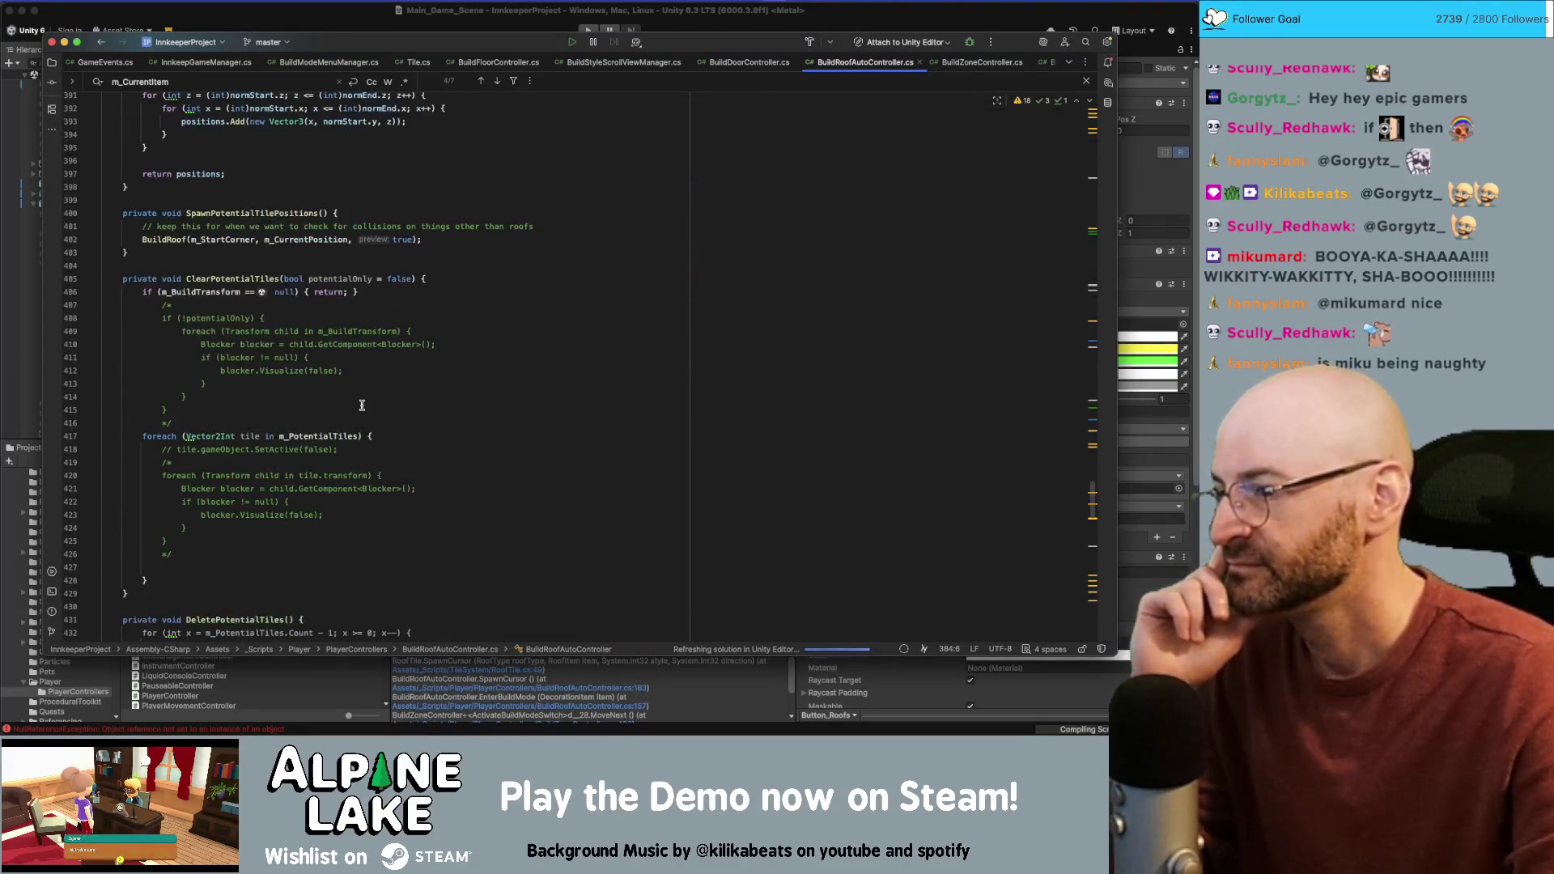
pyautogui.scroll(-1, 372, 404)
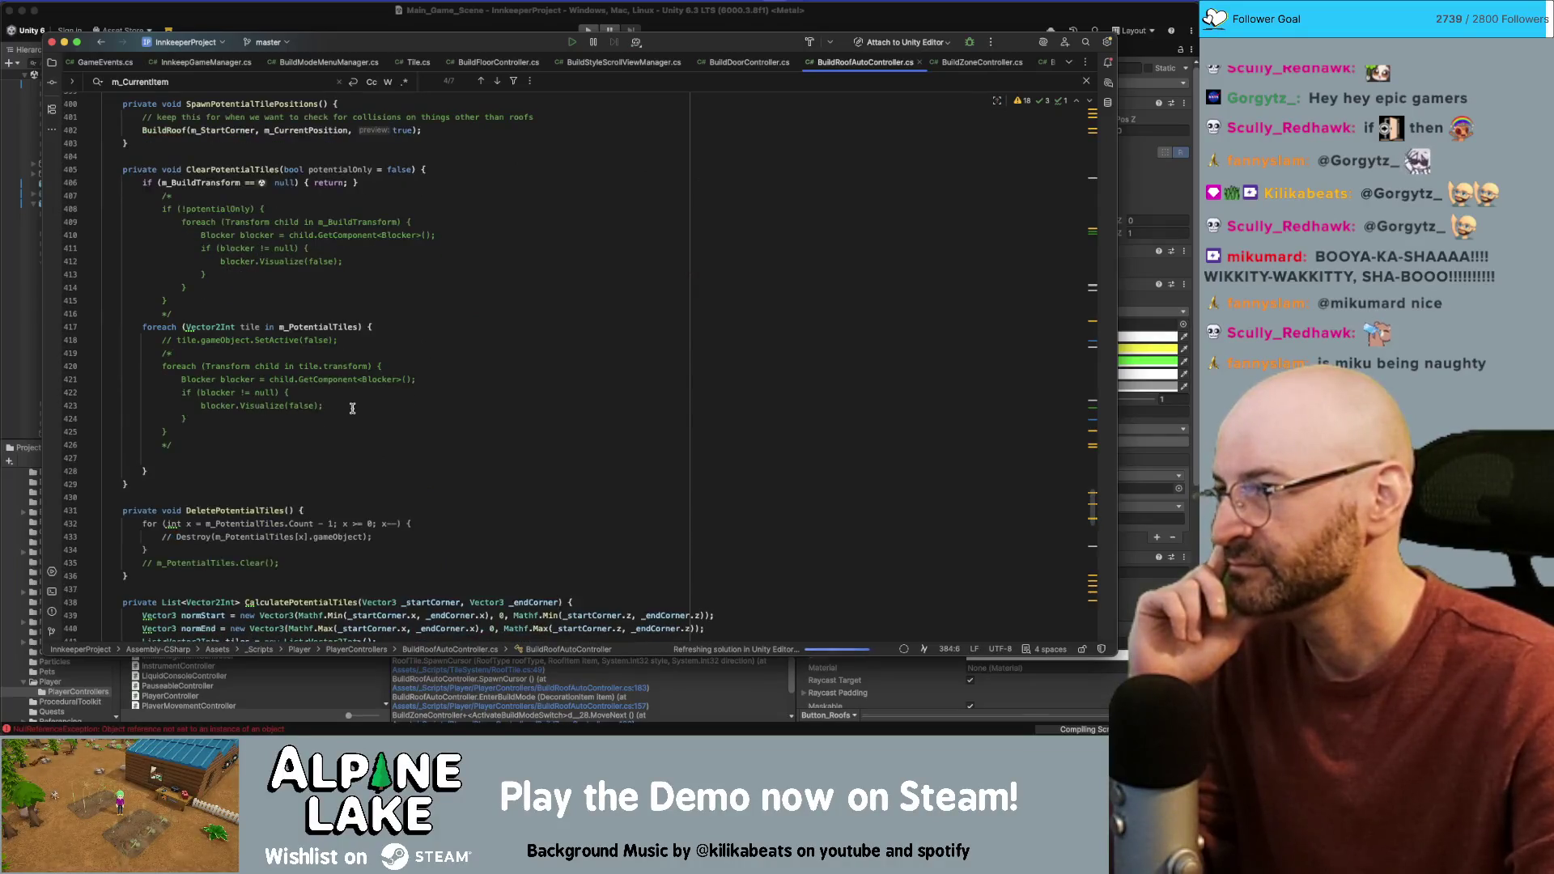
# Step: Find the ClearPotentialTiles usages, then delete the whole ClearPotentialTiles method
pyautogui.doubleClick(250, 171)
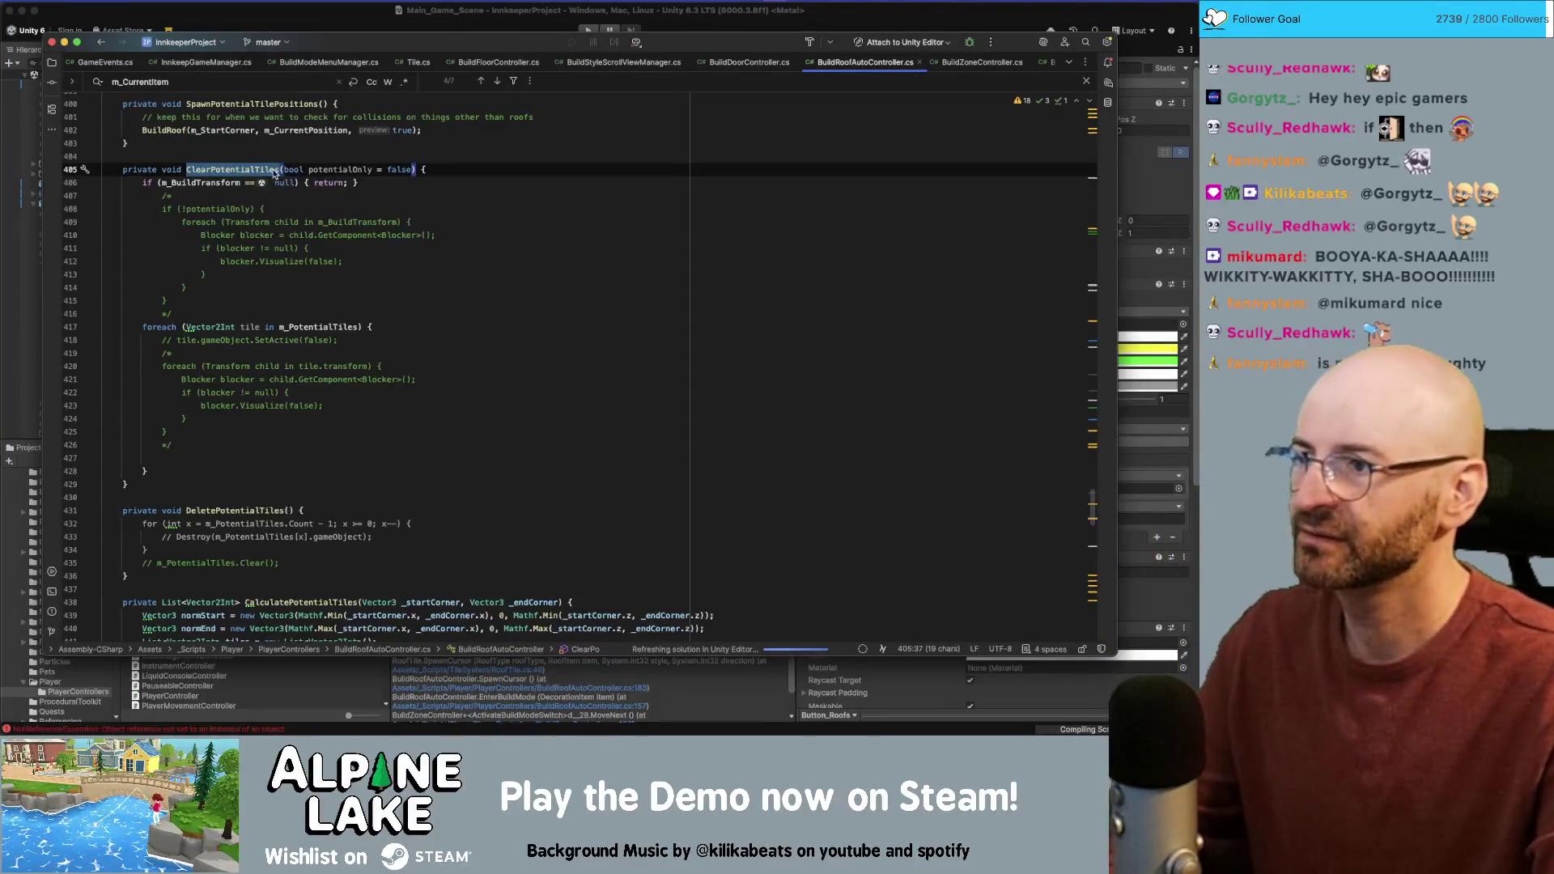
pyautogui.press('super+f')
pyautogui.press('Return')
pyautogui.press('Return')
pyautogui.press('Return')
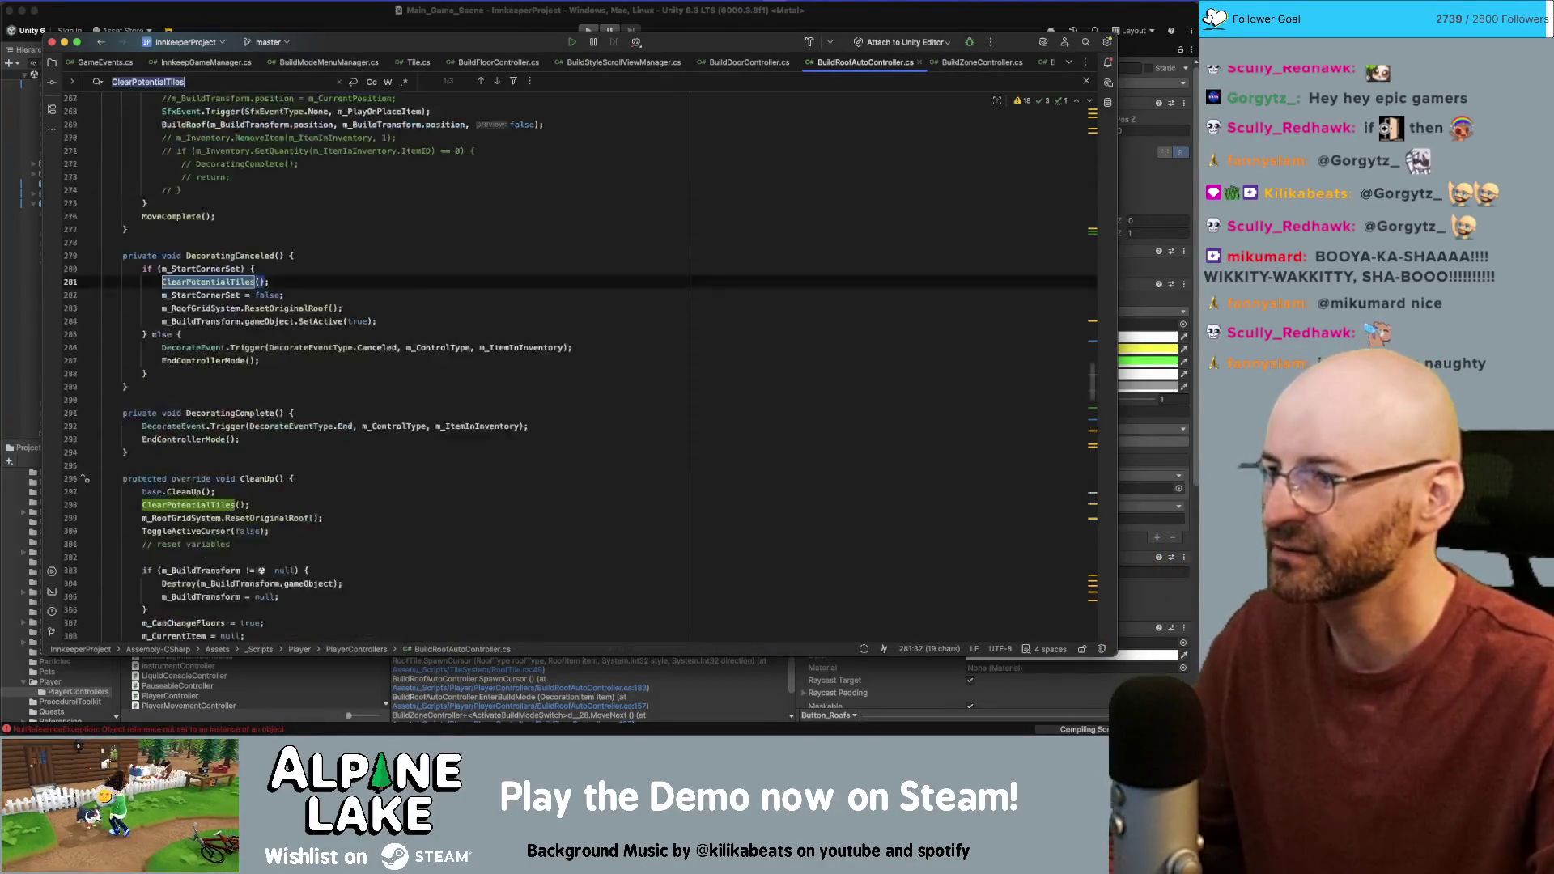
pyautogui.press('Return')
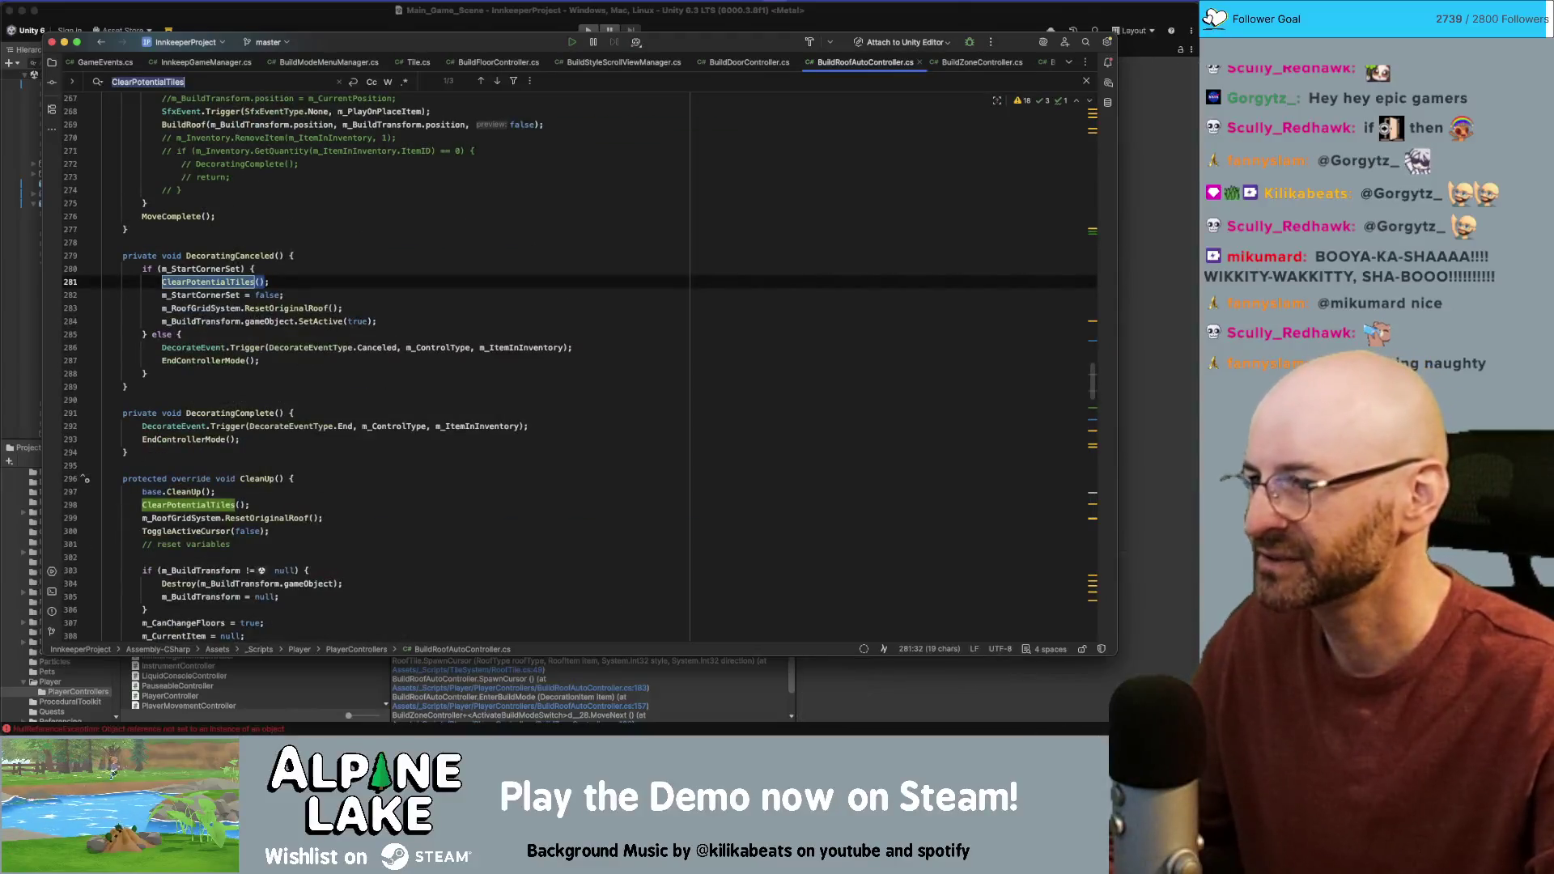
pyautogui.press('Return')
pyautogui.press('Return')
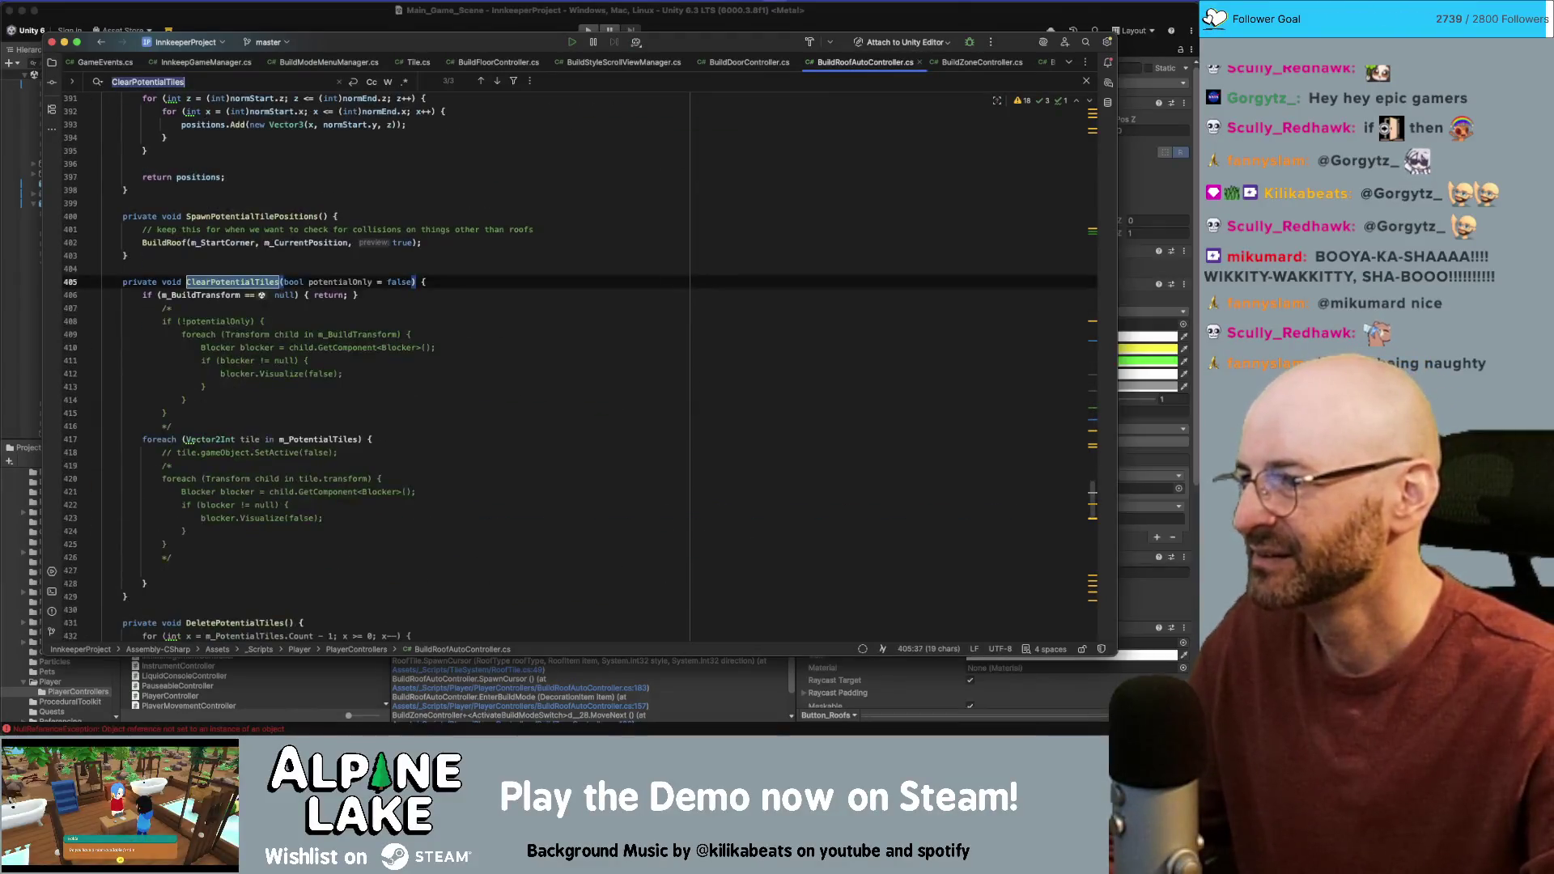
pyautogui.scroll(-1, 253, 317)
pyautogui.moveTo(128, 582); pyautogui.dragTo(104, 266)
pyautogui.press('BackSpace')
pyautogui.press('BackSpace')
# Step: Delete the leftover ClearPotentialTiles calls in DecoratingCanceled and CleanUp
pyautogui.scroll(-14, 475, 337)
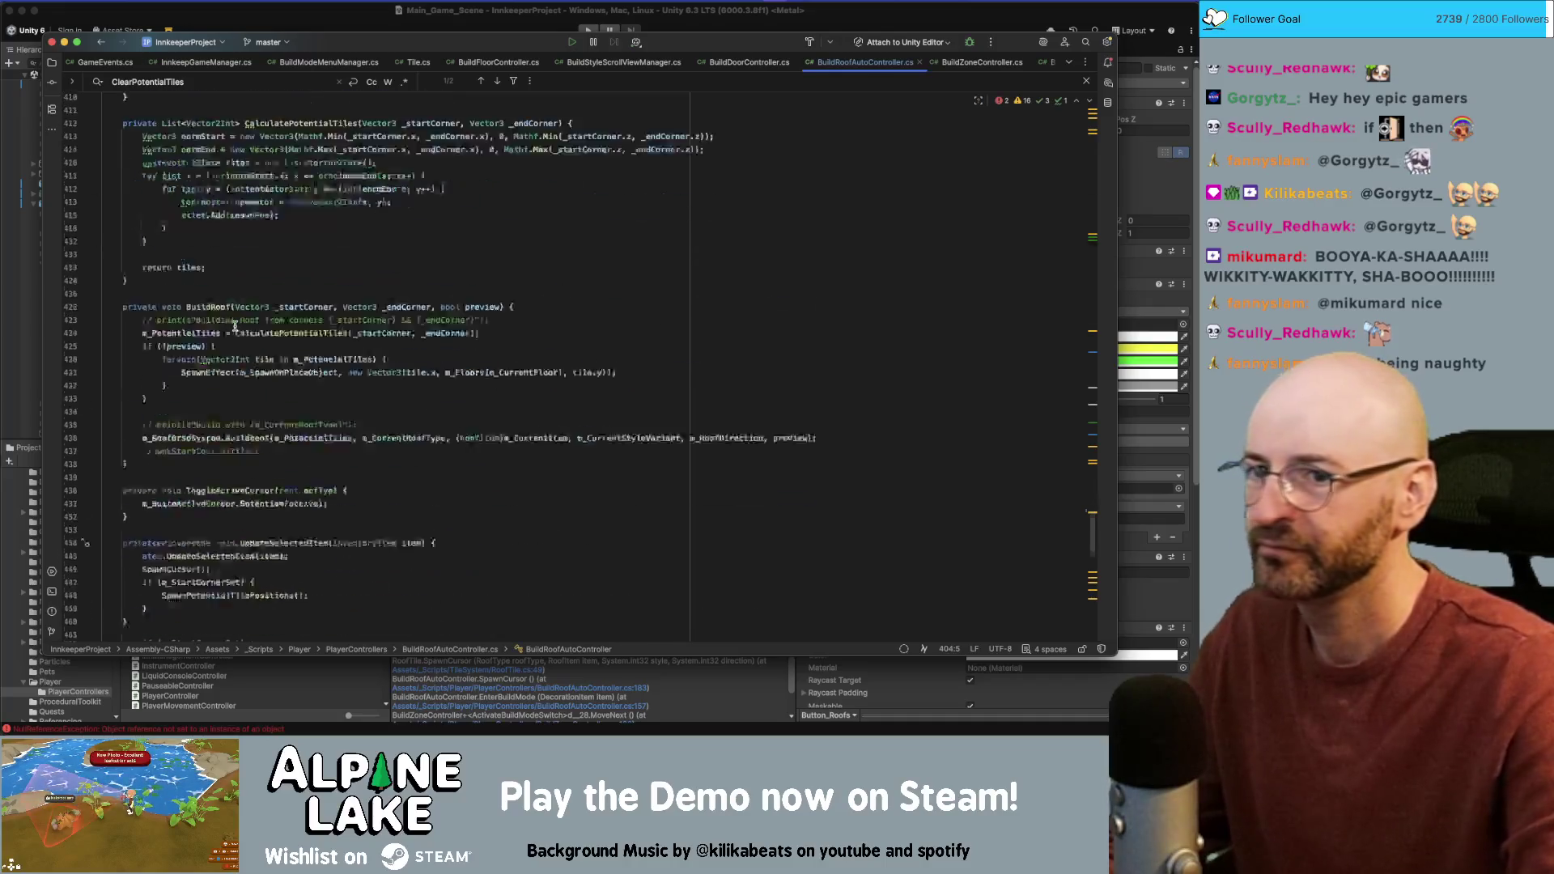
pyautogui.scroll(20, 475, 337)
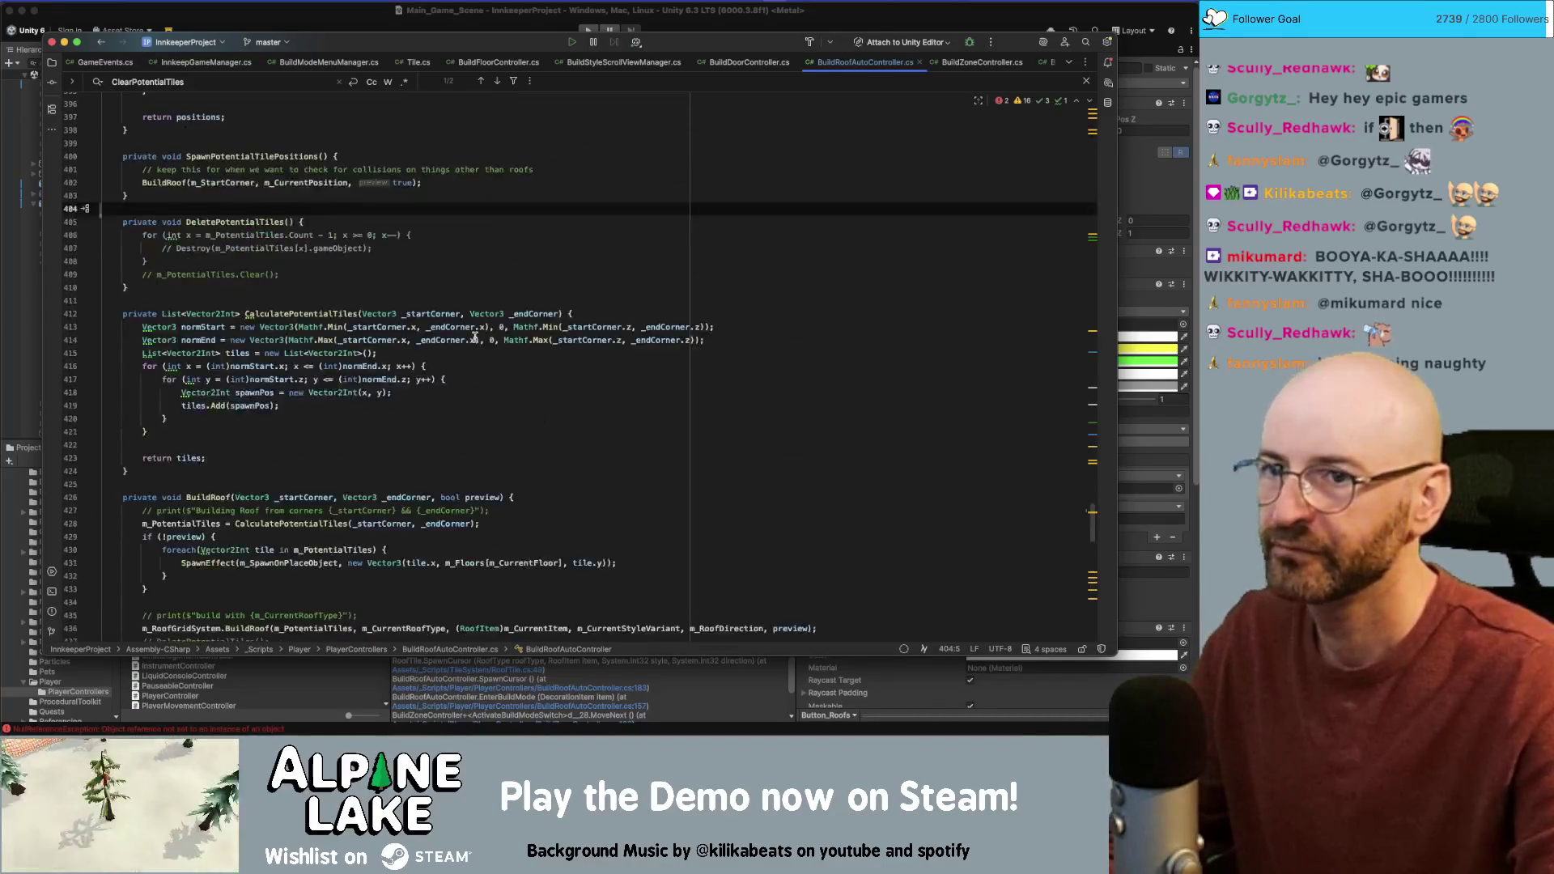
pyautogui.scroll(17, 474, 337)
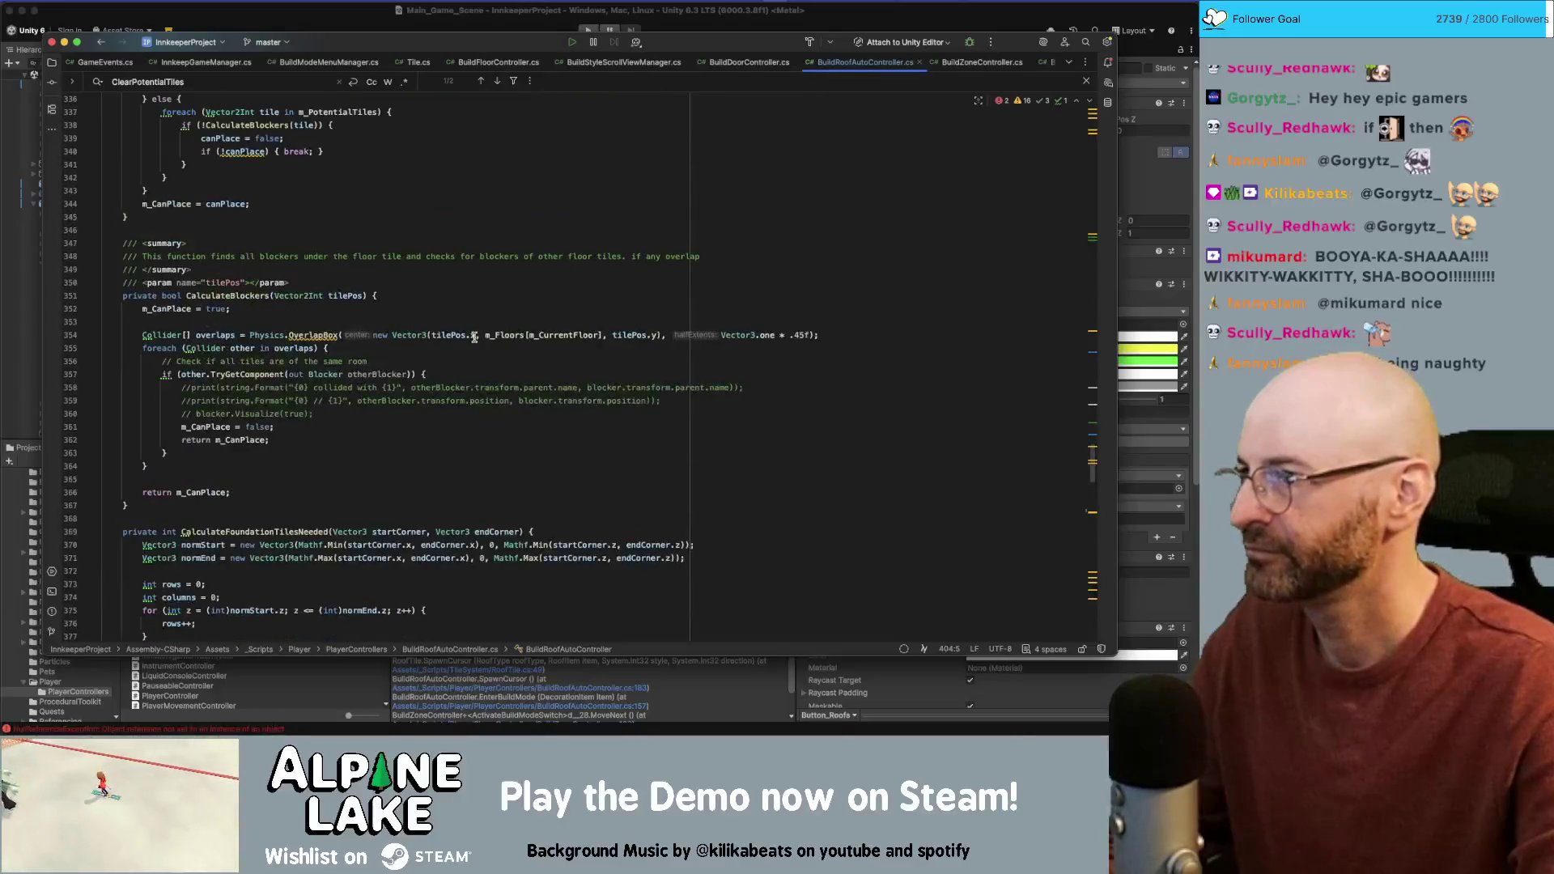
pyautogui.scroll(10, 475, 337)
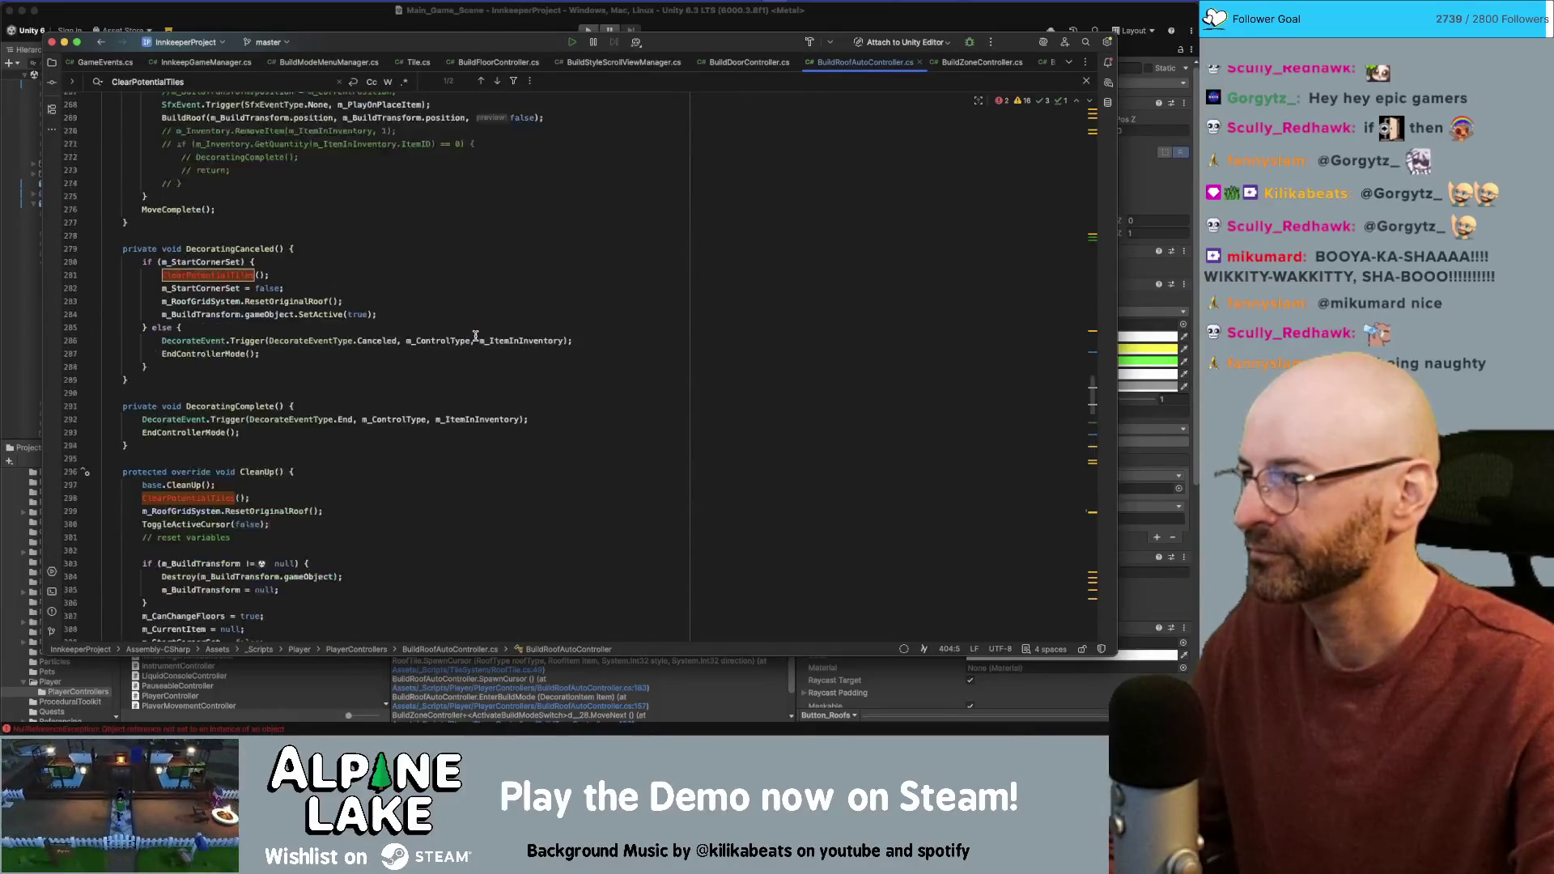
pyautogui.click(471, 276)
pyautogui.hotkey('shift', 'Home')
pyautogui.press('BackSpace')
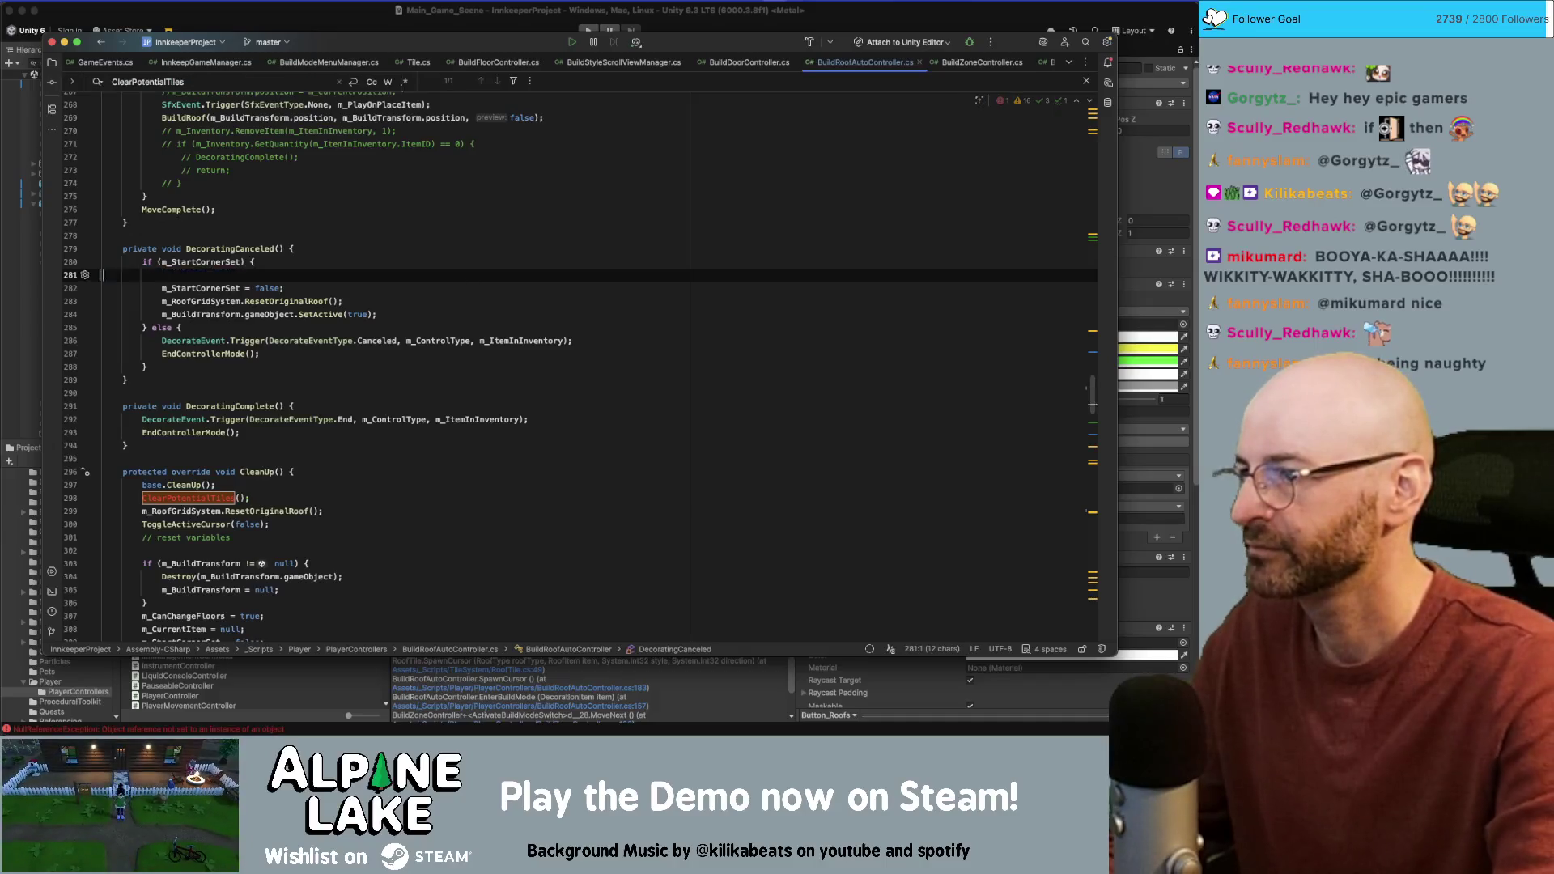
pyautogui.press('BackSpace')
pyautogui.click(367, 484)
pyautogui.hotkey('shift', 'Home')
pyautogui.press('Escape')
pyautogui.press('BackSpace')
pyautogui.press('BackSpace')
pyautogui.click(576, 222)
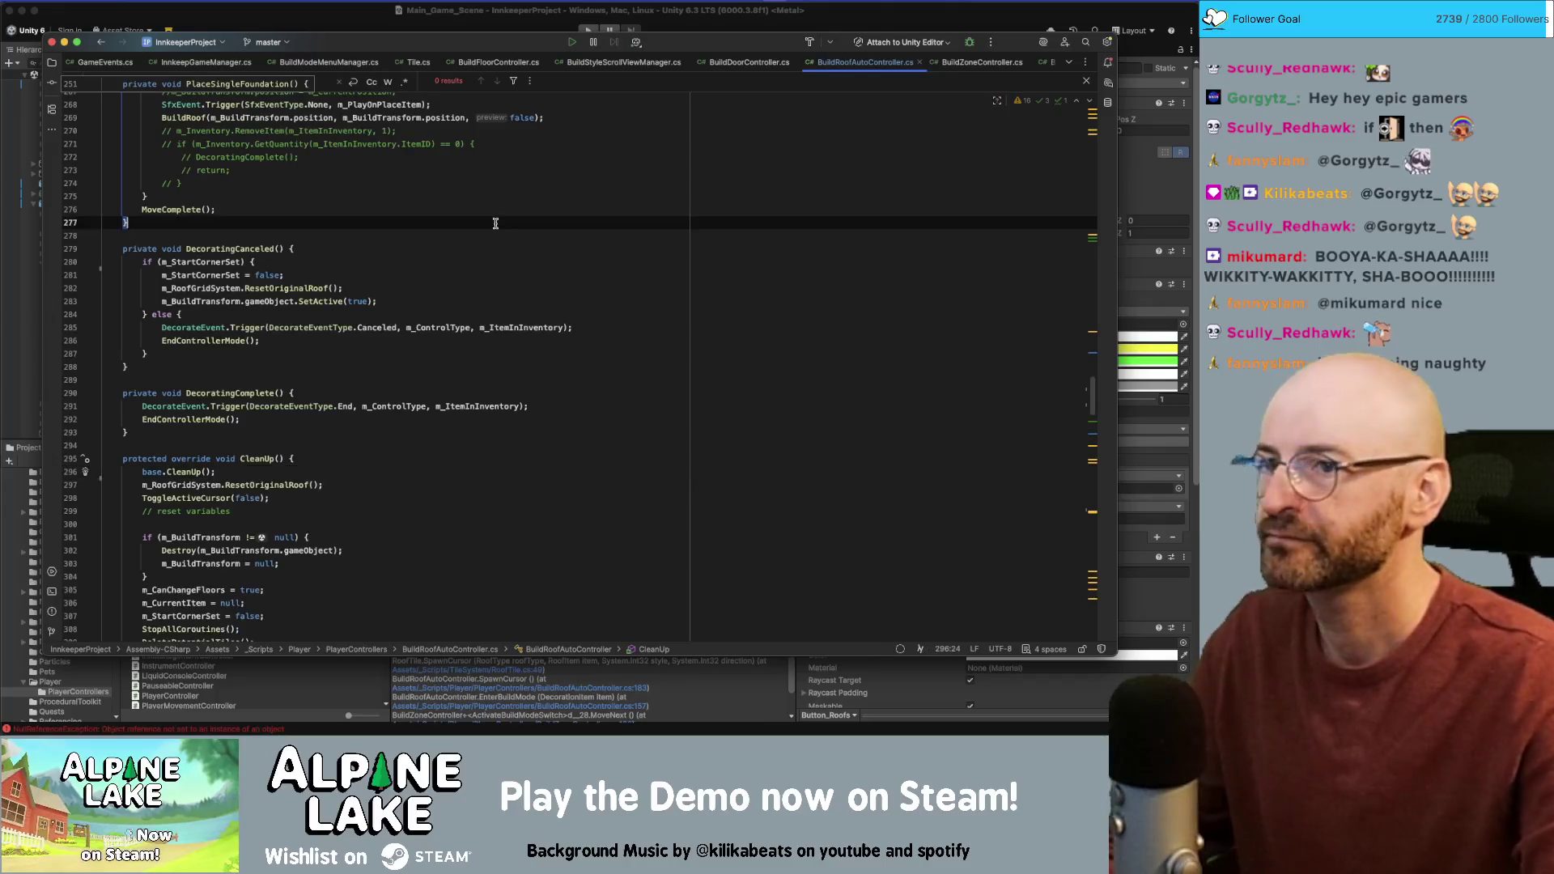
pyautogui.scroll(-5, 773, 242)
pyautogui.scroll(-10, 593, 378)
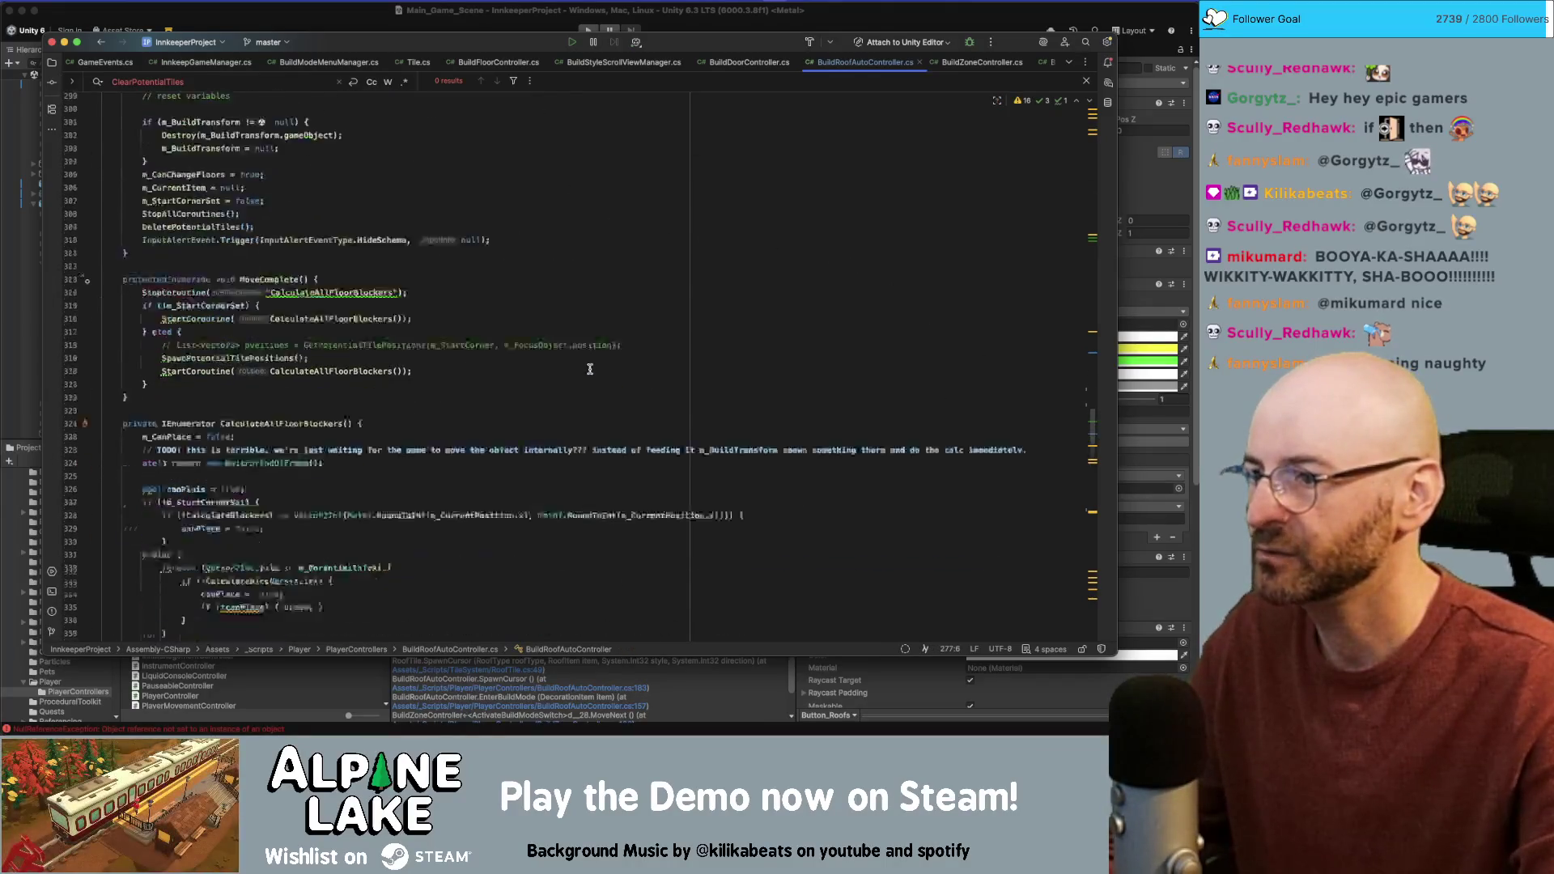
# Step: Trace OnMMEvent's DecoratingCanceled call to EndControllerMode in BuildZoneController.cs, then return to Unity
pyautogui.scroll(-20, 591, 356)
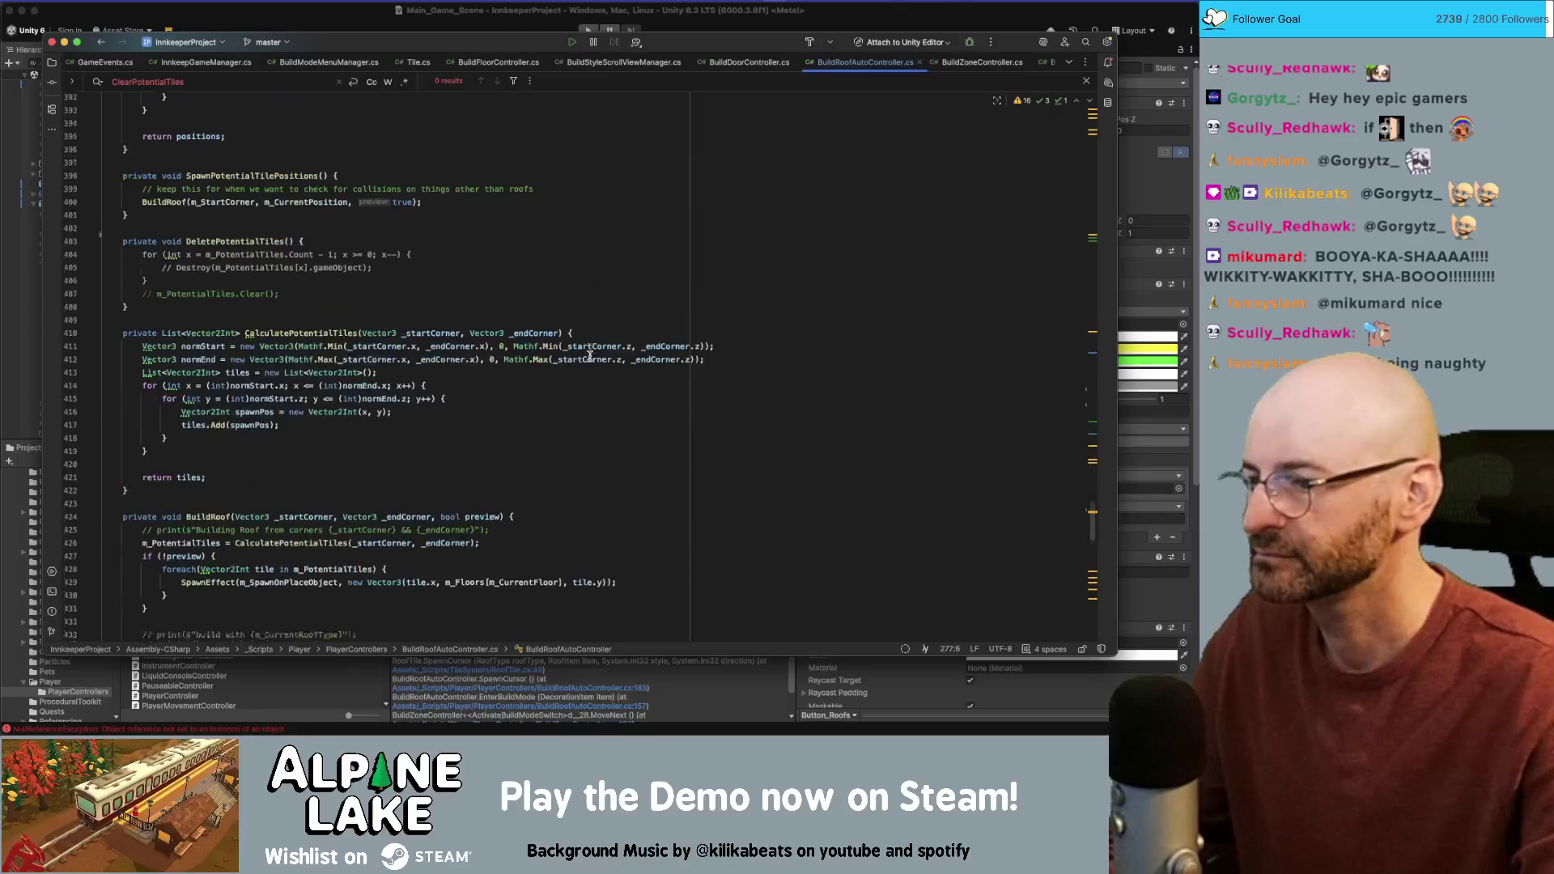
pyautogui.scroll(-3, 600, 411)
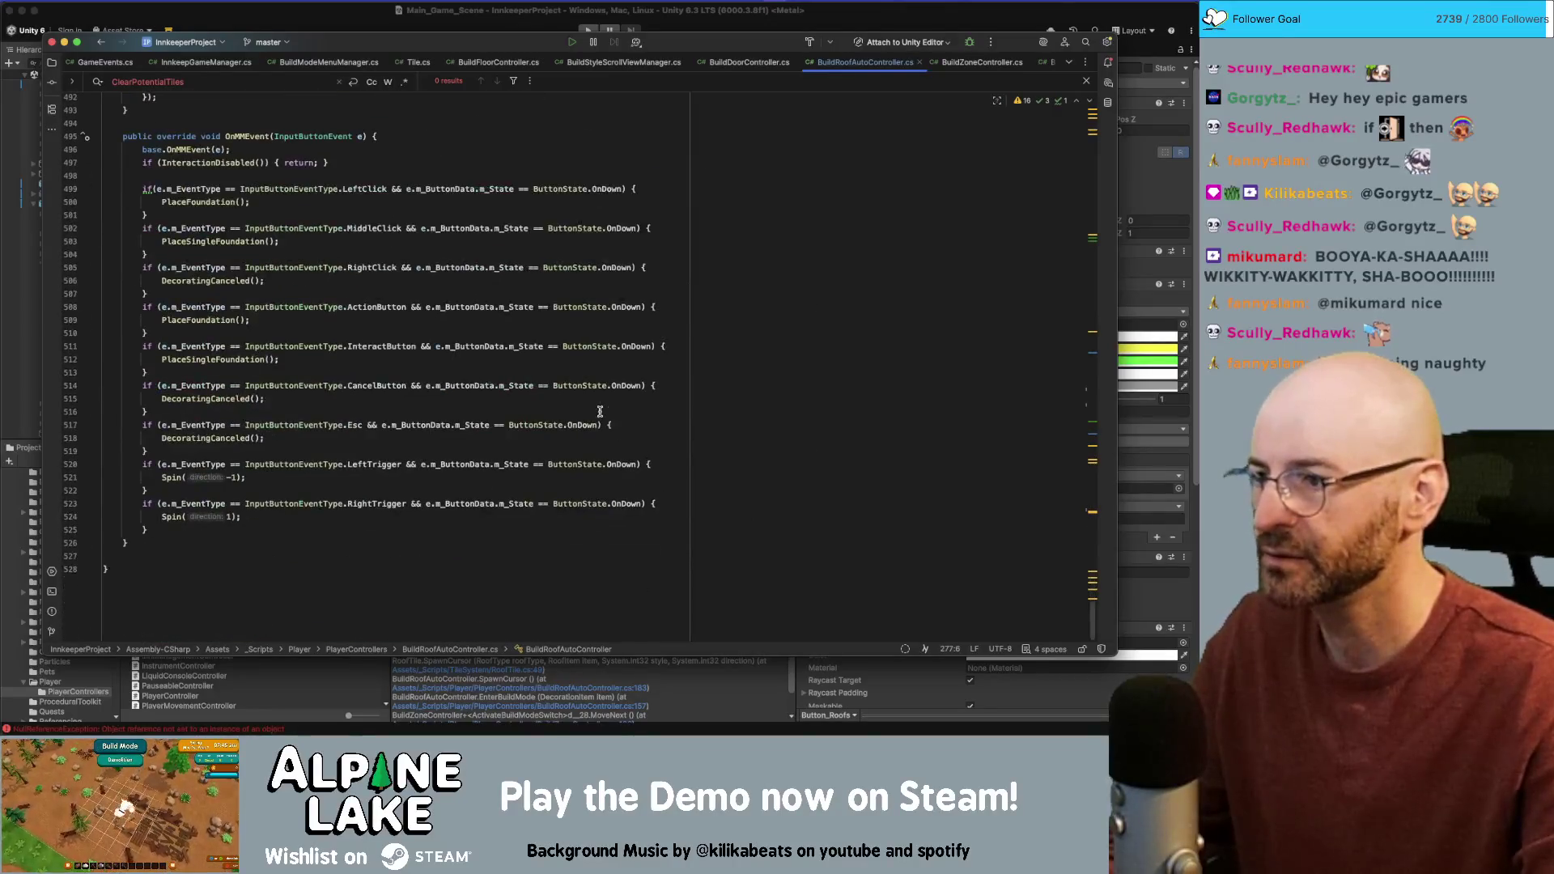
pyautogui.click(175, 479)
pyautogui.click(209, 361)
pyautogui.click(208, 320)
pyautogui.click(218, 282)
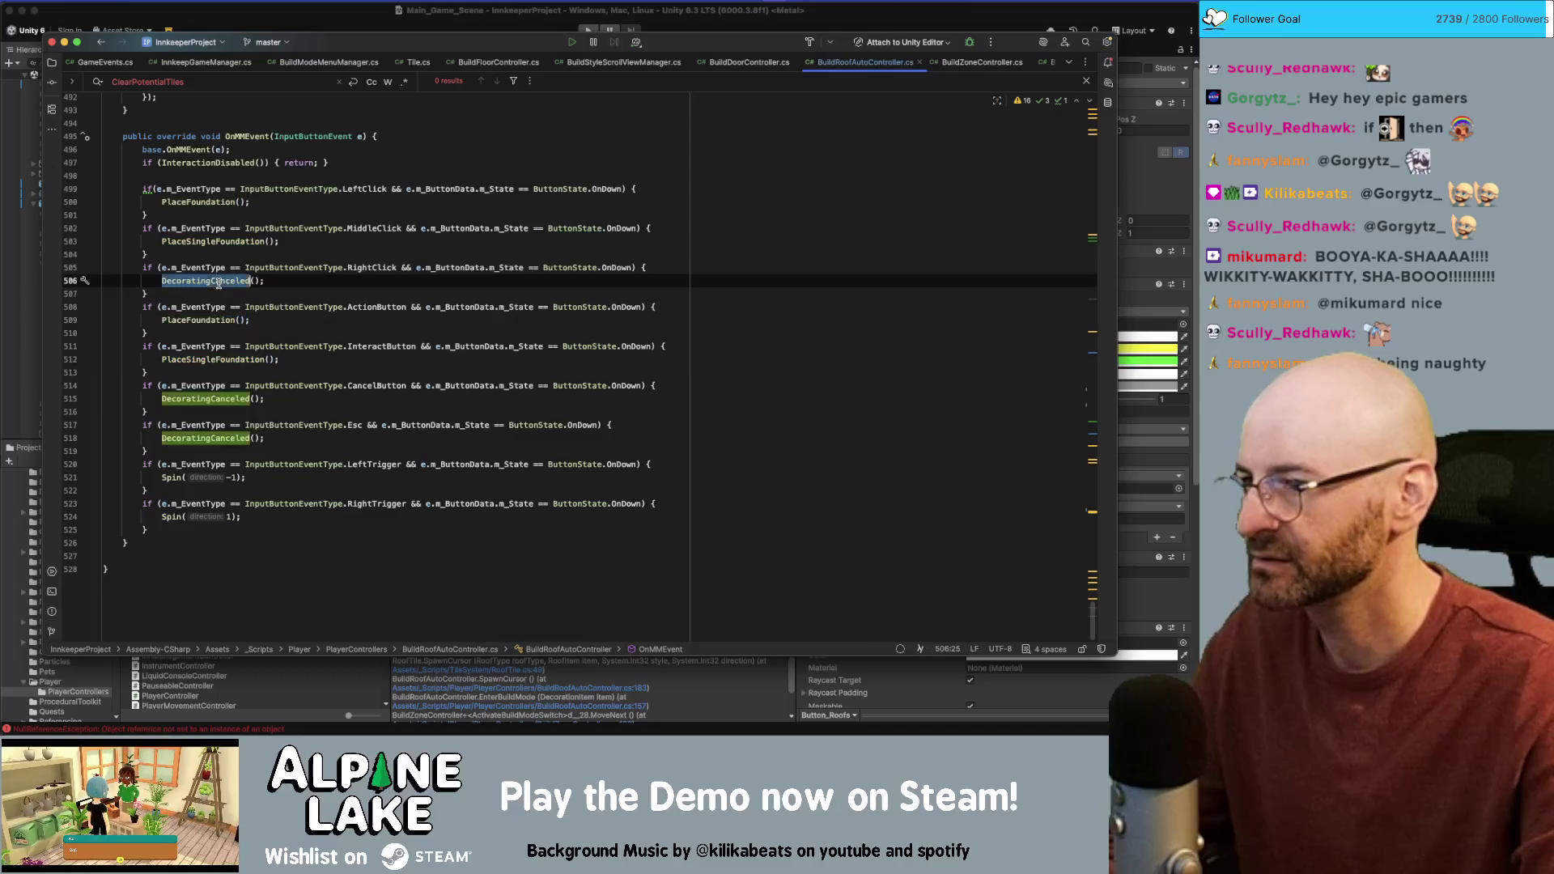
pyautogui.keyDown('super'); pyautogui.click(217, 283); pyautogui.keyUp('super')
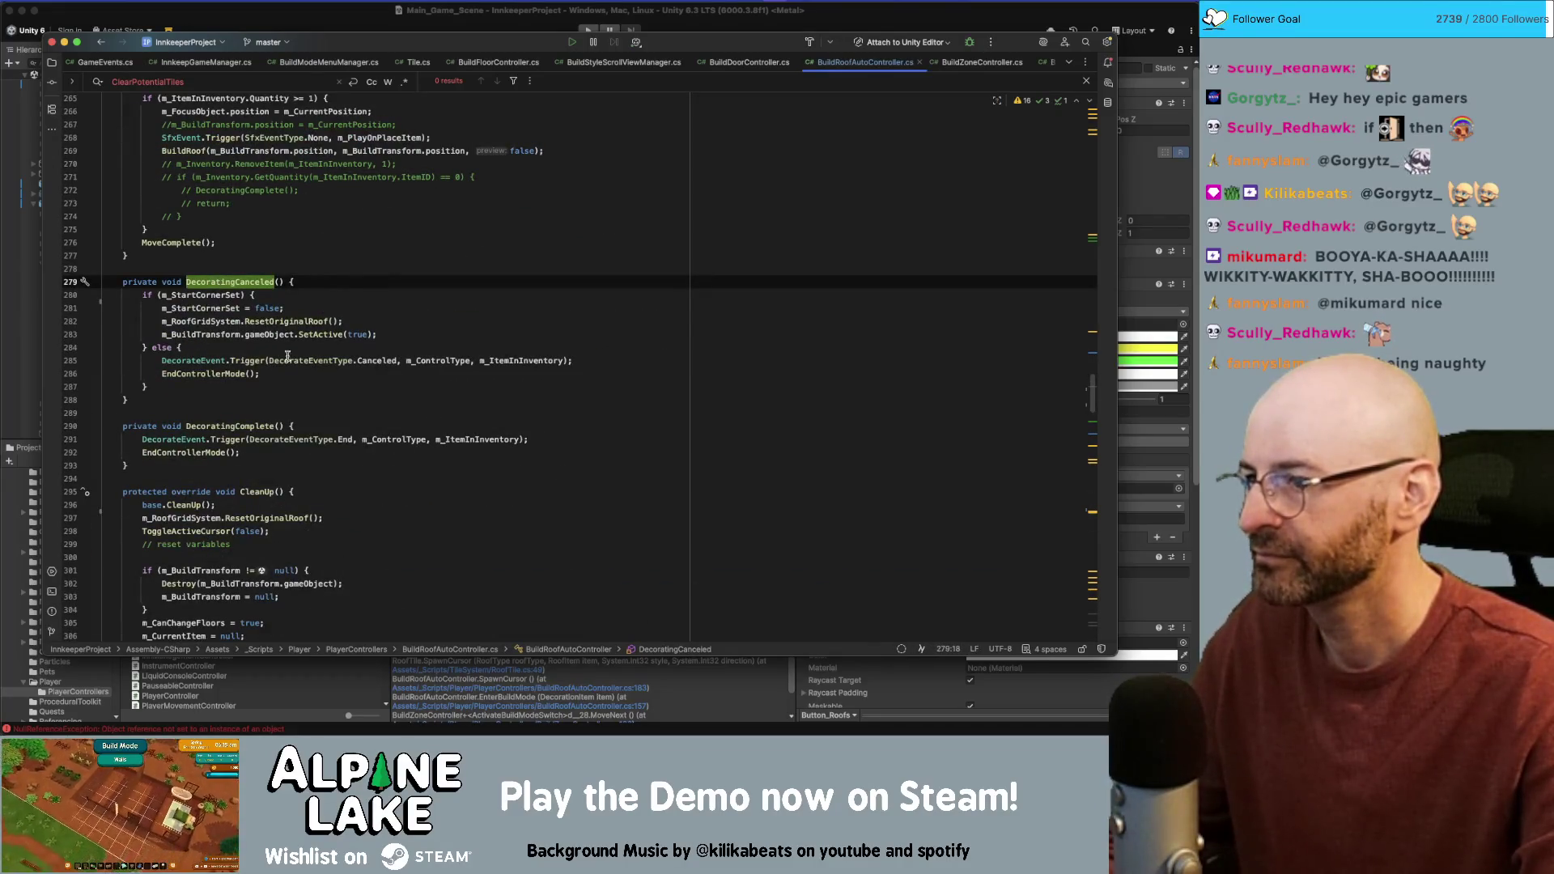
pyautogui.click(224, 373)
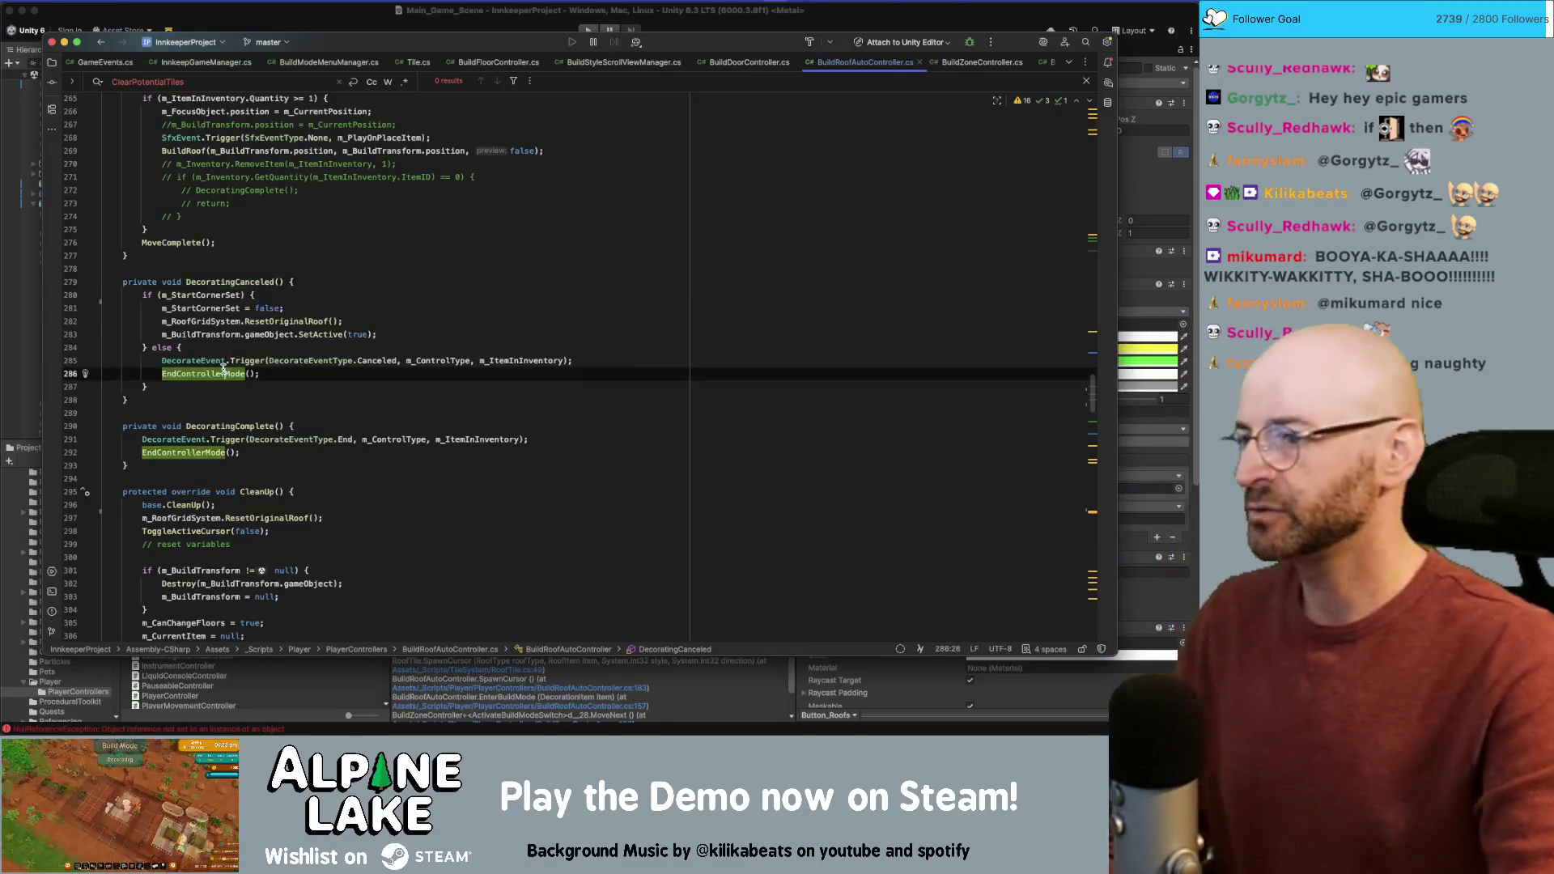
pyautogui.keyDown('super'); pyautogui.click(224, 373); pyautogui.keyUp('super')
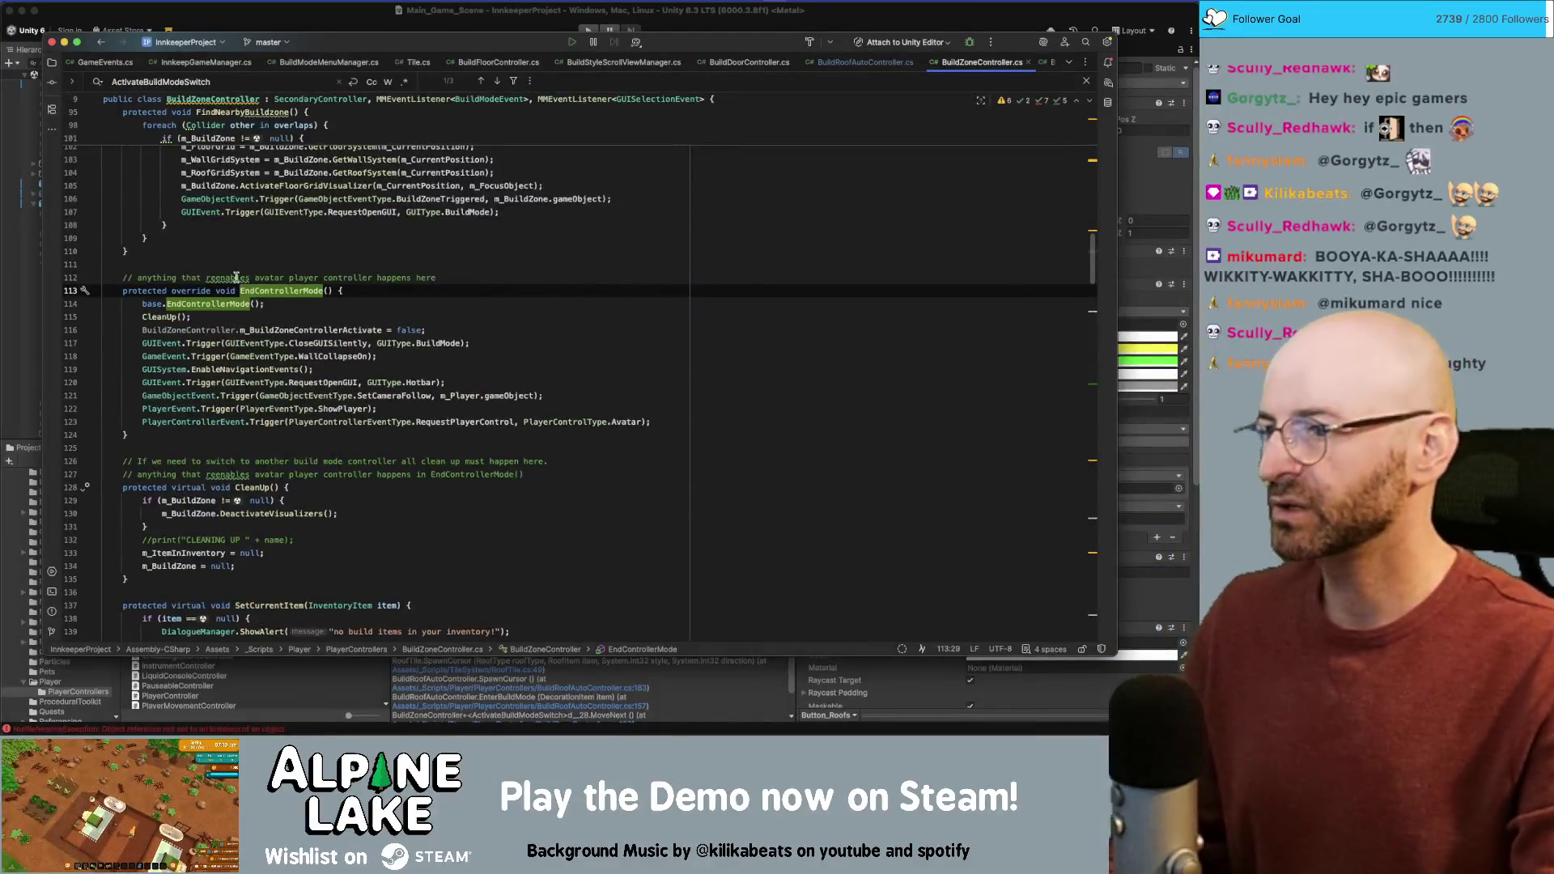
pyautogui.click(437, 241)
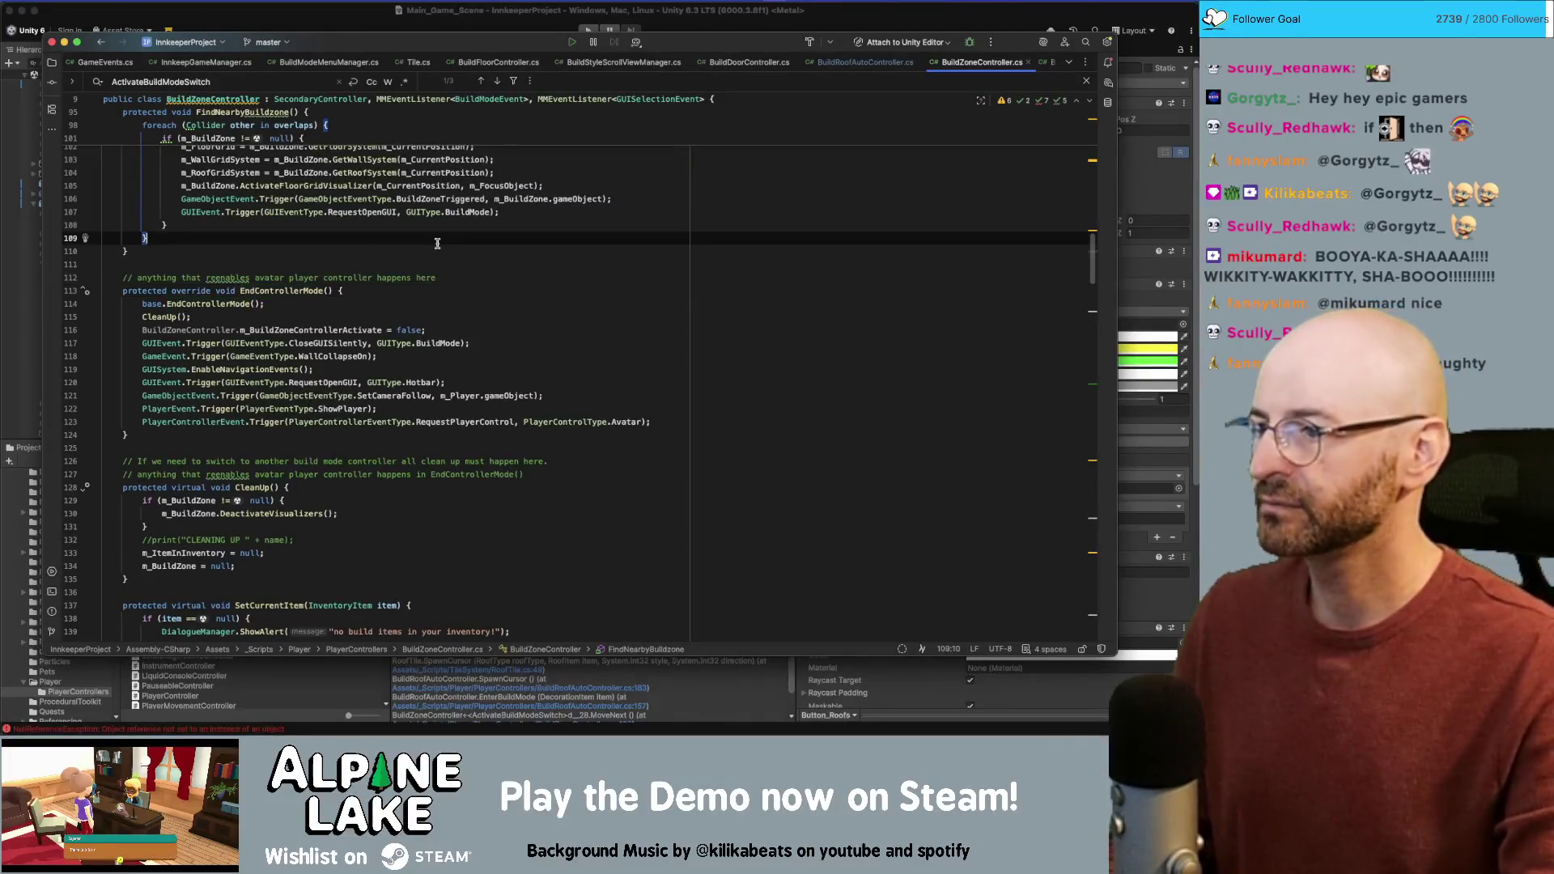
pyautogui.click(231, 10)
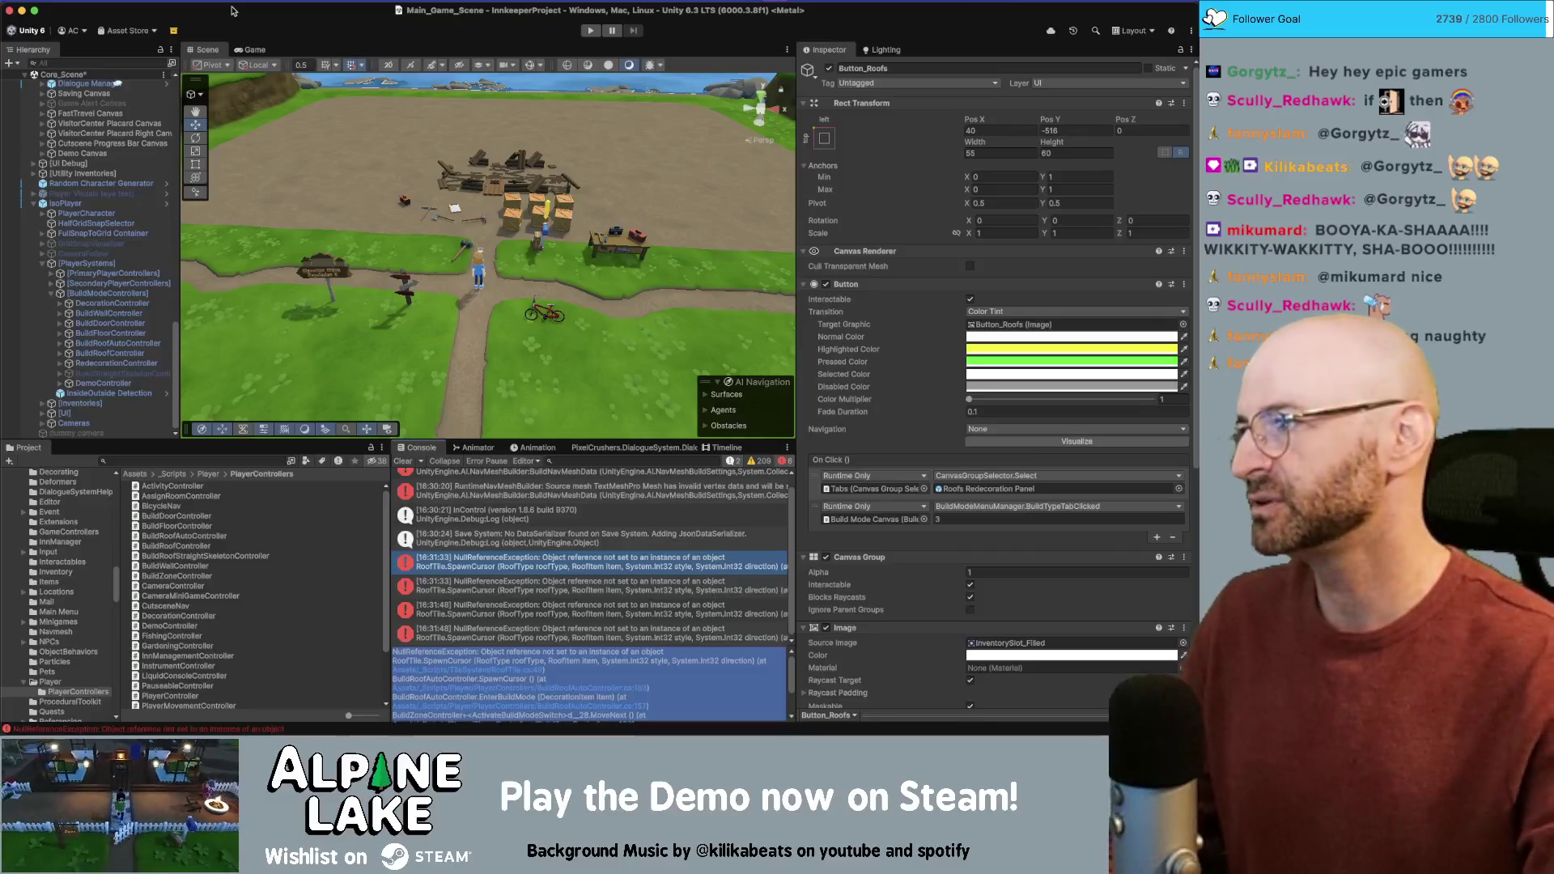
# Step: Enter Play mode from the Unity toolbar to test the roof build changes
pyautogui.click(588, 31)
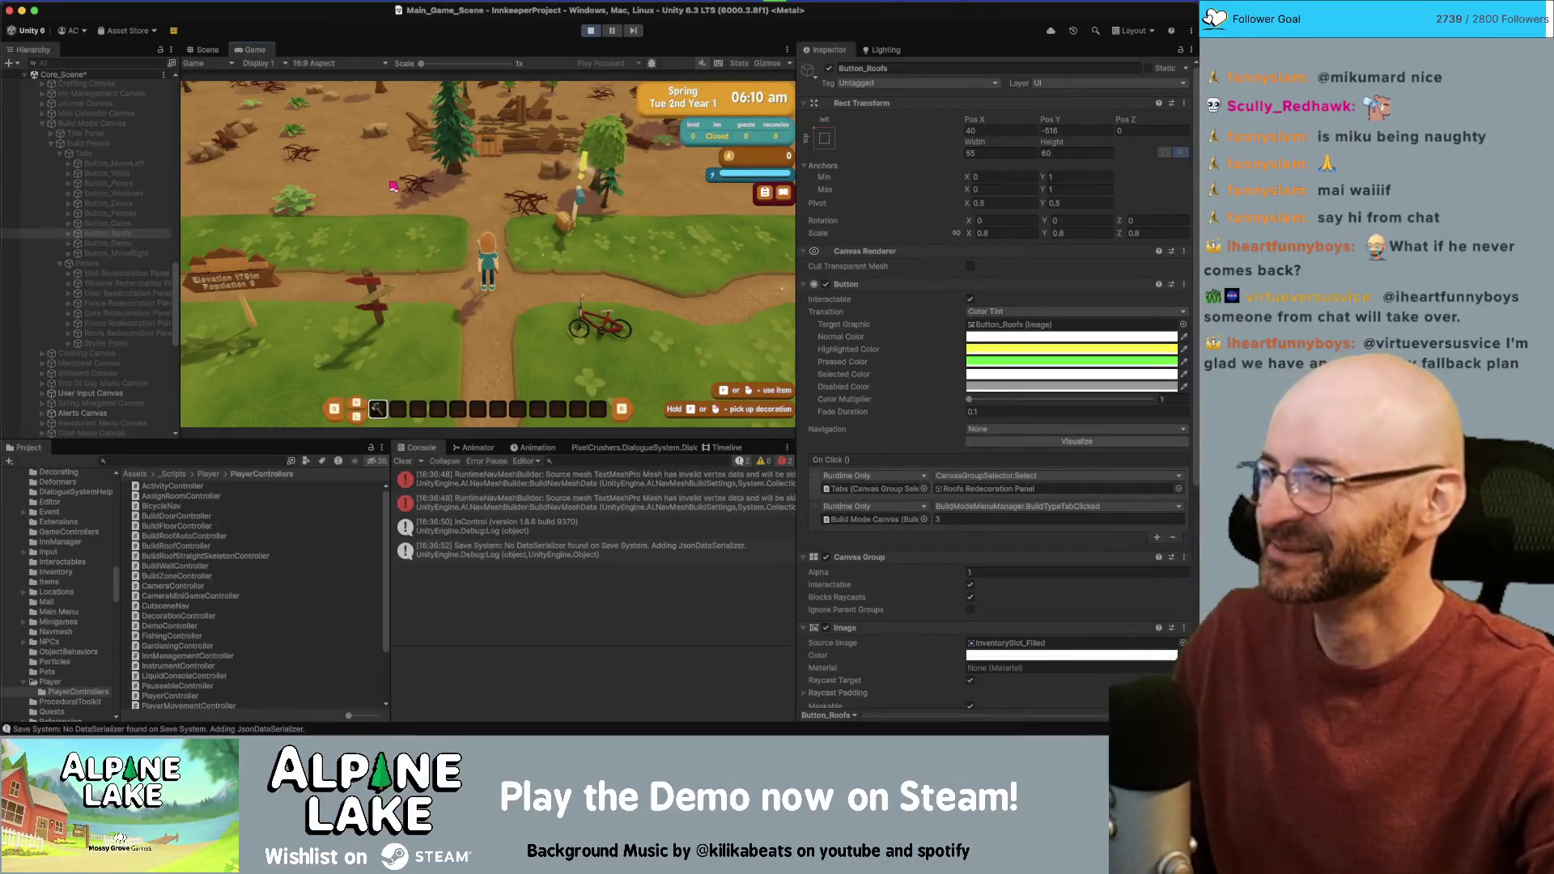
# Step: Walk the character right, left and forward along the path with D, A and W
pyautogui.press('d')
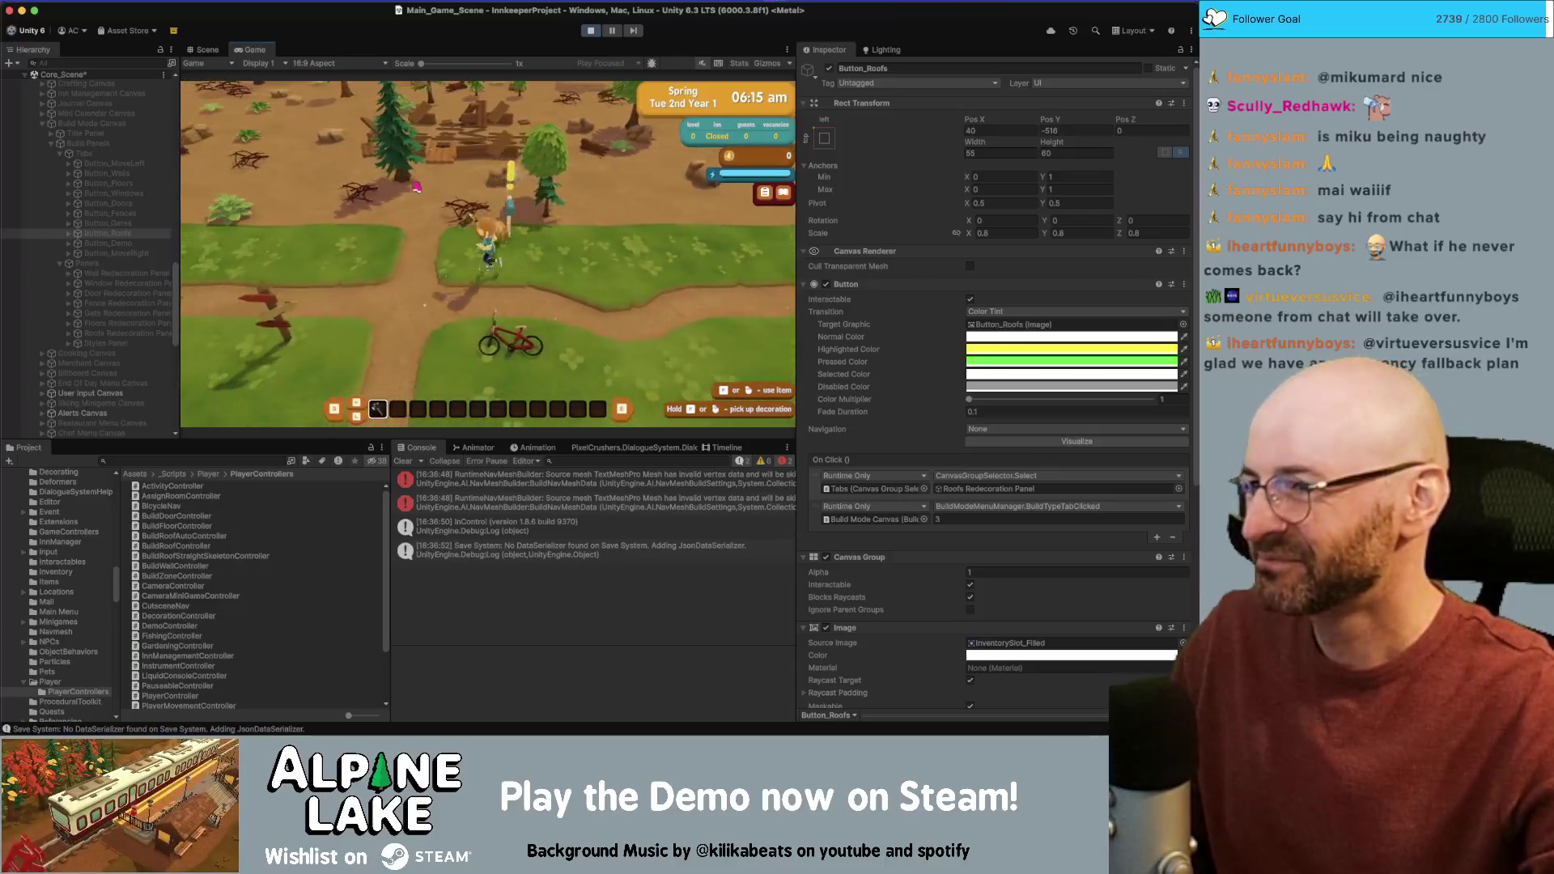
pyautogui.press('a')
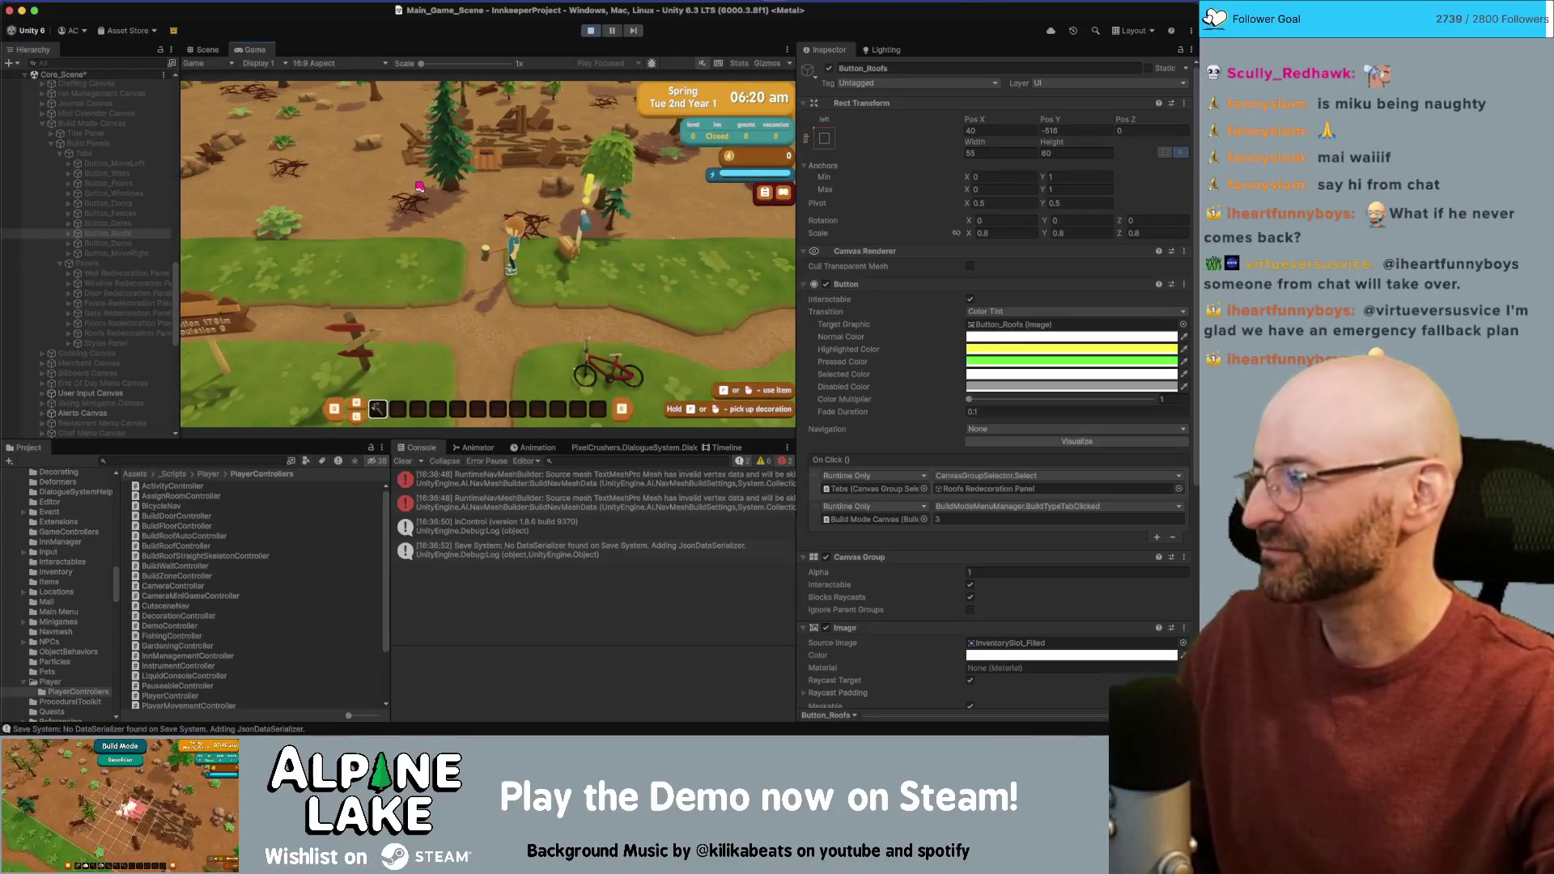
pyautogui.press('w')
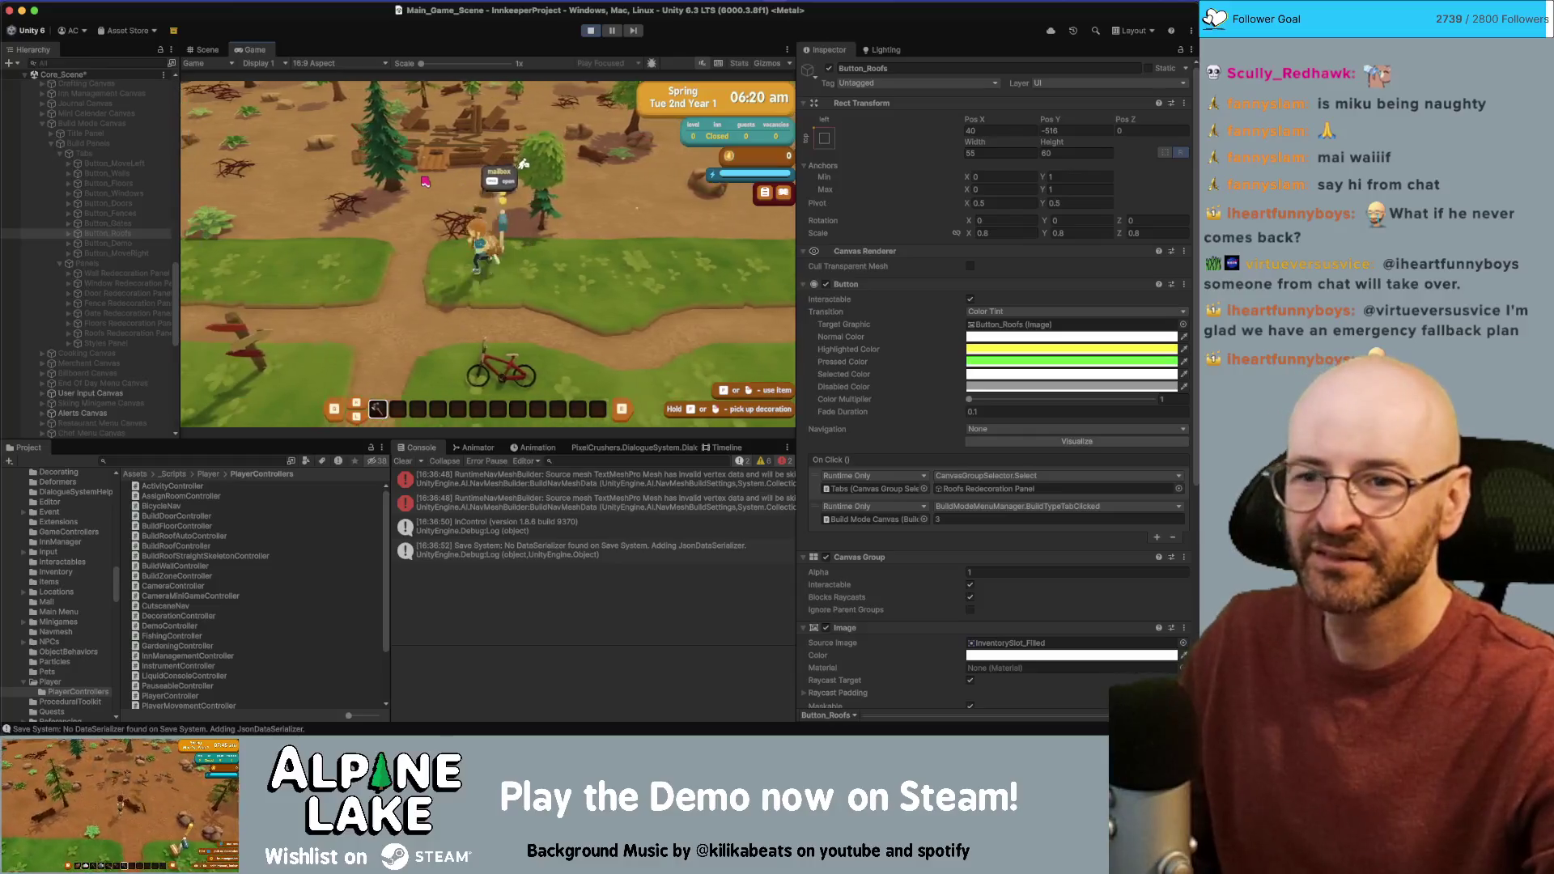
# Step: Open the mailbox with its two letters and close it, repeating a few times
pyautogui.press('m')
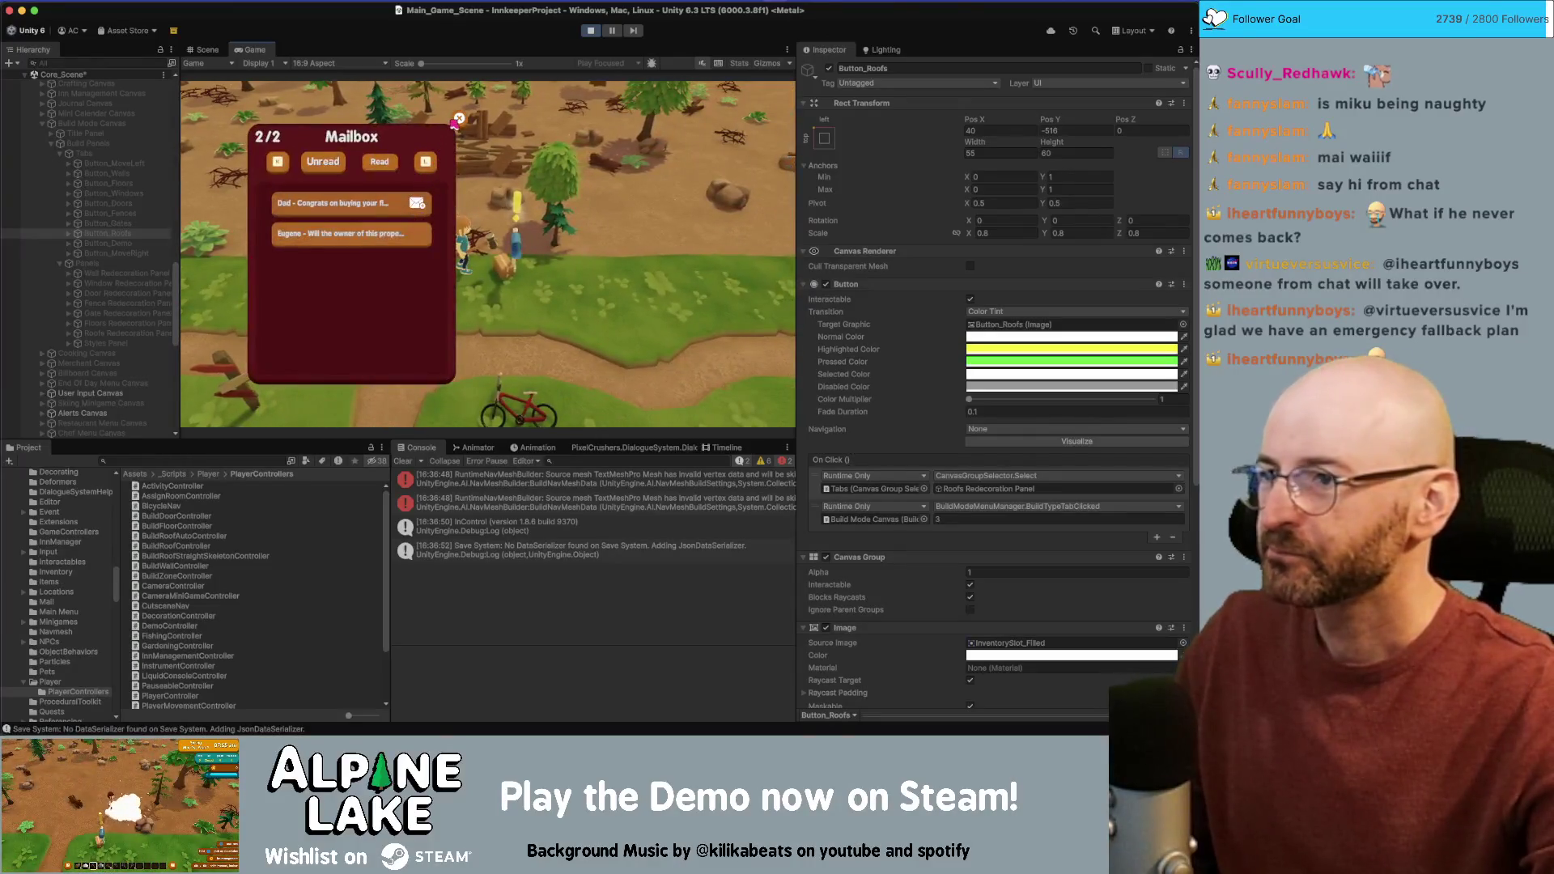
pyautogui.click(459, 121)
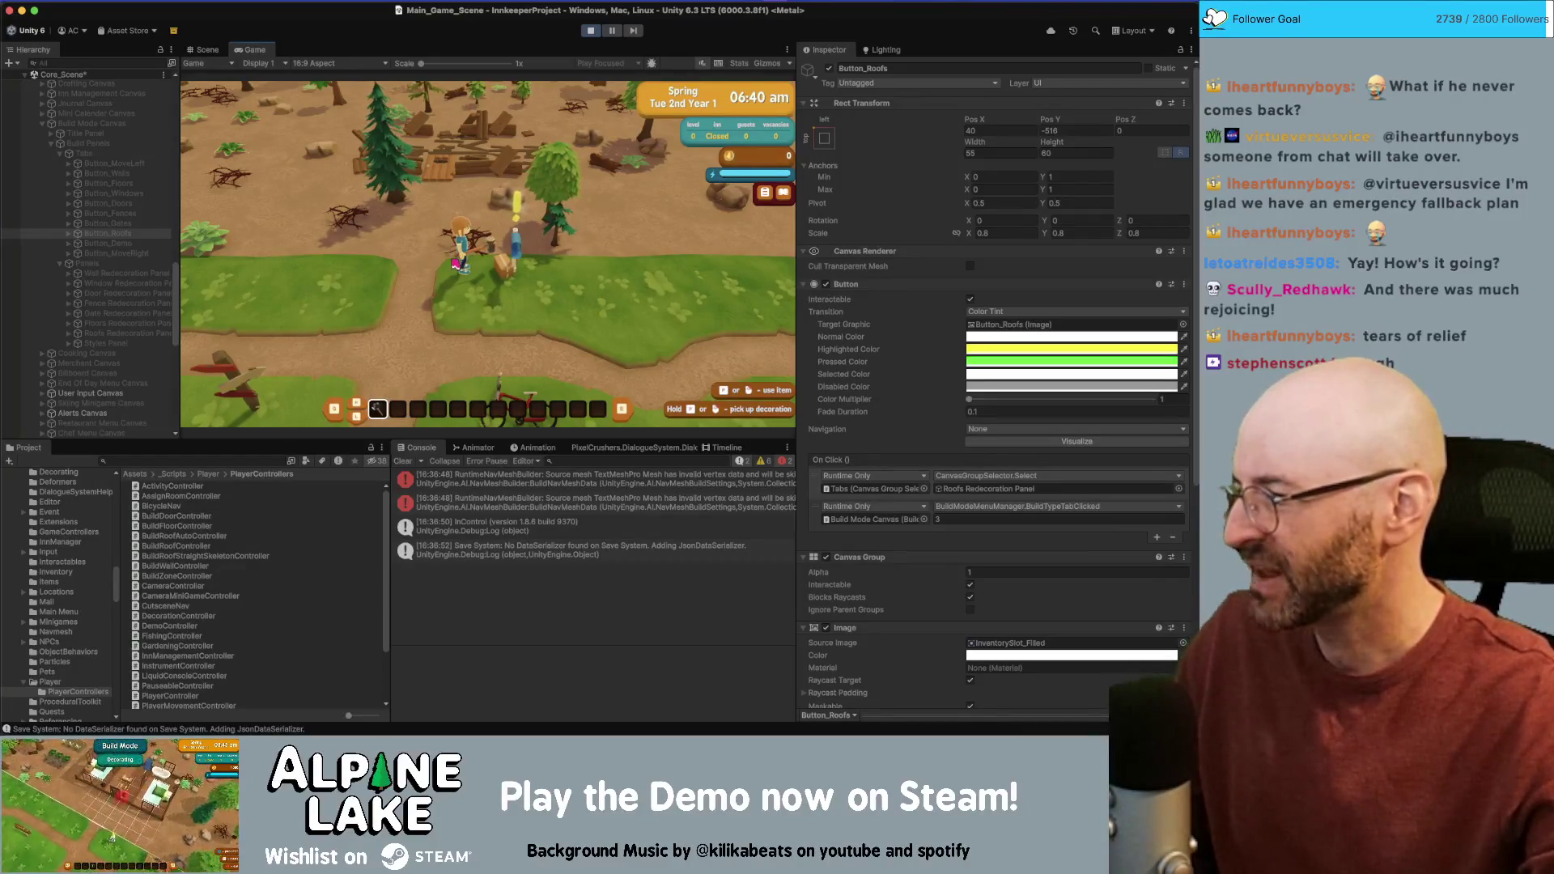
pyautogui.press('e')
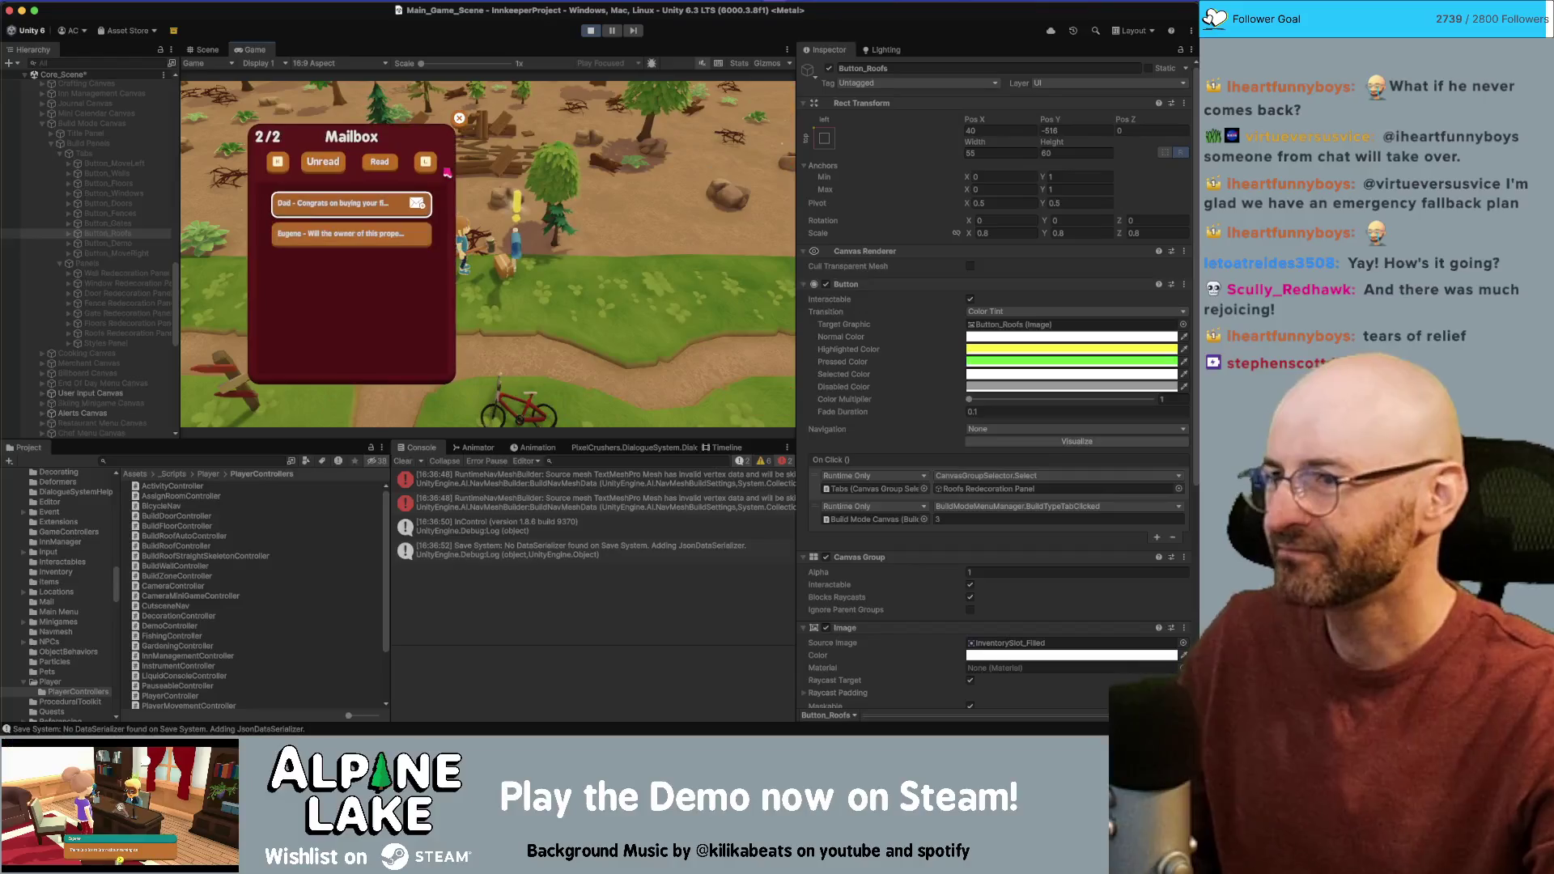
pyautogui.click(458, 120)
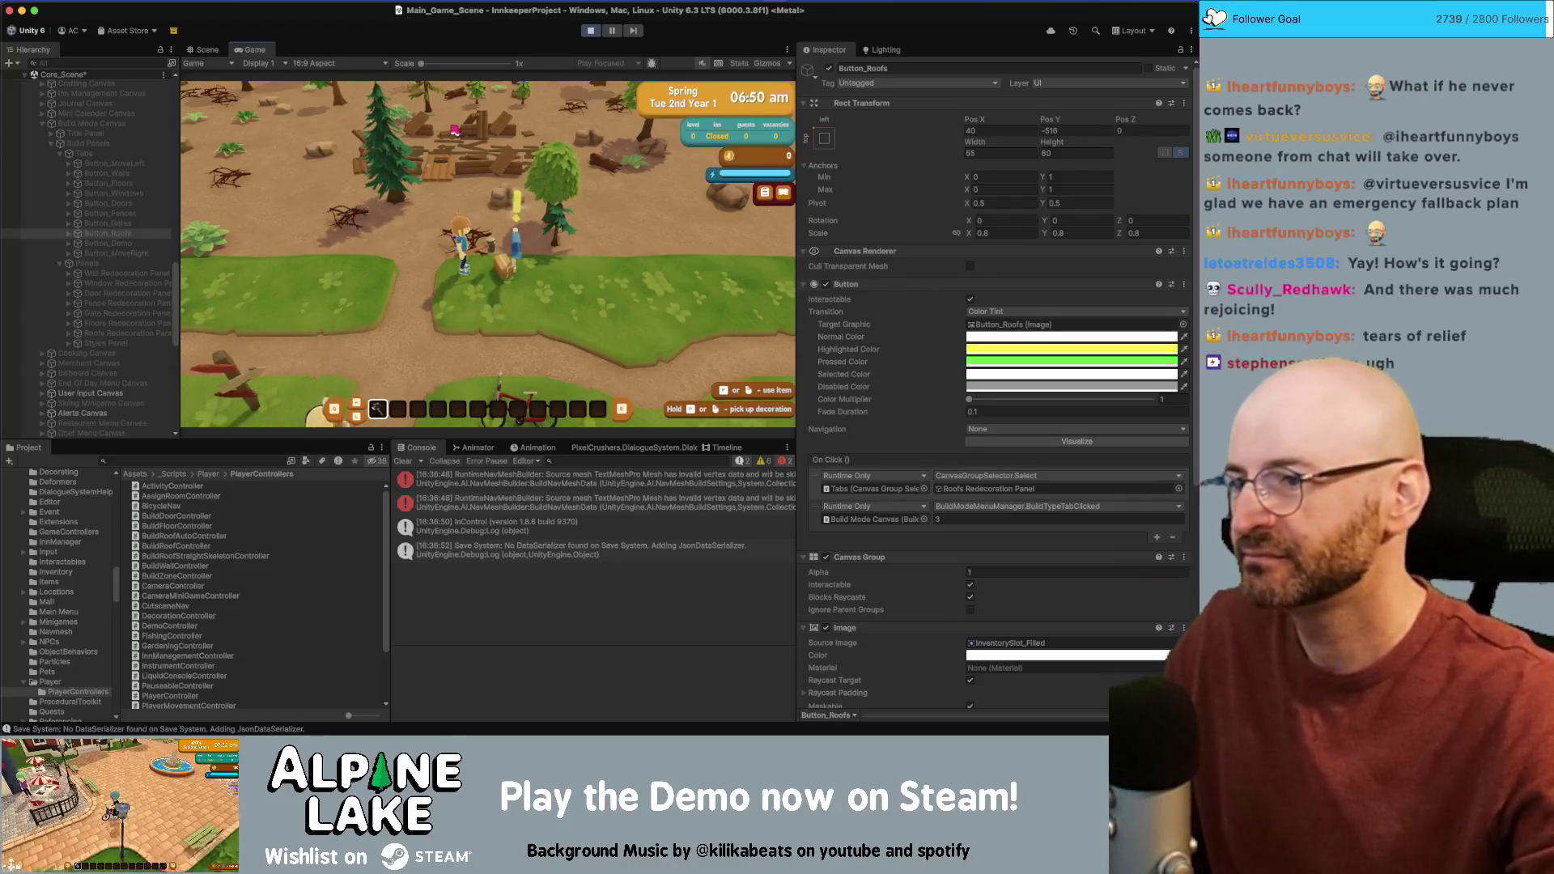
pyautogui.press('e')
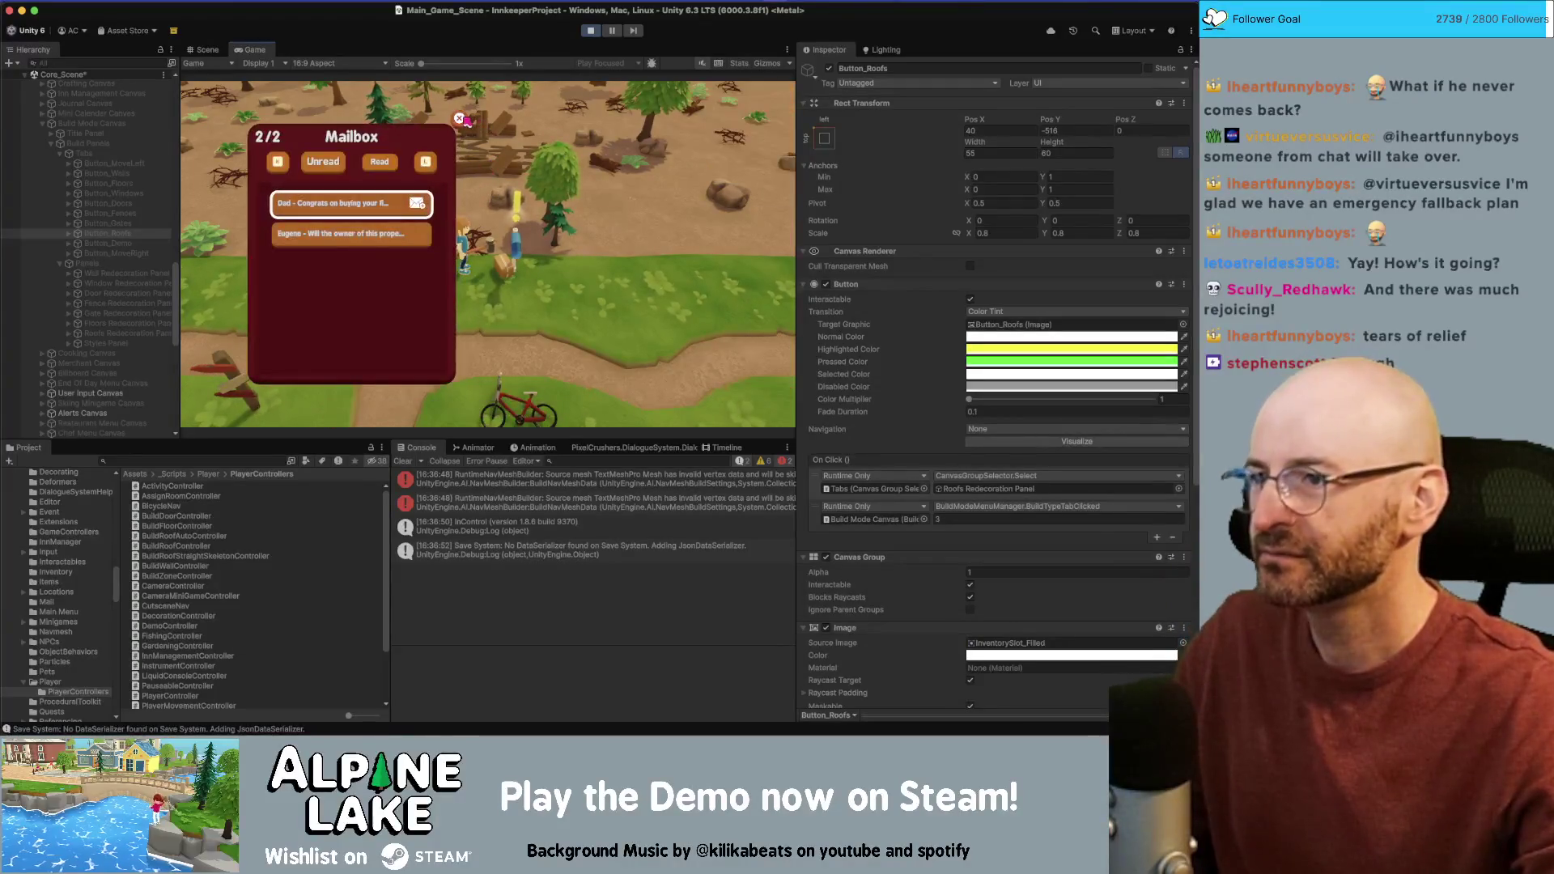
pyautogui.click(460, 119)
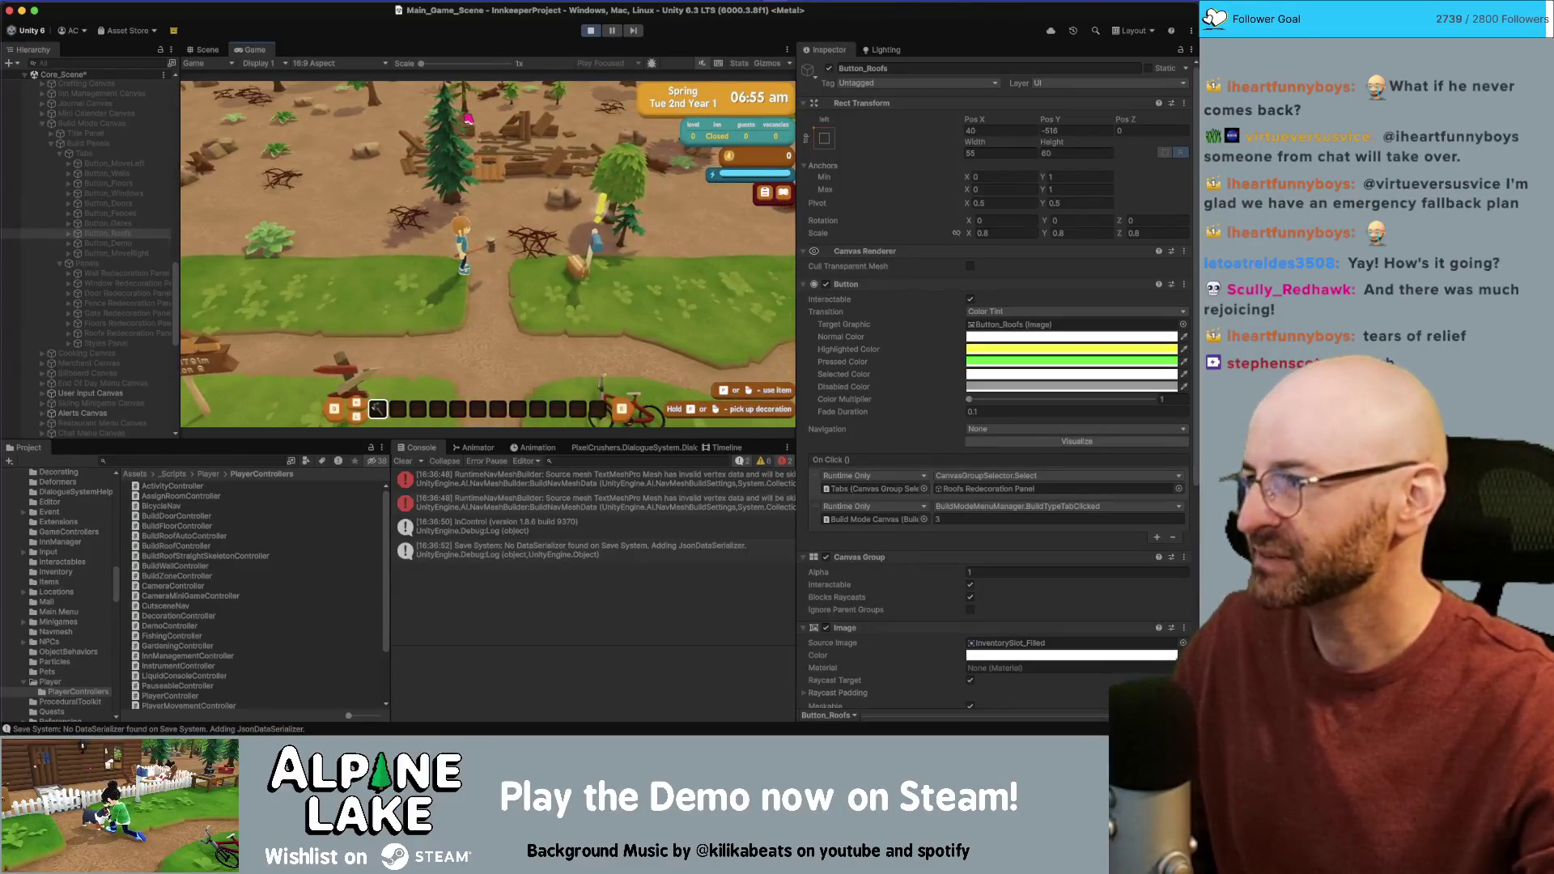
# Step: Walk the character around the path, then enter build mode in its demolish view
pyautogui.press('w')
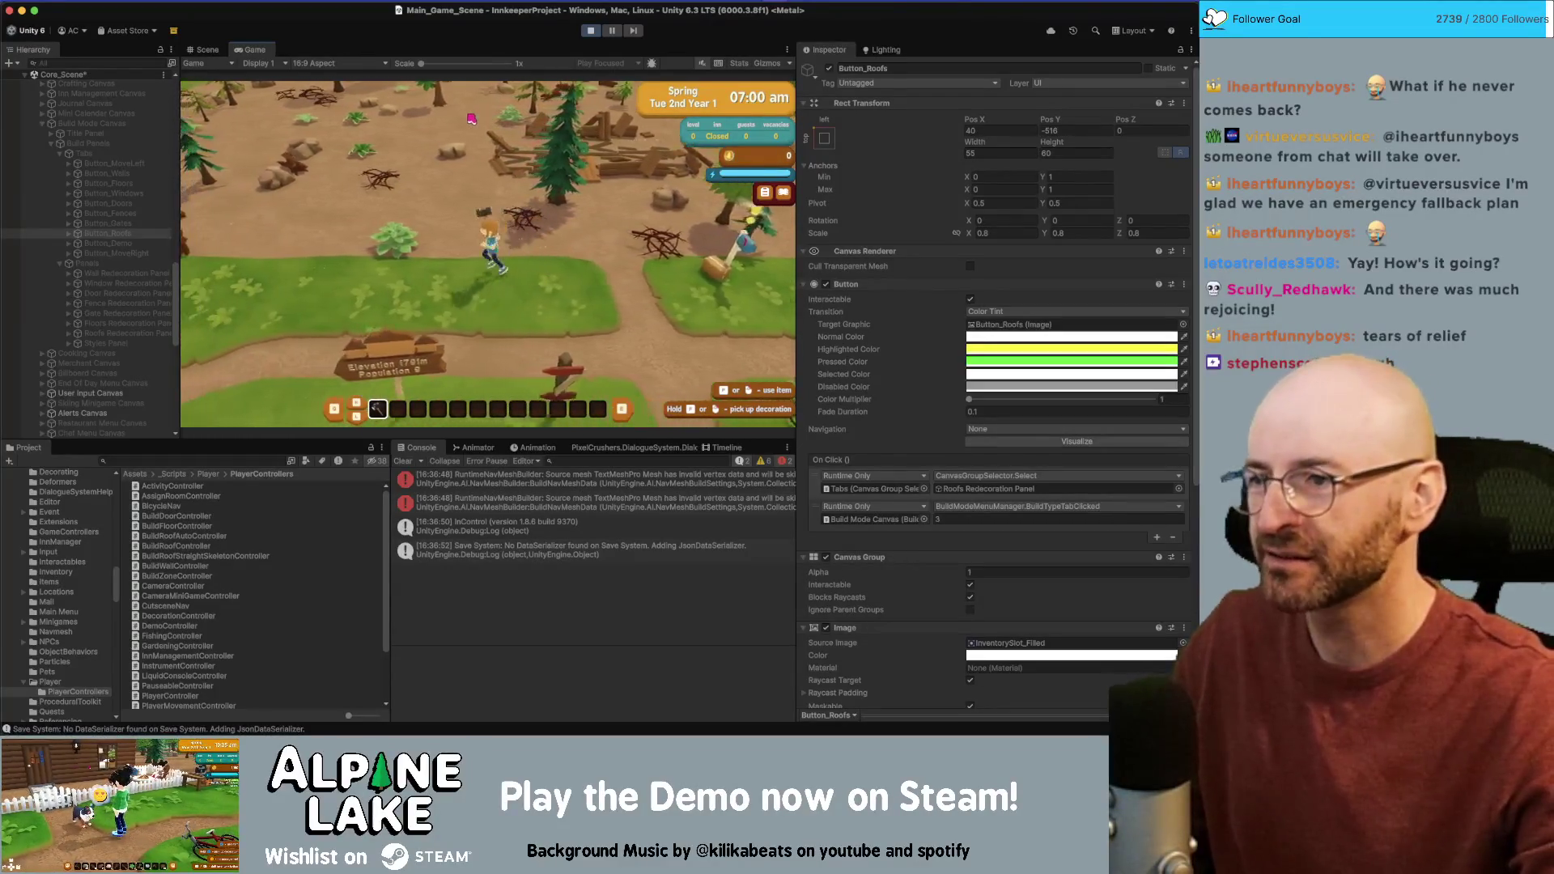
pyautogui.press('d')
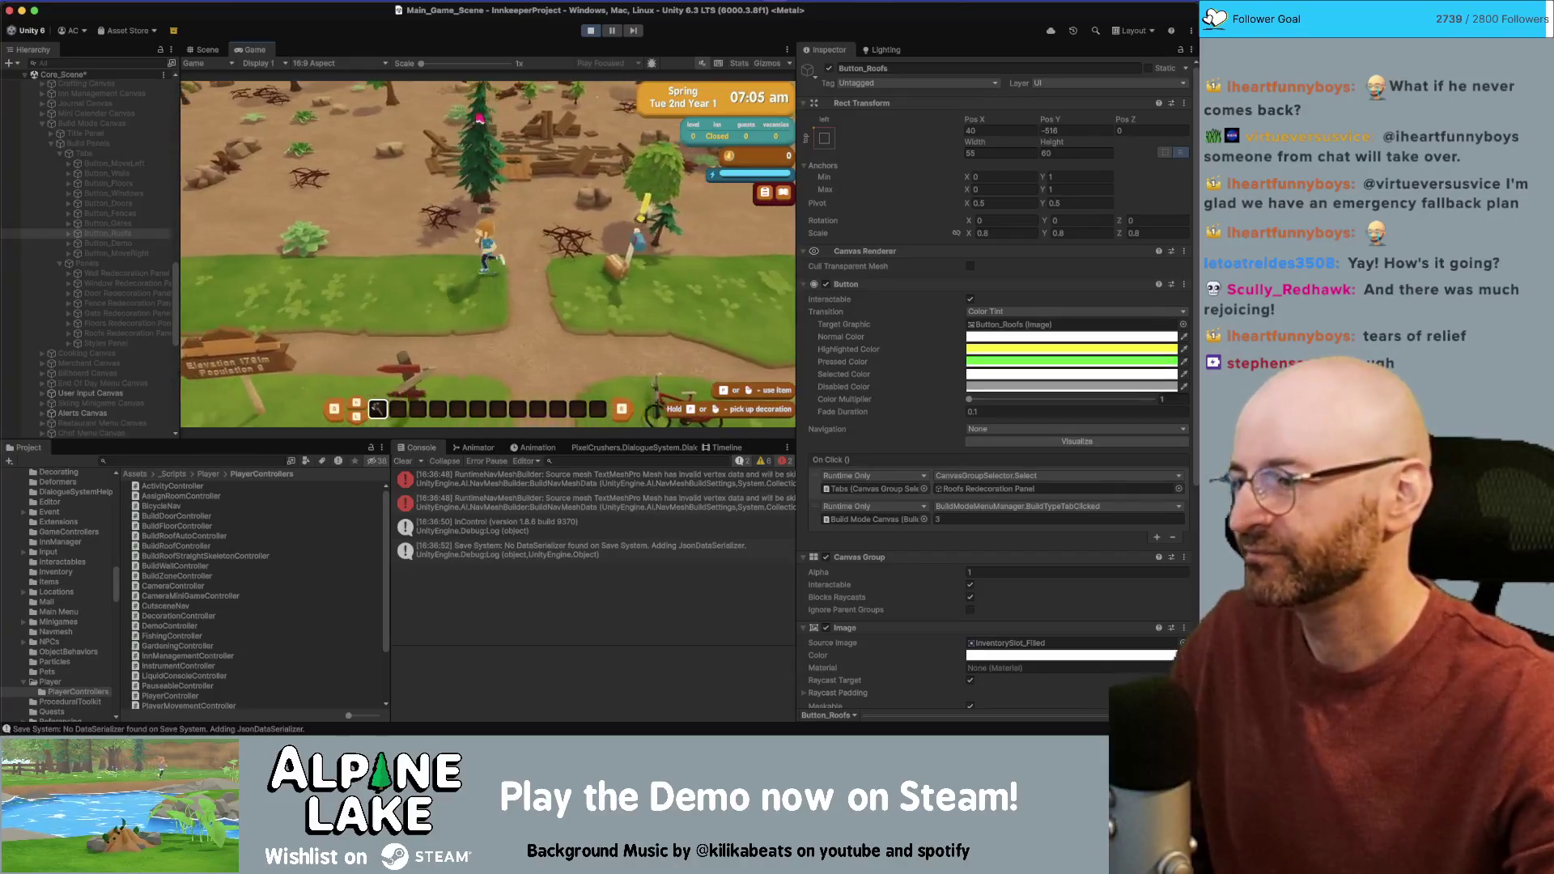
pyautogui.press('s')
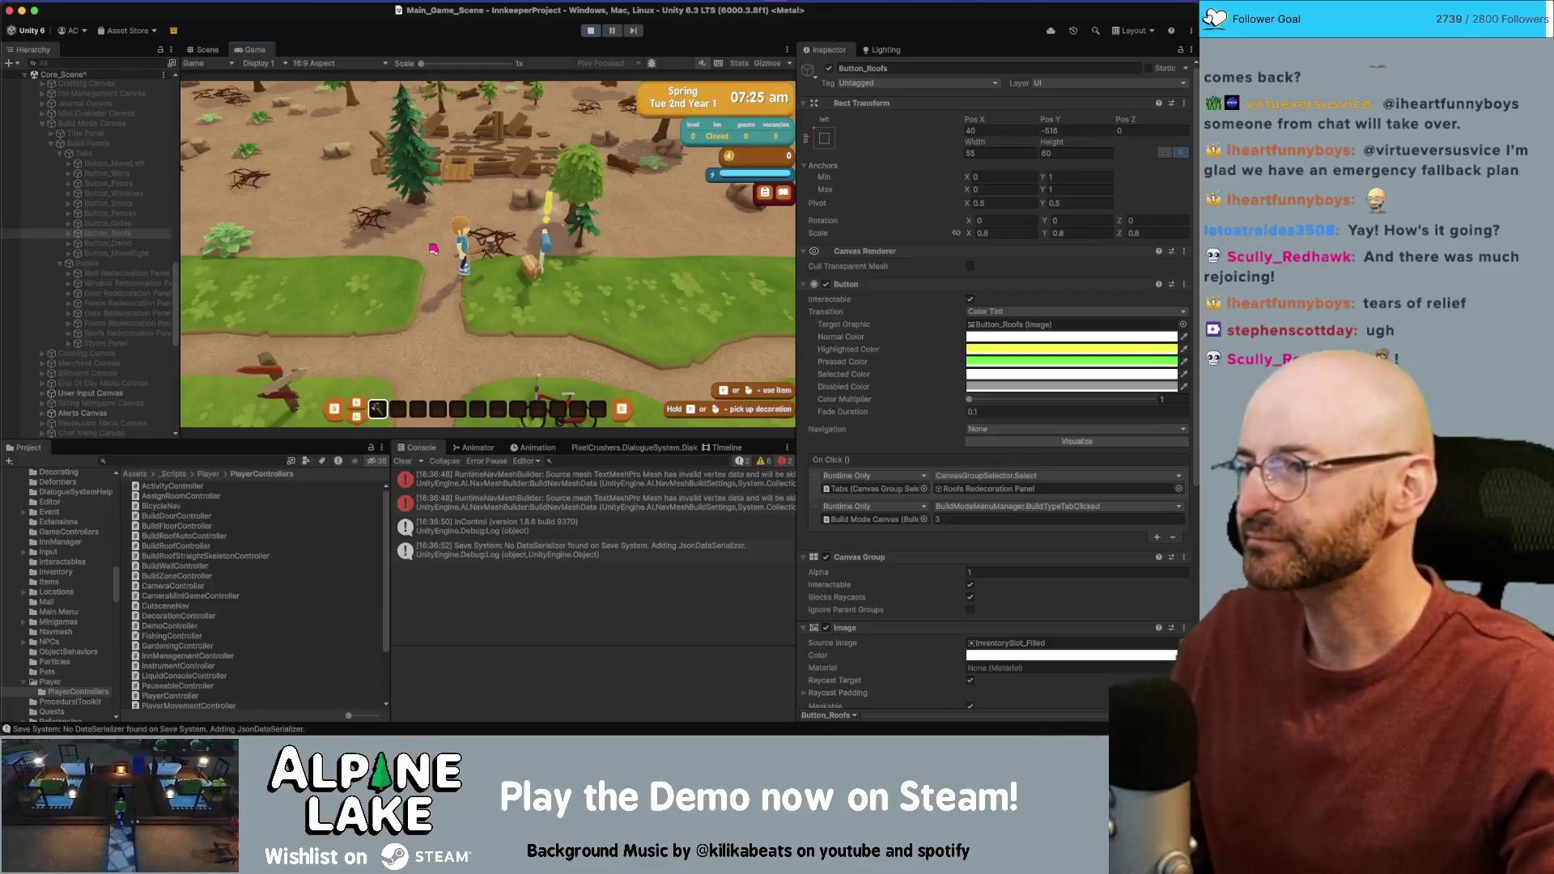
pyautogui.press('a')
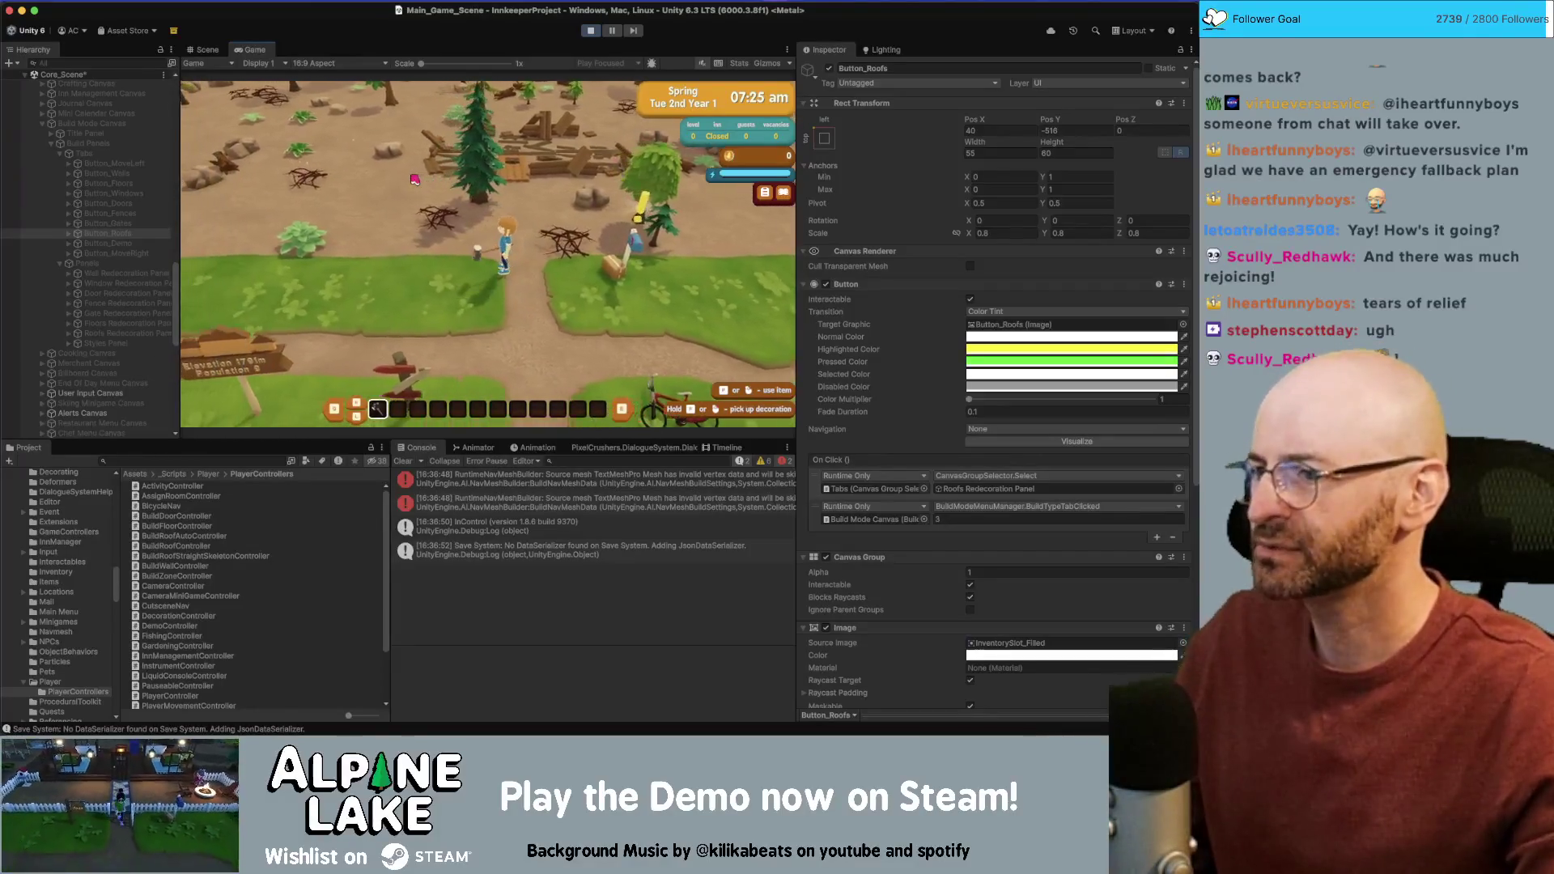
pyautogui.click(414, 179)
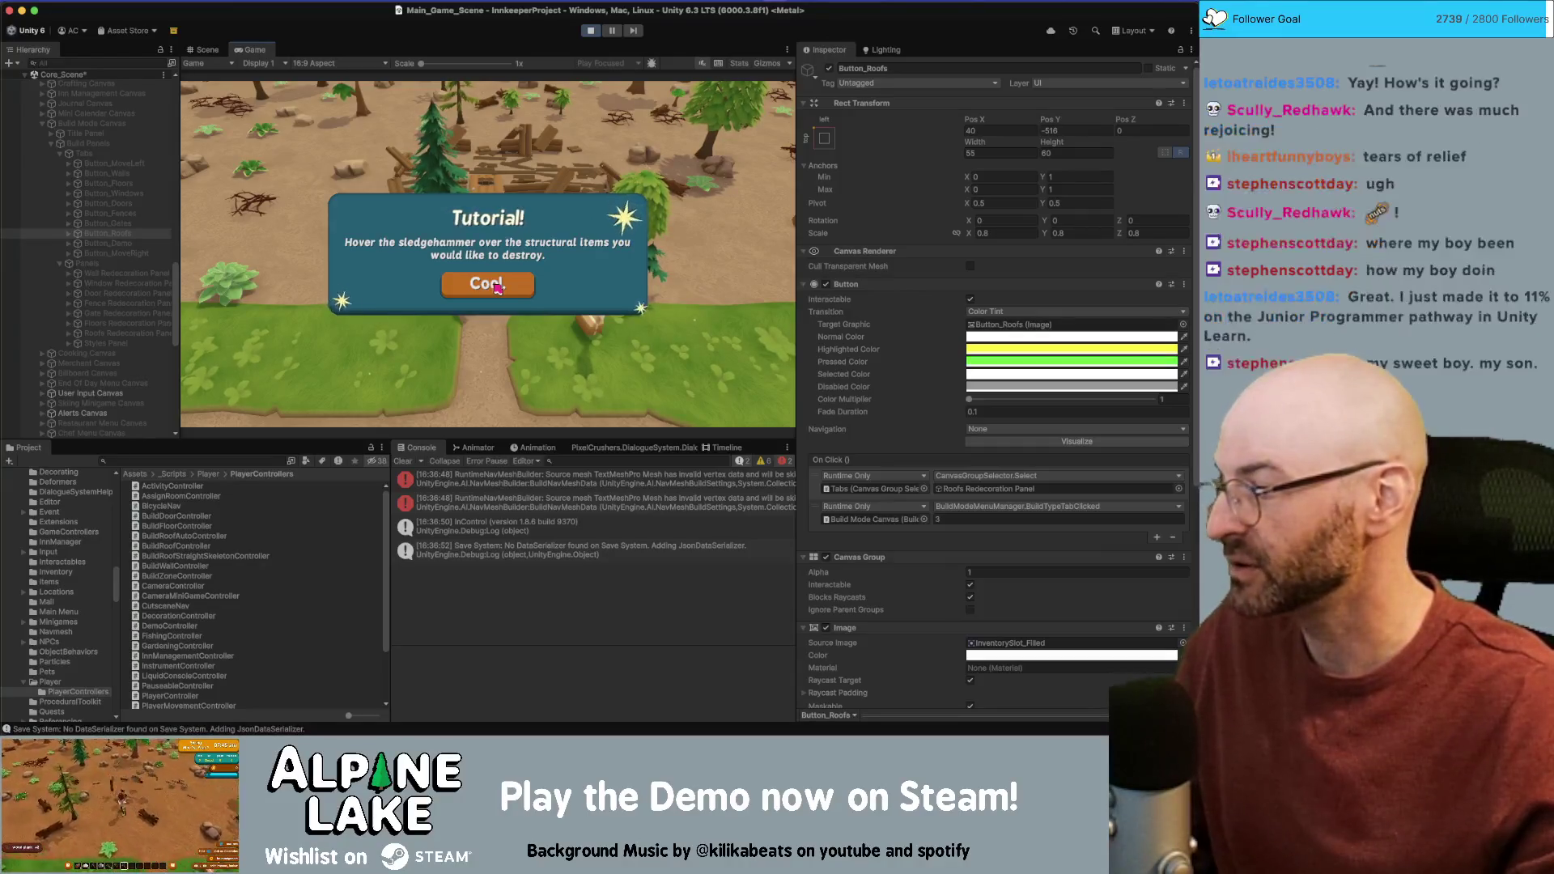
# Step: Dismiss the sledgehammer tutorial, then cycle Walls, Roofing and Doors, checking Roofing's 'no roof styles' alert
pyautogui.click(498, 285)
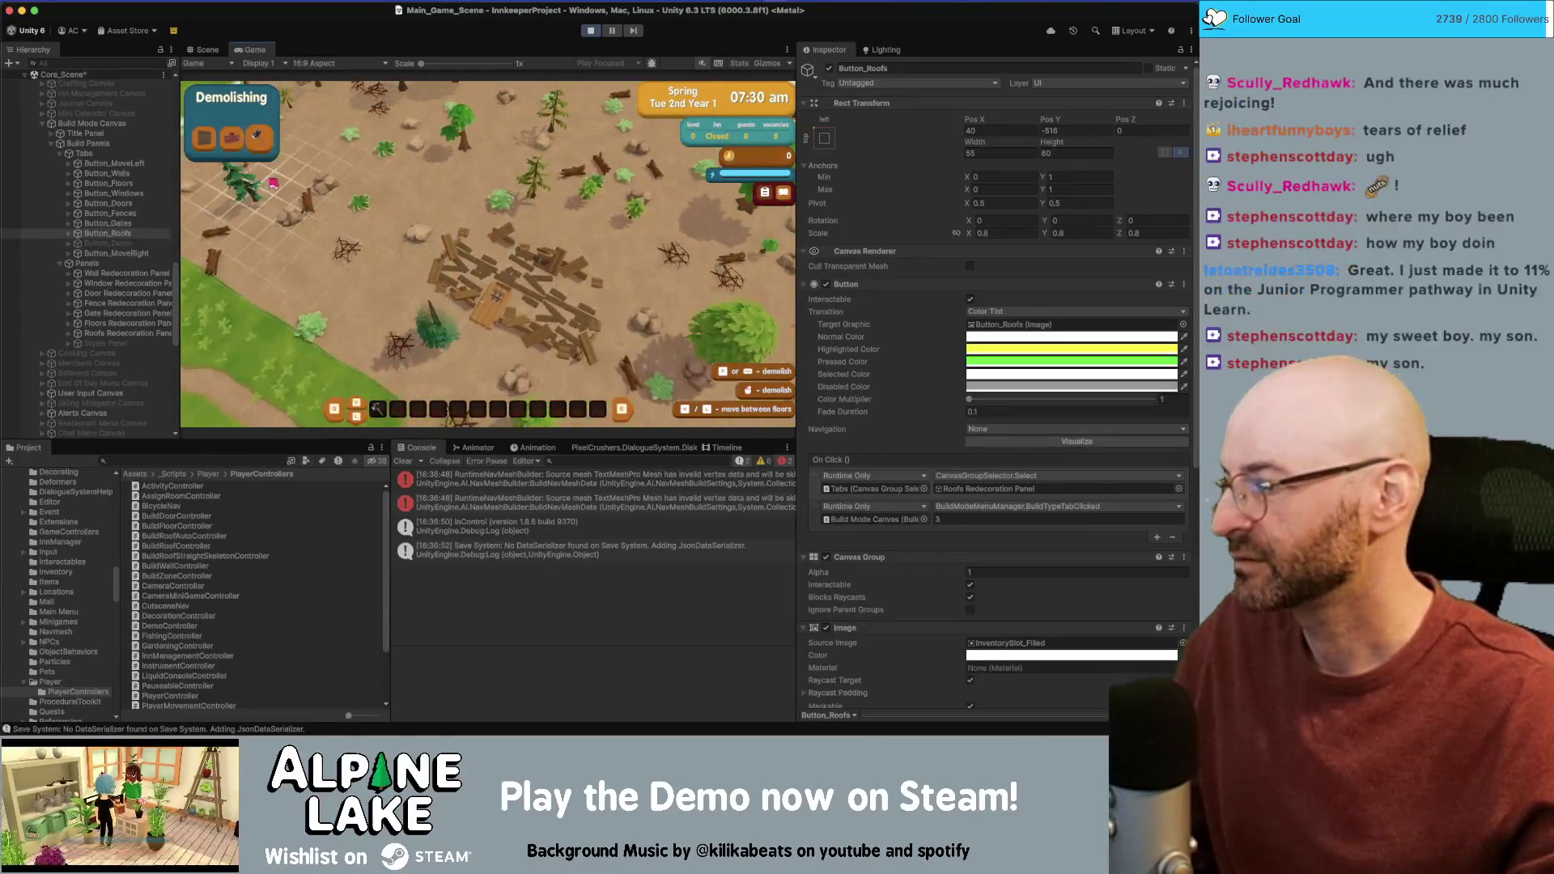
pyautogui.click(214, 142)
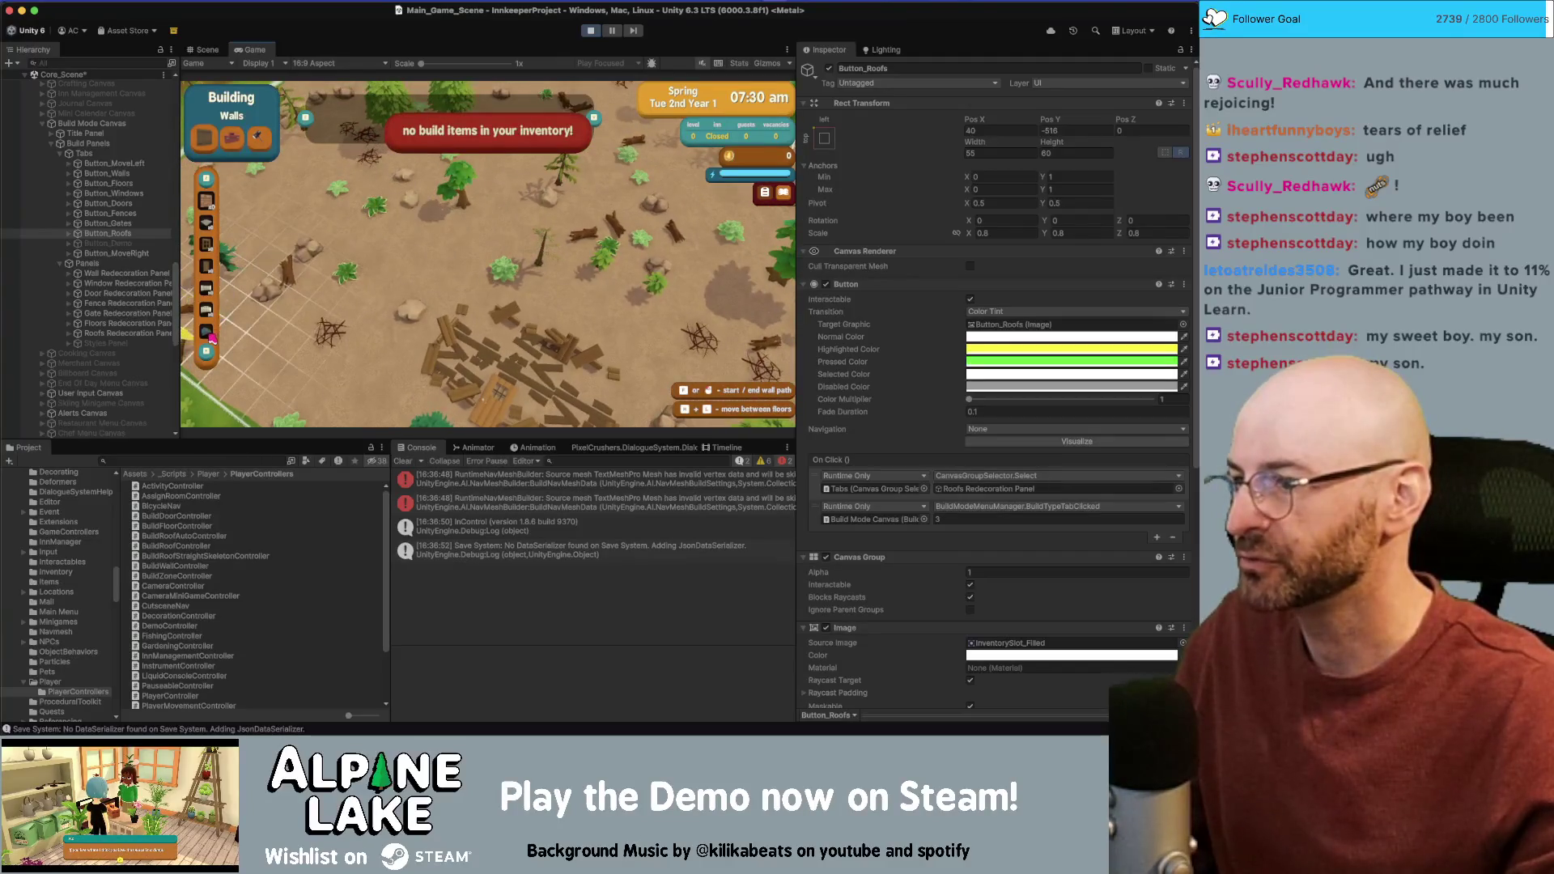
pyautogui.click(213, 336)
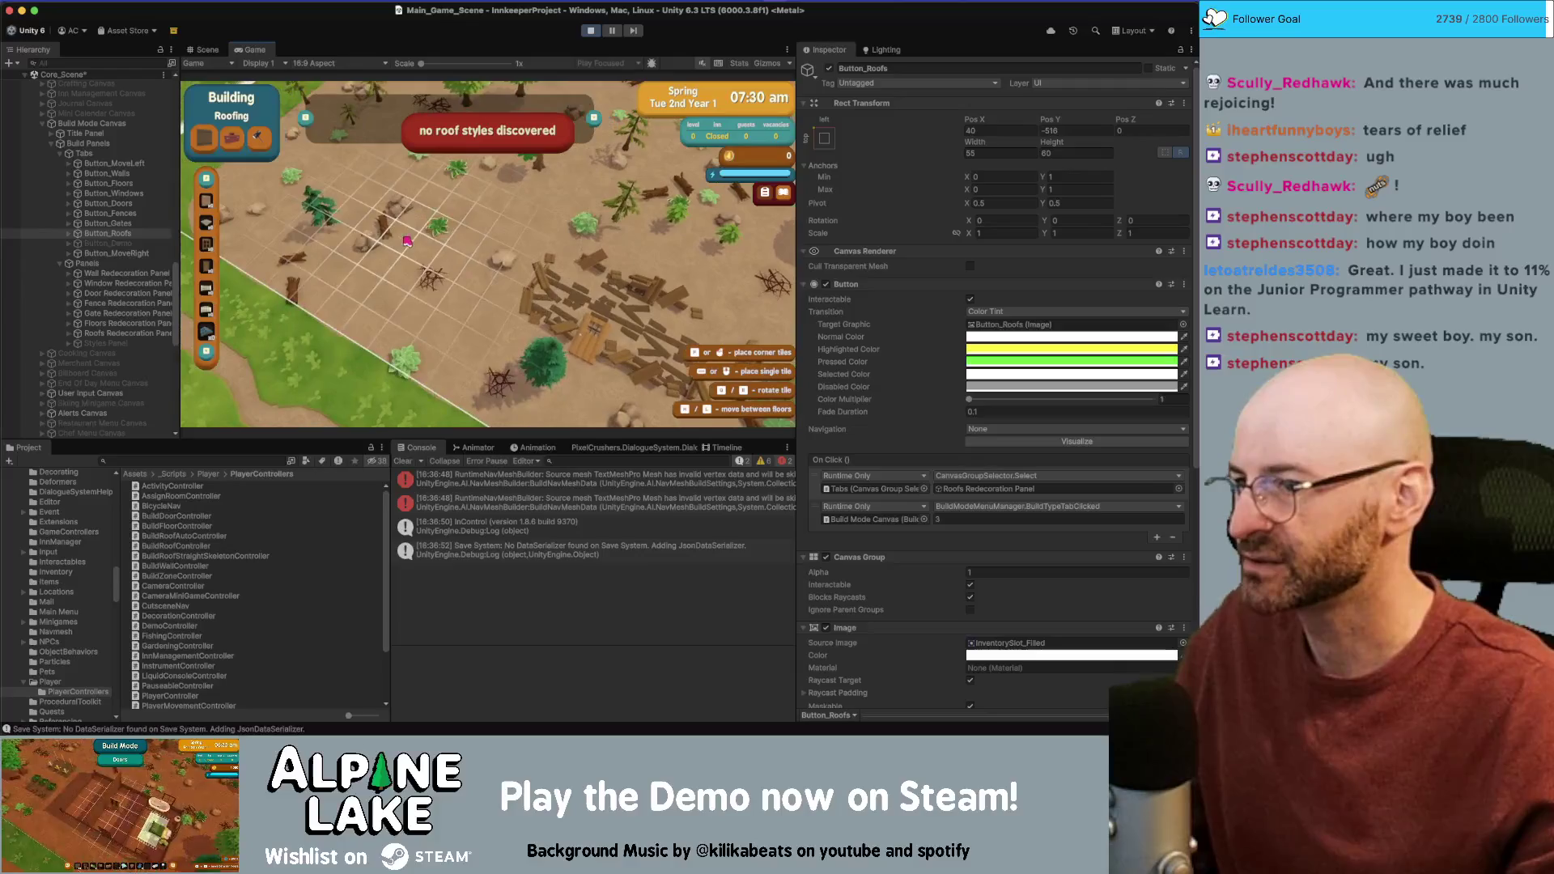
pyautogui.click(212, 314)
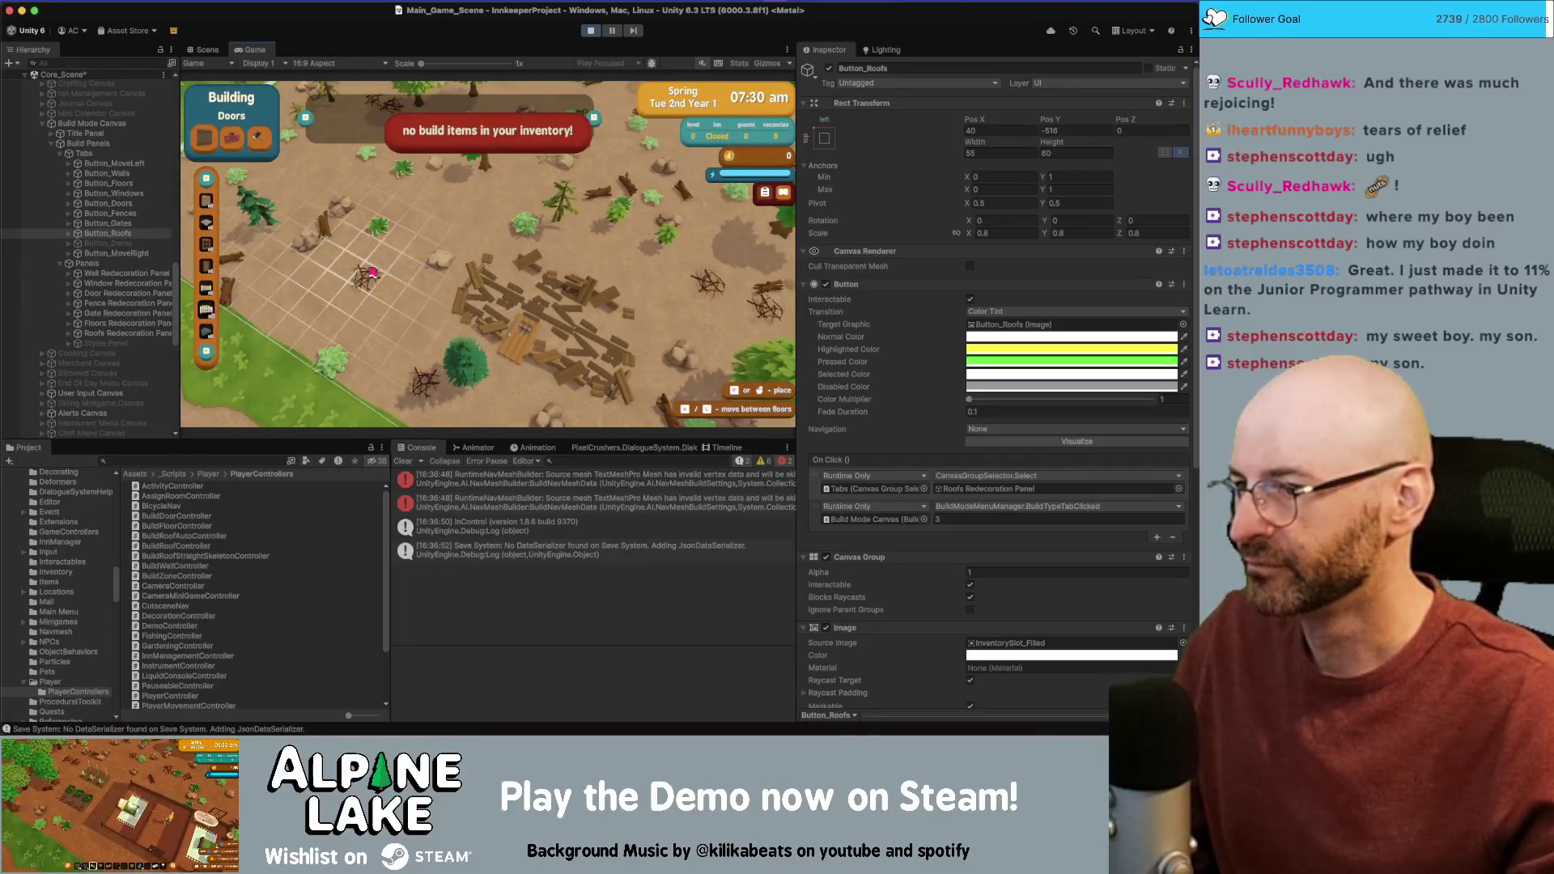
pyautogui.click(213, 335)
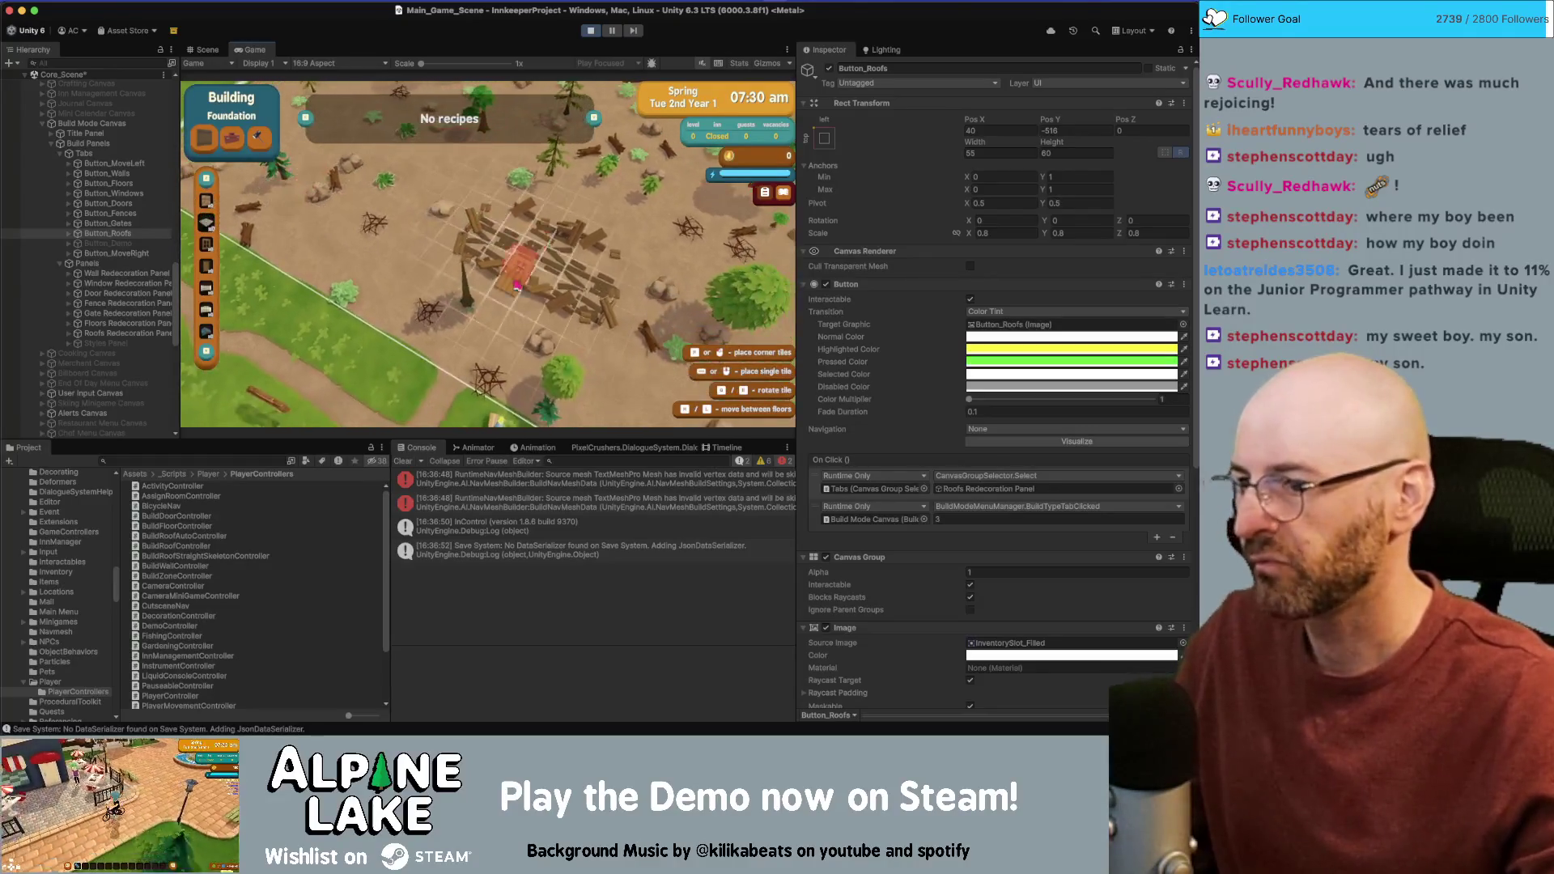
pyautogui.click(245, 142)
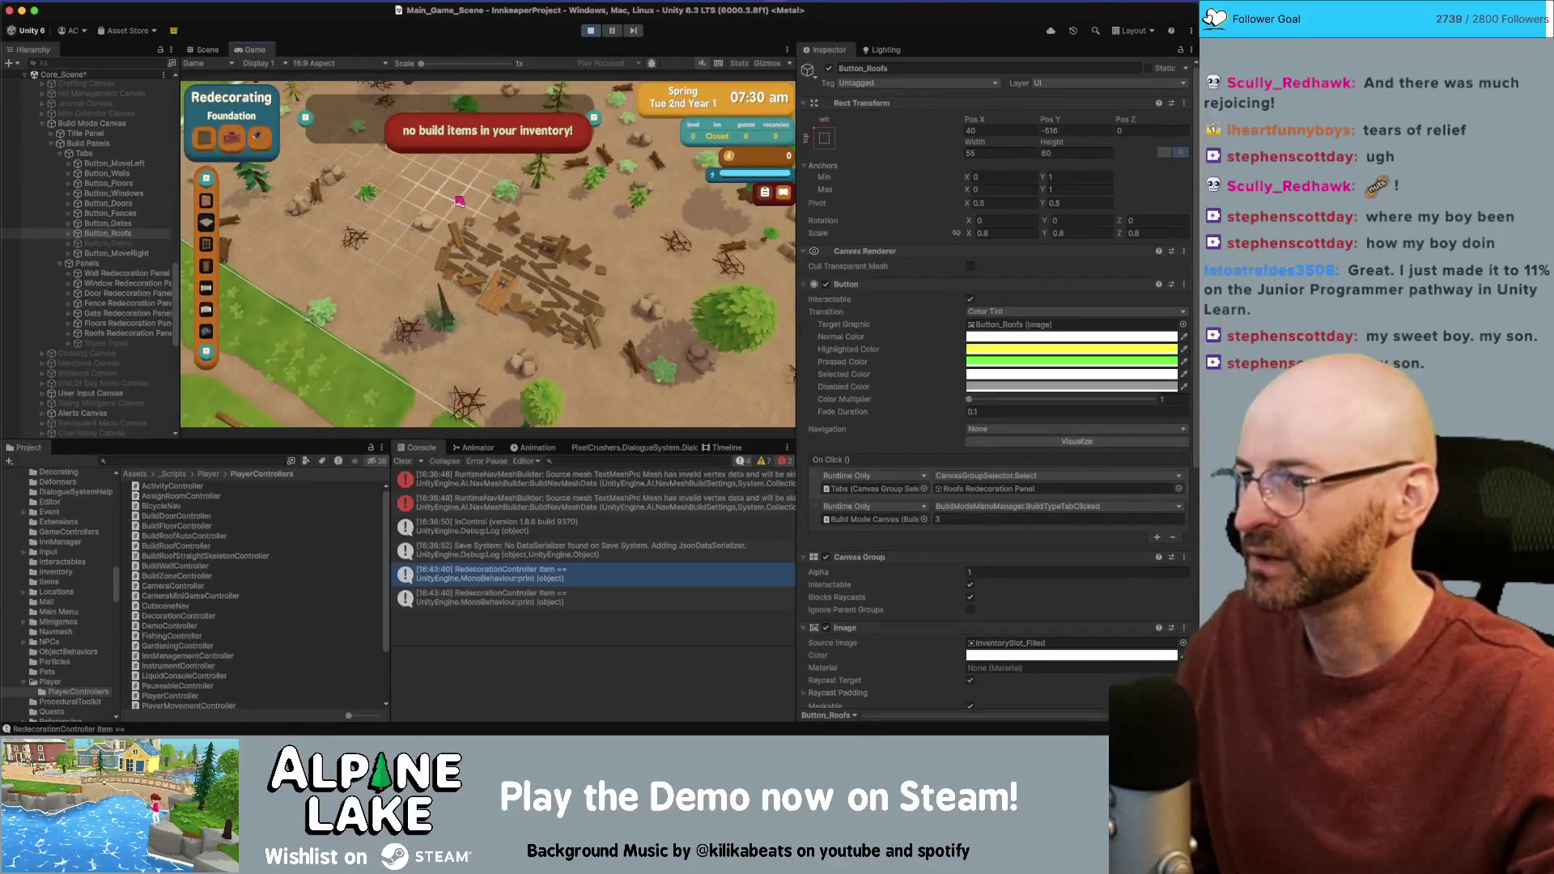
# Step: Switch between building, redecorating and demolishing modes while panning the camera, checking the console stays error-free
pyautogui.click(208, 142)
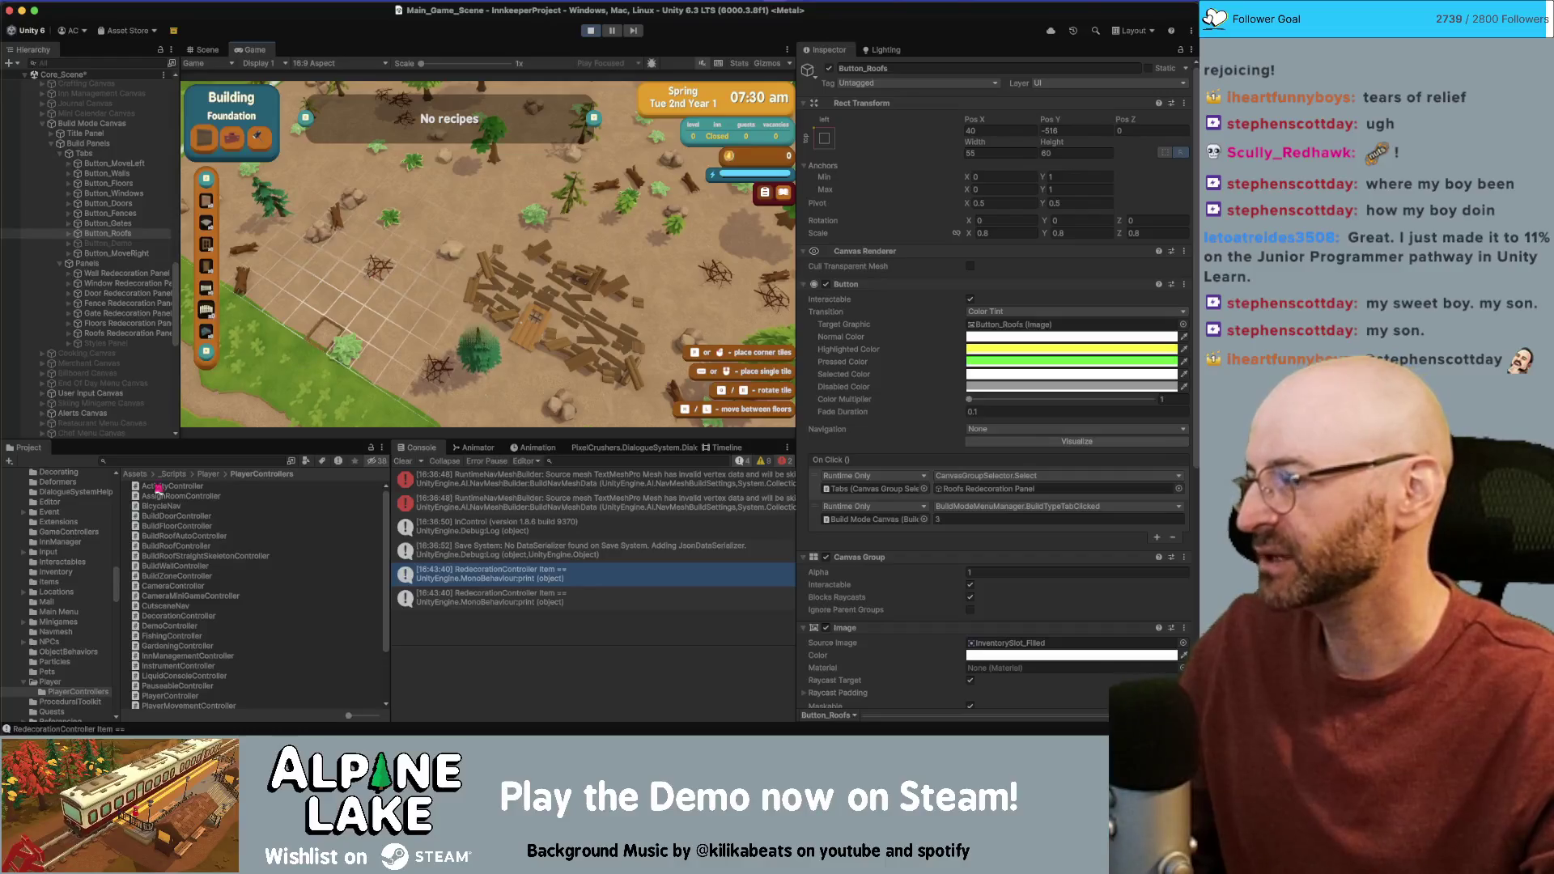
pyautogui.press('s')
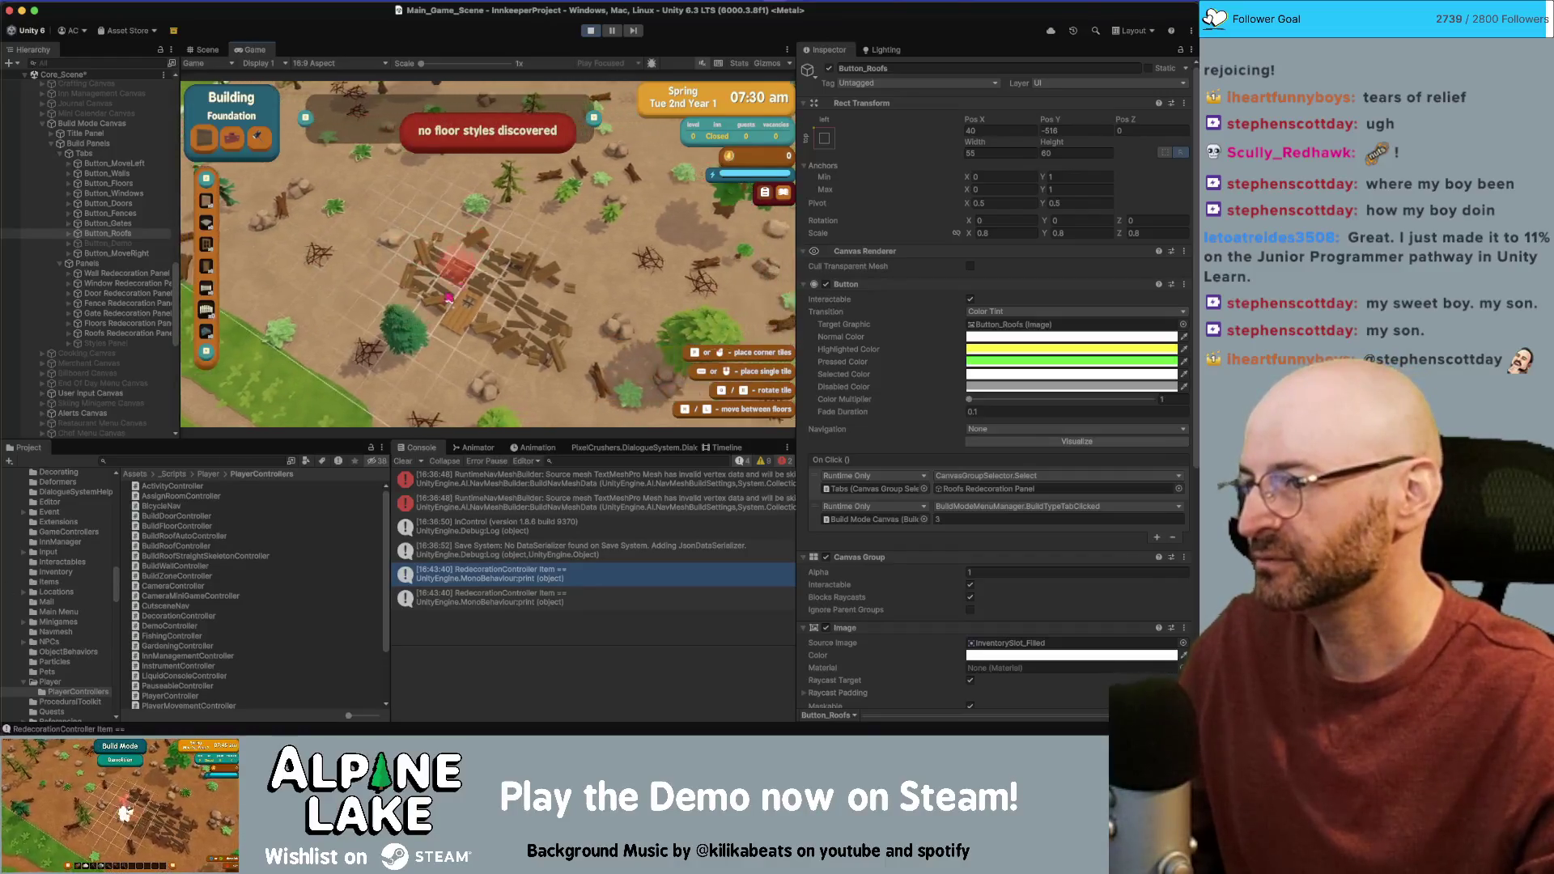
pyautogui.press('d')
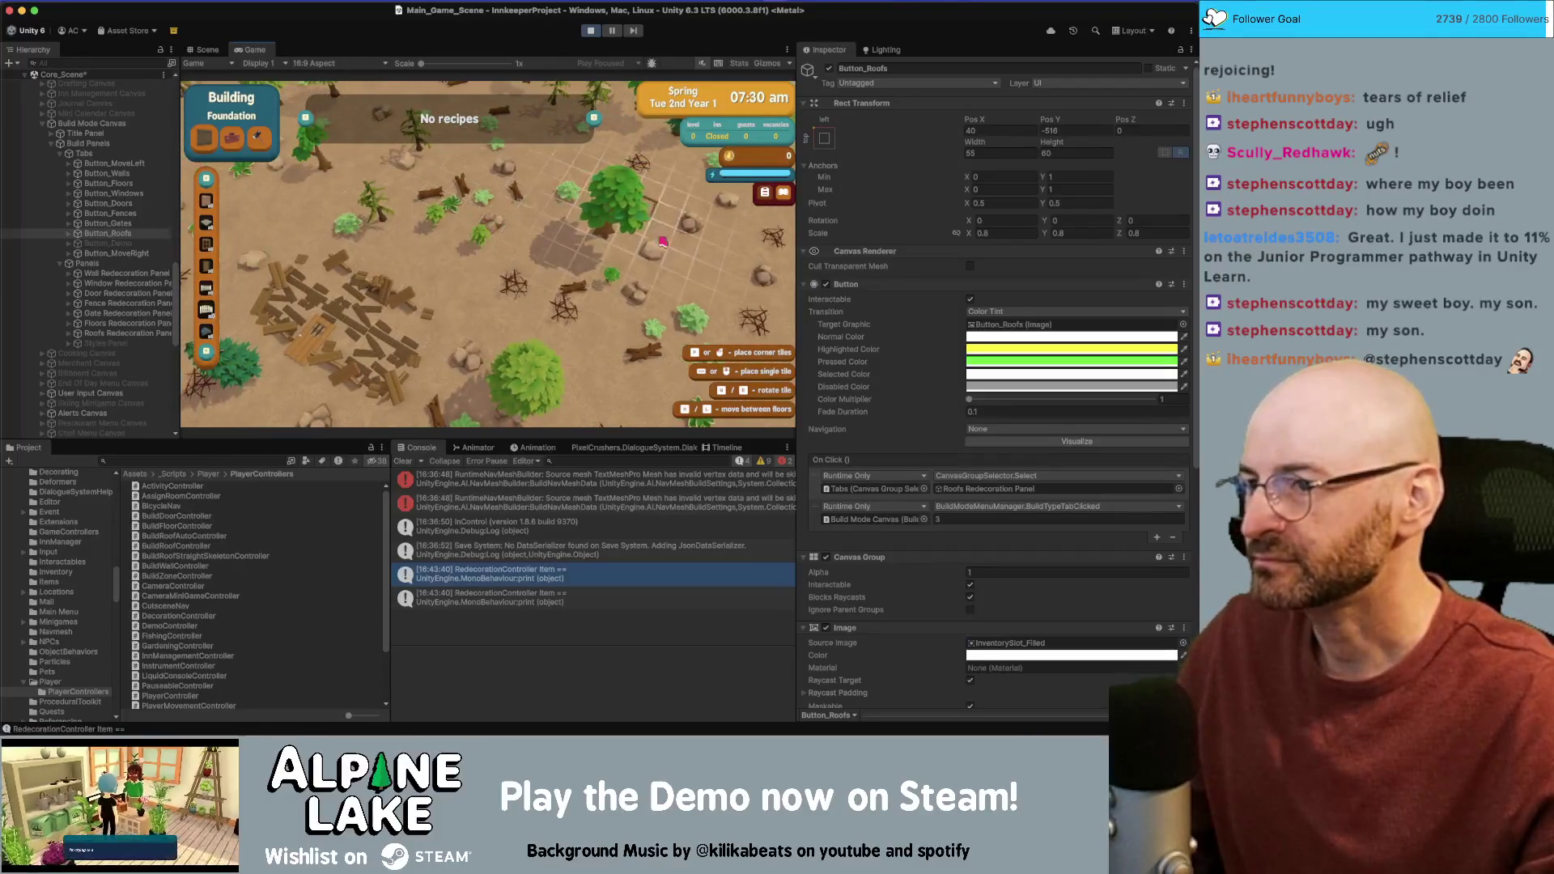
pyautogui.click(242, 143)
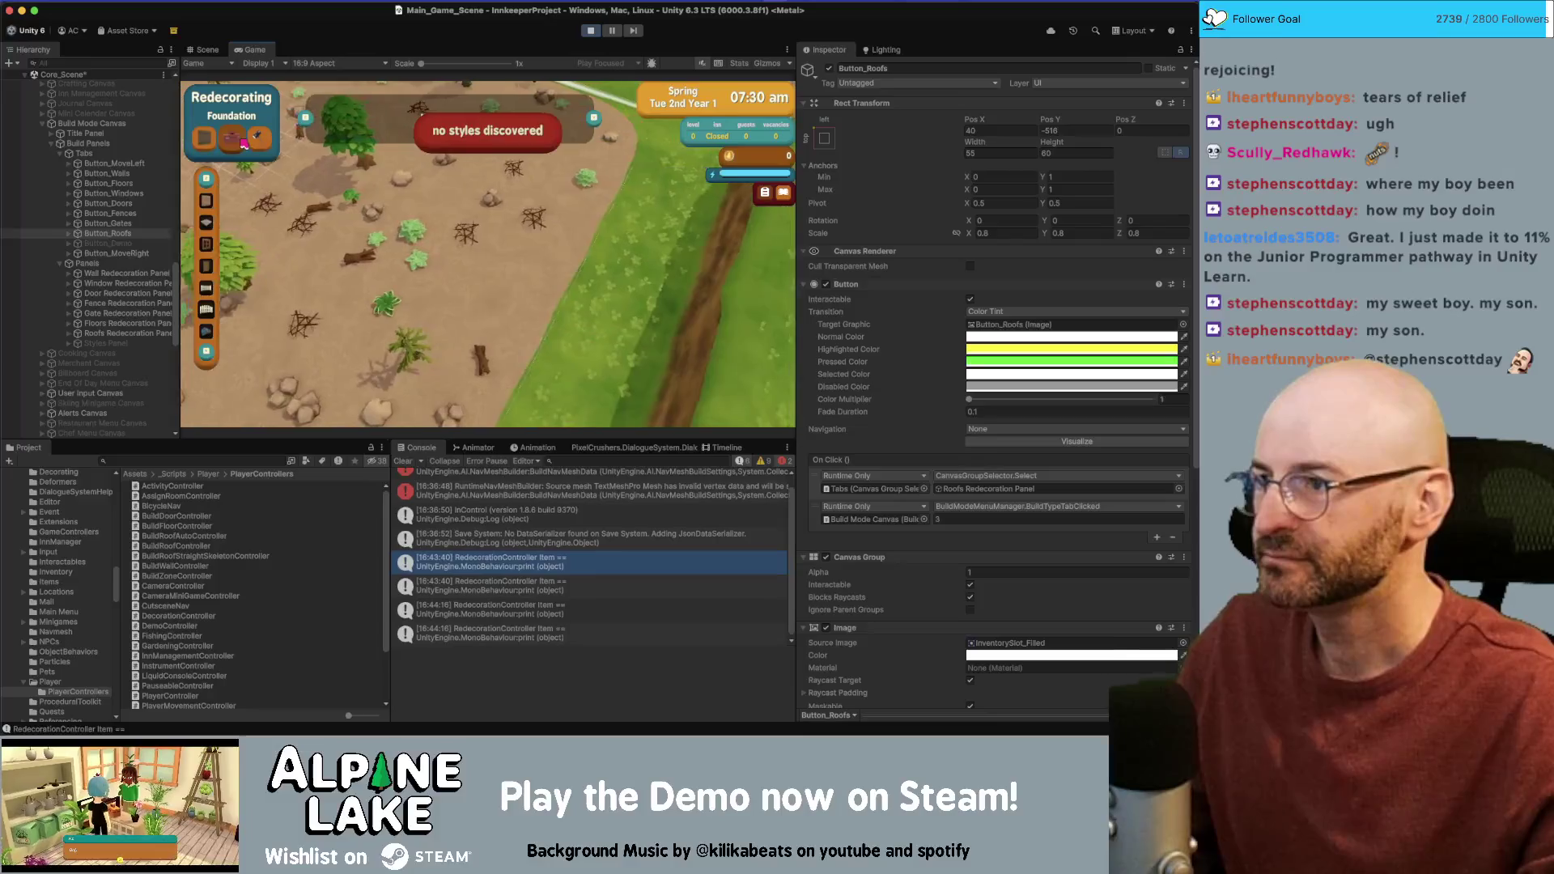
pyautogui.press('a')
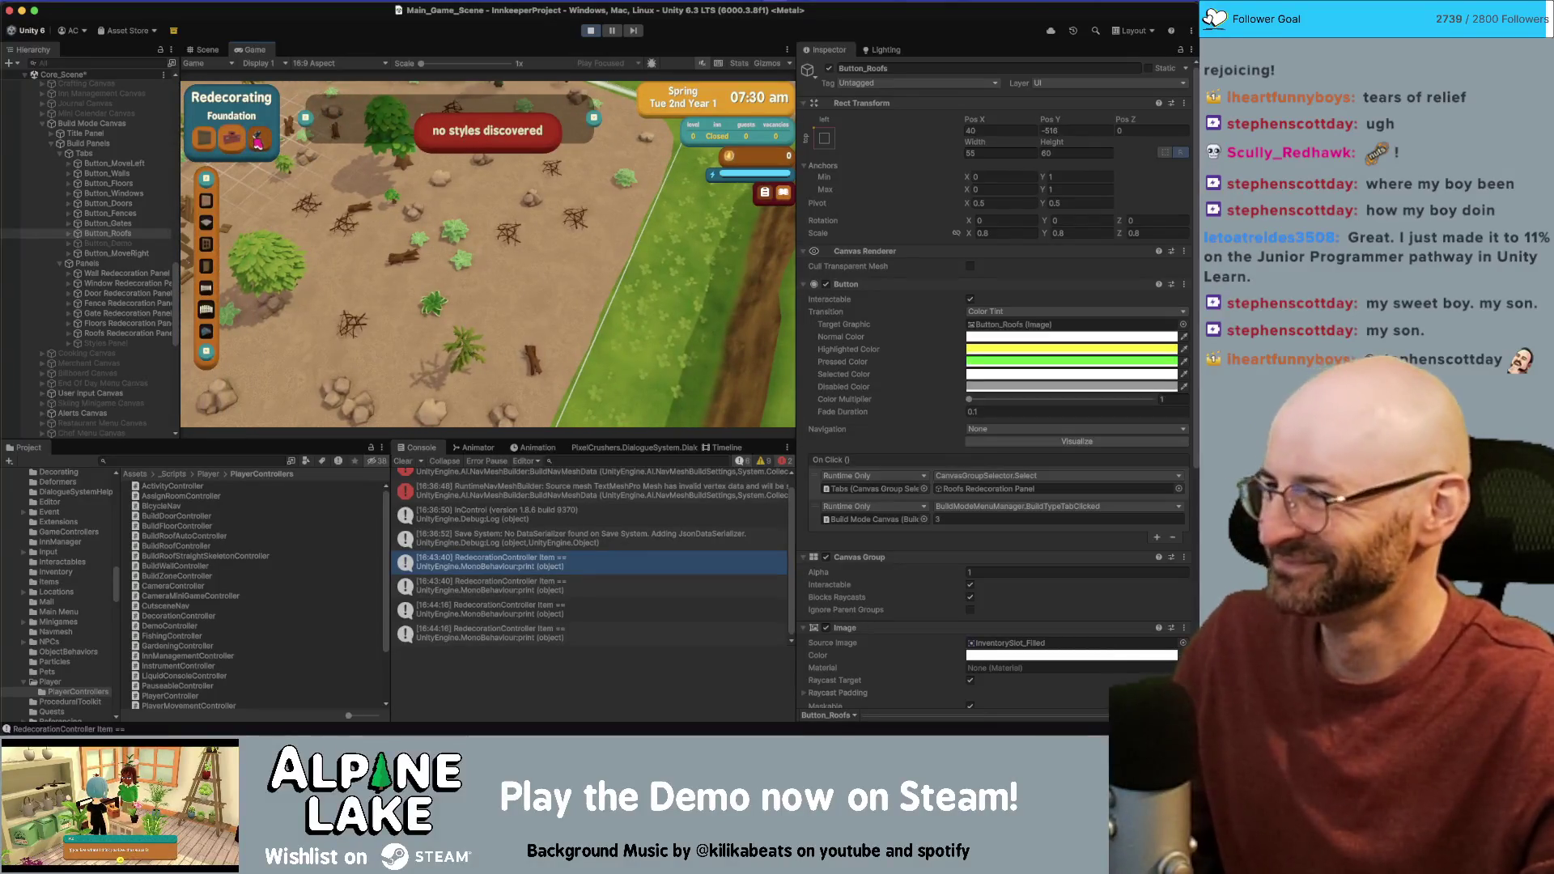
pyautogui.press('a')
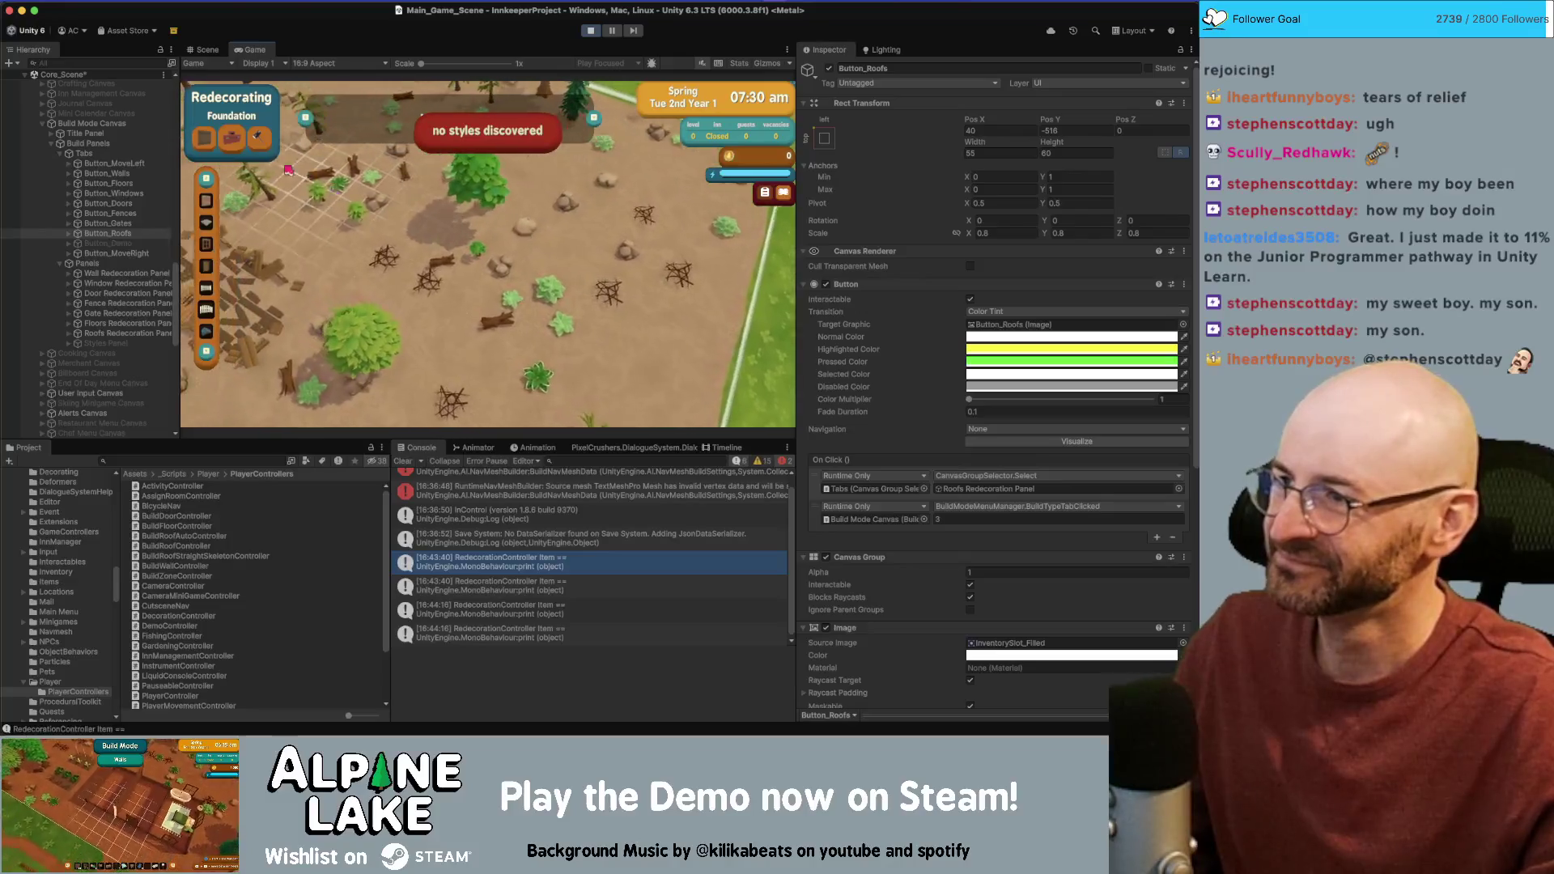
pyautogui.click(267, 148)
pyautogui.click(242, 148)
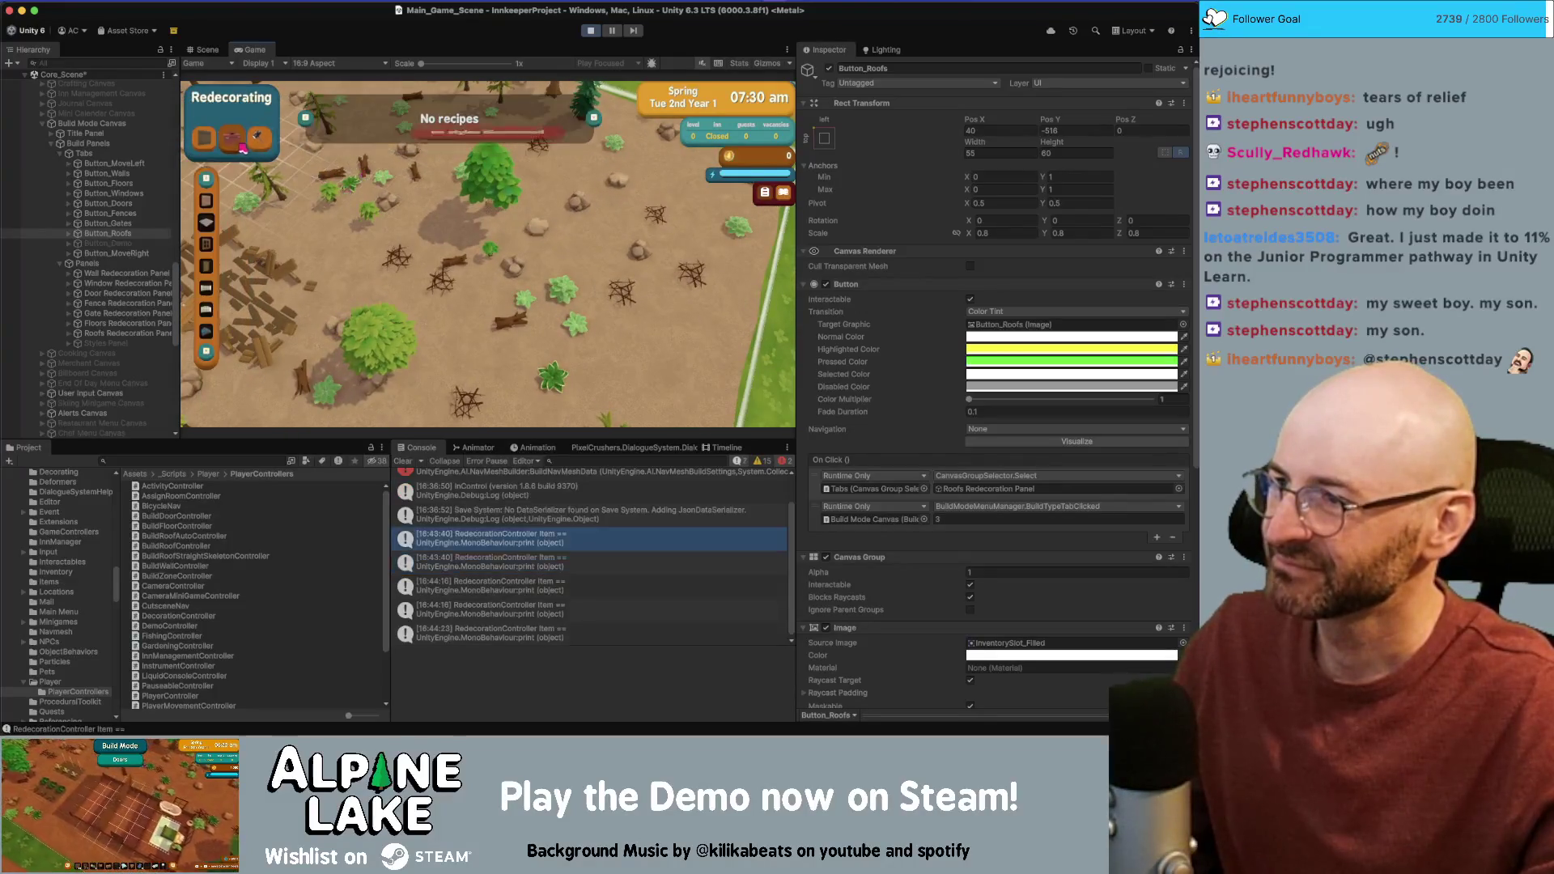